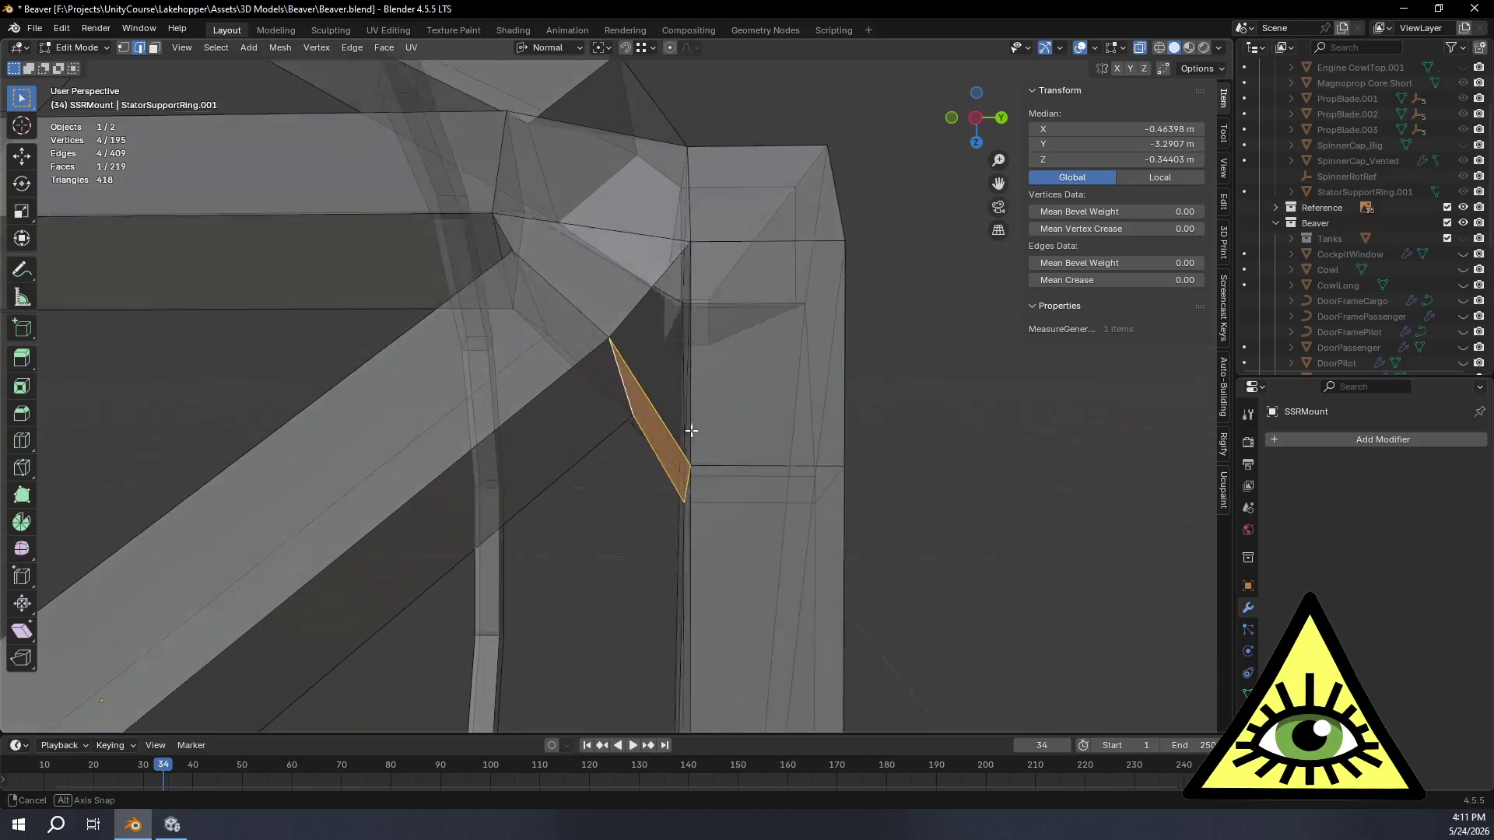
Step: Delete the stray triangle face at the strut joint, then select the whole mesh
mouse_move(779, 453)
middle_mouse_down()
mouse_move(818, 410)
mouse_move(766, 525)
mouse_move(802, 607)
mouse_move(657, 604)
mouse_move(750, 564)
mouse_move(733, 526)
mouse_move(752, 454)
middle_mouse_up()
left_click(774, 401)
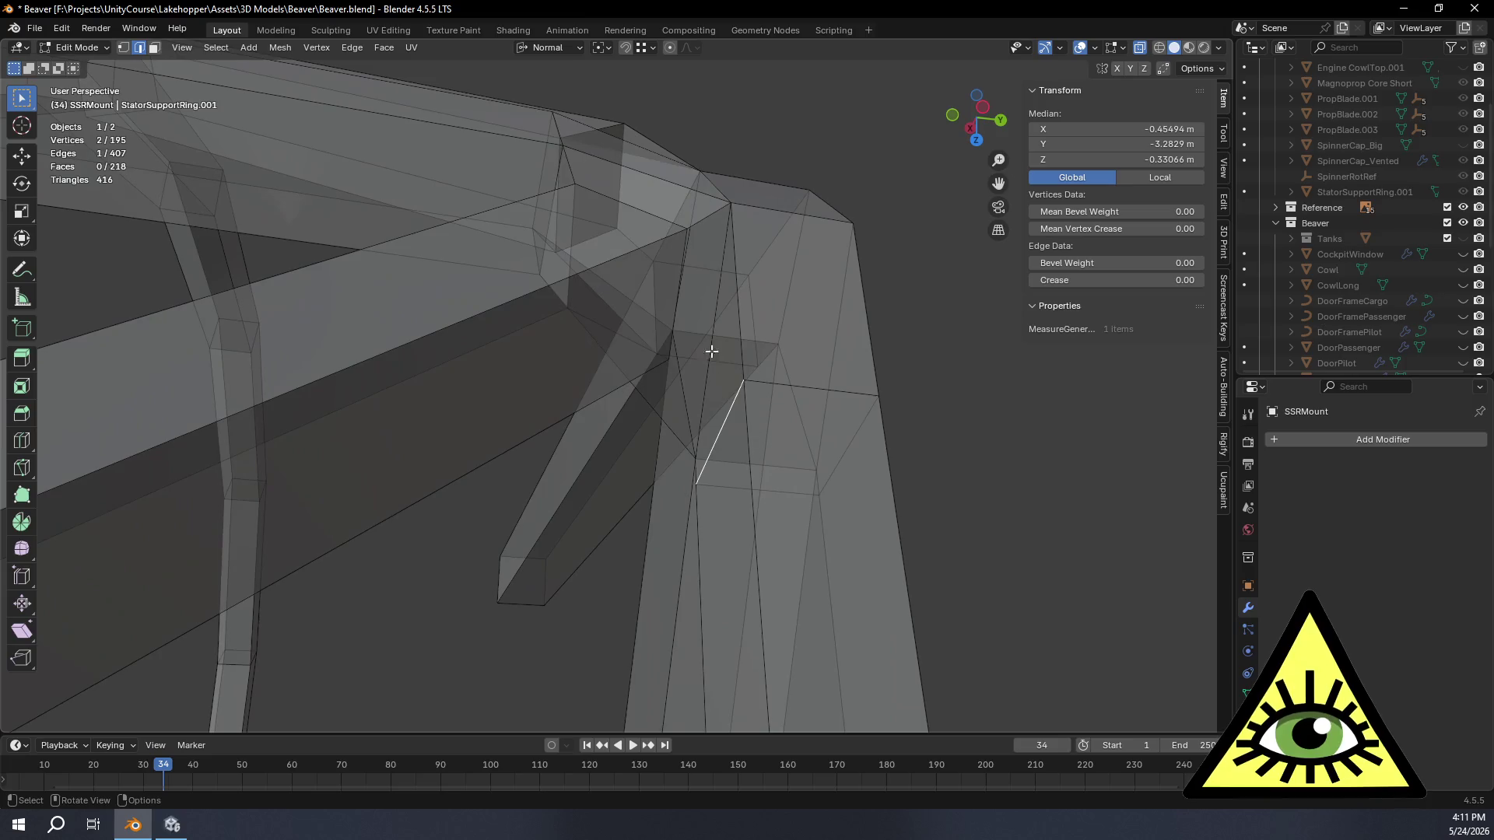
mouse_move(692, 315)
middle_mouse_down()
mouse_move(712, 334)
mouse_move(683, 358)
mouse_move(688, 343)
mouse_move(684, 390)
mouse_move(684, 281)
mouse_move(622, 493)
mouse_move(687, 441)
mouse_move(617, 429)
mouse_move(666, 350)
mouse_move(712, 359)
middle_mouse_up()
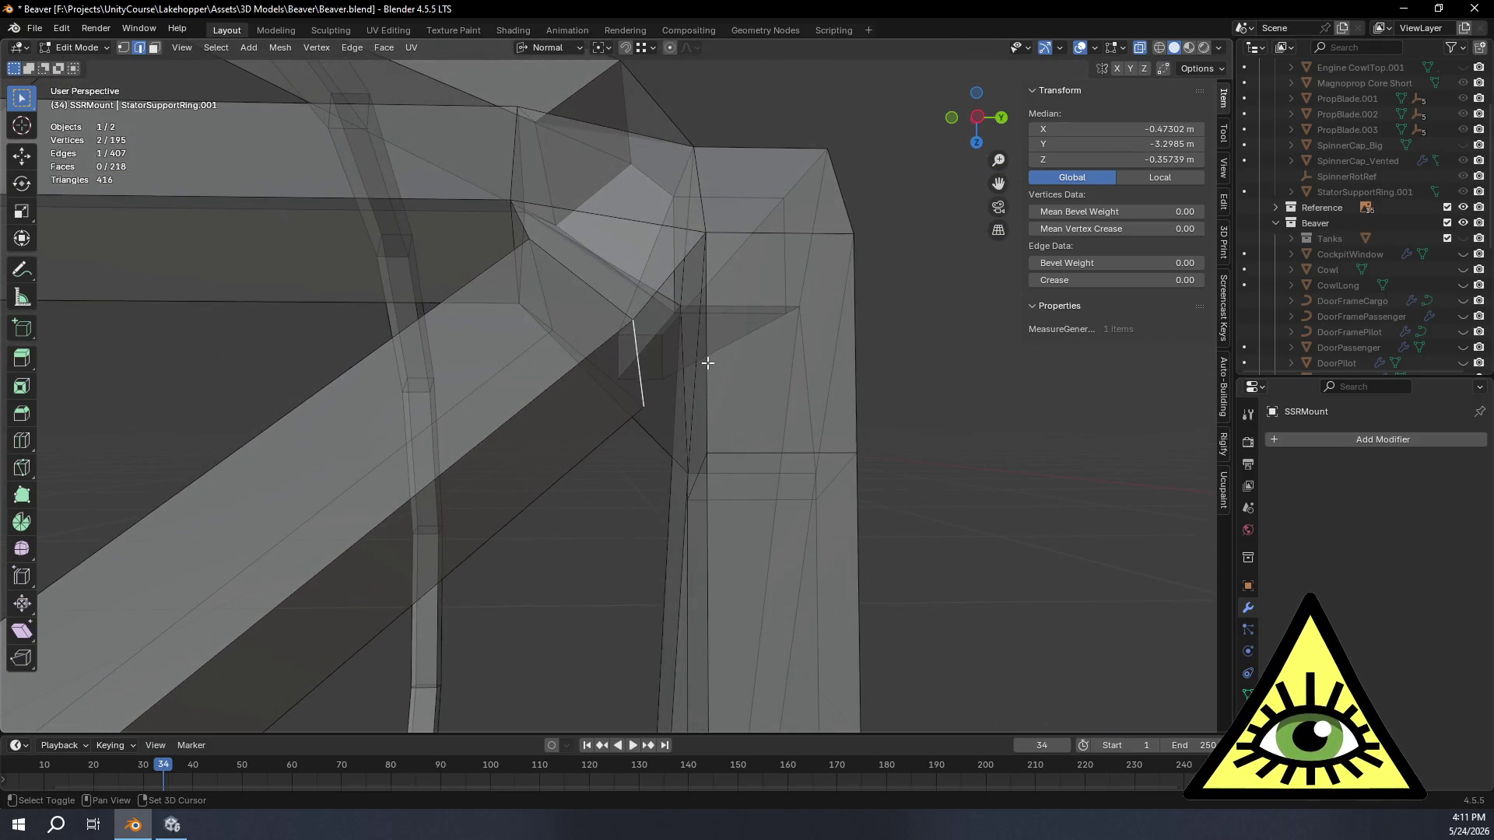
mouse_move(757, 402)
middle_mouse_down()
mouse_move(717, 494)
mouse_move(763, 474)
mouse_move(760, 447)
mouse_move(717, 437)
mouse_move(697, 403)
mouse_move(632, 536)
middle_mouse_up()
key("x")
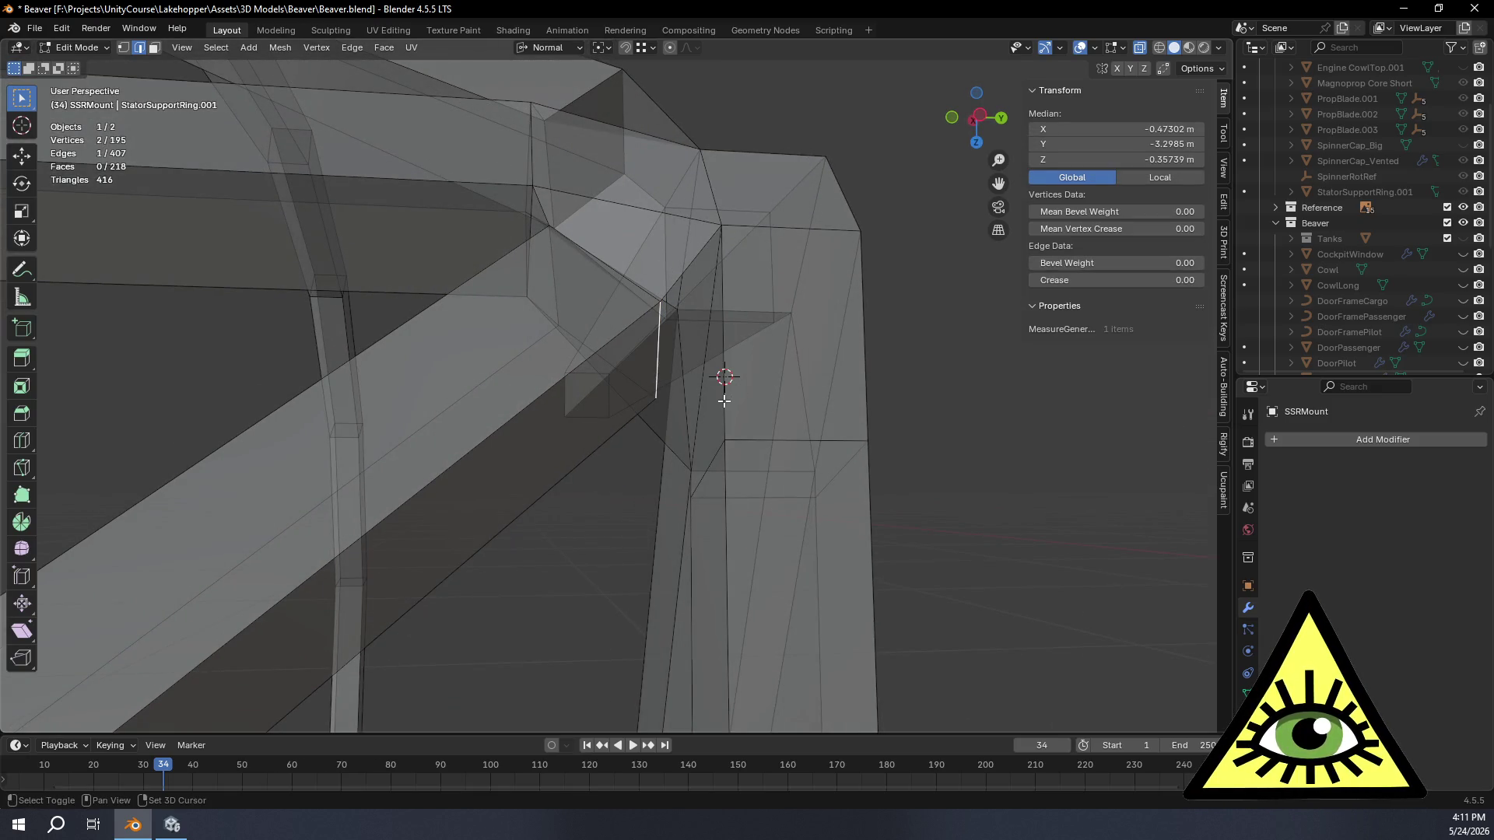
mouse_move(795, 366)
middle_mouse_down()
mouse_move(740, 413)
mouse_move(770, 417)
mouse_move(789, 360)
mouse_move(759, 340)
mouse_move(789, 283)
mouse_move(818, 280)
mouse_move(774, 291)
mouse_move(802, 324)
middle_mouse_up()
key("x")
left_click(788, 354)
scroll(802, 323, "down", 2)
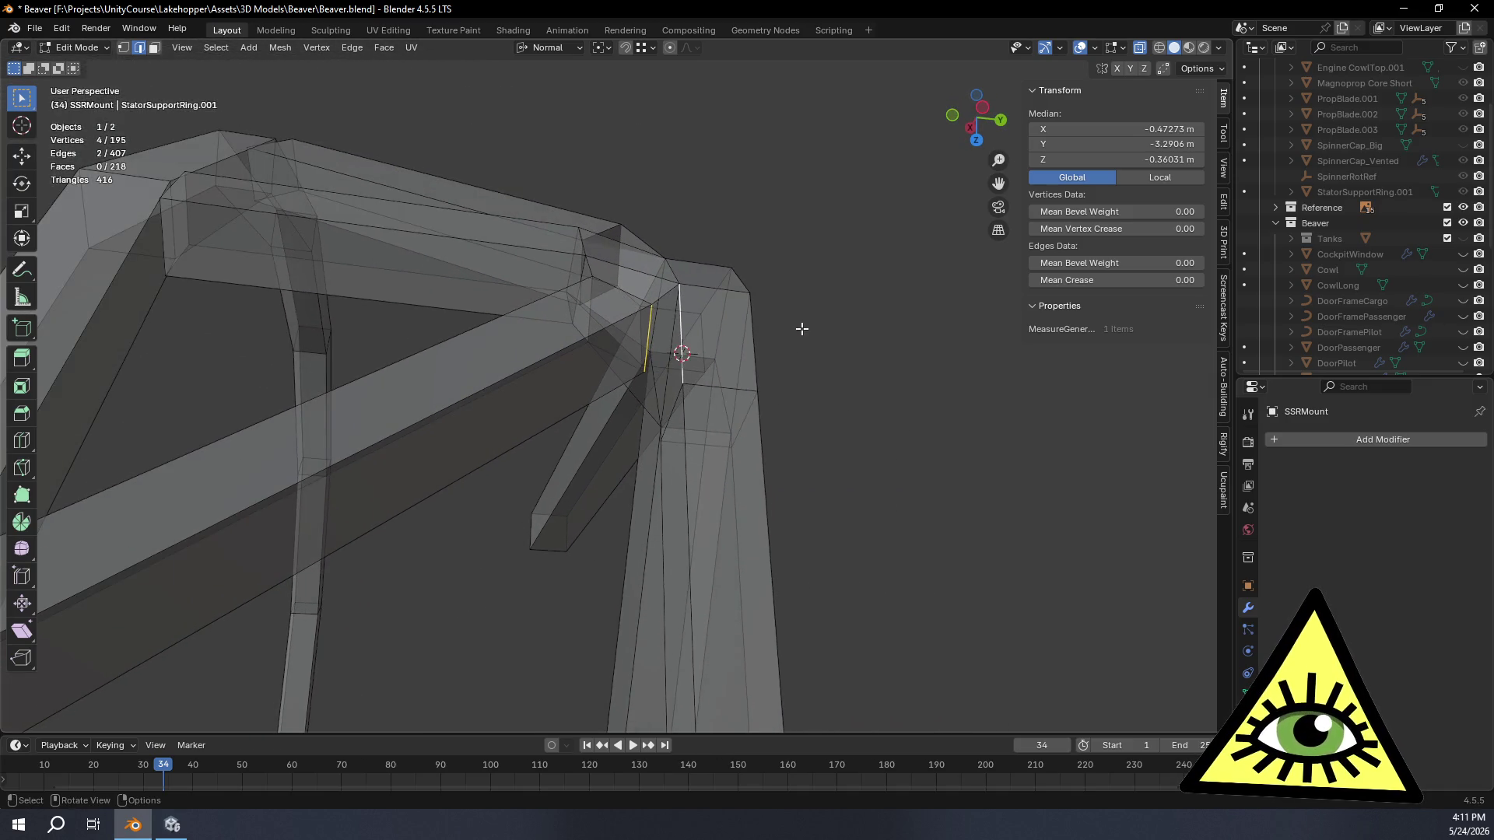
key("a")
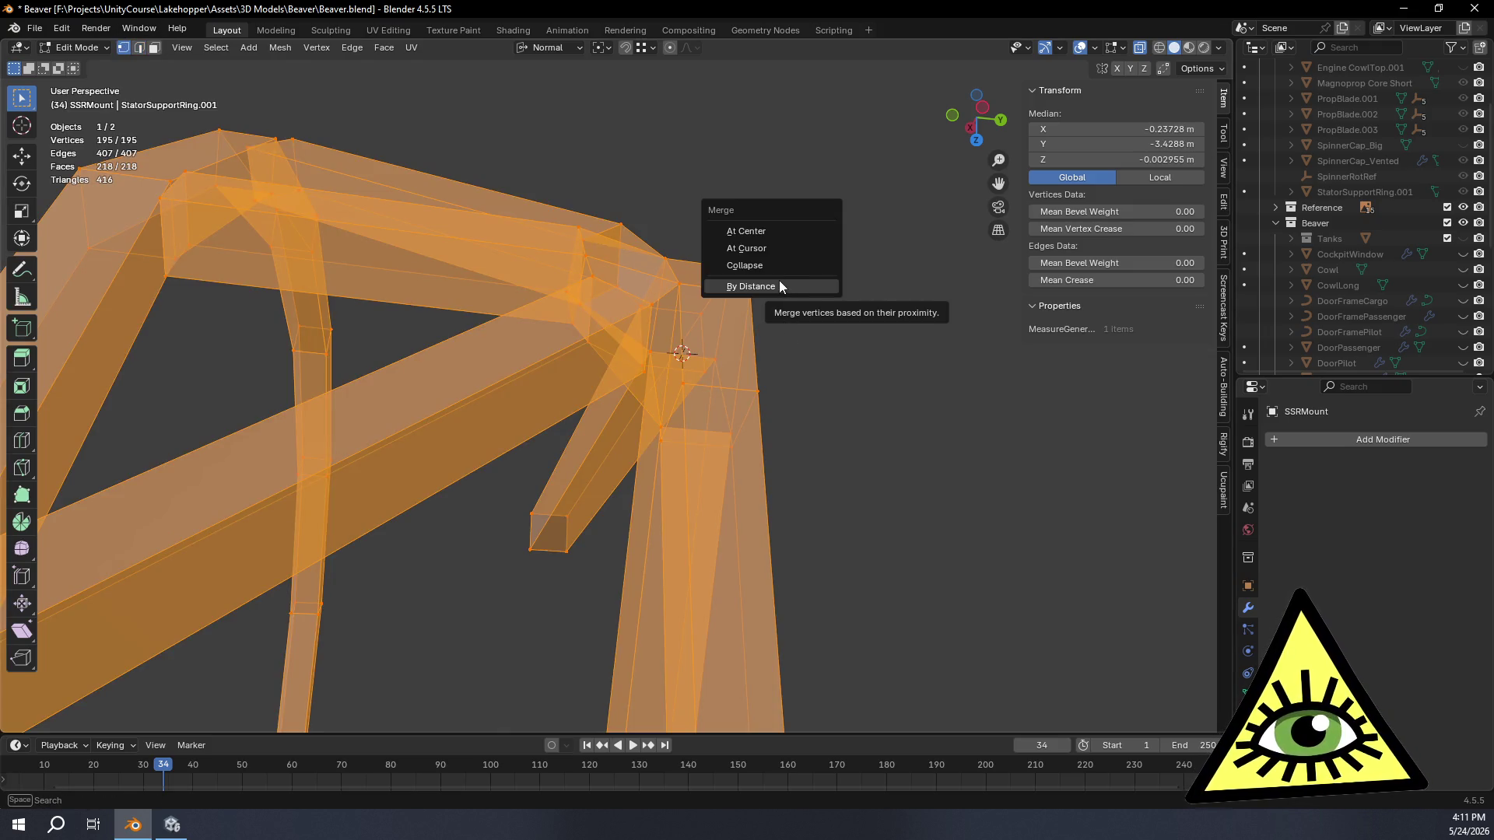
Step: Merge overlapping vertices By Distance across the mesh and inspect the joint
left_click(779, 283)
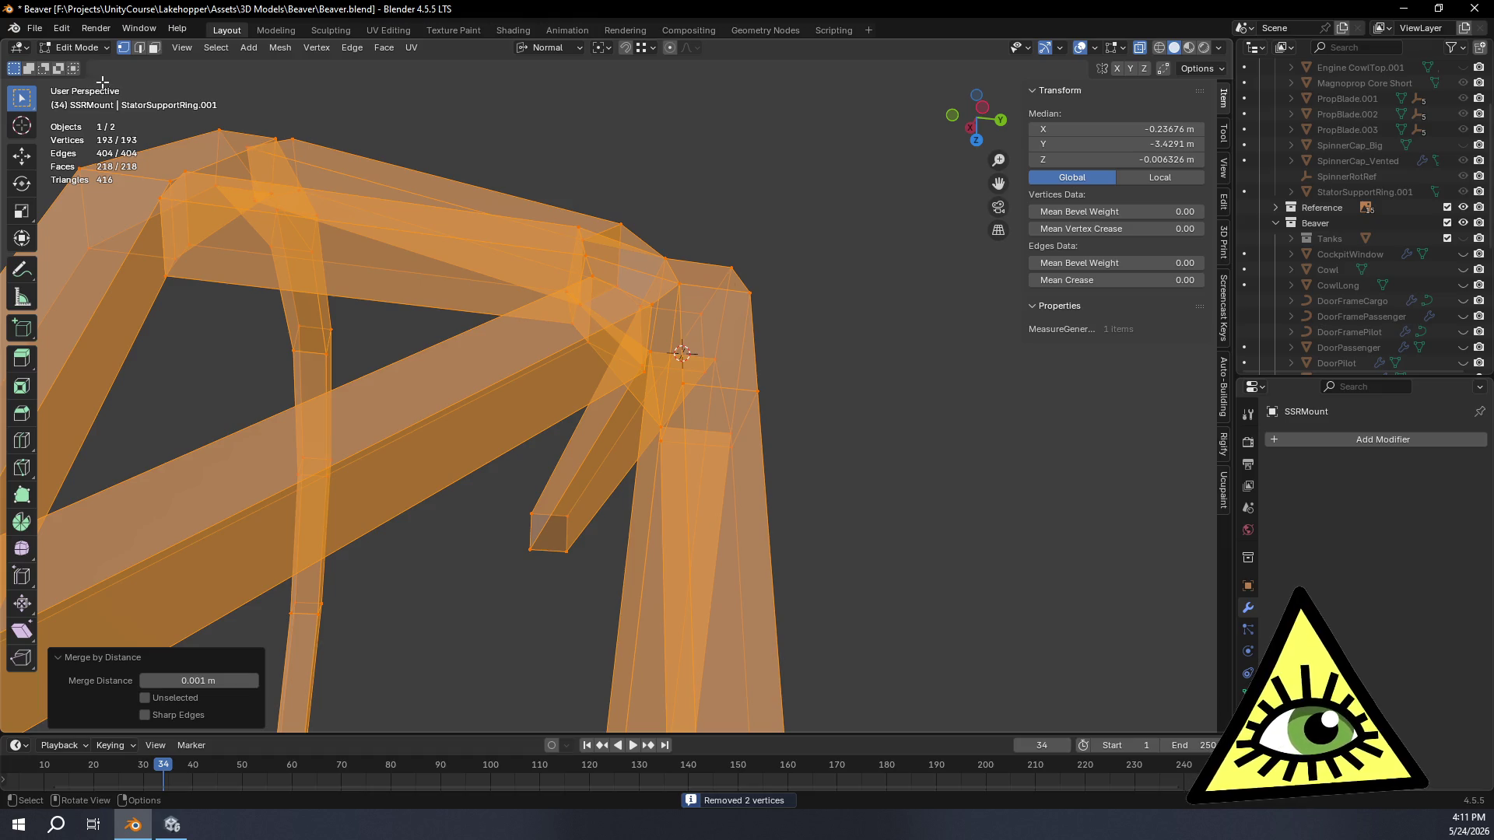
mouse_move(785, 211)
middle_mouse_down()
mouse_move(751, 277)
mouse_move(881, 303)
middle_mouse_up()
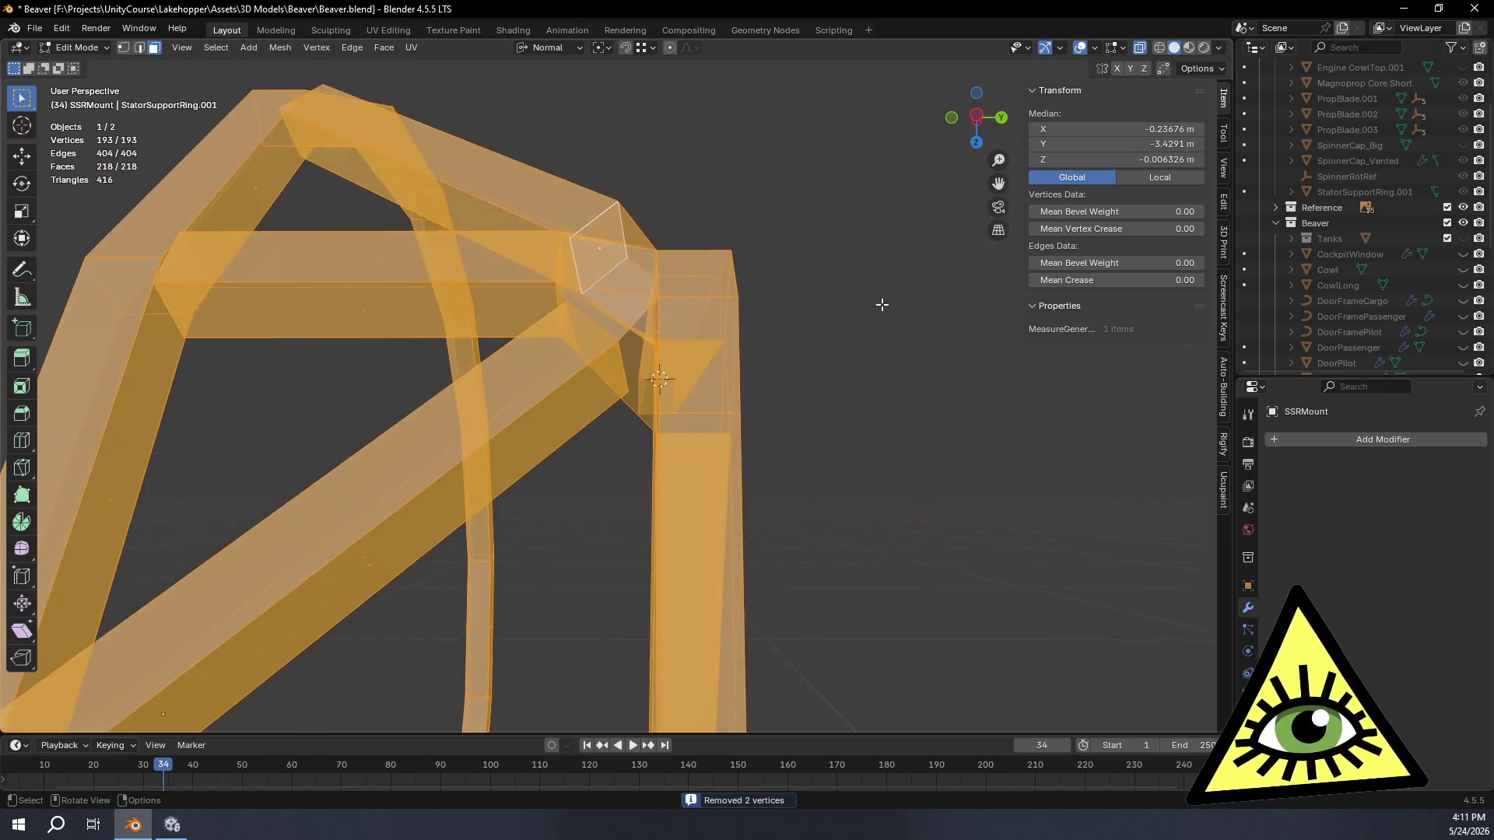
left_click(832, 368)
scroll(831, 368, "up", 3)
mouse_move(833, 368)
middle_mouse_down()
mouse_move(835, 408)
mouse_move(891, 414)
mouse_move(842, 395)
middle_mouse_up()
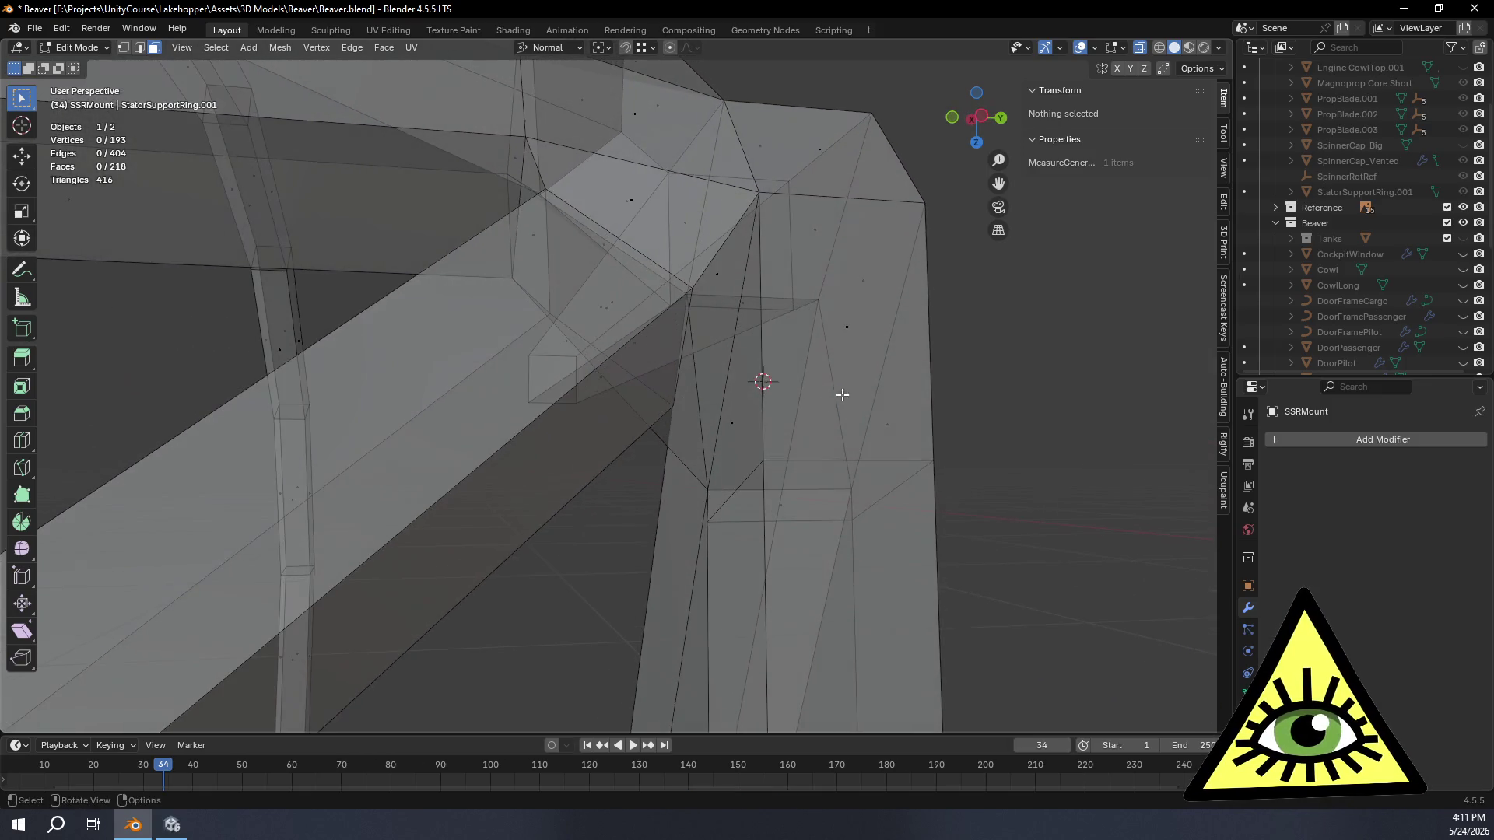
Step: In Edge select mode, select the vertical edge at the joint gap
left_click(735, 421)
mouse_move(735, 421)
middle_mouse_down()
mouse_move(890, 383)
mouse_move(796, 379)
mouse_move(778, 417)
mouse_move(781, 340)
mouse_move(462, 193)
middle_mouse_up()
key("alt+a")
left_click(140, 47)
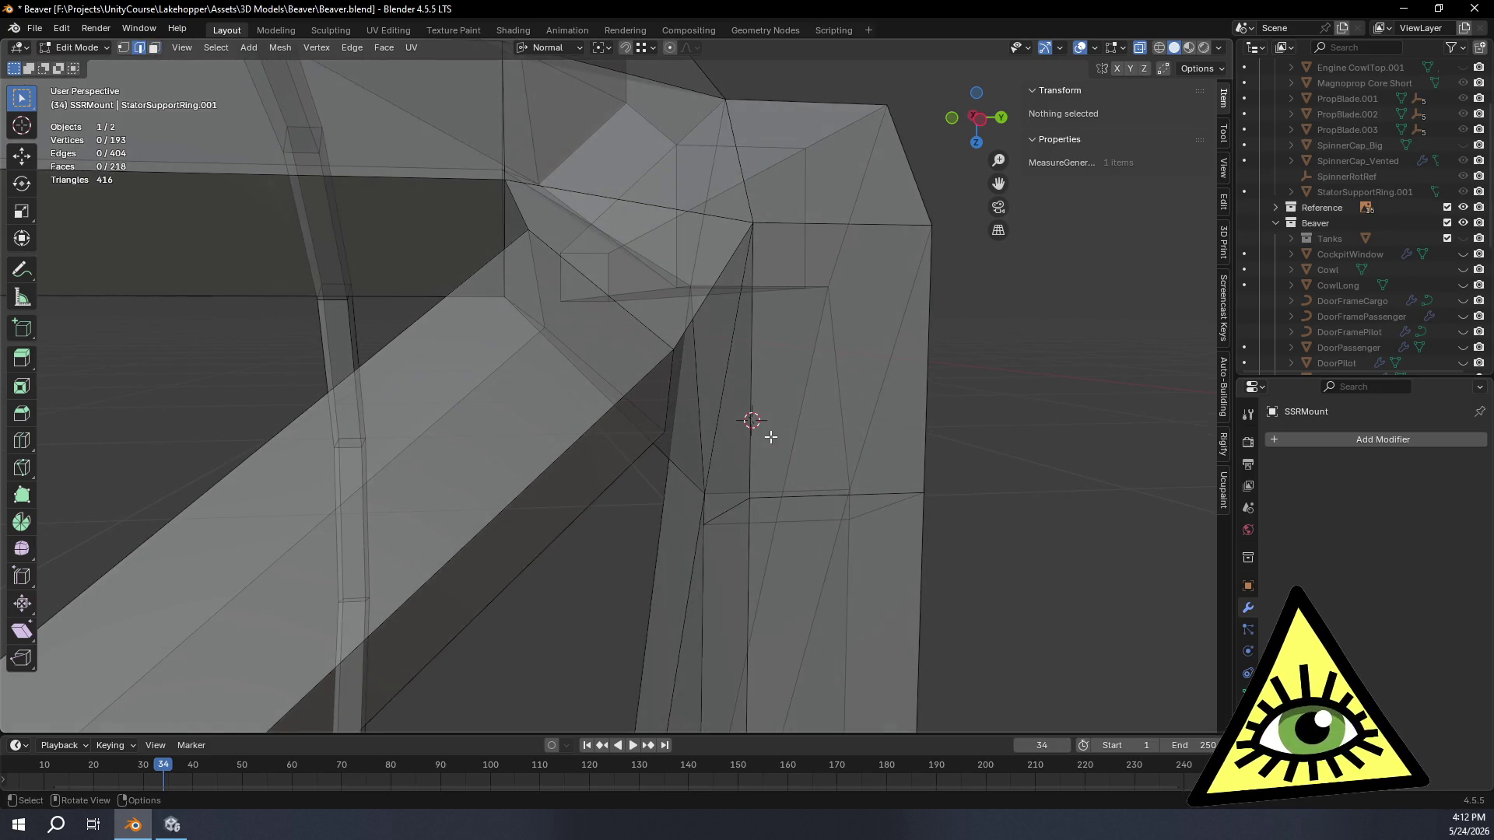
left_click(750, 385)
mouse_move(751, 384)
middle_mouse_down()
mouse_move(609, 394)
mouse_move(705, 376)
mouse_move(786, 401)
mouse_move(794, 432)
middle_mouse_up()
Step: Fill a face between the two selected joint edges and check it from around the junction
key("f")
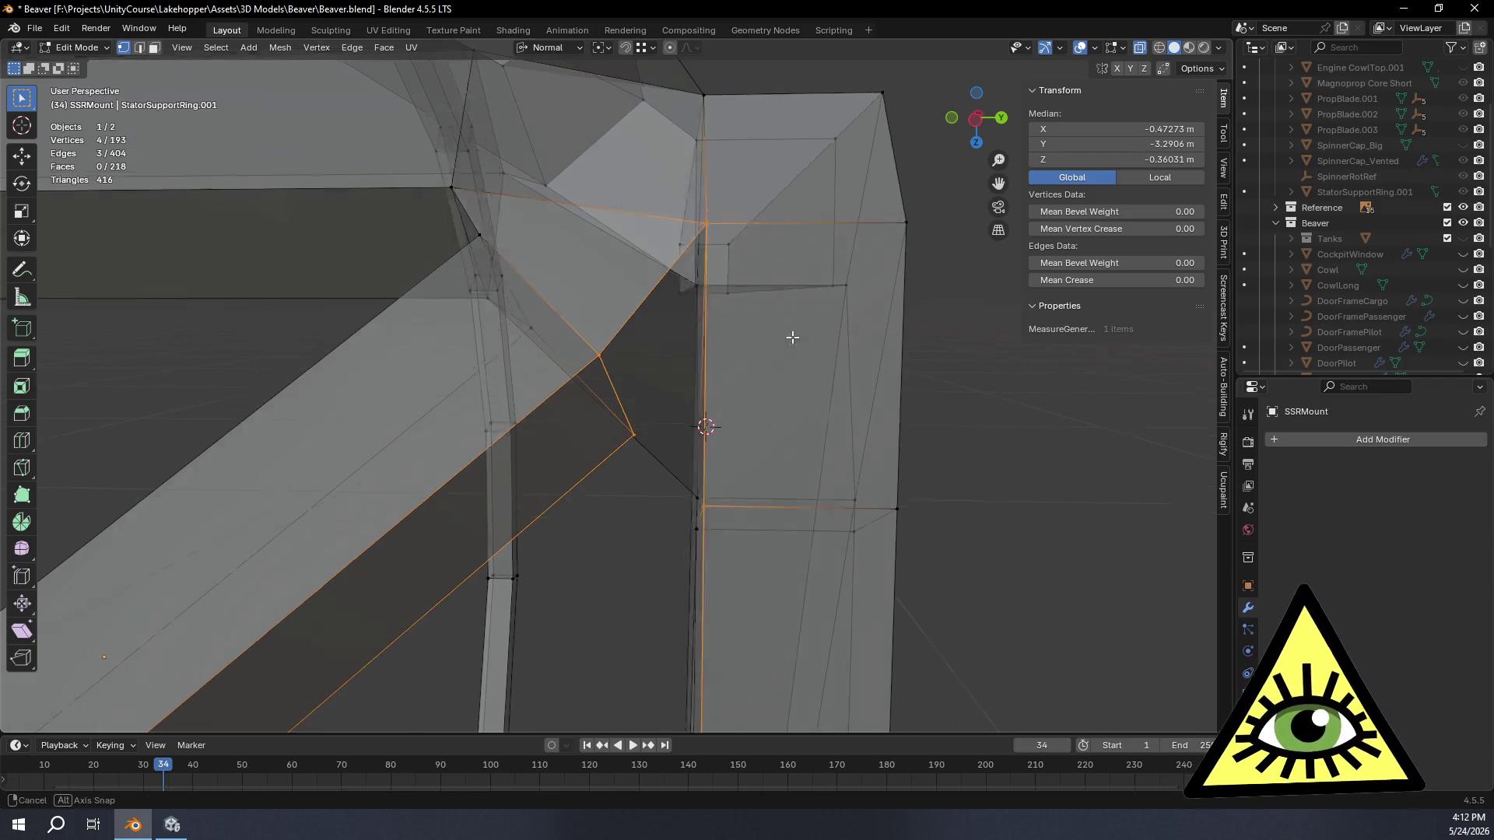
middle_click_drag(791, 335, 801, 237)
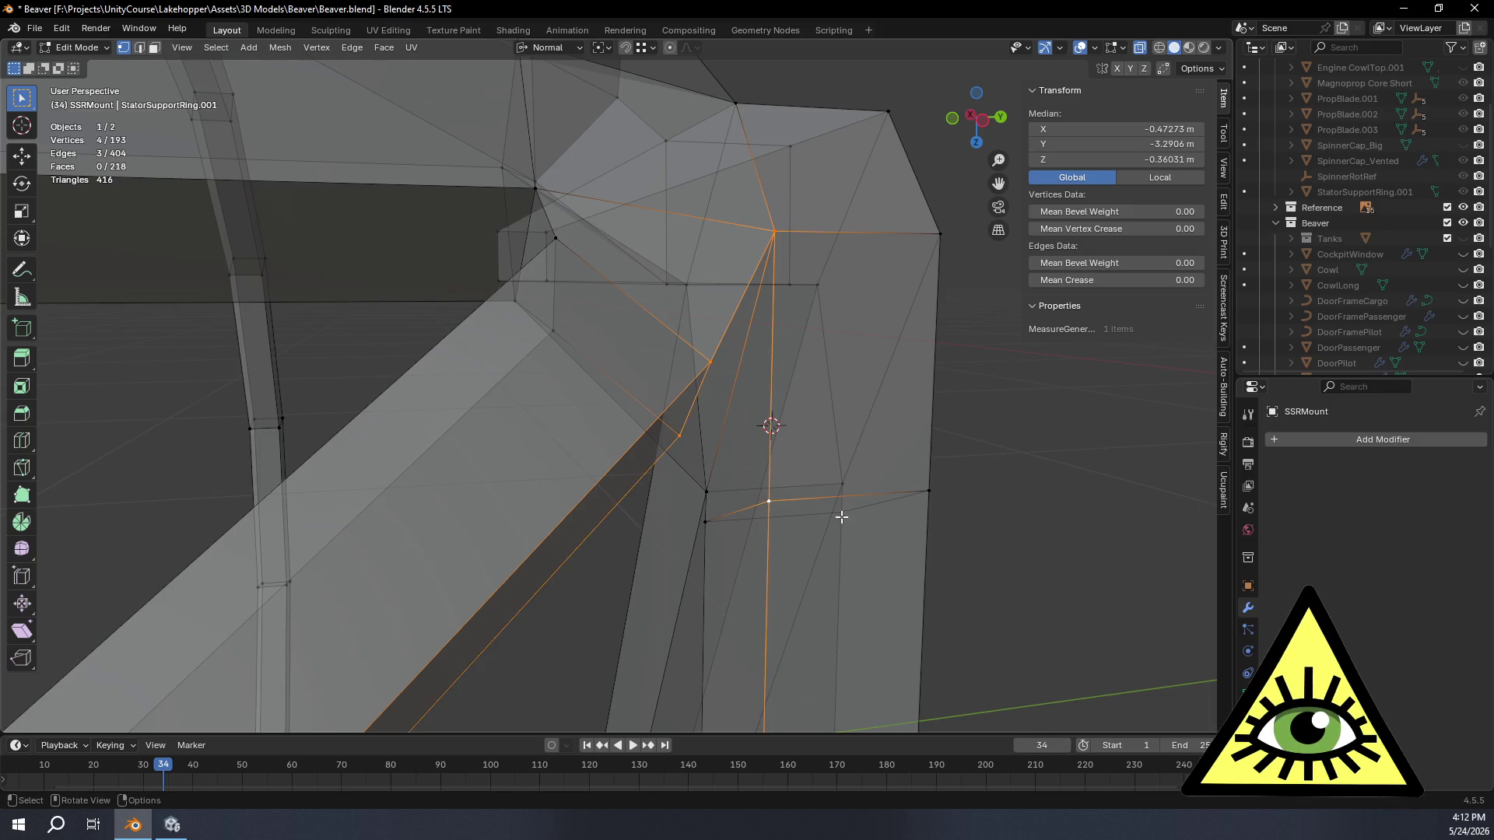
mouse_move(844, 516)
middle_mouse_down()
mouse_move(811, 445)
mouse_move(848, 417)
mouse_move(921, 405)
mouse_move(951, 415)
mouse_move(801, 491)
mouse_move(834, 625)
mouse_move(825, 523)
mouse_move(779, 450)
mouse_move(790, 533)
mouse_move(767, 549)
mouse_move(417, 221)
middle_mouse_up()
left_click(153, 48)
mouse_move(747, 328)
middle_mouse_down()
mouse_move(778, 334)
mouse_move(800, 367)
mouse_move(865, 341)
mouse_move(840, 257)
mouse_move(789, 195)
mouse_move(816, 135)
mouse_move(705, 76)
mouse_move(736, 725)
middle_mouse_up()
mouse_move(715, 575)
middle_mouse_down()
mouse_move(781, 517)
mouse_move(880, 478)
mouse_move(774, 467)
mouse_move(749, 448)
mouse_move(780, 445)
middle_mouse_up()
mouse_move(713, 395)
middle_mouse_down("shift")
mouse_move(835, 570)
mouse_move(640, 544)
mouse_move(691, 569)
middle_mouse_up("shift")
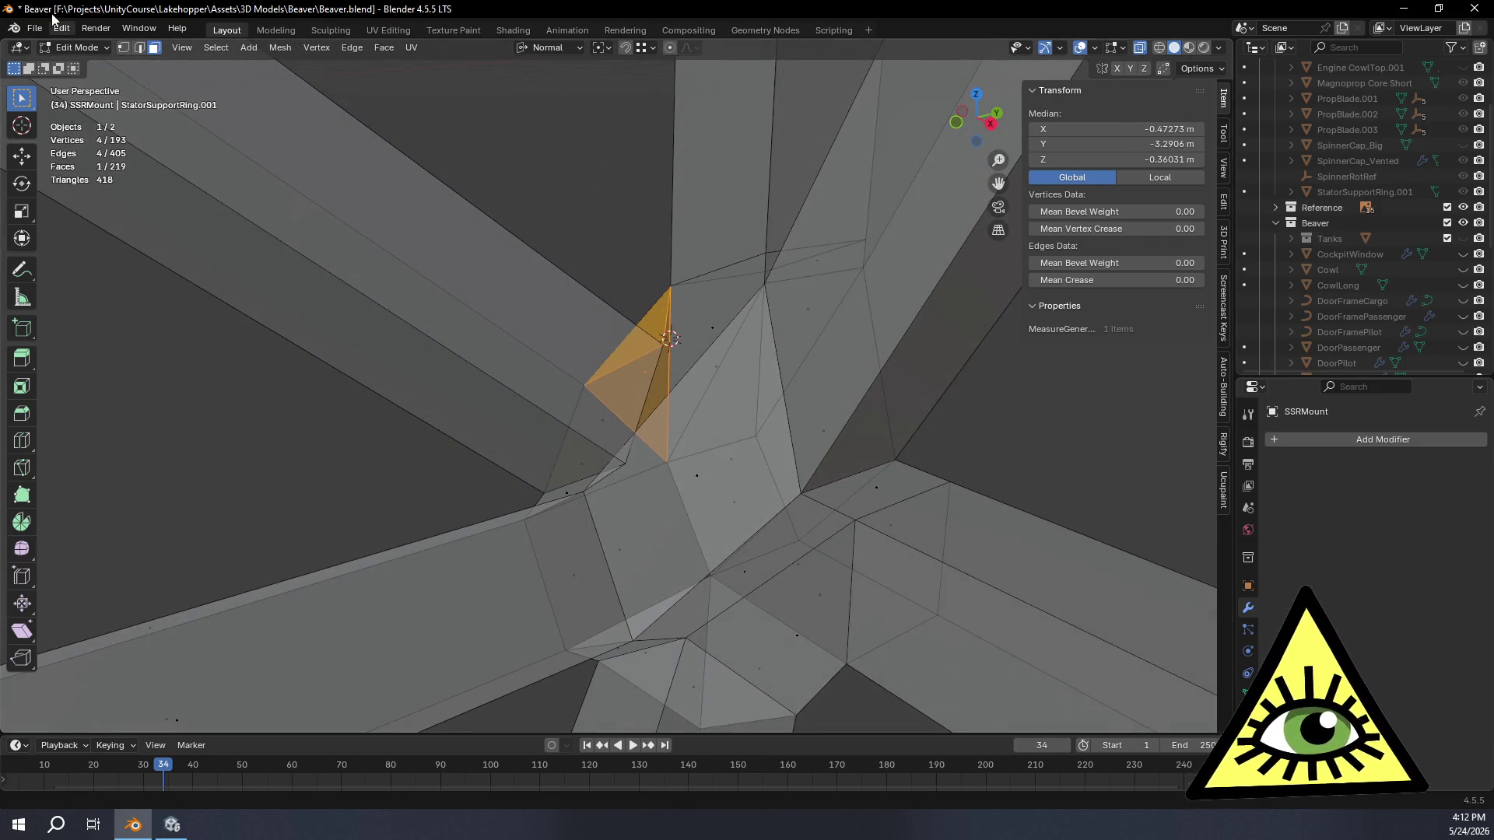
Step: Vertex-slide one joint vertex along its edge (G G)
left_click(122, 46)
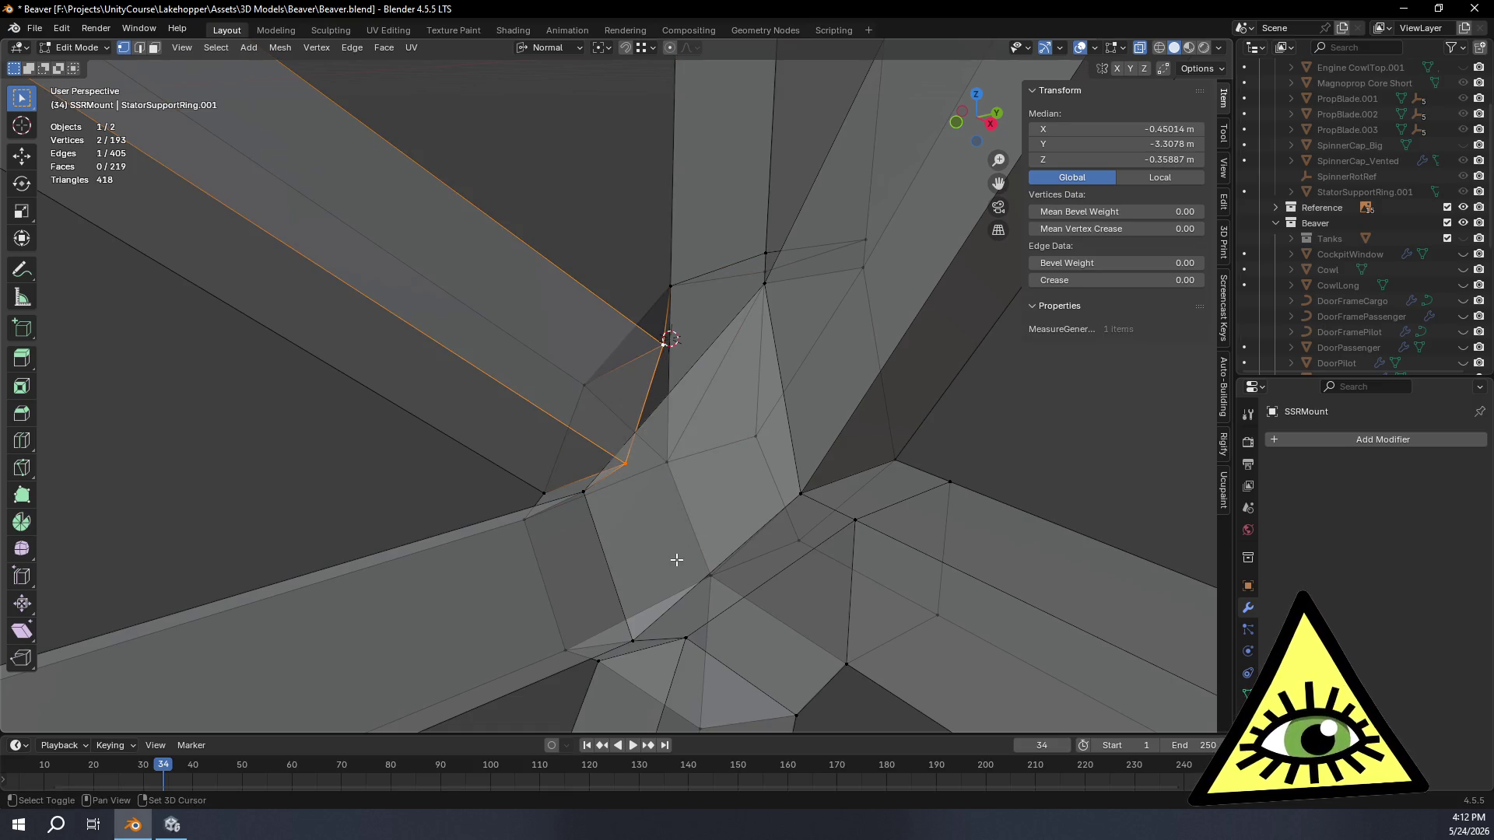
key("g")
key("g")
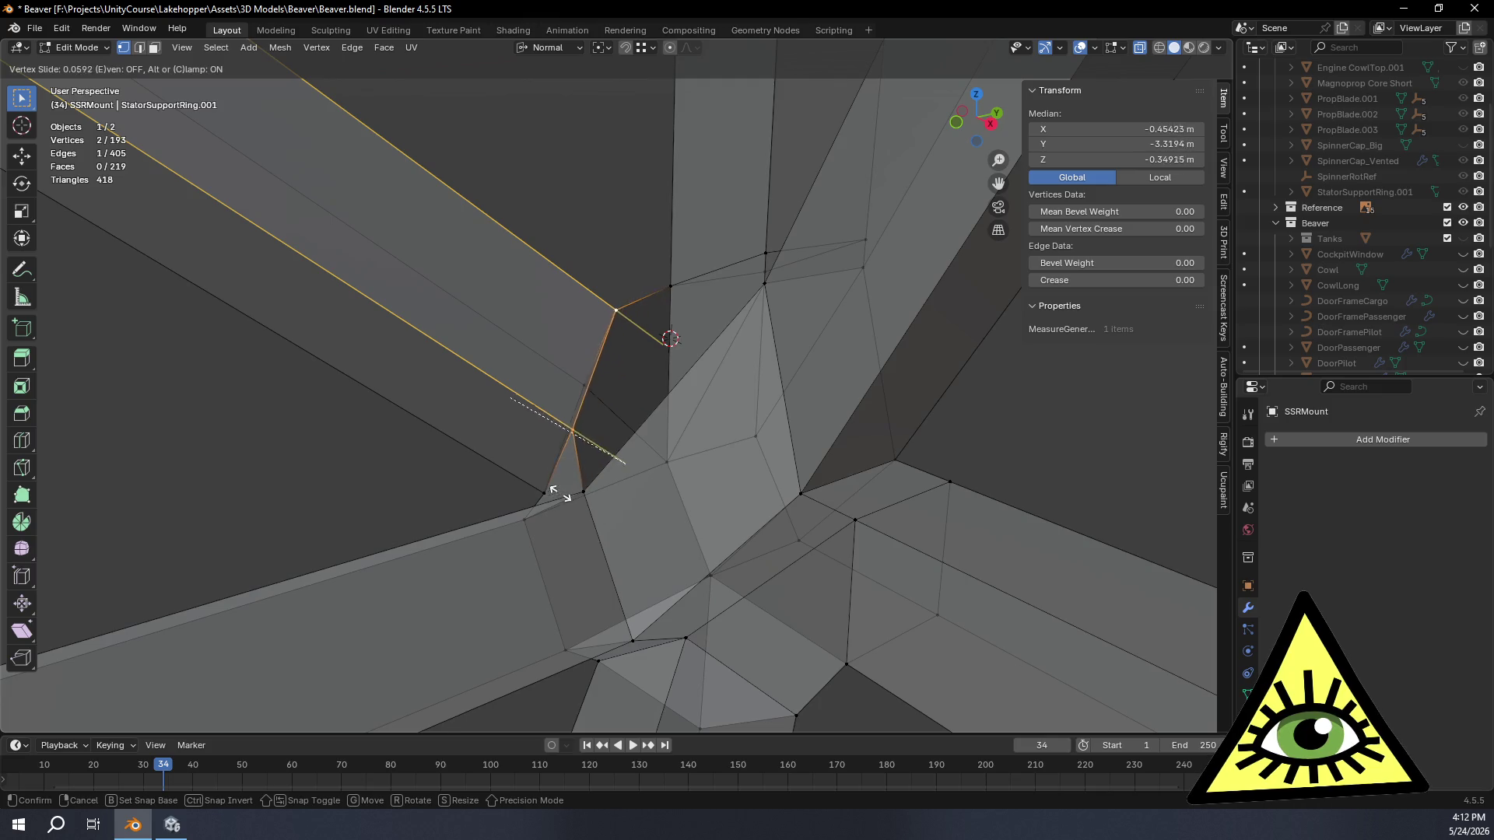
left_click(523, 473)
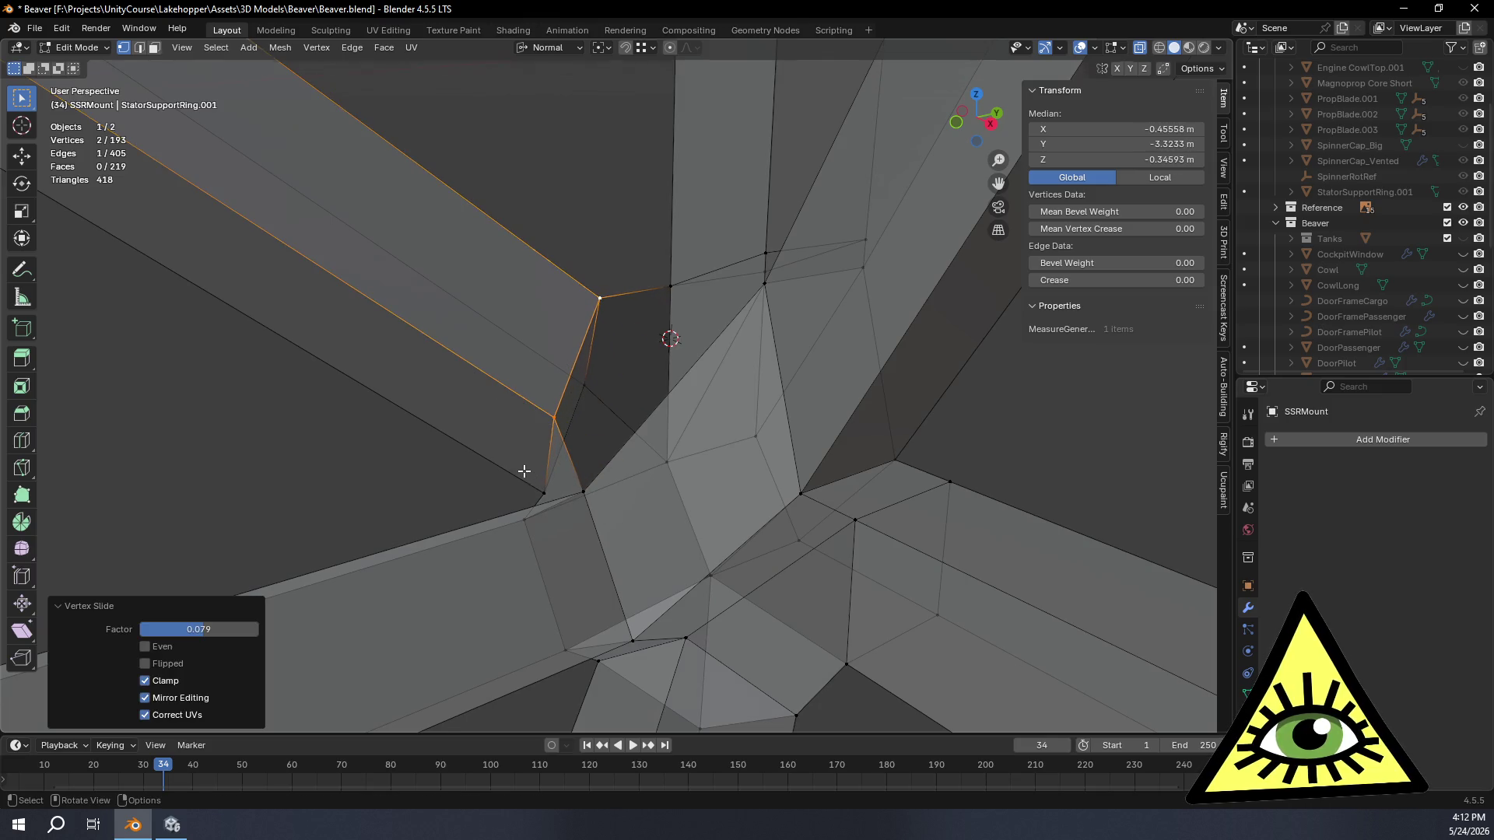
Step: Fill the second joint gap with a face between selected edges, then select all
left_click(138, 48)
mouse_move(292, 175)
middle_mouse_down()
mouse_move(622, 330)
mouse_move(525, 266)
mouse_move(522, 326)
middle_mouse_up()
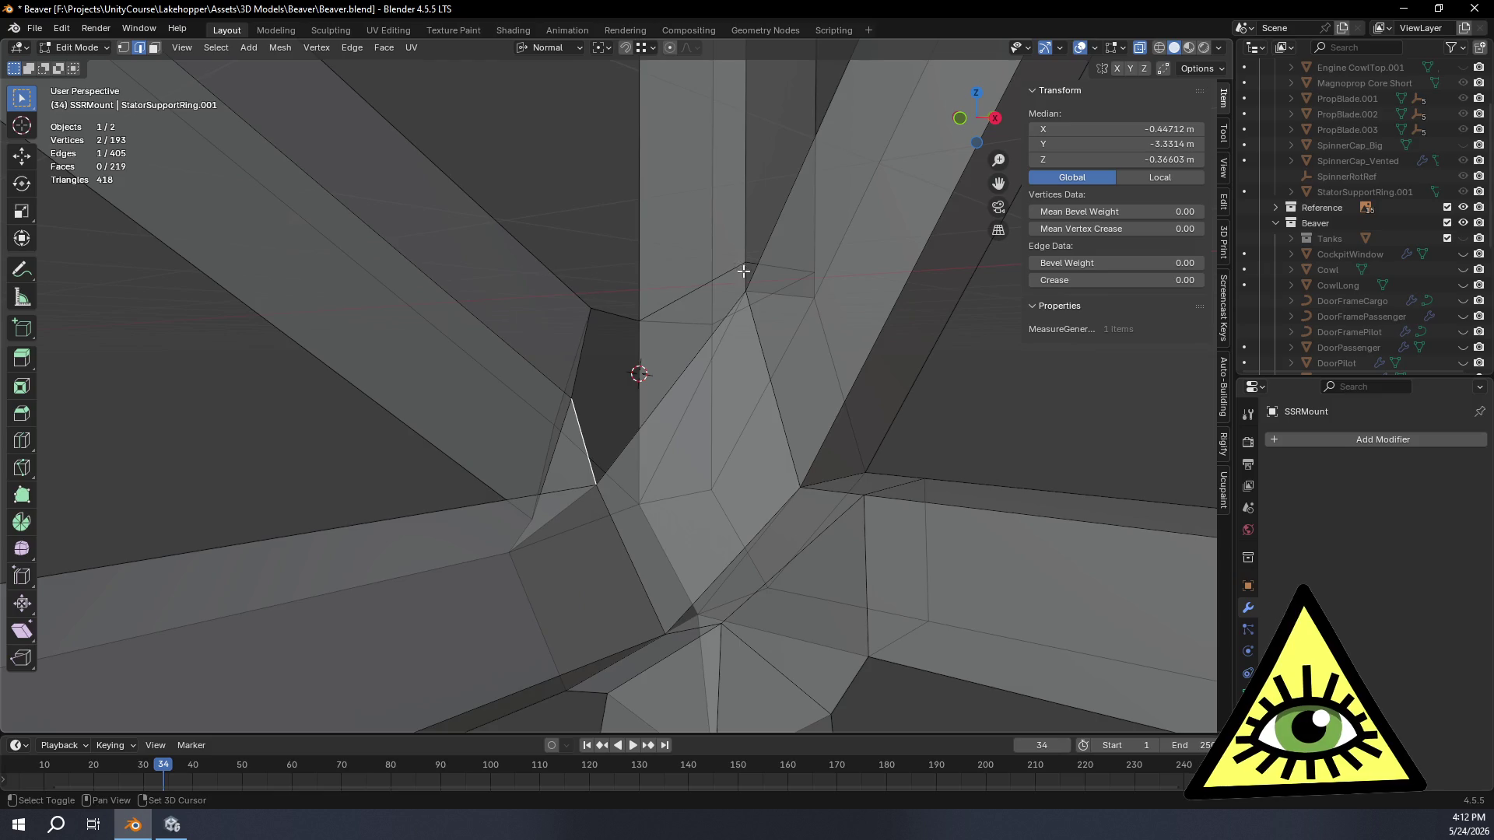
middle_click_drag(721, 244, 682, 339)
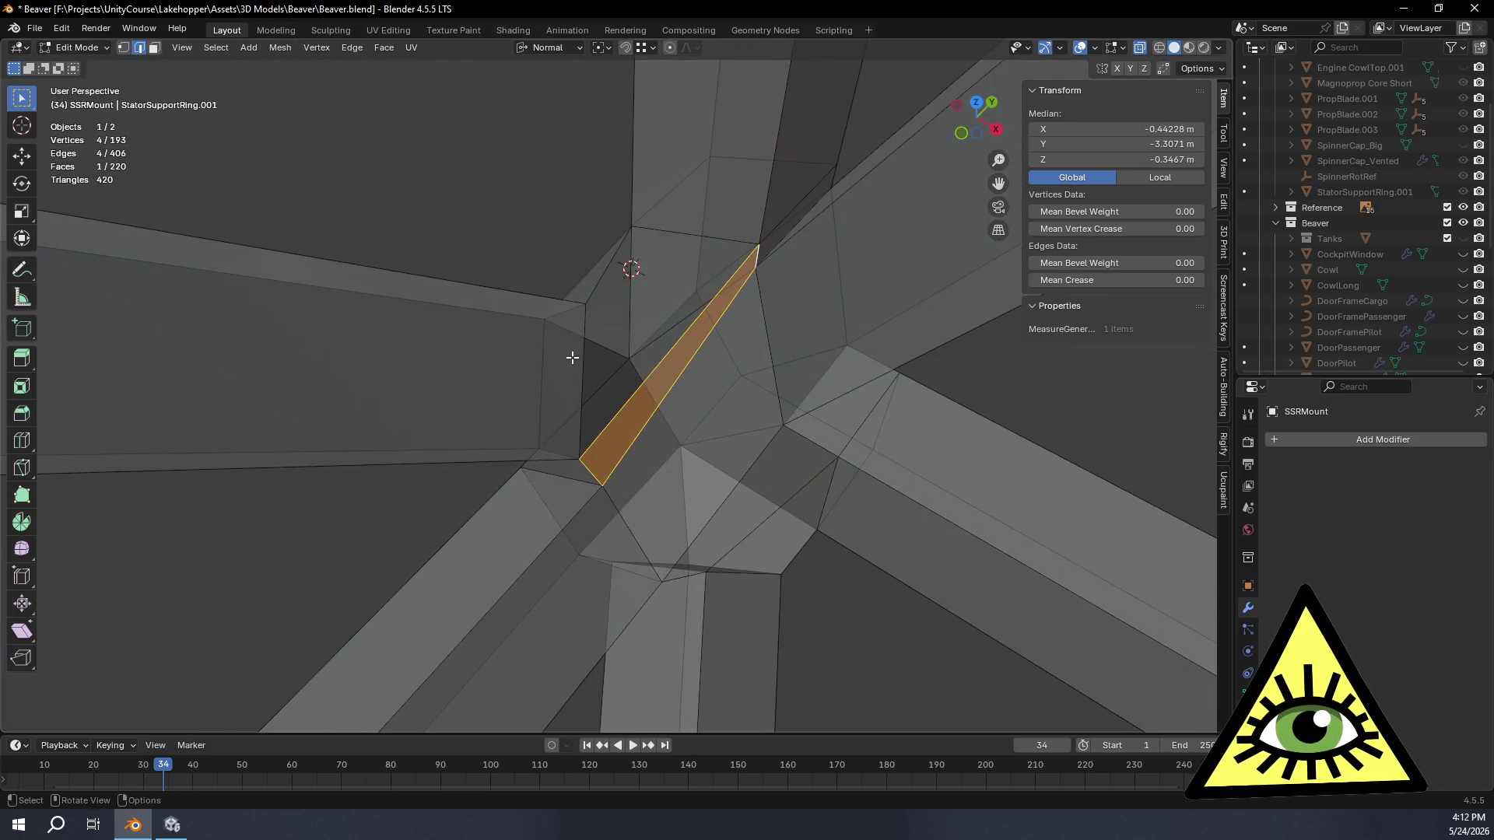
key("f")
mouse_move(686, 240)
middle_mouse_down()
mouse_move(789, 430)
mouse_move(781, 404)
mouse_move(821, 384)
mouse_move(857, 414)
mouse_move(835, 446)
mouse_move(763, 484)
mouse_move(832, 491)
mouse_move(760, 501)
mouse_move(816, 506)
mouse_move(770, 525)
middle_mouse_up()
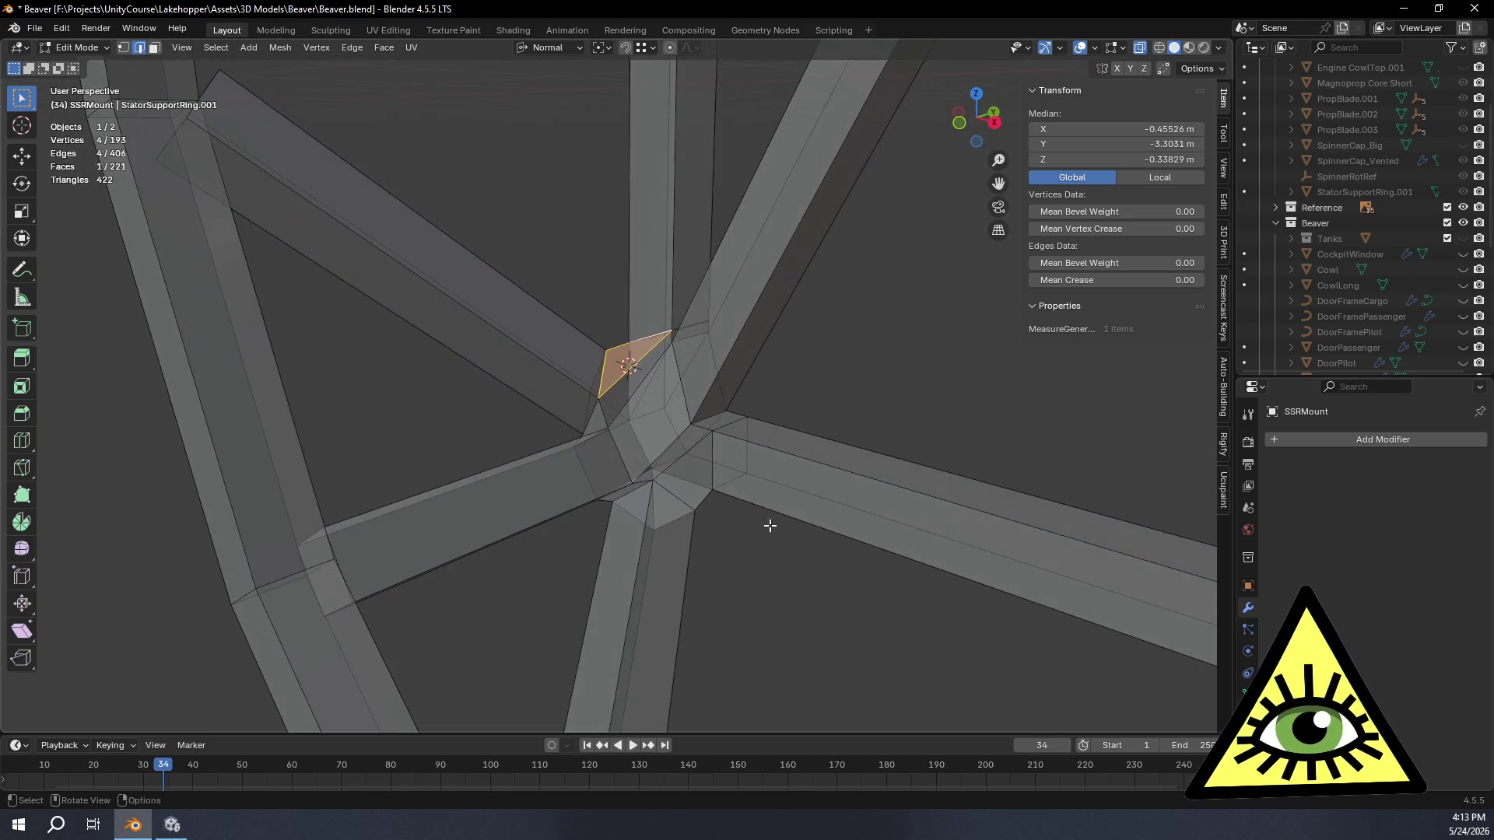
key("a")
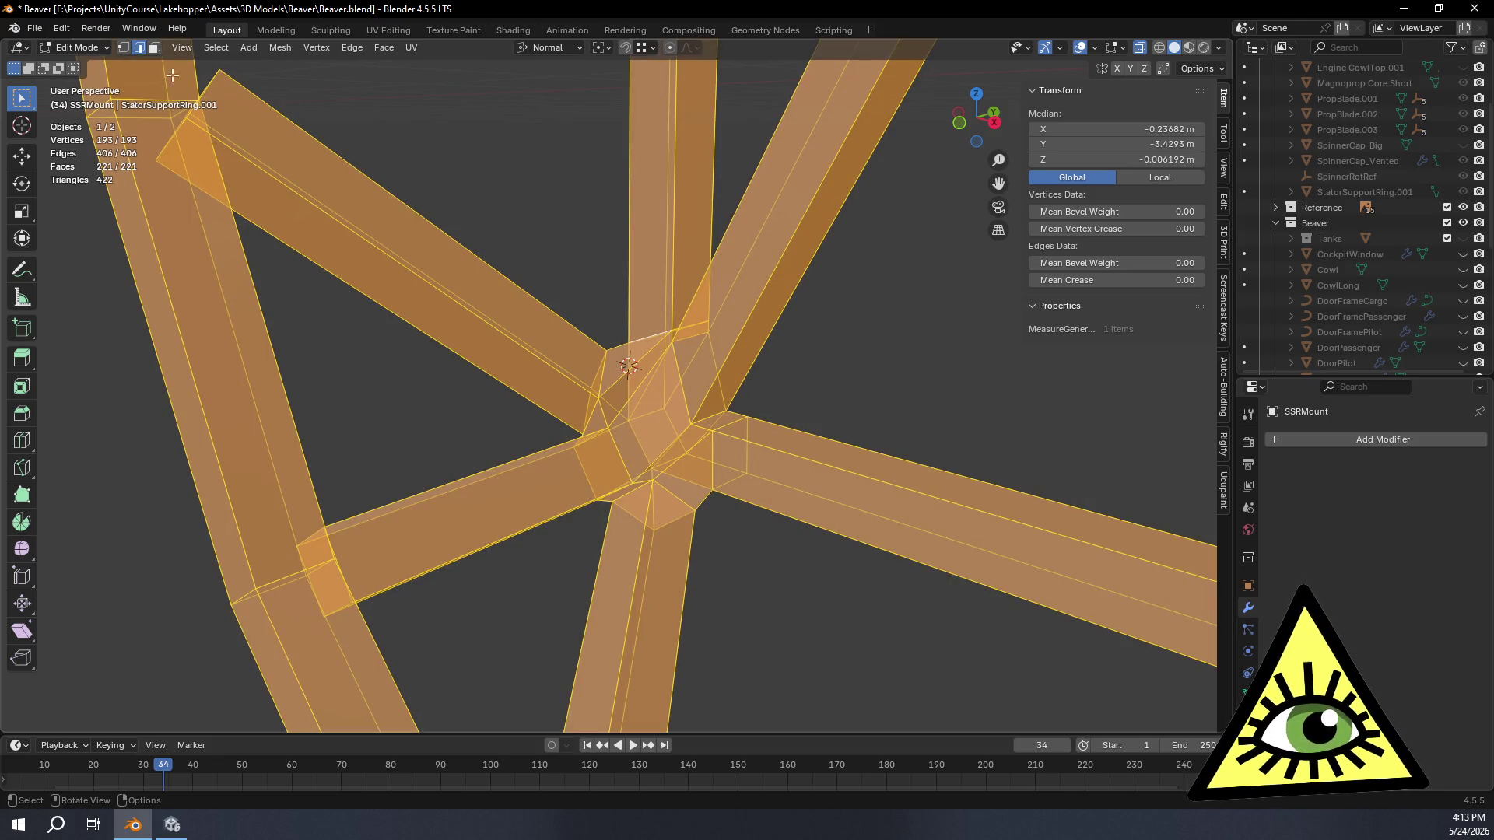
Step: Recalculate all normals outside, inspect the shaded truss in Object Mode, return to Edit Mode
left_click(281, 49)
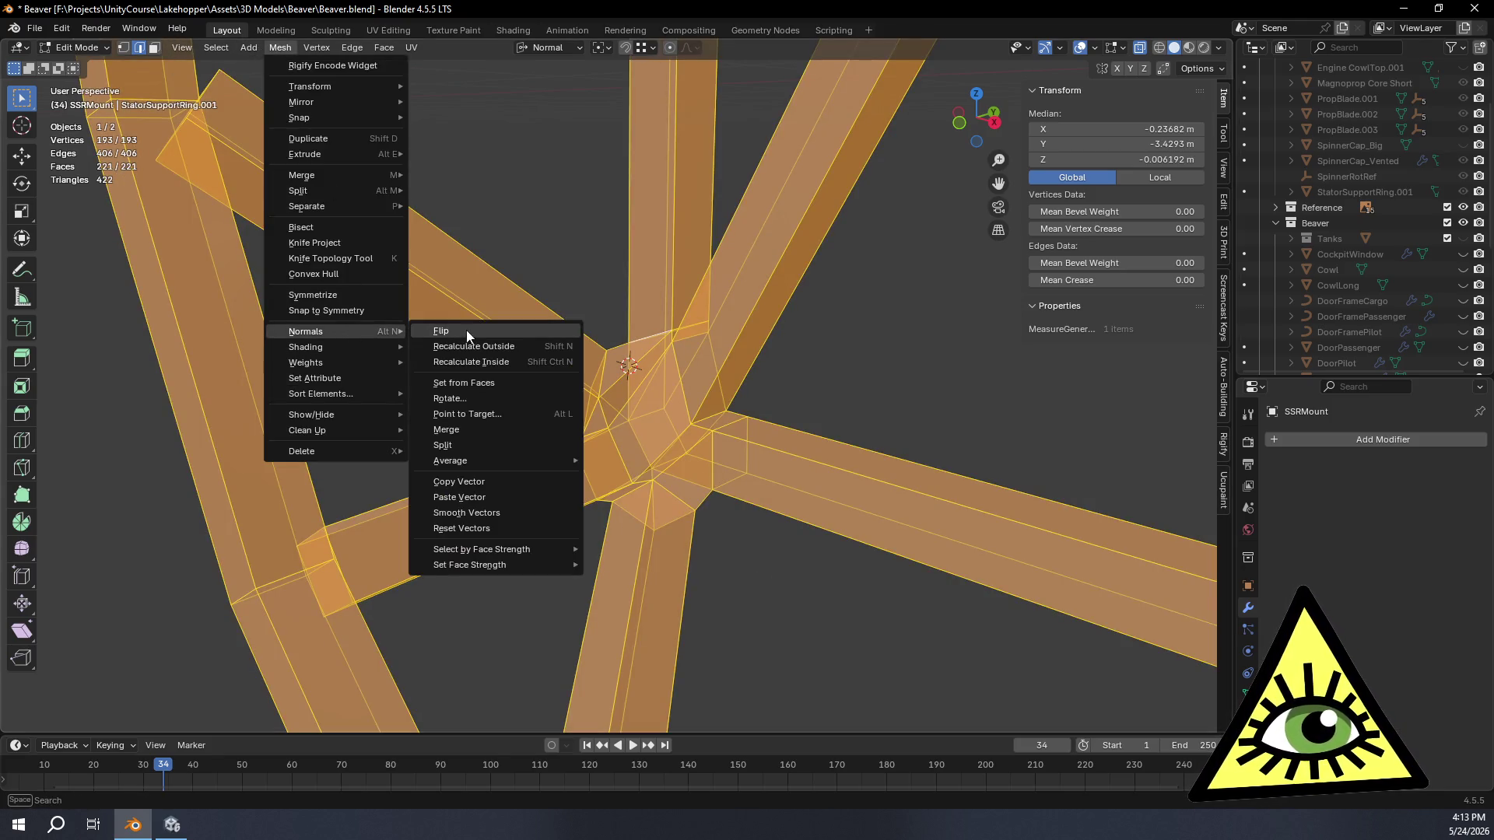
left_click(480, 343)
key("Tab")
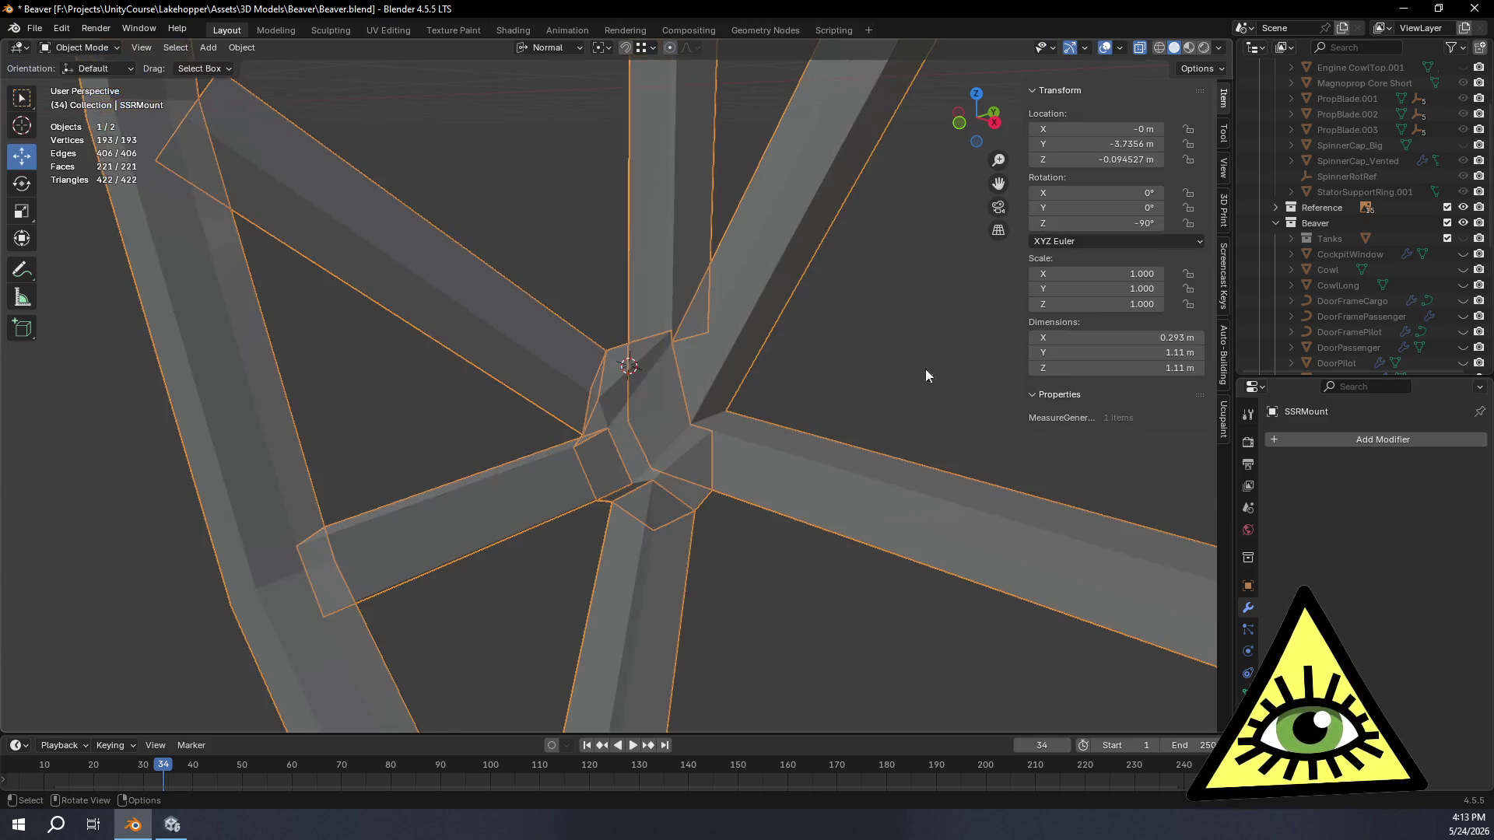
mouse_move(899, 358)
middle_mouse_down()
mouse_move(915, 267)
mouse_move(933, 360)
mouse_move(1228, 134)
mouse_move(21, 237)
mouse_move(1223, 369)
mouse_move(99, 669)
middle_mouse_up()
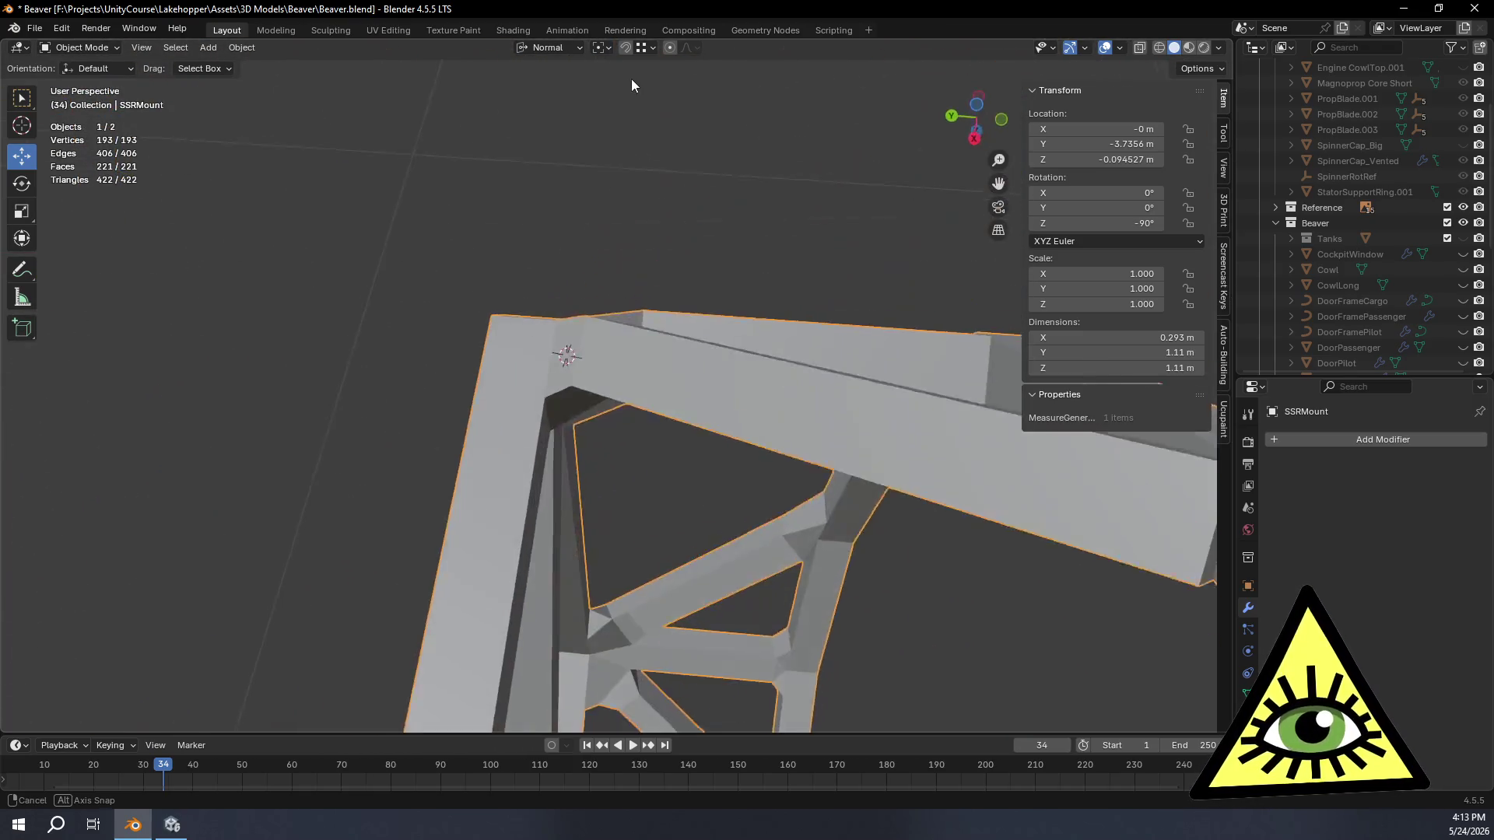
mouse_move(99, 669)
middle_mouse_down()
mouse_move(621, 712)
mouse_move(627, 699)
middle_mouse_up()
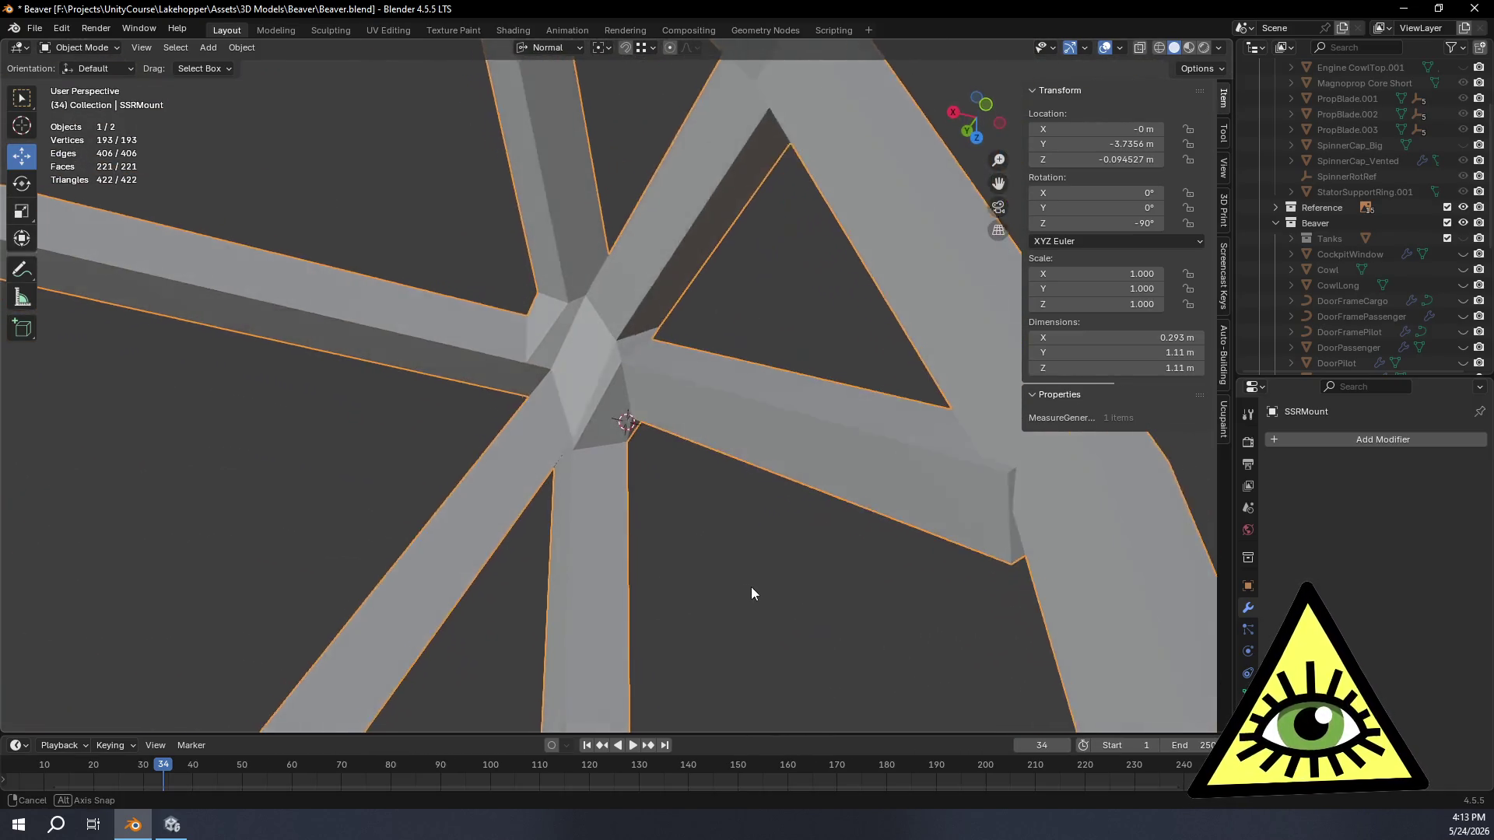
middle_click_drag(627, 700, 750, 590)
scroll(662, 543, "up", 1)
scroll(692, 619, "up", 1)
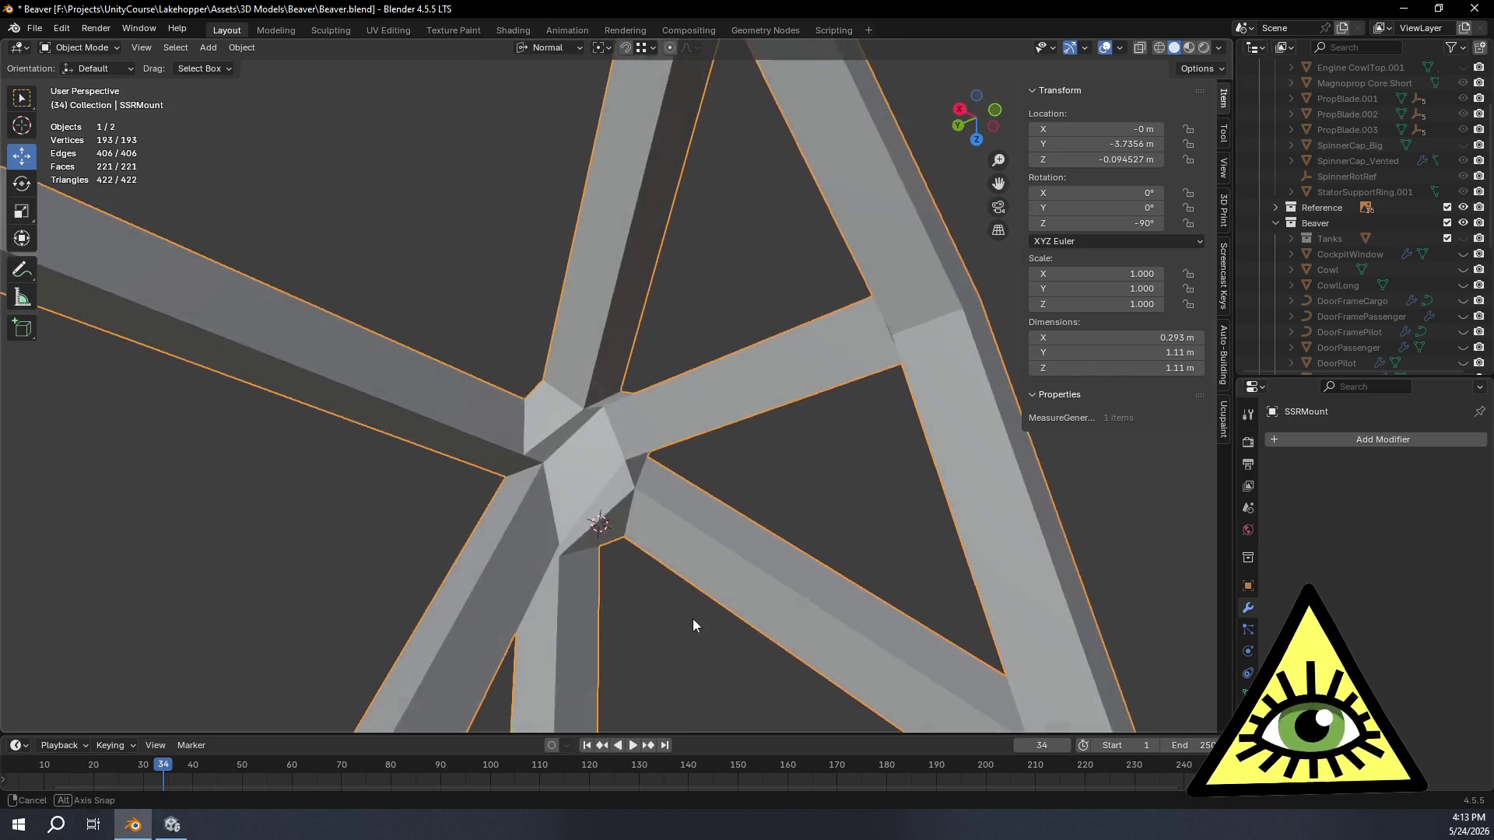
scroll(699, 648, "up", 1)
scroll(721, 497, "up", 1)
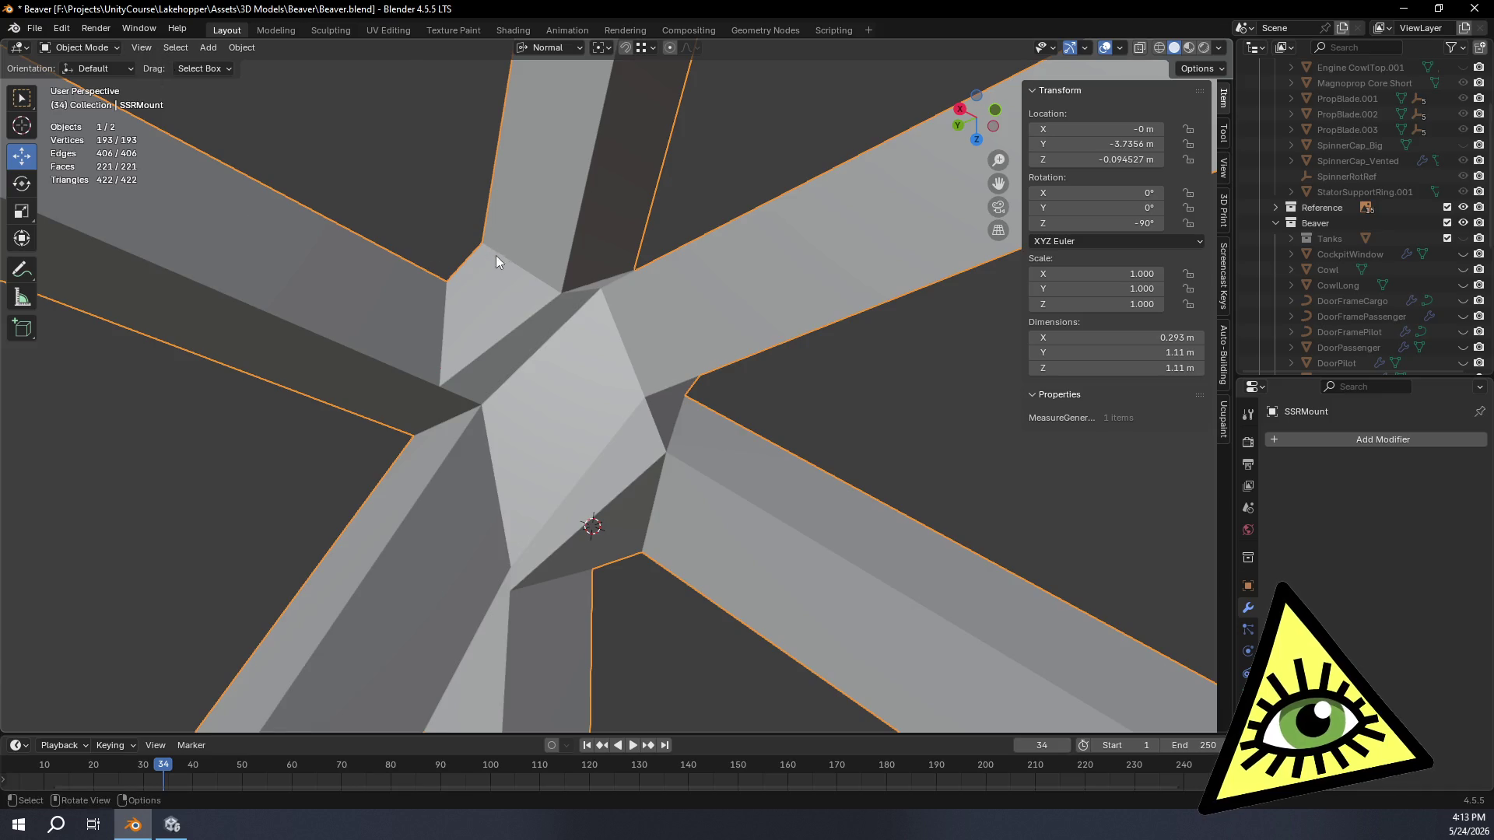
key("Tab")
mouse_move(300, 229)
middle_mouse_down()
mouse_move(624, 533)
mouse_move(647, 435)
middle_mouse_up()
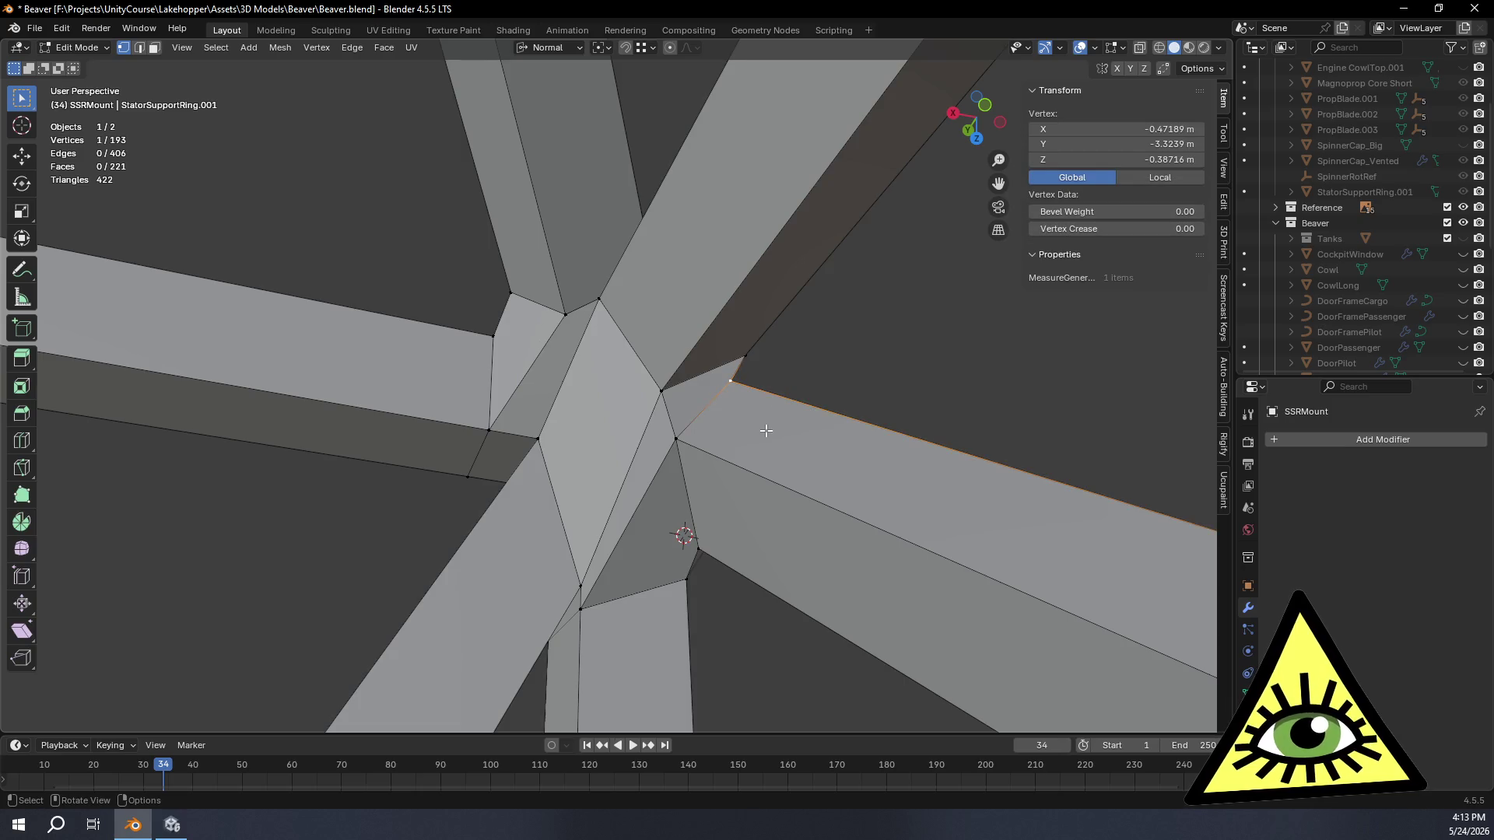
left_click(973, 472)
mouse_move(707, 287)
middle_mouse_down()
mouse_move(694, 386)
mouse_move(619, 379)
middle_mouse_up()
left_click(697, 283)
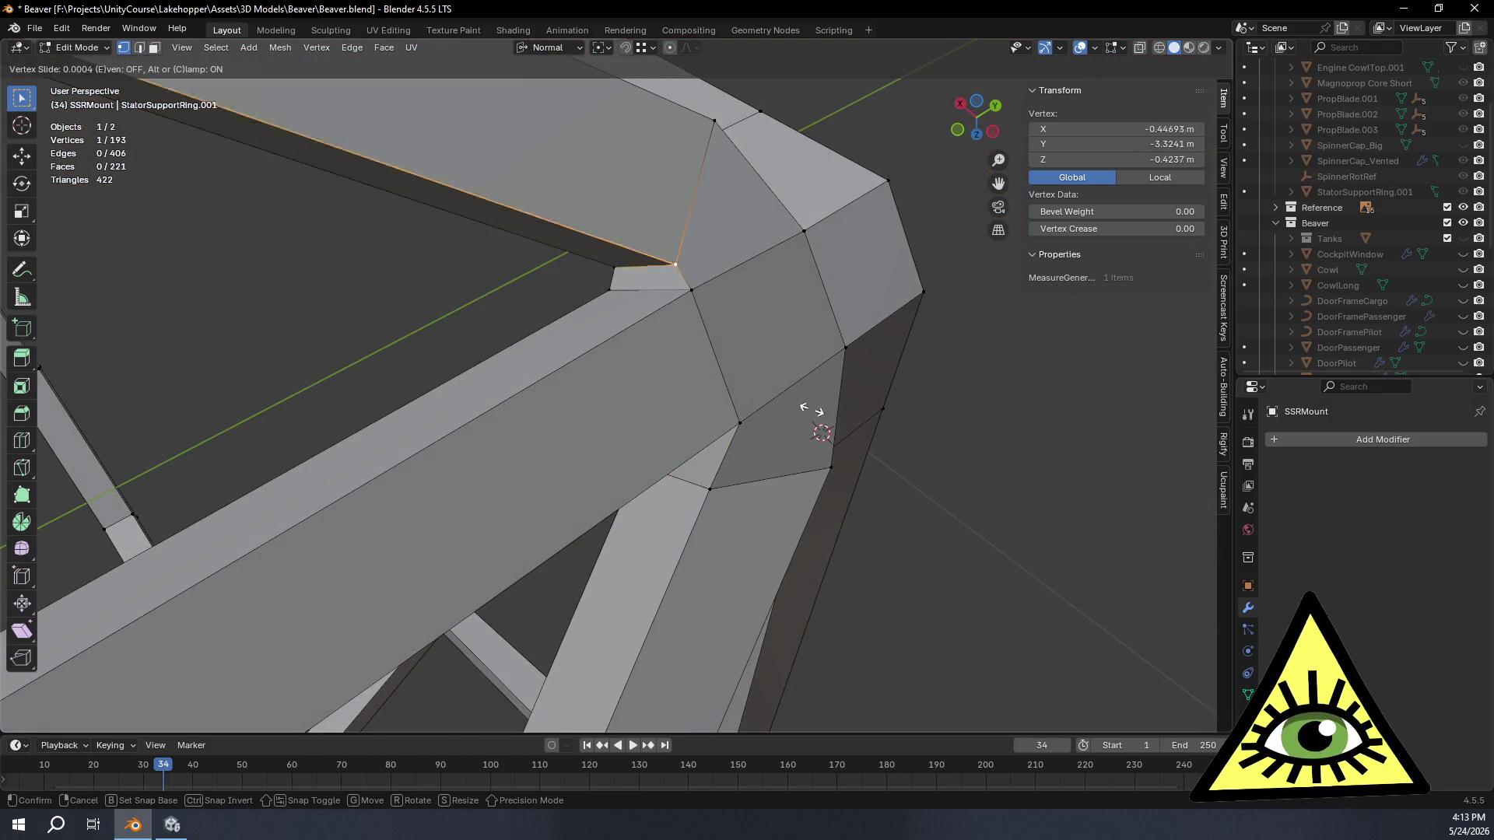
left_click(752, 362)
middle_click_drag(740, 361, 925, 237)
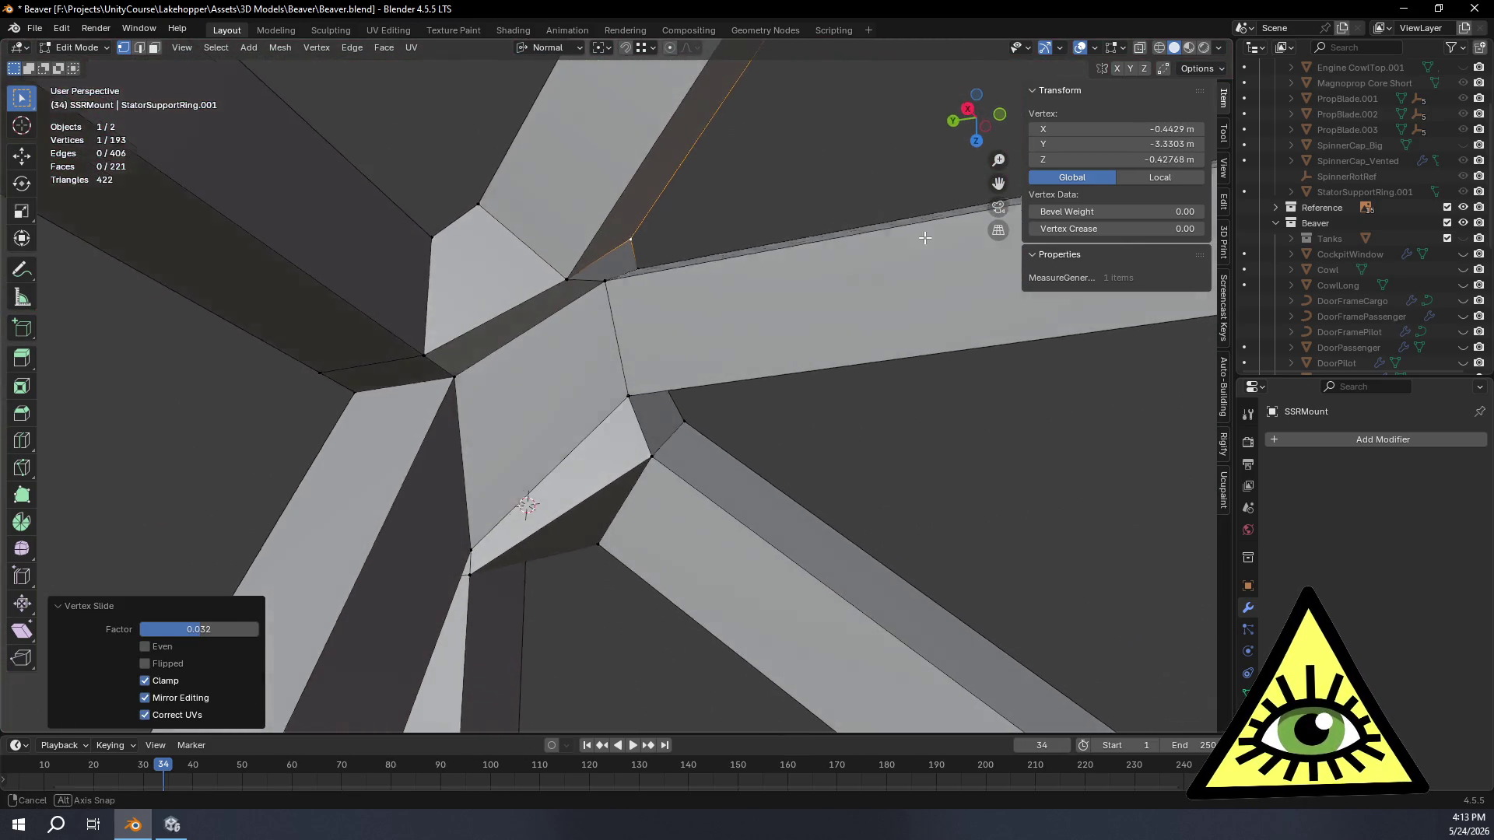
middle_click_drag(654, 297, 599, 350)
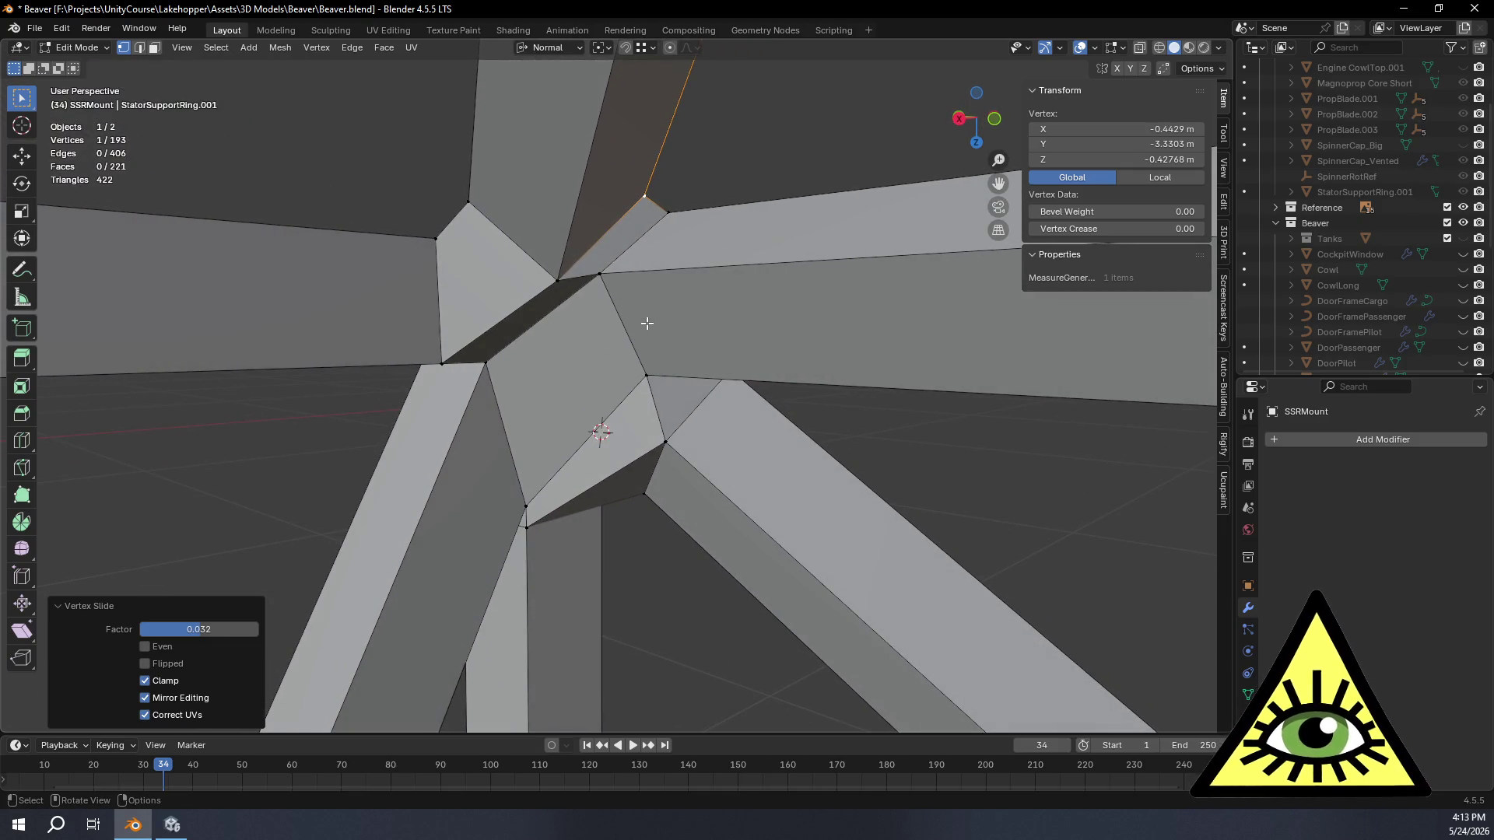
middle_click_drag(667, 330, 748, 314)
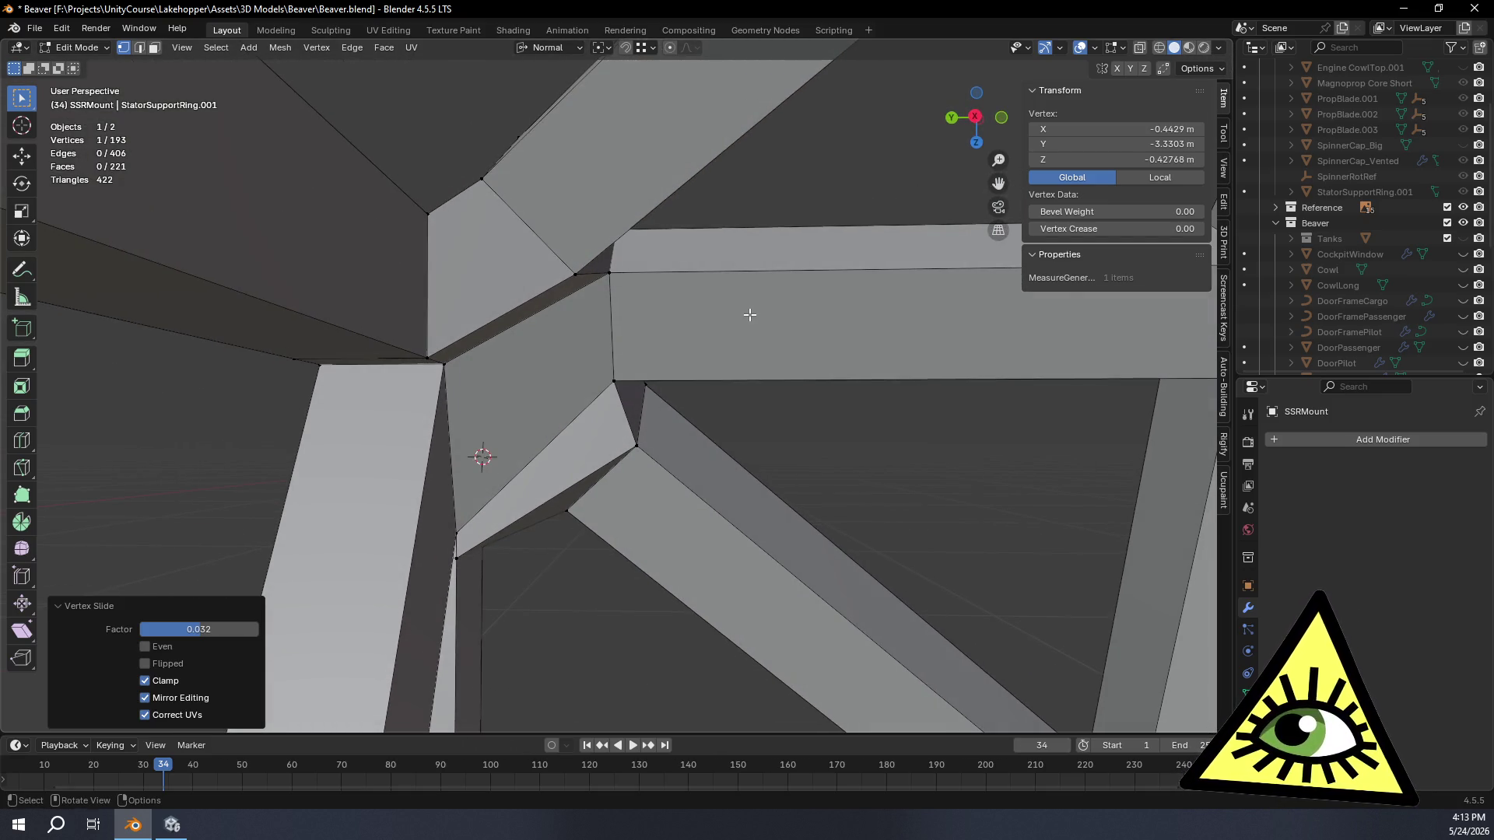
mouse_move(749, 320)
middle_mouse_down()
mouse_move(663, 372)
mouse_move(681, 312)
middle_mouse_up()
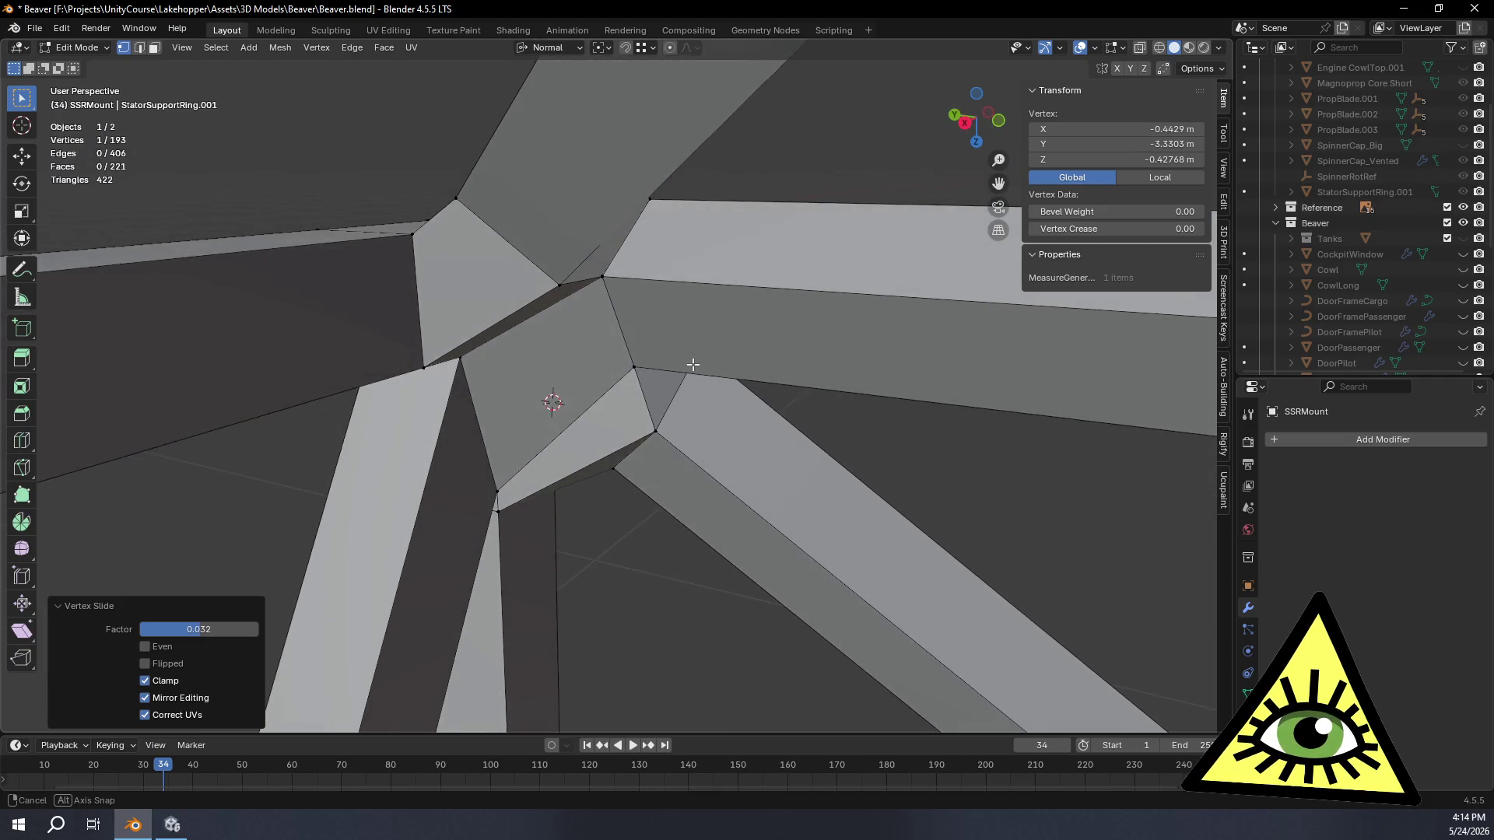
mouse_move(680, 312)
middle_mouse_down()
mouse_move(608, 337)
mouse_move(565, 296)
middle_mouse_up()
key("ctrl+z")
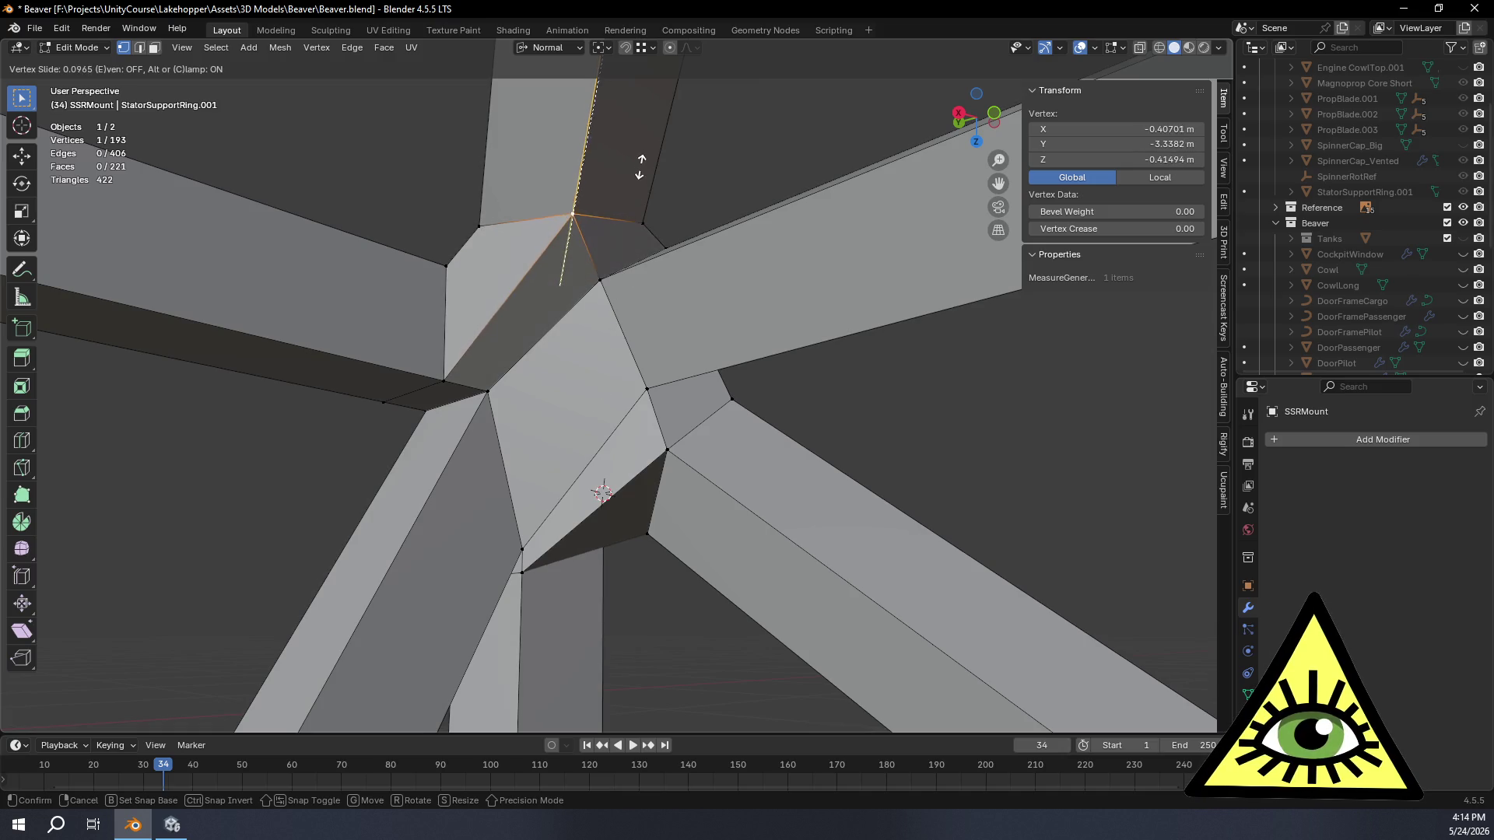
left_click(641, 213)
mouse_move(640, 214)
middle_mouse_down()
mouse_move(717, 339)
mouse_move(701, 250)
mouse_move(679, 235)
mouse_move(716, 302)
middle_mouse_up()
key("ctrl+z")
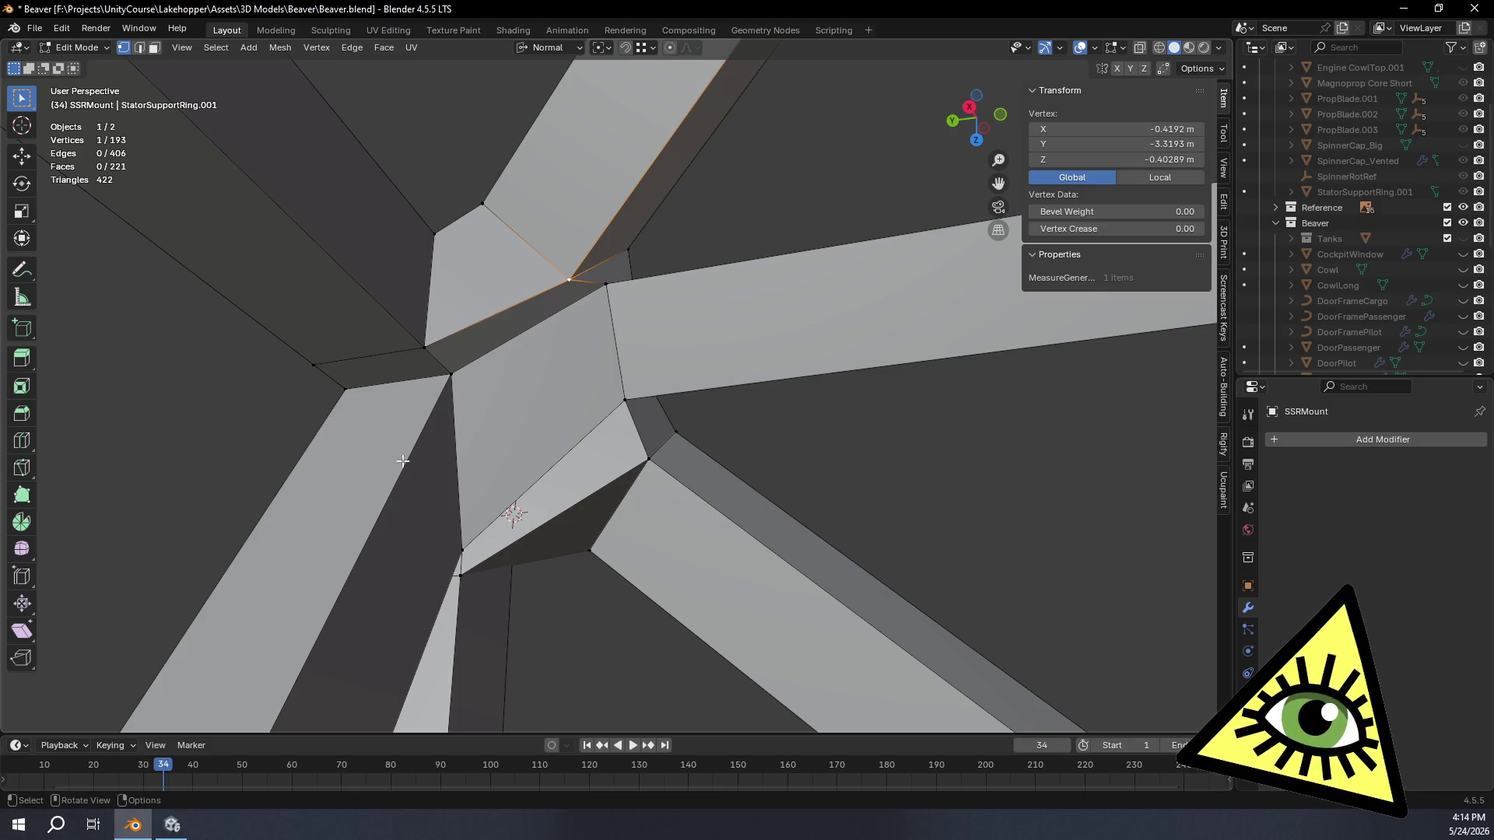
scroll(398, 434, "down", 5)
mouse_move(397, 434)
middle_mouse_down()
mouse_move(660, 523)
mouse_move(624, 309)
middle_mouse_up()
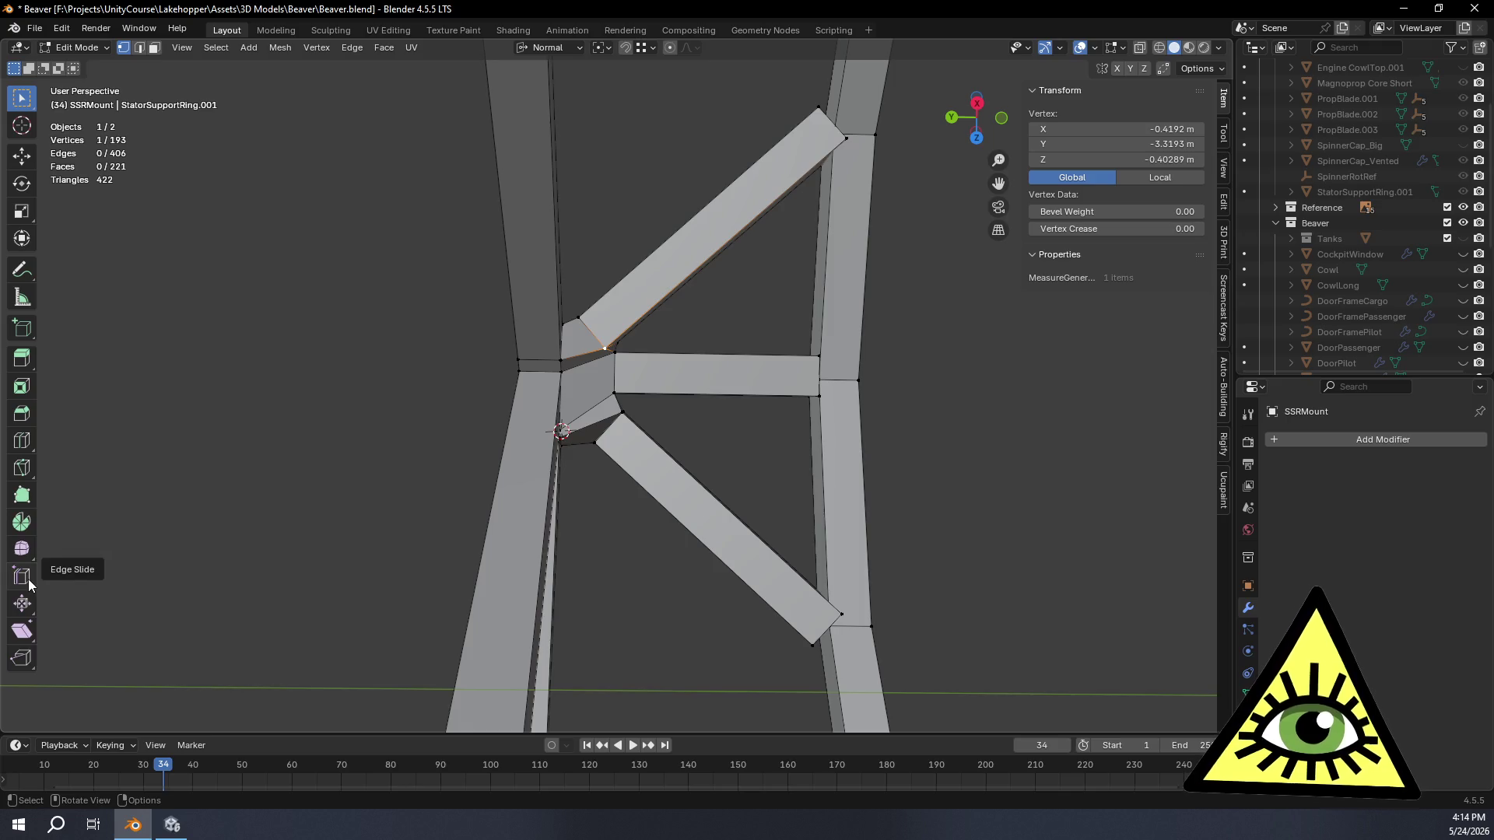
scroll(670, 392, "up", 4)
scroll(670, 392, "up", 3)
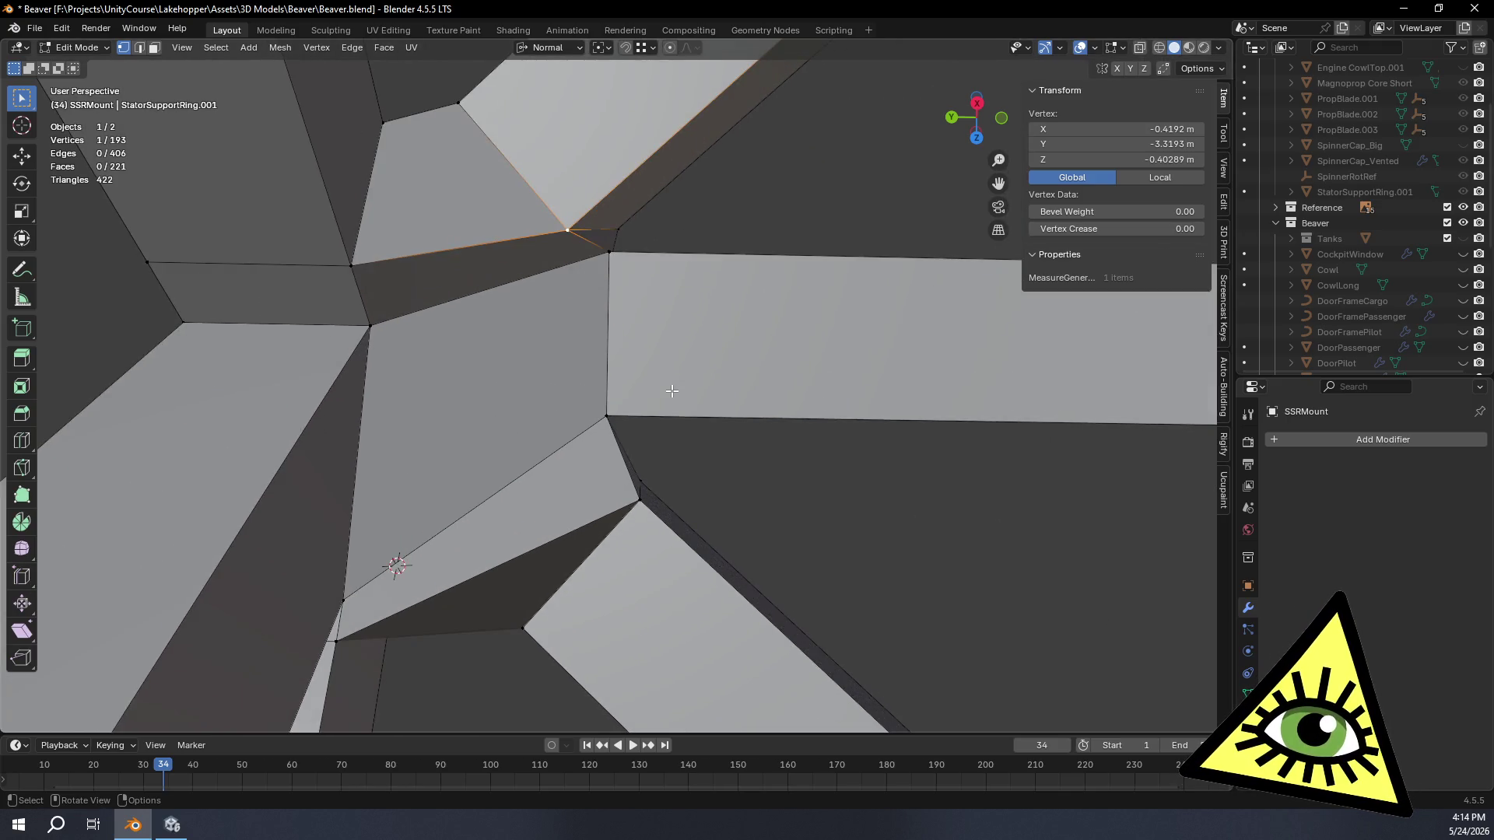
Step: Loop-cut a new edge loop across the strut right beside the joint
left_click(21, 440)
scroll(708, 388, "down", 4)
left_click_drag(794, 378, 604, 390)
scroll(618, 384, "up", 4)
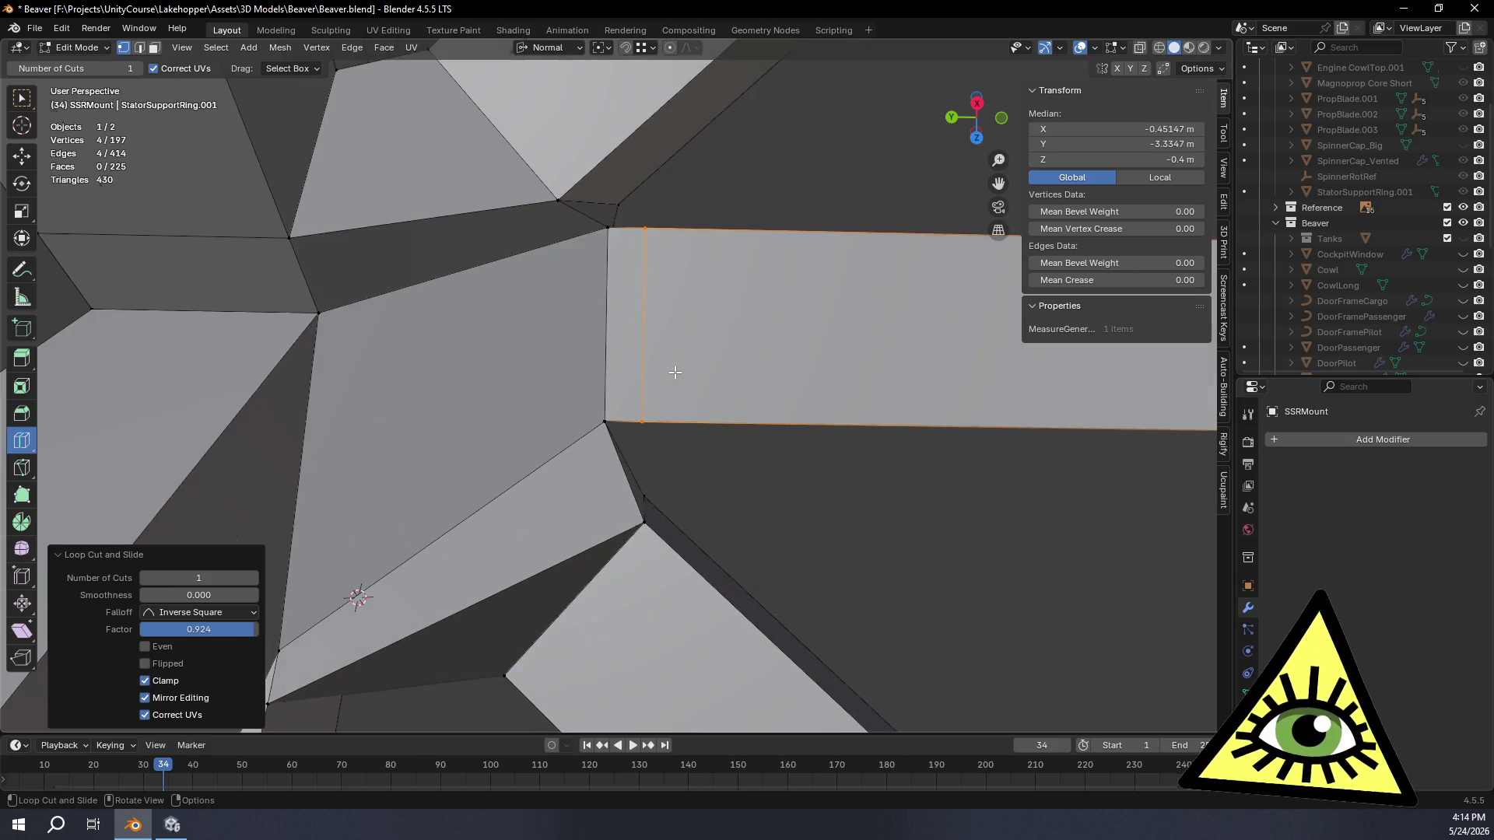
key("ctrl+z")
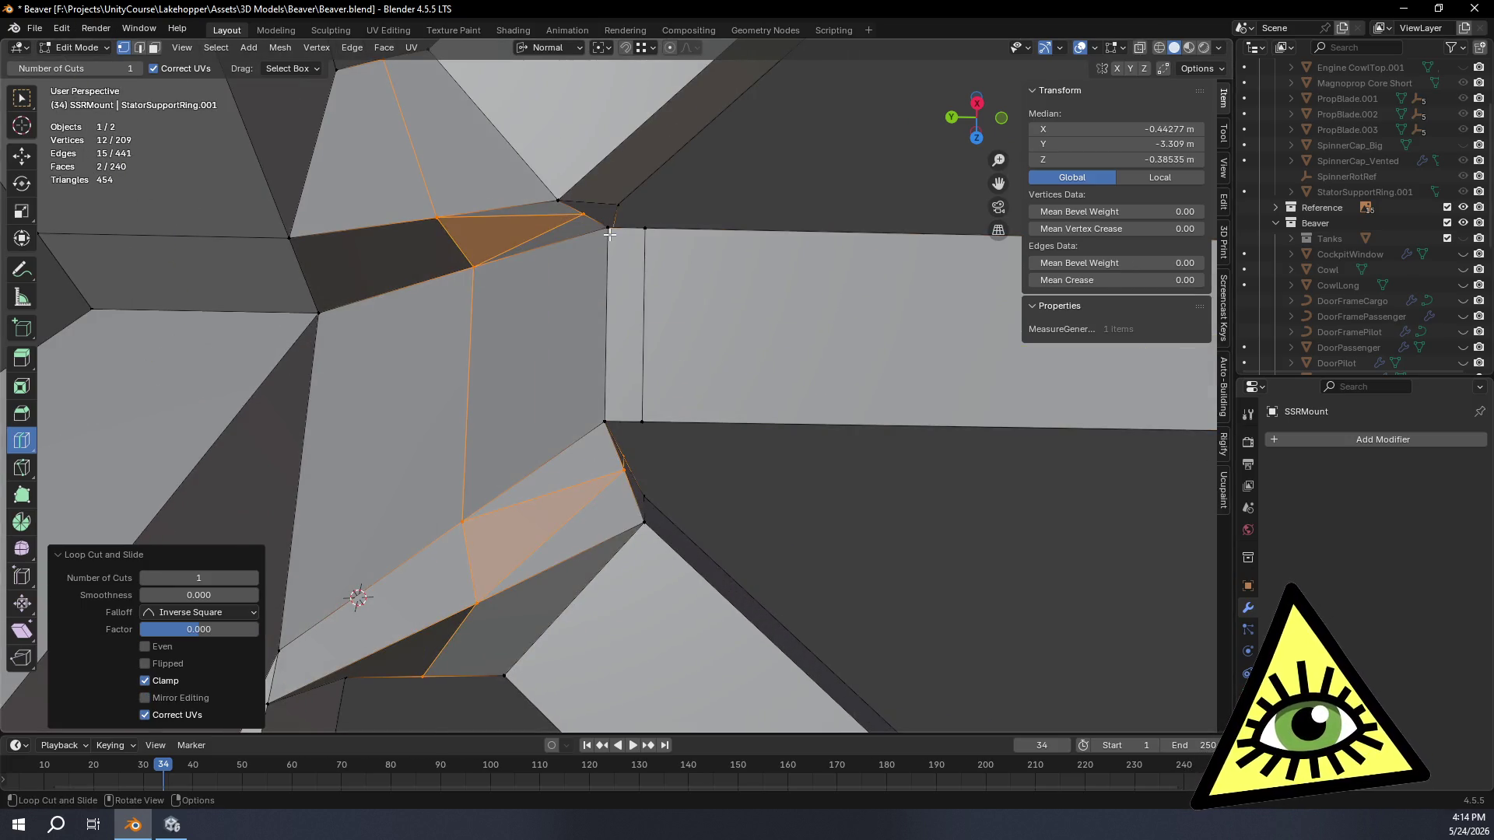
key("ctrl+shift+z")
Step: Select the two strut-corner vertices and bring up Merge
left_click(28, 100)
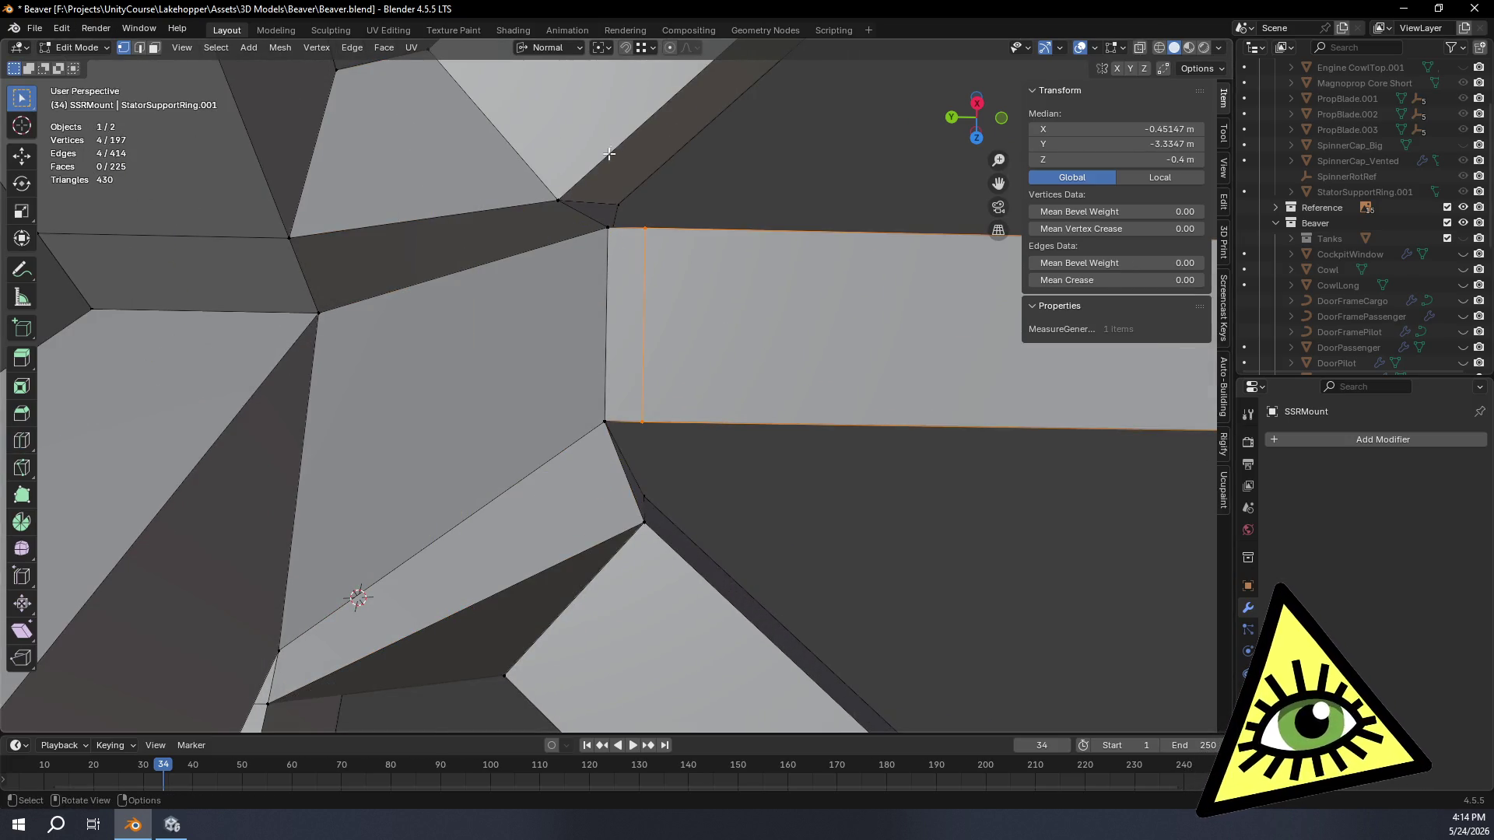
mouse_move(607, 228)
middle_mouse_down()
mouse_move(584, 328)
mouse_move(541, 327)
mouse_move(567, 334)
mouse_move(621, 286)
mouse_move(595, 216)
middle_mouse_up()
left_click(598, 213)
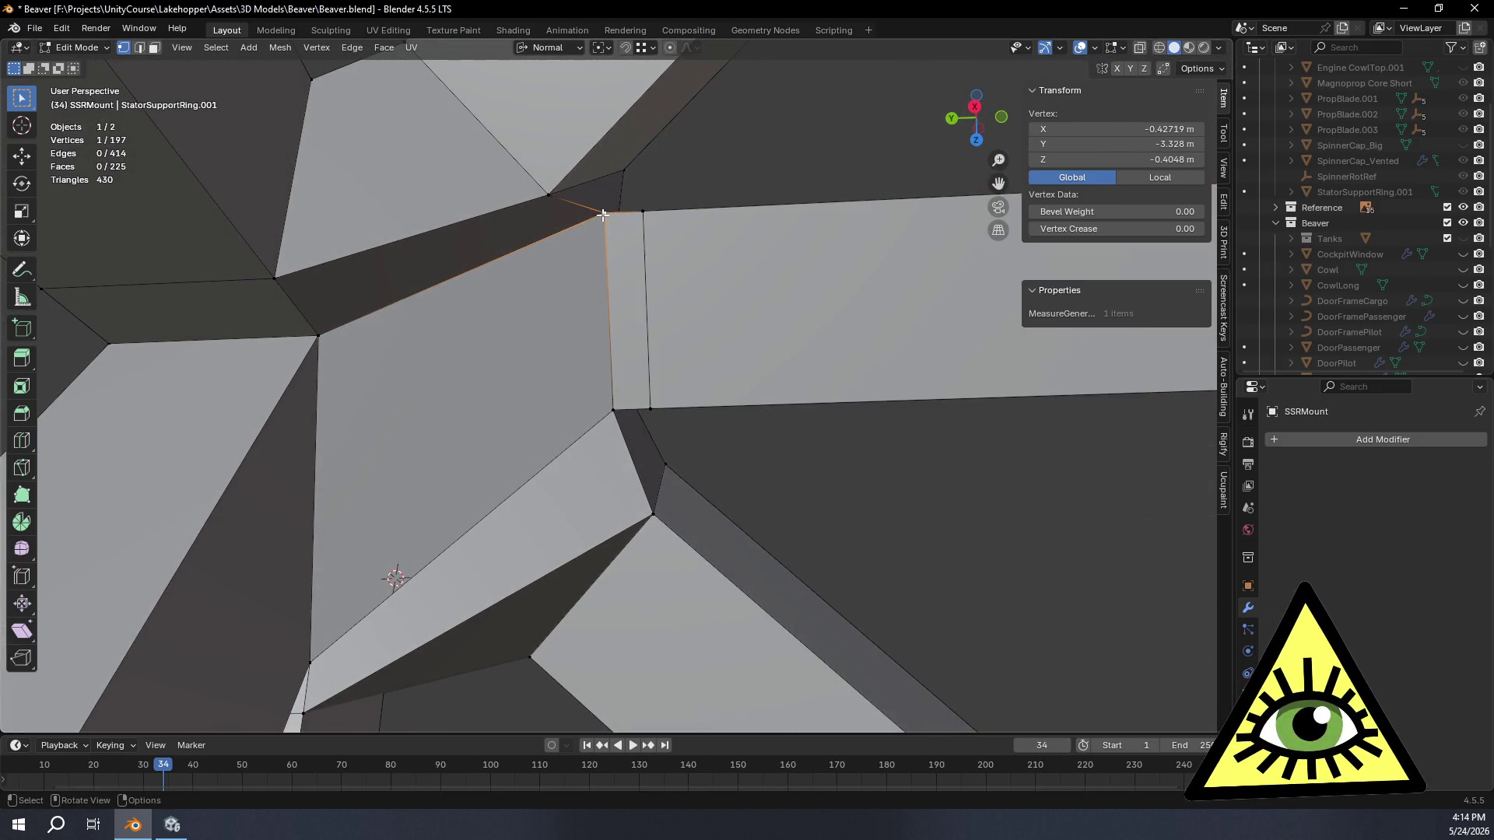
left_click(551, 195, "shift")
key("m")
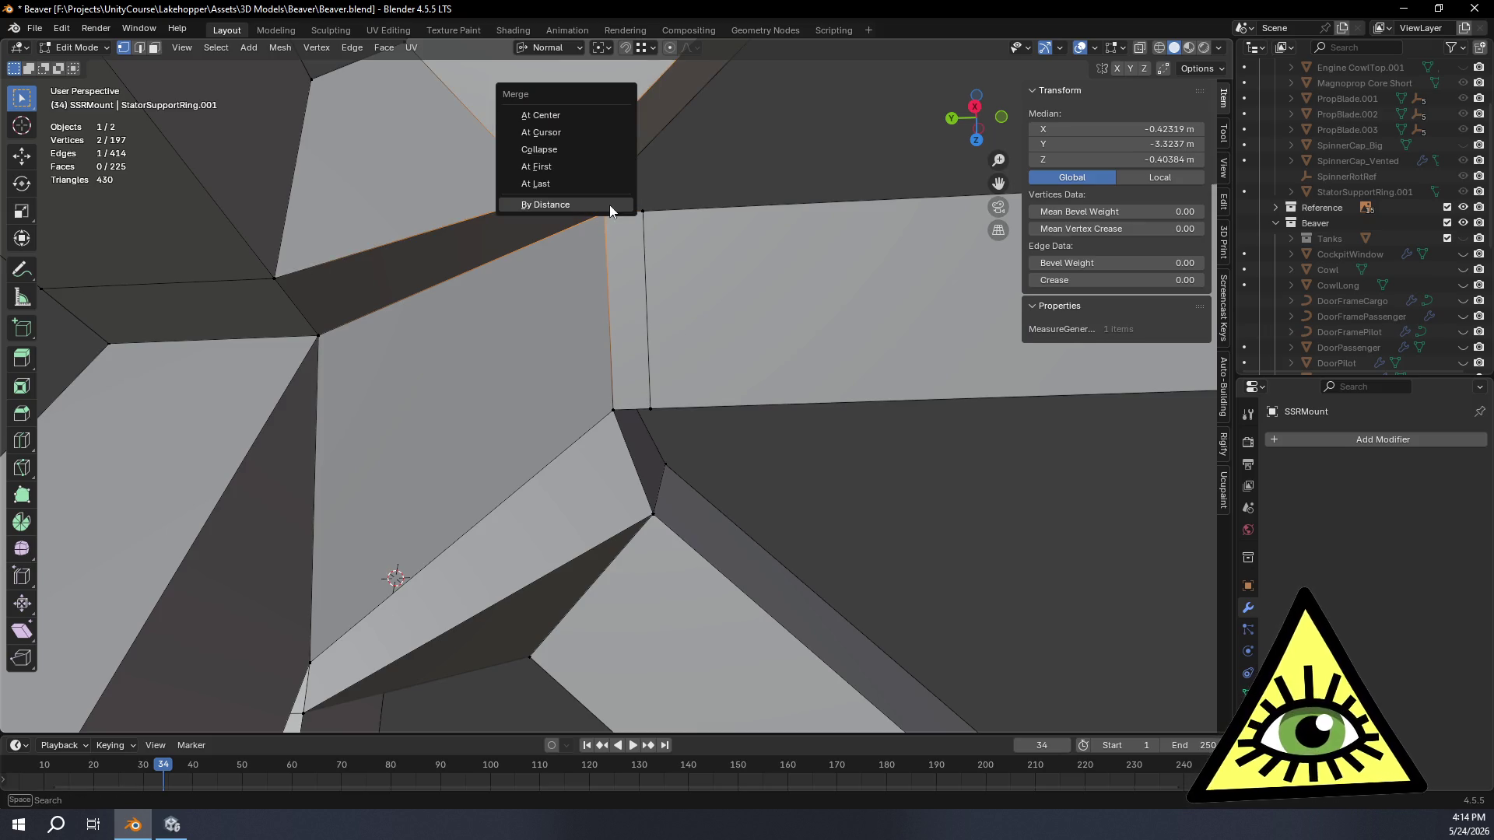
Step: Merge the corner pair At Last, then undo a wrong merge on the next pair
left_click(574, 146)
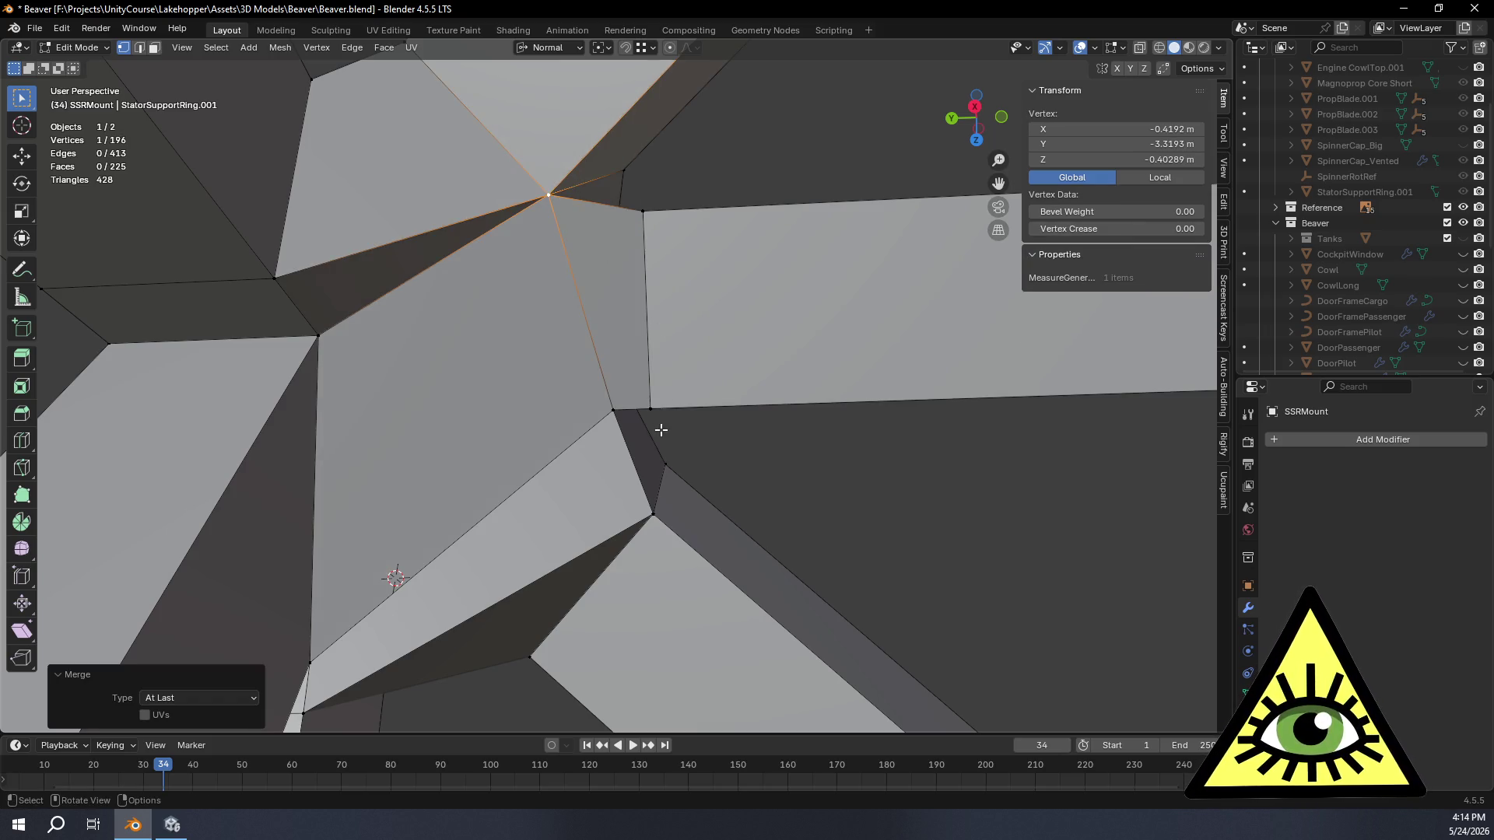
middle_click_drag(661, 430, 649, 402)
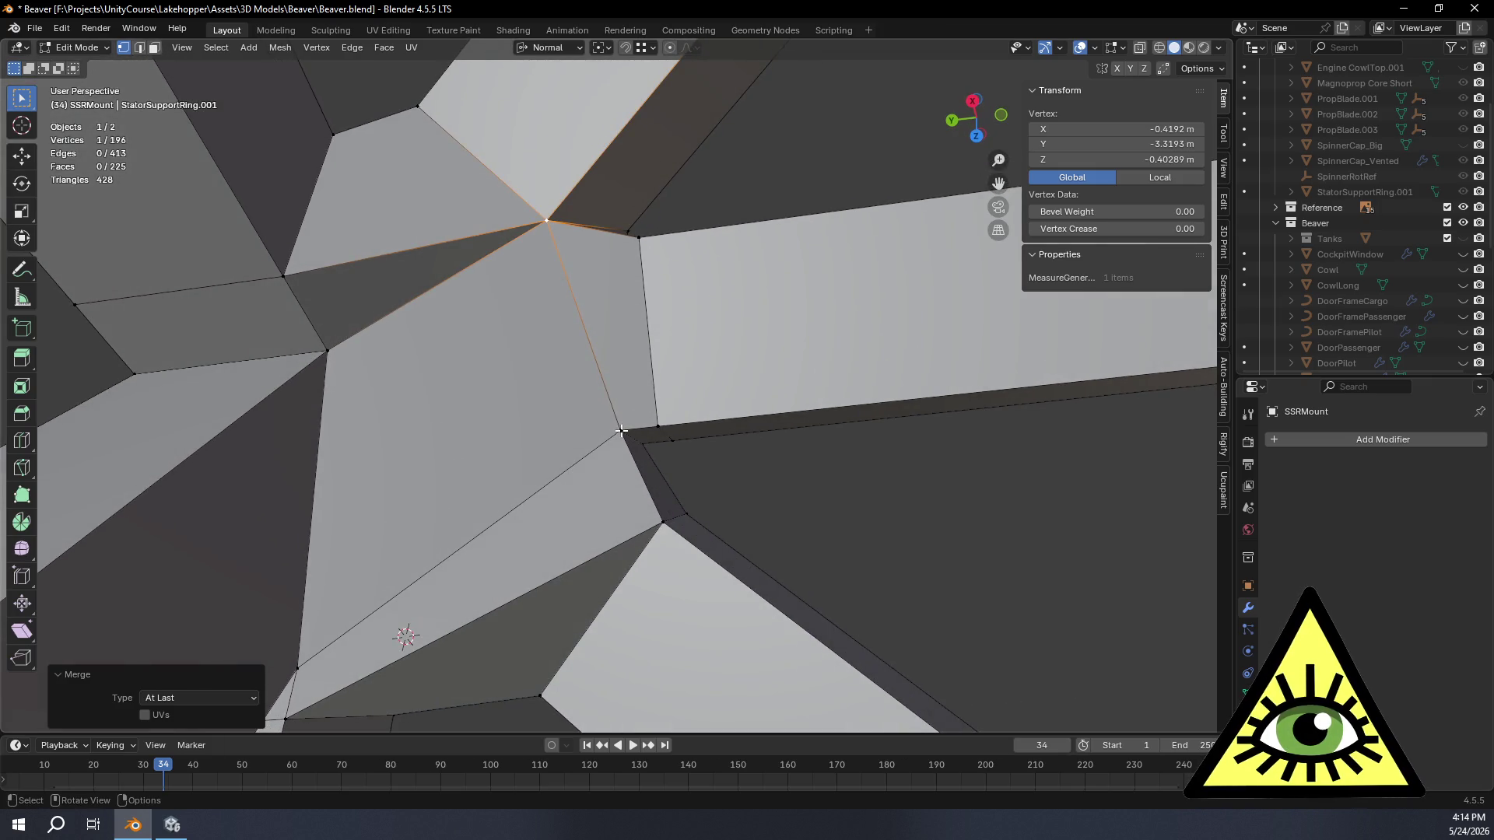
left_click(622, 430)
left_click(654, 426, "shift")
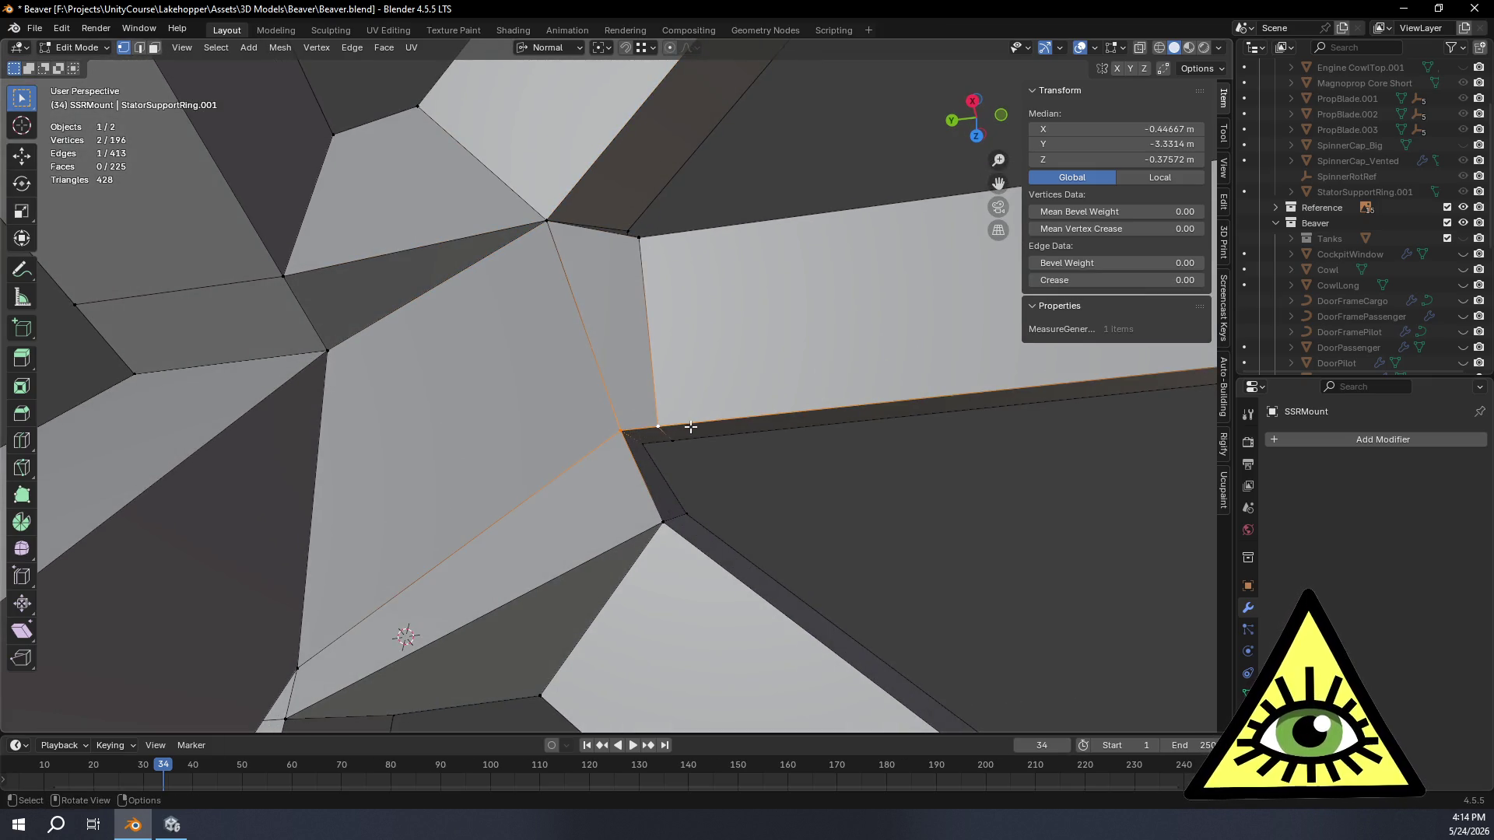
key("m")
left_click(694, 430)
mouse_move(756, 374)
middle_mouse_down()
mouse_move(768, 420)
mouse_move(748, 424)
middle_mouse_up()
key("ctrl+z")
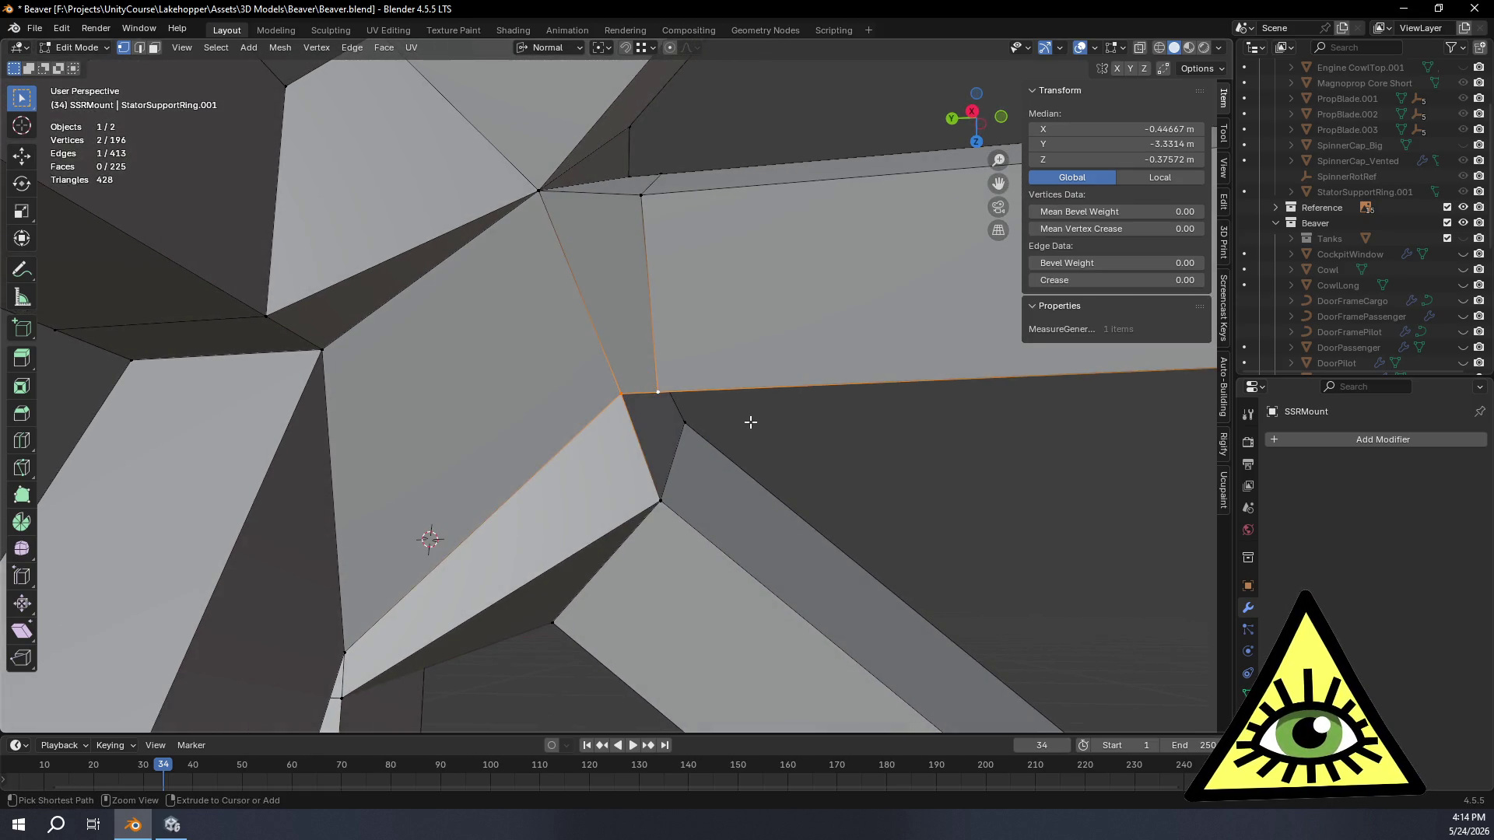
Step: Weld three more loose vertex pairs around the joint with Merge At Last
left_click(625, 394)
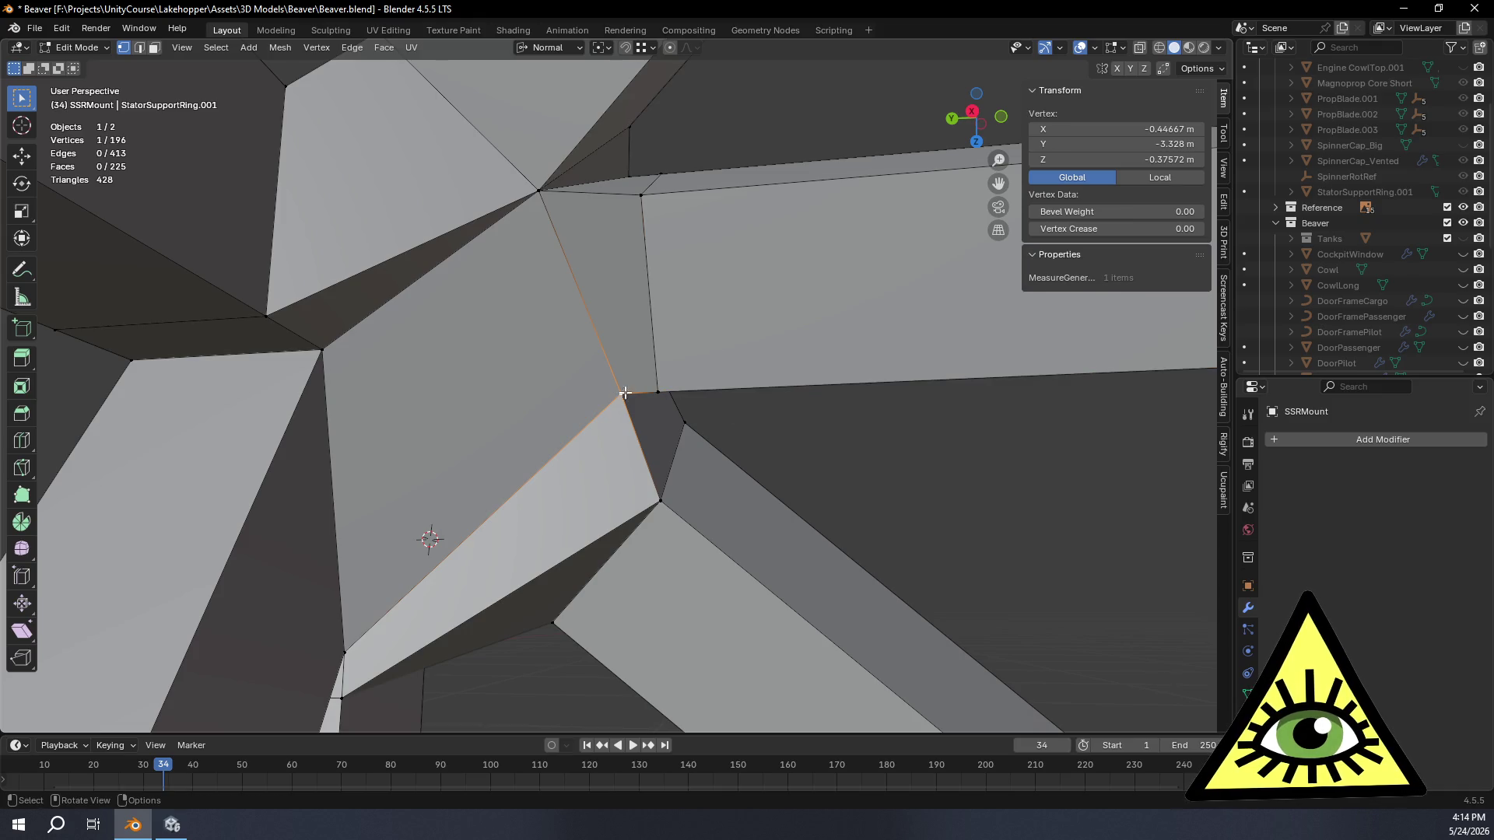
left_click(659, 496, "shift")
key("m")
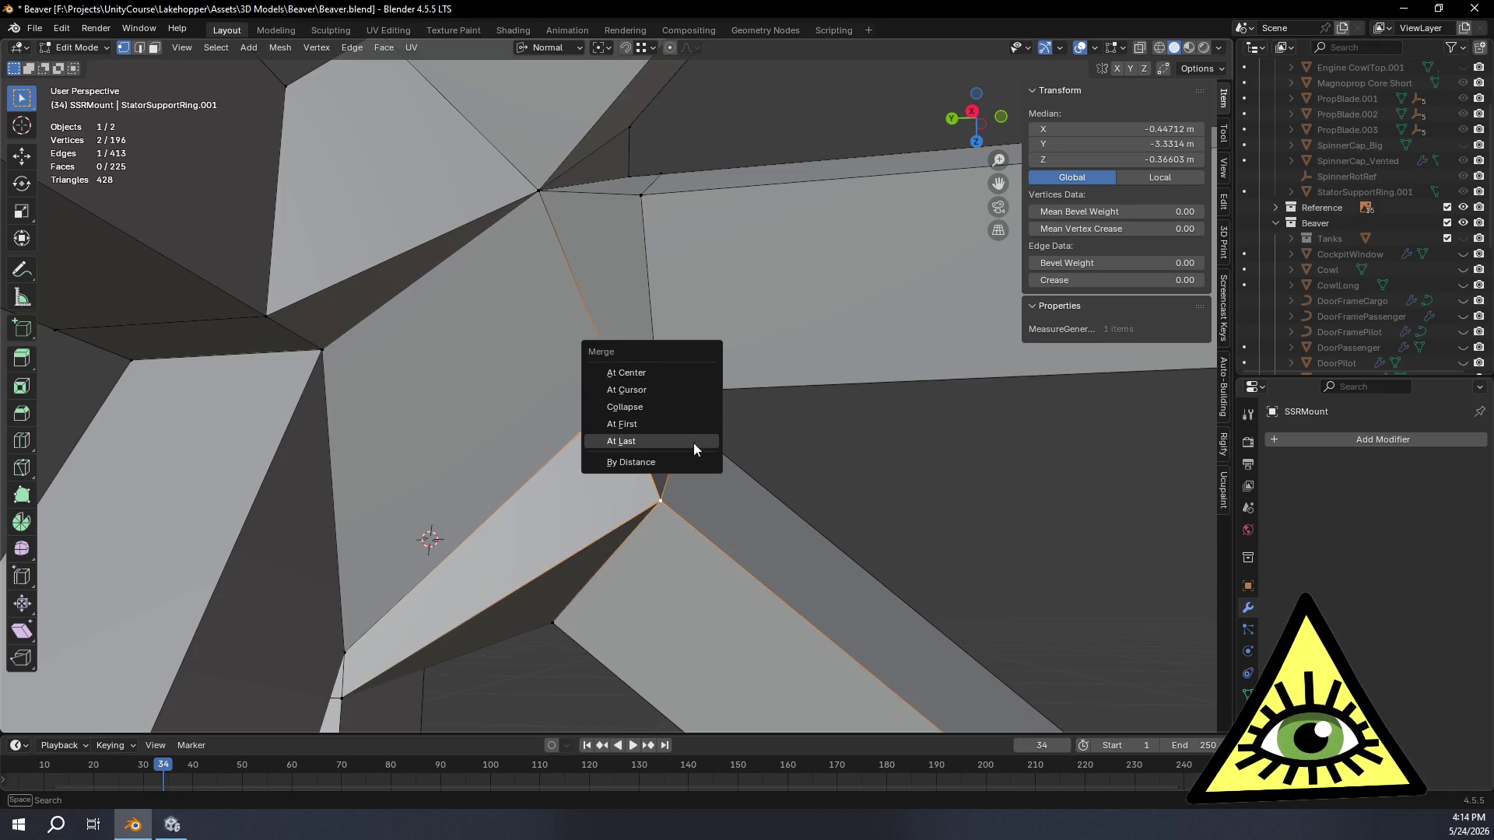
left_click(678, 444)
mouse_move(678, 447)
middle_mouse_down()
mouse_move(638, 322)
mouse_move(527, 457)
mouse_move(655, 437)
mouse_move(506, 489)
middle_mouse_up()
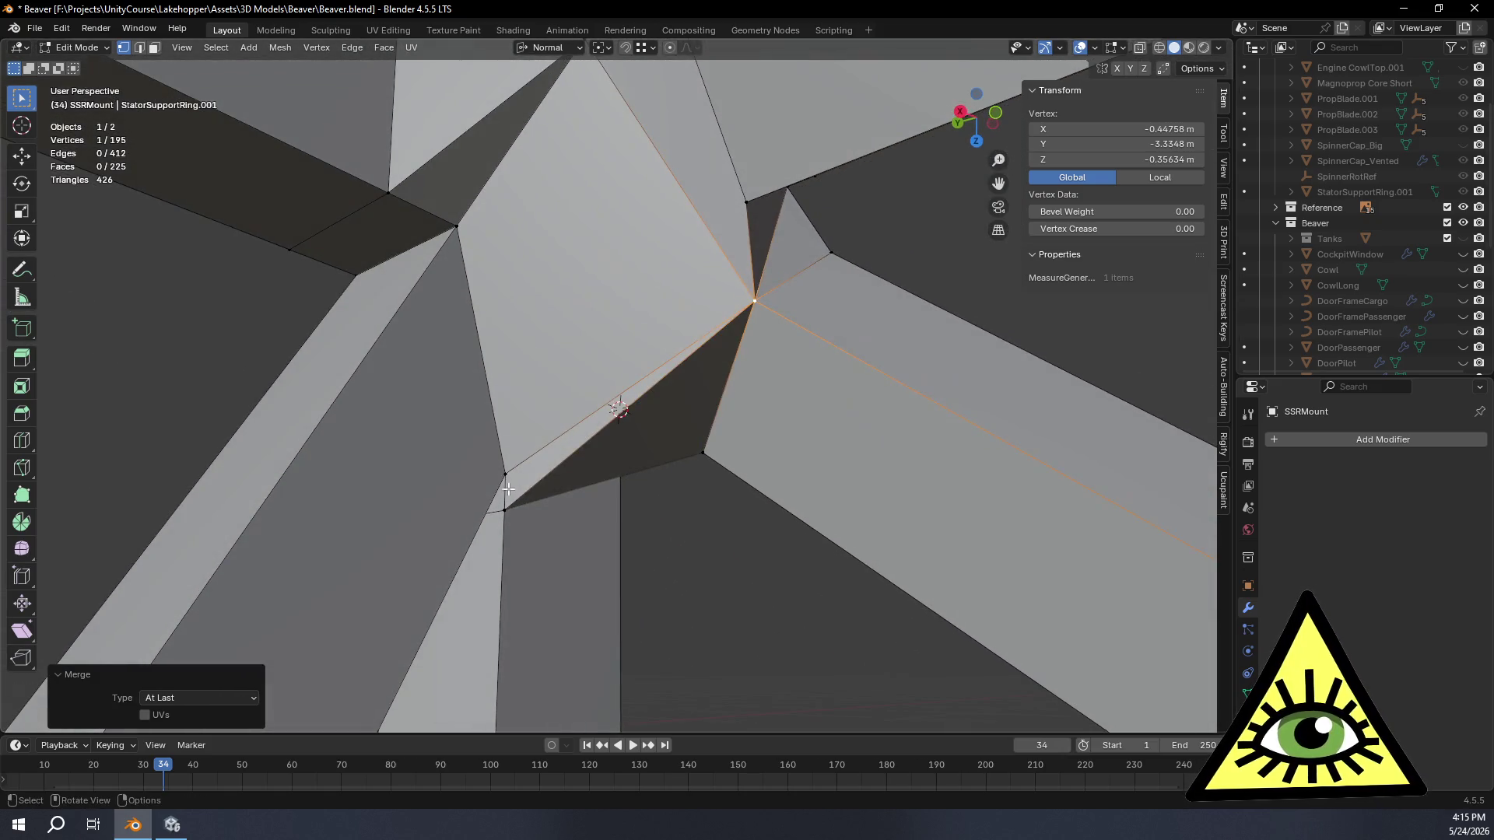
left_click(507, 508)
left_click(505, 473, "shift")
key("m")
left_click(606, 473)
mouse_move(642, 498)
middle_mouse_down()
mouse_move(617, 467)
mouse_move(650, 443)
mouse_move(646, 497)
mouse_move(665, 408)
mouse_move(718, 512)
middle_mouse_up()
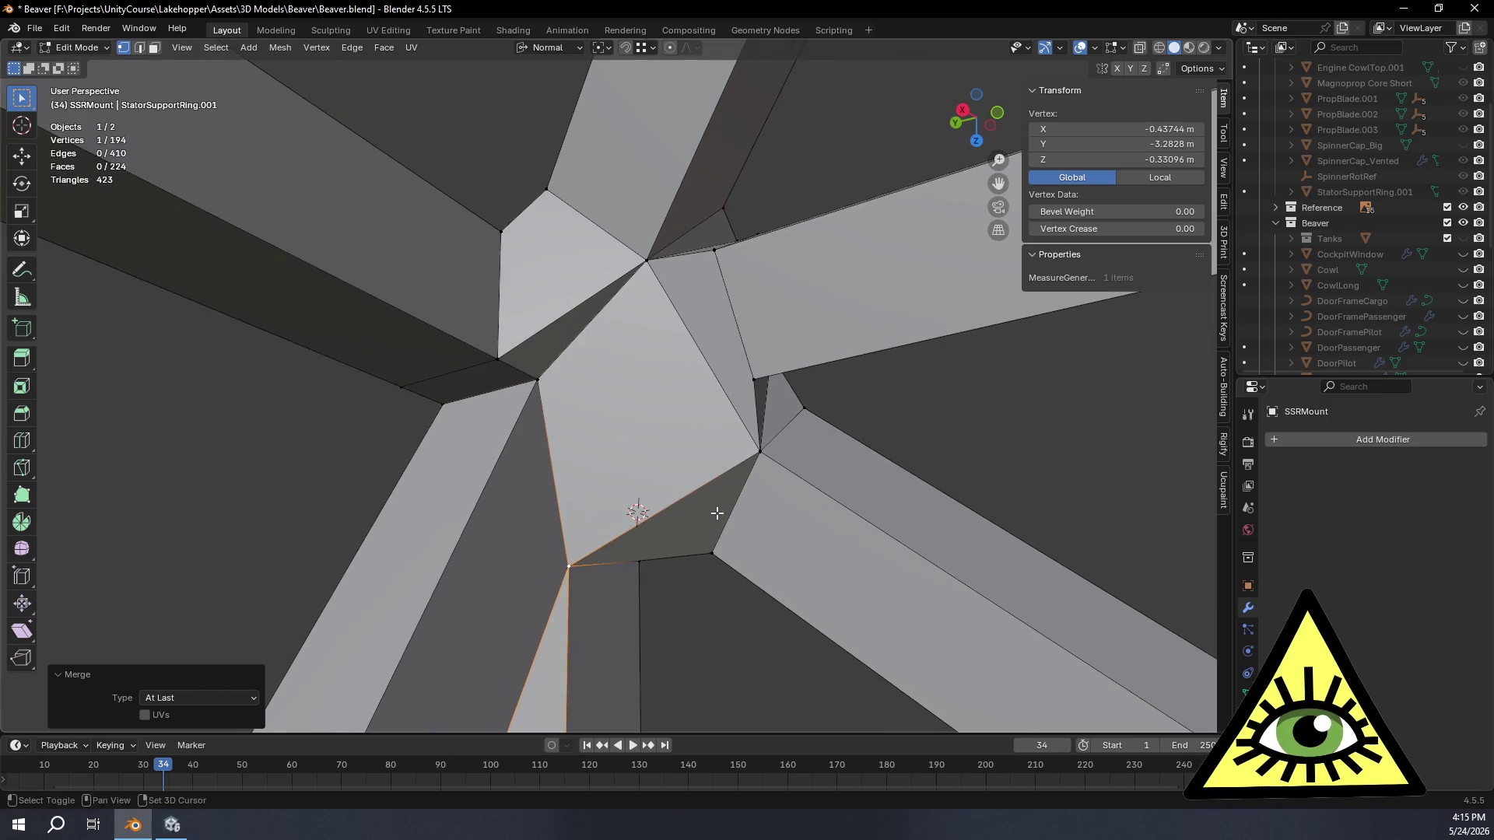
left_click(500, 360)
left_click(538, 379, "shift")
key("m")
left_click(585, 387)
mouse_move(586, 387)
middle_mouse_down()
mouse_move(660, 372)
mouse_move(694, 428)
mouse_move(541, 434)
mouse_move(383, 533)
mouse_move(576, 457)
middle_mouse_up()
Step: Weld the last pairs including the upper strut corner, reaching 191 vertices, and view in Object Mode
left_click(589, 411, "shift")
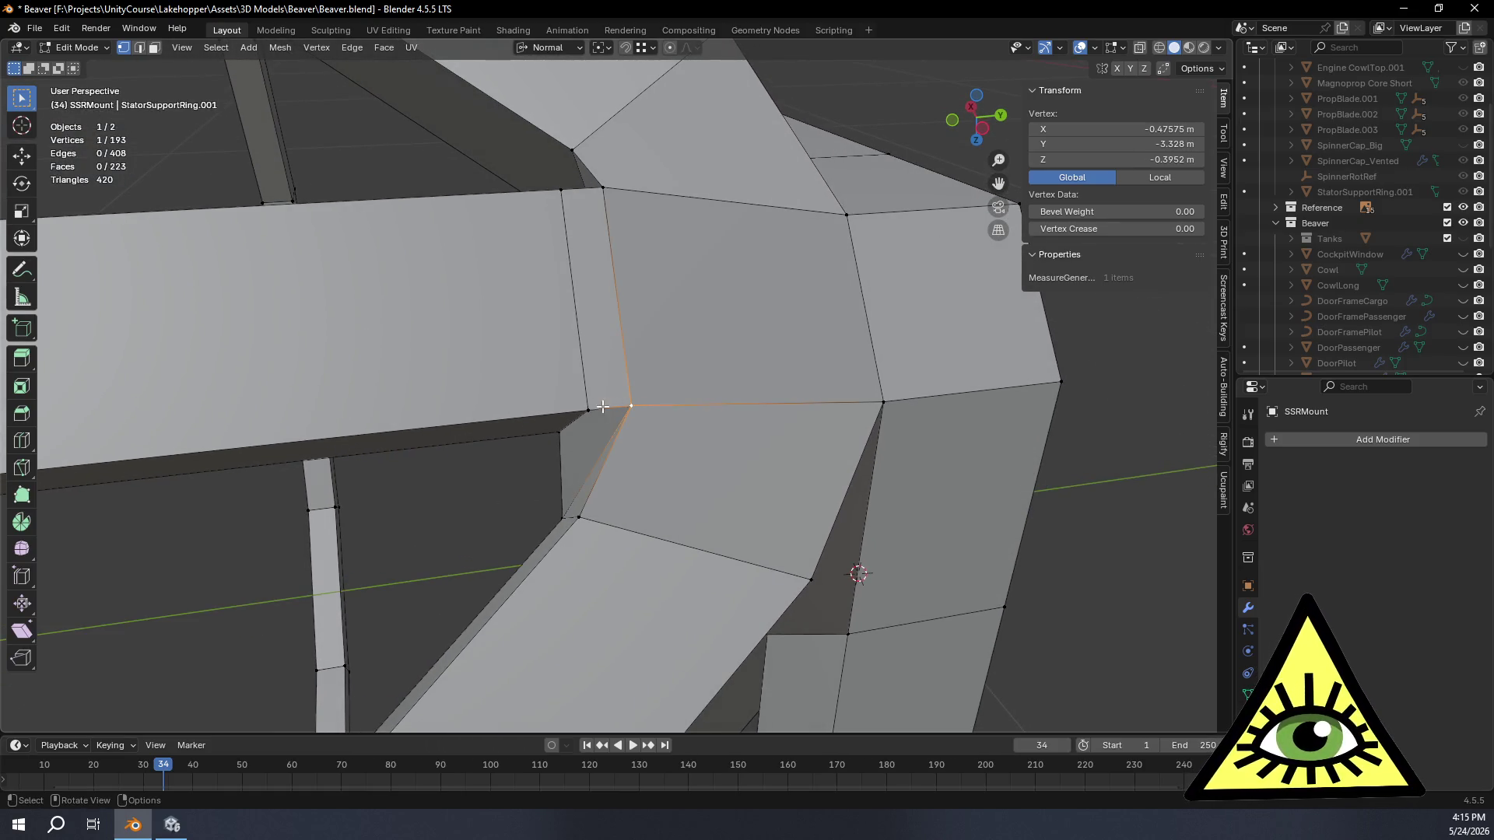
key("m")
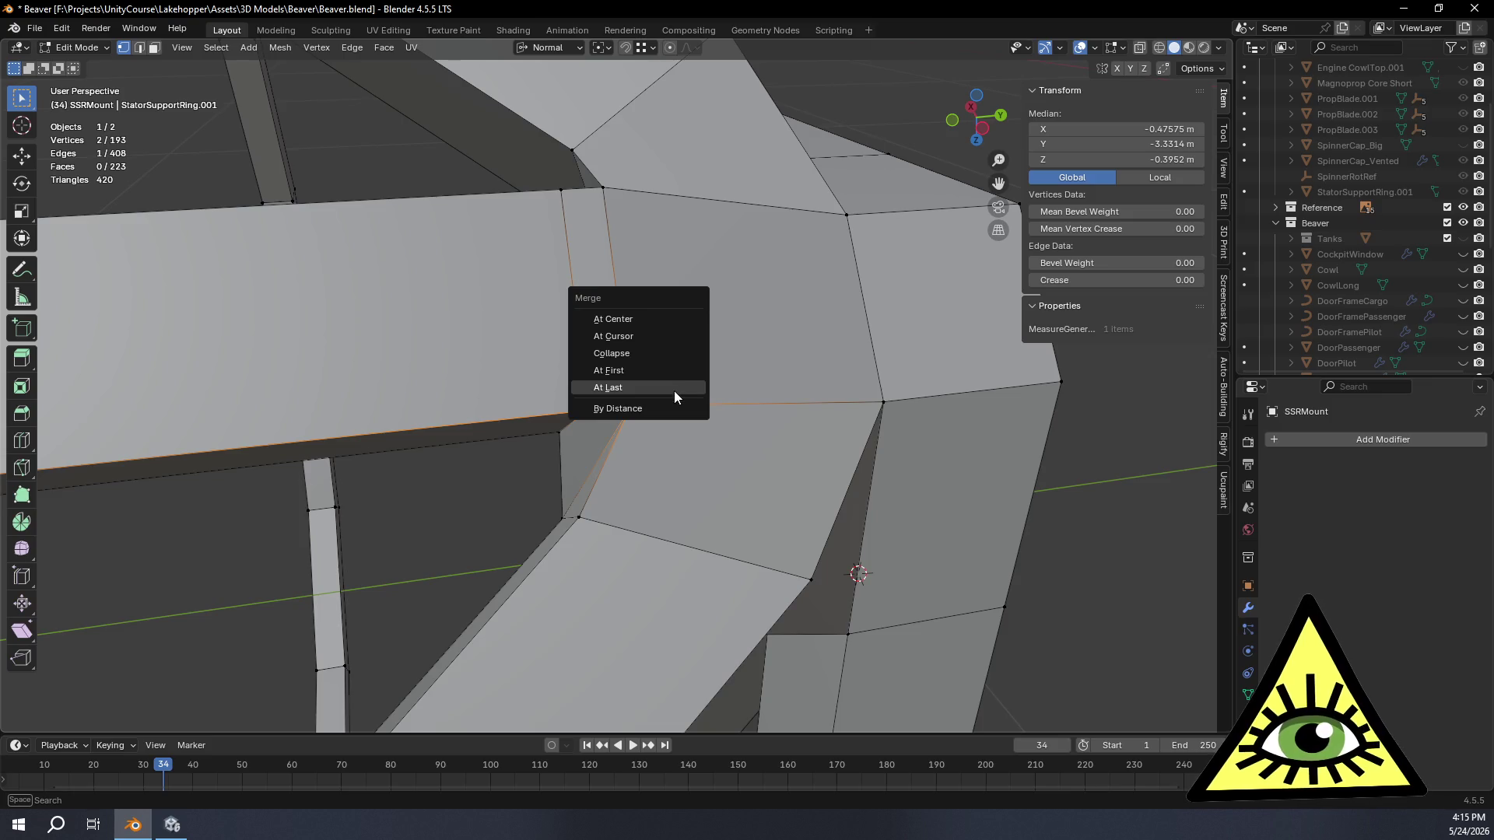
left_click(674, 391)
left_click(604, 188)
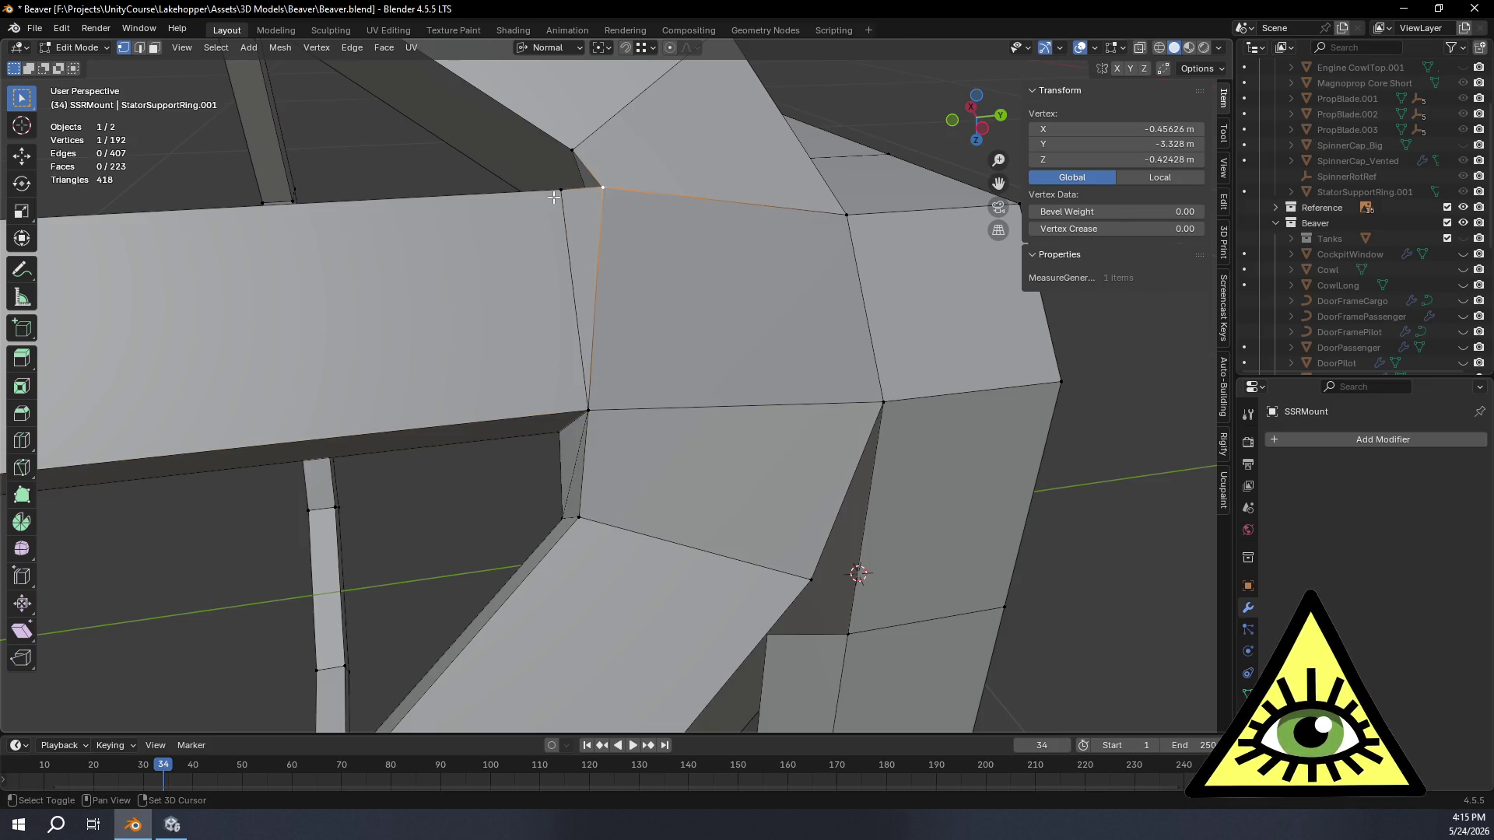
left_click(559, 190, "shift")
key("m")
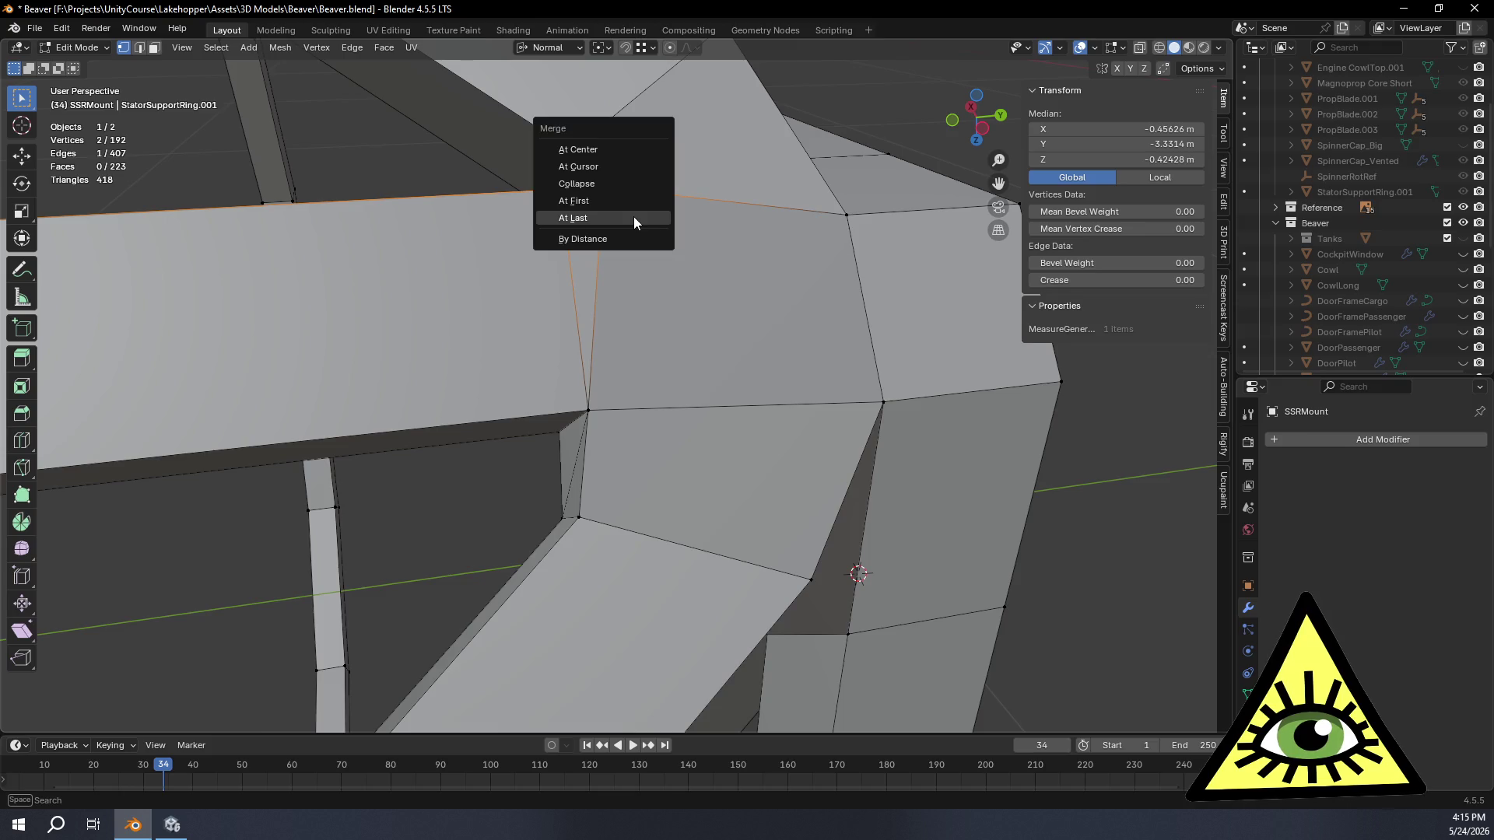
left_click(634, 217)
mouse_move(545, 284)
middle_mouse_down()
mouse_move(747, 270)
mouse_move(793, 223)
mouse_move(818, 229)
mouse_move(747, 281)
mouse_move(761, 212)
mouse_move(788, 223)
mouse_move(781, 149)
mouse_move(800, 167)
mouse_move(747, 230)
mouse_move(758, 203)
mouse_move(734, 206)
mouse_move(757, 223)
mouse_move(634, 241)
mouse_move(708, 261)
mouse_move(948, 437)
mouse_move(854, 330)
mouse_move(777, 290)
middle_mouse_up()
scroll(801, 168, "down", 3)
key("Tab")
Step: Vertex-slide two joint vertices a short way along their strut edges
mouse_move(830, 437)
middle_mouse_down()
mouse_move(760, 360)
mouse_move(740, 300)
mouse_move(788, 359)
middle_mouse_up()
key("Tab")
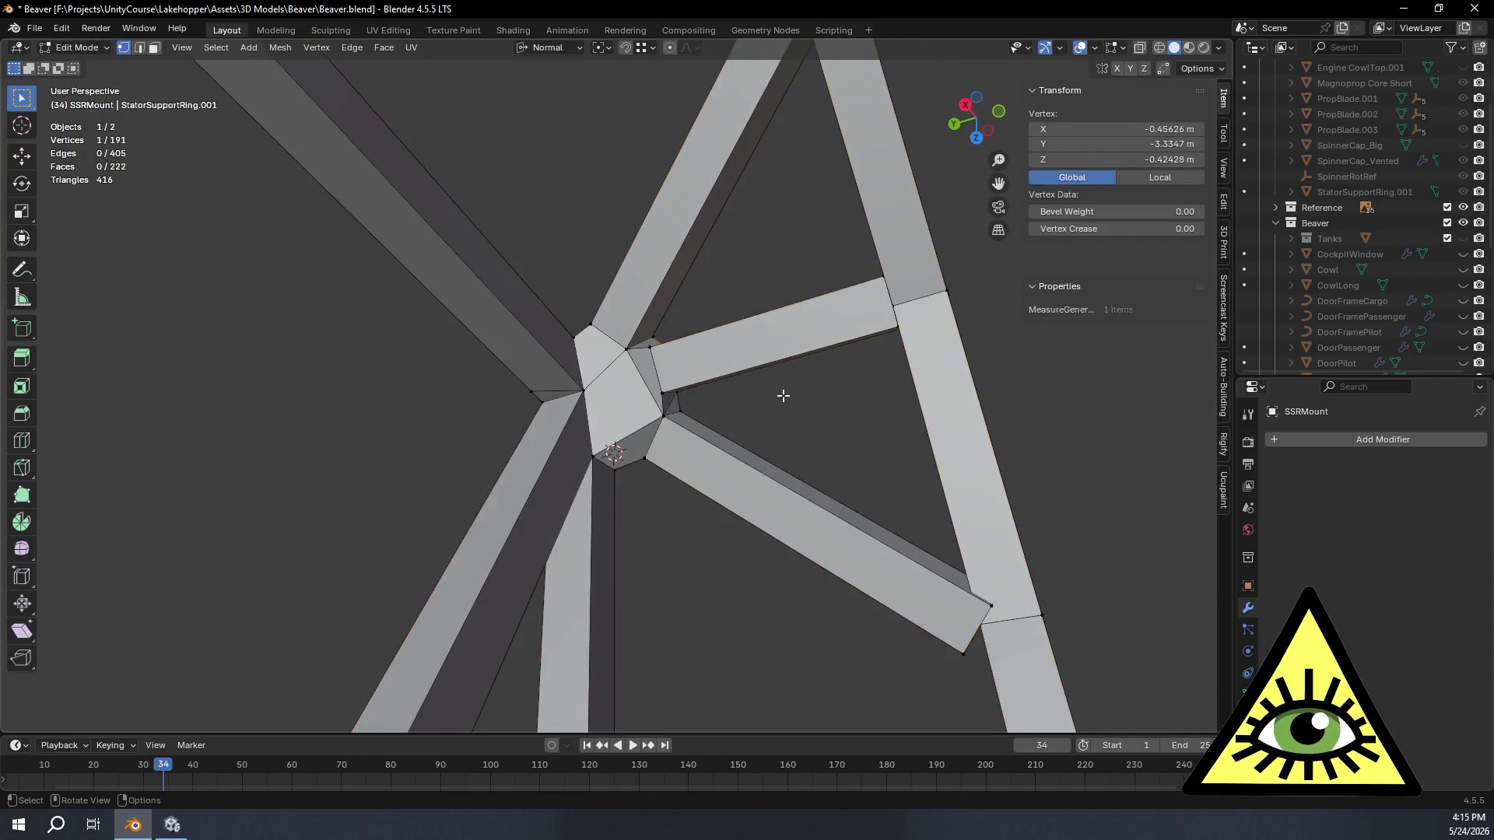
scroll(801, 437, "up", 2)
left_click(709, 450, "shift")
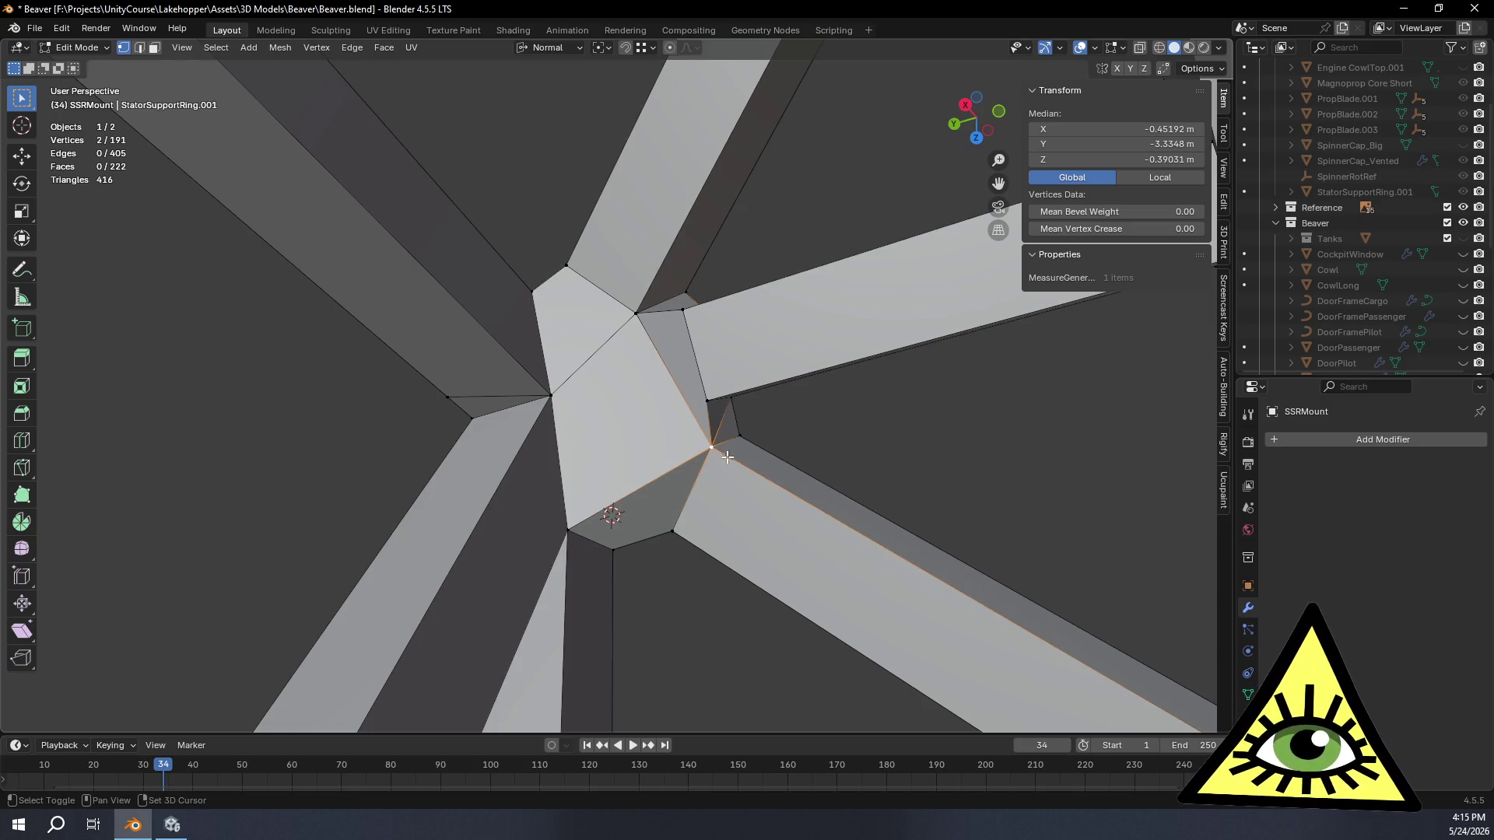
key("g")
key("g")
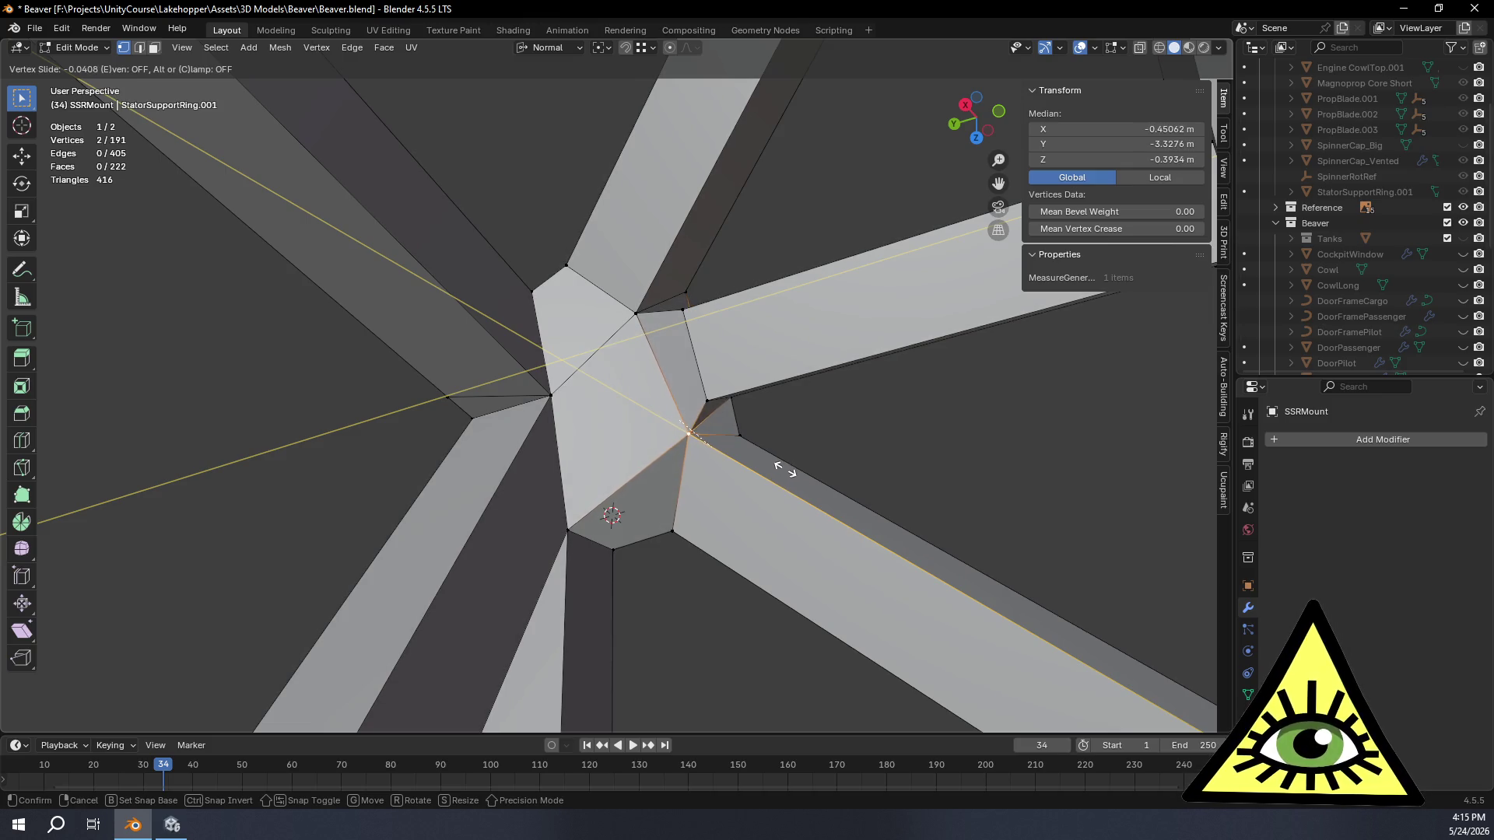
left_click(783, 469)
middle_click_drag(792, 397, 388, 179)
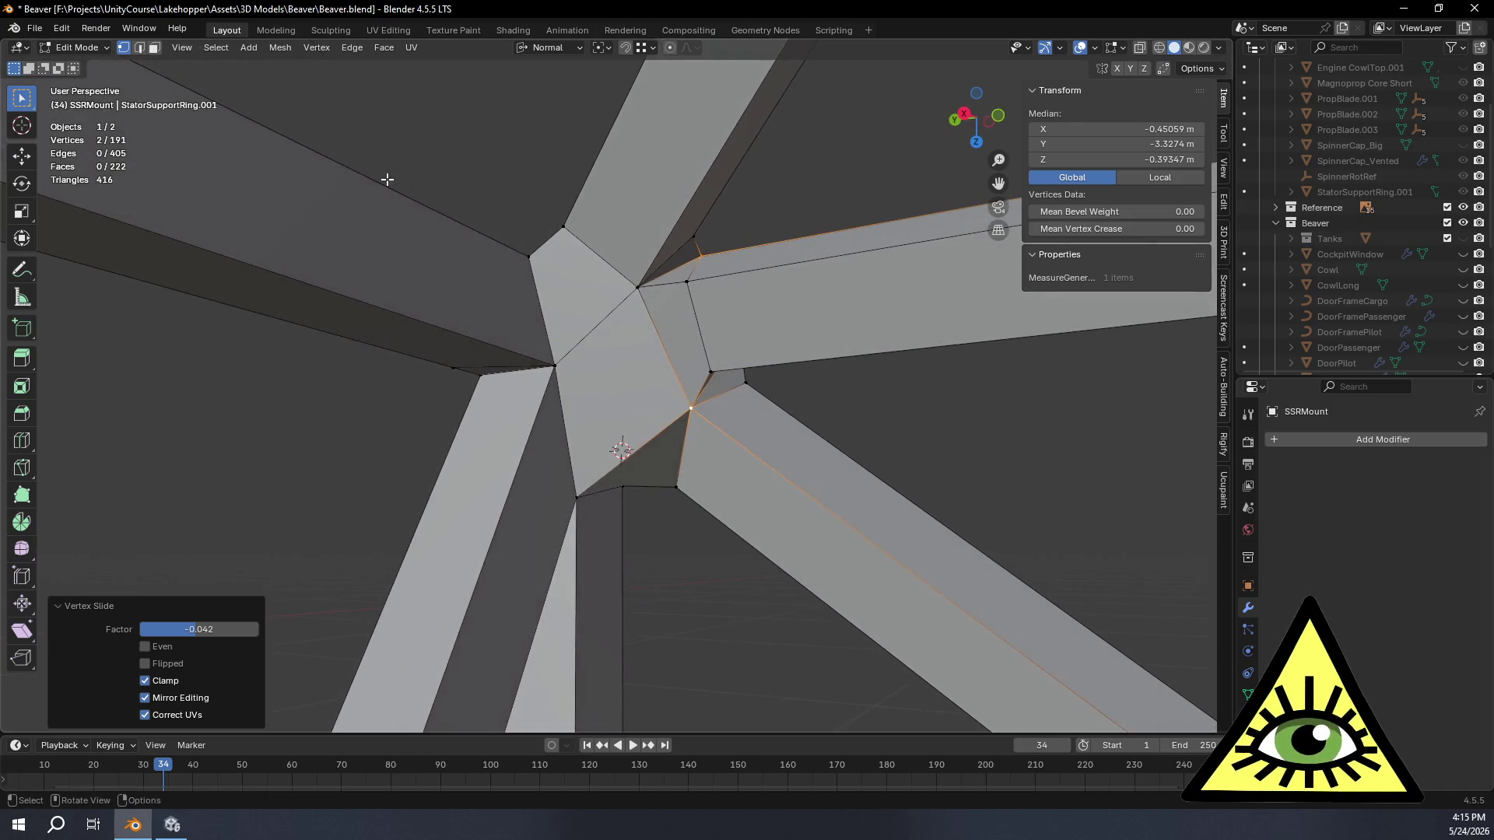
left_click(139, 47, "shift")
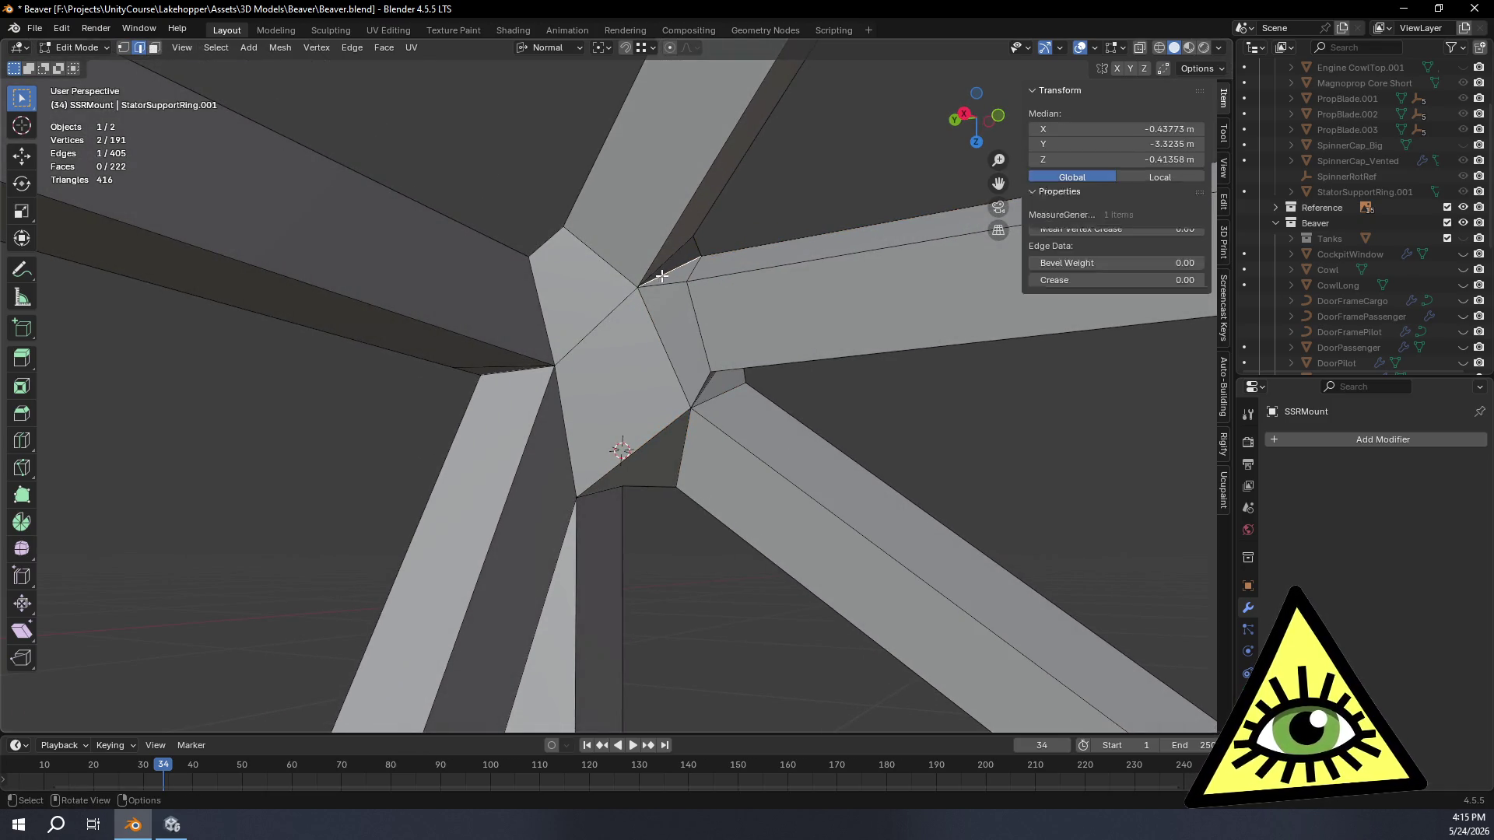
Step: Undo an edge delete that removed faces and dissolve the edge instead
key("x")
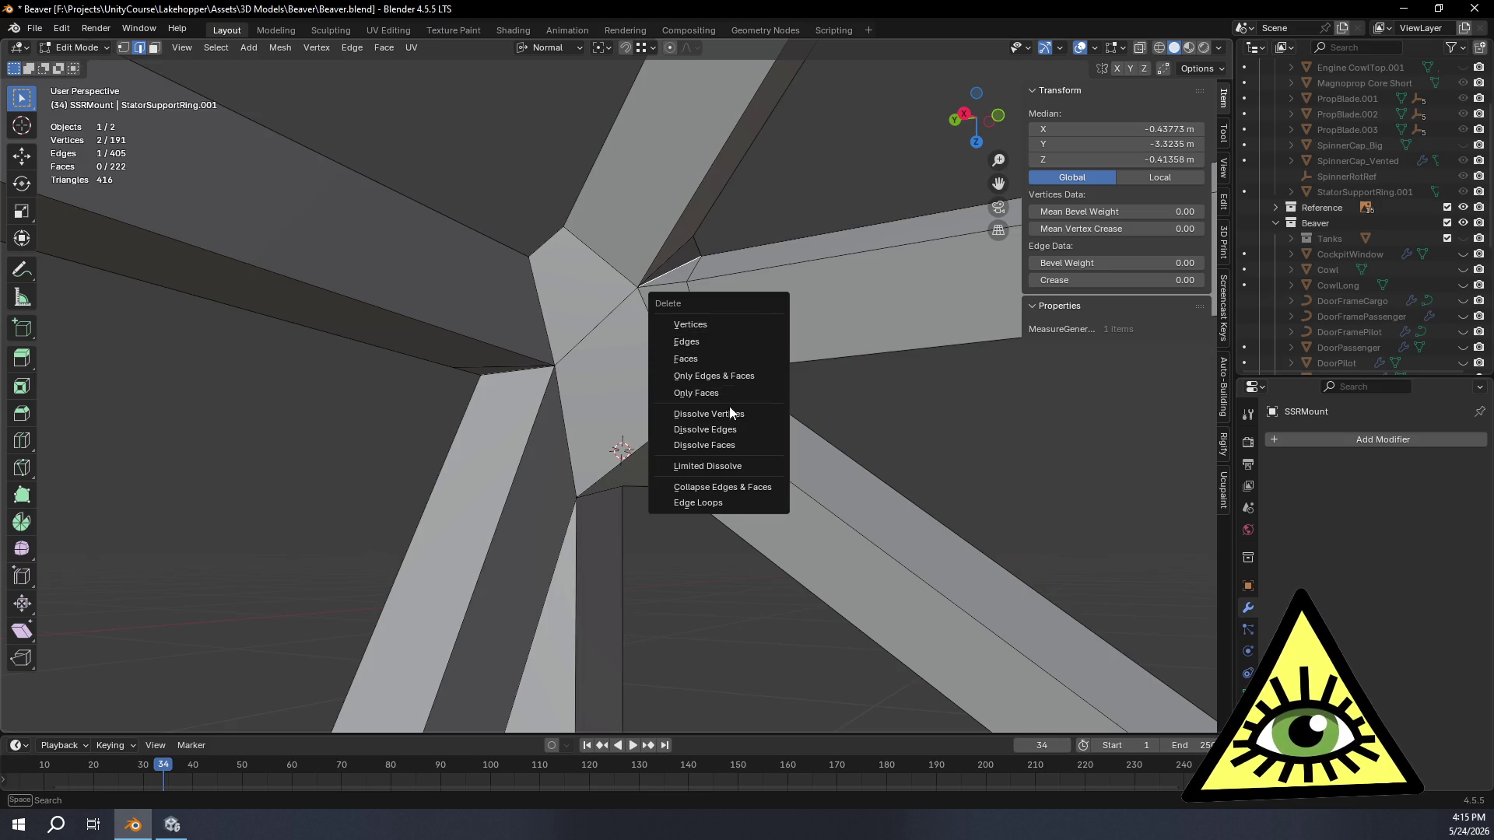
left_click(708, 343)
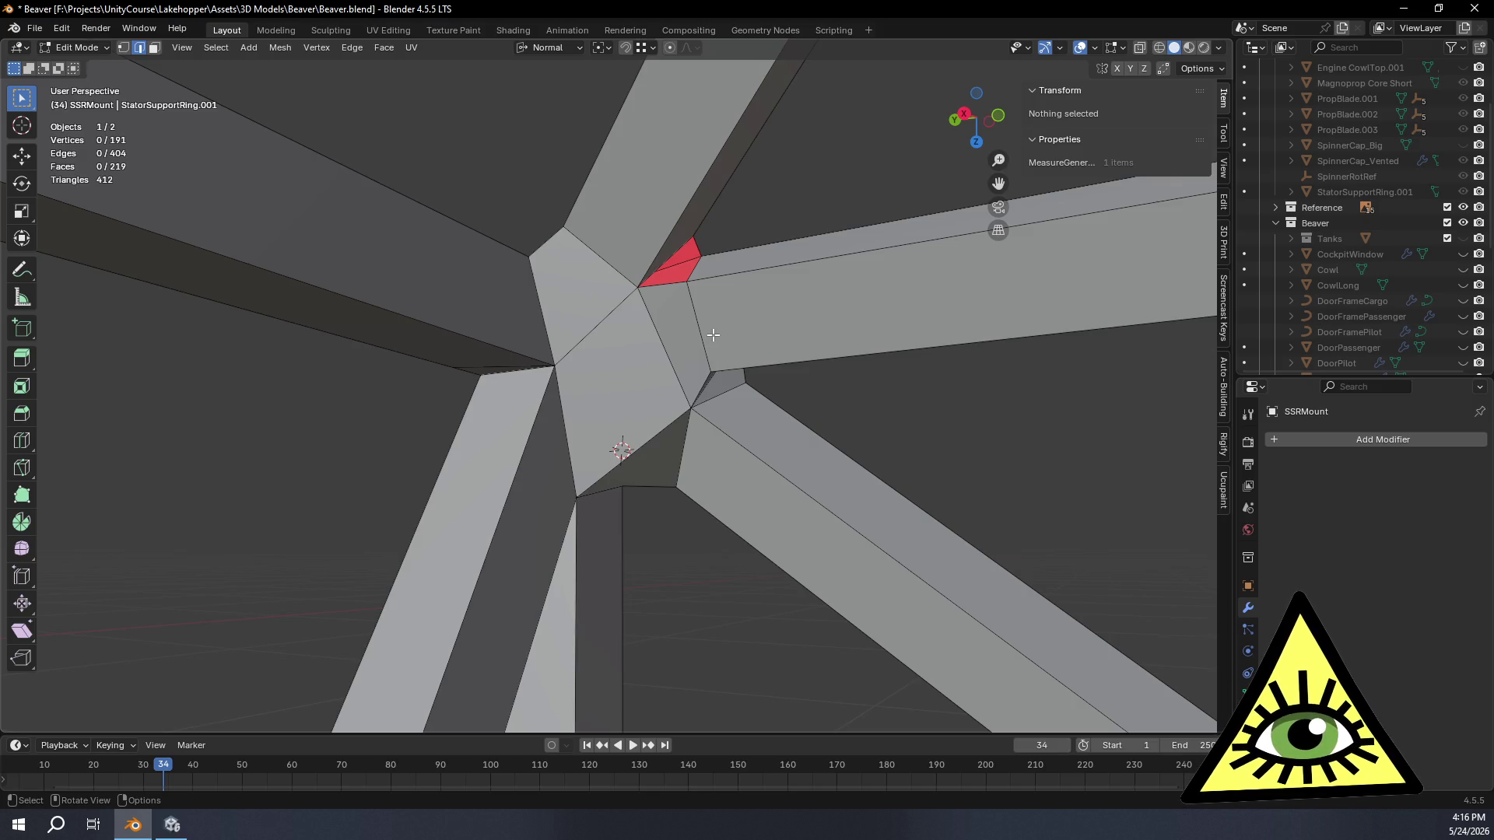
key("ctrl+z")
key("x")
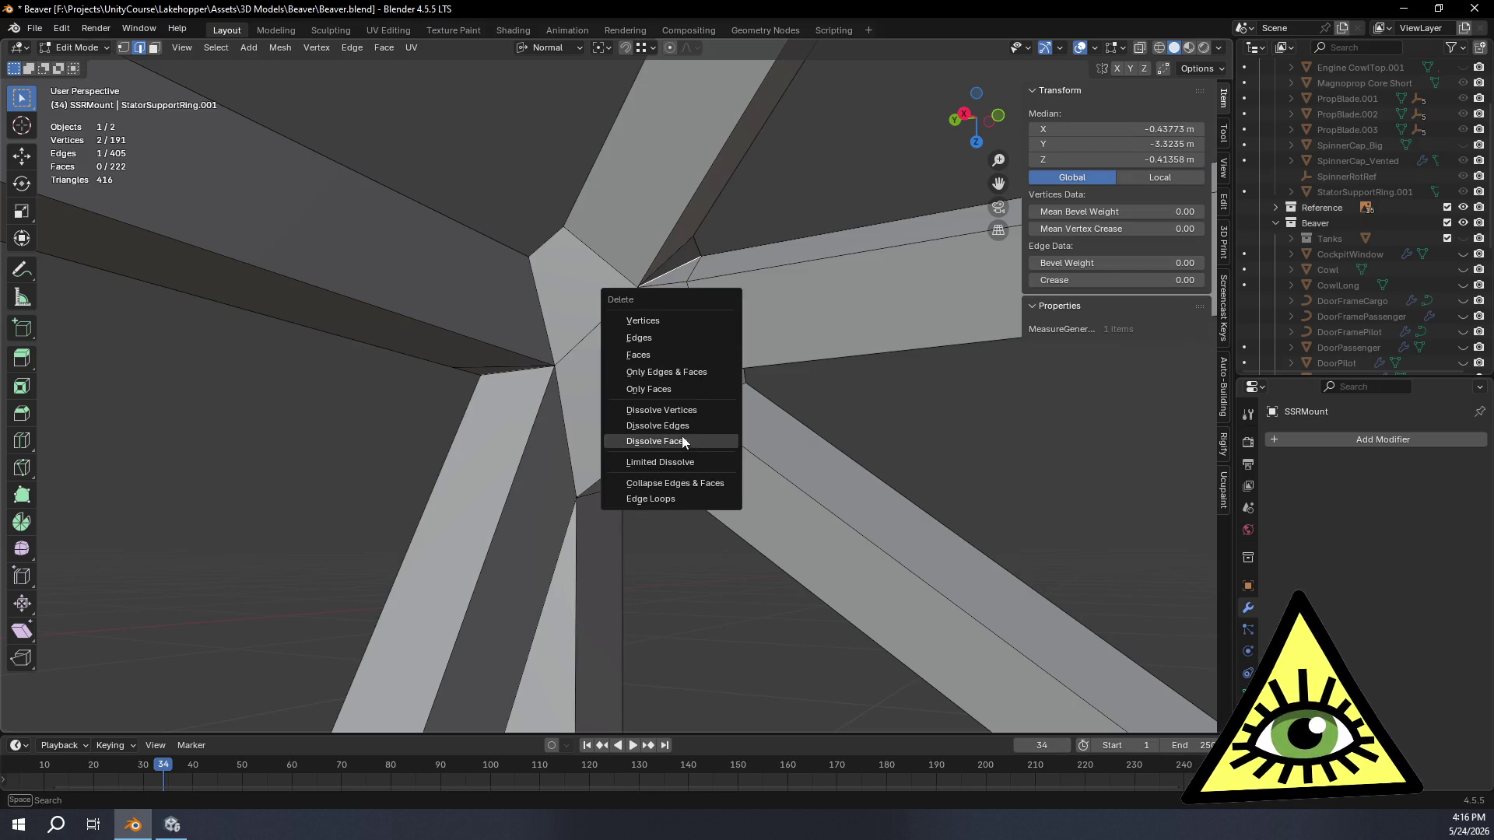
left_click(680, 426)
Step: Delete the stray edge at the joint, clearing its extra faces
middle_click_drag(702, 379, 660, 296)
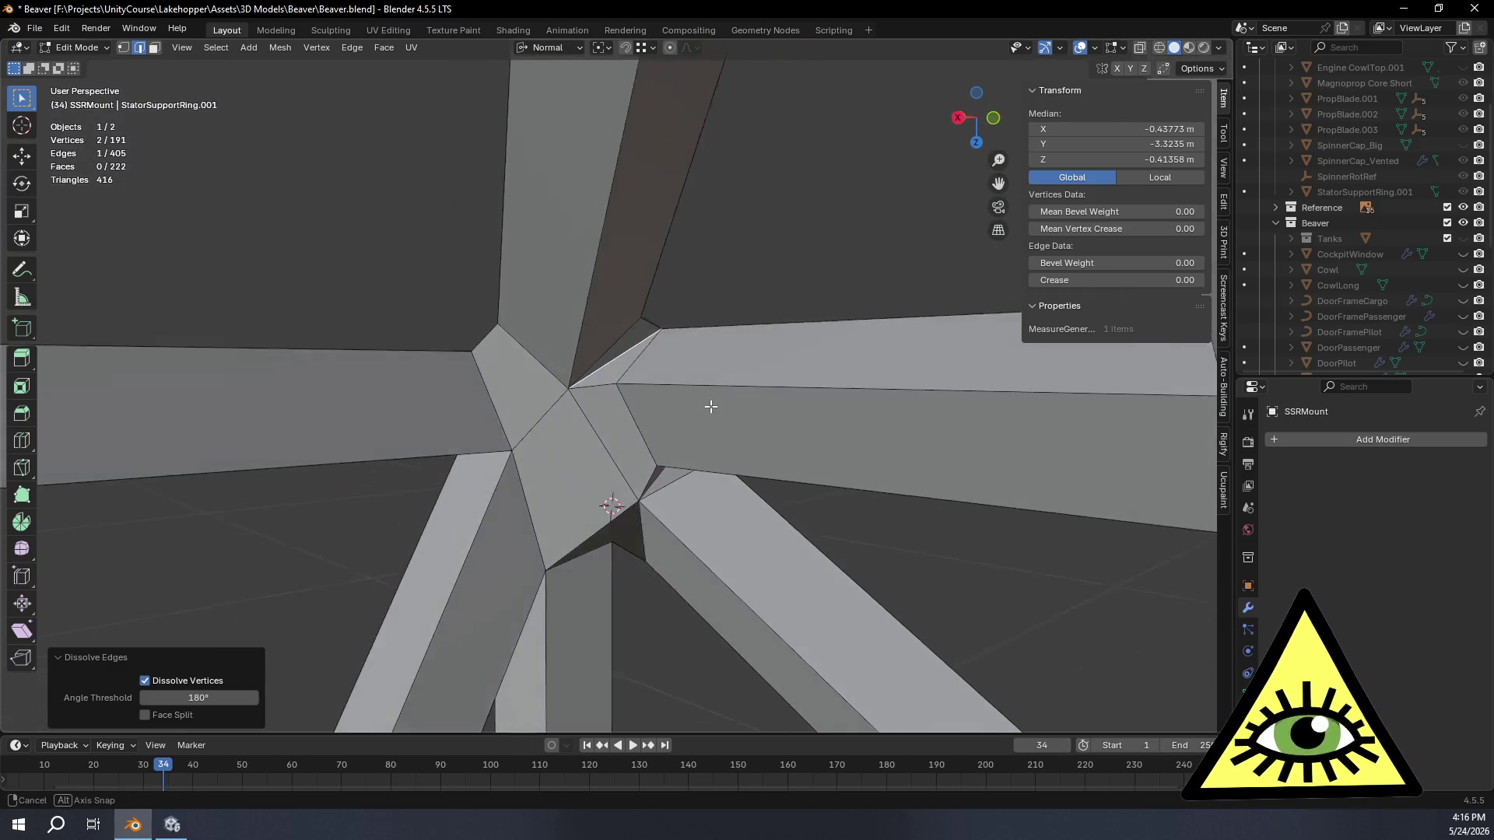
middle_click_drag(661, 295, 706, 402)
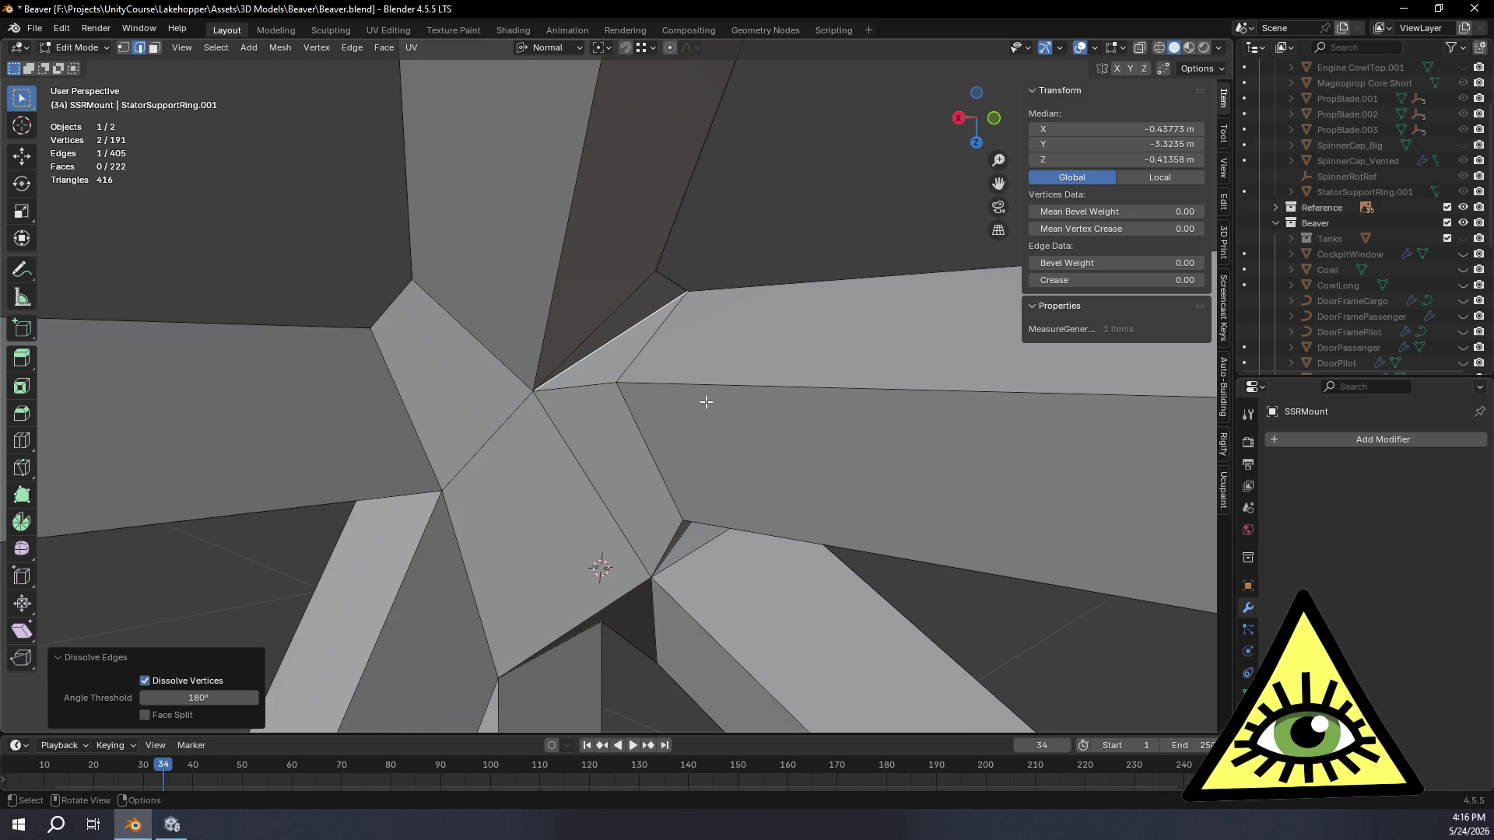
key("x")
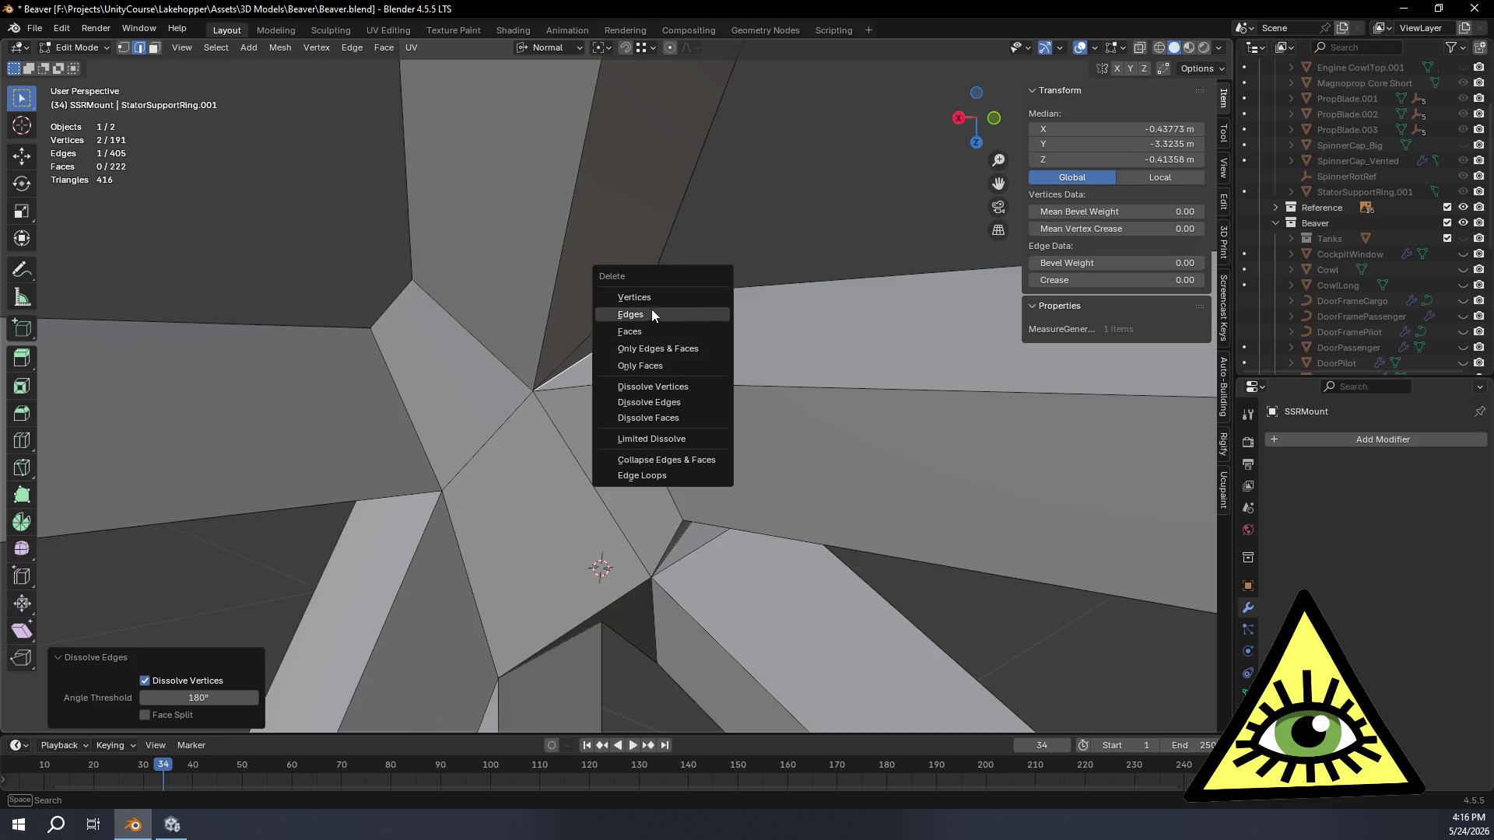
left_click(651, 312)
mouse_move(664, 306)
middle_mouse_down()
mouse_move(649, 344)
mouse_move(596, 337)
mouse_move(709, 518)
mouse_move(781, 527)
middle_mouse_up()
Step: Fill a trial face between the gap's border edges and leave to Object Mode
left_click(649, 345)
left_click(883, 270)
mouse_move(887, 308)
middle_mouse_down()
mouse_move(780, 323)
mouse_move(797, 372)
middle_mouse_up()
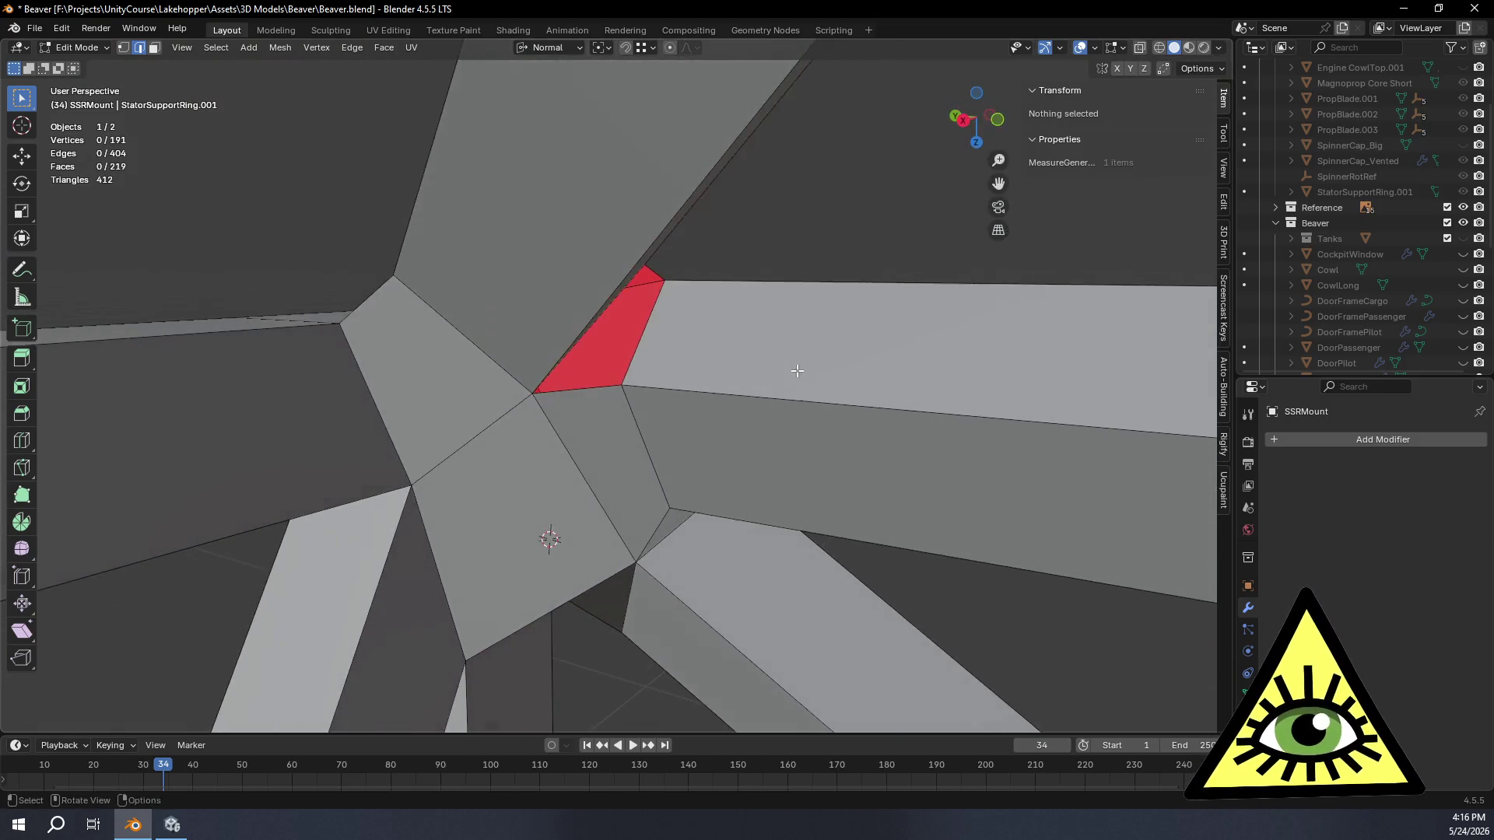
left_click(635, 369)
middle_click_drag(640, 373, 573, 356)
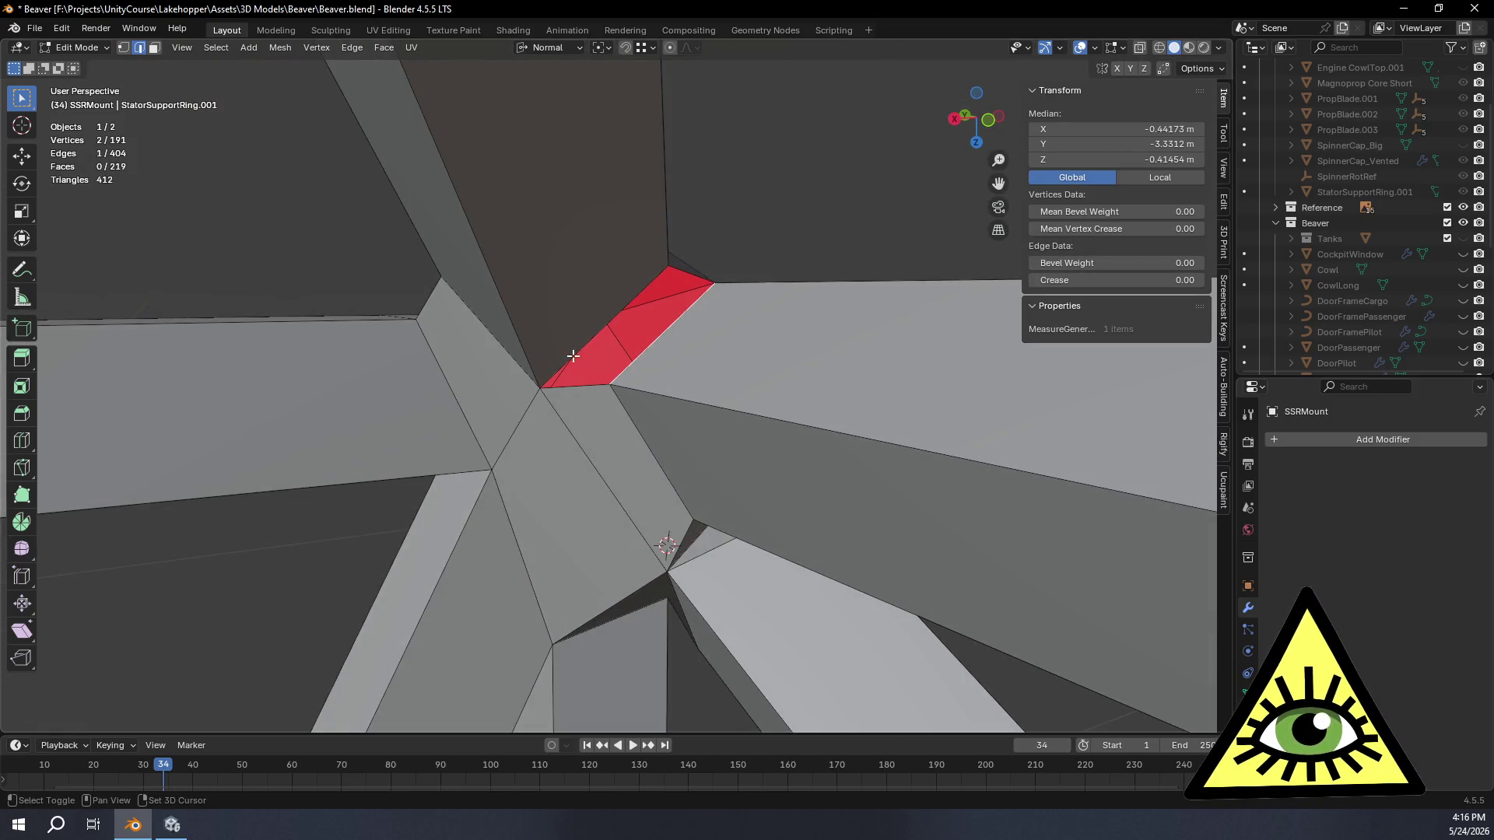
key("f")
mouse_move(750, 364)
middle_mouse_down()
mouse_move(546, 419)
mouse_move(658, 433)
mouse_move(826, 406)
mouse_move(476, 252)
middle_mouse_up()
key("Tab")
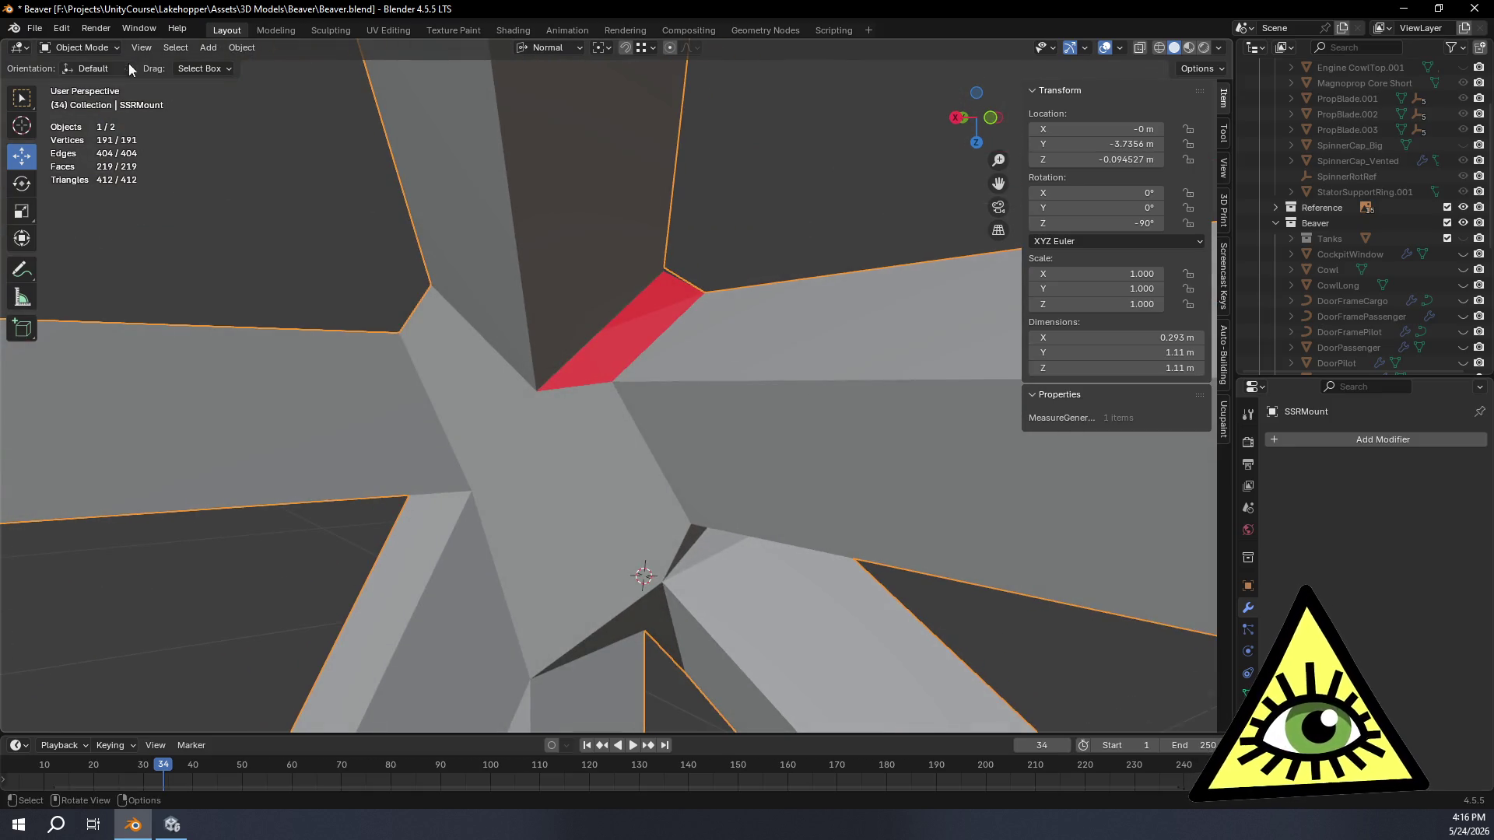
Step: In X-ray vertex mode, box-select the joint vertices and merge By Distance (none removed)
key("Tab")
left_click(123, 48)
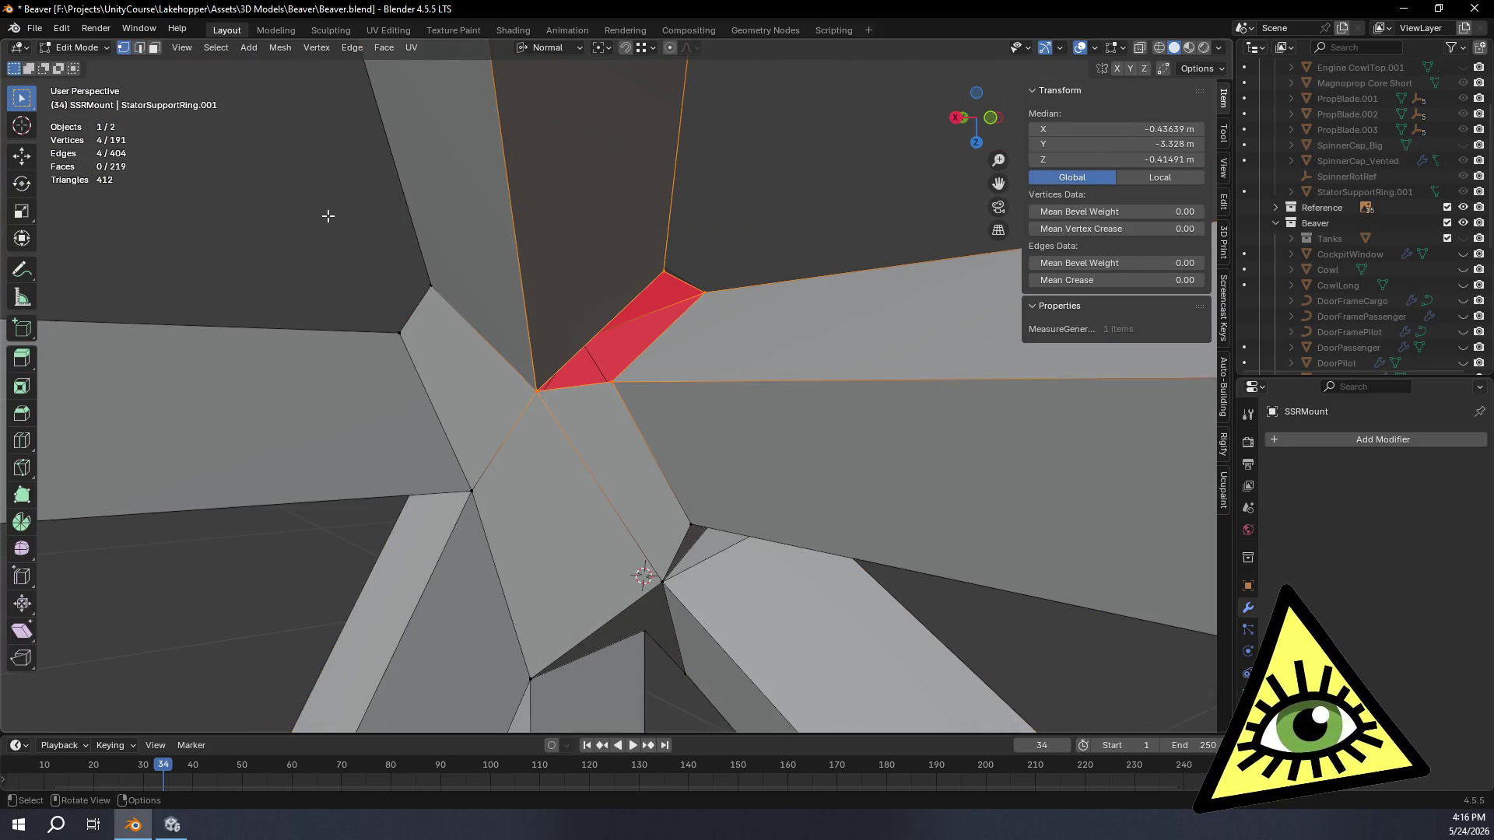
key("alt+z")
mouse_move(643, 294)
middle_mouse_down()
mouse_move(736, 307)
mouse_move(624, 278)
middle_mouse_up()
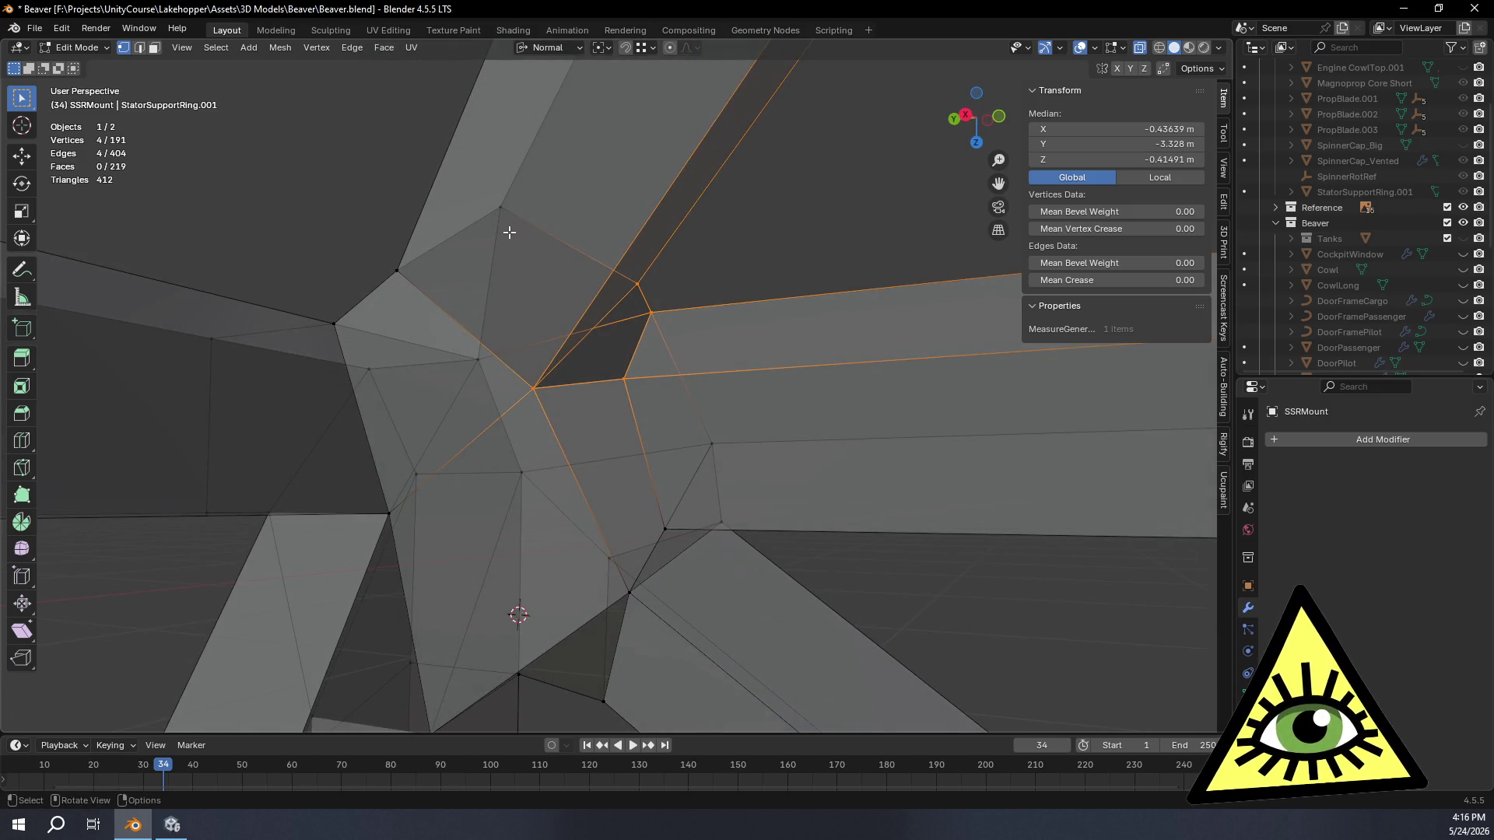
left_click_drag(476, 222, 722, 421, "shift")
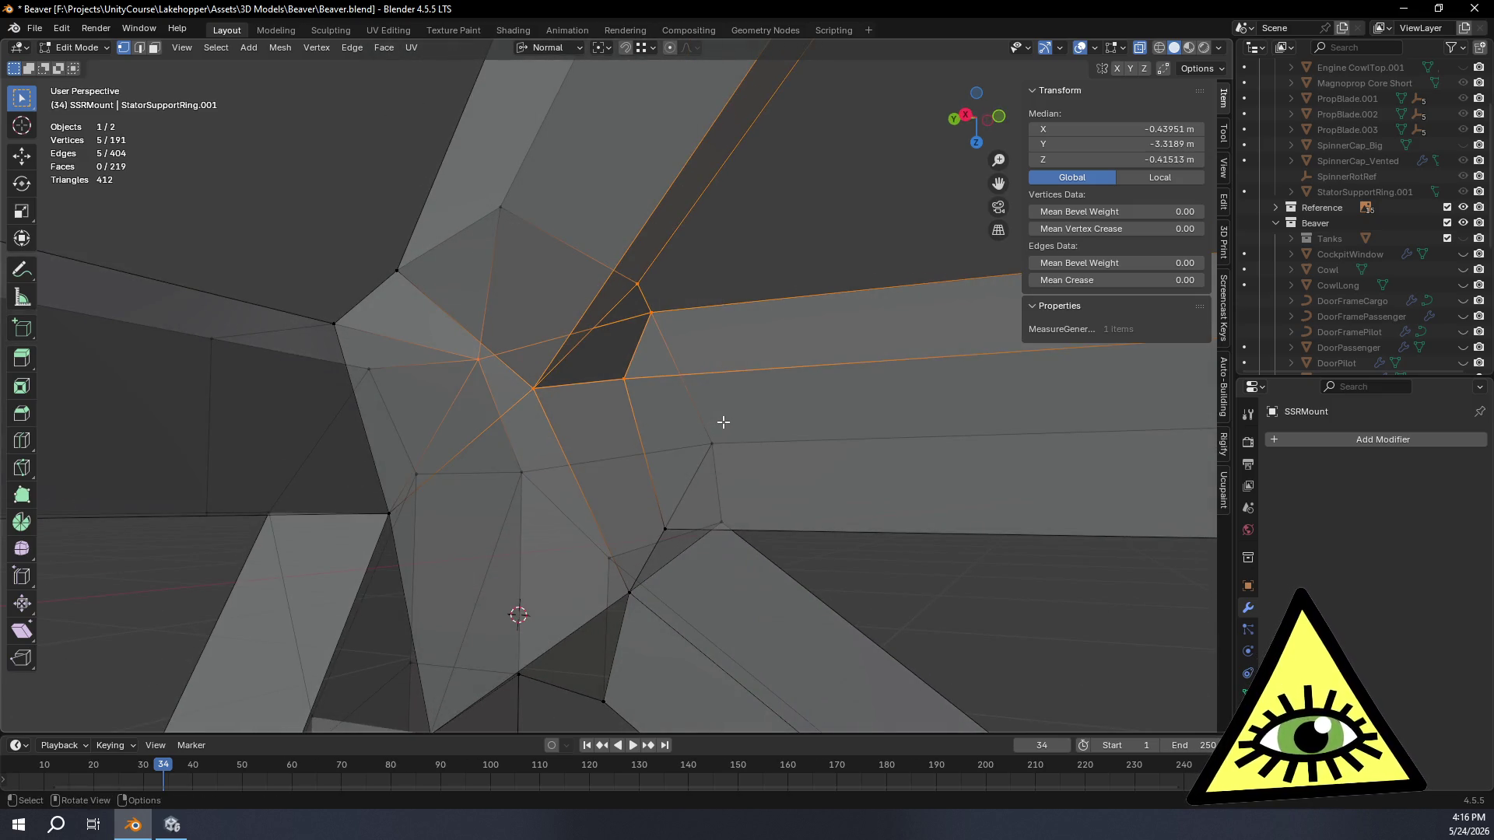
key("m")
left_click(697, 475)
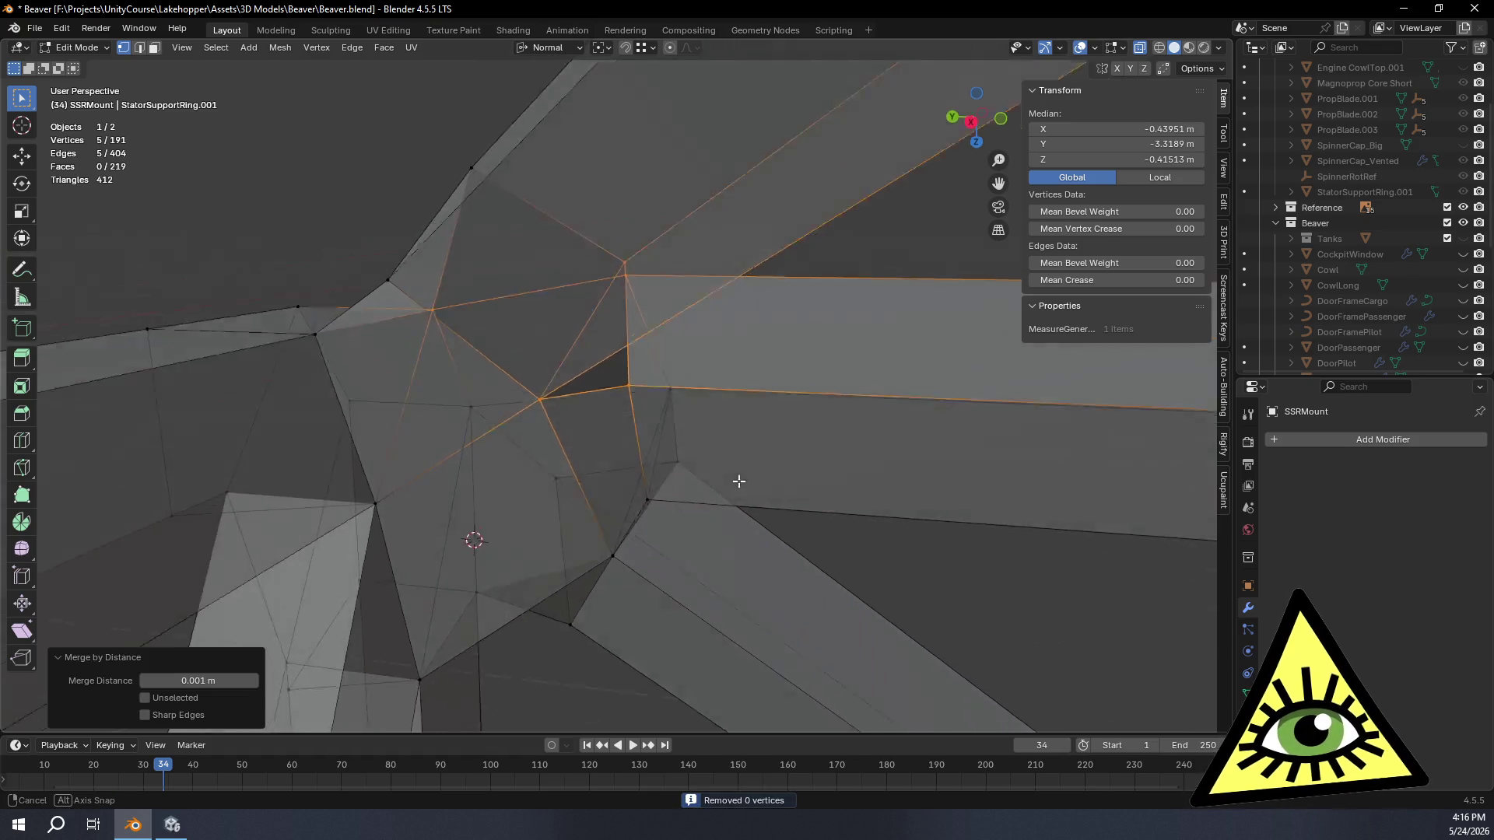
Step: Inspect the joint, deselect all and pick one joint vertex to slide
mouse_move(696, 473)
middle_mouse_down()
mouse_move(691, 381)
mouse_move(688, 428)
middle_mouse_up()
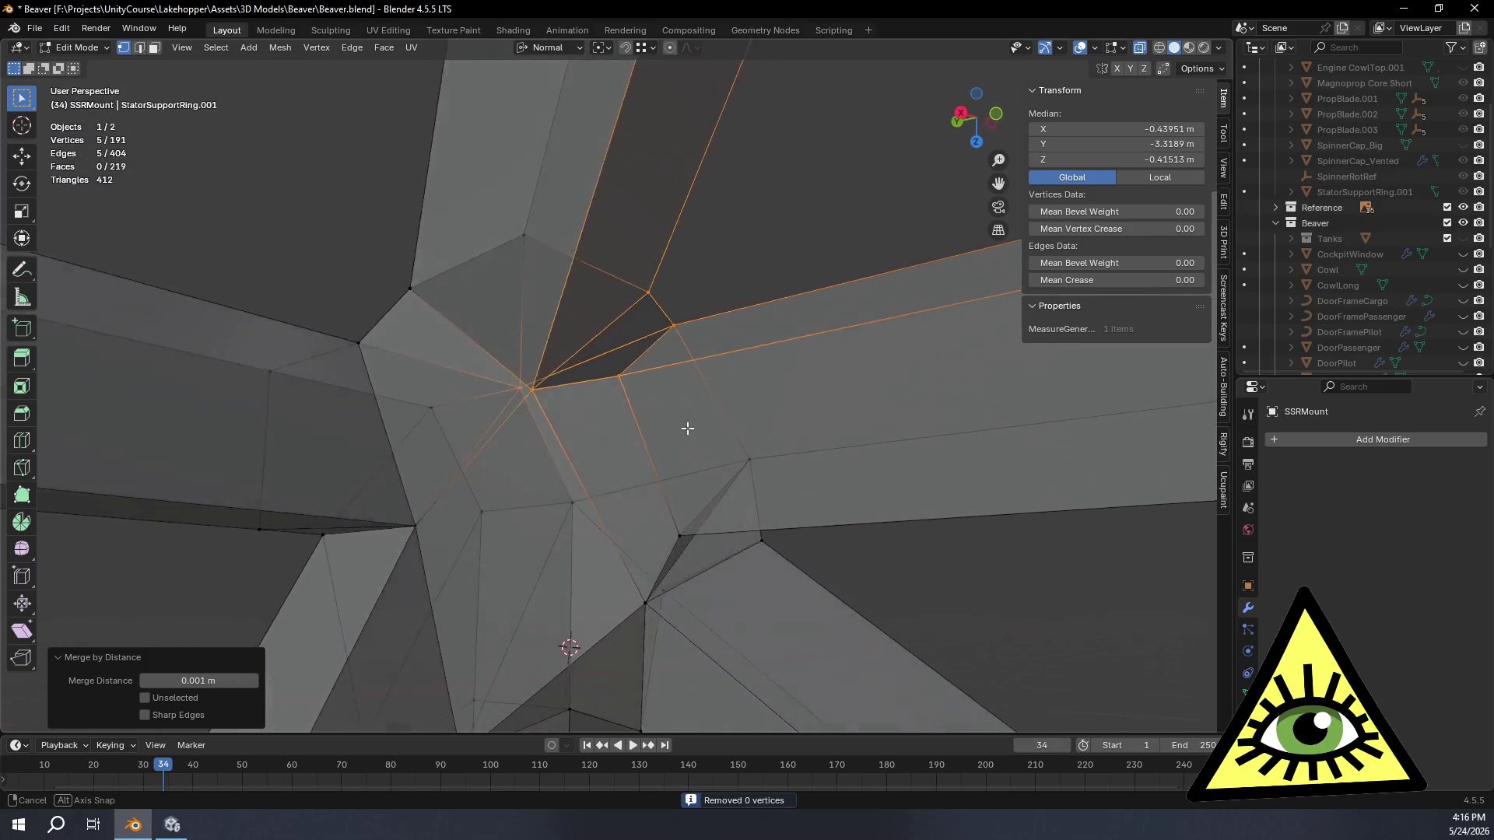
mouse_move(688, 428)
middle_mouse_down()
mouse_move(735, 438)
mouse_move(732, 282)
mouse_move(760, 218)
middle_mouse_up()
key("alt+a")
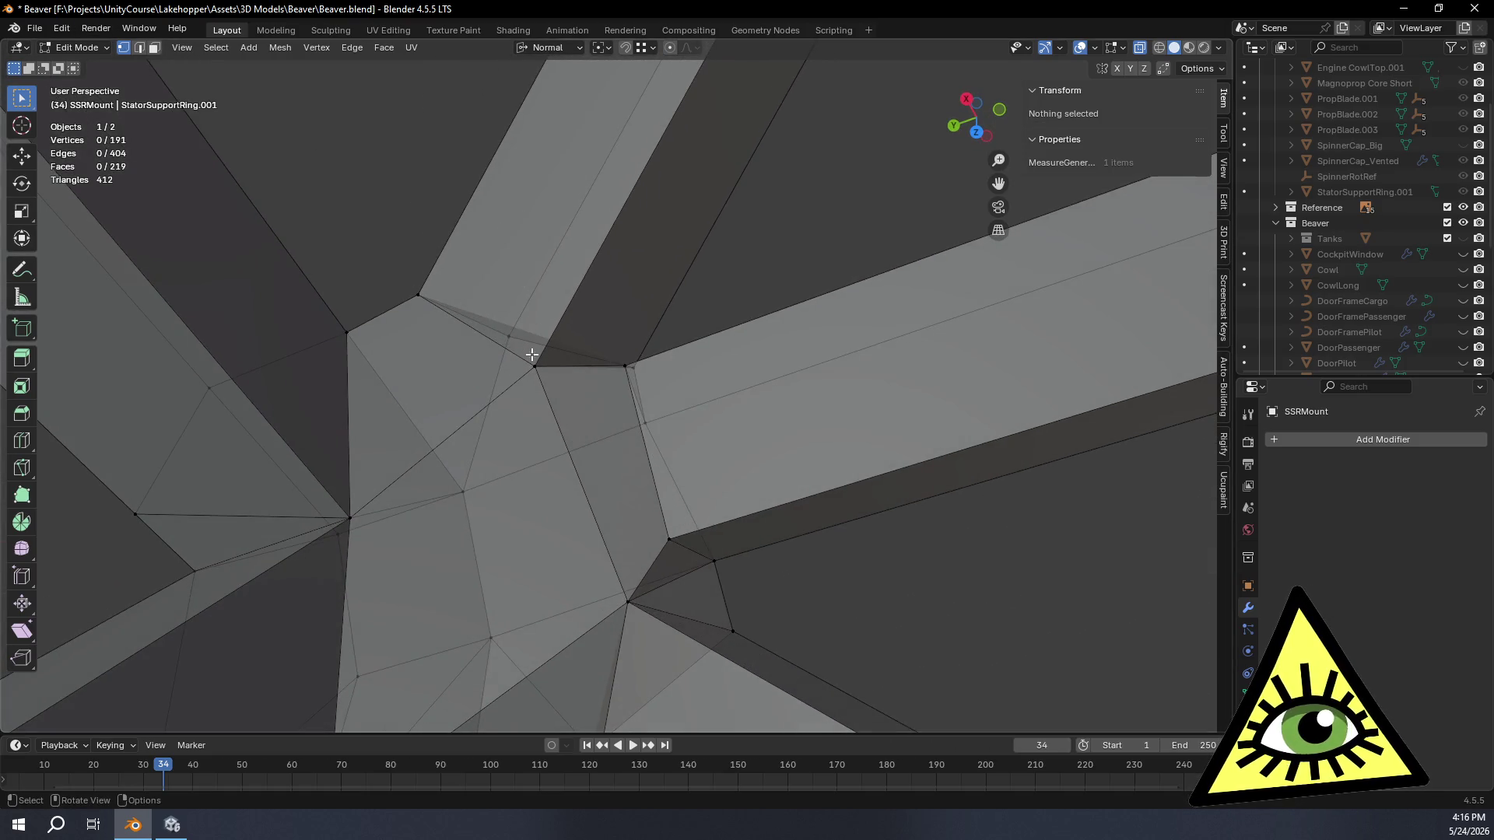
left_click(532, 373)
mouse_move(533, 372)
middle_mouse_down()
mouse_move(806, 357)
mouse_move(757, 401)
middle_mouse_up()
Step: Slide the joint vertex slightly along its edge and select the gap edges in edge mode
key("g")
key("g")
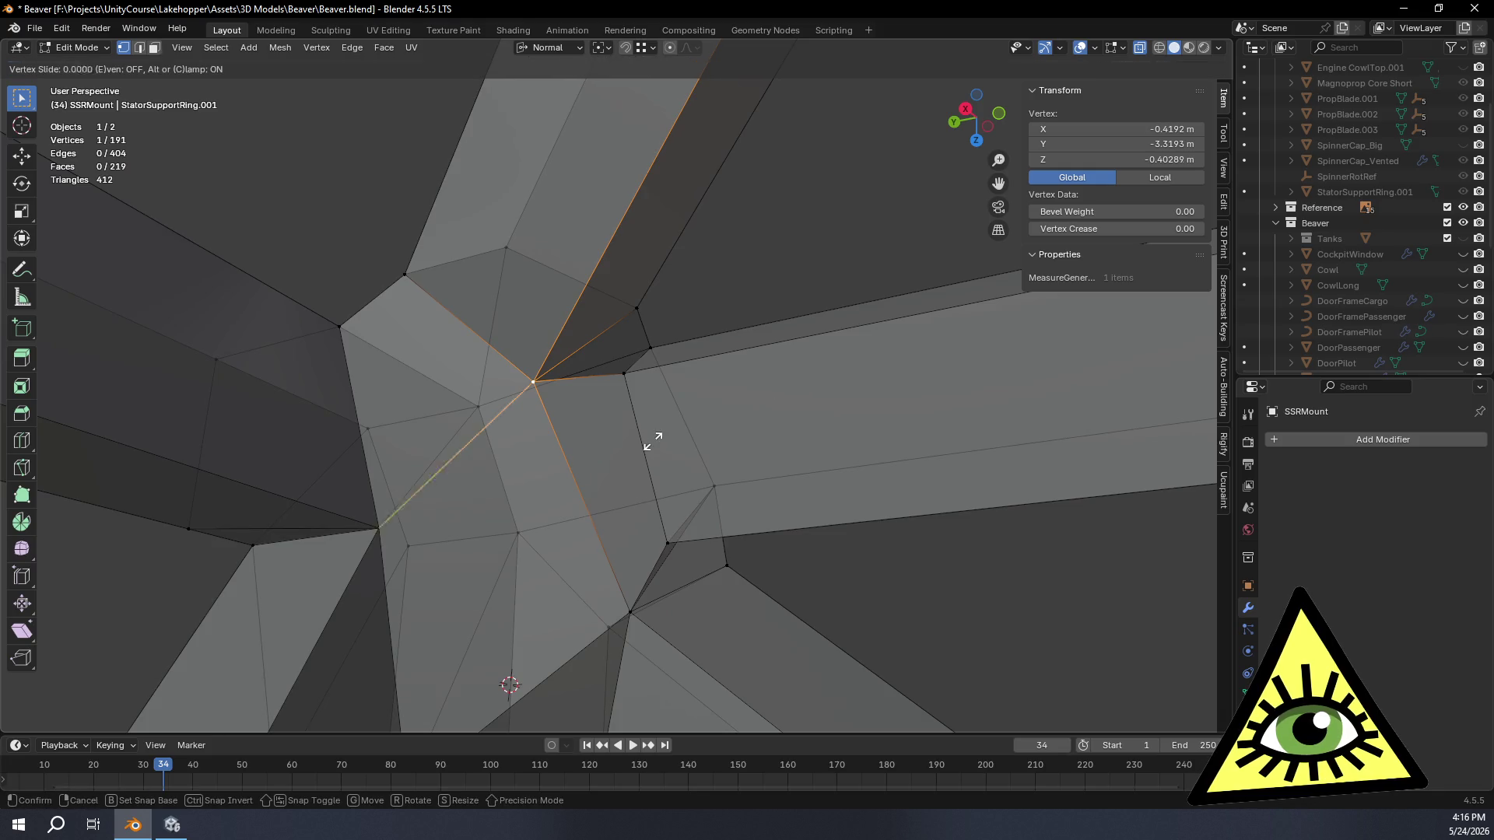
left_click(793, 207)
mouse_move(790, 207)
middle_mouse_down()
mouse_move(723, 322)
mouse_move(675, 318)
middle_mouse_up()
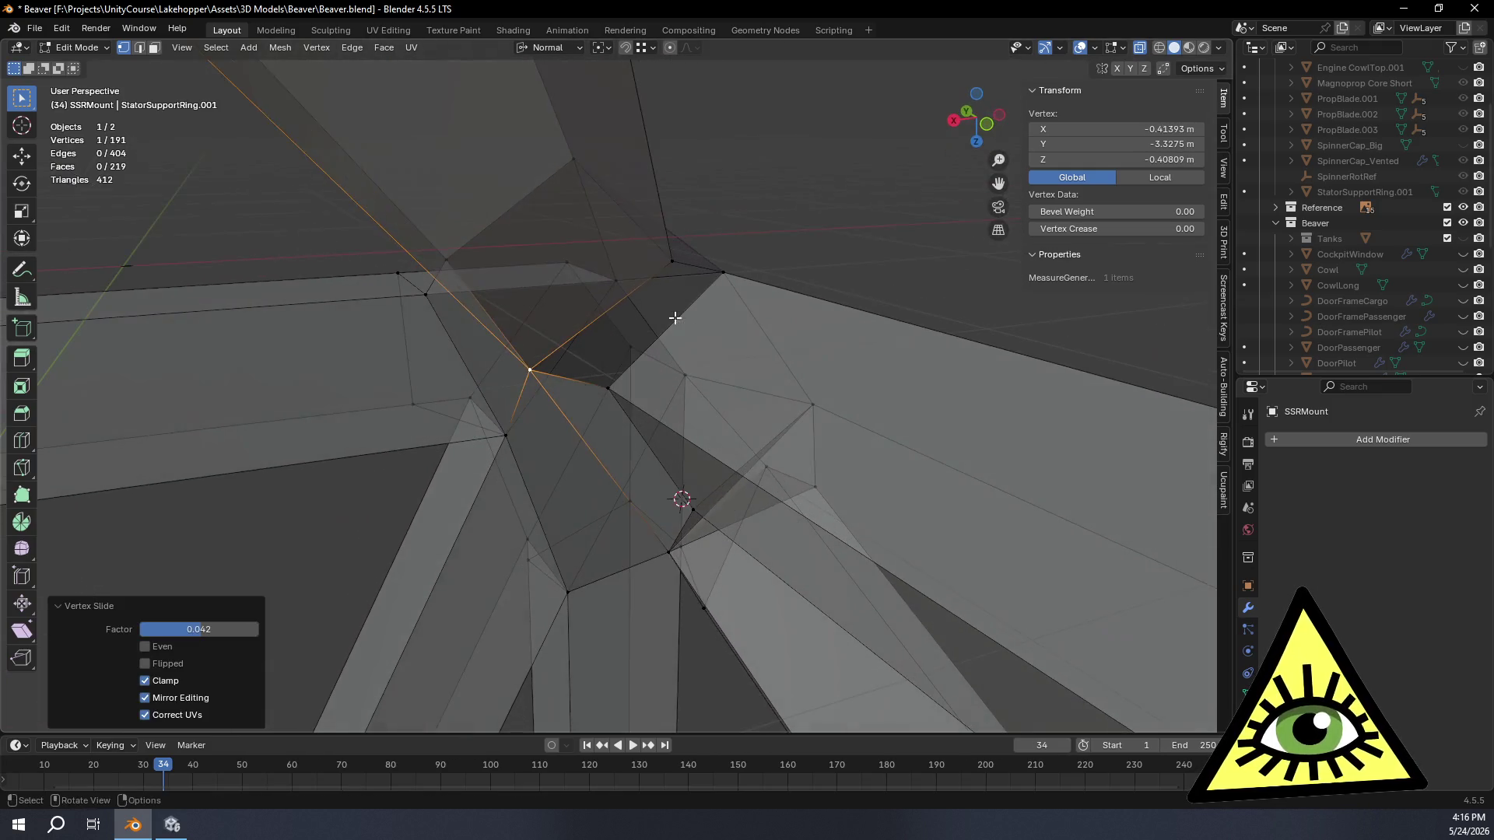
left_click(142, 49)
left_click(645, 284)
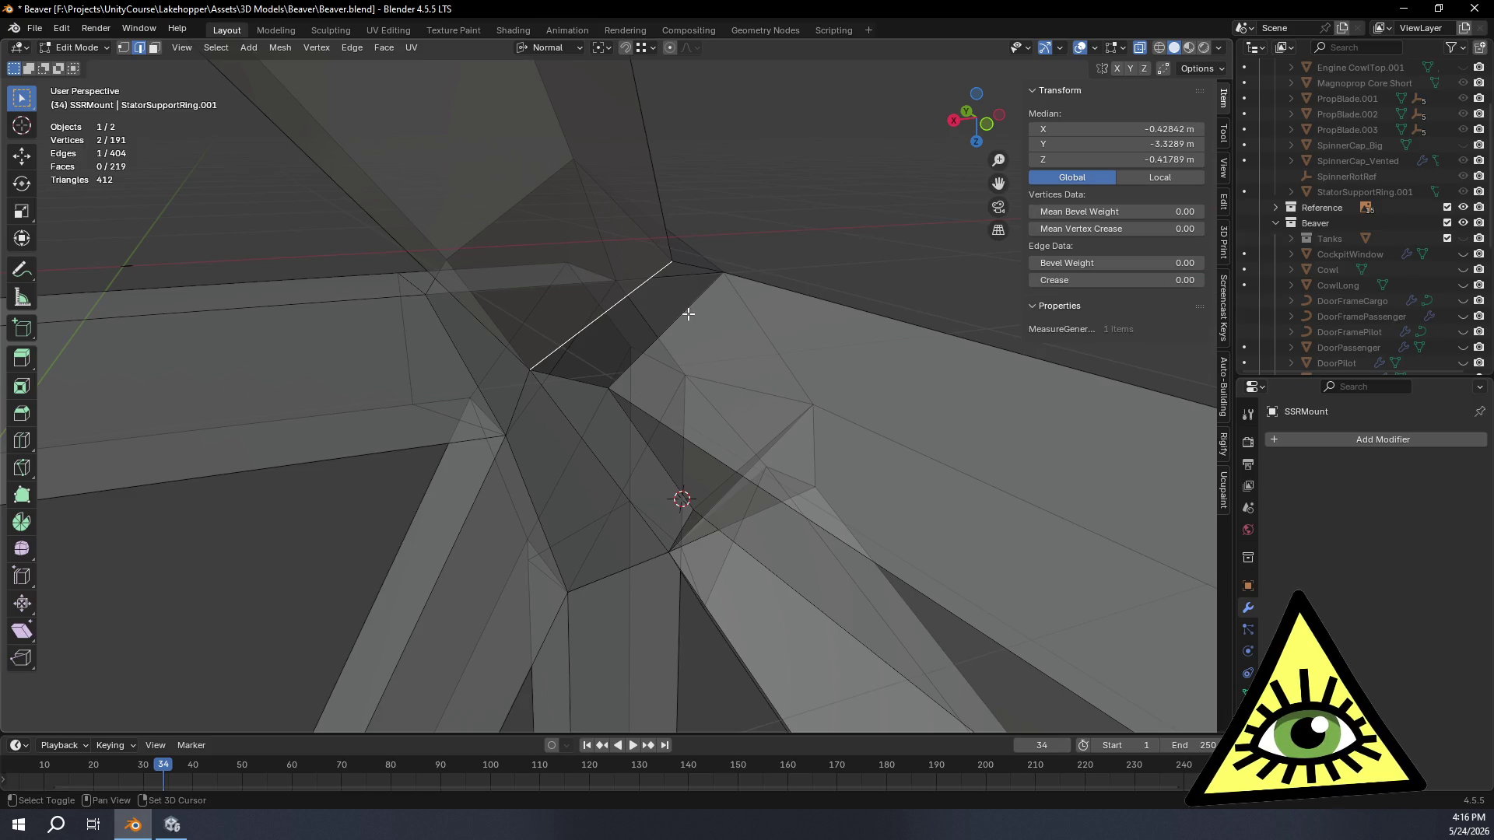
Step: Fill a new face across the joint gap (220 faces) and return to object mode
key("f")
middle_click_drag(734, 327, 766, 274)
left_click(765, 274)
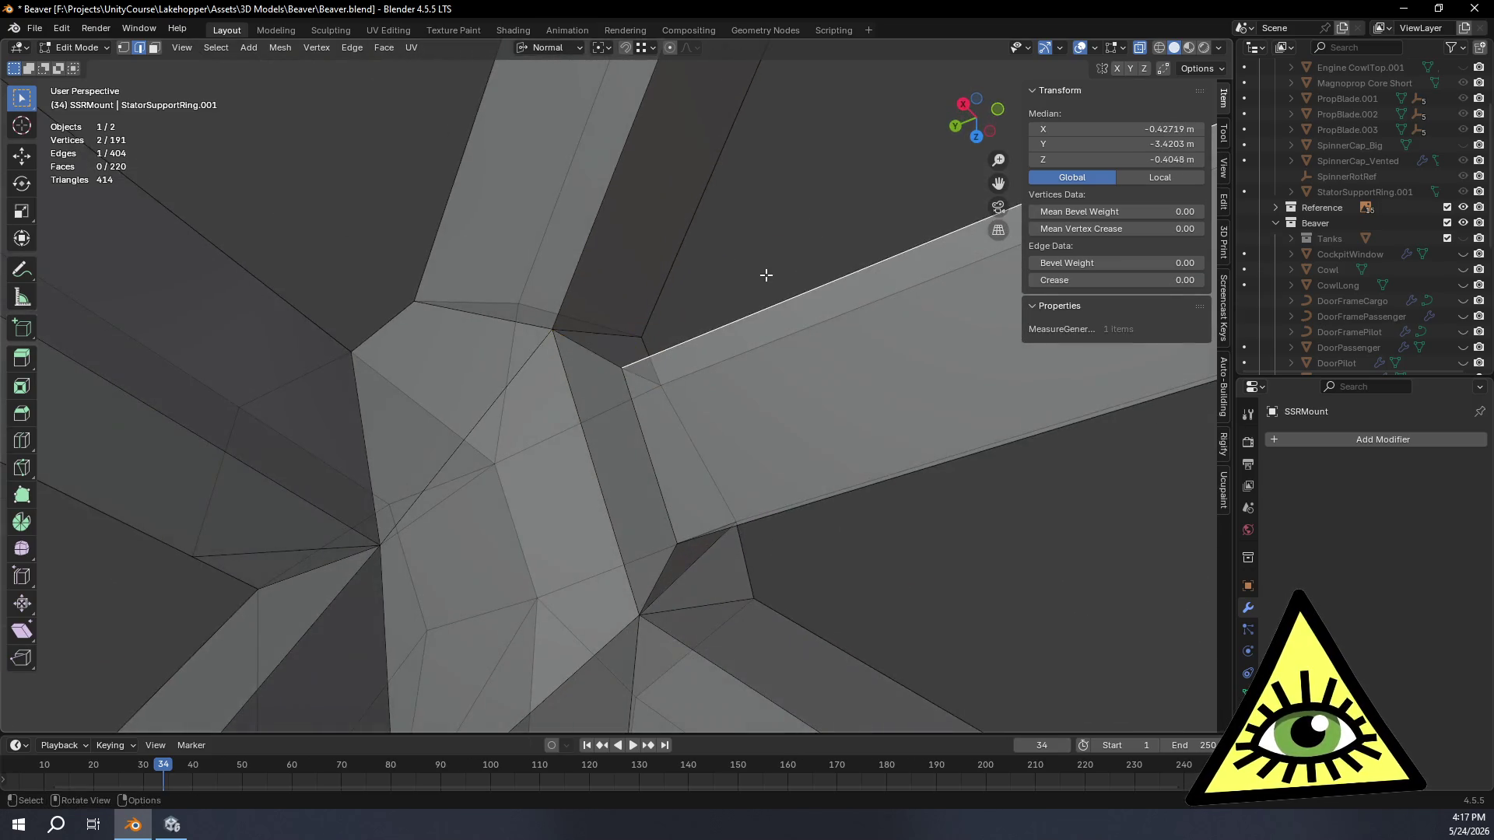
mouse_move(688, 311)
middle_mouse_down()
mouse_move(726, 292)
mouse_move(760, 316)
mouse_move(655, 333)
middle_mouse_up()
key("Tab")
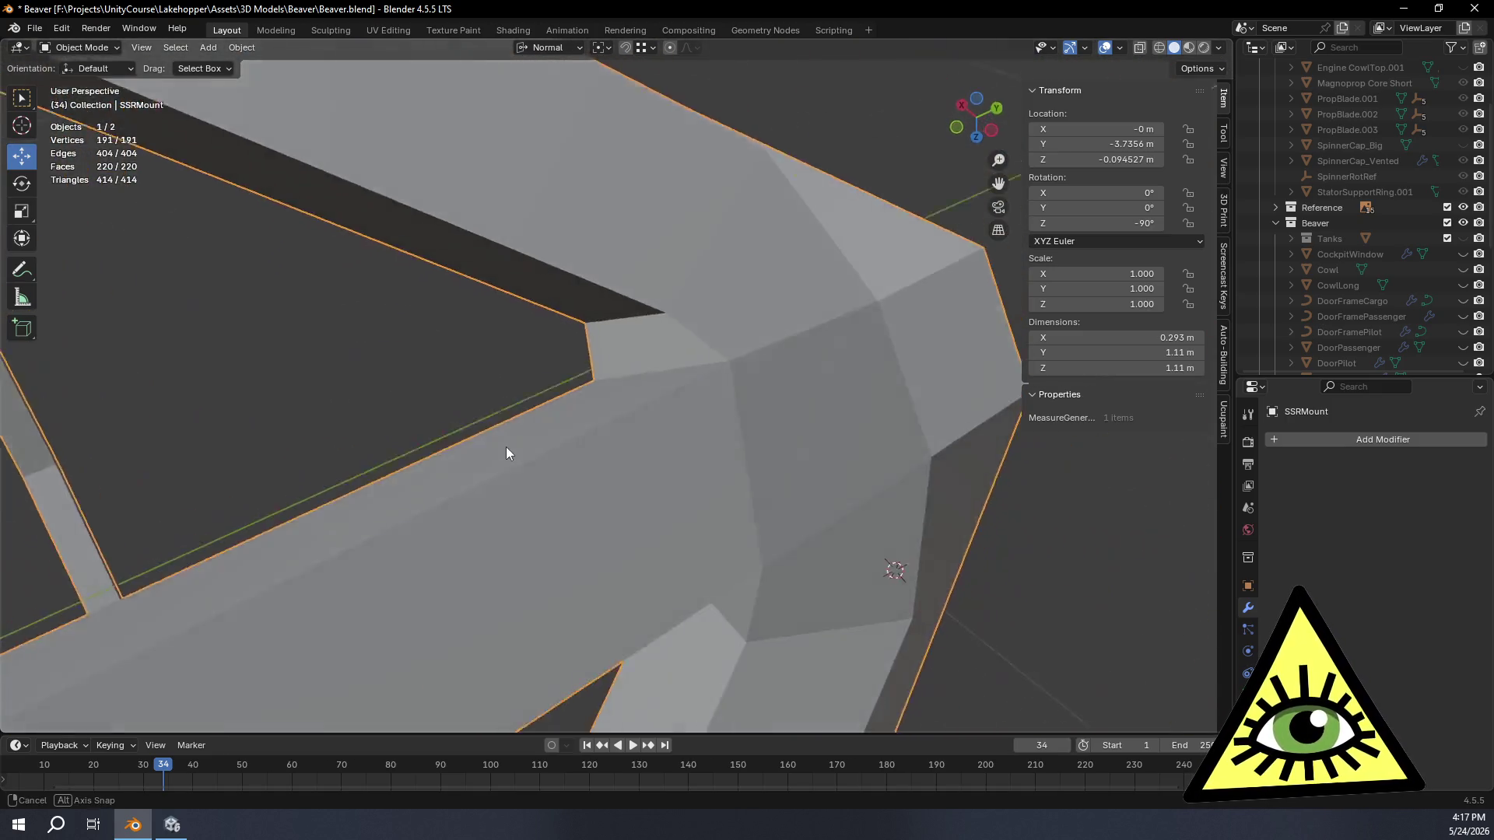
mouse_move(655, 333)
middle_mouse_down()
mouse_move(477, 418)
mouse_move(500, 388)
mouse_move(651, 442)
mouse_move(765, 349)
mouse_move(636, 378)
mouse_move(899, 525)
mouse_move(1061, 471)
mouse_move(933, 493)
mouse_move(970, 417)
mouse_move(1009, 407)
mouse_move(963, 386)
mouse_move(921, 569)
mouse_move(874, 537)
mouse_move(1021, 488)
mouse_move(981, 407)
mouse_move(929, 396)
mouse_move(886, 435)
mouse_move(1024, 487)
mouse_move(966, 503)
middle_mouse_up()
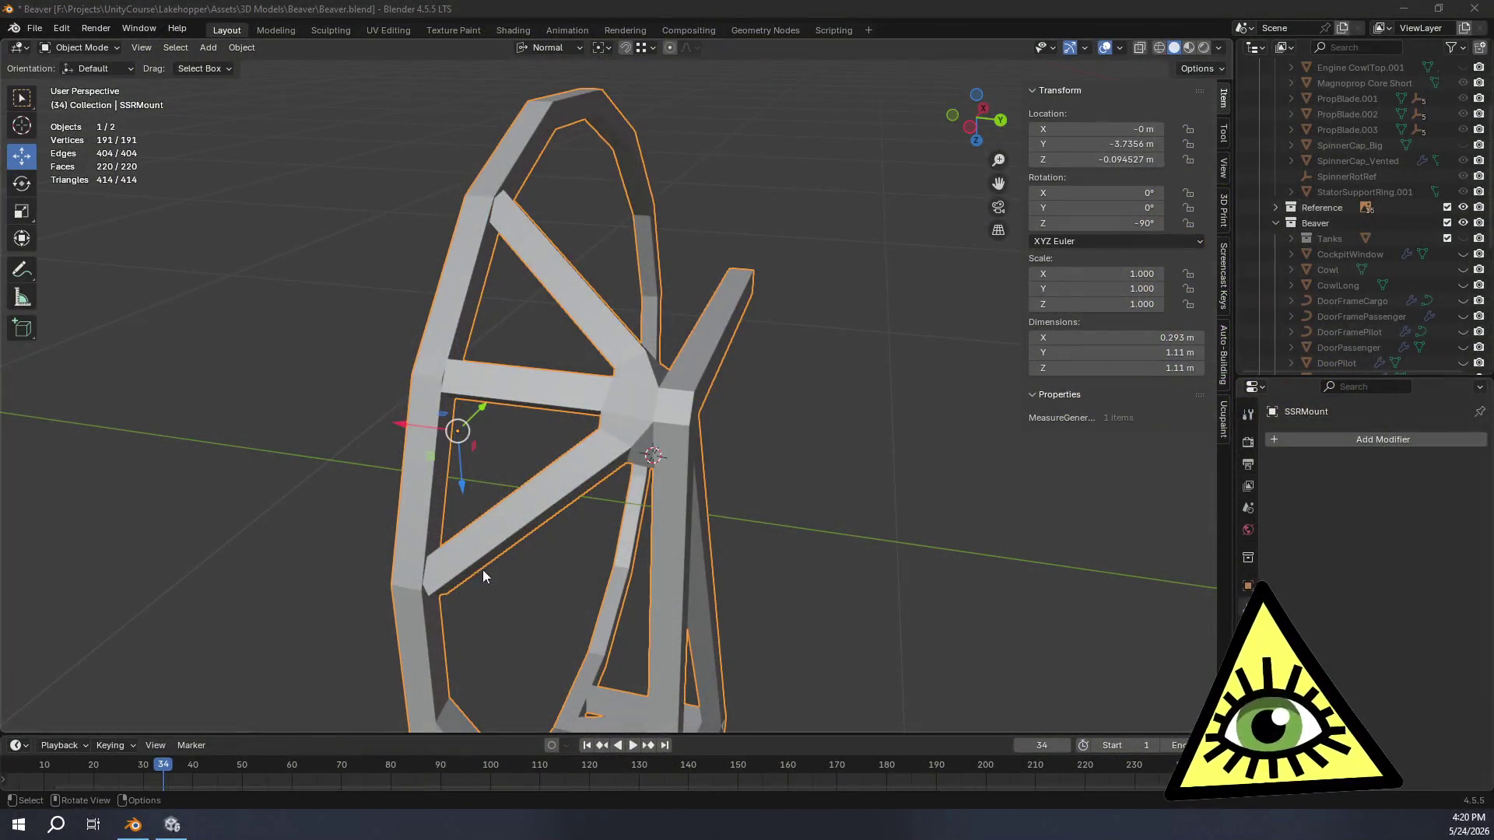
mouse_move(482, 570)
middle_mouse_down()
mouse_move(843, 422)
mouse_move(777, 439)
mouse_move(801, 402)
mouse_move(871, 410)
mouse_move(819, 428)
mouse_move(783, 478)
mouse_move(851, 488)
mouse_move(716, 529)
mouse_move(637, 428)
mouse_move(616, 428)
mouse_move(662, 452)
middle_mouse_up()
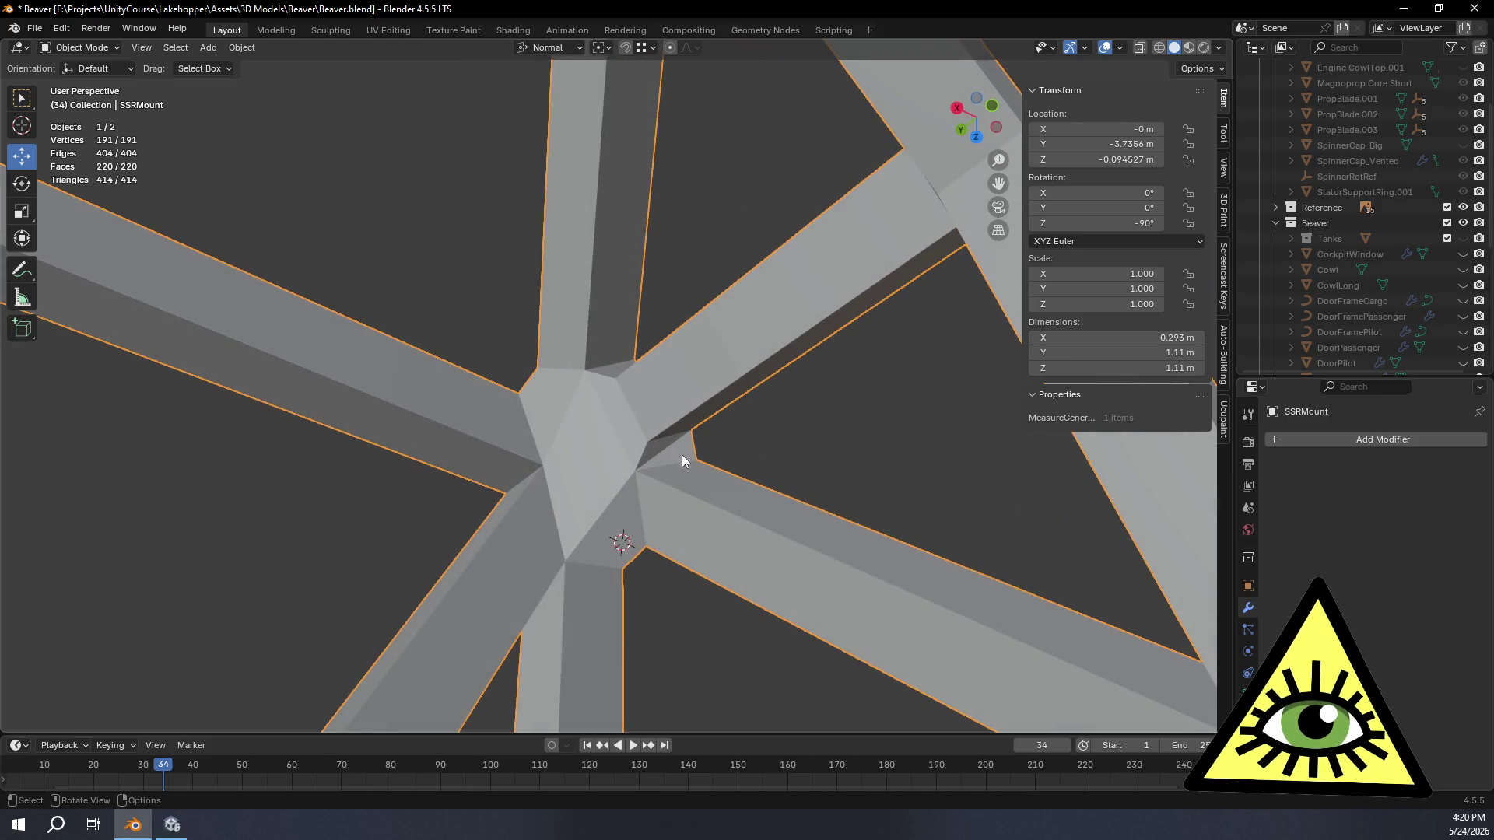
Step: Enter Edit Mode on SSRMount and delete the stray edge at the other joint
key("ctrl+Tab")
left_click(893, 389)
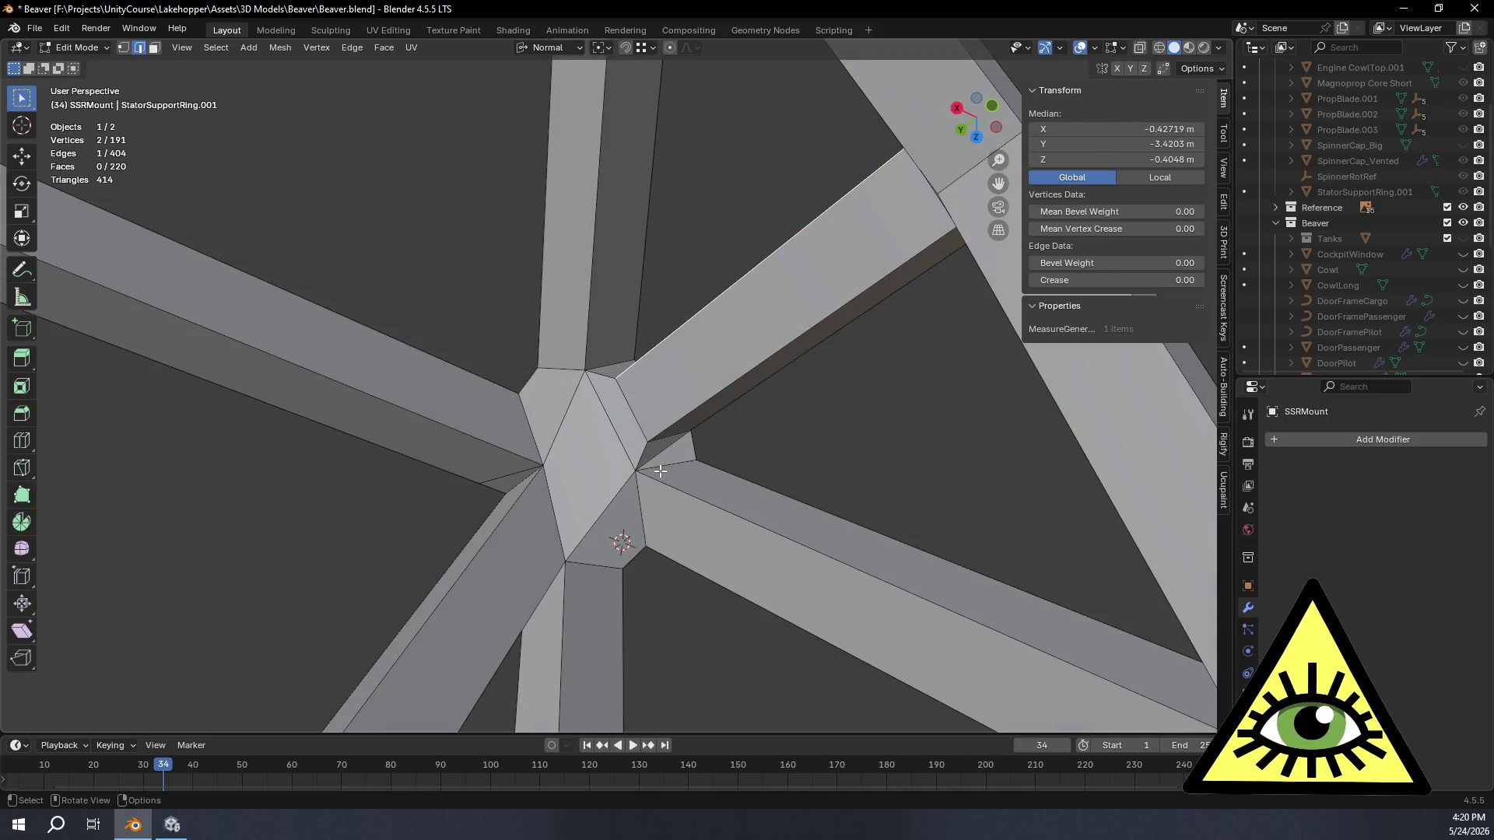
middle_click_drag(660, 470, 673, 466)
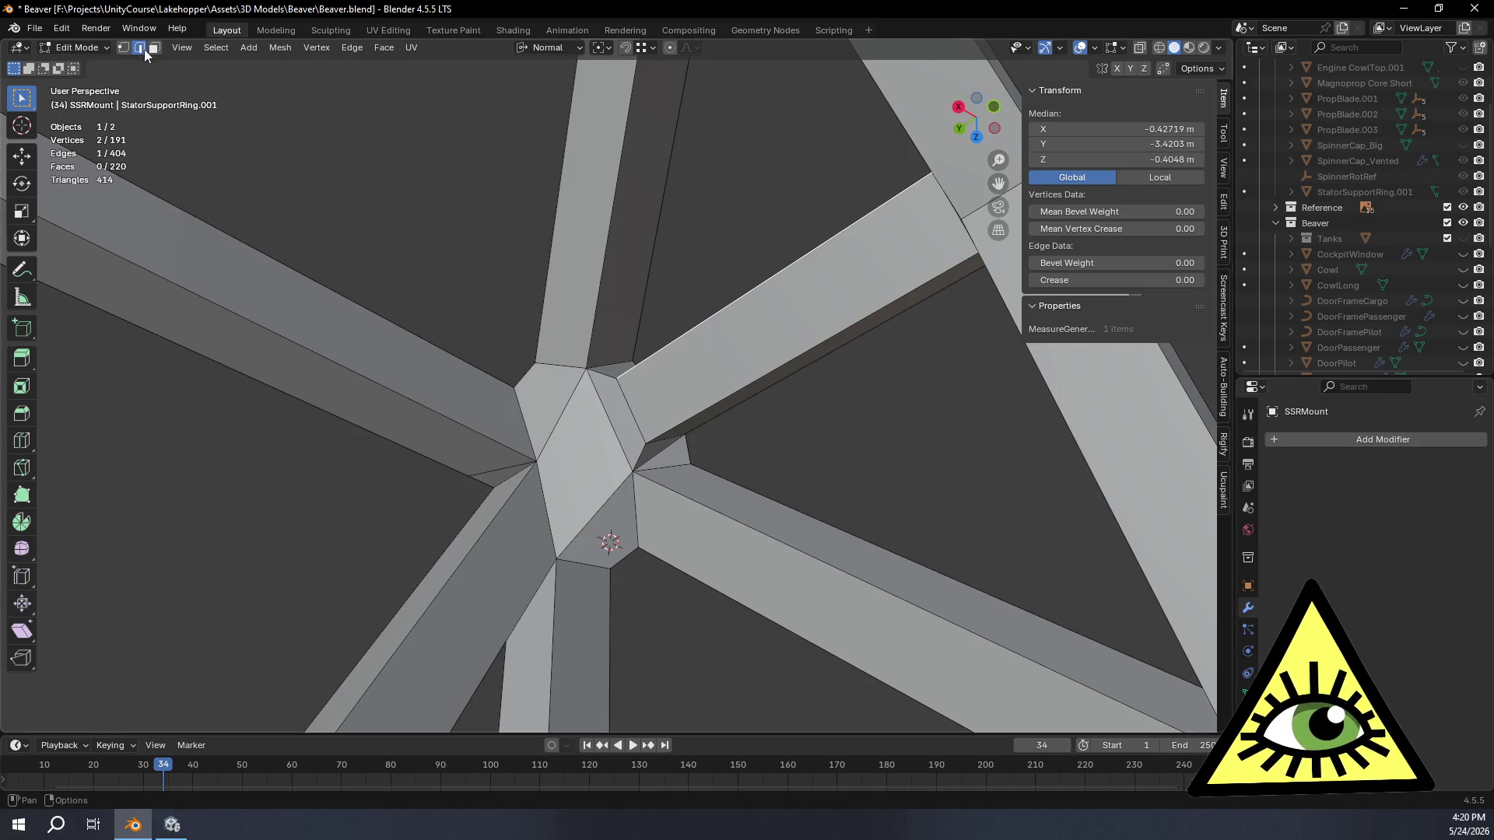
middle_click_drag(670, 453, 713, 462)
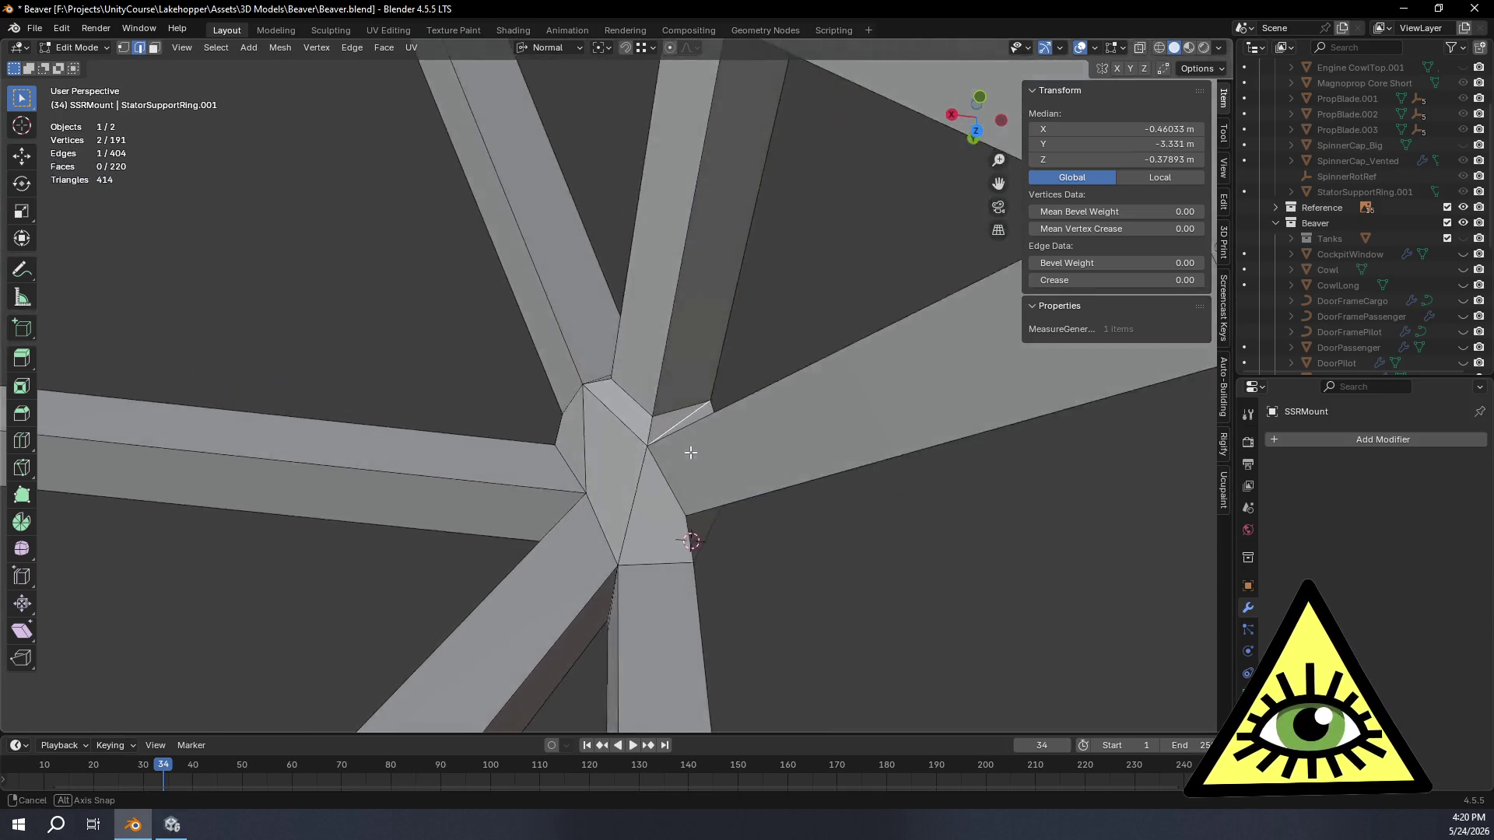
key("x")
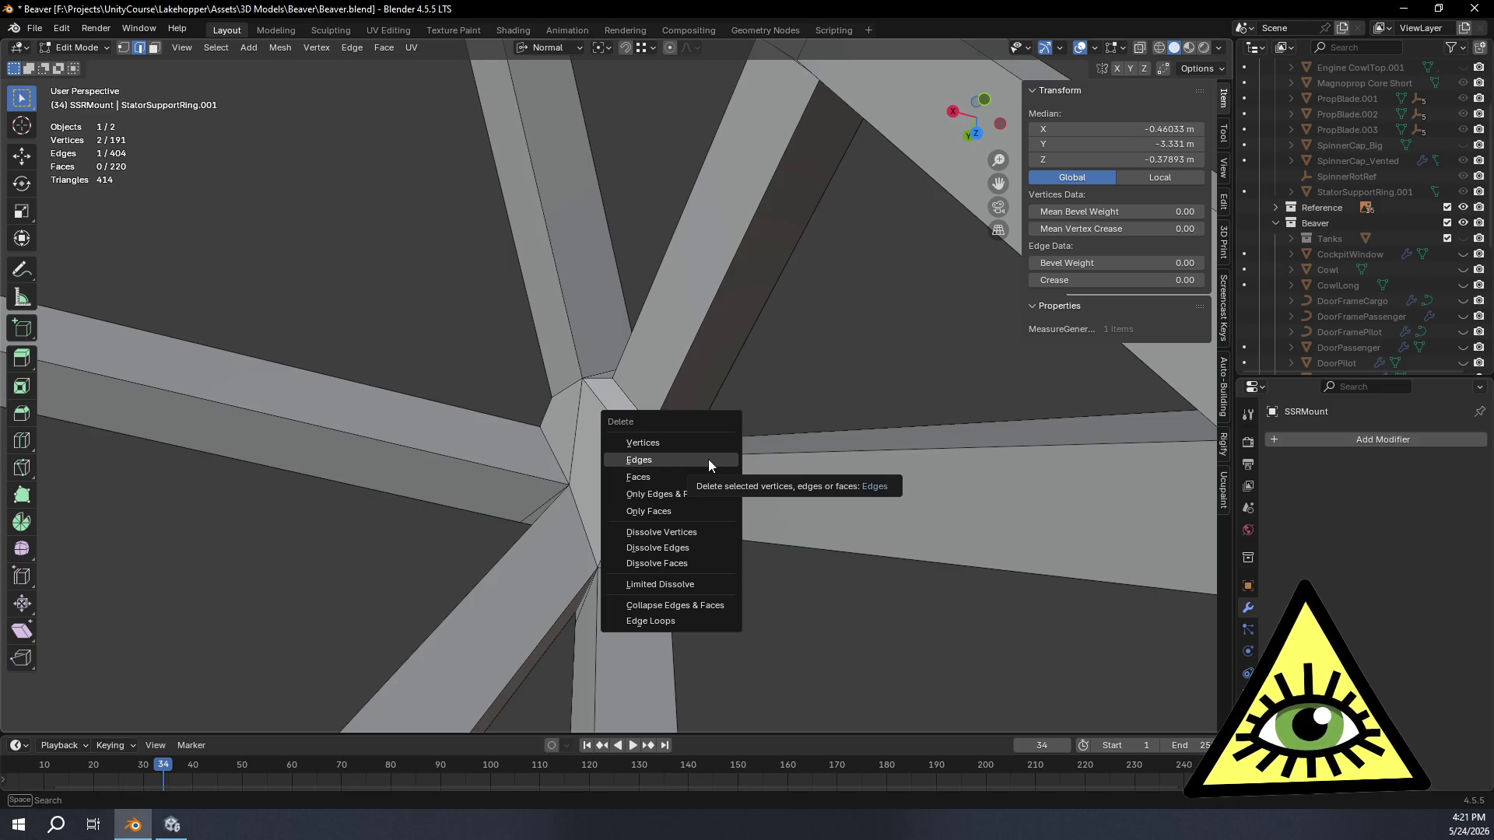
left_click(708, 459)
scroll(771, 418, "up", 2)
Step: Inspect the opened joint and its red face from several angles, clear the selection and return to object mode
middle_click_drag(772, 419, 816, 448)
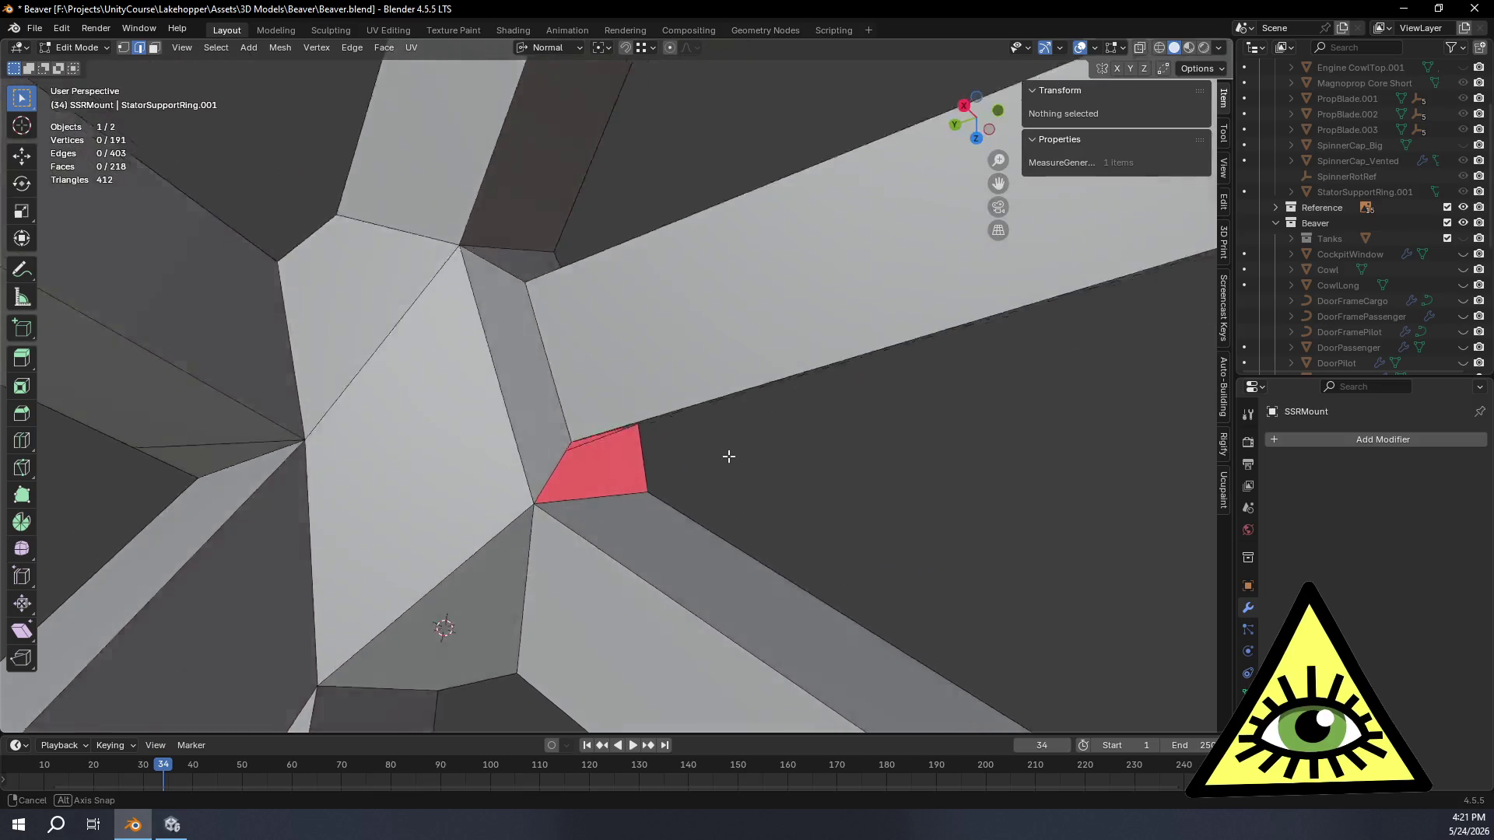
middle_click_drag(783, 465, 191, 108)
middle_click_drag(459, 202, 626, 400)
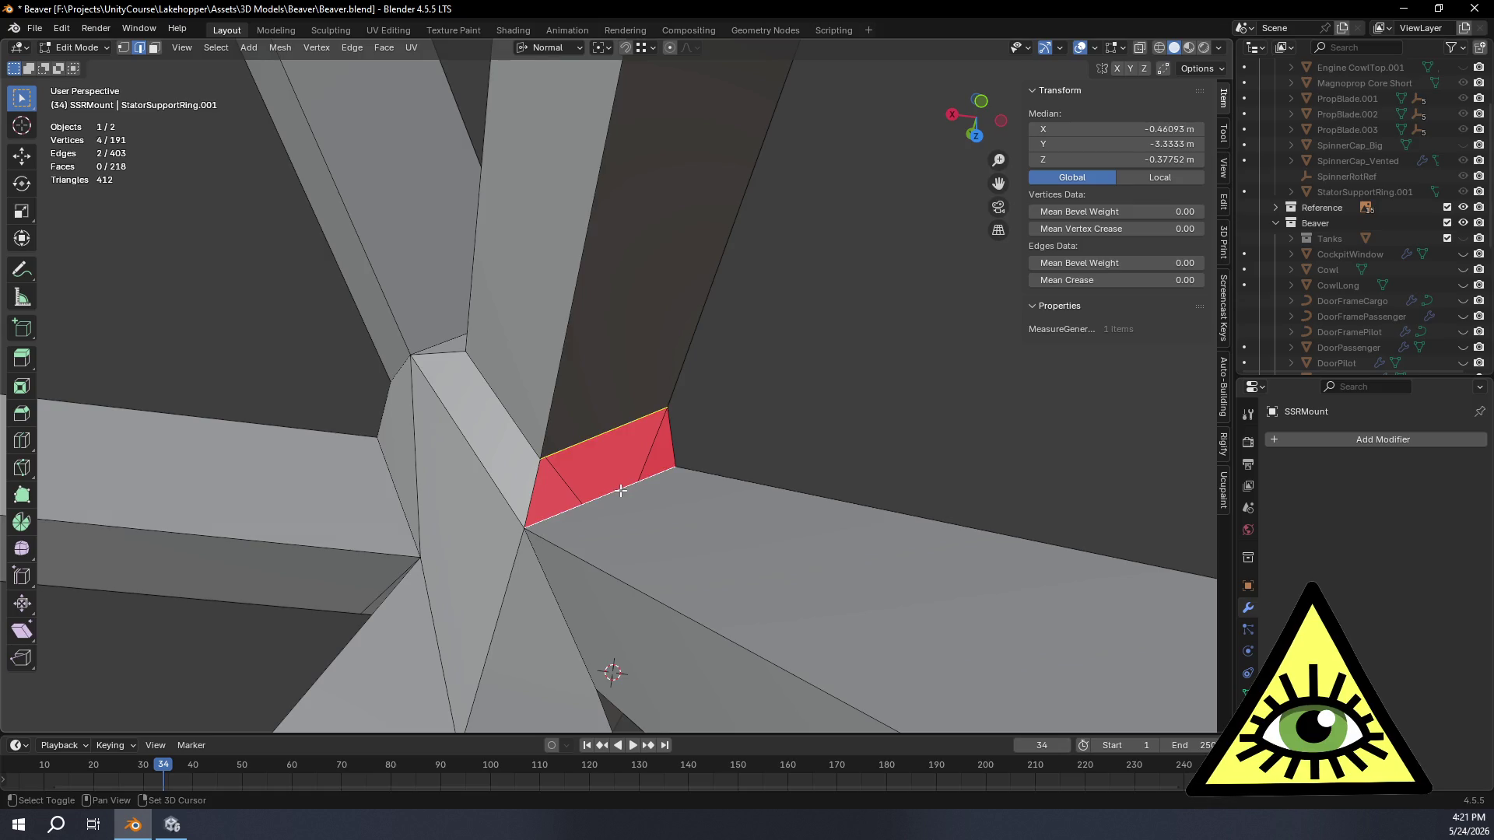
middle_click_drag(625, 487, 670, 517)
left_click(814, 452)
mouse_move(814, 451)
middle_mouse_down()
mouse_move(830, 517)
mouse_move(790, 502)
mouse_move(646, 507)
mouse_move(587, 560)
mouse_move(586, 597)
mouse_move(714, 507)
mouse_move(604, 608)
mouse_move(639, 502)
mouse_move(689, 528)
mouse_move(601, 515)
mouse_move(602, 487)
mouse_move(569, 473)
mouse_move(604, 454)
mouse_move(671, 363)
mouse_move(985, 367)
mouse_move(930, 369)
mouse_move(874, 424)
mouse_move(890, 352)
mouse_move(946, 326)
mouse_move(837, 428)
mouse_move(852, 447)
mouse_move(893, 437)
mouse_move(886, 422)
middle_mouse_up()
key("Tab")
Step: Orbit around the whole SSRMount frame, then re-enter Edit Mode with X-ray display on
mouse_move(760, 469)
middle_mouse_down()
mouse_move(881, 430)
mouse_move(739, 331)
mouse_move(725, 421)
mouse_move(850, 459)
mouse_move(933, 519)
mouse_move(991, 488)
mouse_move(1007, 538)
mouse_move(736, 406)
mouse_move(634, 401)
mouse_move(704, 500)
mouse_move(707, 558)
mouse_move(739, 546)
mouse_move(648, 501)
middle_mouse_up()
scroll(669, 498, "down", 1)
scroll(669, 492, "up", 3)
scroll(707, 559, "down", 3)
scroll(648, 500, "up", 2)
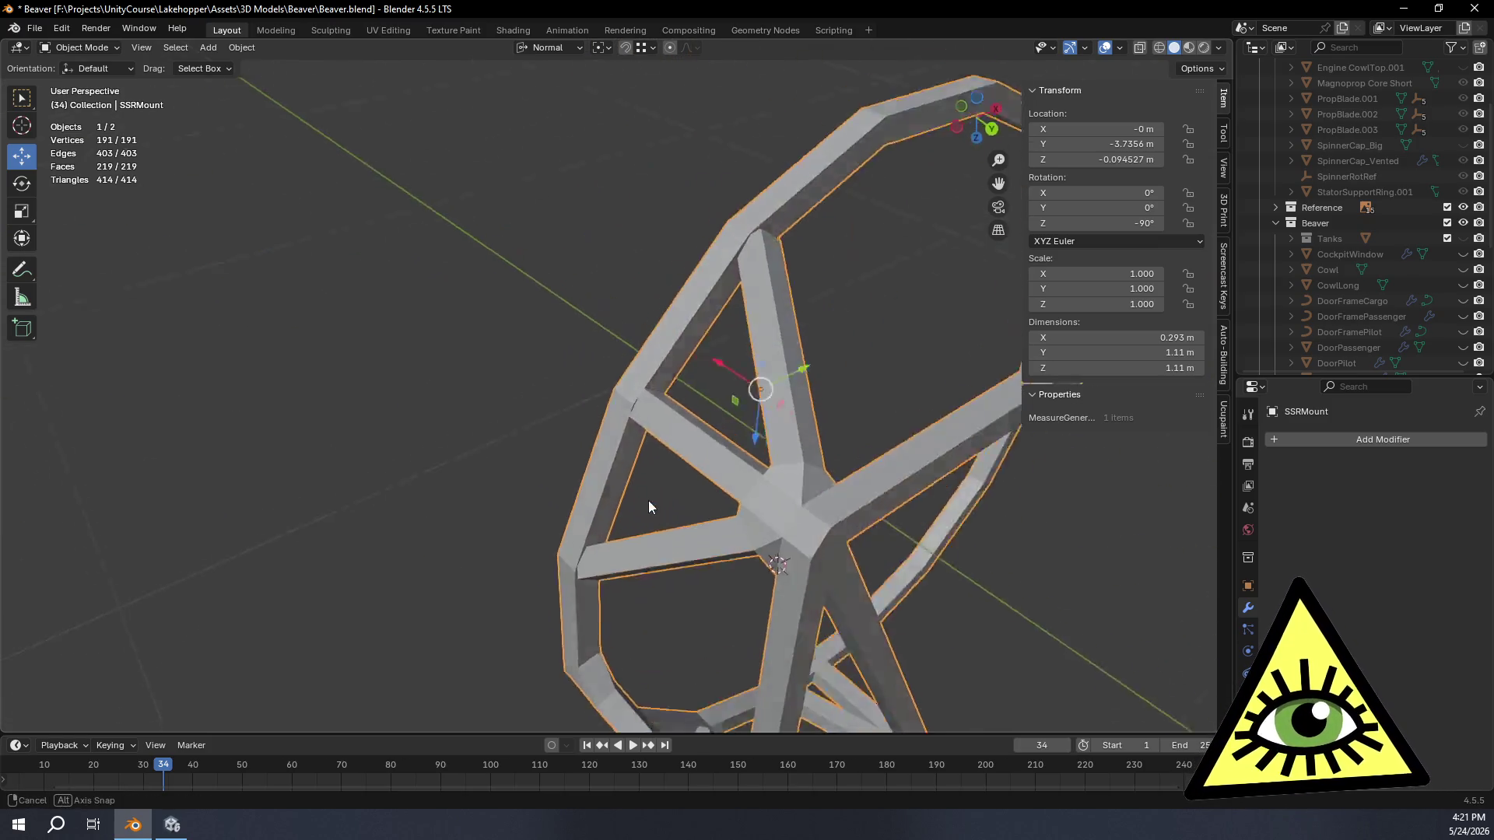
scroll(746, 515, "up", 2)
scroll(582, 267, "down", 3)
scroll(578, 234, "down", 3)
mouse_move(578, 234)
middle_mouse_down()
mouse_move(546, 220)
mouse_move(761, 331)
mouse_move(770, 316)
mouse_move(802, 404)
mouse_move(656, 315)
mouse_move(684, 316)
middle_mouse_up()
scroll(643, 275, "up", 3)
scroll(646, 289, "up", 2)
scroll(692, 293, "up", 2)
key("Tab")
key("alt+z")
Step: In face select mode, pick a strut's end face and move it into place at the ring
mouse_move(761, 350)
middle_mouse_down()
mouse_move(674, 395)
mouse_move(709, 451)
mouse_move(372, 219)
middle_mouse_up()
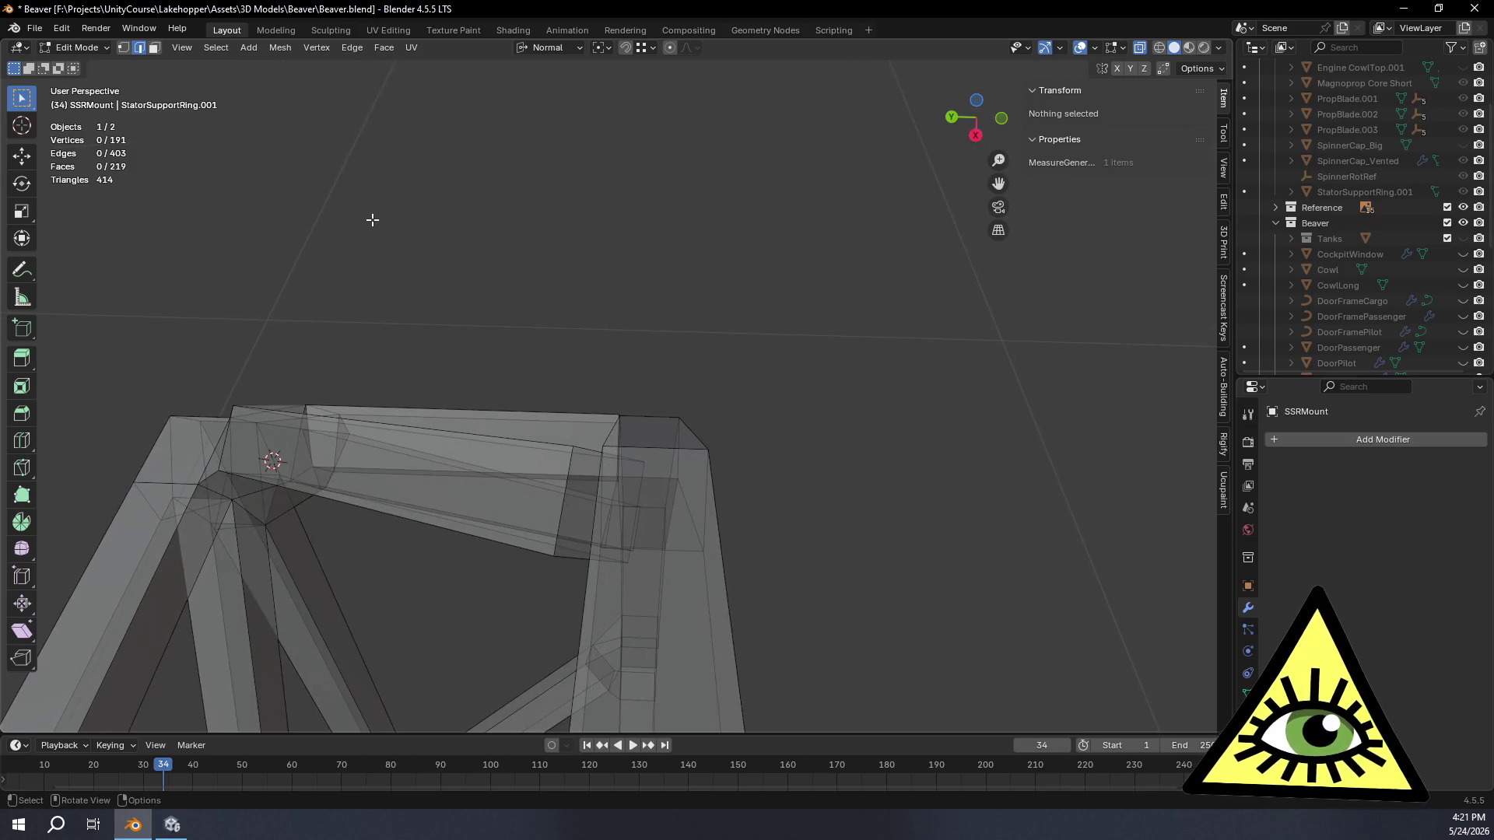
mouse_move(608, 549)
middle_mouse_down()
mouse_move(624, 510)
mouse_move(572, 447)
mouse_move(615, 438)
middle_mouse_up()
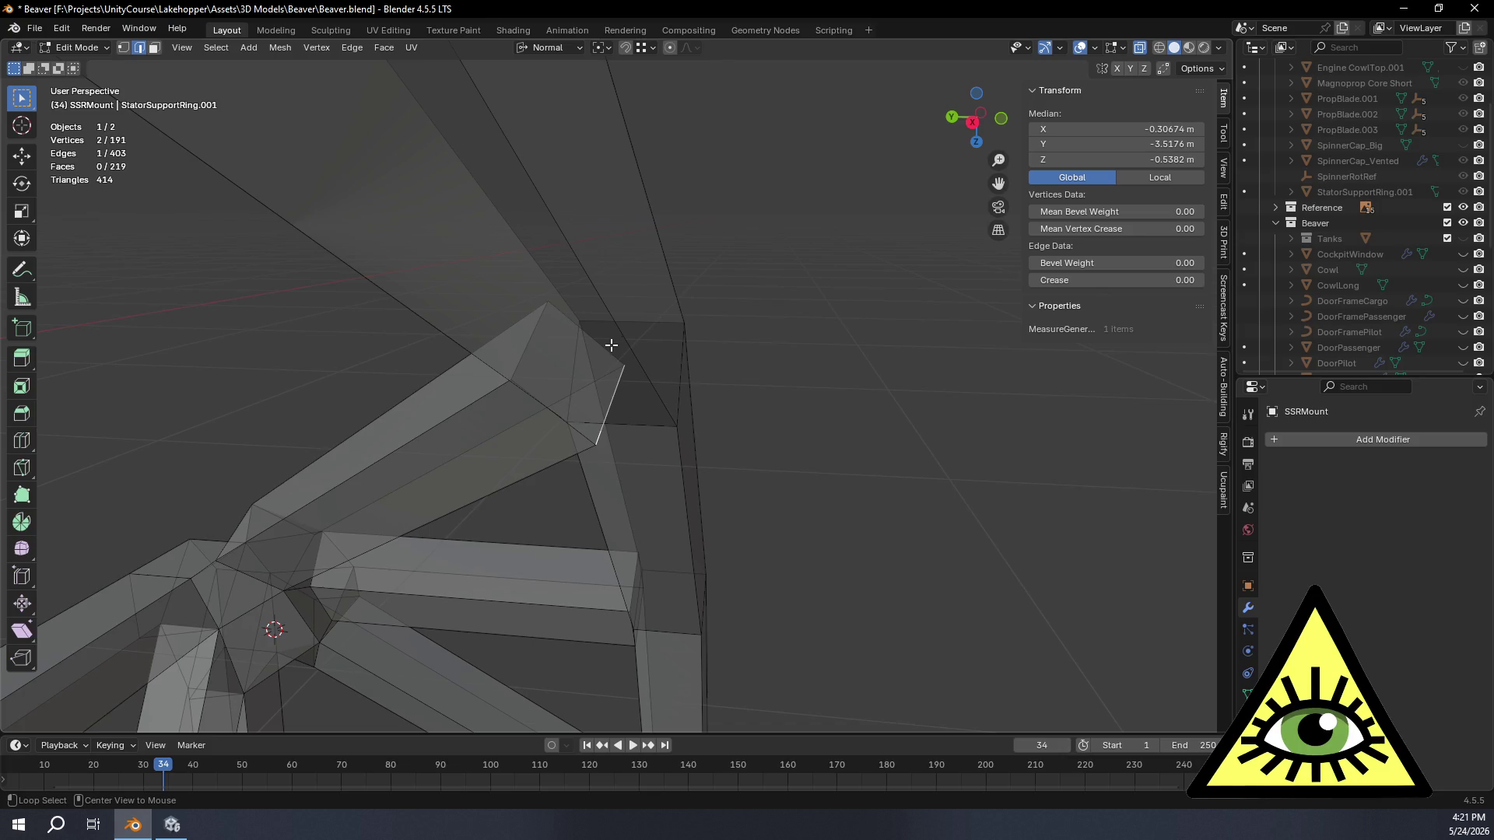
left_click(154, 49)
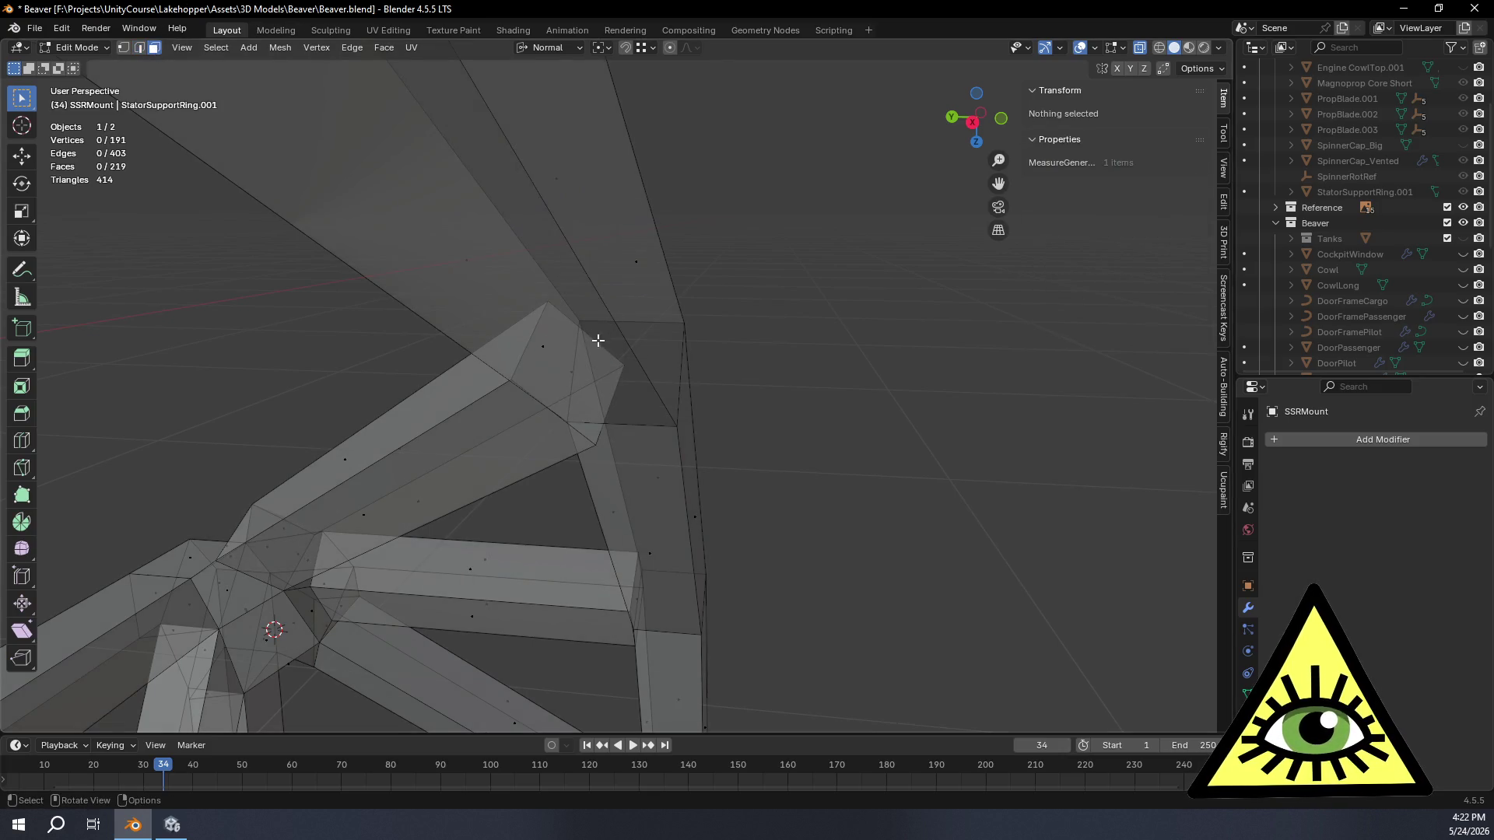
left_click(571, 377)
mouse_move(690, 452)
middle_mouse_down()
mouse_move(694, 510)
mouse_move(681, 384)
middle_mouse_up()
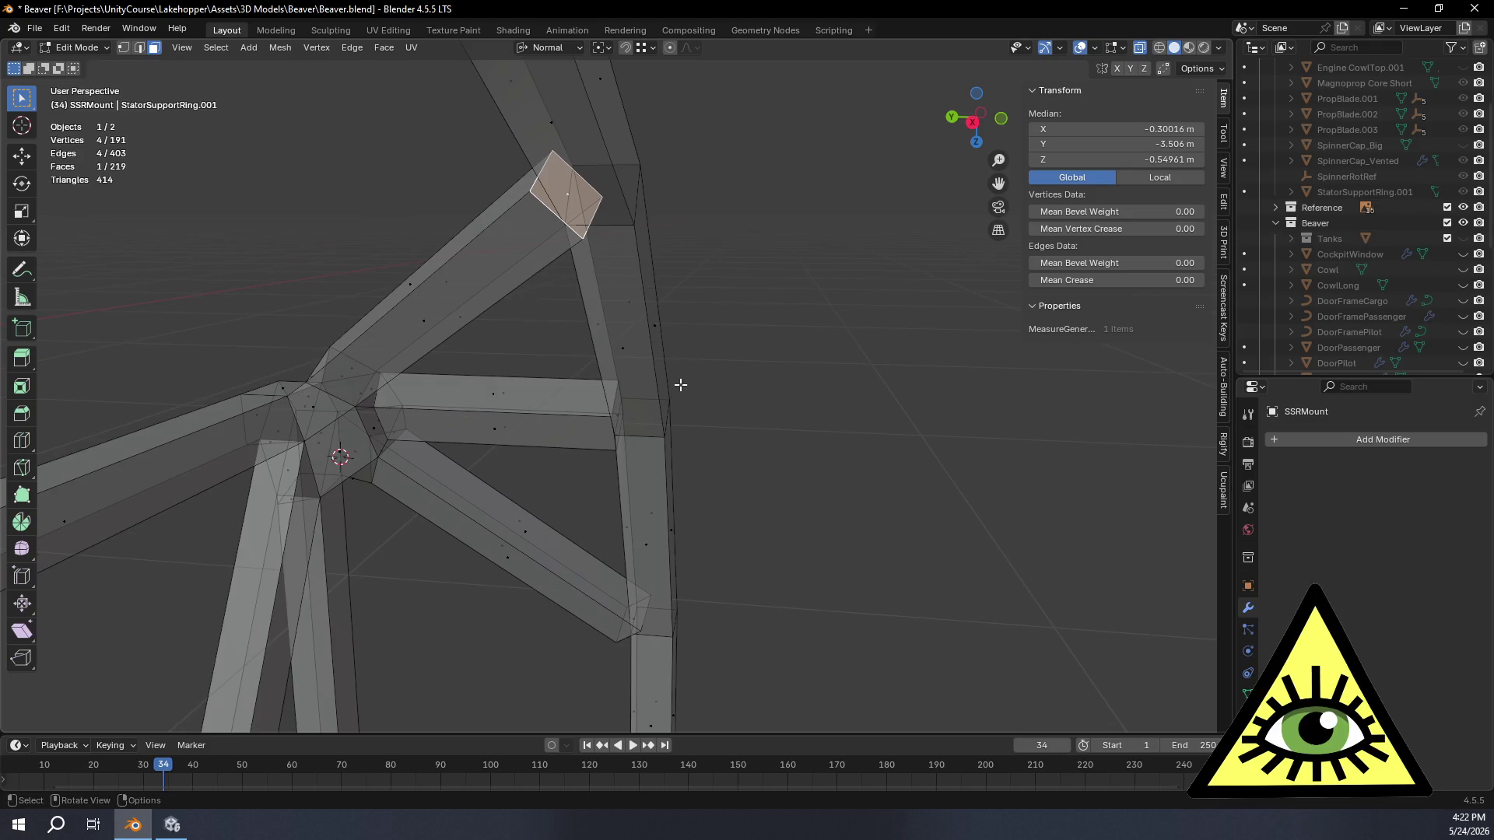
key("g")
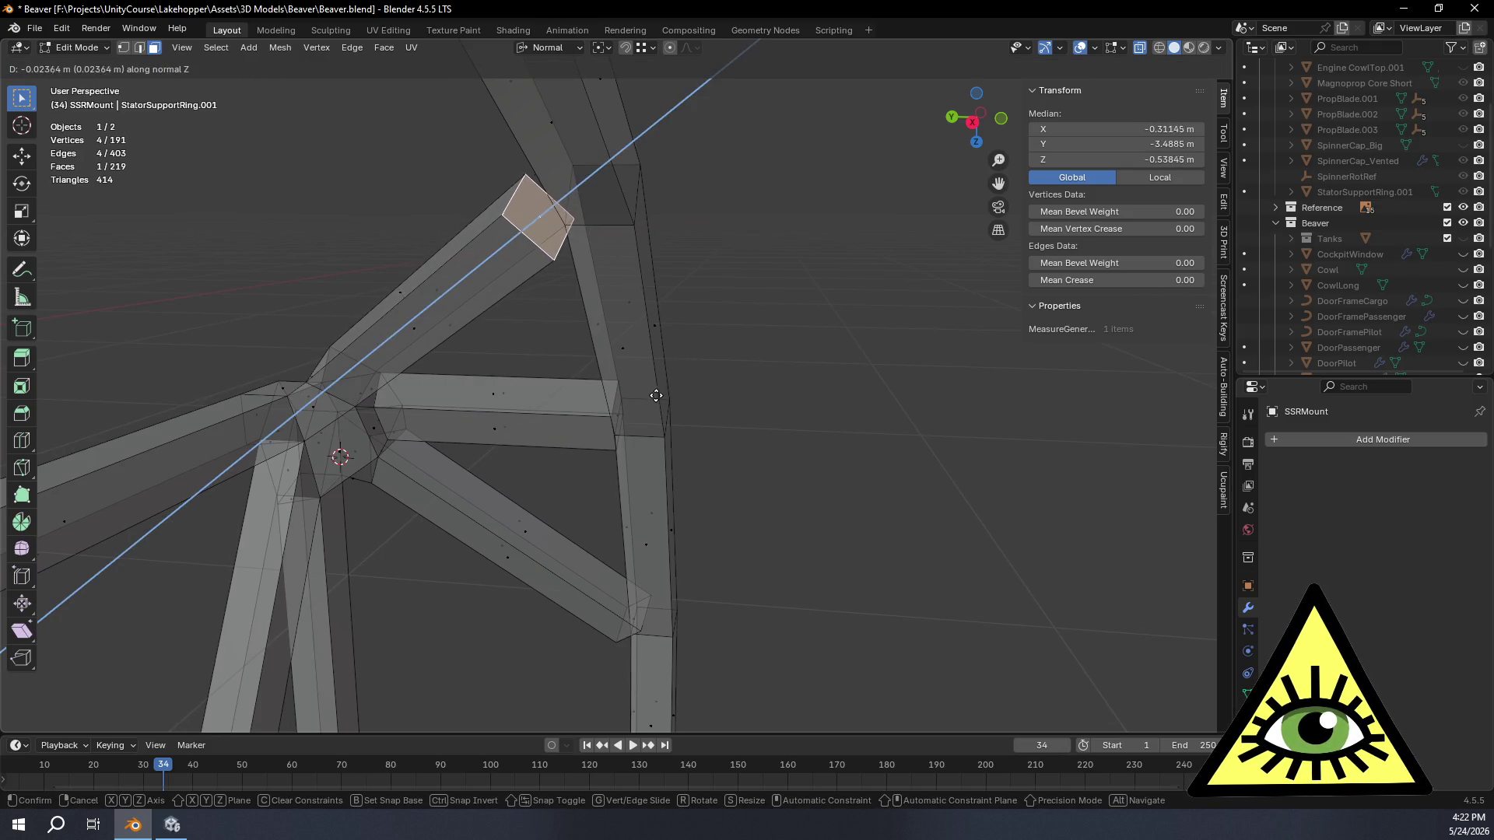
left_click(639, 416)
Step: Move the crossbar's thin end face and another strut end face (along Z) to meet the ring
left_click(628, 421)
key("g")
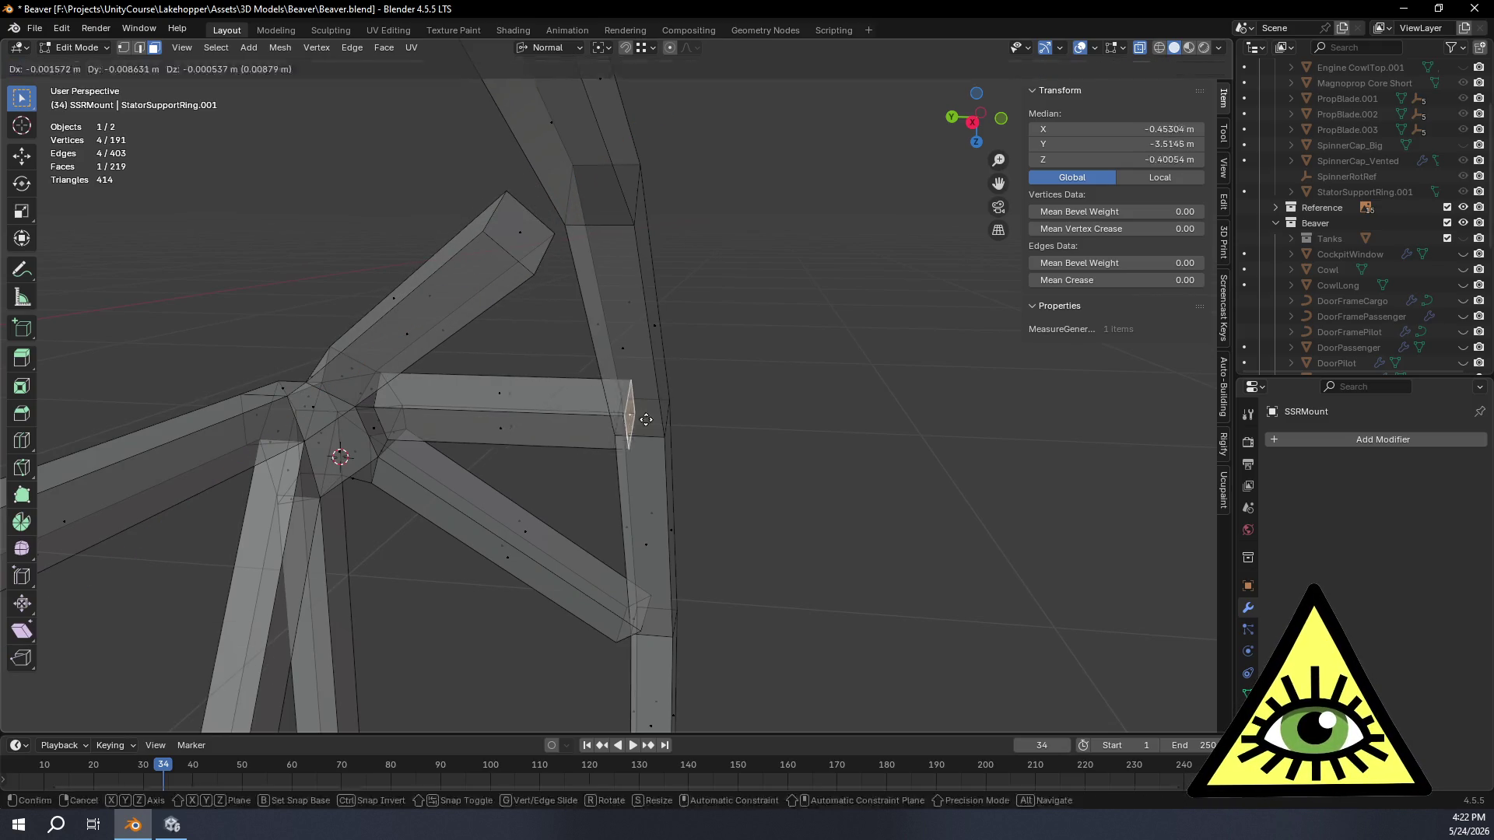
left_click(600, 418)
left_click(642, 622)
key("g")
key("z")
key("z")
left_click(600, 584)
mouse_move(600, 584)
middle_mouse_down()
mouse_move(949, 592)
mouse_move(910, 533)
middle_mouse_up()
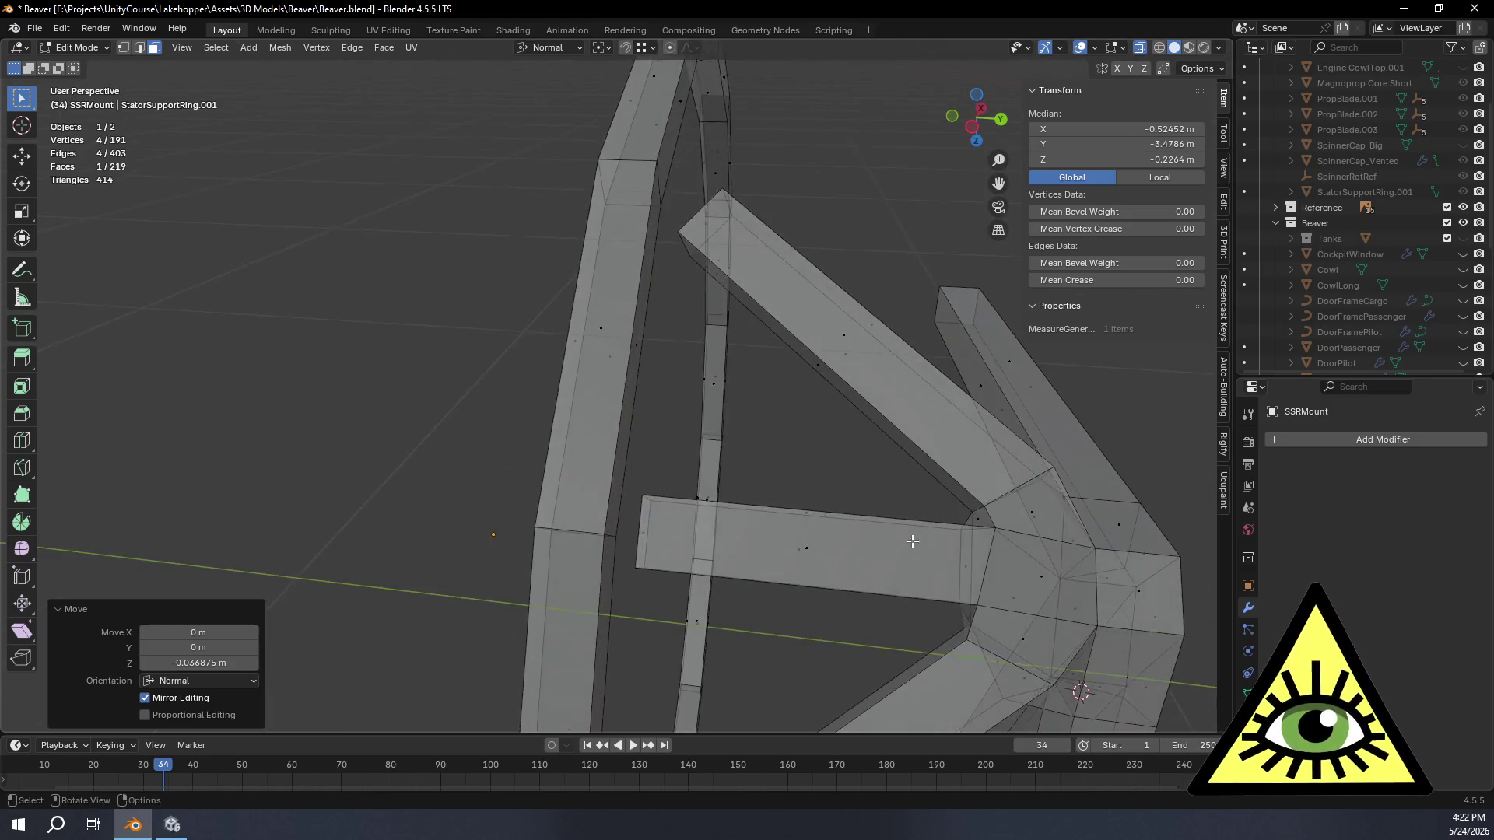
scroll(873, 497, "down", 5)
scroll(884, 366, "up", 4)
Step: Turn X-ray off so the truss renders solid and inspect the ring struts and stator ring
mouse_move(884, 367)
middle_mouse_down()
mouse_move(889, 326)
mouse_move(763, 491)
mouse_move(764, 343)
mouse_move(731, 464)
mouse_move(772, 430)
middle_mouse_up()
key("alt+z")
scroll(771, 428, "up", 2)
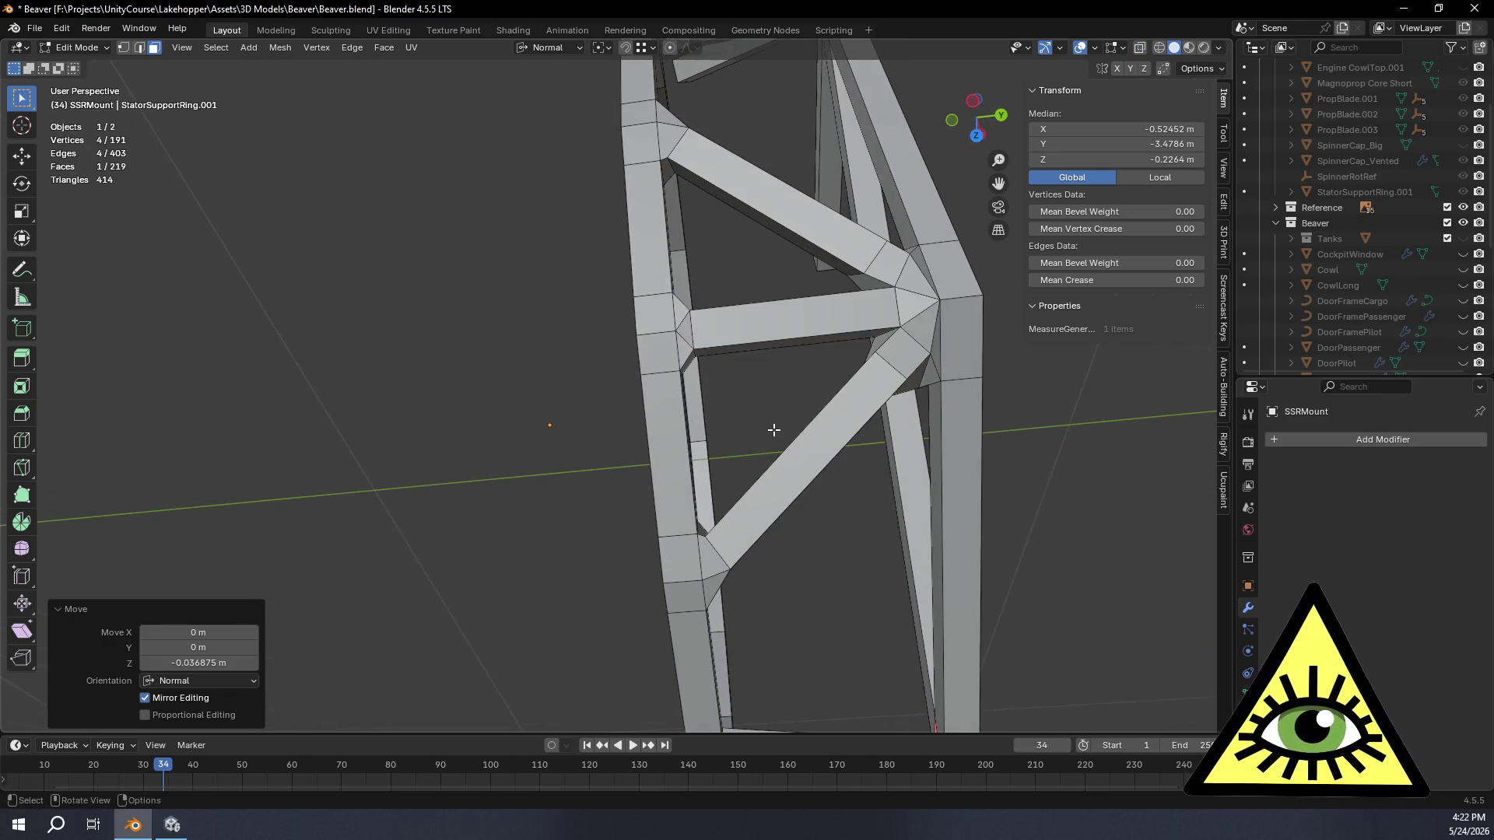
mouse_move(772, 348)
middle_mouse_down()
mouse_move(796, 420)
mouse_move(961, 420)
mouse_move(1084, 457)
mouse_move(748, 448)
middle_mouse_up()
mouse_move(756, 397)
middle_mouse_down()
mouse_move(551, 424)
mouse_move(515, 532)
mouse_move(724, 524)
mouse_move(771, 548)
mouse_move(757, 611)
mouse_move(741, 592)
middle_mouse_up()
scroll(760, 498, "up", 2)
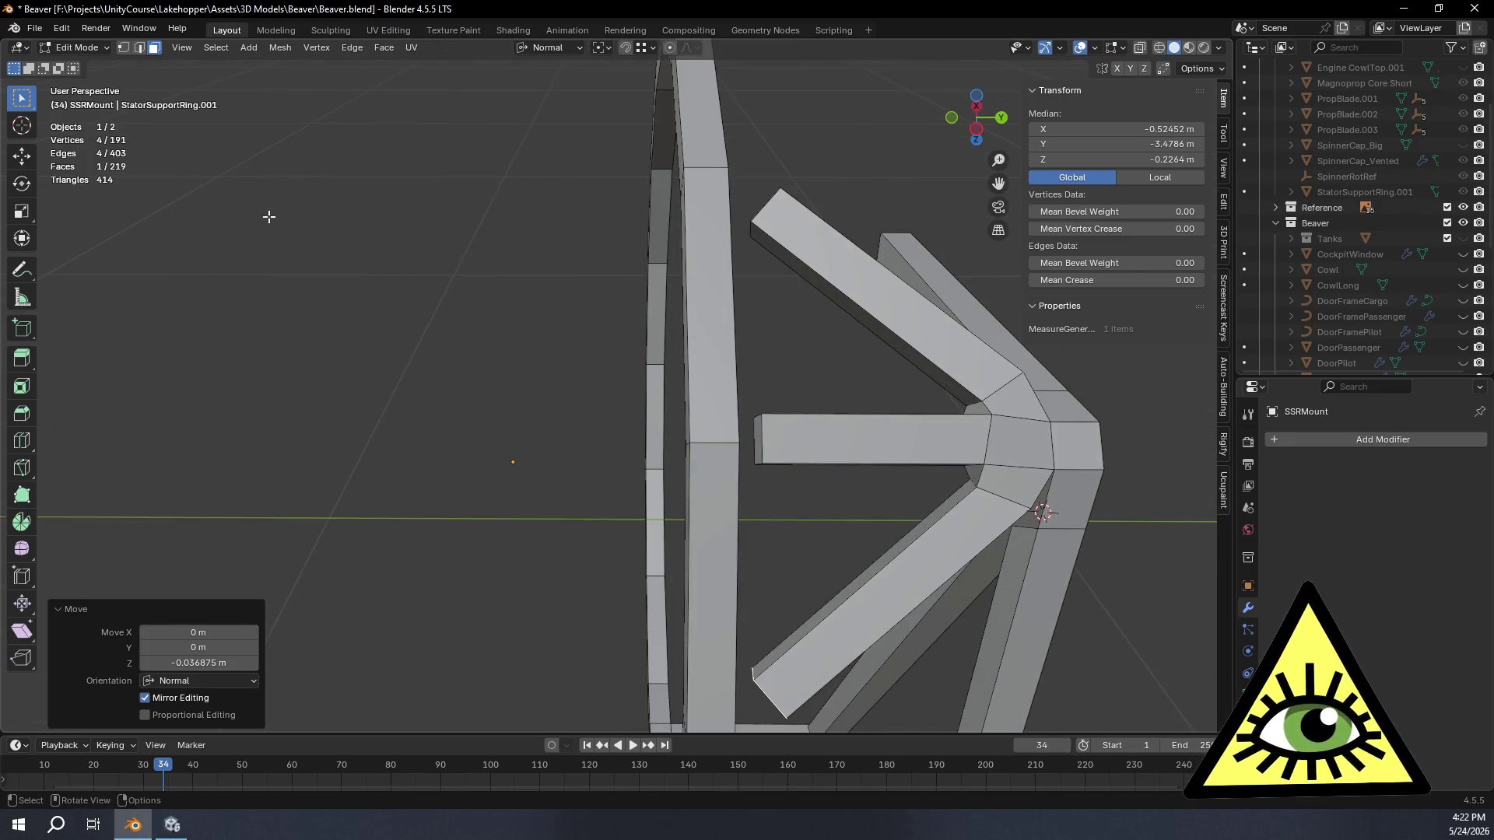
Step: Loop-cut the ring uprights at each strut end, raising the mesh to 243 faces
mouse_move(740, 230)
middle_mouse_down()
mouse_move(718, 330)
mouse_move(762, 351)
middle_mouse_up()
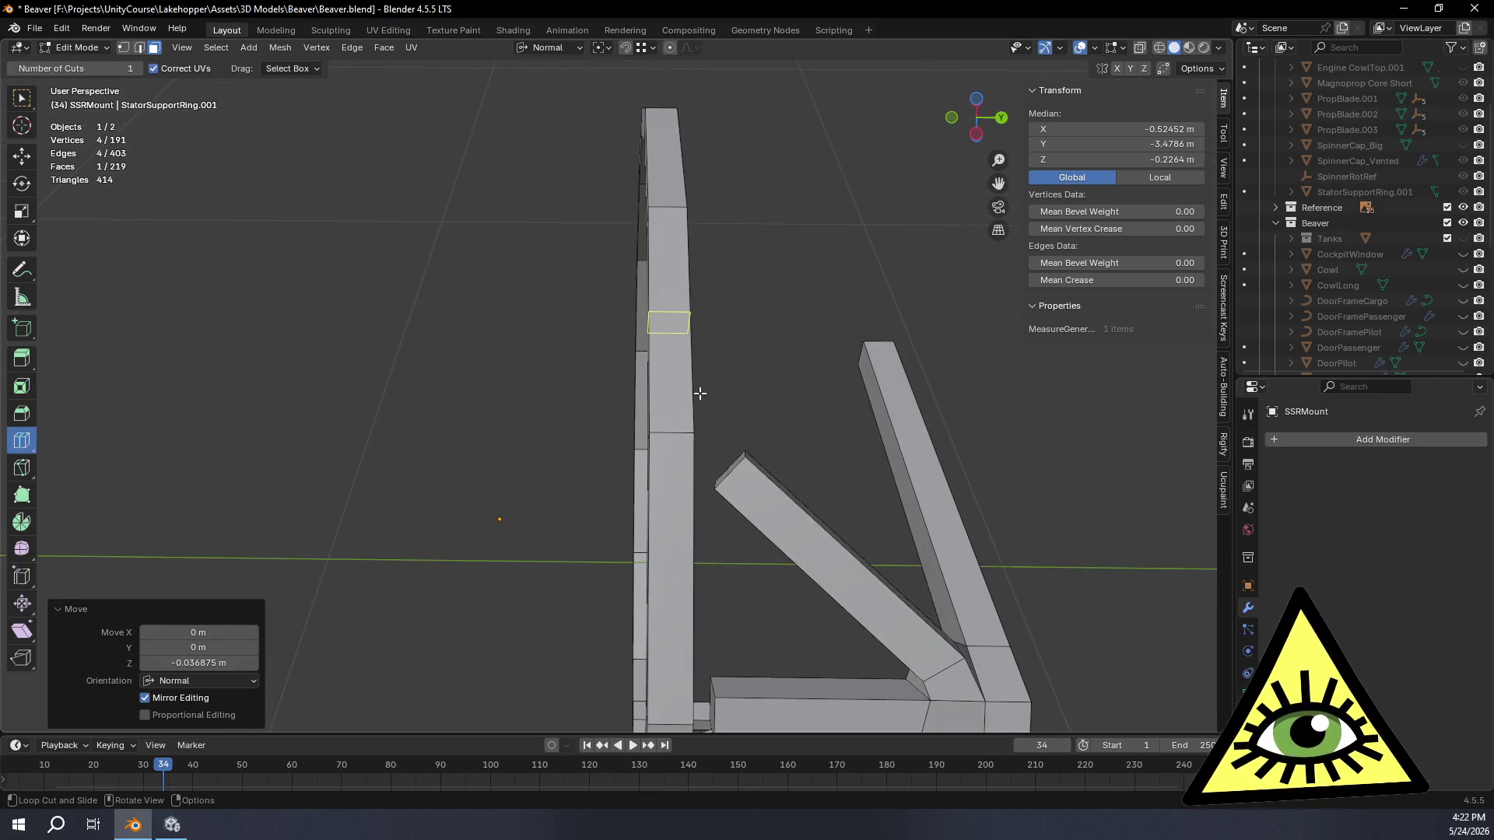
left_click(743, 444)
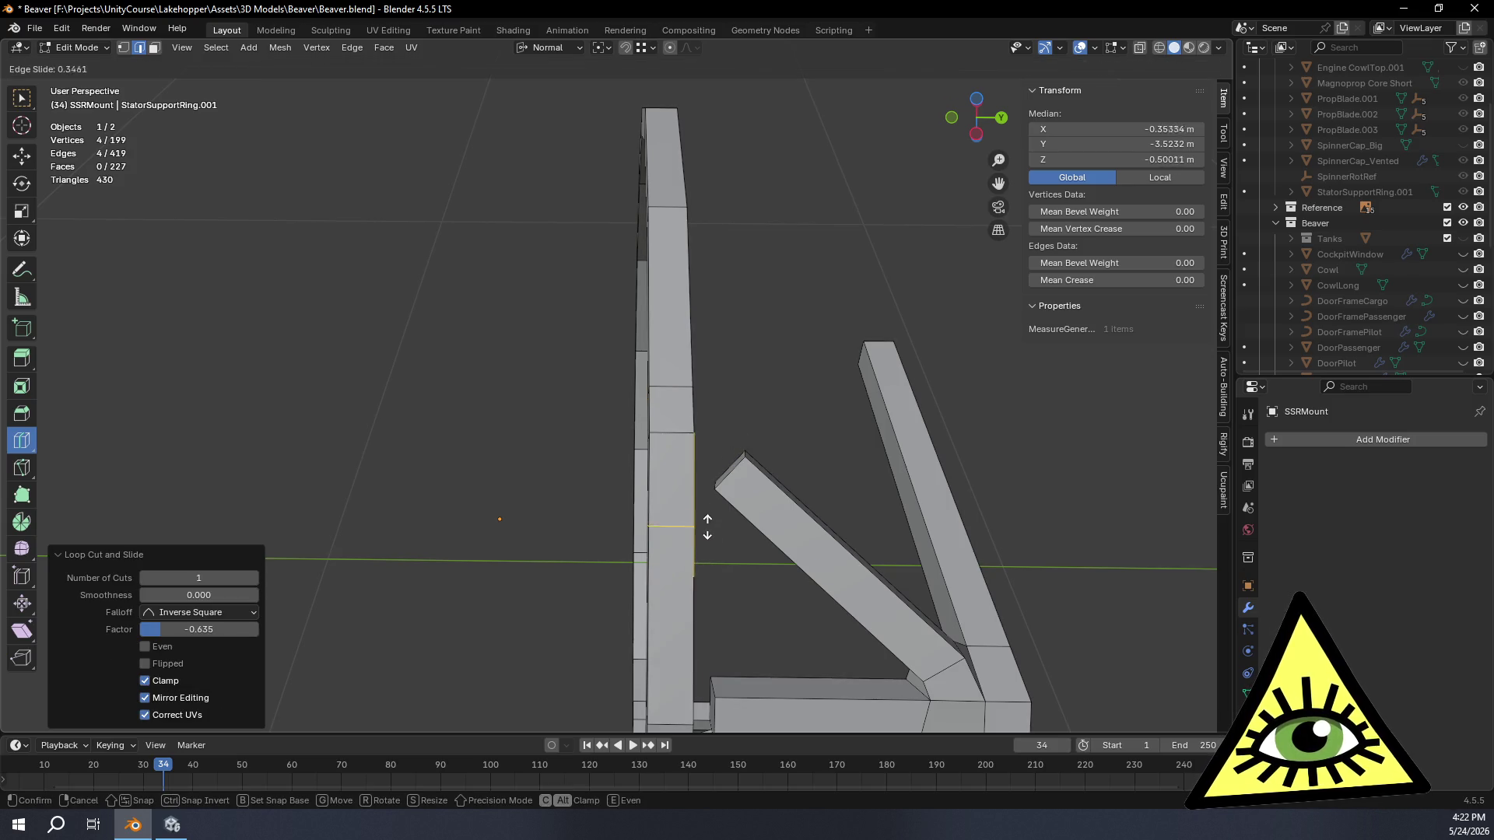
mouse_move(722, 562)
middle_mouse_down()
mouse_move(713, 501)
mouse_move(698, 512)
middle_mouse_up()
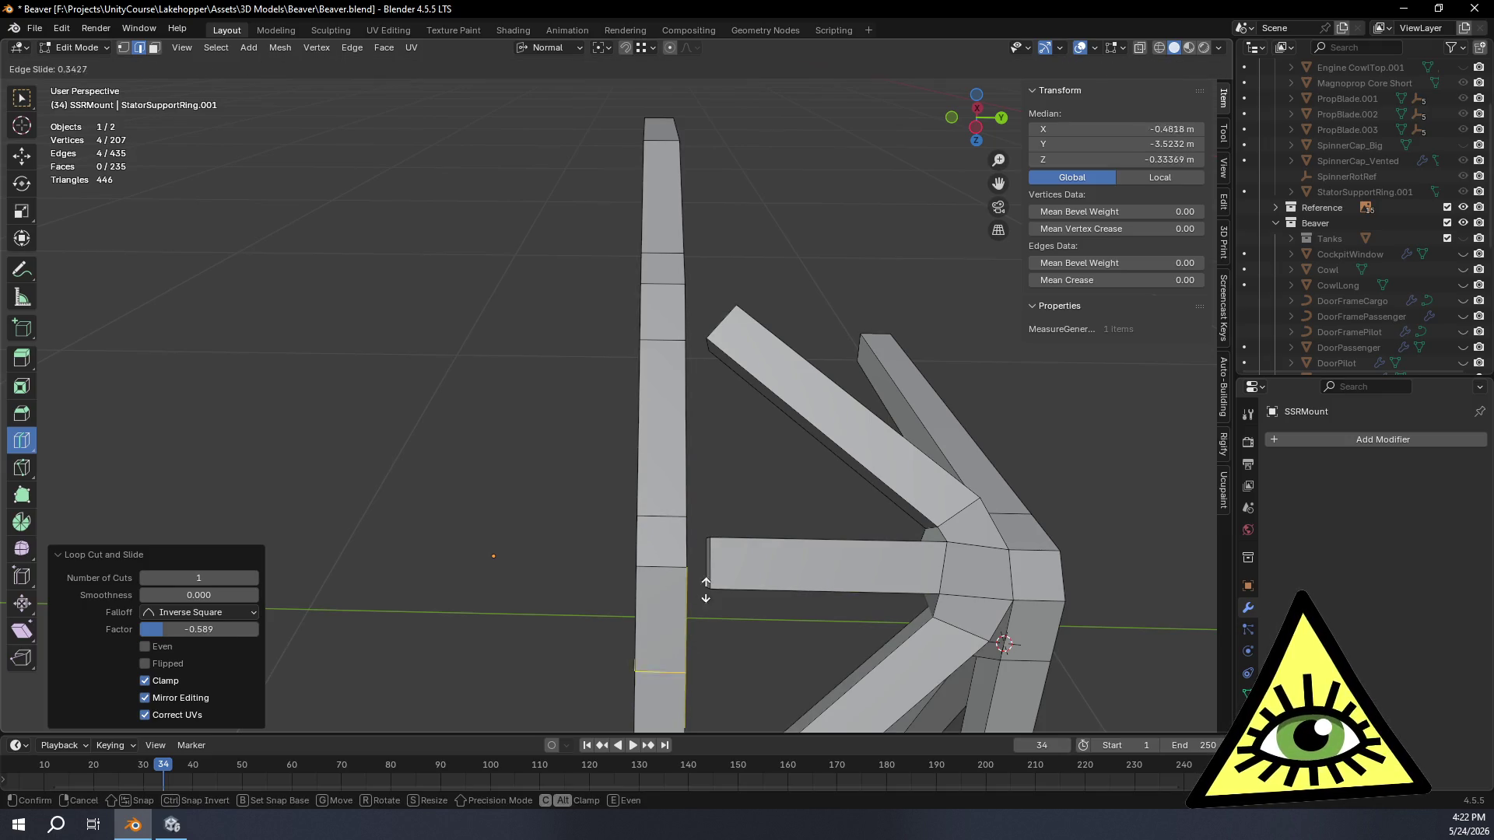
mouse_move(729, 581)
middle_mouse_down()
mouse_move(740, 405)
mouse_move(723, 388)
mouse_move(695, 437)
middle_mouse_up()
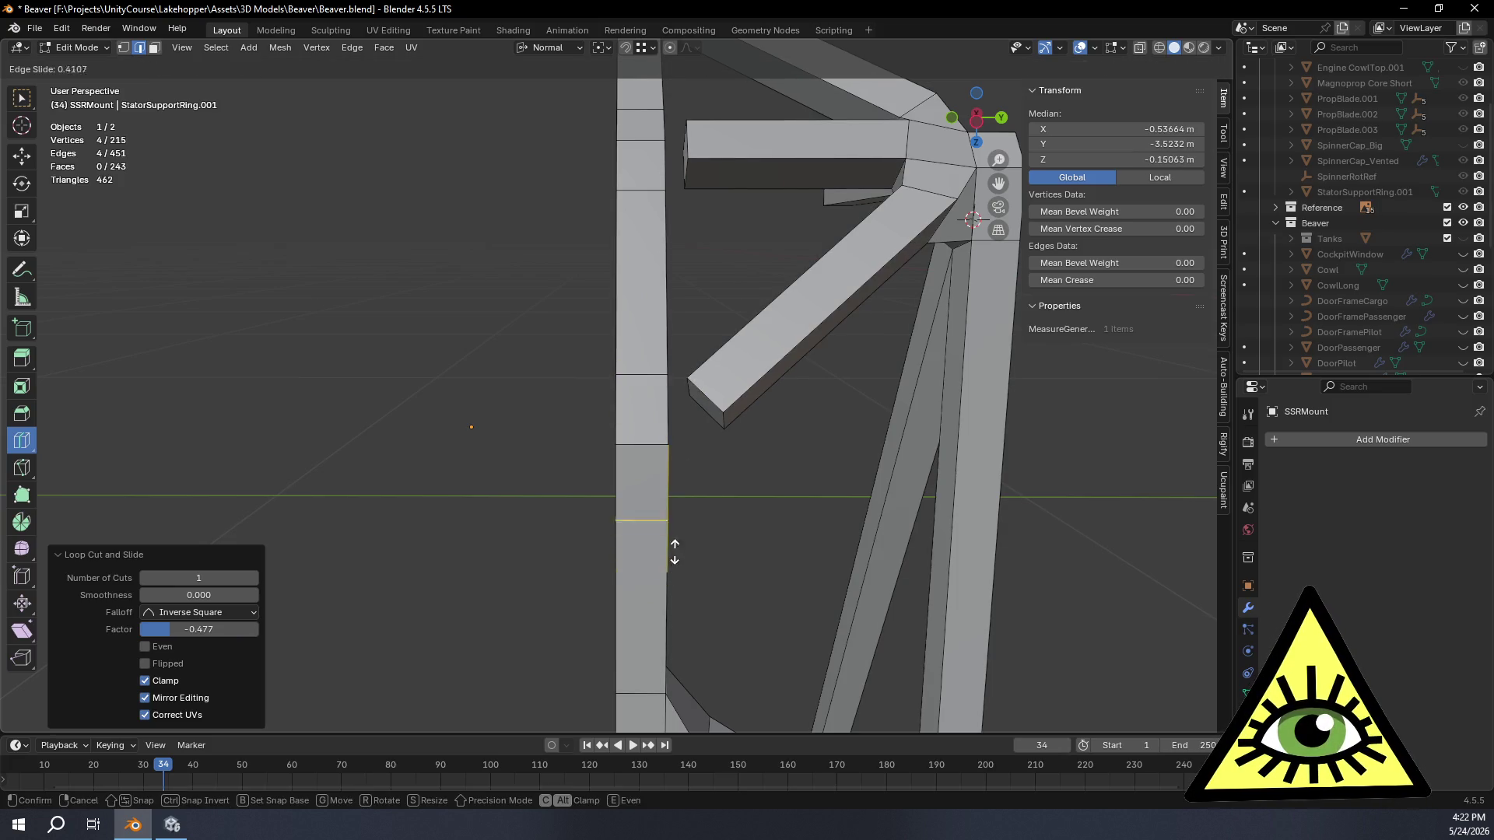
mouse_move(693, 541)
middle_mouse_down()
mouse_move(658, 525)
mouse_move(631, 463)
mouse_move(712, 588)
mouse_move(685, 590)
mouse_move(705, 576)
middle_mouse_up()
right_click(704, 576)
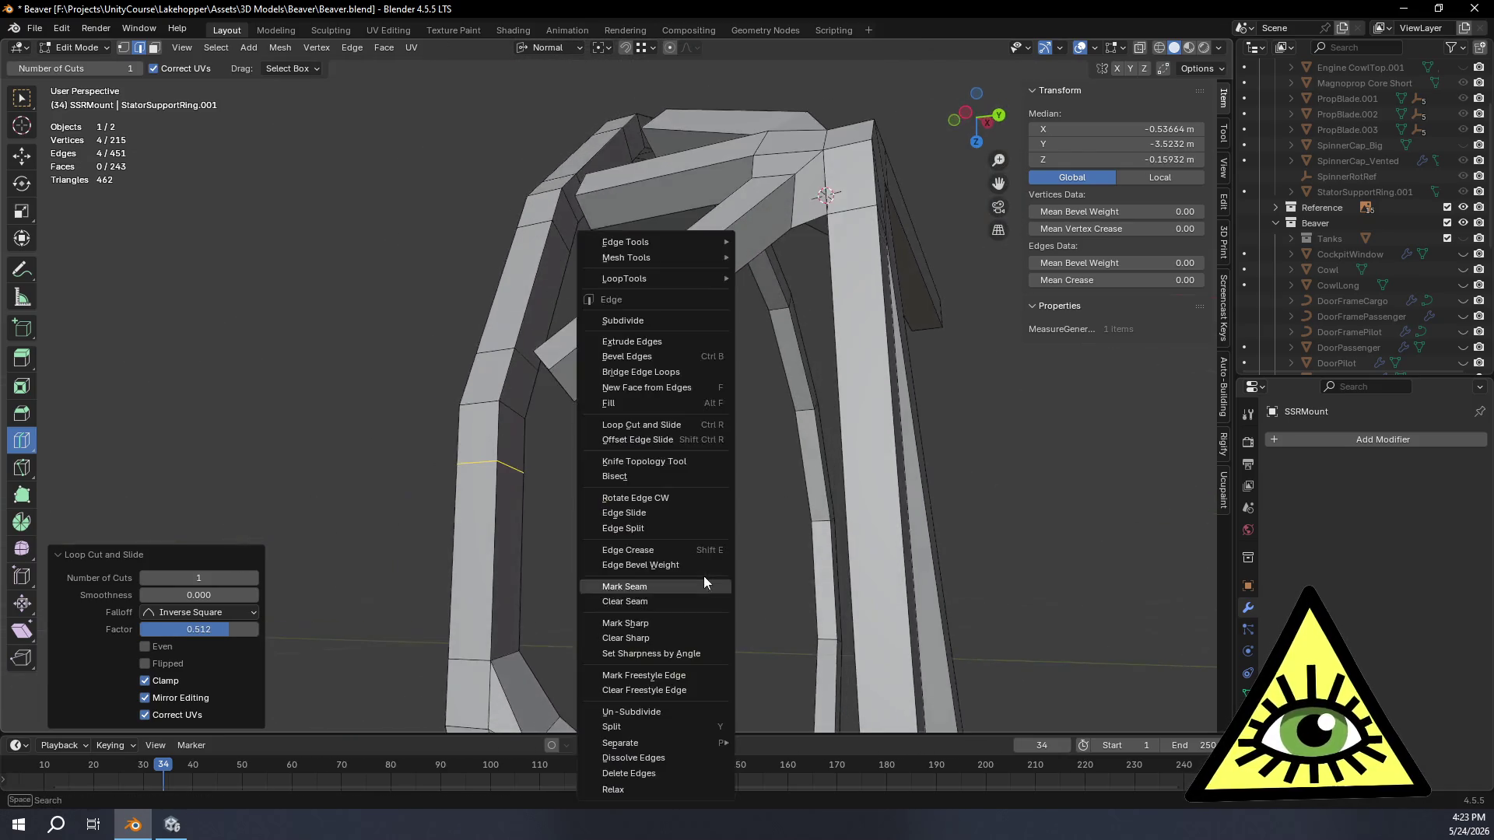
Step: Fill a face across the gap where a crossbar meets the ring (244 faces)
mouse_move(762, 519)
middle_mouse_down()
mouse_move(779, 568)
mouse_move(896, 583)
mouse_move(835, 588)
mouse_move(933, 587)
mouse_move(944, 511)
mouse_move(999, 567)
mouse_move(717, 544)
mouse_move(773, 471)
mouse_move(774, 544)
mouse_move(729, 538)
mouse_move(791, 487)
mouse_move(795, 408)
mouse_move(824, 375)
mouse_move(799, 448)
mouse_move(727, 423)
mouse_move(639, 448)
mouse_move(700, 478)
mouse_move(595, 410)
middle_mouse_up()
scroll(489, 393, "up", 3)
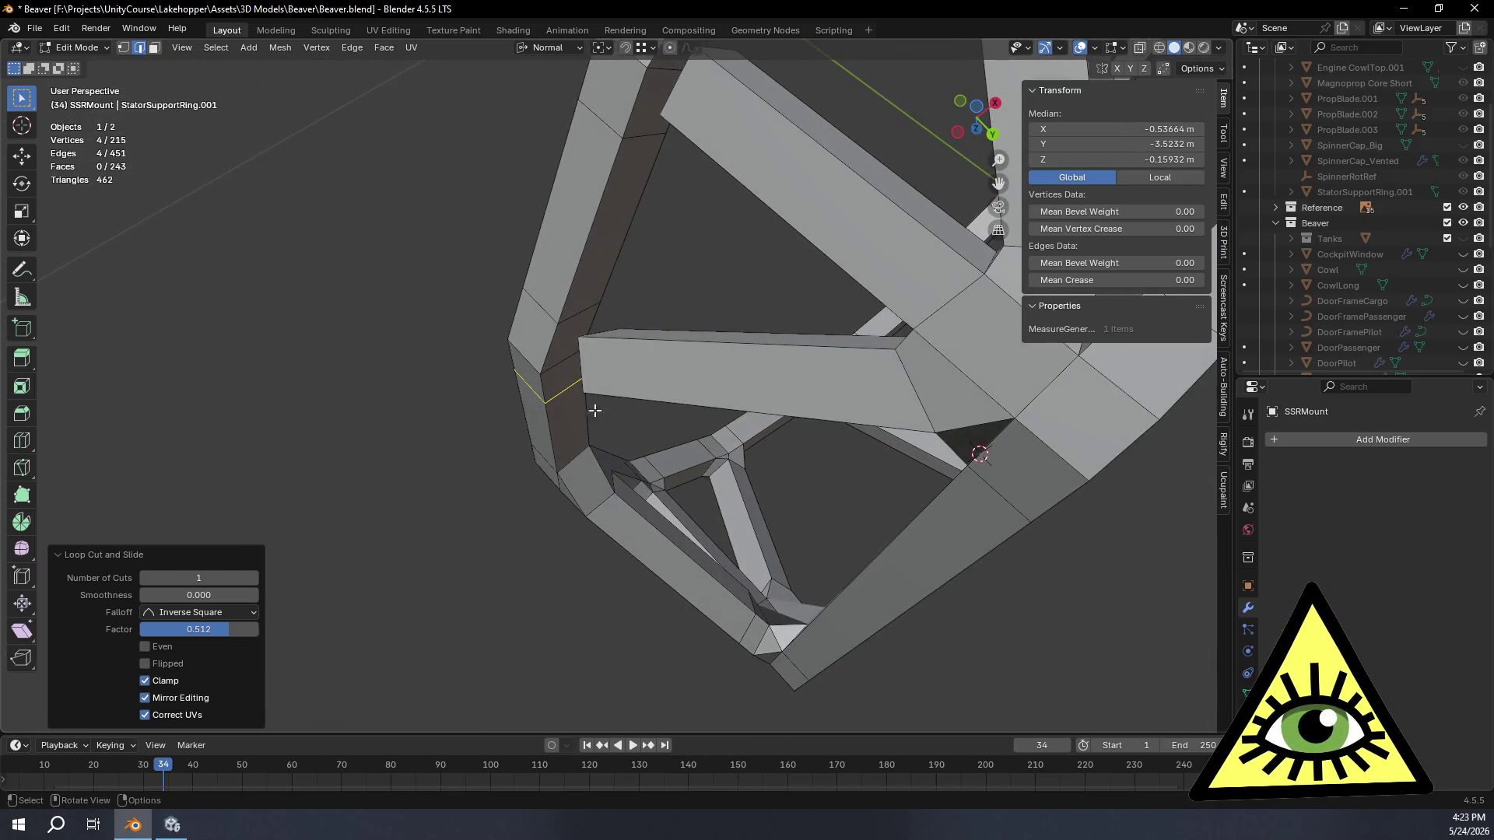
middle_click_drag(169, 70, 641, 310)
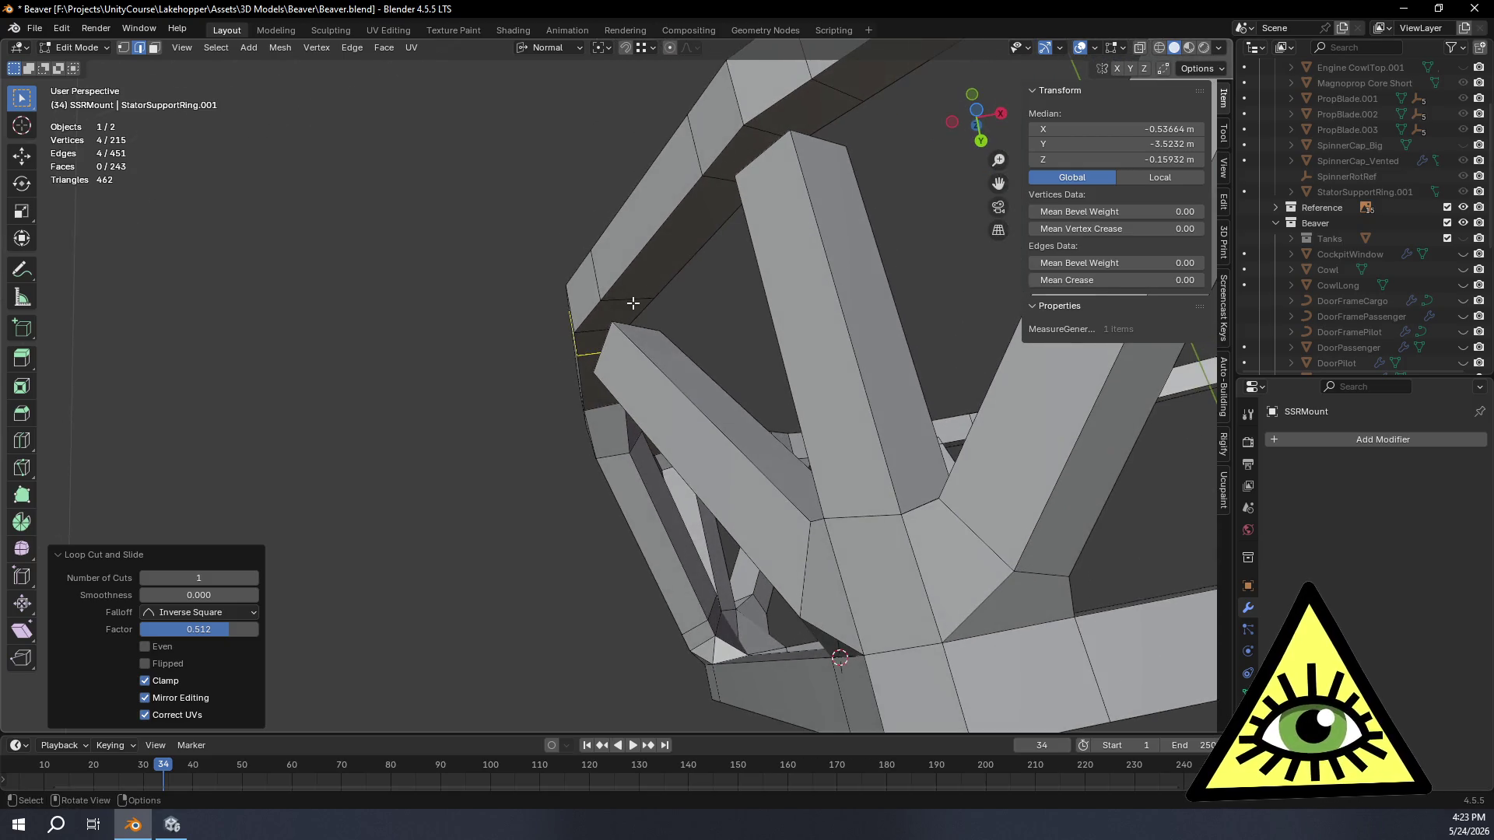
left_click(641, 309)
key("f")
middle_click_drag(663, 360, 615, 434)
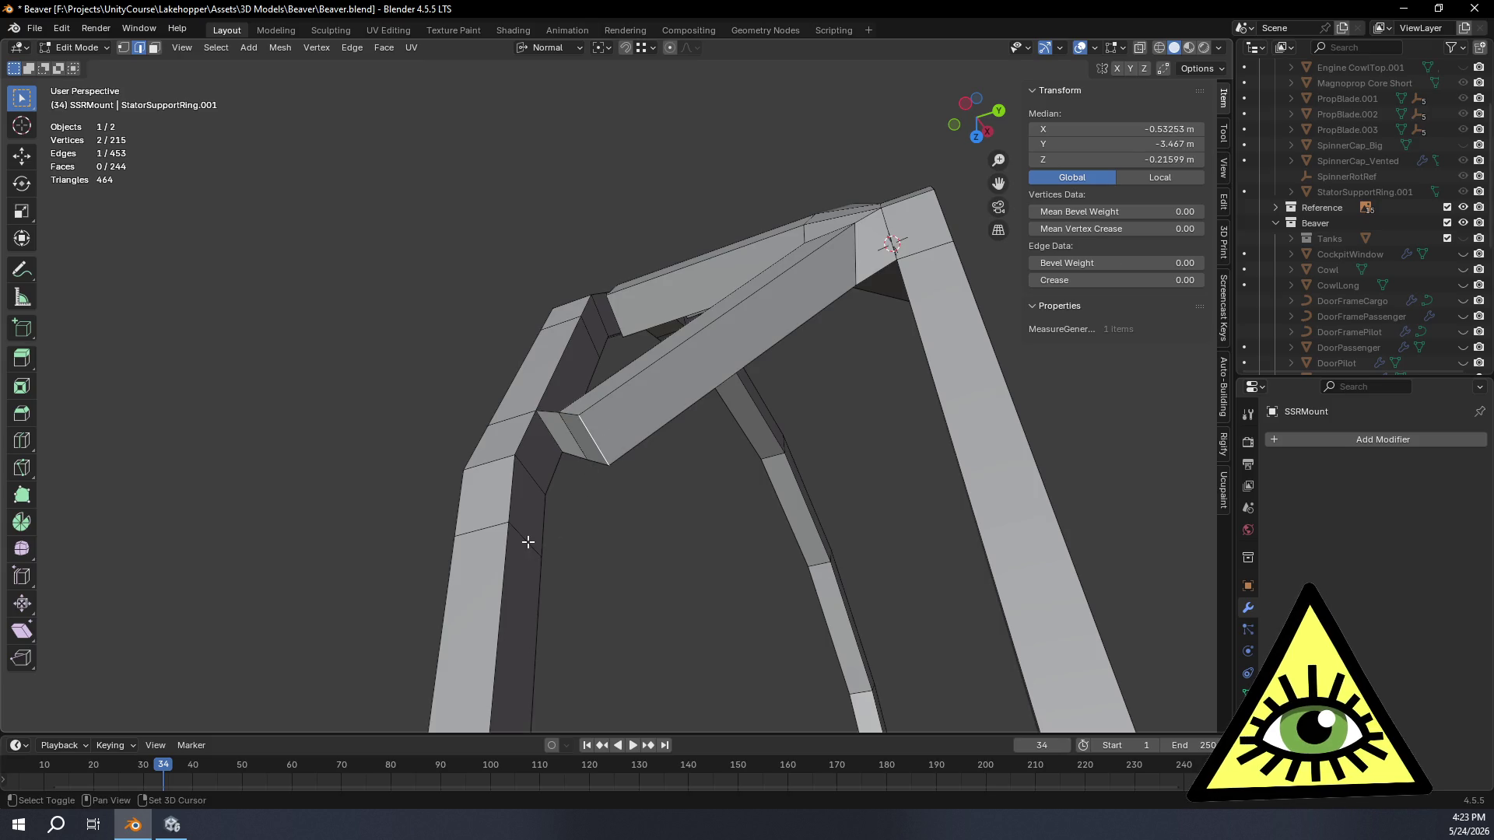
Step: Inspect the new face from below and select the border edge at the next strut gap
mouse_move(520, 484)
middle_mouse_down()
mouse_move(607, 534)
mouse_move(584, 607)
mouse_move(563, 604)
mouse_move(545, 478)
middle_mouse_up()
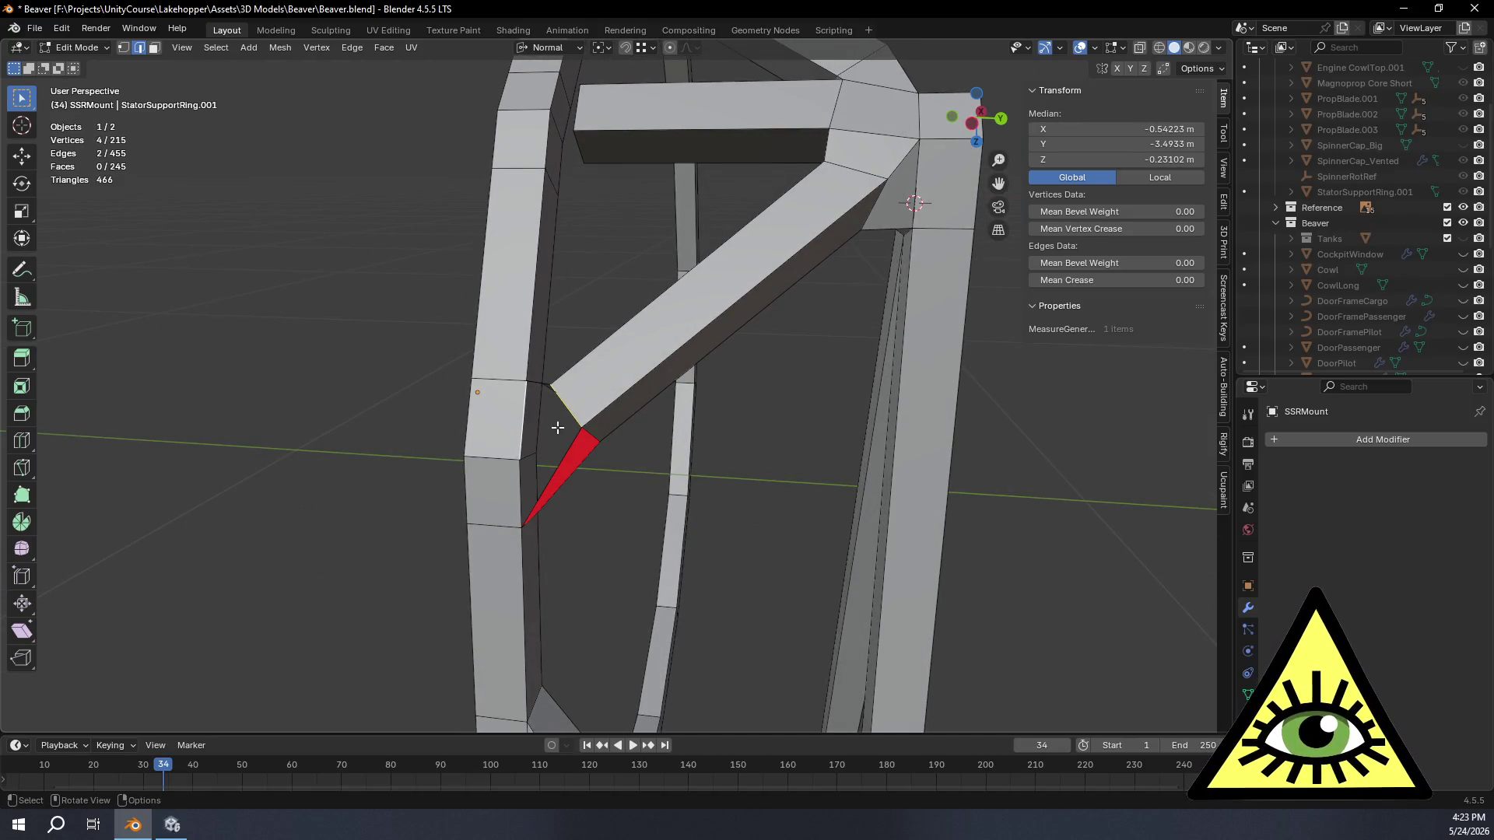
middle_click_drag(545, 418, 657, 451)
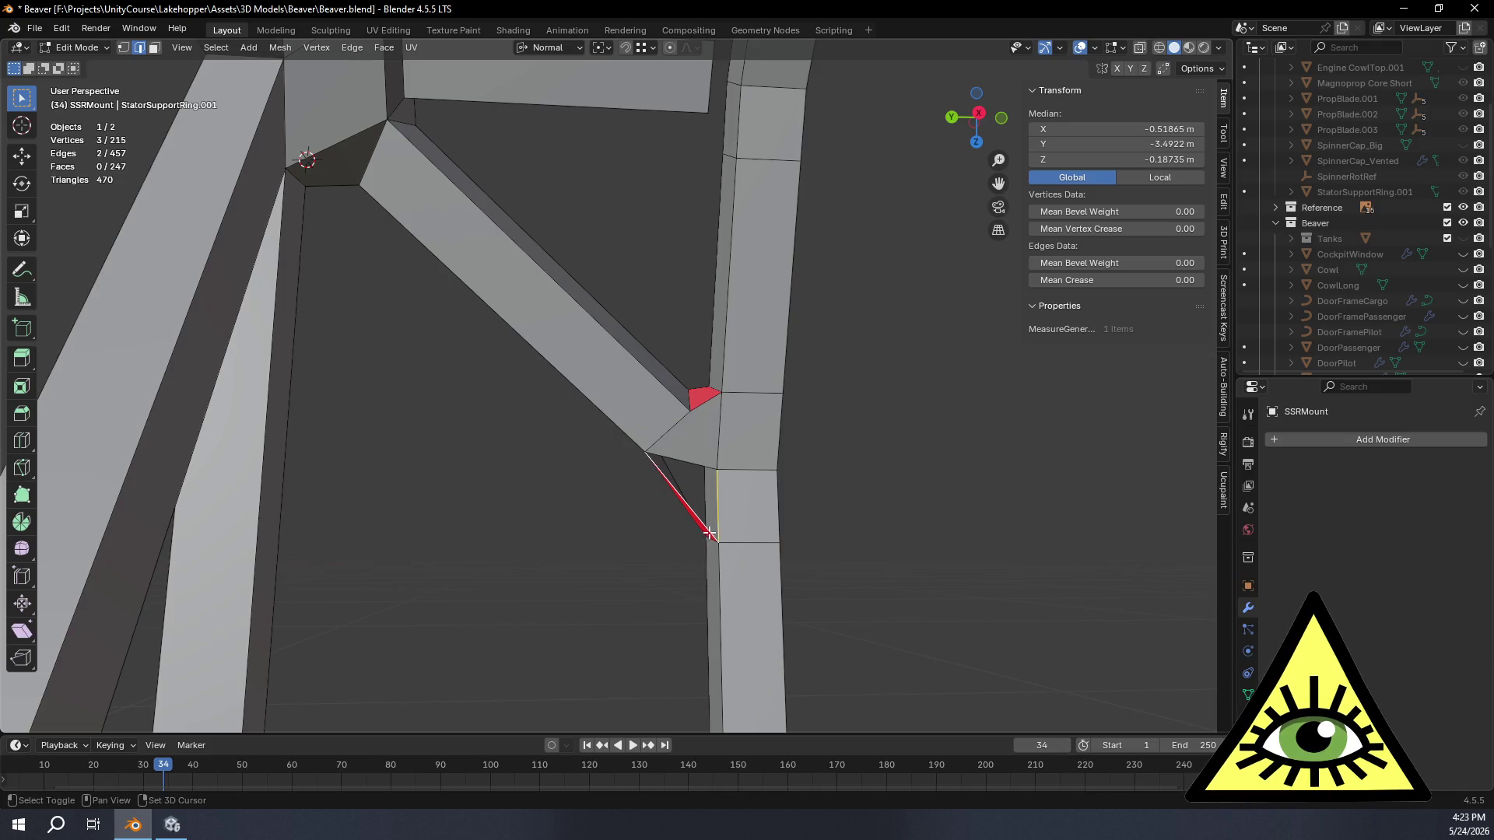
mouse_move(698, 554)
middle_mouse_down()
mouse_move(504, 488)
mouse_move(667, 517)
mouse_move(620, 443)
middle_mouse_up()
left_click(666, 517)
scroll(573, 394, "down", 4)
mouse_move(574, 393)
middle_mouse_down()
mouse_move(637, 424)
mouse_move(641, 478)
mouse_move(625, 464)
middle_mouse_up()
scroll(637, 438, "up", 5)
scroll(640, 461, "up", 3)
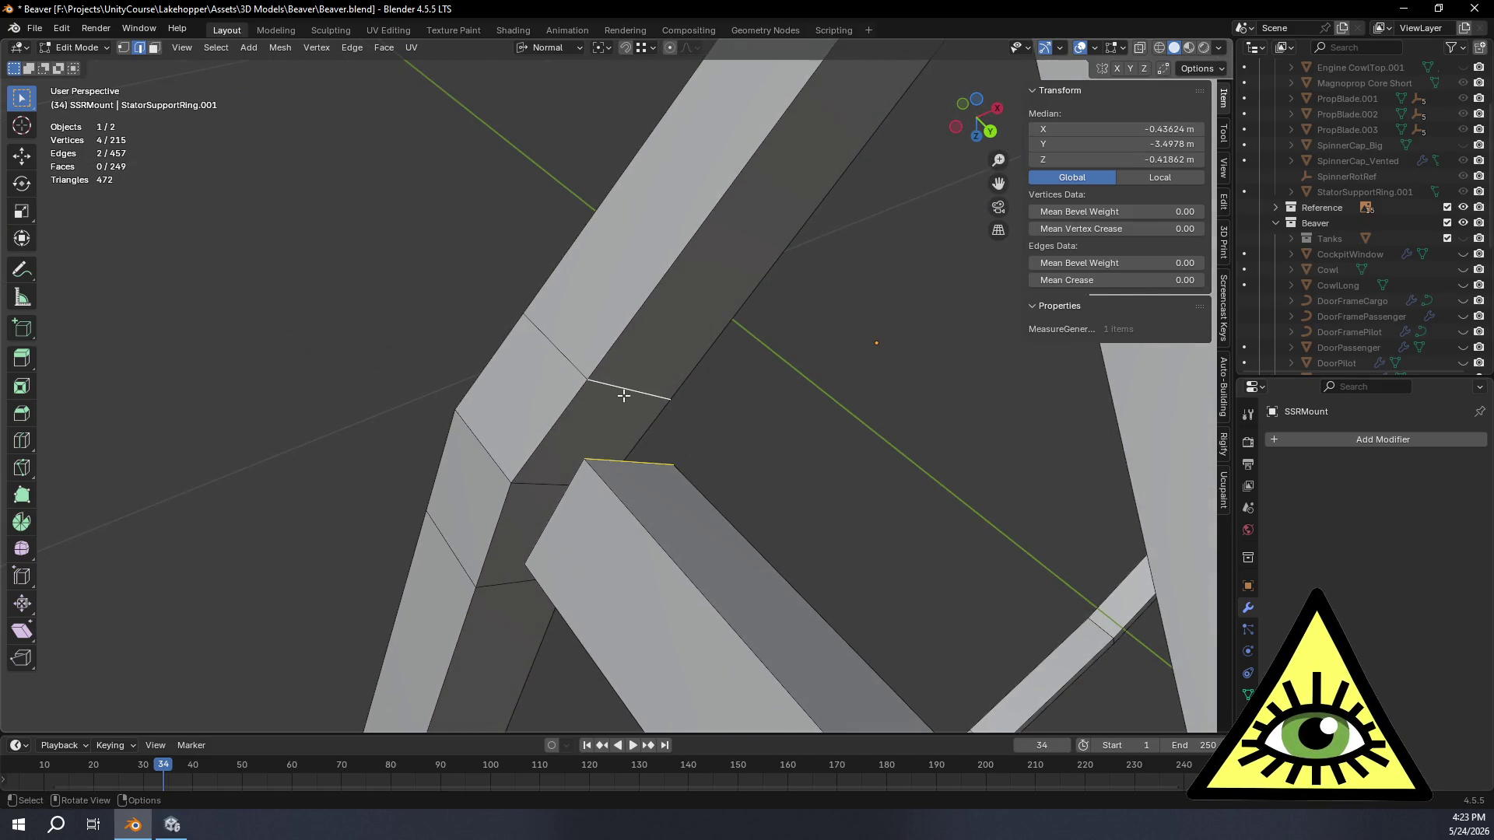
middle_click_drag(579, 564, 631, 437)
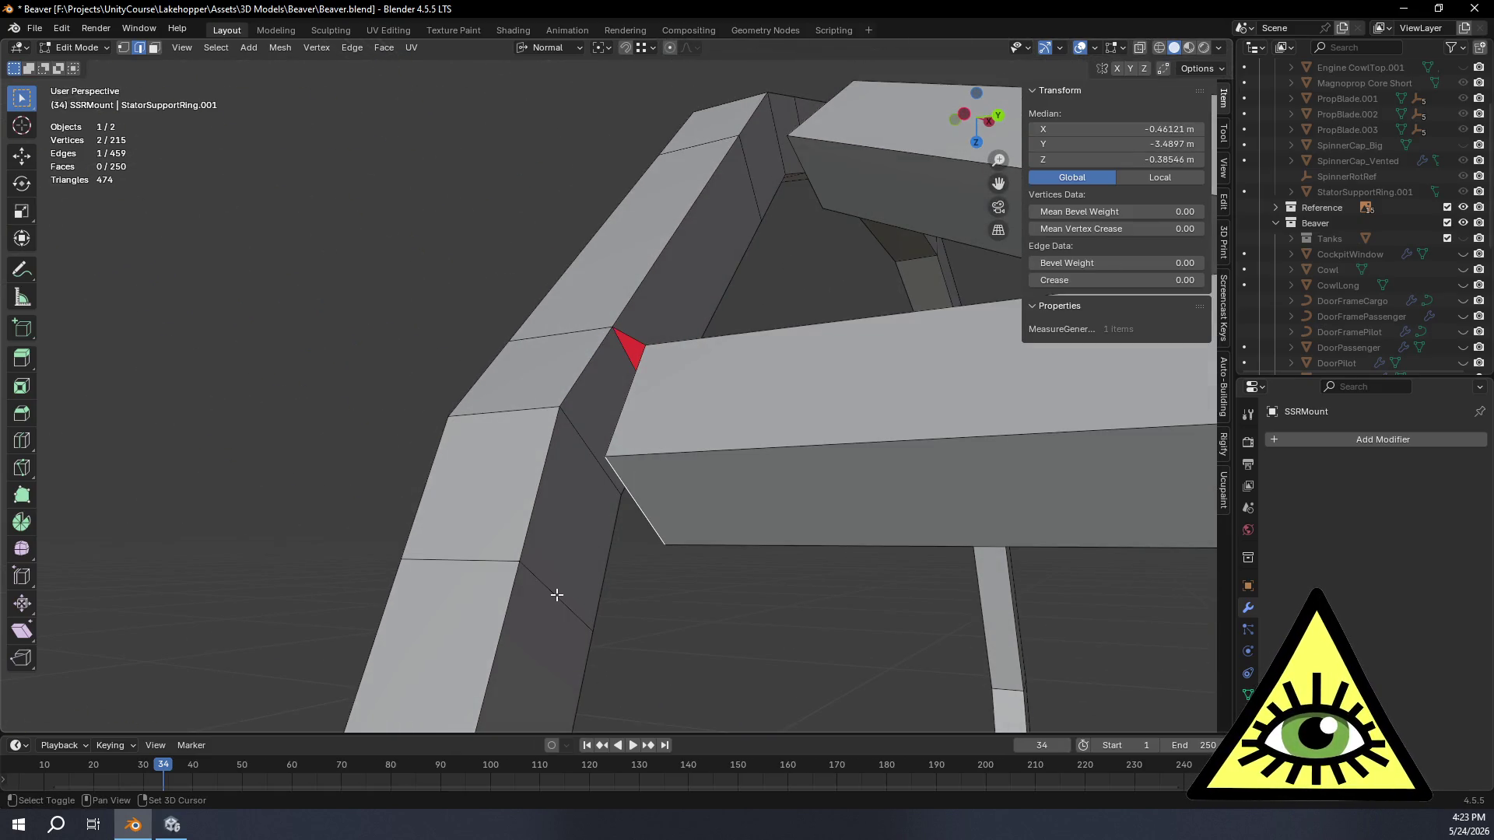
Step: Fill the gap beside the strut with a new face (257 faces), deselect and review the ring
middle_click_drag(547, 537, 597, 566)
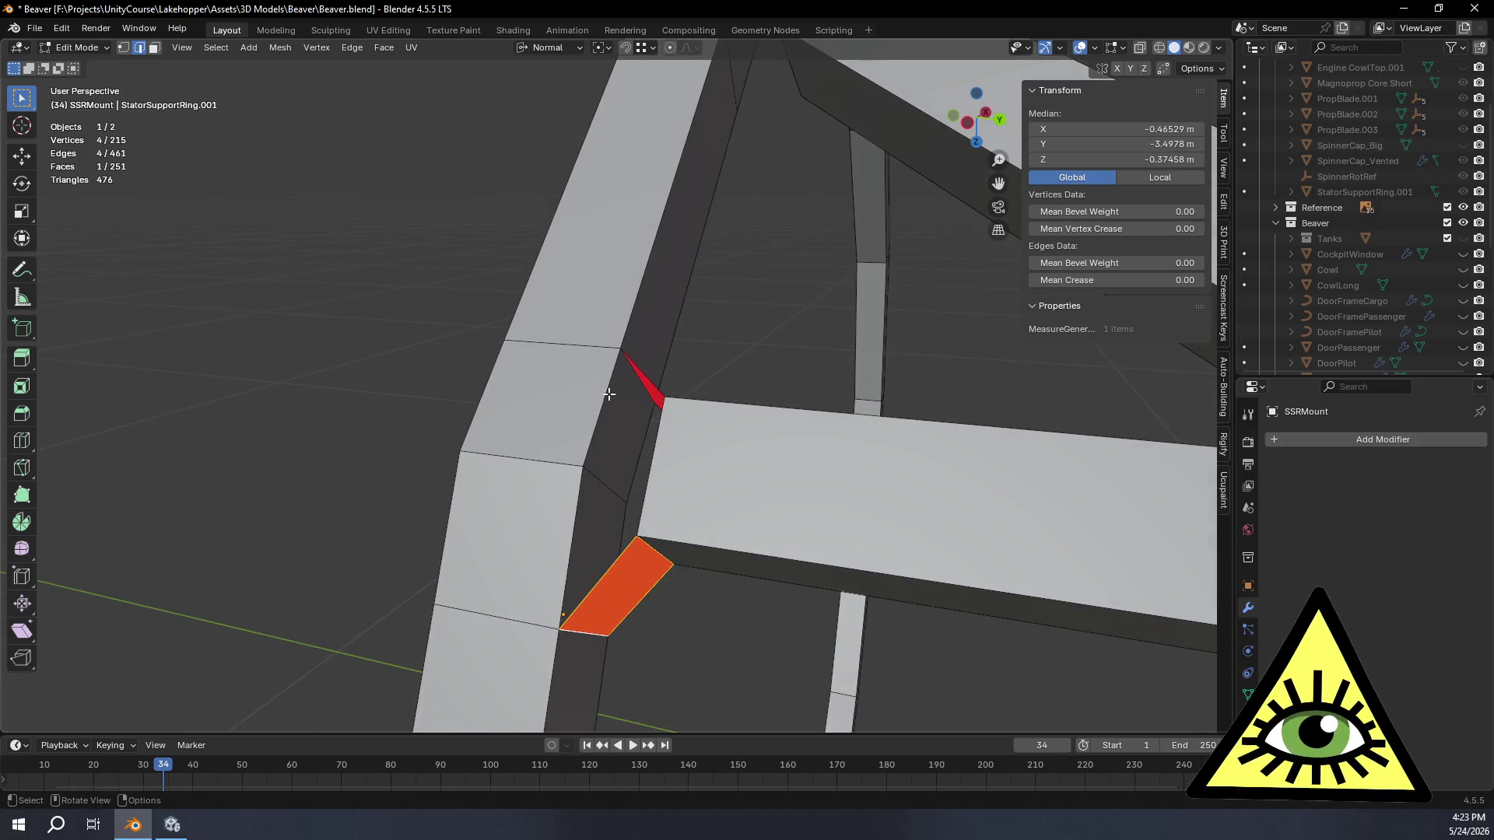
middle_click_drag(631, 388, 609, 417)
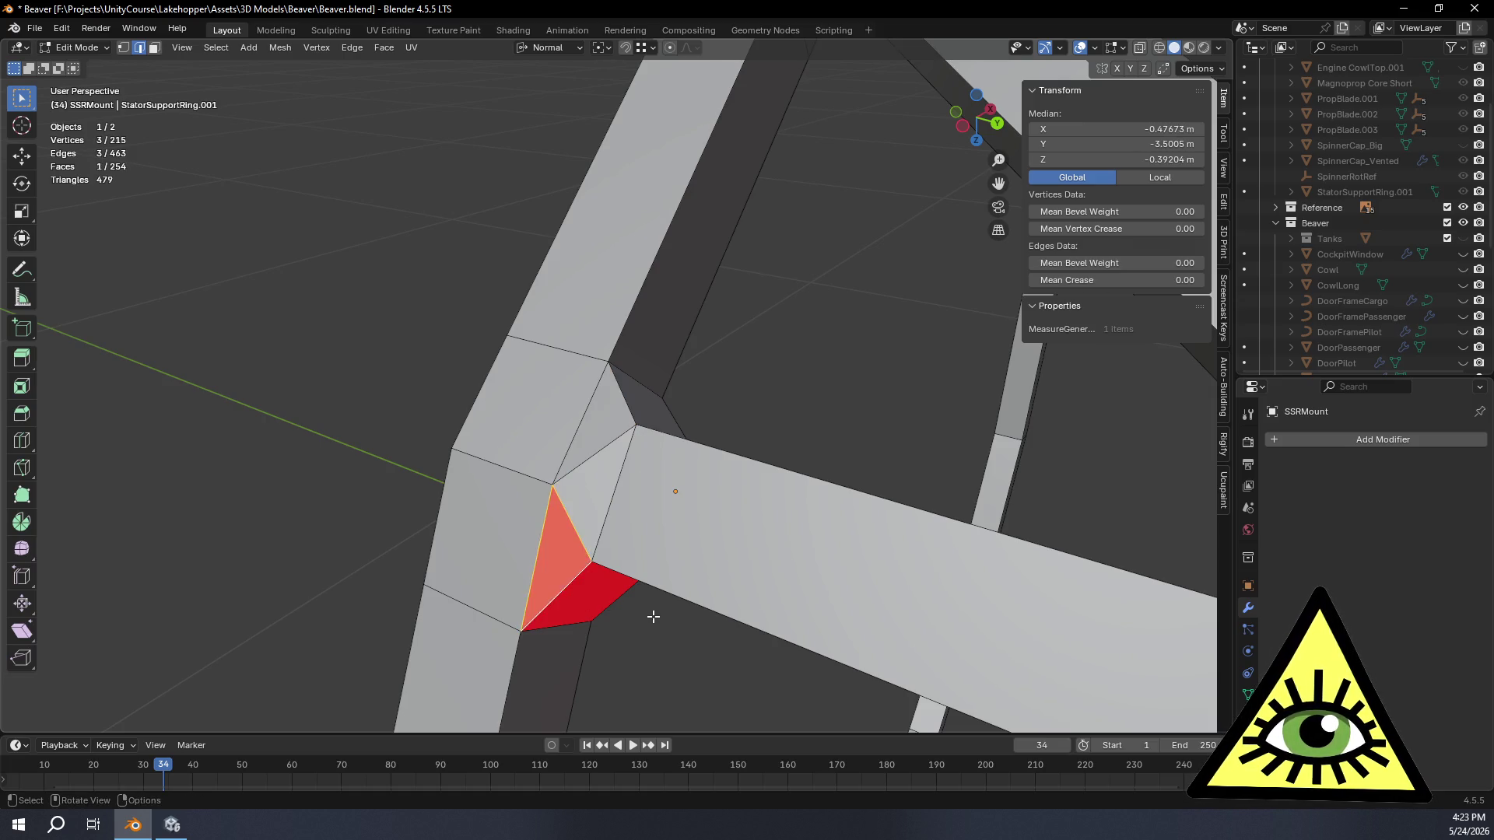
middle_click_drag(652, 616, 585, 468)
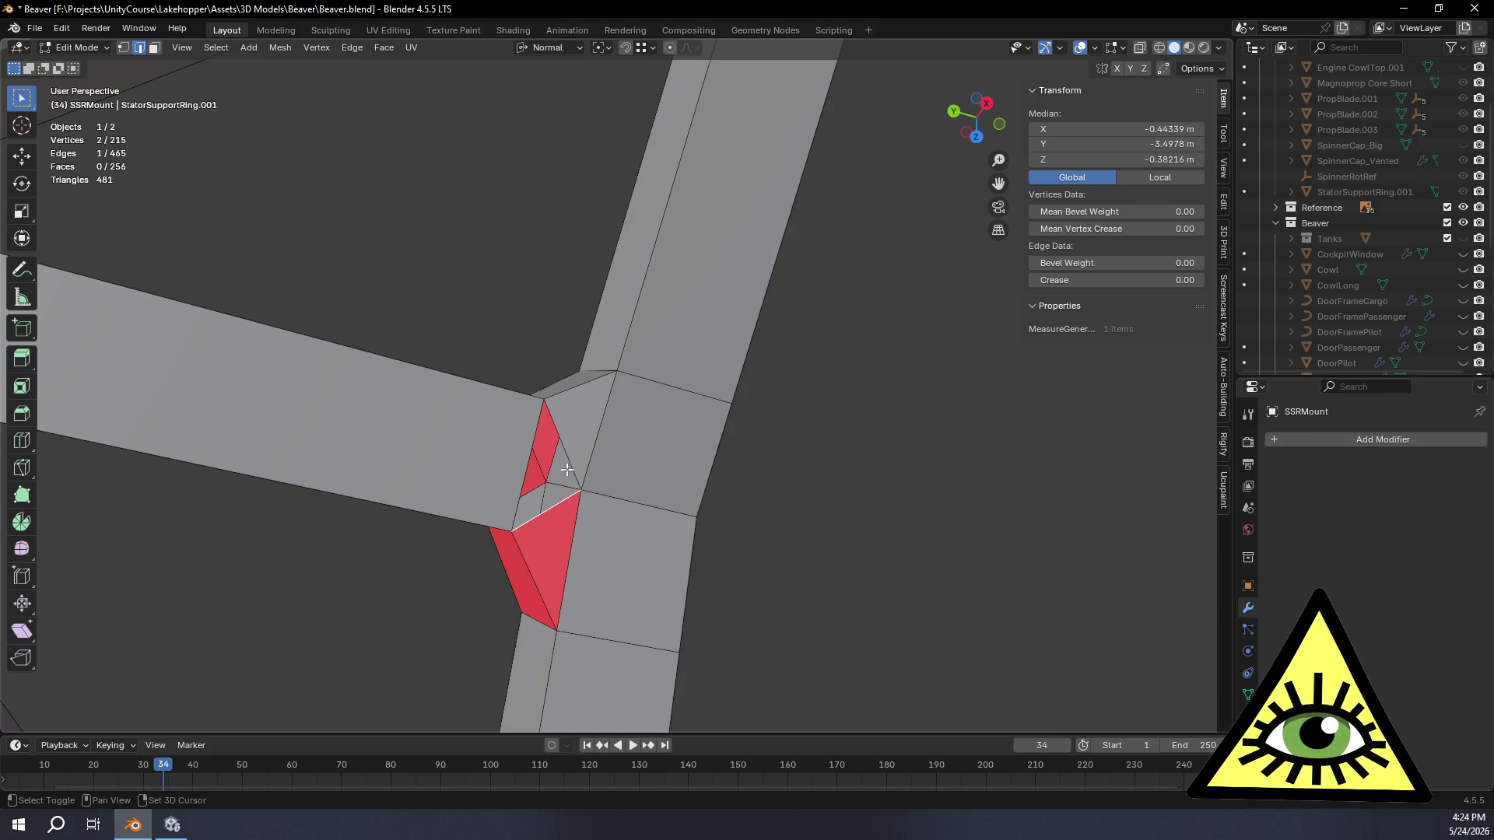
key("f")
scroll(665, 540, "down", 5)
key("alt+a")
mouse_move(518, 301)
middle_mouse_down()
mouse_move(560, 447)
mouse_move(518, 423)
mouse_move(640, 464)
mouse_move(526, 436)
middle_mouse_up()
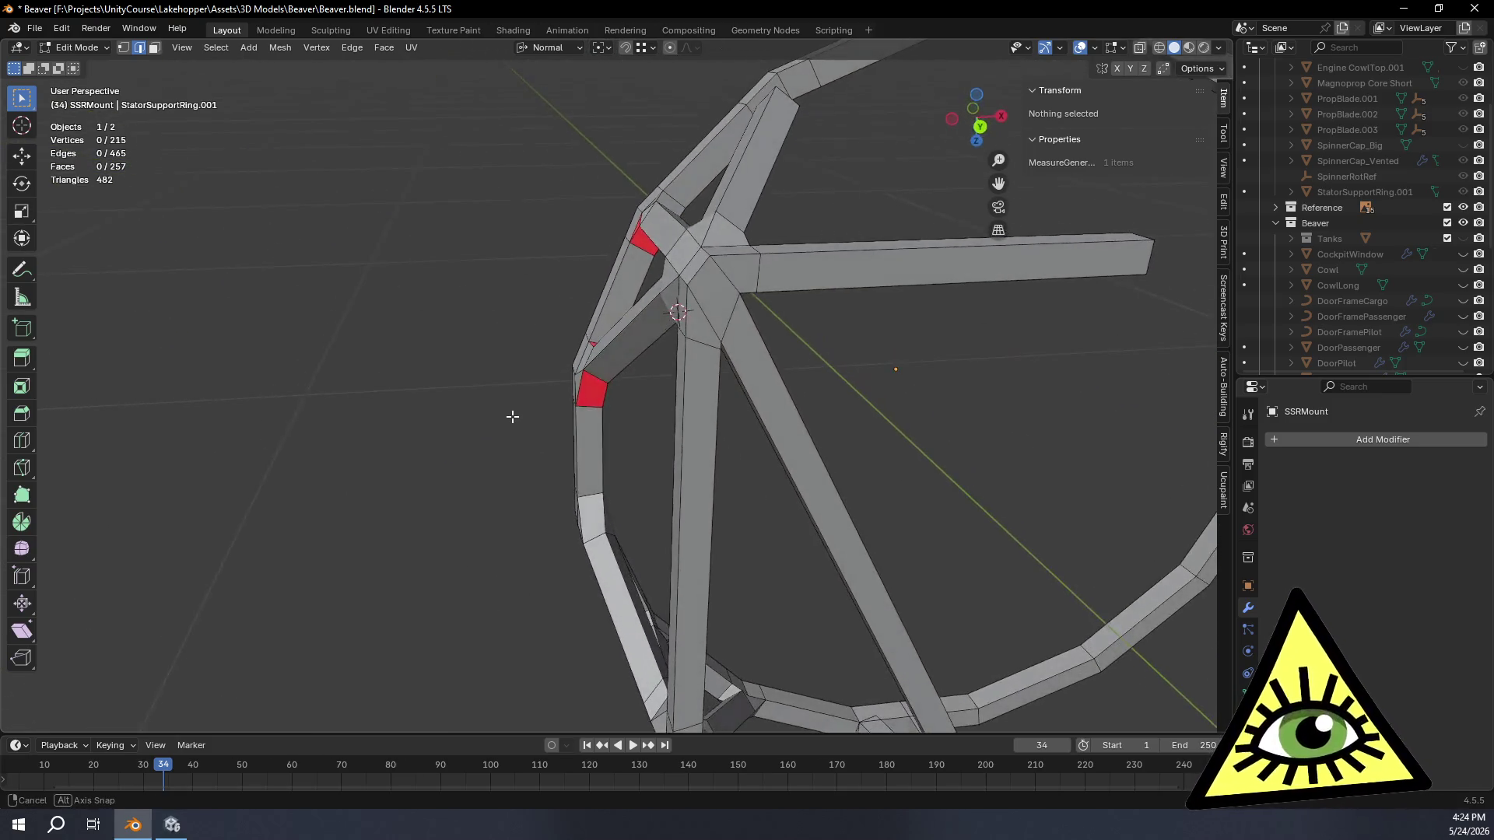
Step: Select the two edges bordering an upper ring-bend gap and fill a quad face between them
mouse_move(526, 437)
middle_mouse_down()
mouse_move(611, 486)
mouse_move(707, 494)
mouse_move(764, 523)
middle_mouse_up()
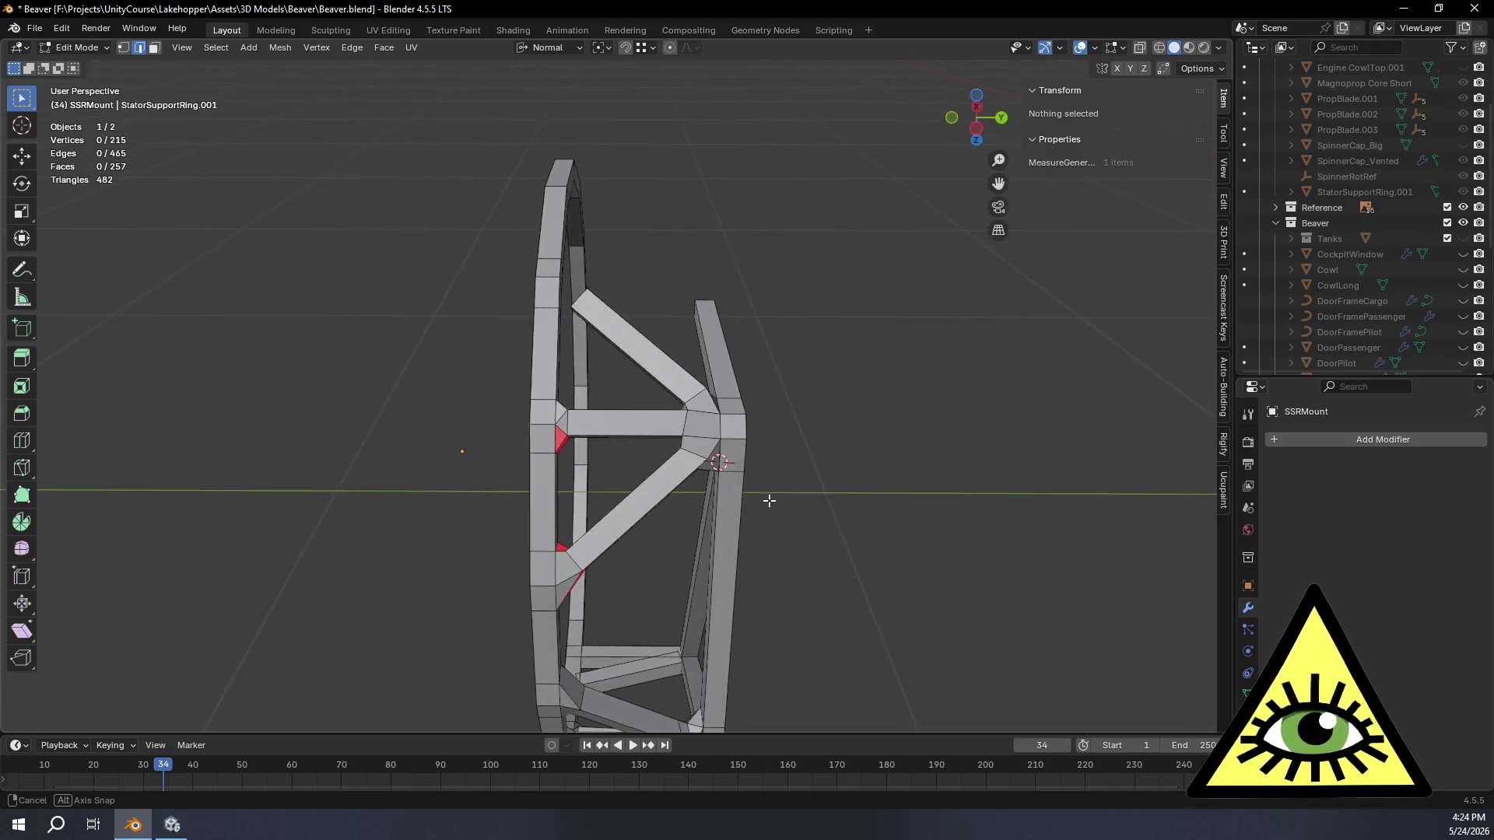
mouse_move(781, 492)
middle_mouse_down()
mouse_move(914, 443)
mouse_move(790, 501)
mouse_move(723, 571)
mouse_move(712, 467)
middle_mouse_up()
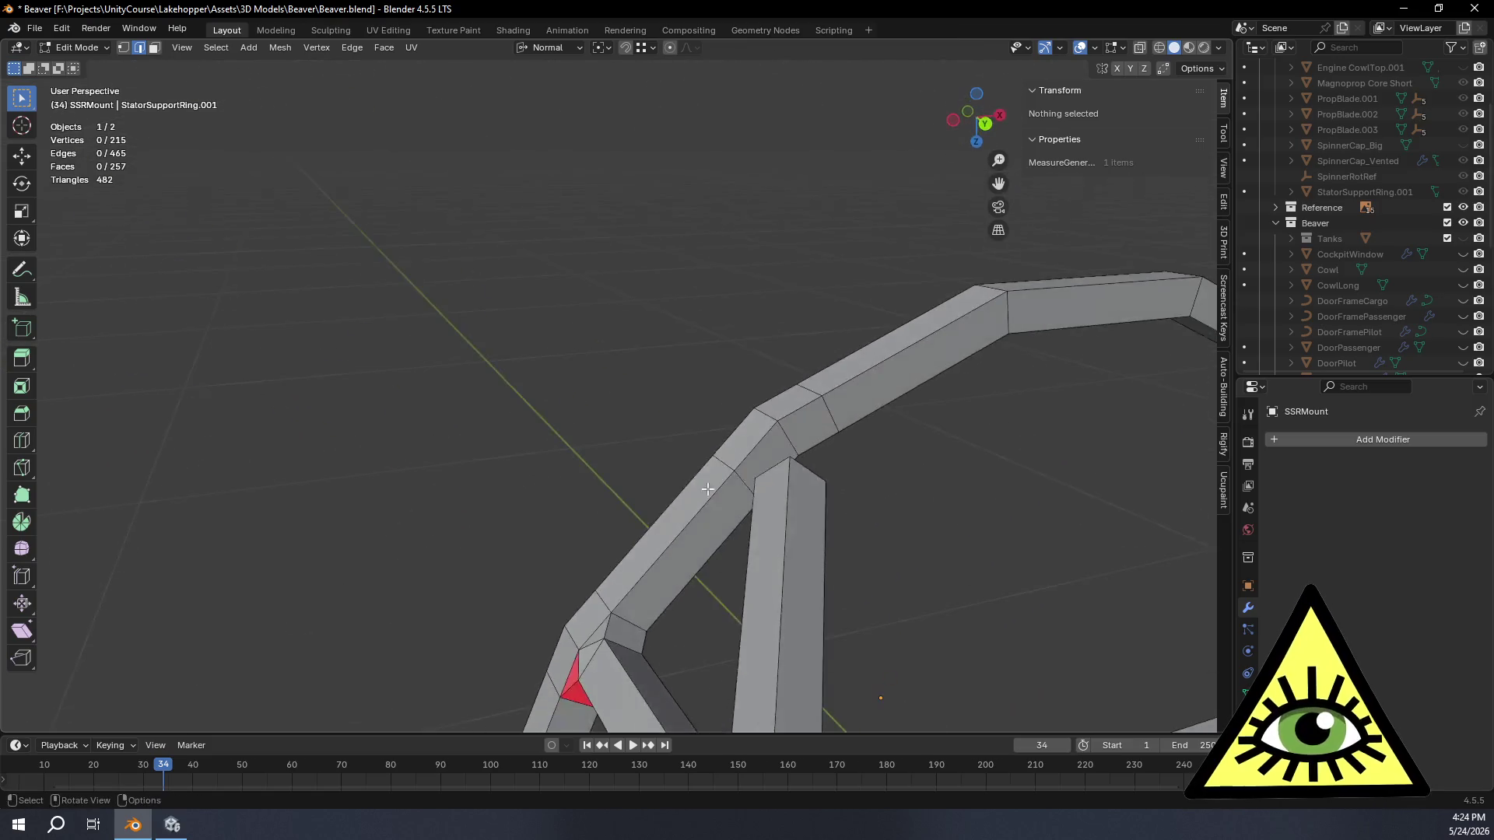
scroll(712, 463, "up", 3)
scroll(713, 460, "up", 3)
left_click(769, 481)
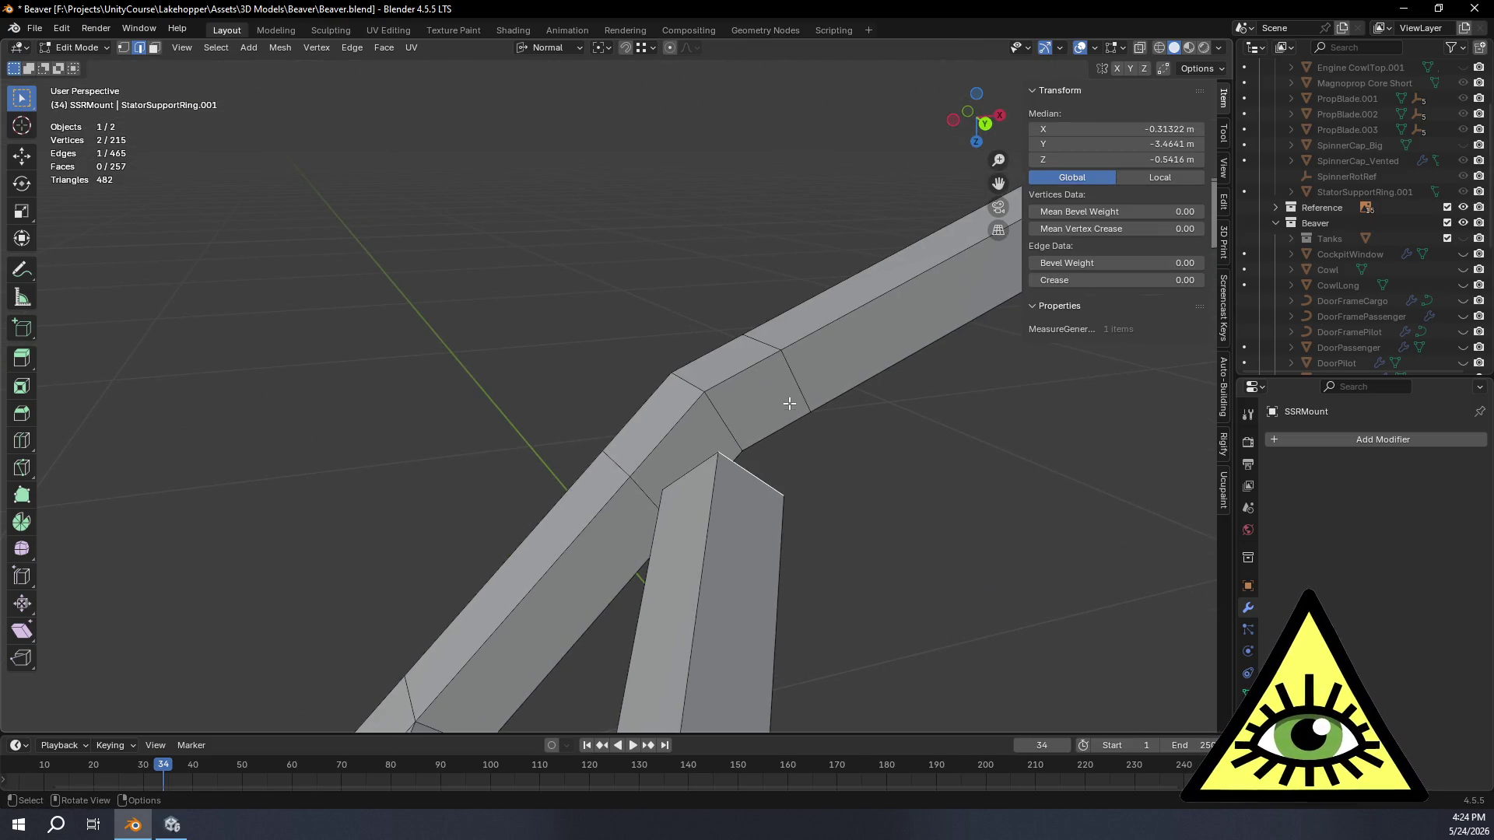
mouse_move(735, 439)
middle_mouse_down()
mouse_move(616, 513)
mouse_move(604, 444)
mouse_move(653, 369)
middle_mouse_up()
left_click(597, 431)
mouse_move(597, 431)
middle_mouse_down()
mouse_move(502, 491)
mouse_move(623, 527)
mouse_move(561, 436)
mouse_move(688, 551)
middle_mouse_up()
left_click(532, 487, "shift")
key("f")
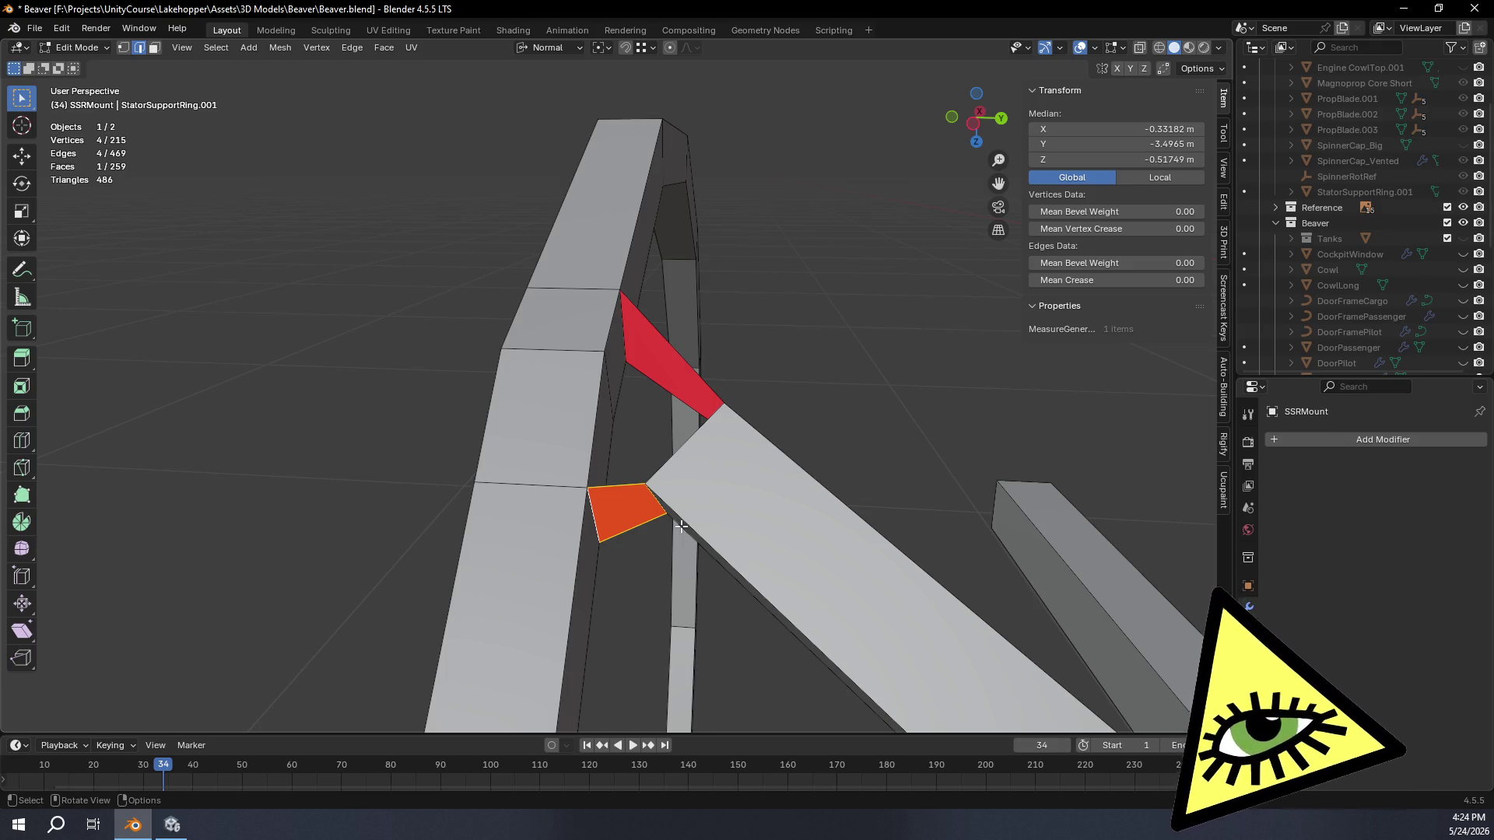
mouse_move(681, 527)
middle_mouse_down()
mouse_move(685, 550)
mouse_move(586, 372)
mouse_move(498, 380)
mouse_move(722, 317)
mouse_move(590, 307)
mouse_move(634, 250)
mouse_move(741, 276)
mouse_move(778, 378)
mouse_move(684, 347)
mouse_move(728, 263)
mouse_move(796, 272)
mouse_move(751, 241)
mouse_move(735, 159)
mouse_move(784, 231)
mouse_move(791, 401)
mouse_move(721, 370)
middle_mouse_up()
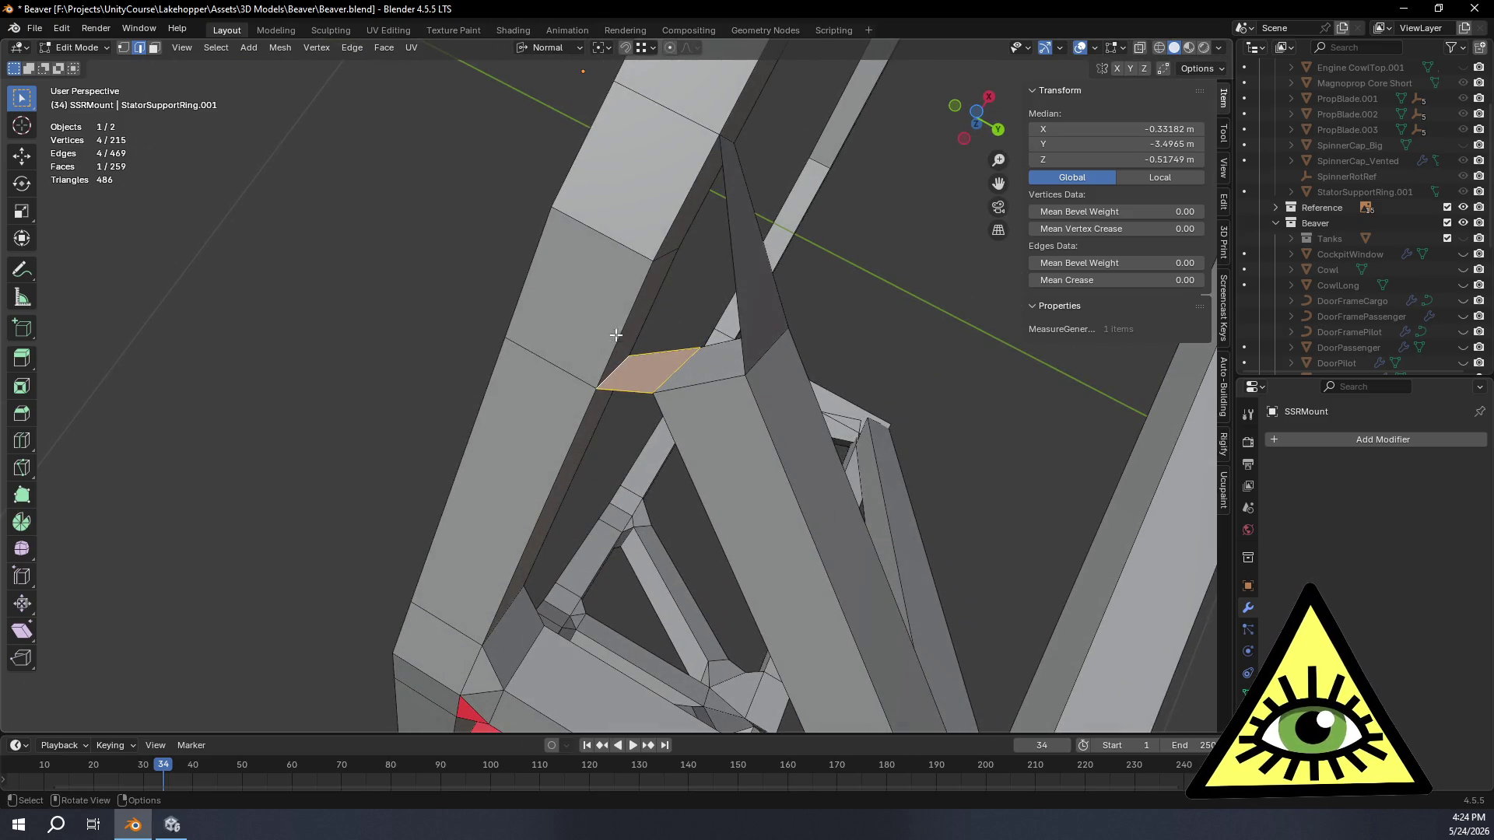
Step: Fill another quad at the joint, then a triangular patch at the remaining gap
mouse_move(631, 366)
middle_mouse_down()
mouse_move(694, 273)
mouse_move(659, 546)
mouse_move(743, 481)
middle_mouse_up()
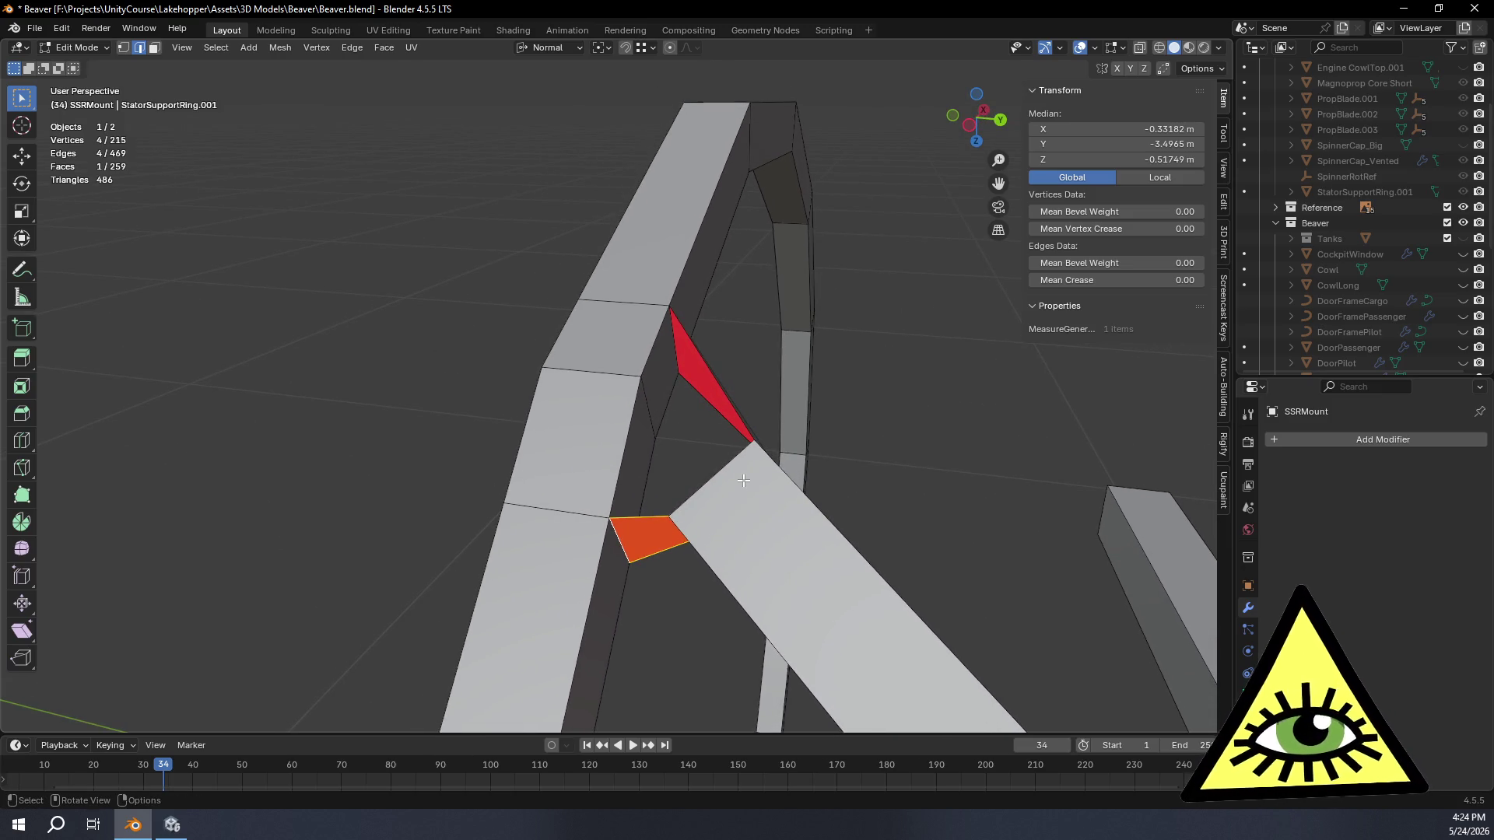
middle_click_drag(743, 481, 699, 355)
left_click(712, 491)
left_click(651, 429, "shift")
key("f")
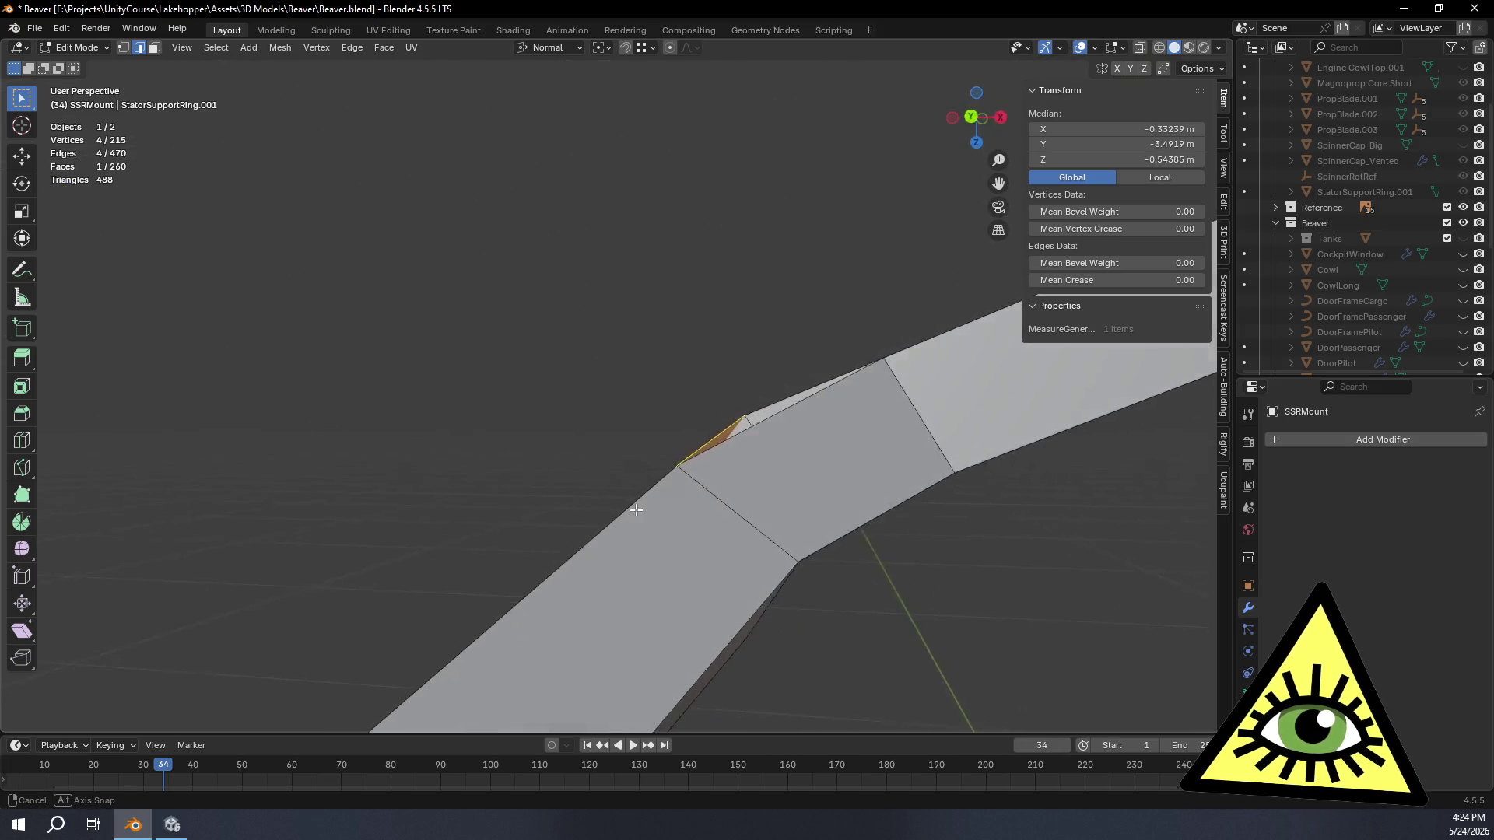
middle_click_drag(655, 434, 656, 361)
left_click(662, 354)
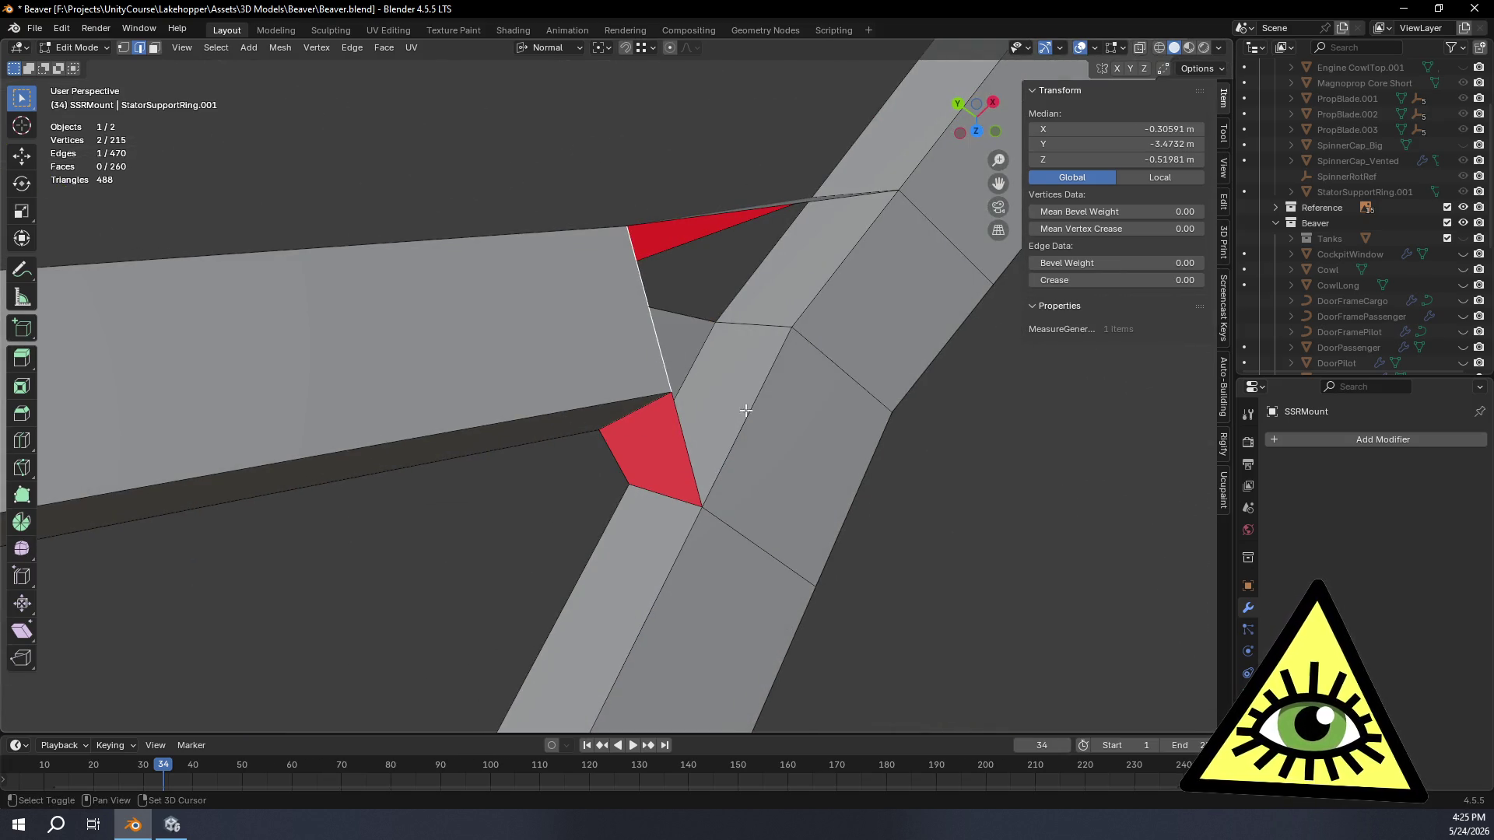
key("f")
Step: Fill two more triangles at the next opening, bringing SSRMount to 263 faces
mouse_move(795, 441)
middle_mouse_down()
mouse_move(762, 518)
mouse_move(800, 491)
mouse_move(811, 444)
middle_mouse_up()
left_click(867, 363)
key("f")
middle_click_drag(868, 363, 834, 413)
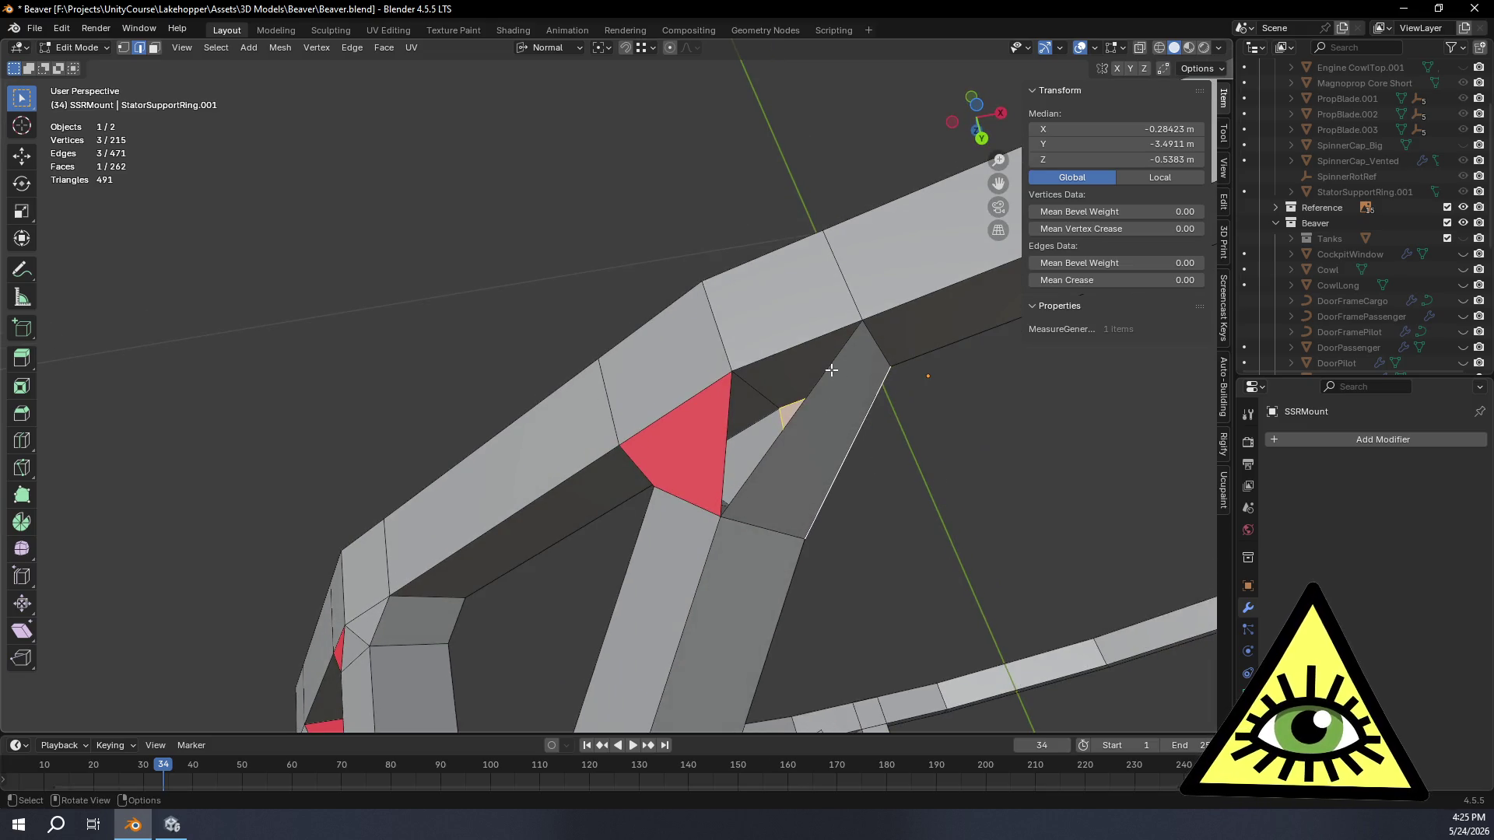
key("f")
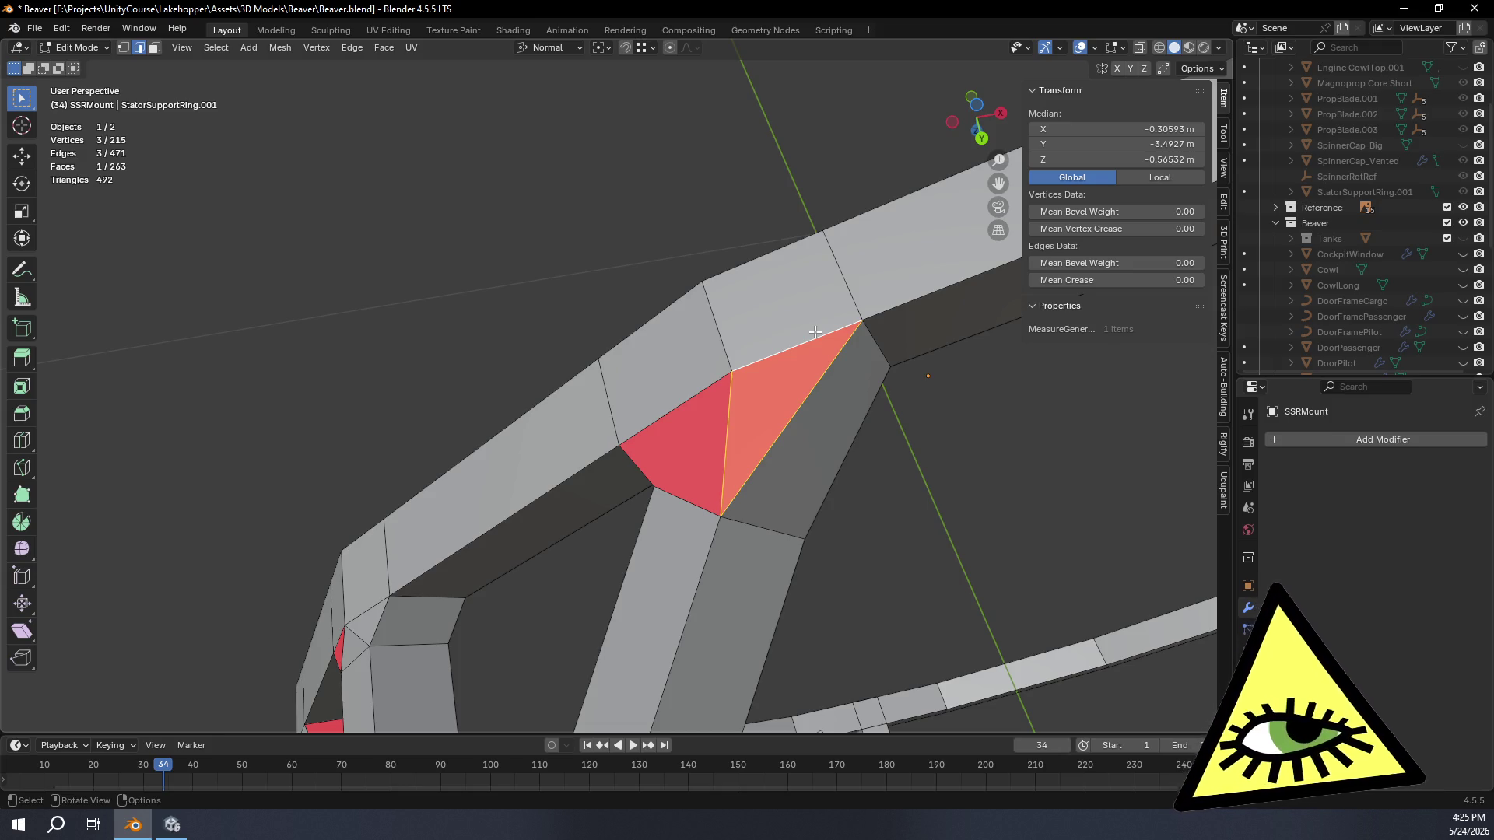
scroll(653, 248, "down", 3)
Step: Review the patched ring truss face-on and from an oblique top view
mouse_move(653, 248)
middle_mouse_down()
mouse_move(828, 285)
mouse_move(706, 414)
middle_mouse_up()
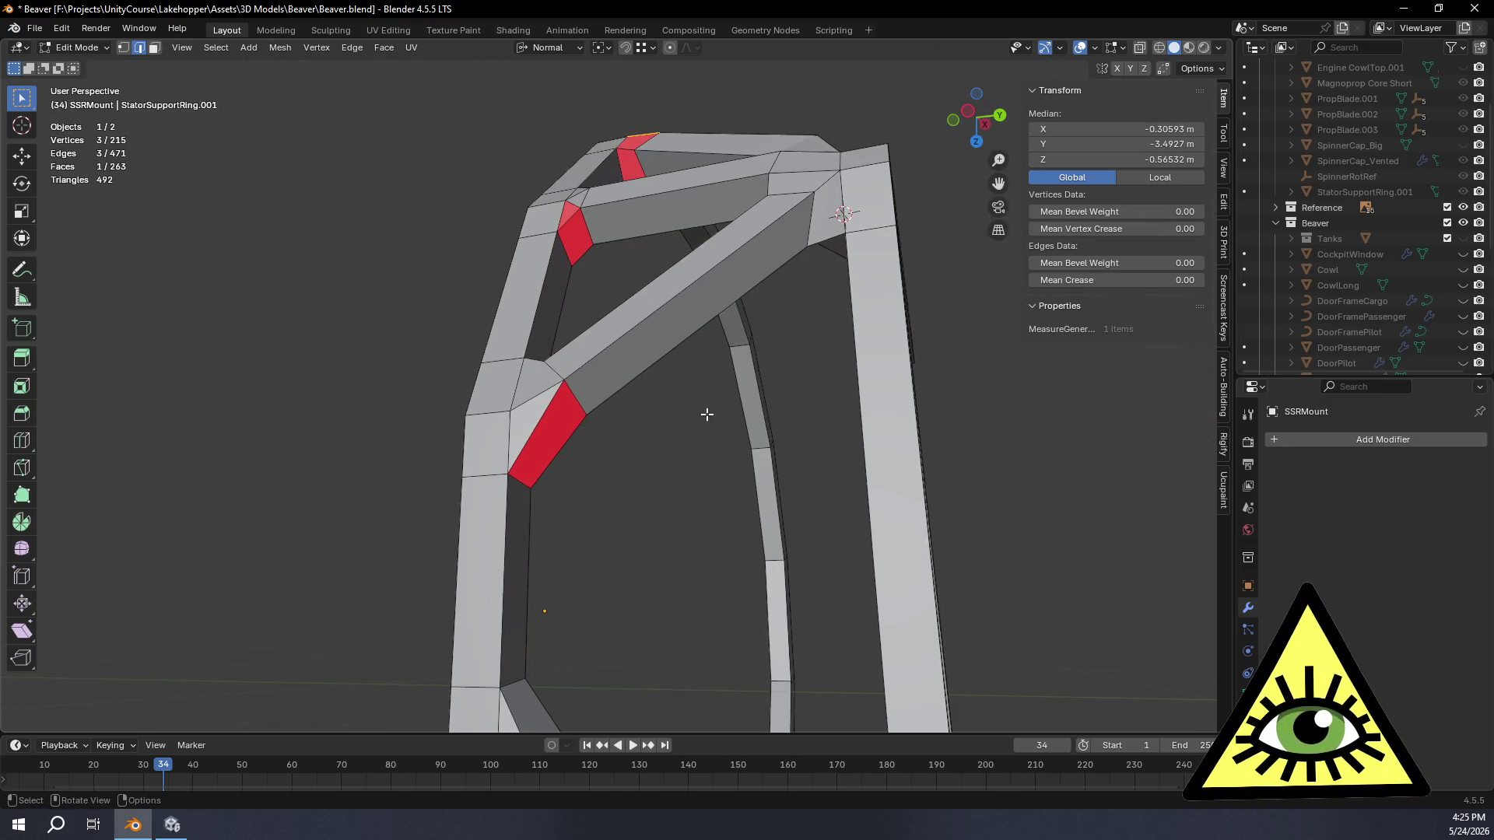
left_click(657, 442)
scroll(653, 443, "down", 4)
mouse_move(647, 427)
middle_mouse_down()
mouse_move(895, 481)
mouse_move(957, 457)
mouse_move(770, 527)
mouse_move(456, 430)
mouse_move(487, 415)
middle_mouse_up()
mouse_move(776, 640)
middle_mouse_down()
mouse_move(774, 446)
mouse_move(802, 417)
mouse_move(772, 405)
middle_mouse_up()
scroll(773, 404, "up", 2)
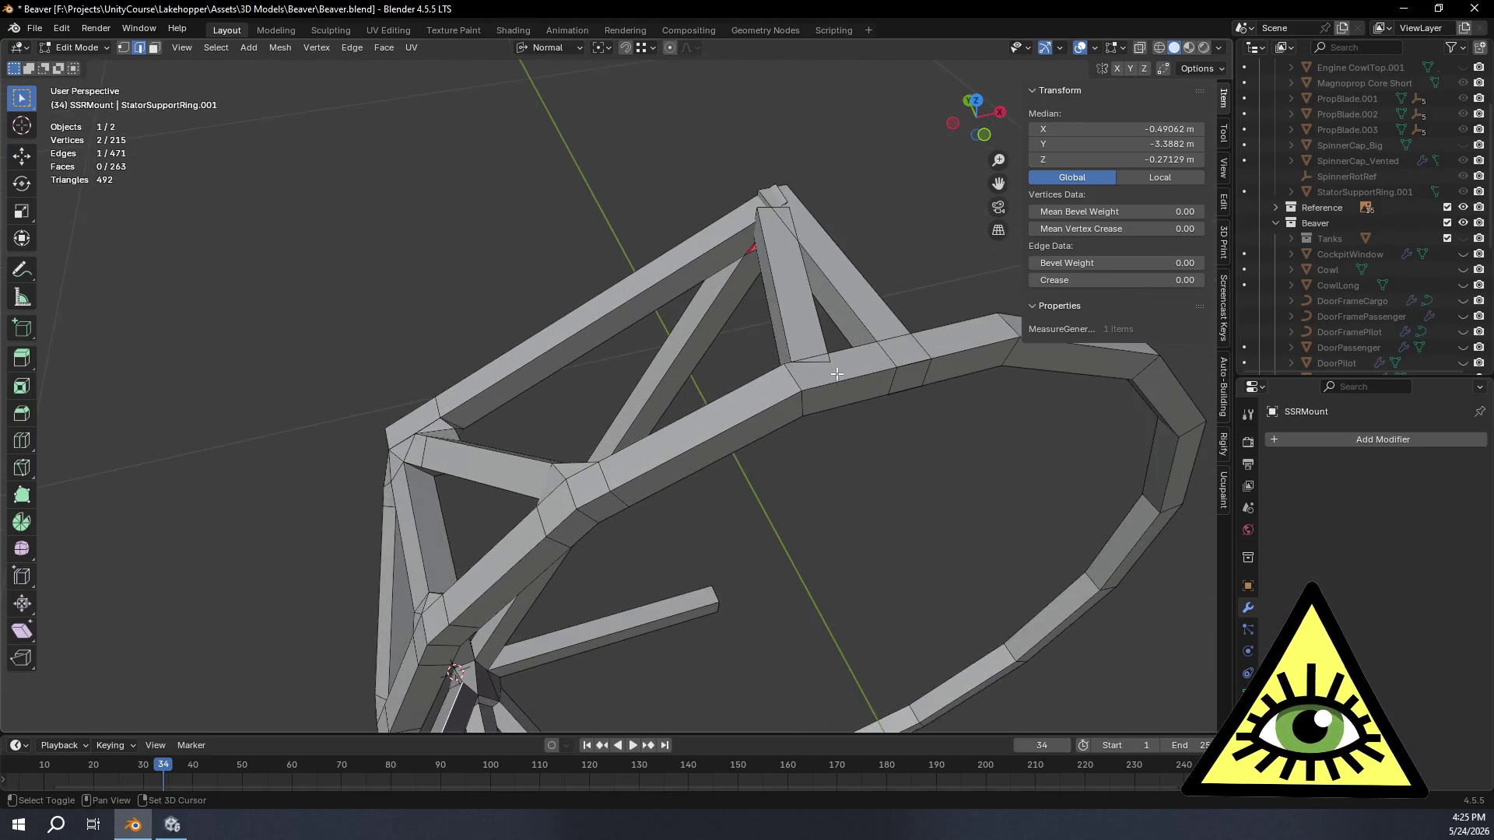
scroll(575, 427, "up", 2)
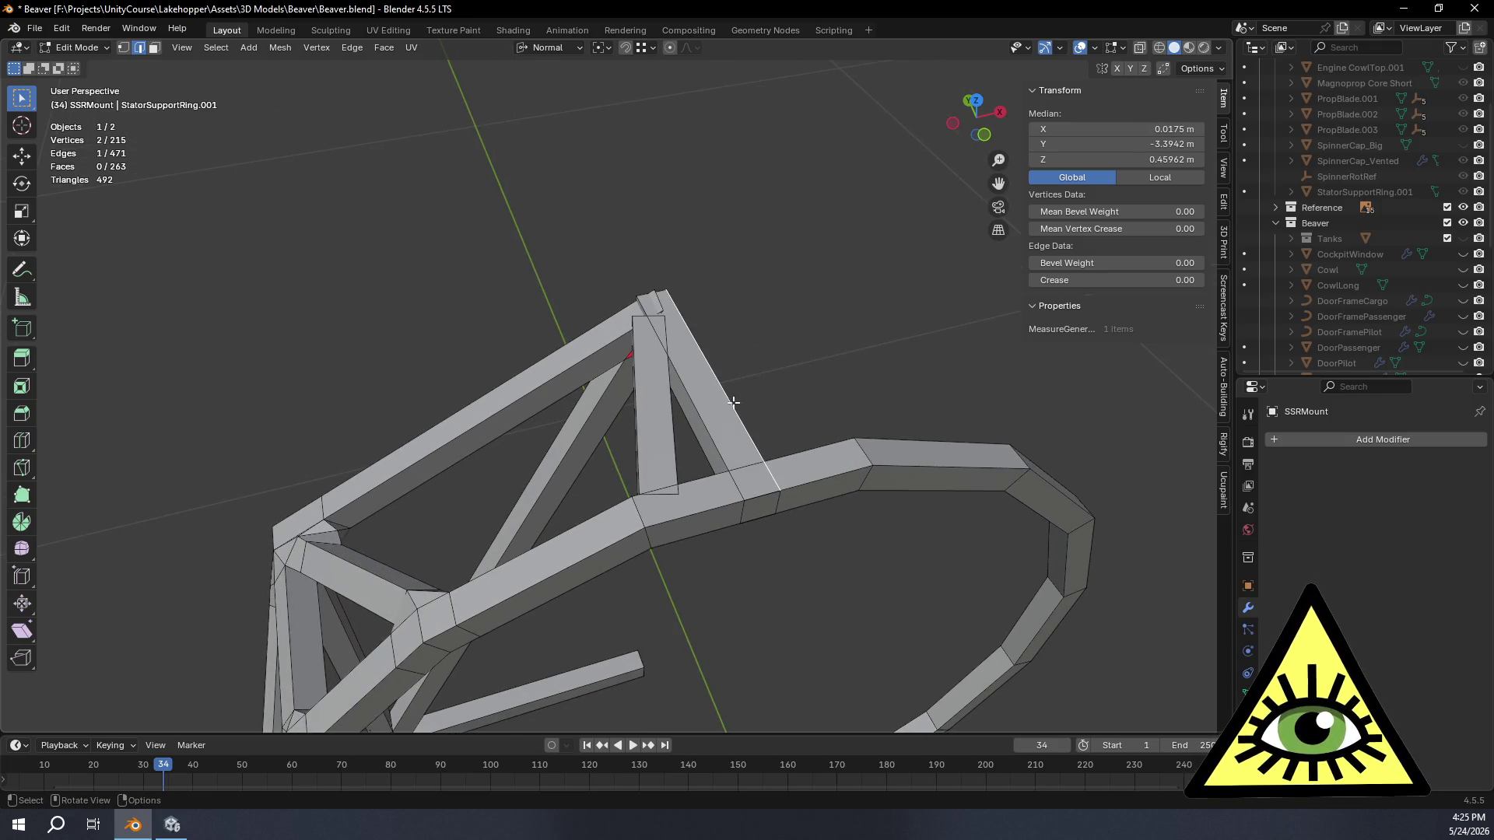
Step: Grow the selection to the whole vertical strut and delete its vertices (257 faces)
mouse_move(769, 385)
middle_mouse_down()
mouse_move(758, 437)
mouse_move(779, 405)
middle_mouse_up()
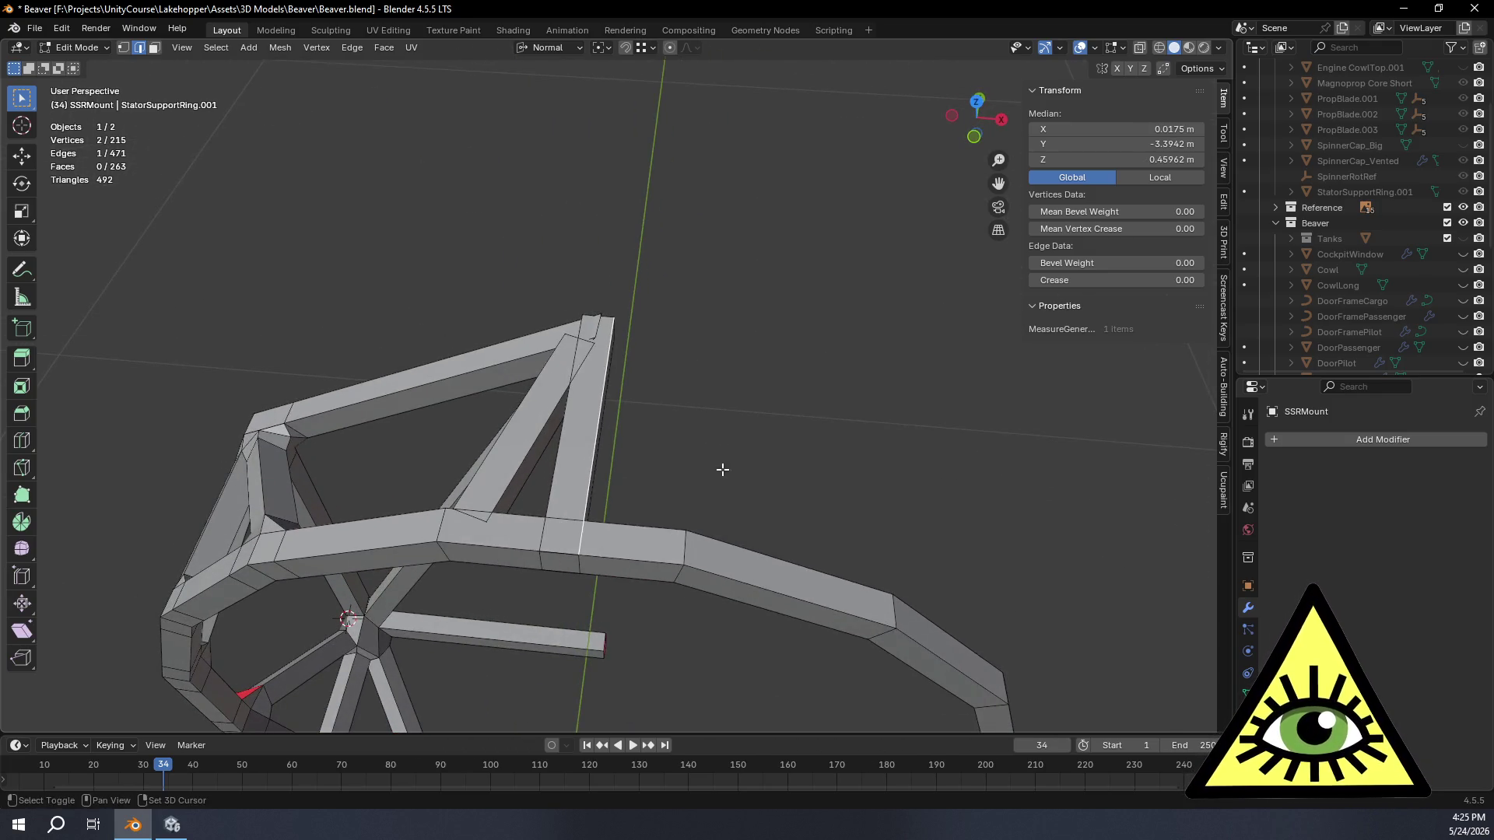
middle_click_drag(723, 470, 740, 433)
key("ctrl+KP_Add")
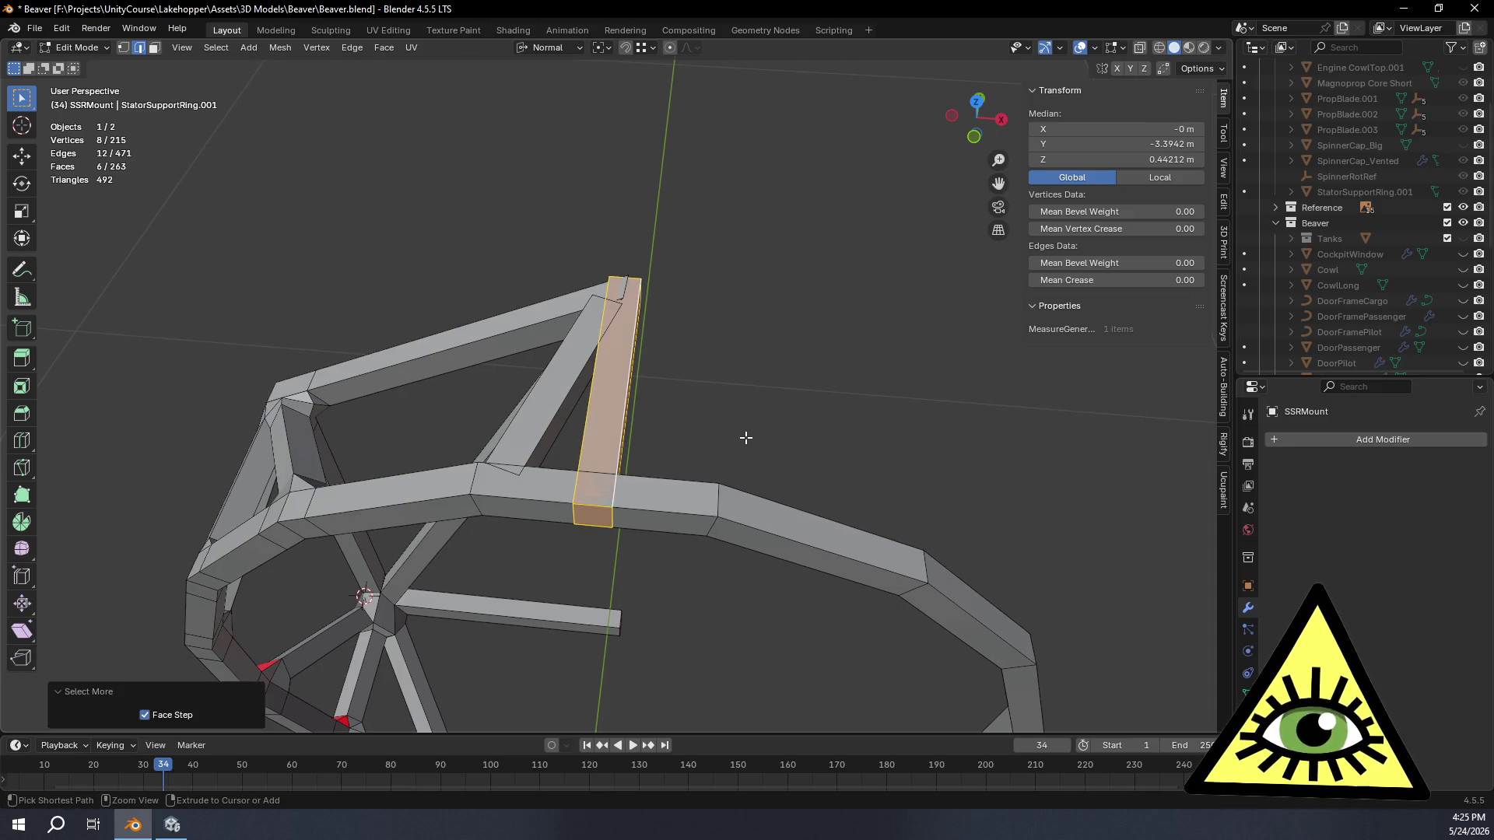
right_click(747, 437)
key("Escape")
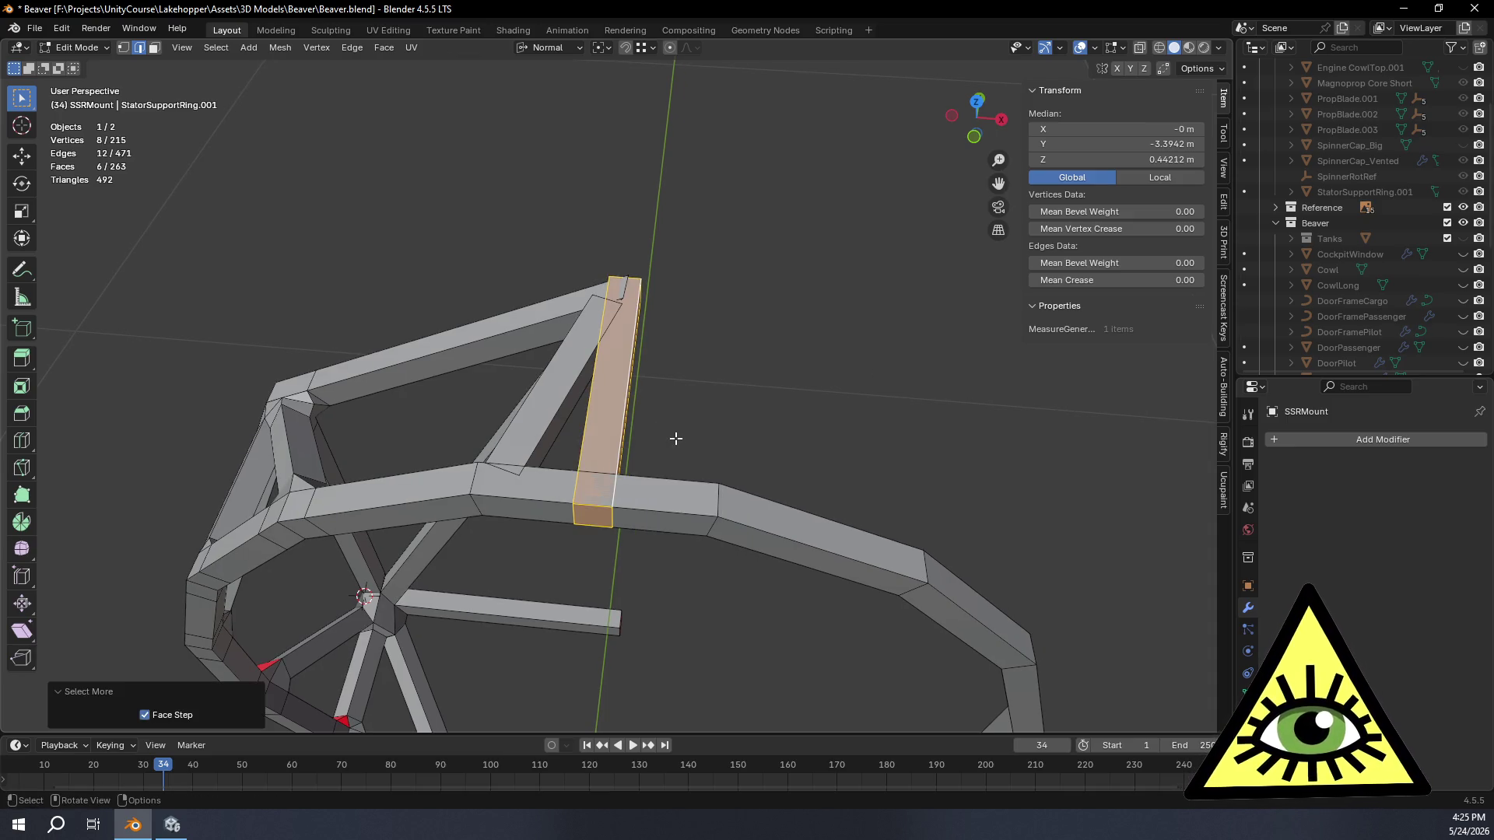
key("x")
left_click(653, 421)
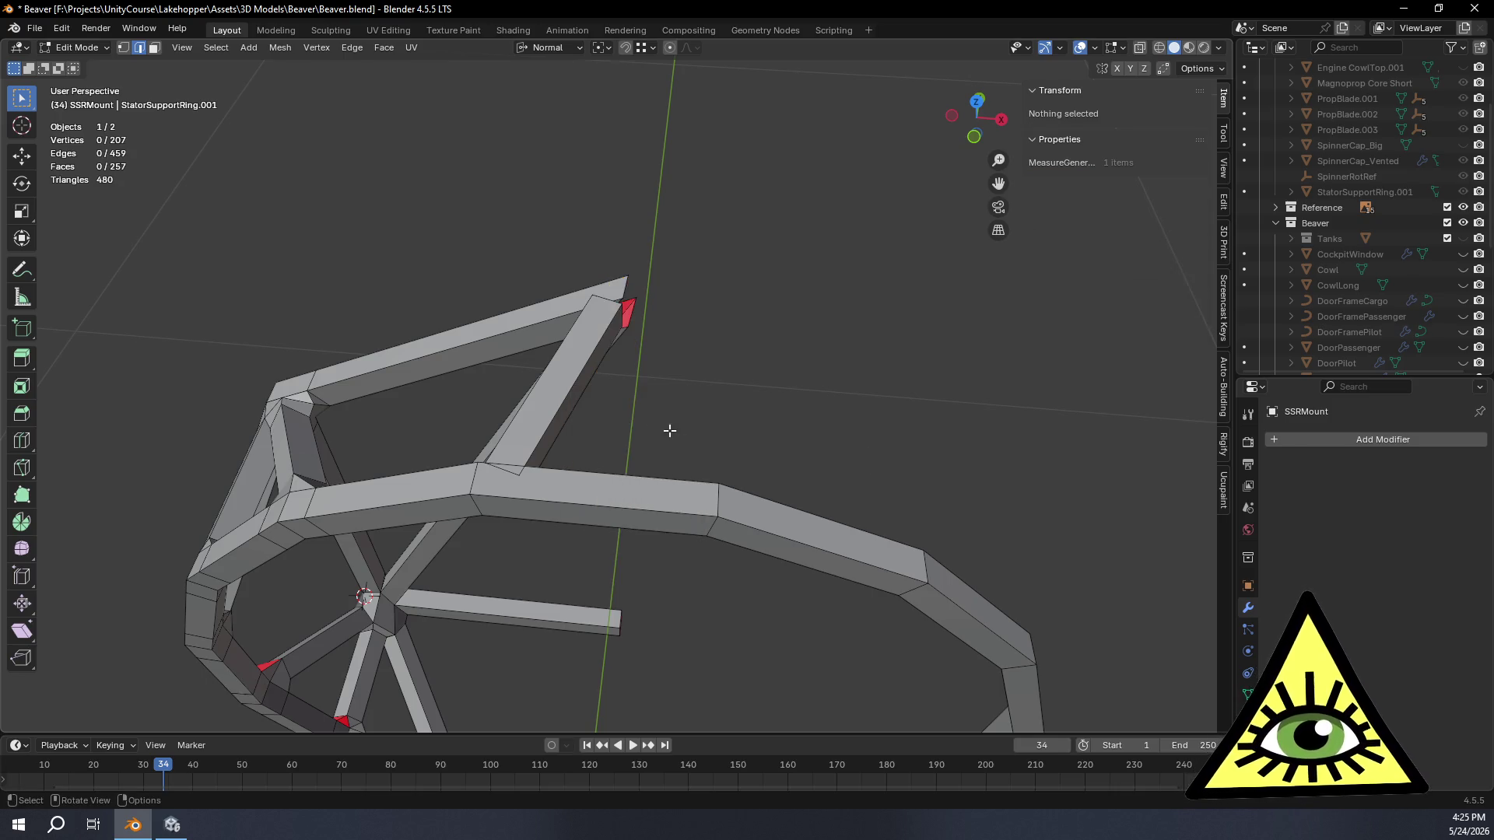
scroll(685, 430, "up", 3)
mouse_move(684, 430)
middle_mouse_down()
mouse_move(549, 497)
mouse_move(701, 483)
mouse_move(736, 438)
mouse_move(643, 557)
mouse_move(635, 501)
middle_mouse_up()
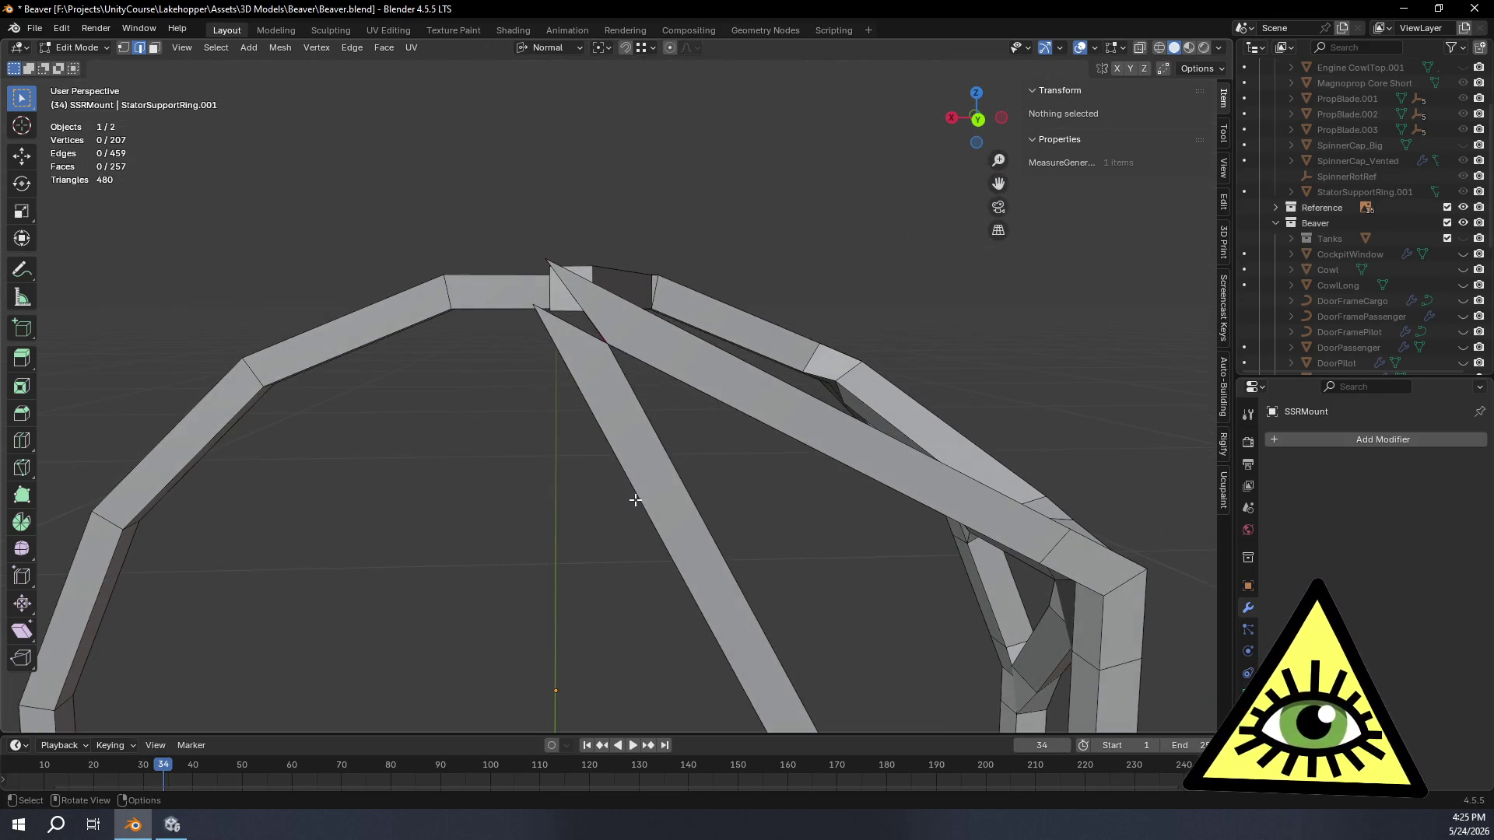
Step: Vertex-slide the strut joint edge and its top vertex along the strut toward the ring
mouse_move(635, 501)
middle_mouse_down()
mouse_move(594, 457)
mouse_move(573, 509)
middle_mouse_up()
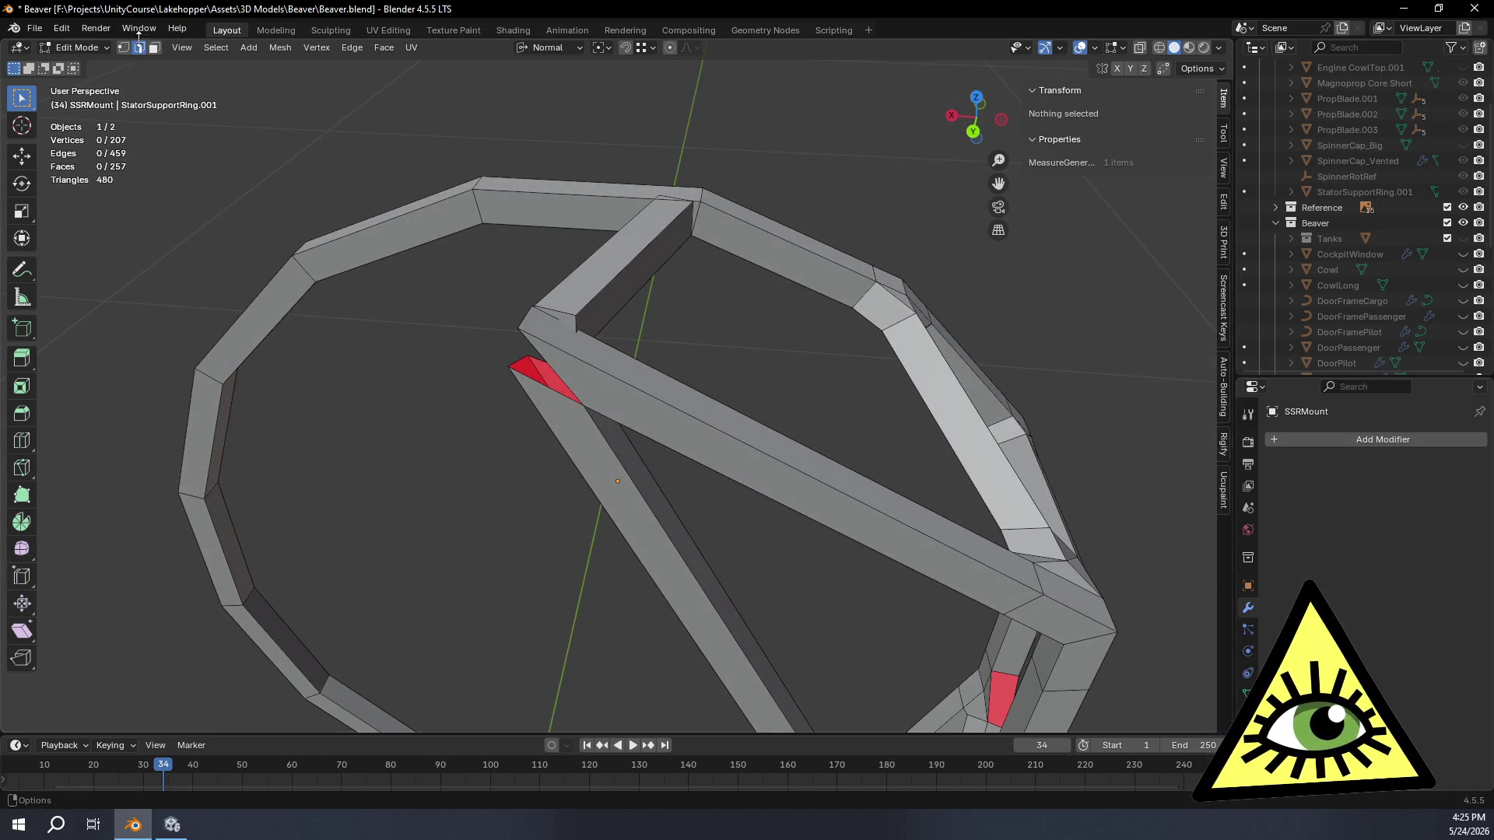
scroll(667, 334, "up", 2)
left_click(465, 277)
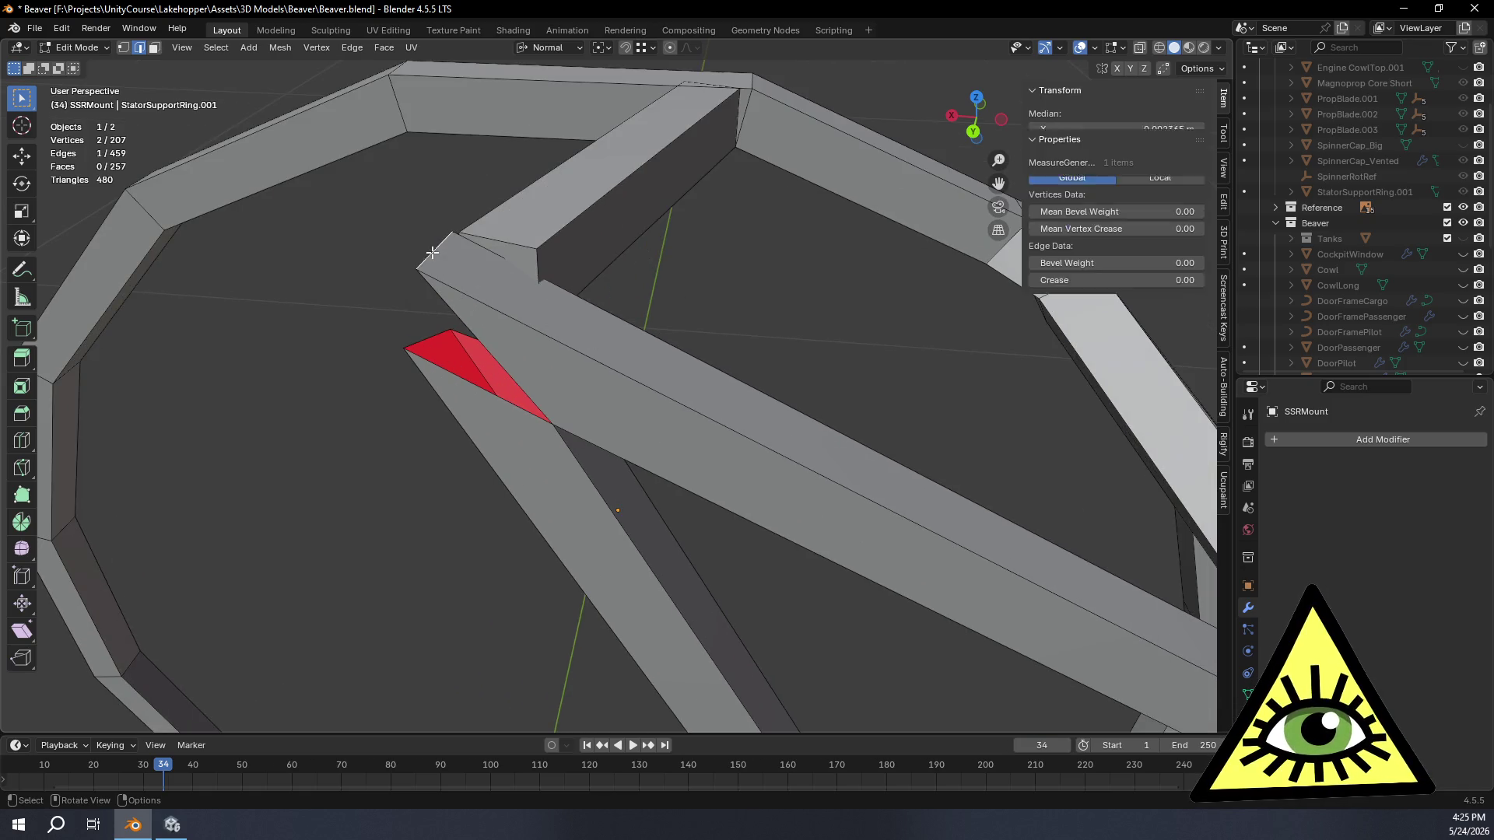
key("shift+v")
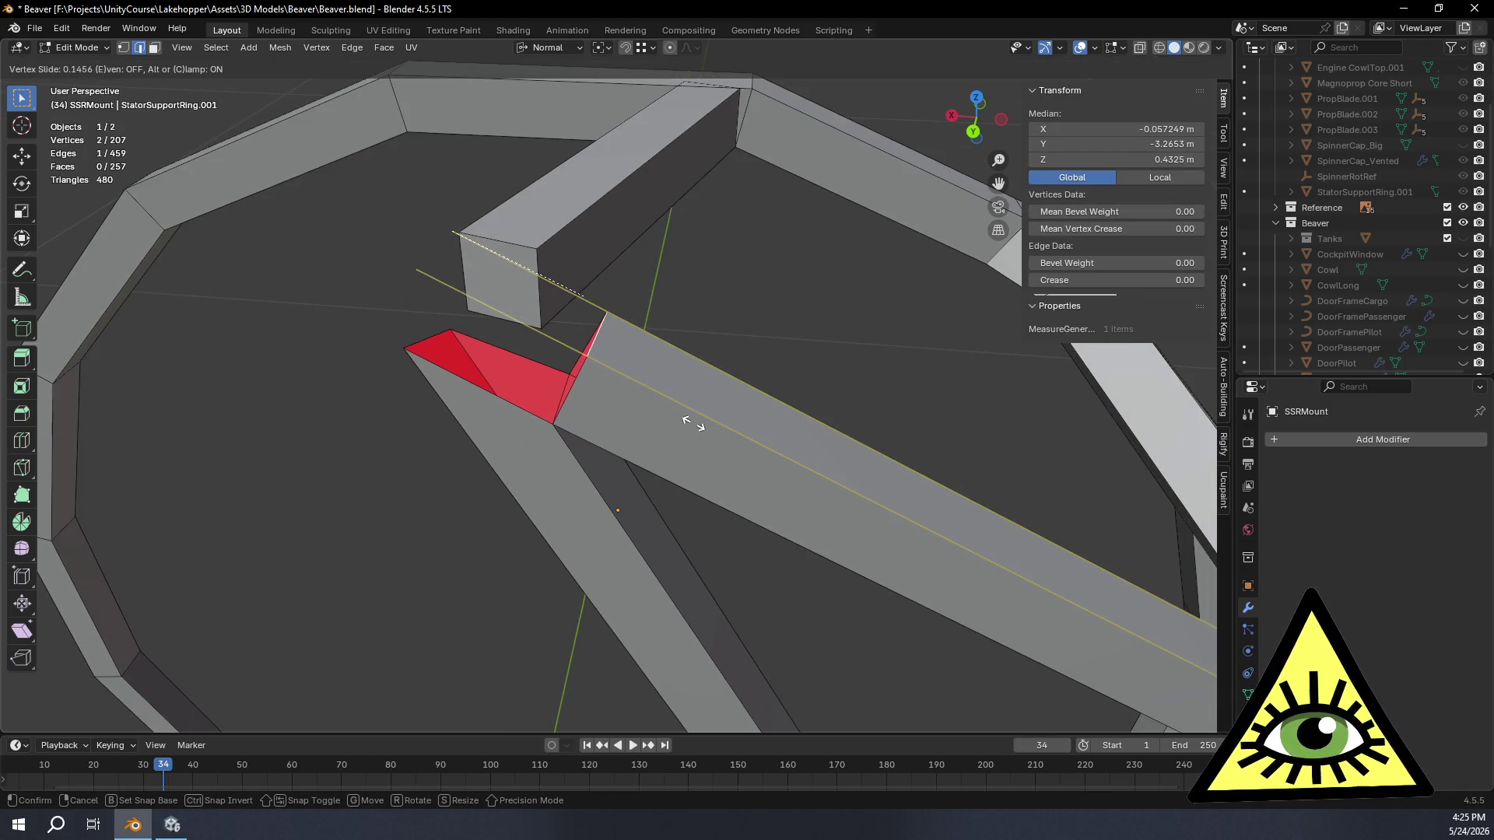
left_click(688, 424)
mouse_move(664, 447)
middle_mouse_down()
mouse_move(707, 447)
mouse_move(722, 487)
mouse_move(792, 249)
middle_mouse_up()
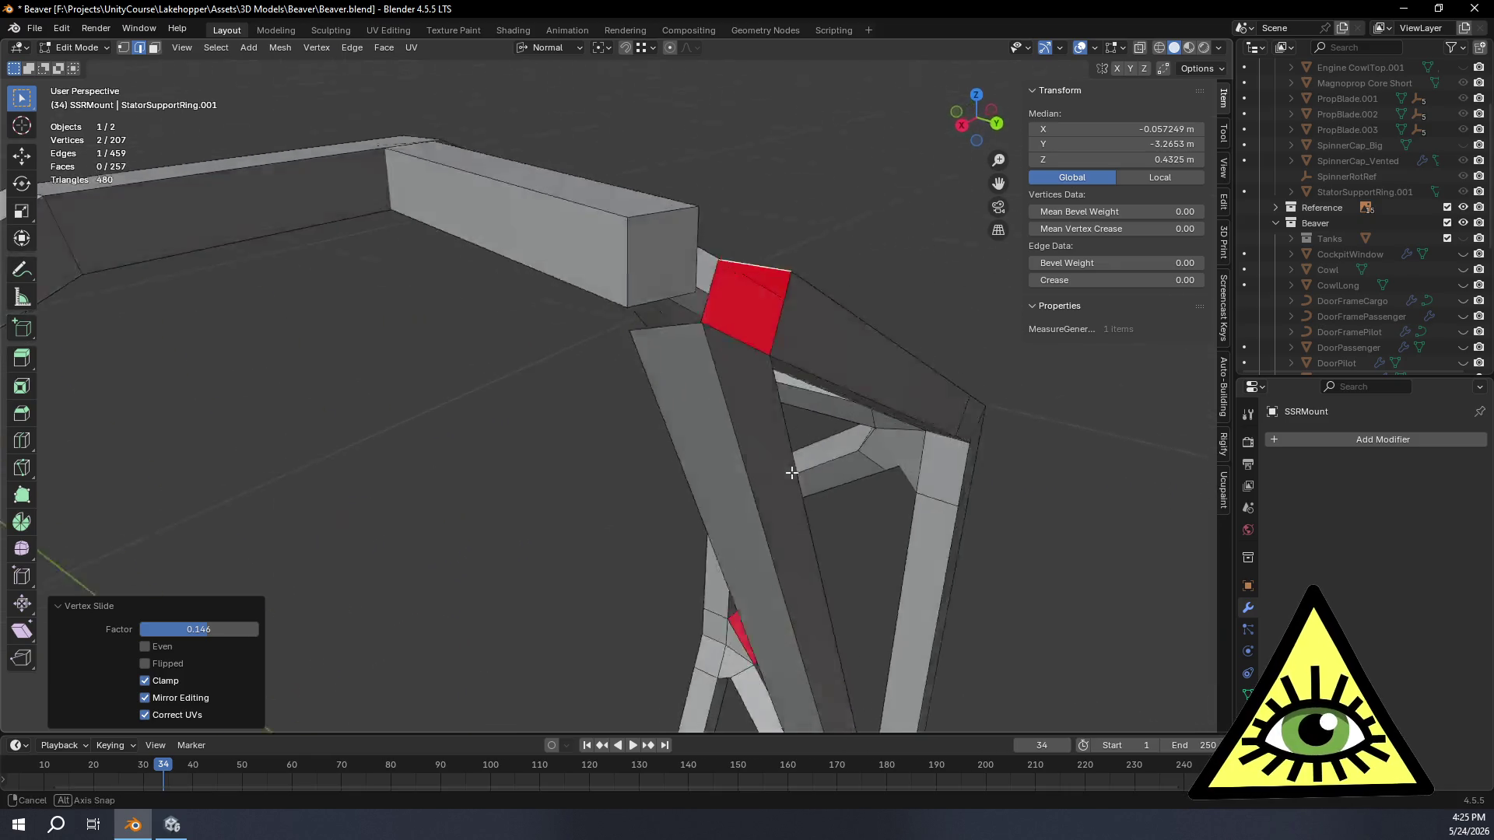
key("shift+v")
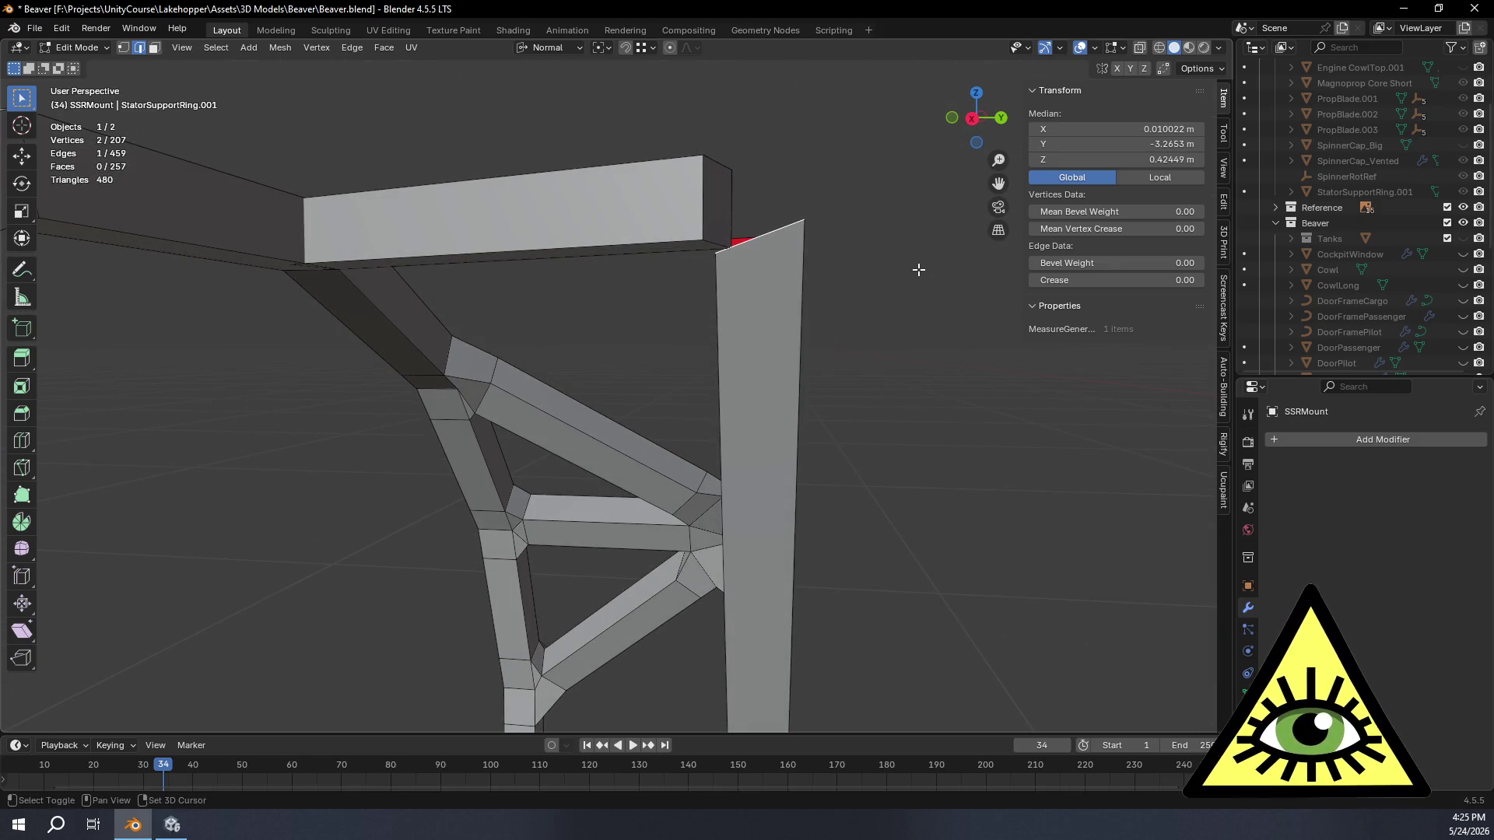
left_click(834, 276)
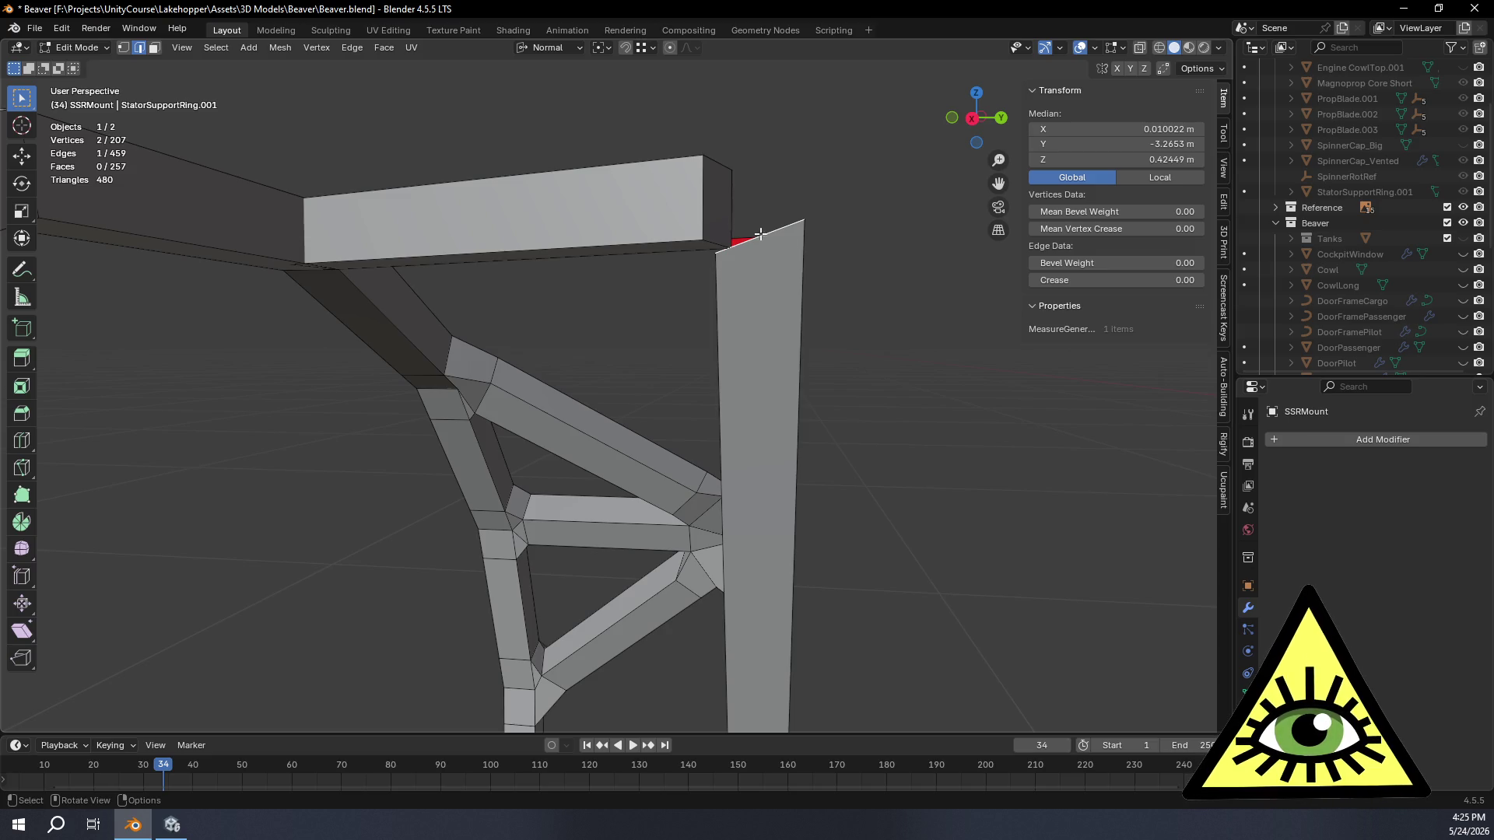
Step: Slide the top joint vertices with clamp off so they extend past the edge ends
mouse_move(875, 239)
middle_mouse_down()
mouse_move(868, 310)
mouse_move(774, 334)
middle_mouse_up()
key("shift+v")
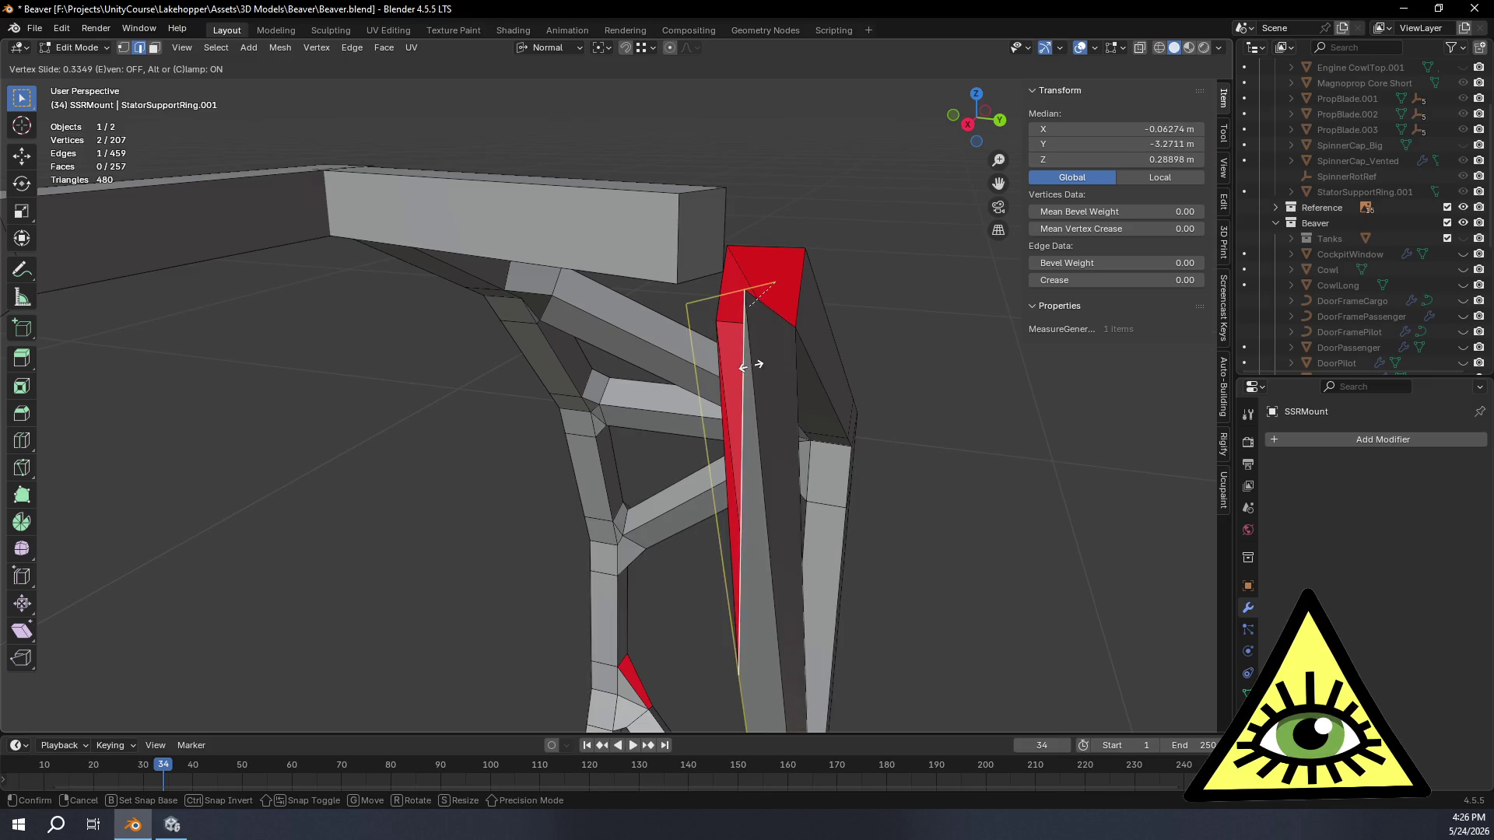
key("c")
left_click(756, 365)
mouse_move(794, 380)
middle_mouse_down()
mouse_move(681, 377)
mouse_move(895, 357)
mouse_move(817, 394)
mouse_move(890, 377)
mouse_move(847, 376)
middle_mouse_up()
Step: In vertex mode, slide the diagonal strut's upper corner vertex along its edge to sit at the joint
key("1")
left_click(568, 257)
left_click(700, 331)
mouse_move(781, 367)
middle_mouse_down()
mouse_move(741, 371)
mouse_move(731, 391)
middle_mouse_up()
key("shift+v")
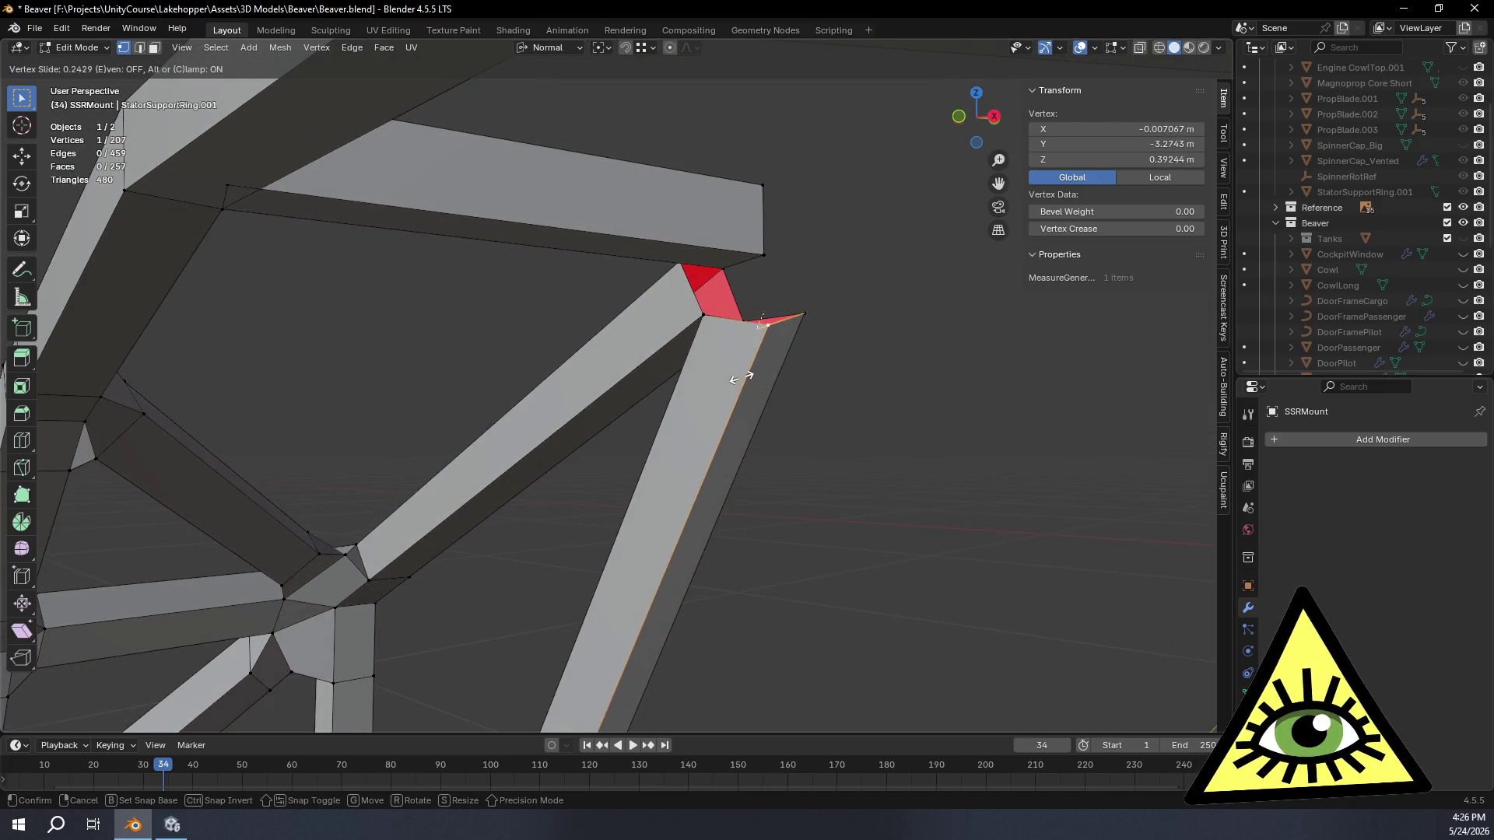
left_click(709, 440)
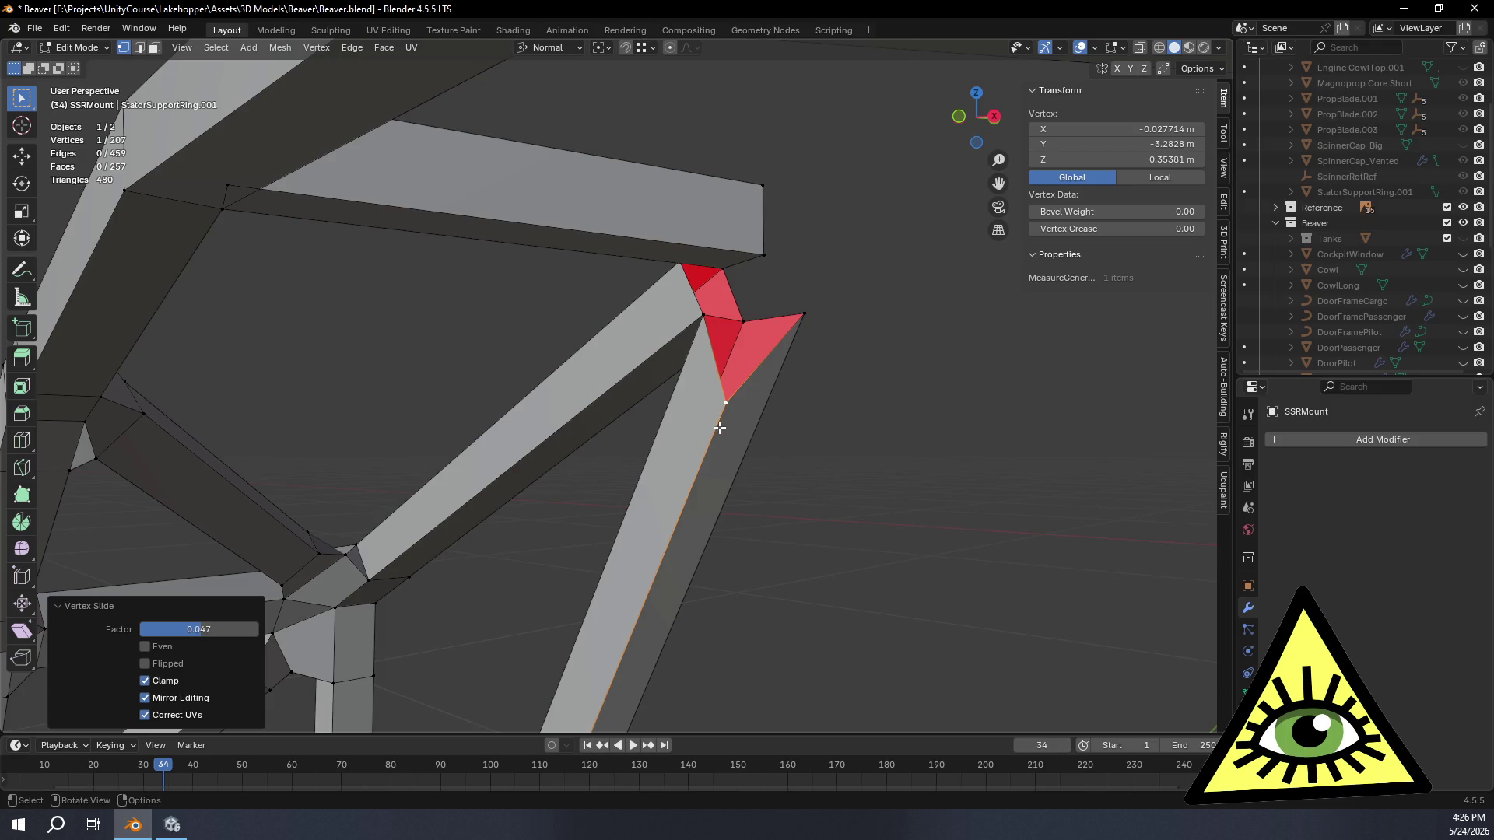
key("shift+v")
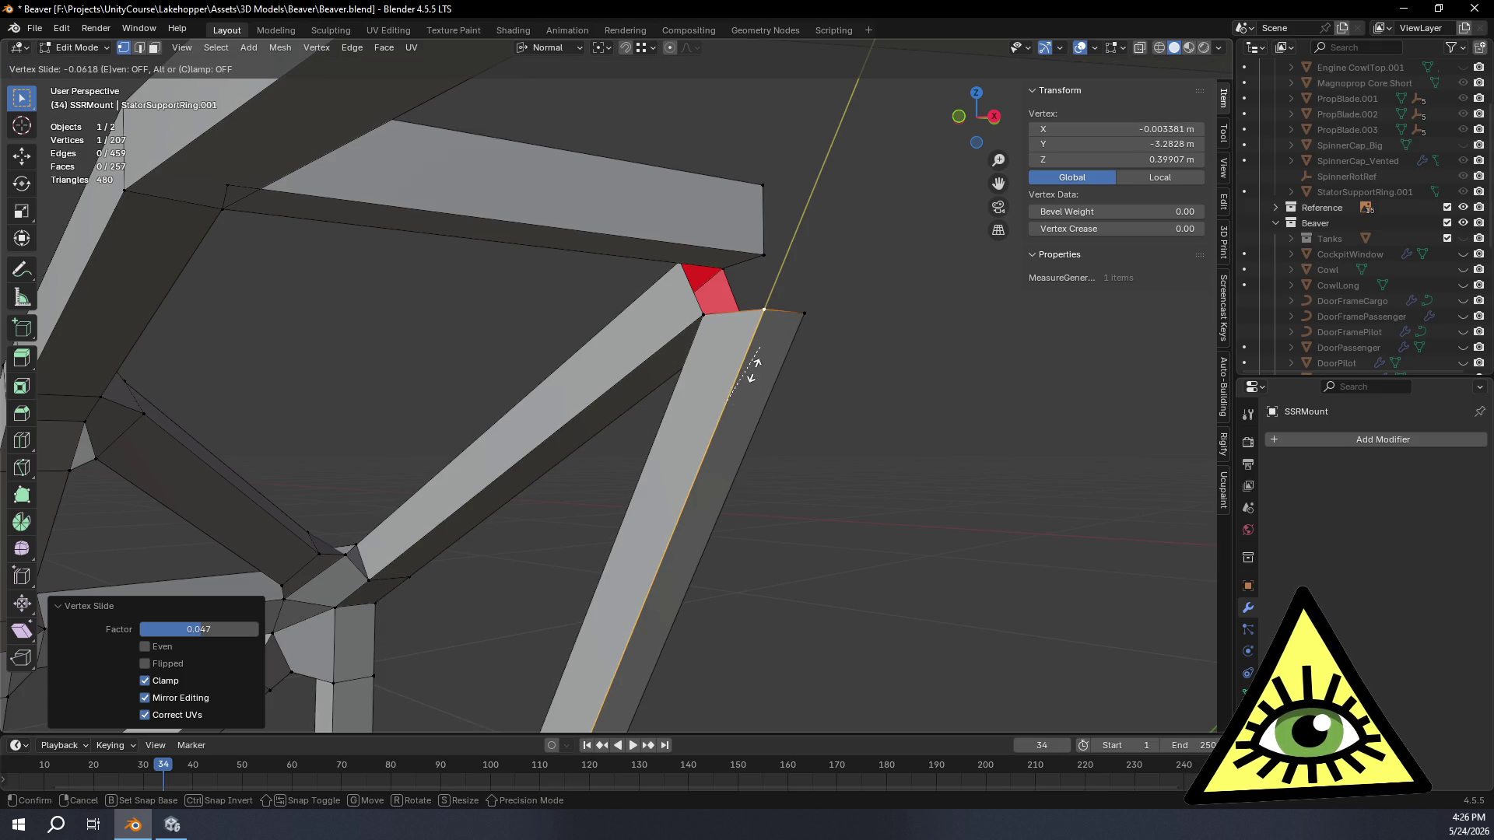
left_click(754, 369)
mouse_move(753, 369)
middle_mouse_down()
mouse_move(860, 604)
mouse_move(814, 568)
mouse_move(784, 510)
mouse_move(811, 480)
mouse_move(857, 334)
mouse_move(820, 440)
middle_mouse_up()
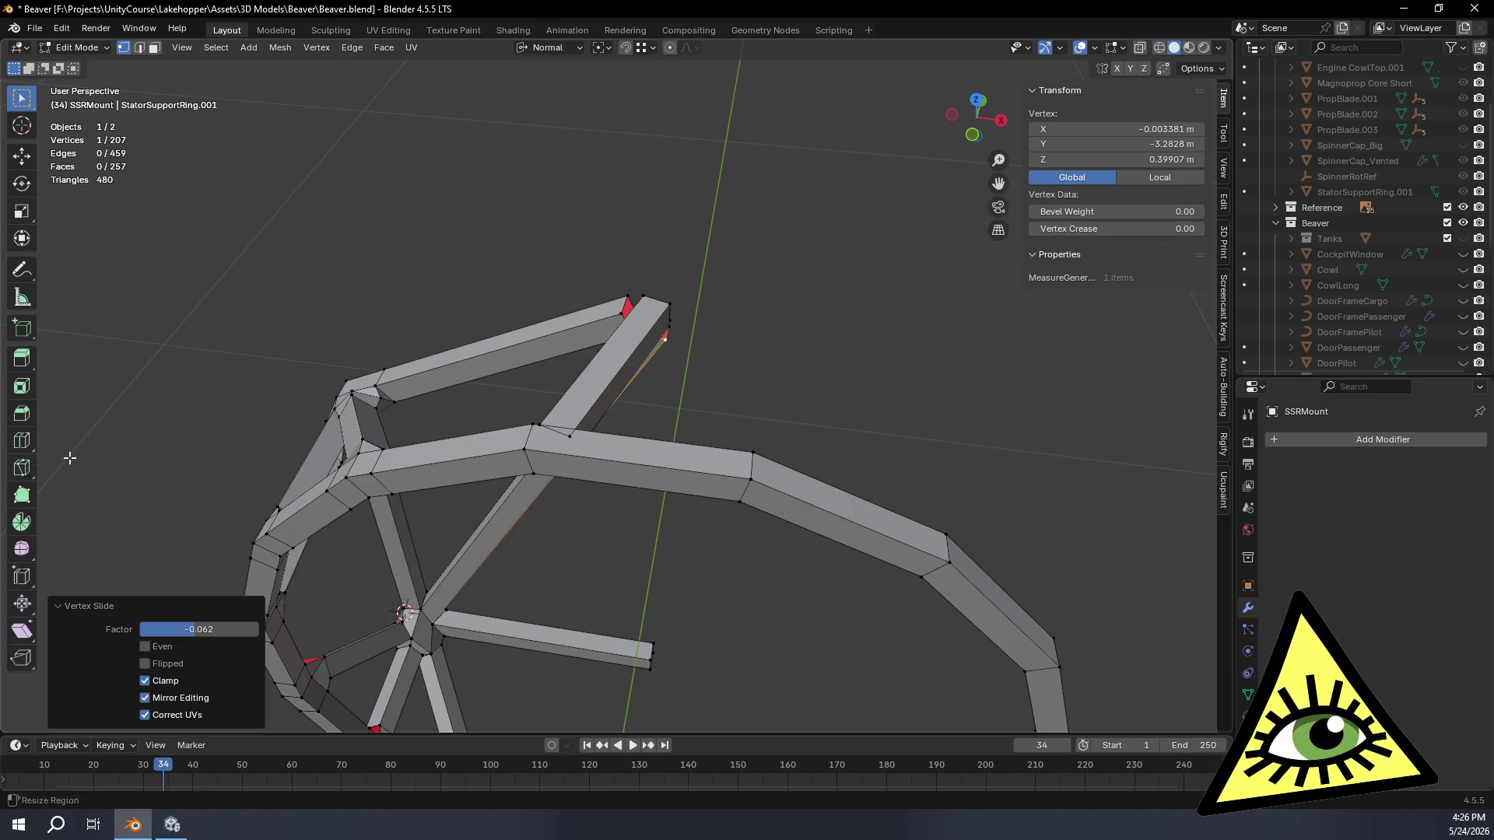
Step: Slide the stray vertex at the ring's top joint along its edge with Vertex Slide
middle_click_drag(428, 269, 242, 317)
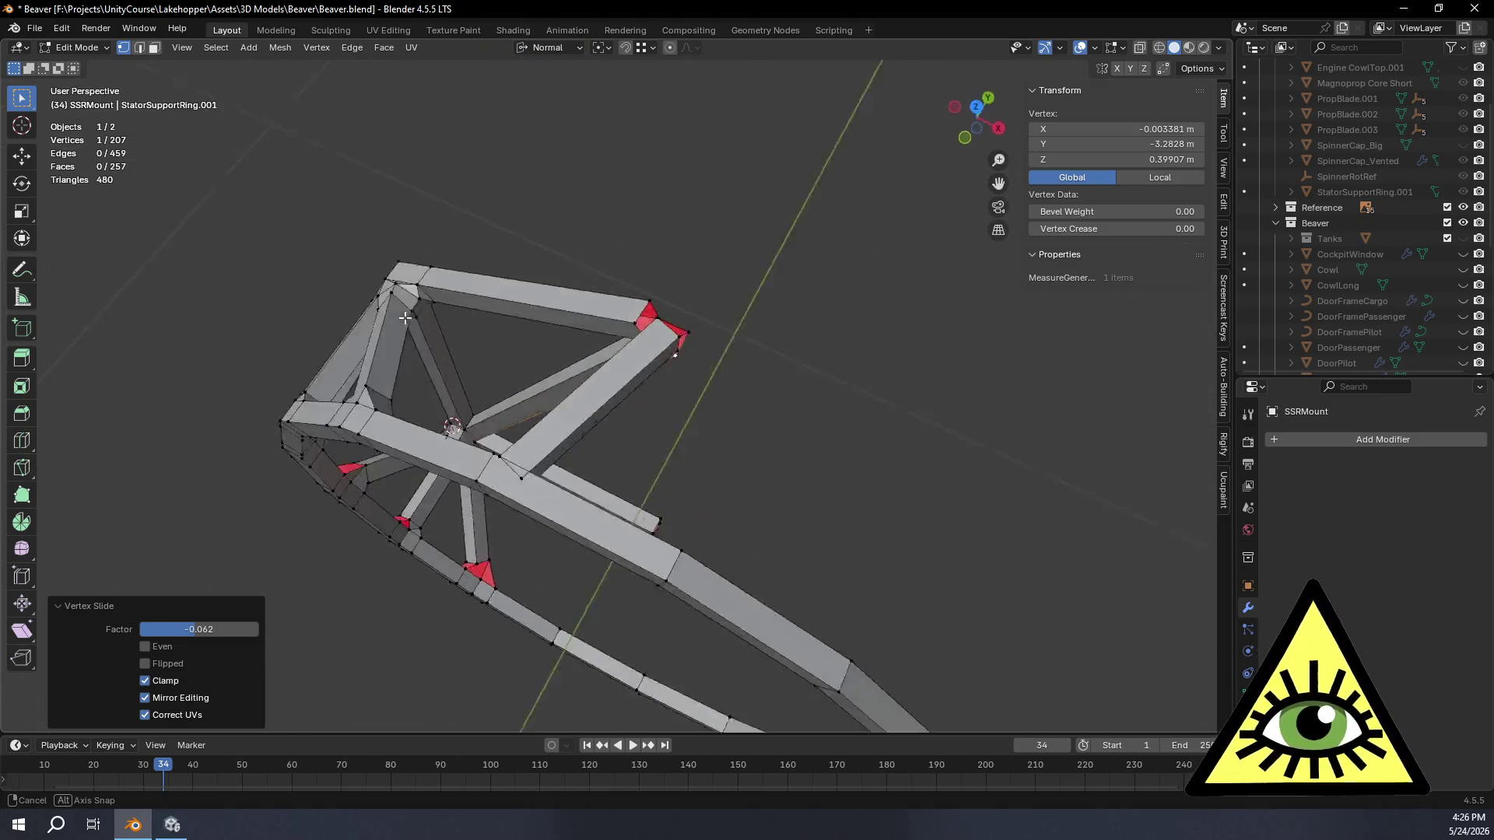
scroll(242, 318, "up", 5)
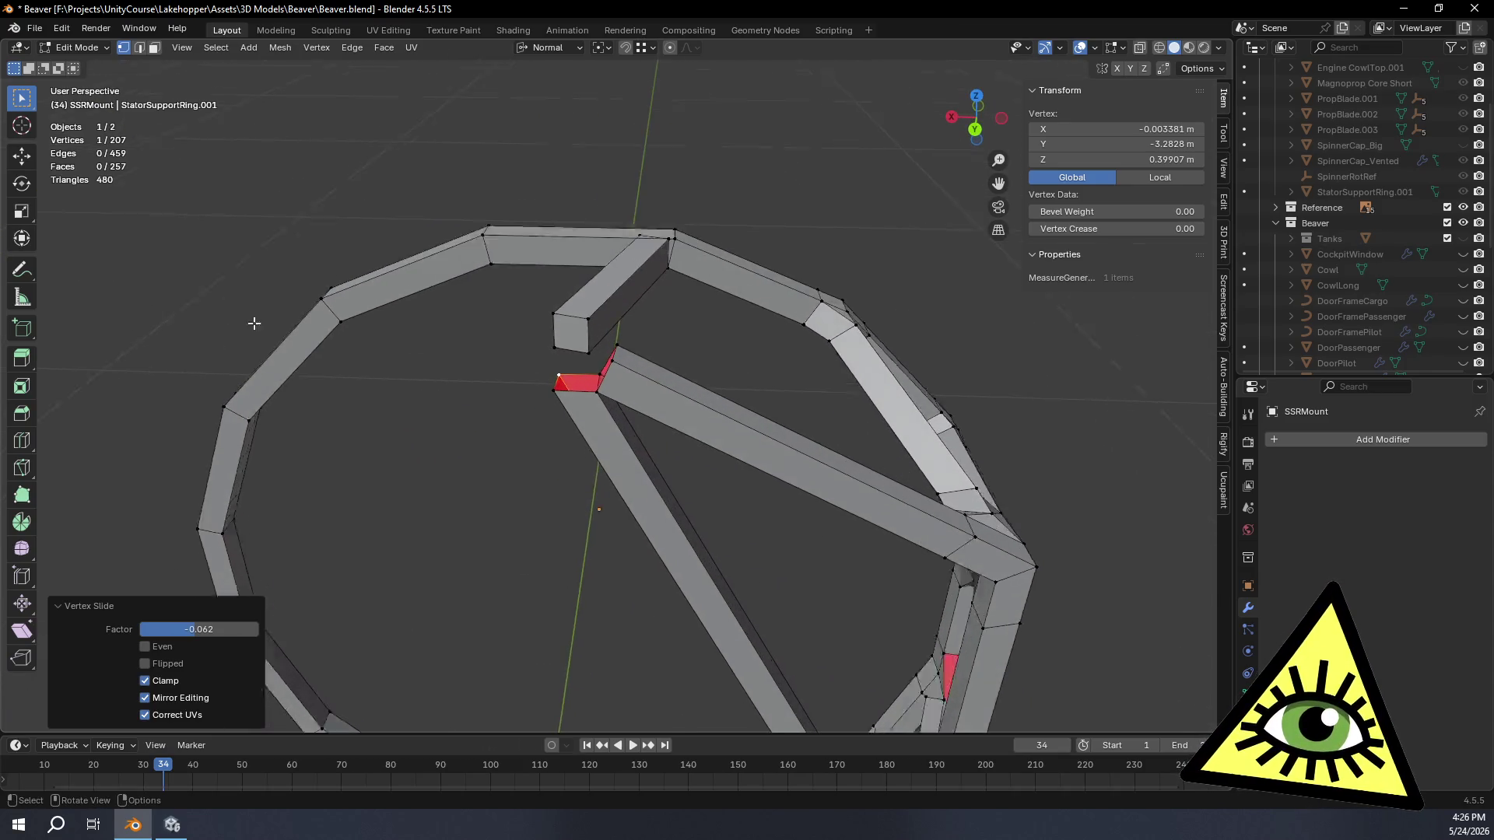
middle_click_drag(242, 317, 449, 358)
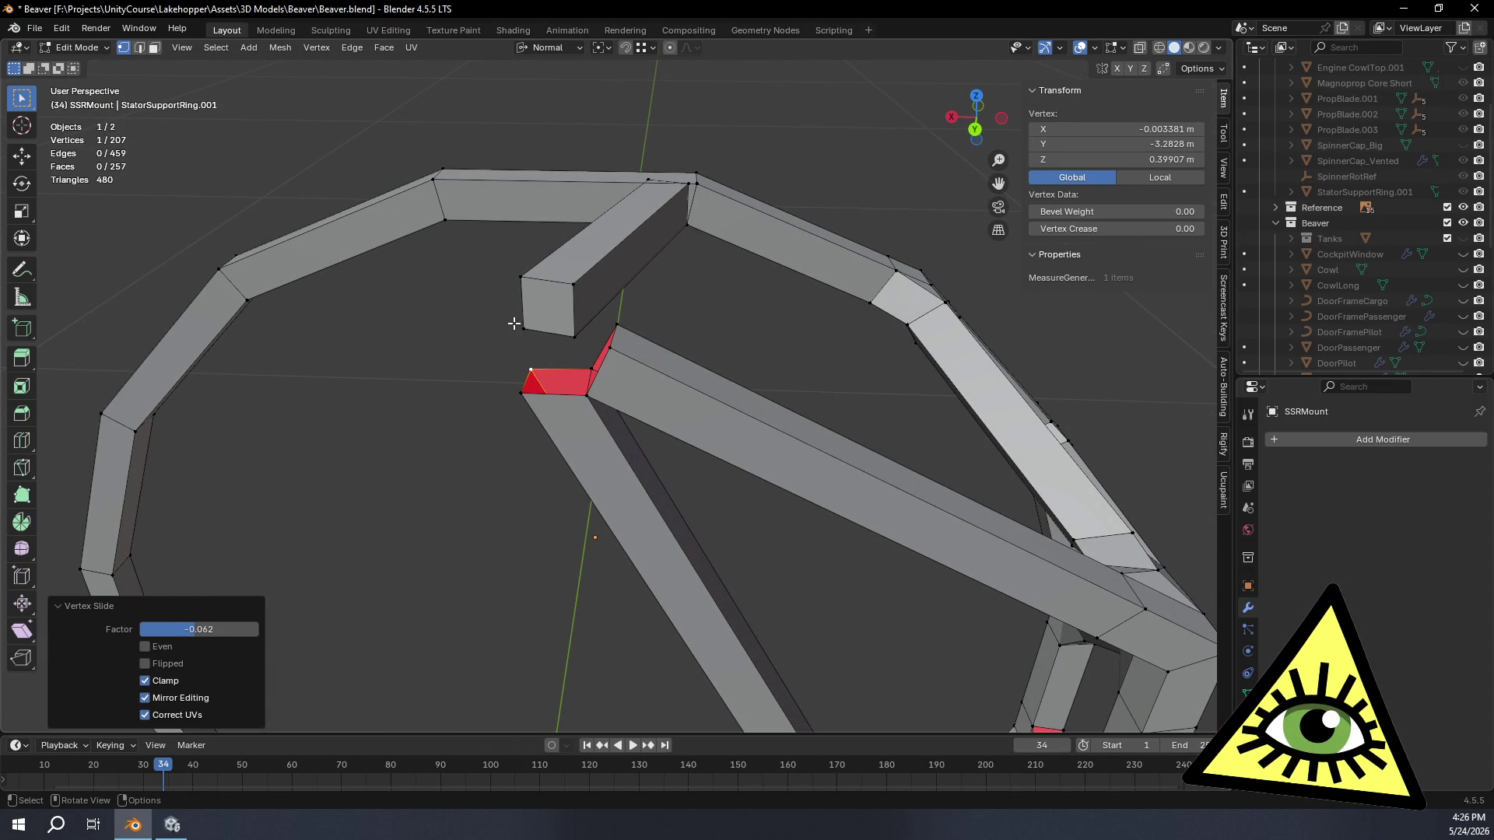
middle_click_drag(534, 341, 702, 189, "shift")
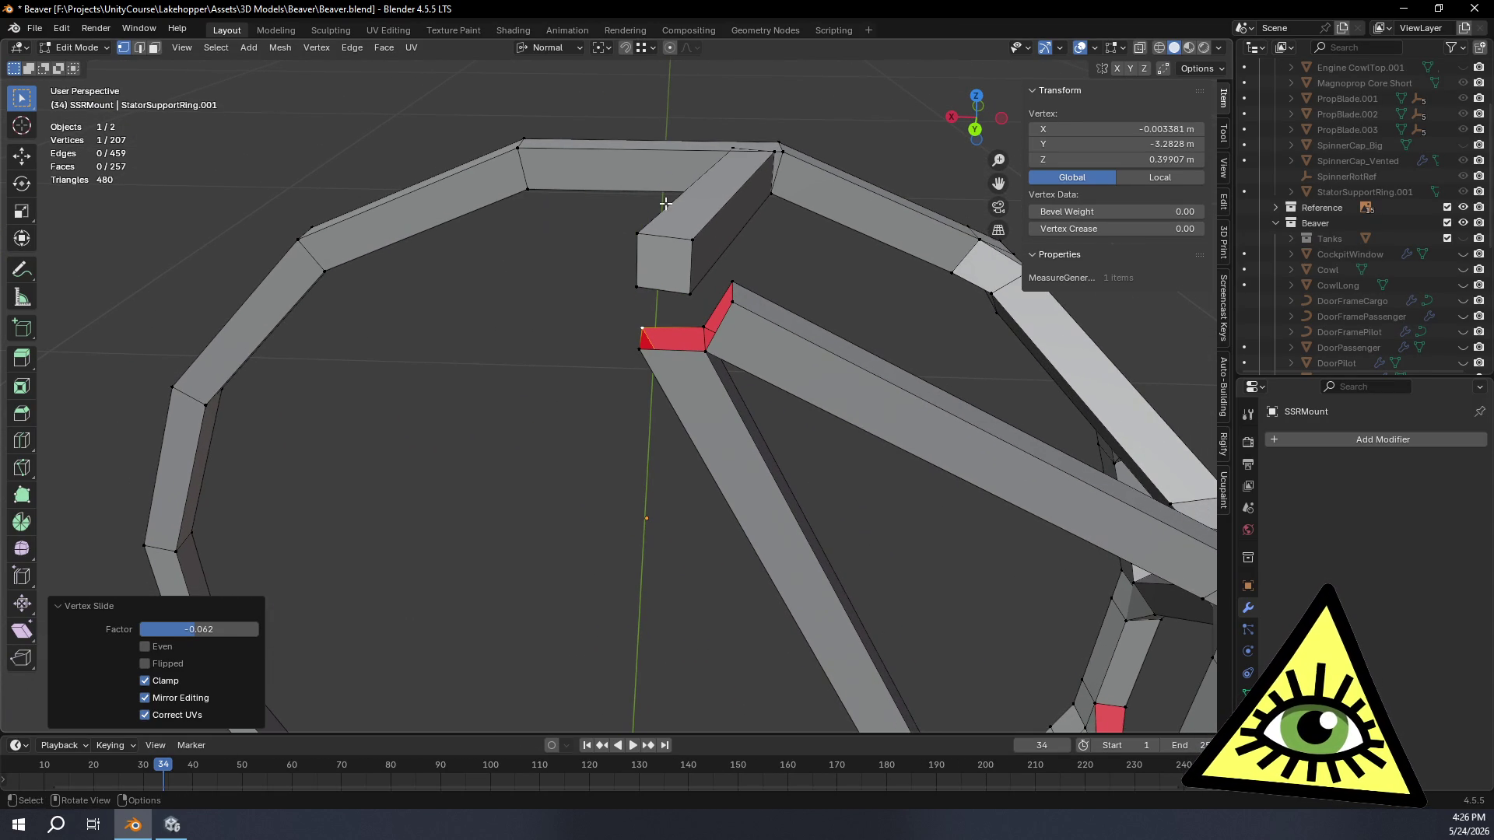
scroll(686, 342, "up", 2)
scroll(691, 368, "up", 2)
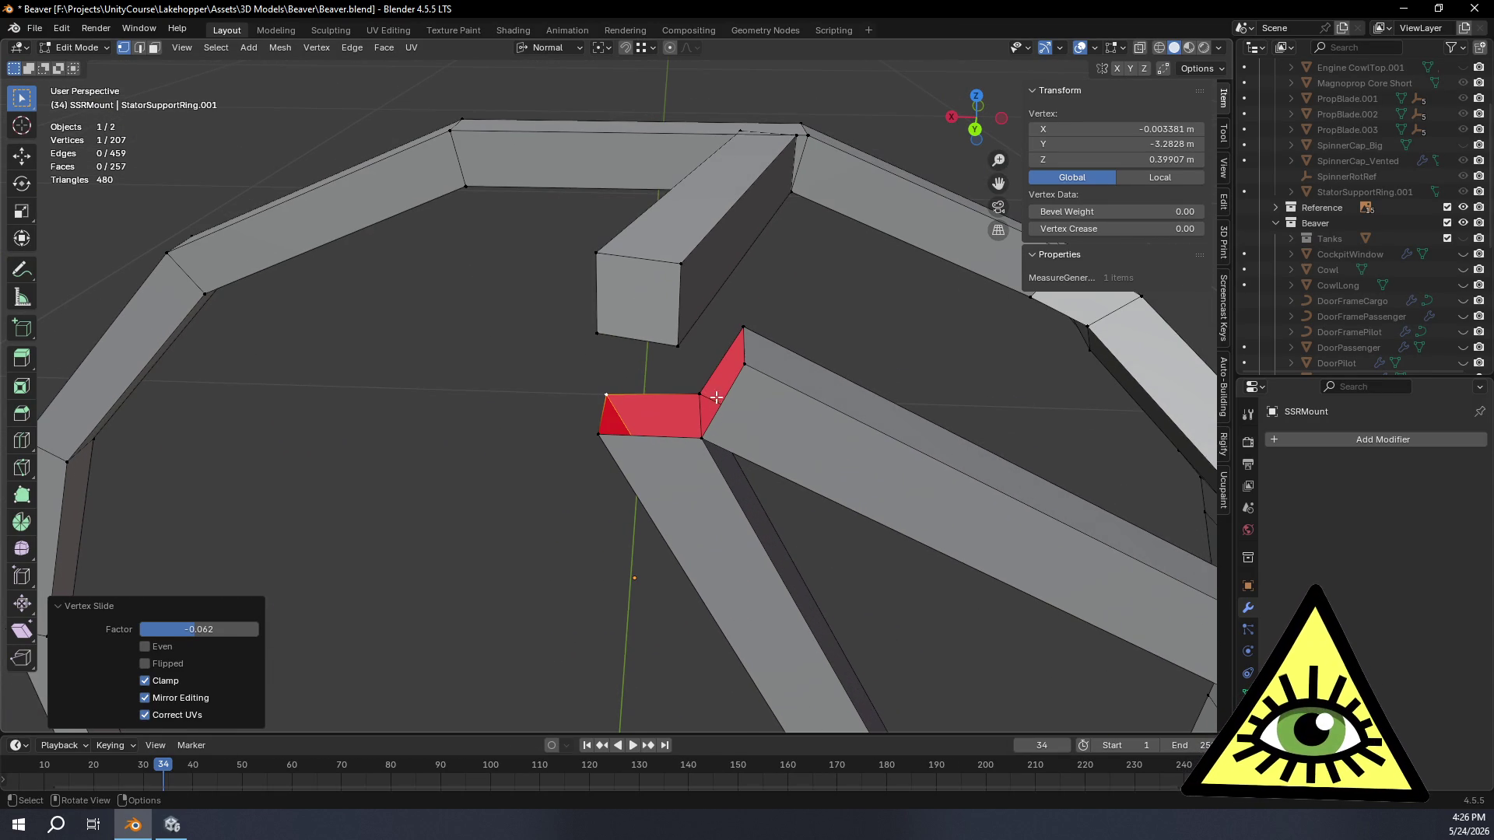
key("shift+v")
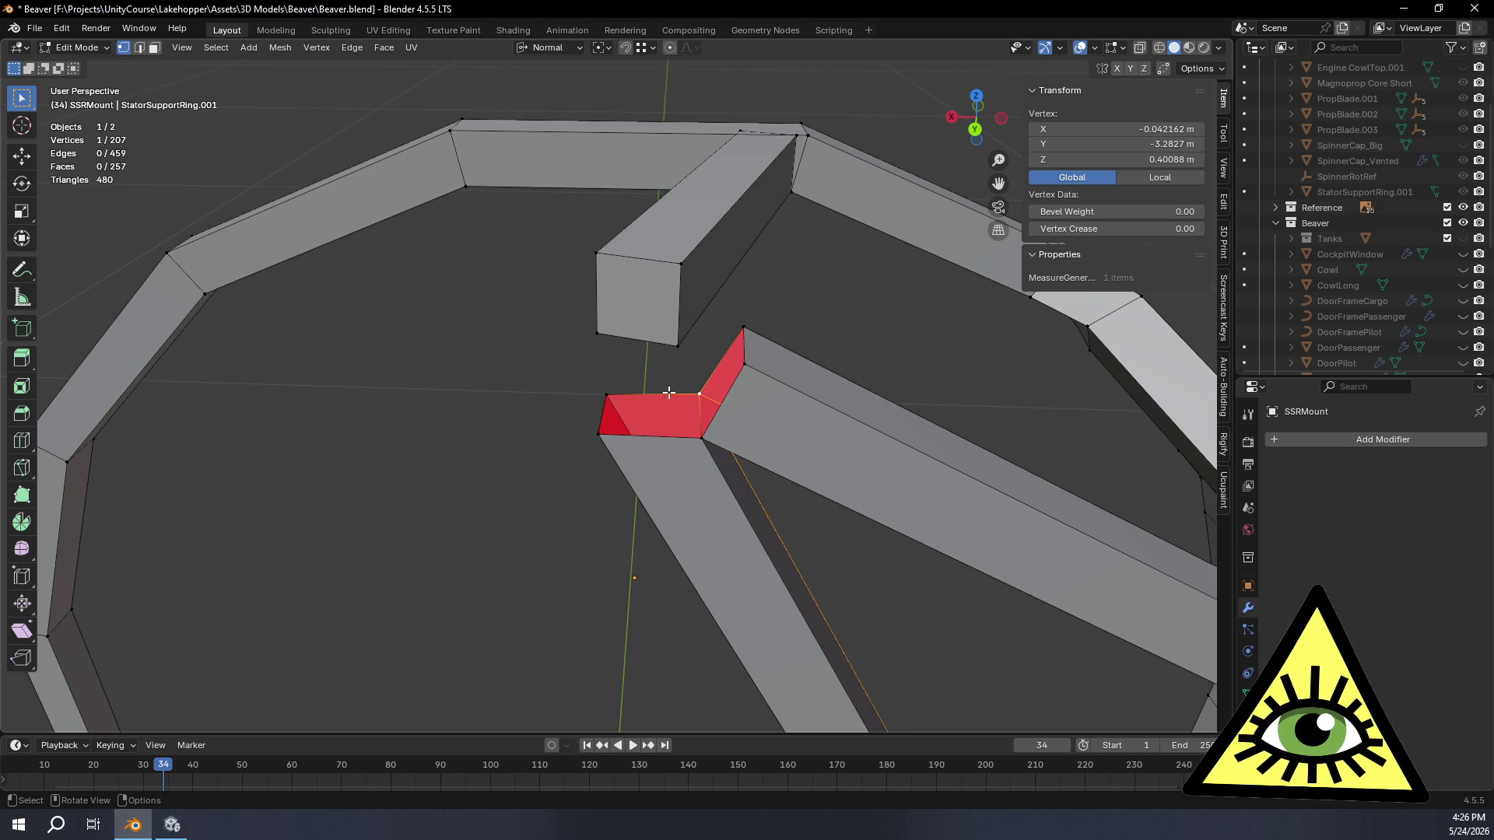
Step: Fill two new faces across the gaps between the upper beam and the strut joint
left_click(152, 48)
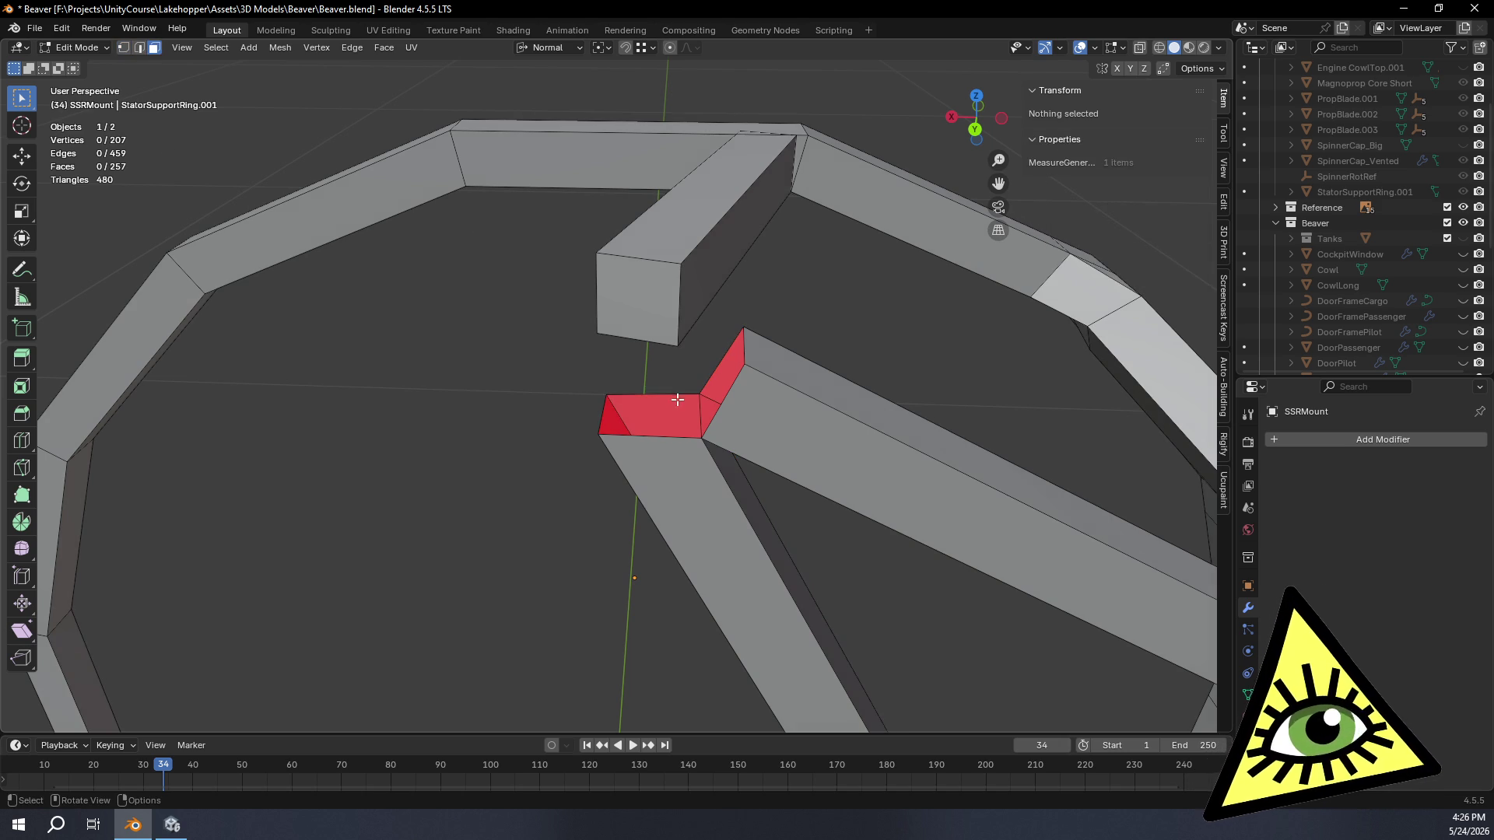
left_click(671, 403)
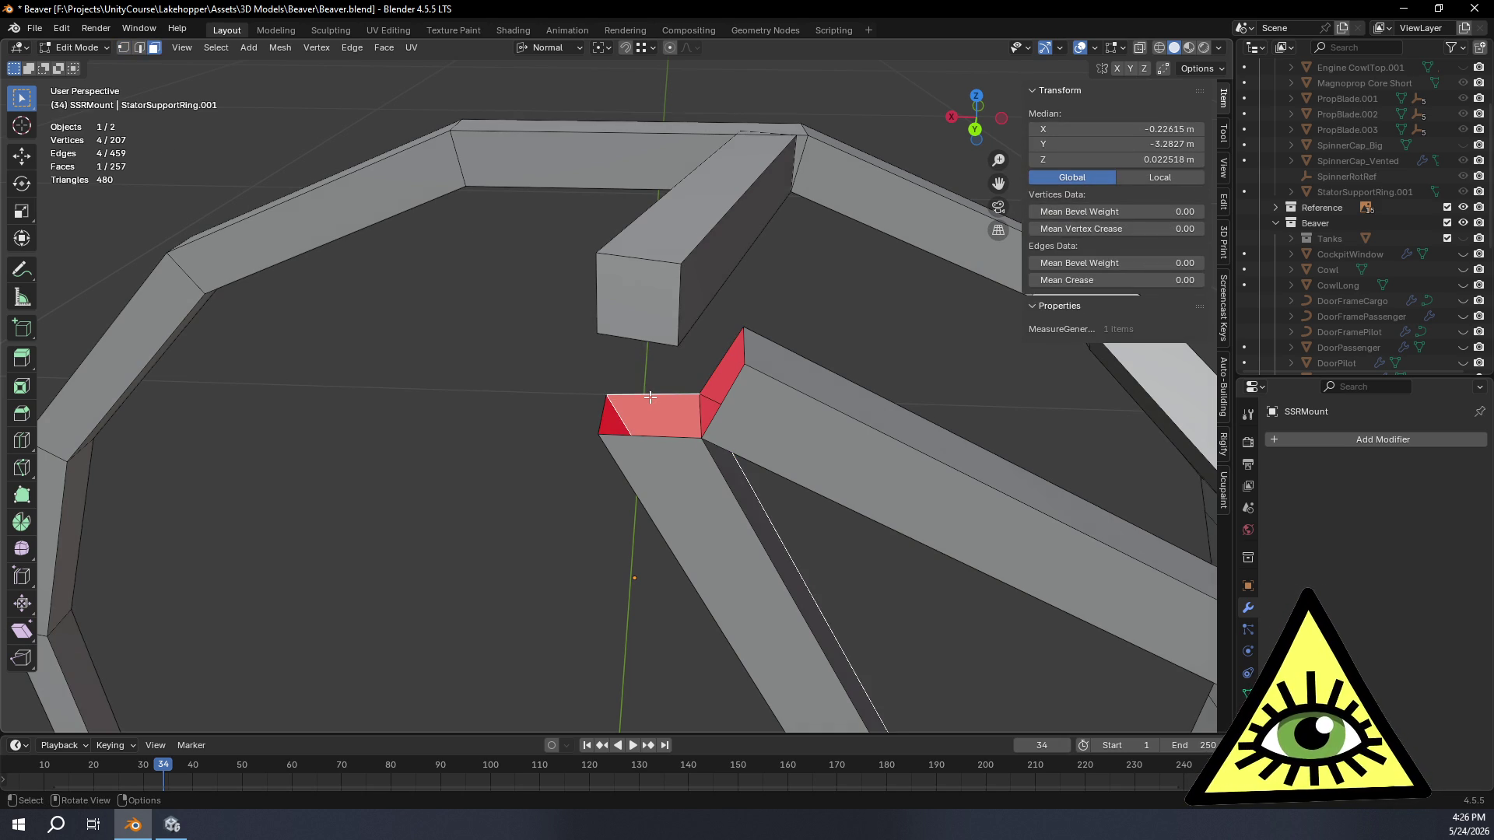
left_click(642, 389)
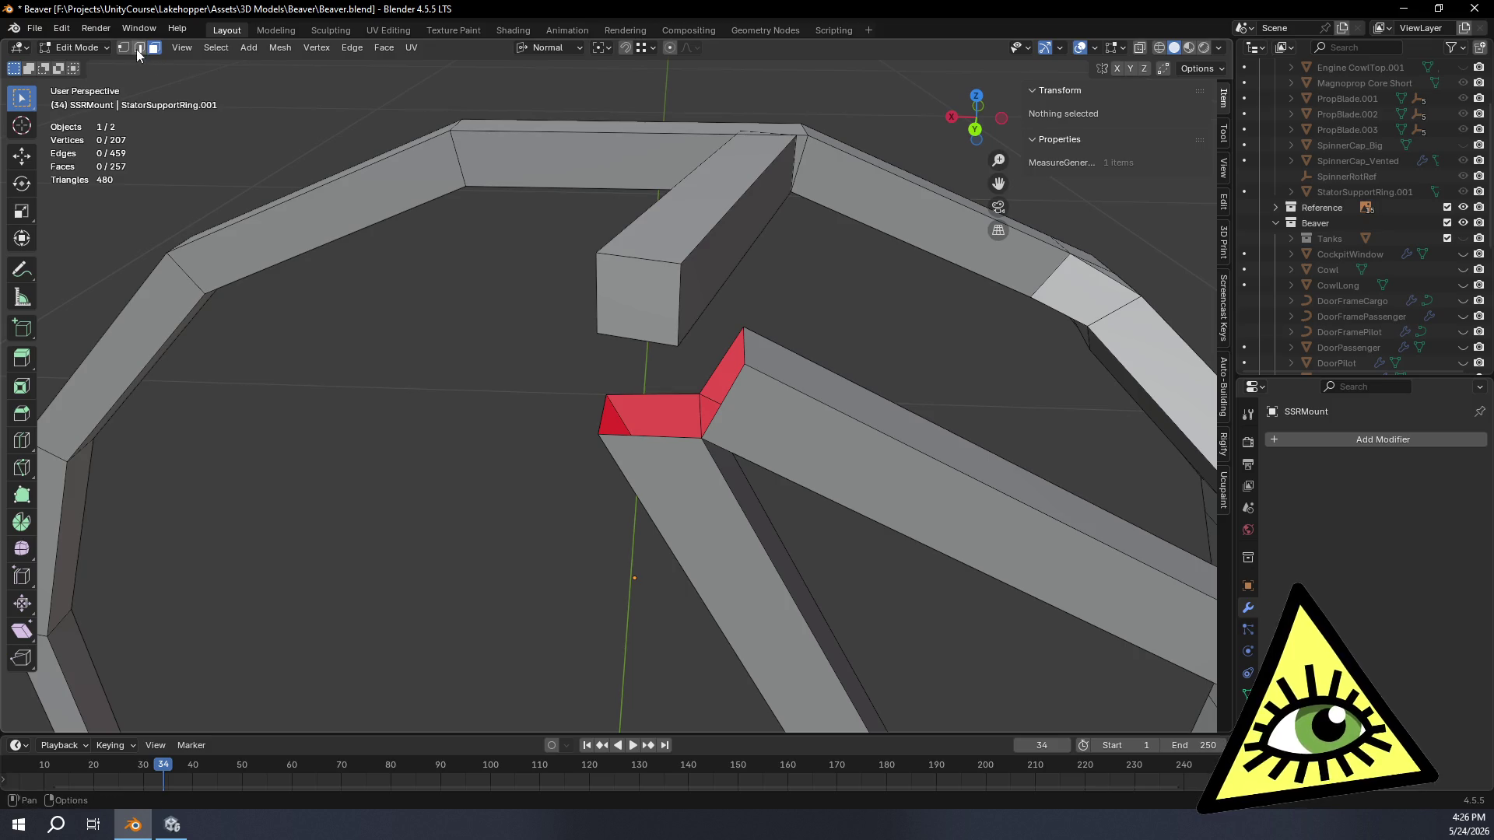
left_click(643, 398)
left_click(636, 345, "shift")
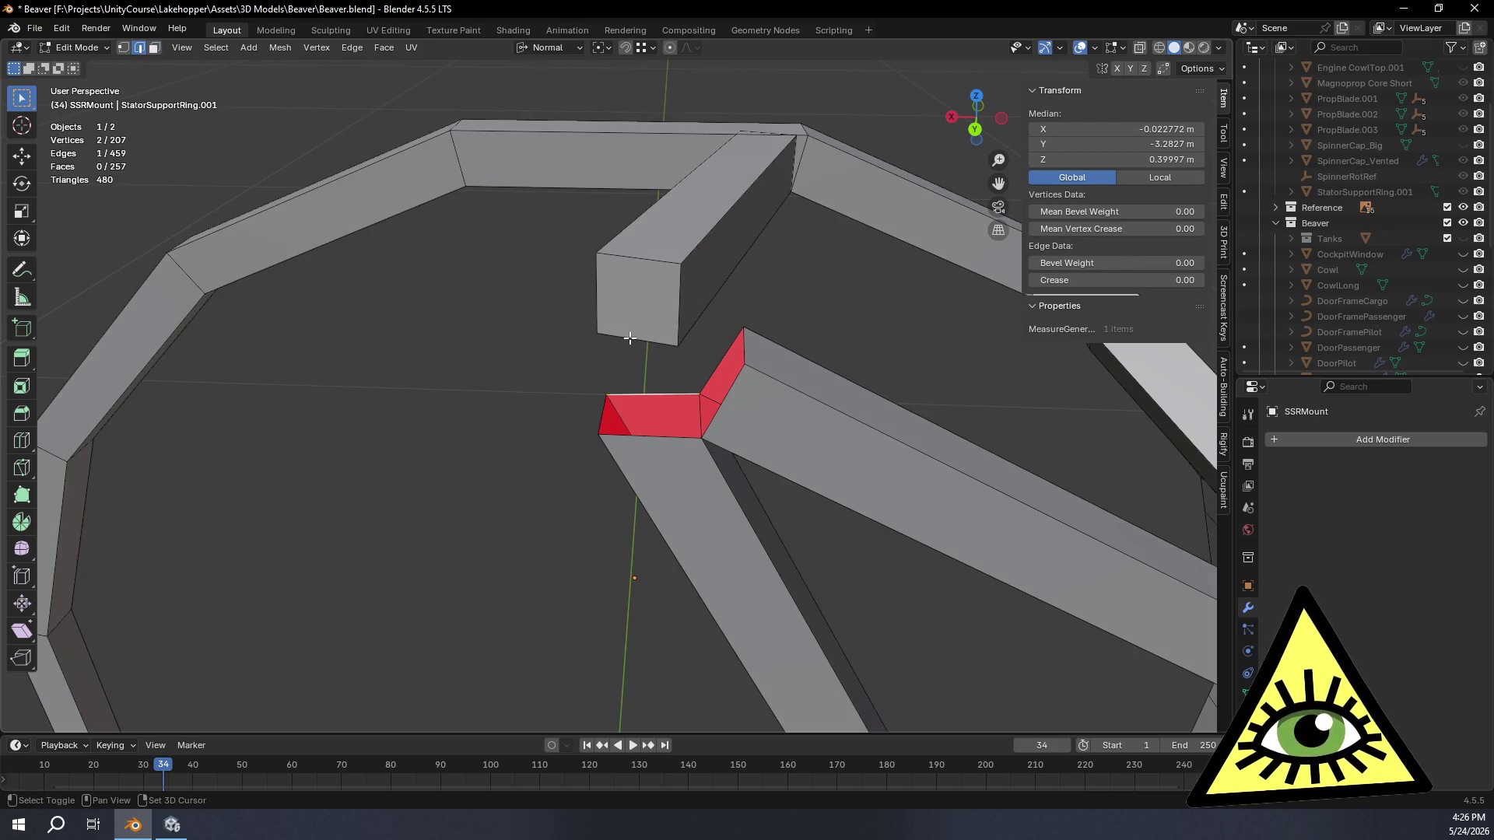
key("f")
left_click(715, 371)
left_click(683, 311, "shift")
key("f")
mouse_move(693, 353)
middle_mouse_down()
mouse_move(821, 501)
mouse_move(973, 529)
mouse_move(1004, 517)
middle_mouse_up()
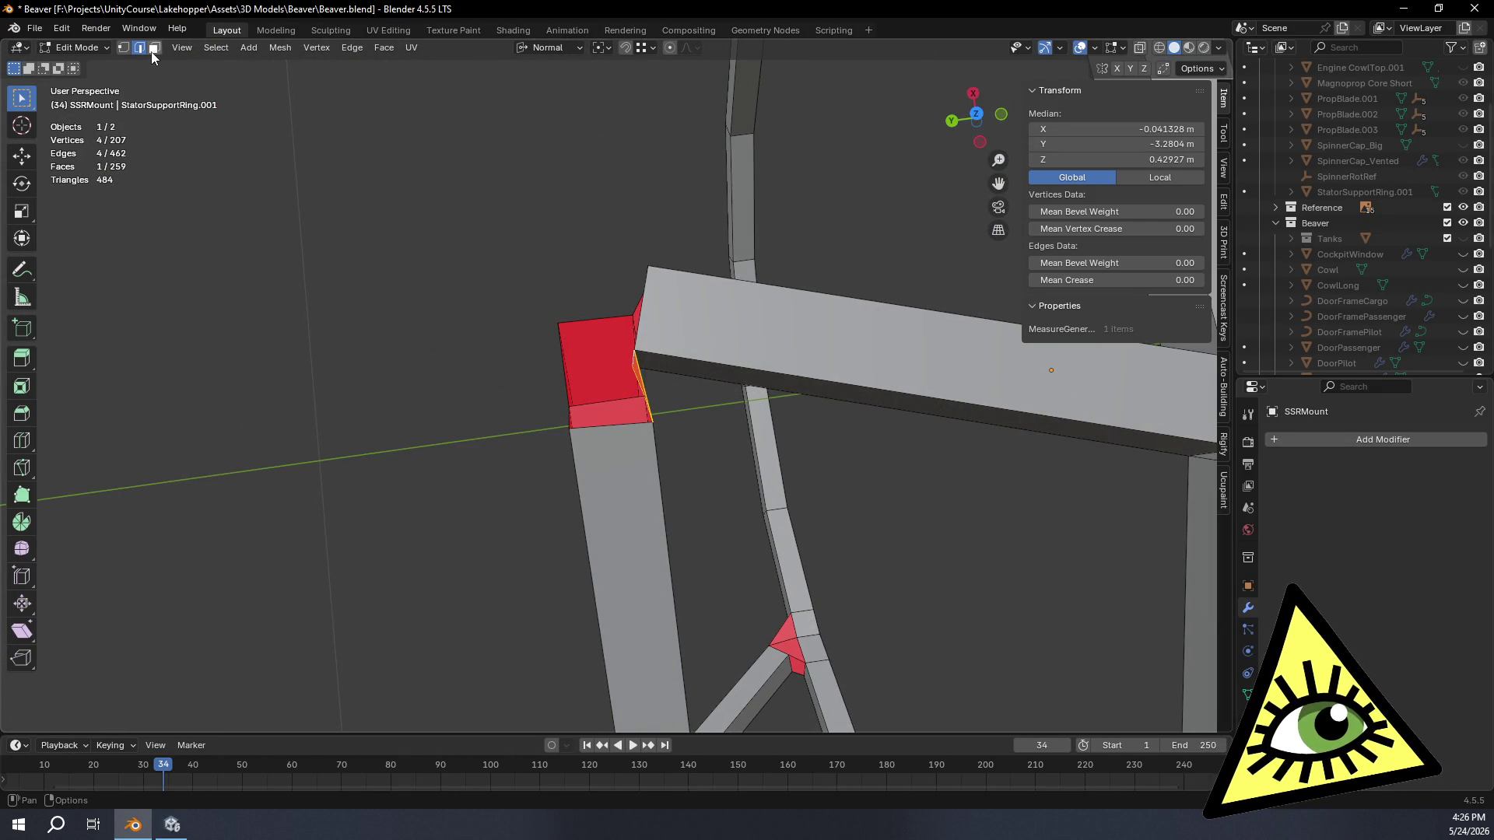
Step: Slide the joint edge's vertices along the mesh with clamping off and confirm
left_click(123, 46)
middle_click_drag(674, 358, 664, 355)
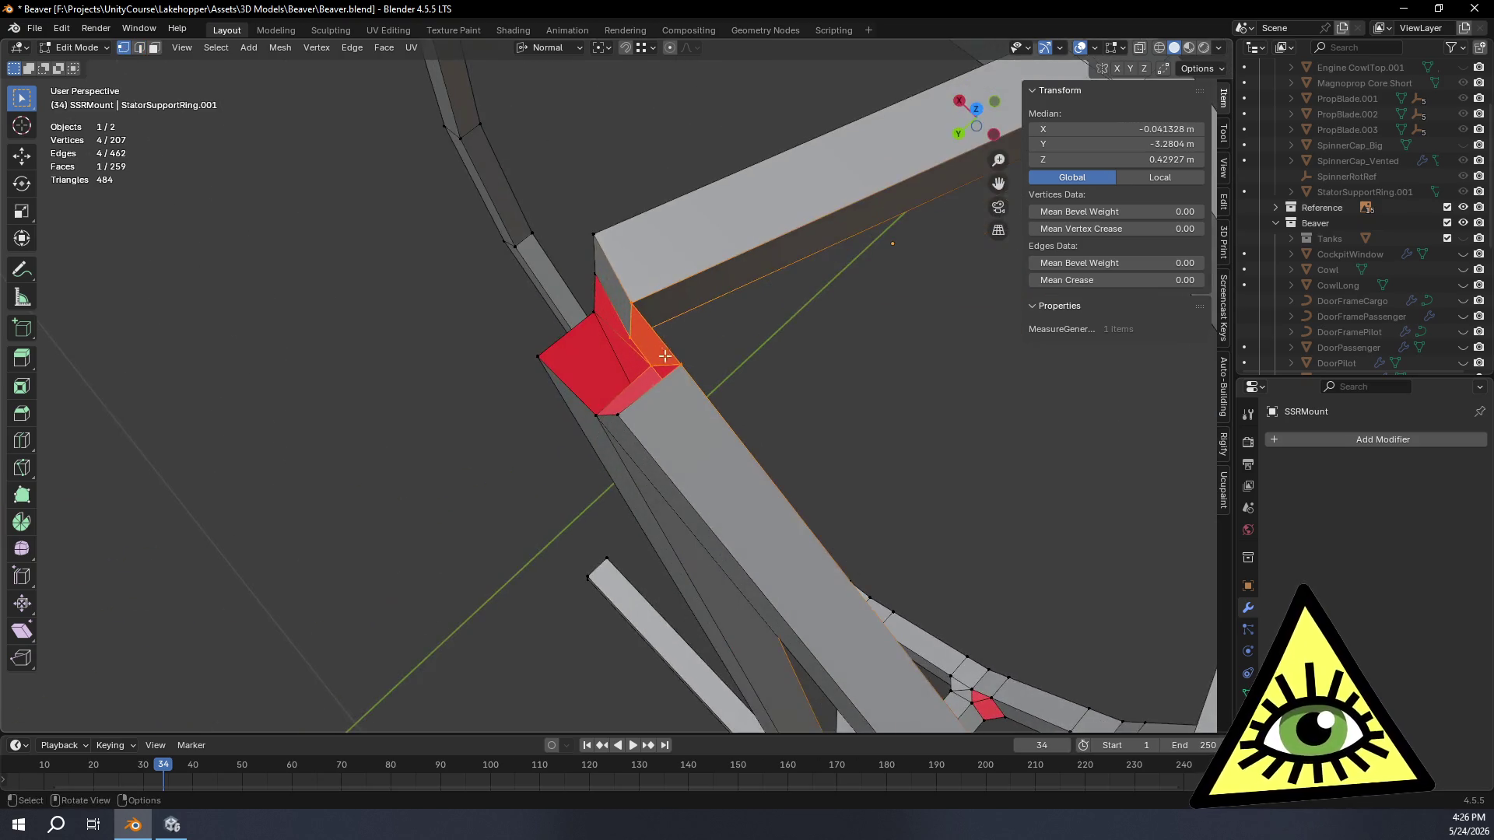
left_click(632, 338)
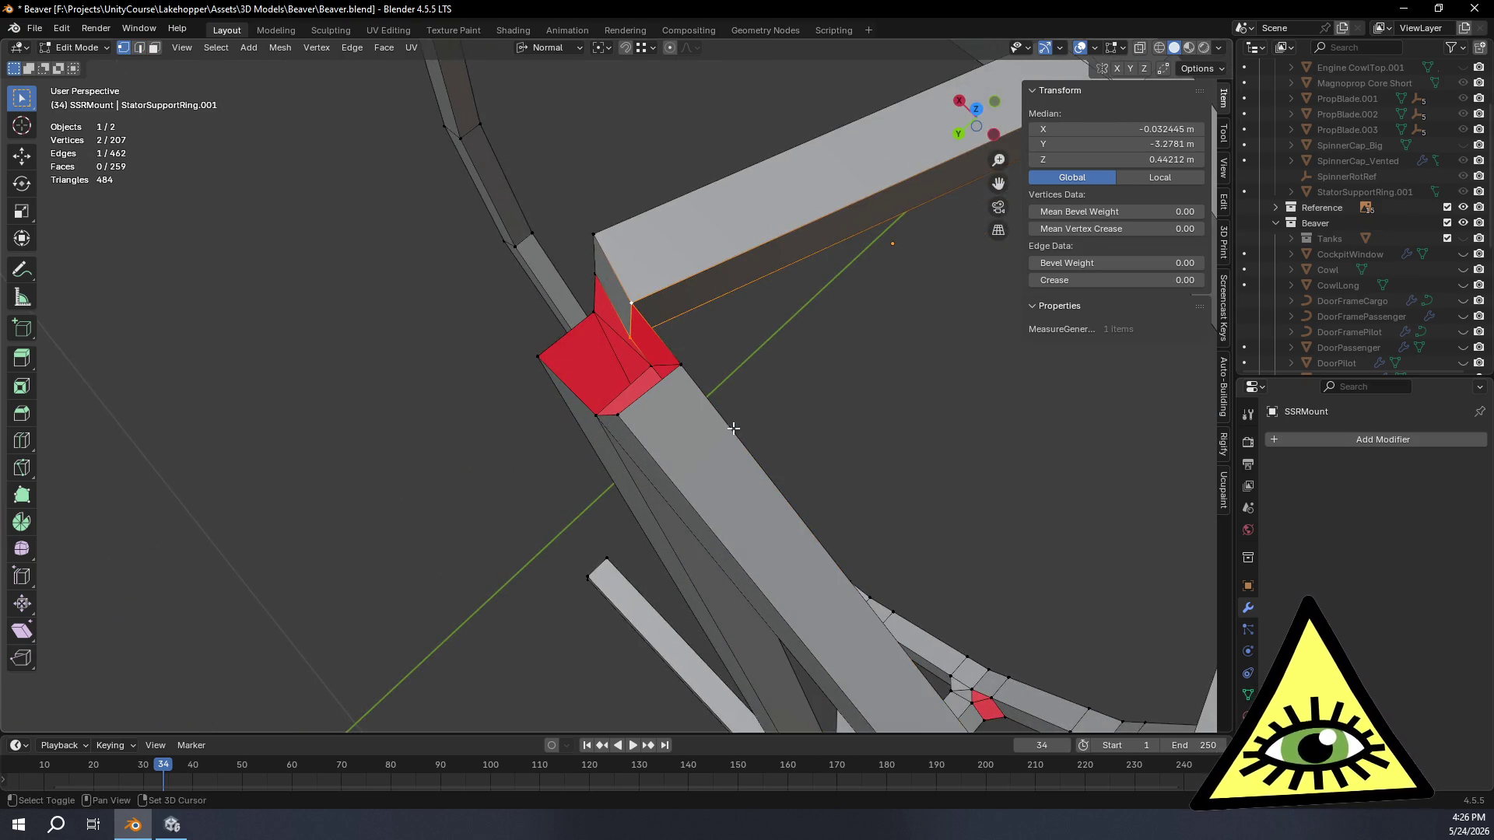
key("shift+v")
key("c")
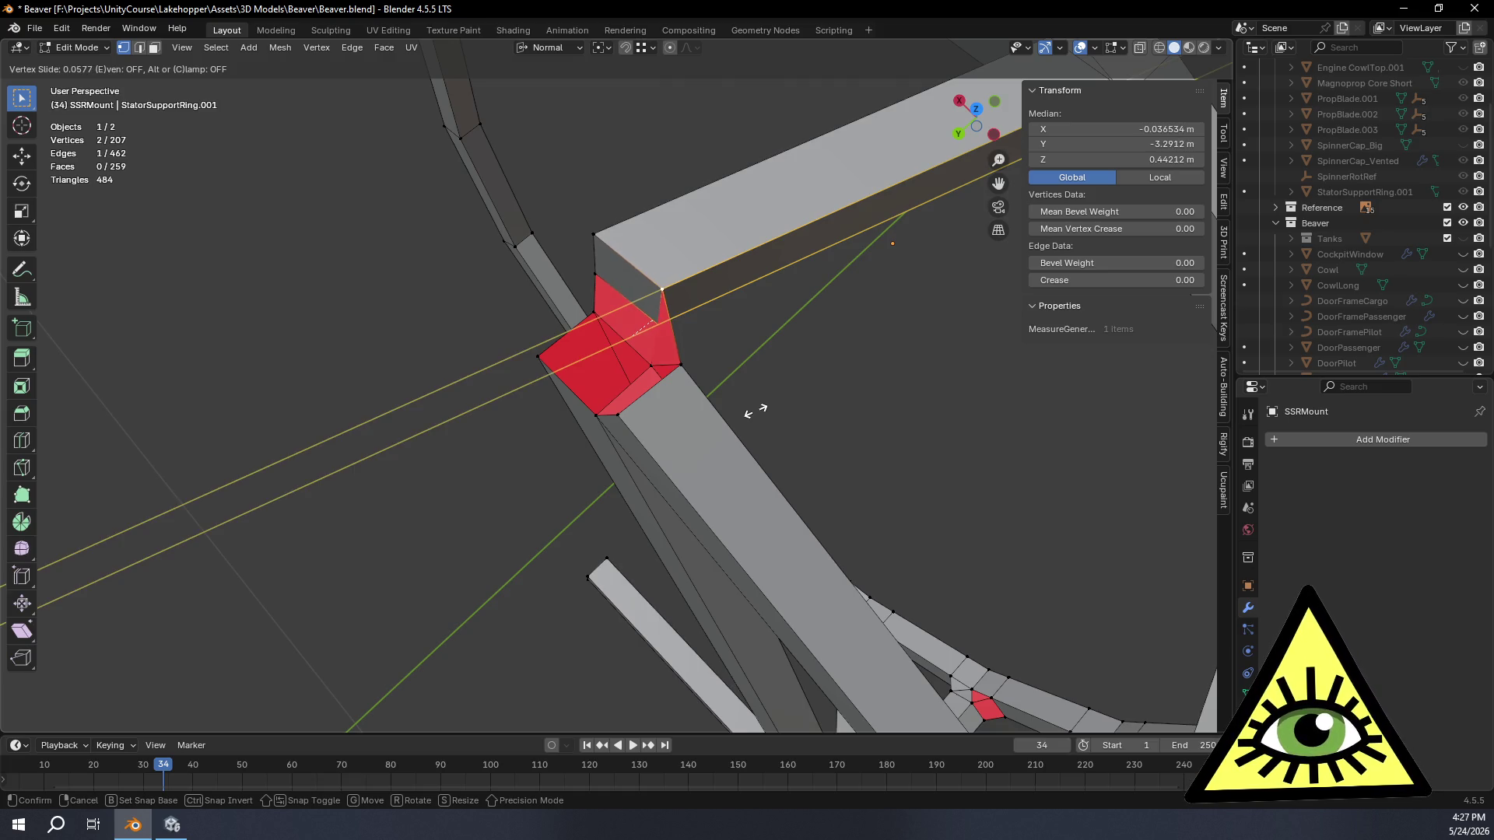
left_click(755, 411)
Step: Extrude a new vertex in place from the joint's corner vertex, cancelling the move
mouse_move(727, 416)
middle_mouse_down()
mouse_move(734, 590)
mouse_move(582, 269)
mouse_move(608, 433)
middle_mouse_up()
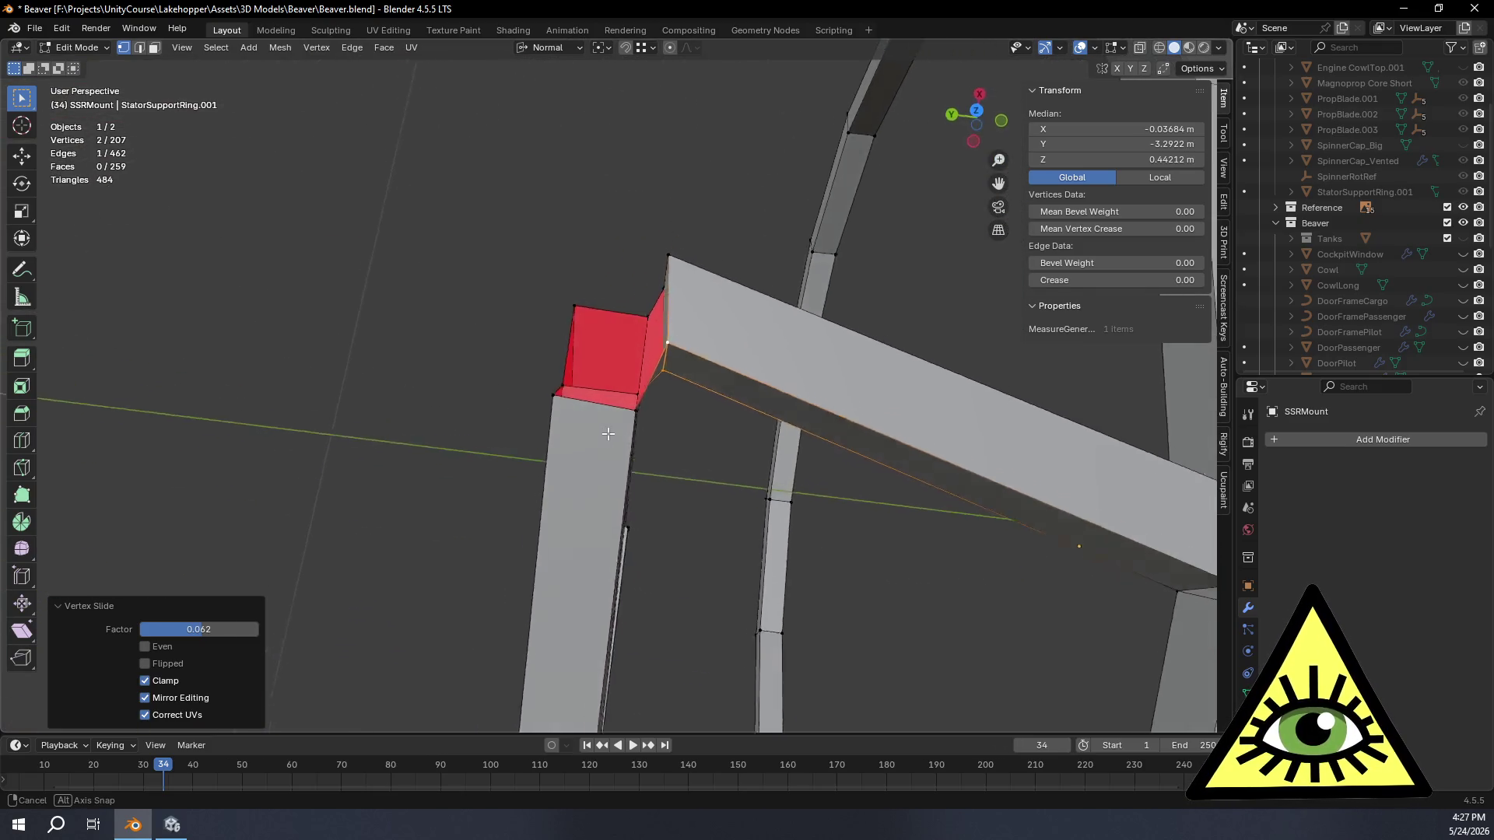
middle_click_drag(609, 433, 792, 324)
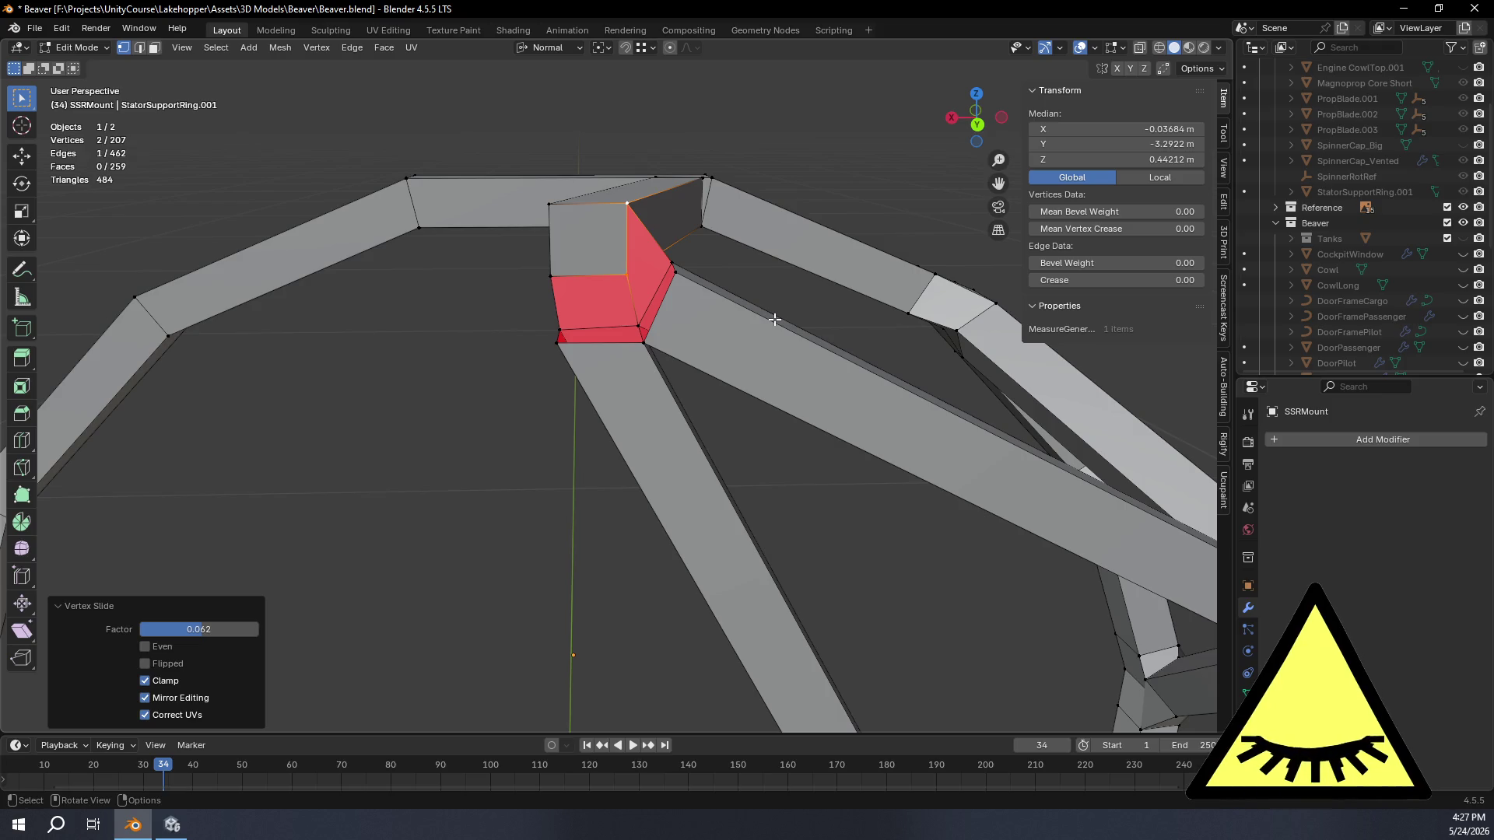
middle_click_drag(774, 319, 763, 467)
middle_click_drag(616, 376, 515, 280)
left_click(138, 50)
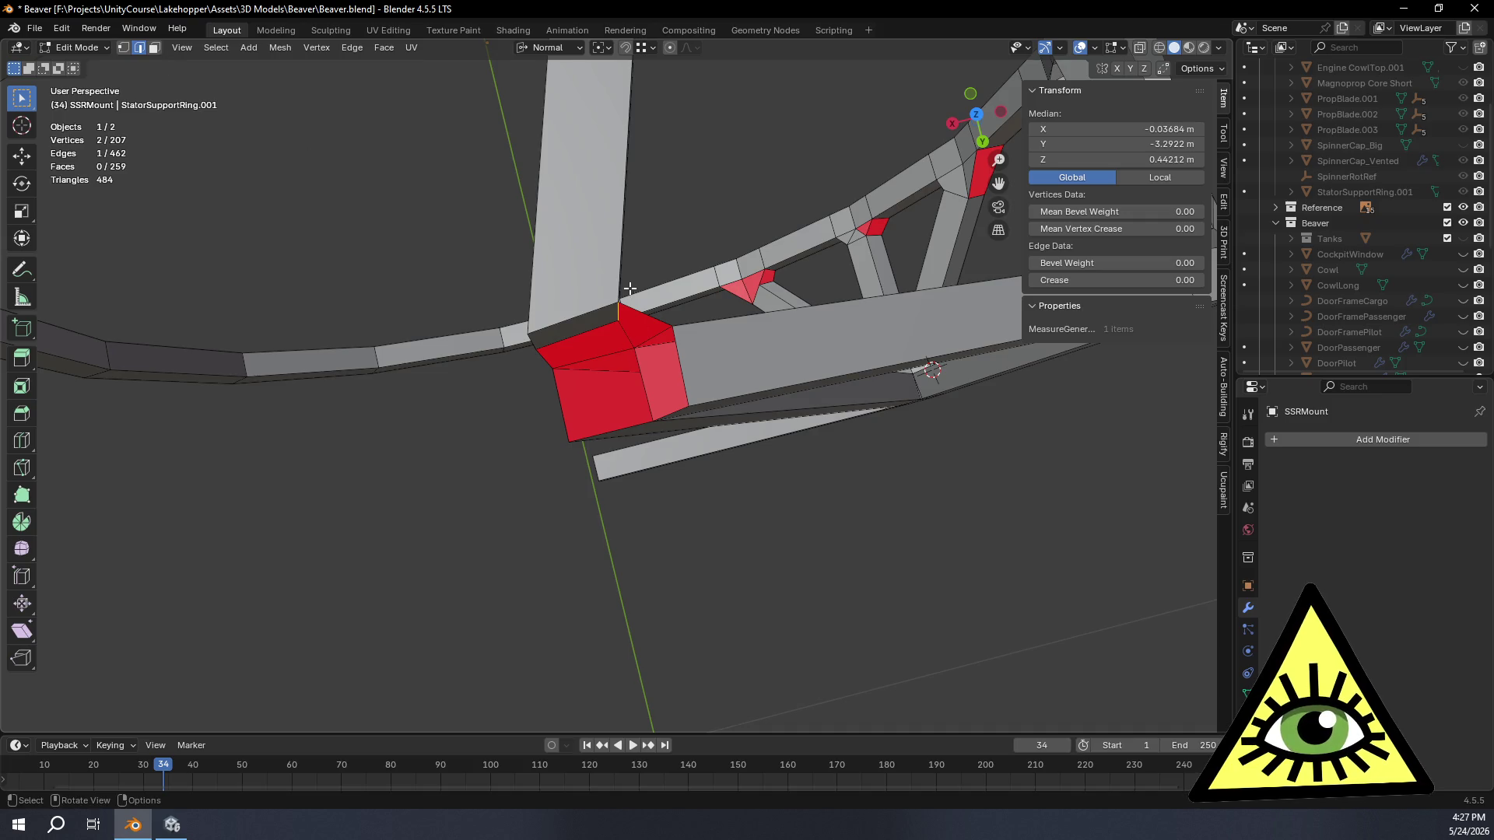
left_click(124, 48, "shift")
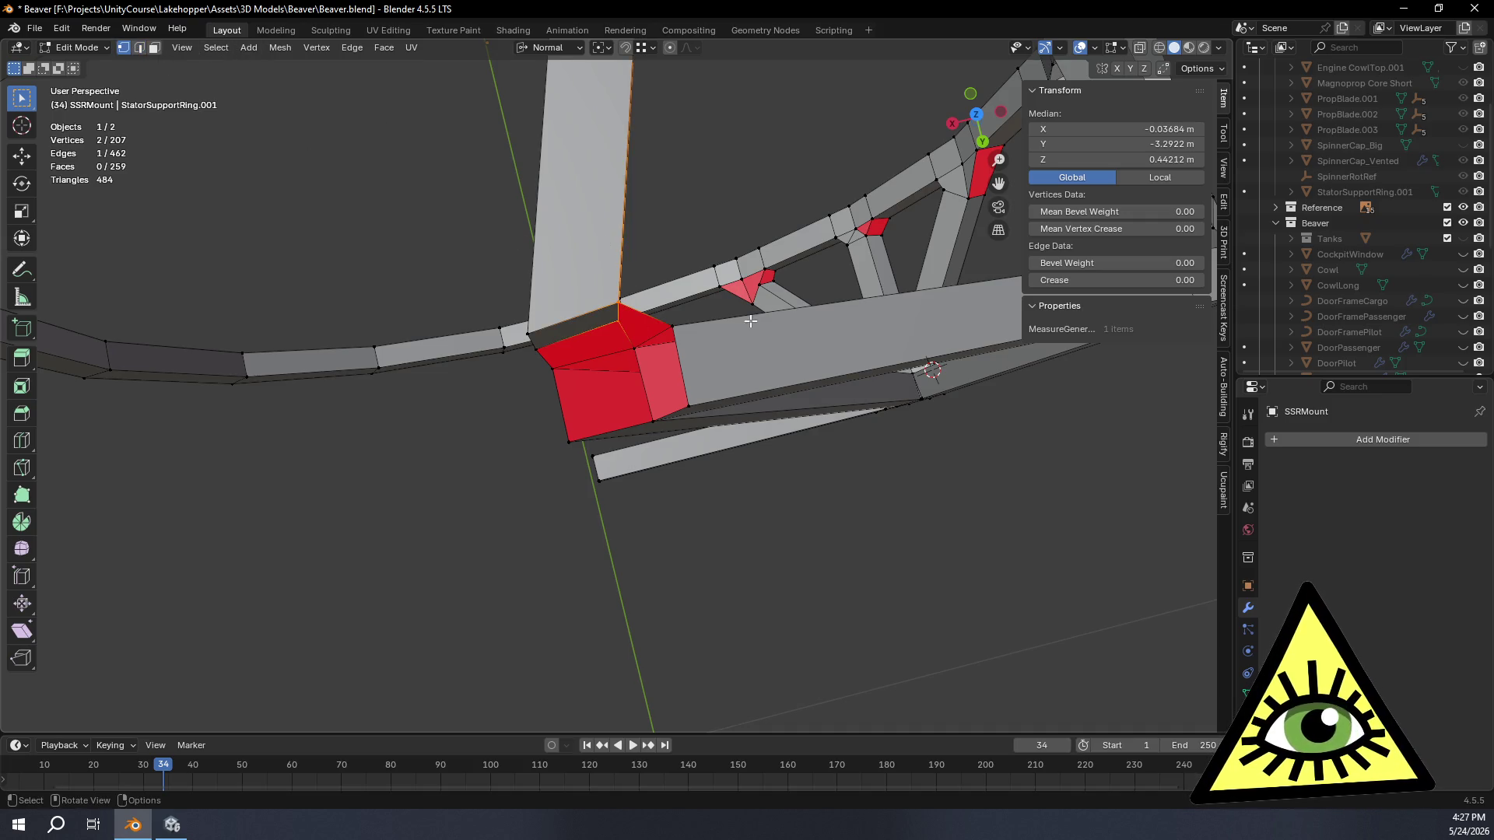
left_click(631, 308)
mouse_move(630, 308)
middle_mouse_down()
mouse_move(724, 376)
mouse_move(723, 354)
mouse_move(717, 380)
middle_mouse_up()
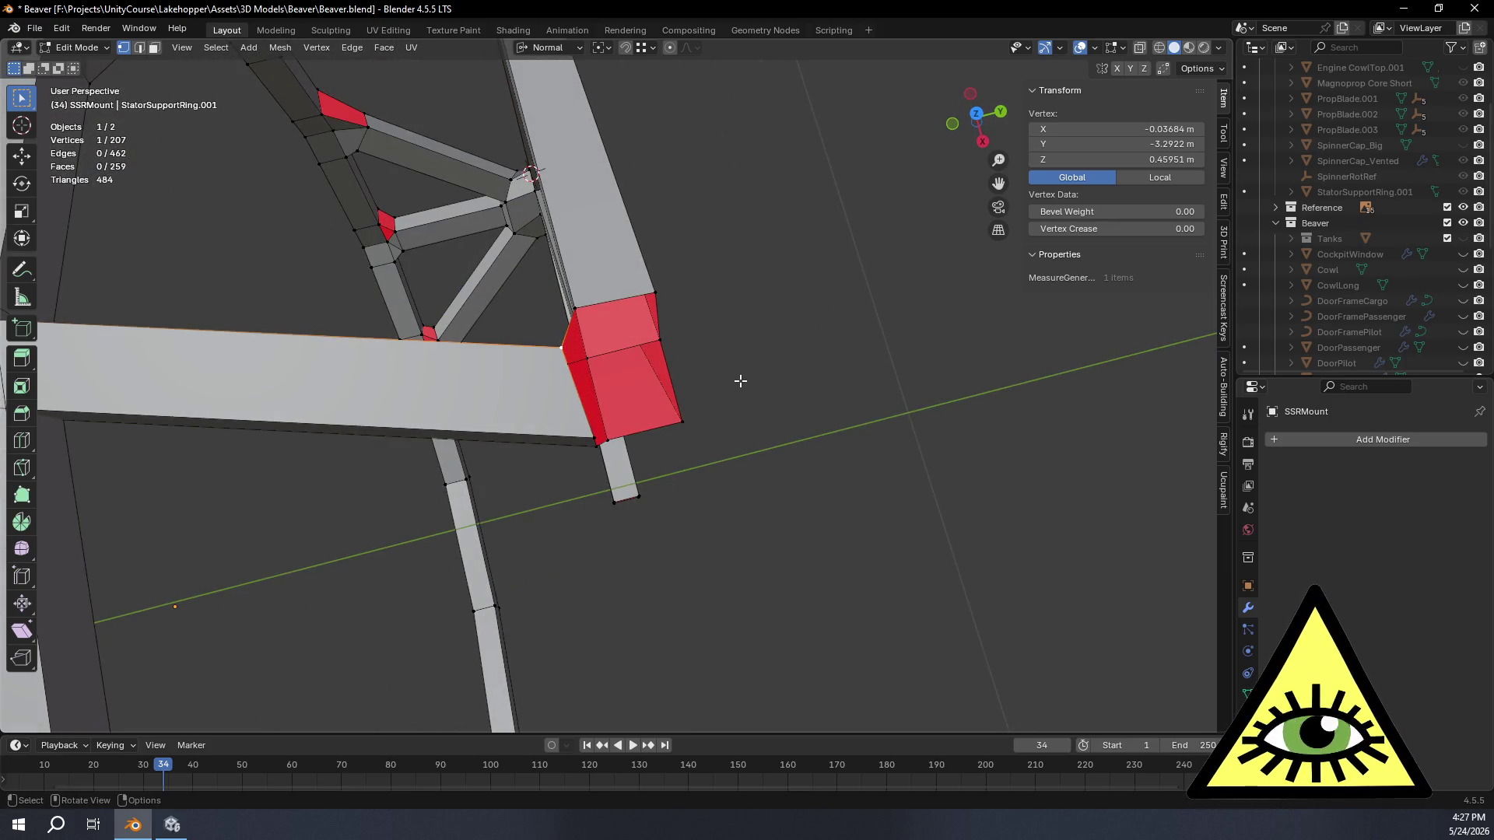
key("e")
right_click(693, 374)
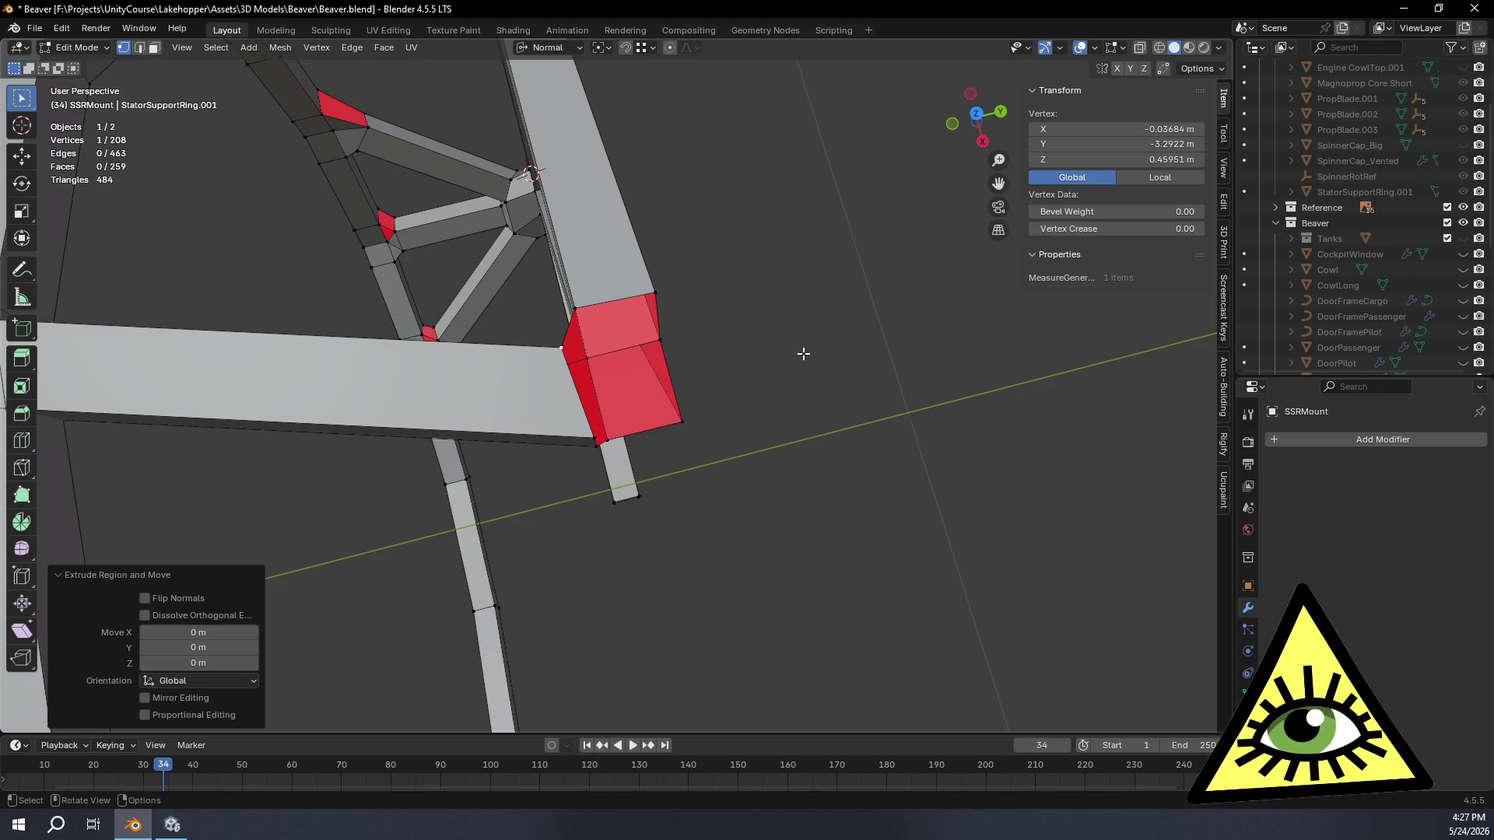
middle_click_drag(744, 366, 381, 118)
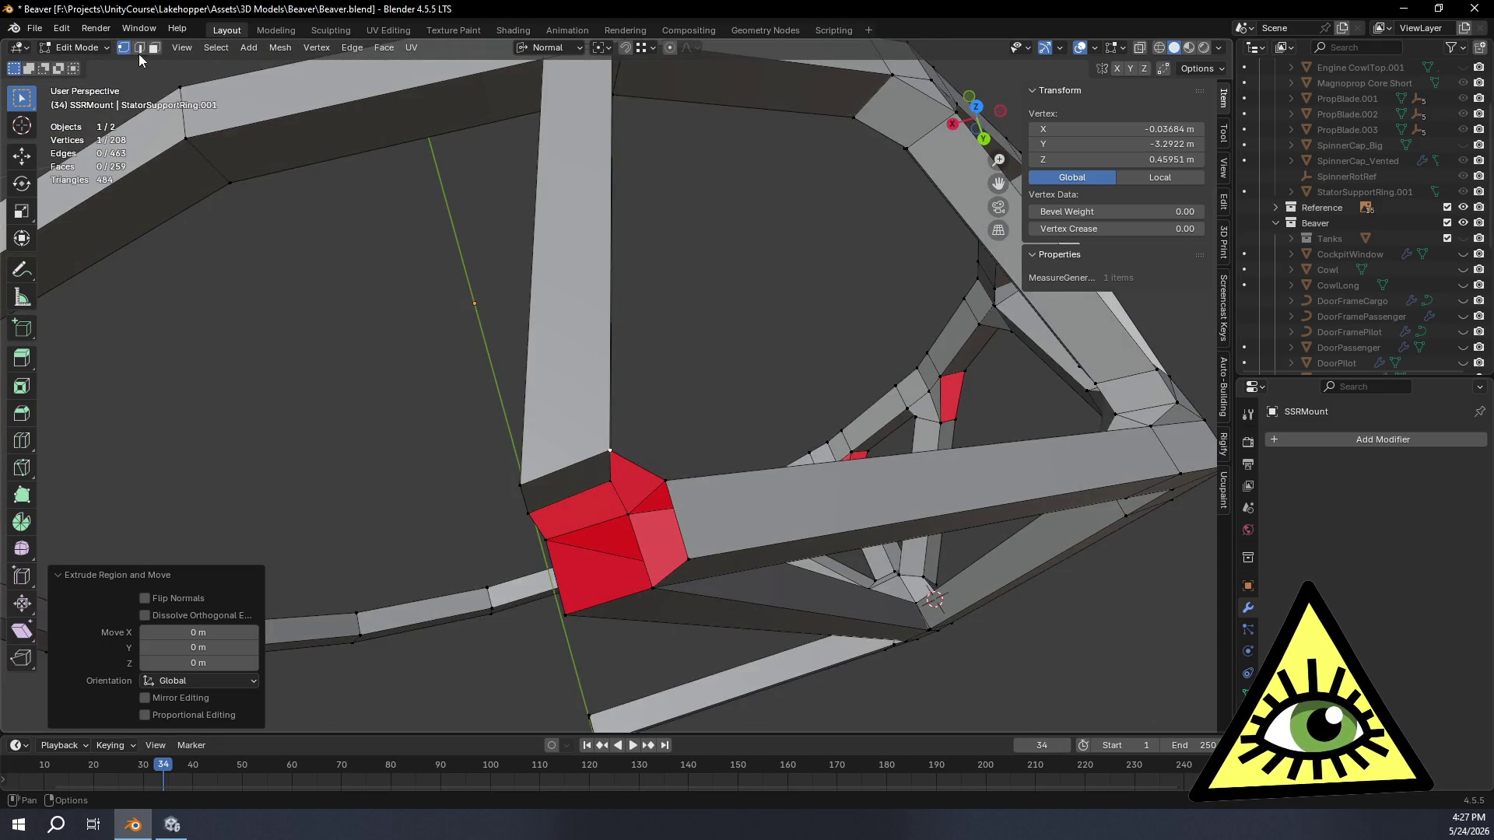
Step: Select the strut's long edge in edge mode with the Move tool active
left_click(139, 53)
middle_click_drag(811, 374, 629, 306)
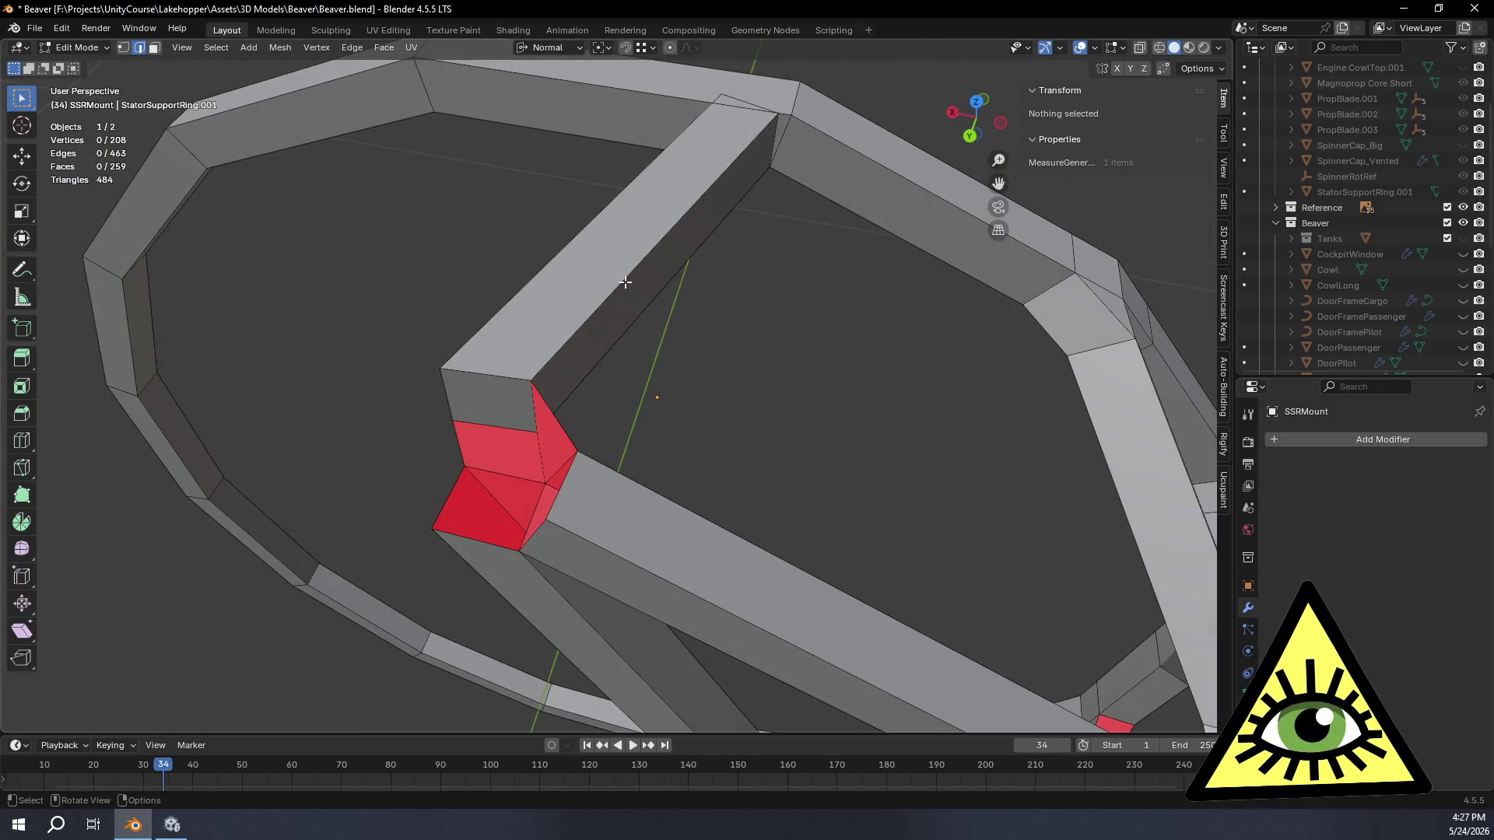
left_click(625, 282)
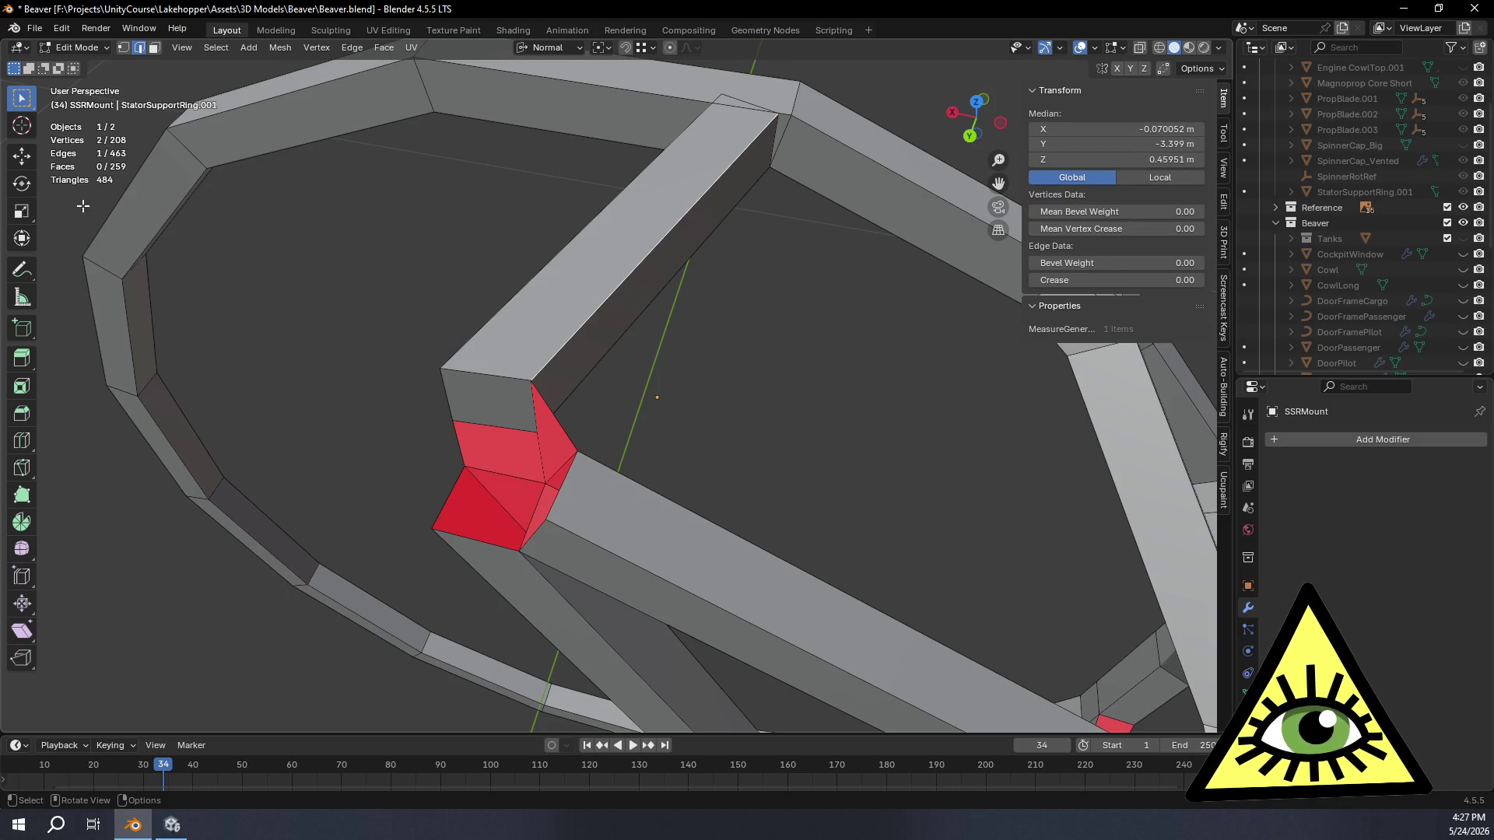
left_click(26, 155)
Step: Create a new Edge.003 transform orientation from the selected strut edge
middle_click_drag(300, 140, 620, 52)
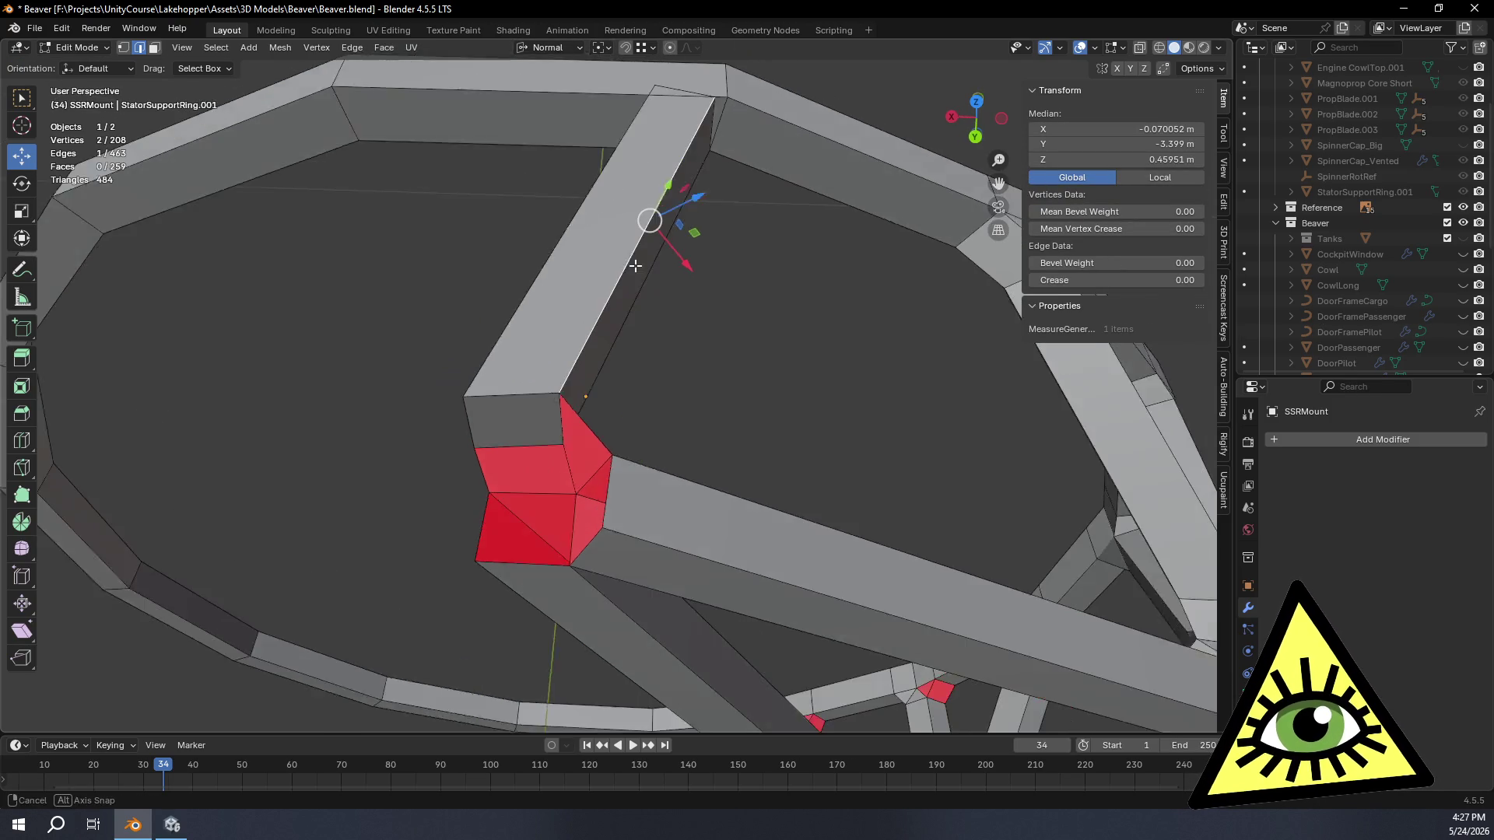
left_click(600, 48)
mouse_move(548, 48)
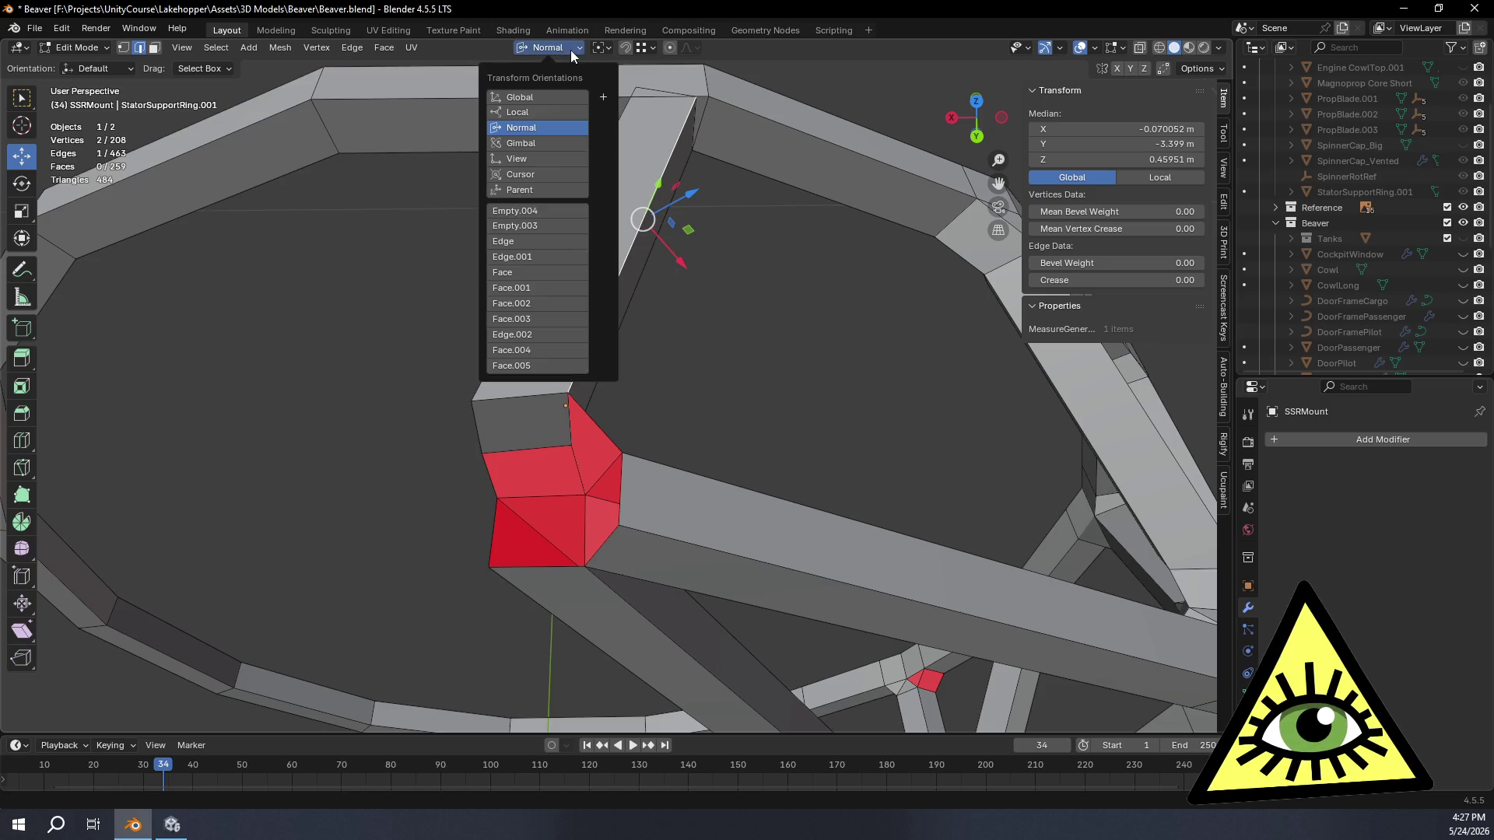
left_click(605, 101)
middle_click_drag(631, 195, 700, 415)
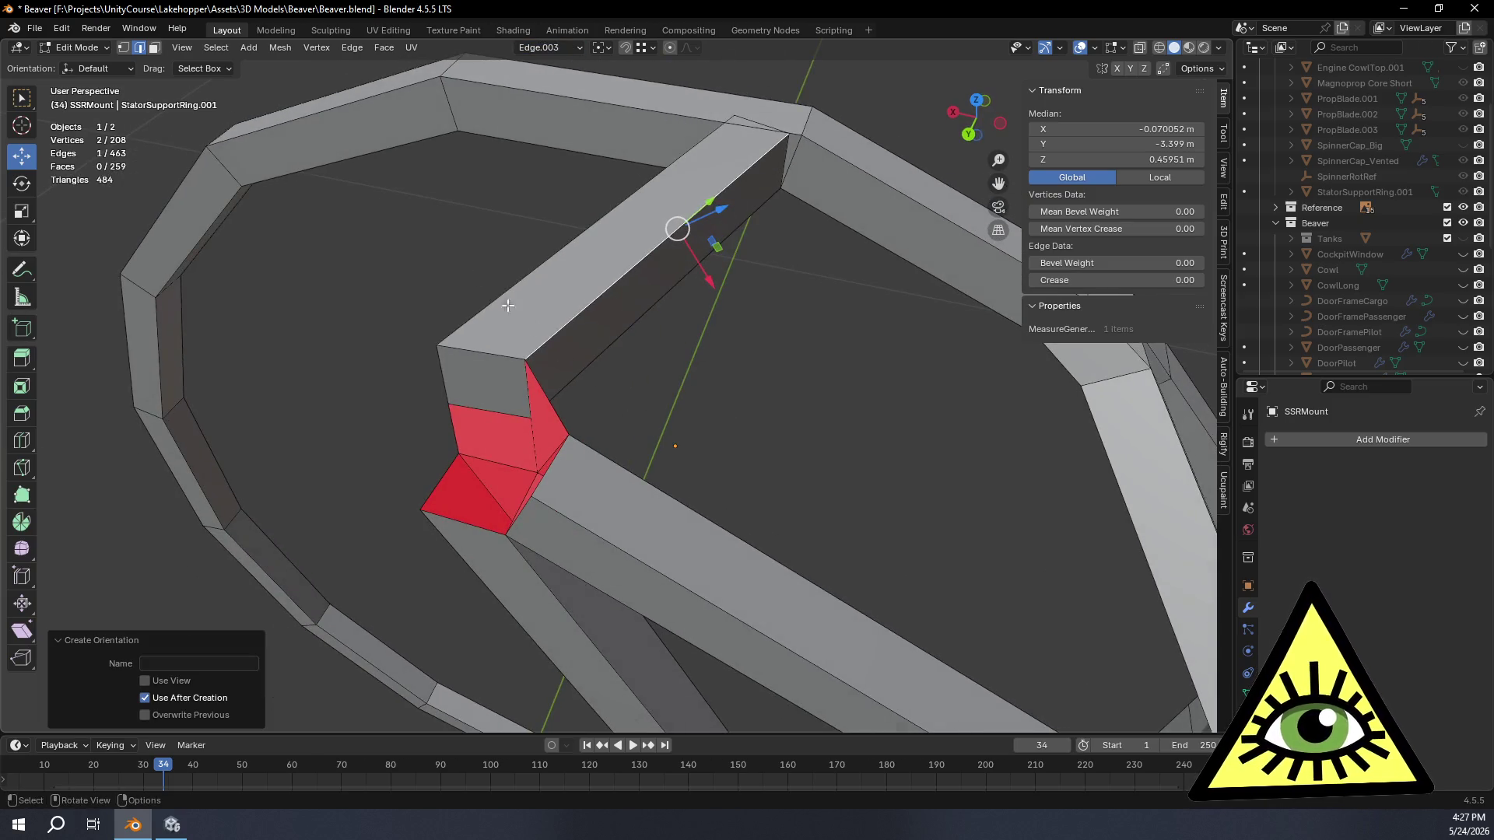
Step: Extrude a new vertex from the joint corner constrained to the Edge.003 Y direction
left_click(124, 49)
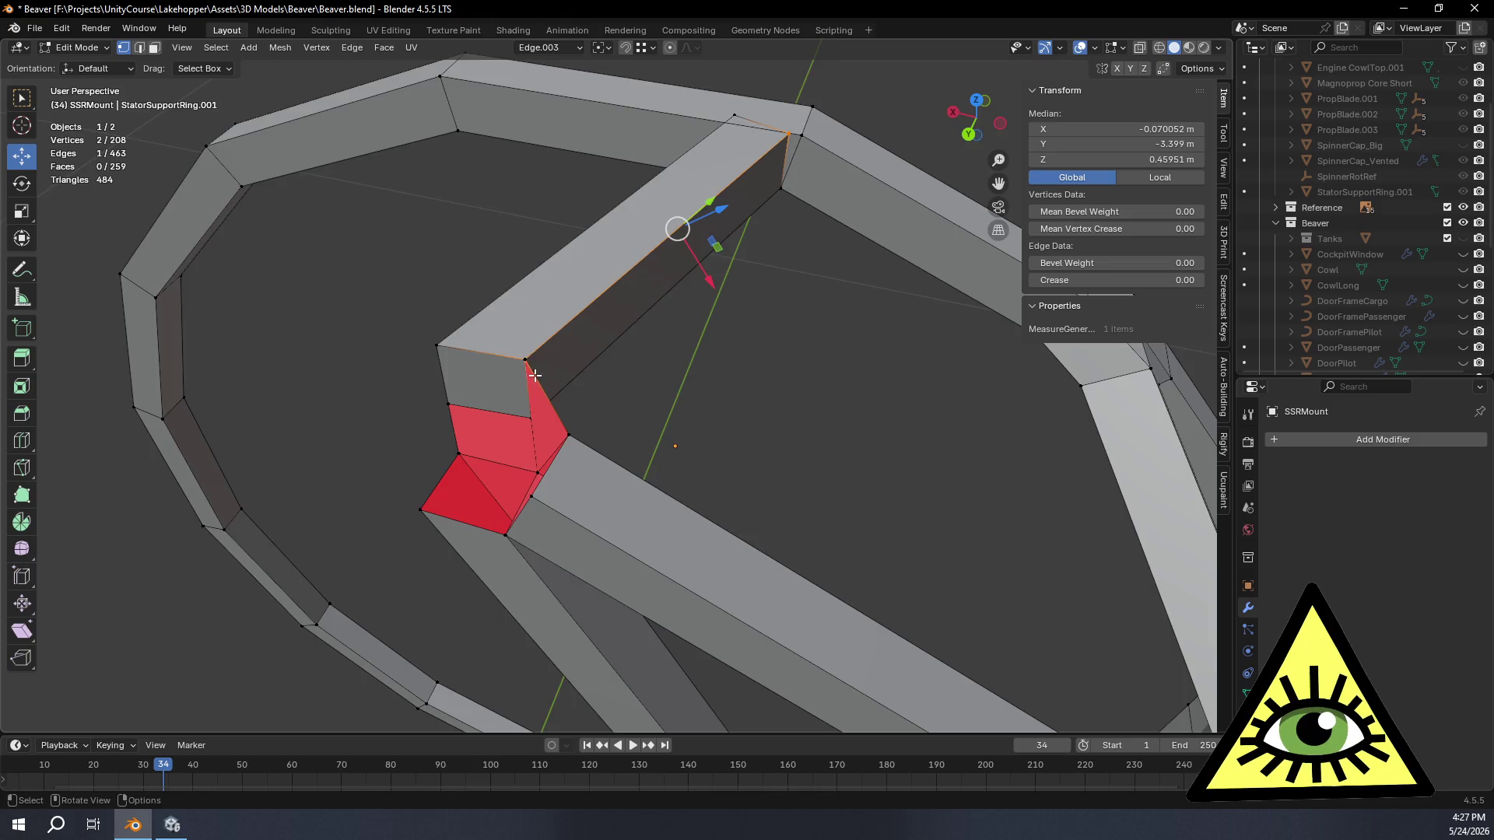
middle_click_drag(534, 375, 508, 327)
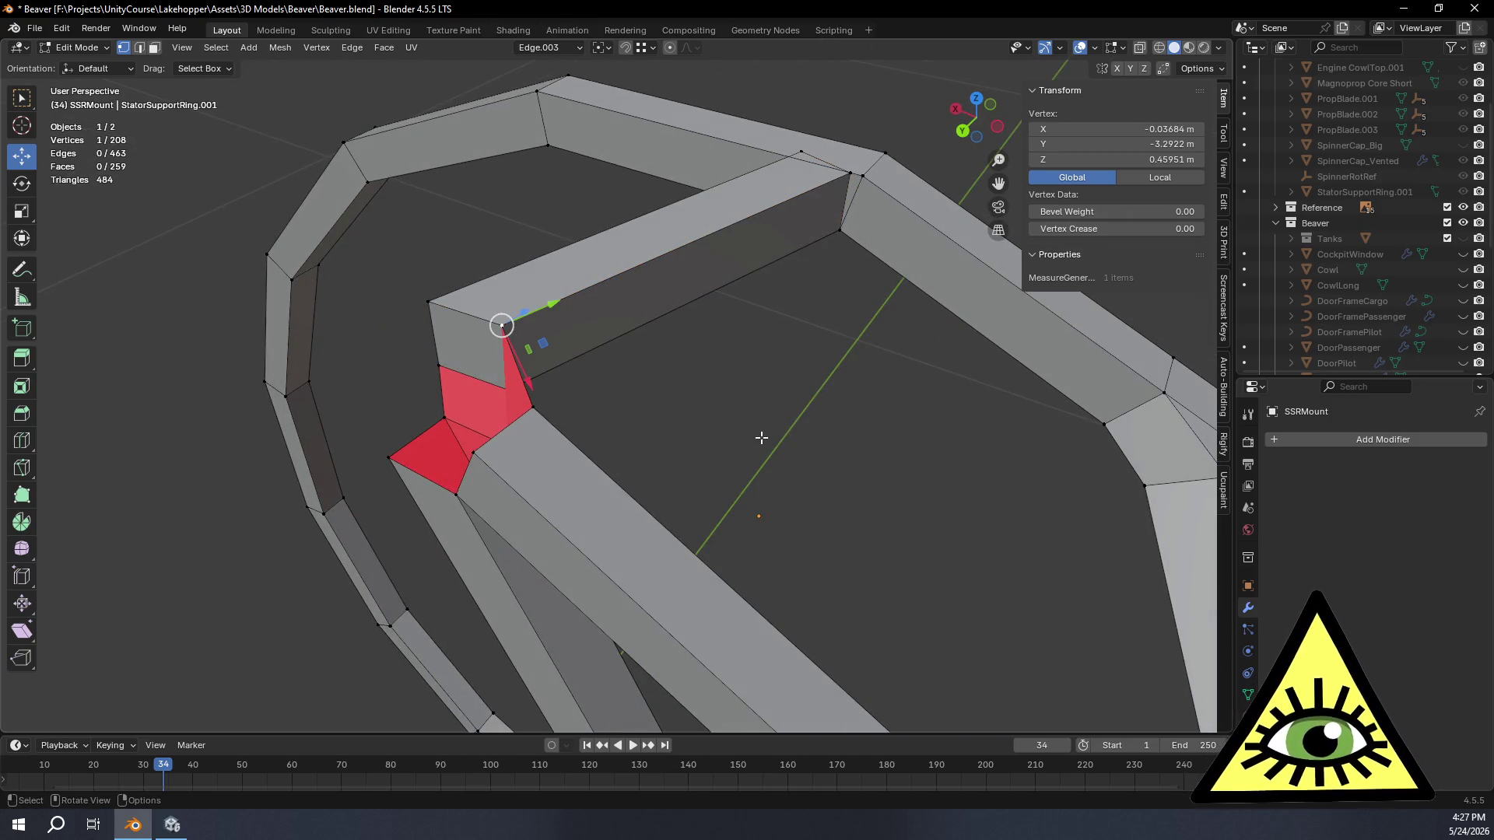
key("e")
key("y")
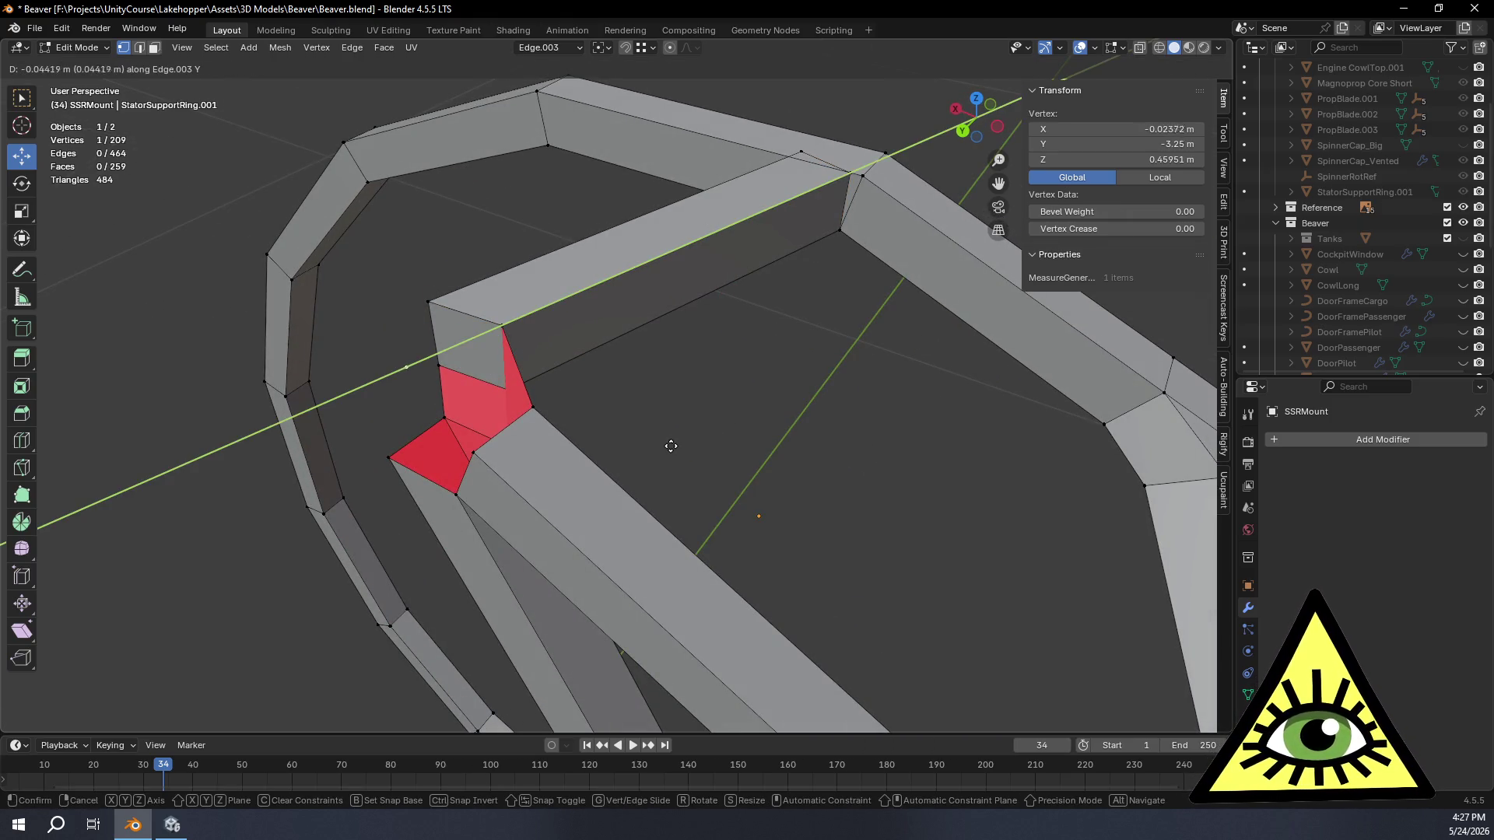
left_click(577, 472)
middle_click_drag(577, 473, 659, 544)
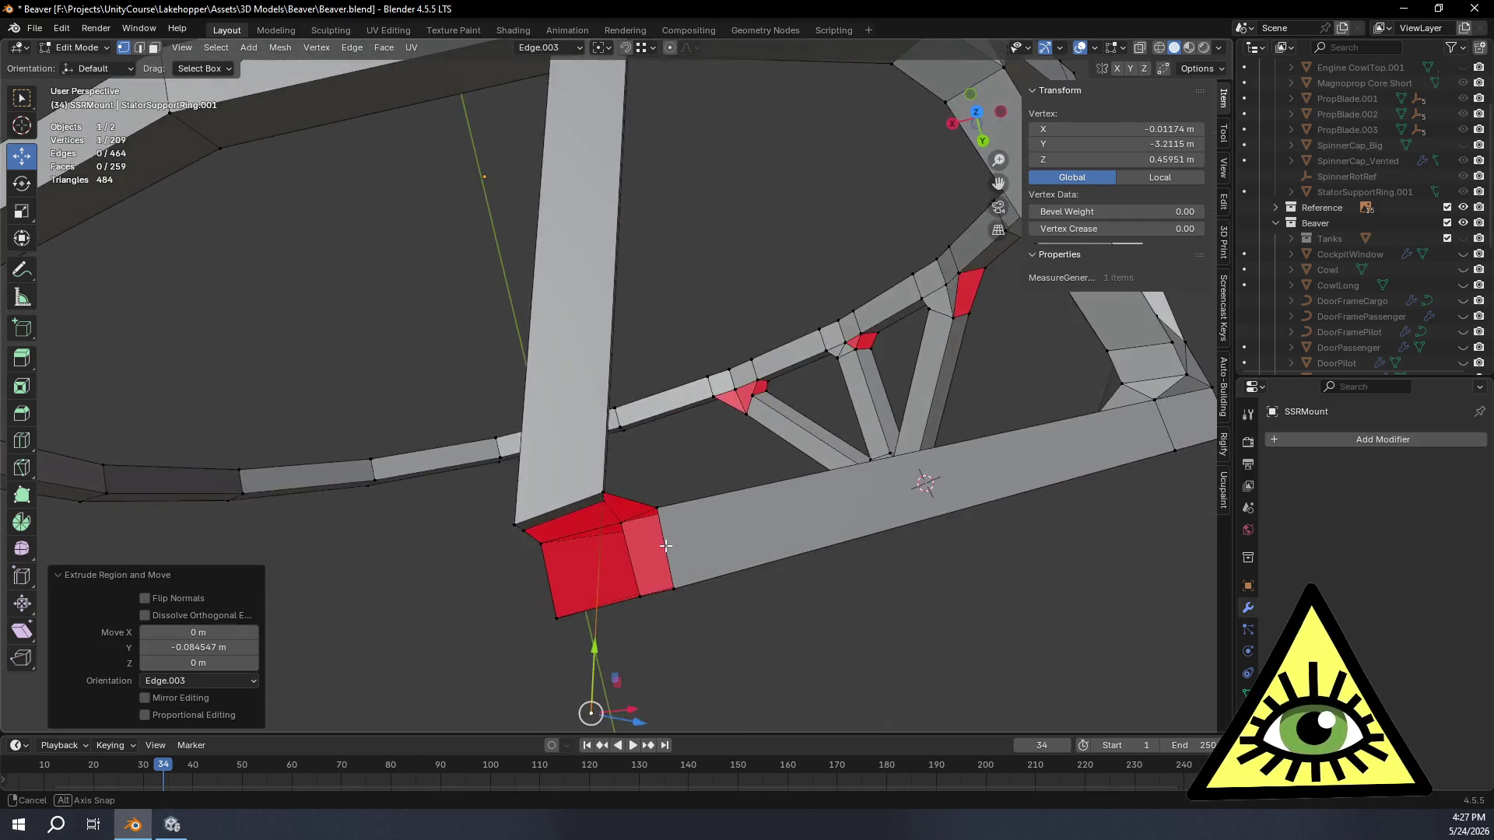
Step: From Top view, vertex-slide the new vertex unclamped to snap onto the strut corner (factor 0.448)
left_click(976, 114)
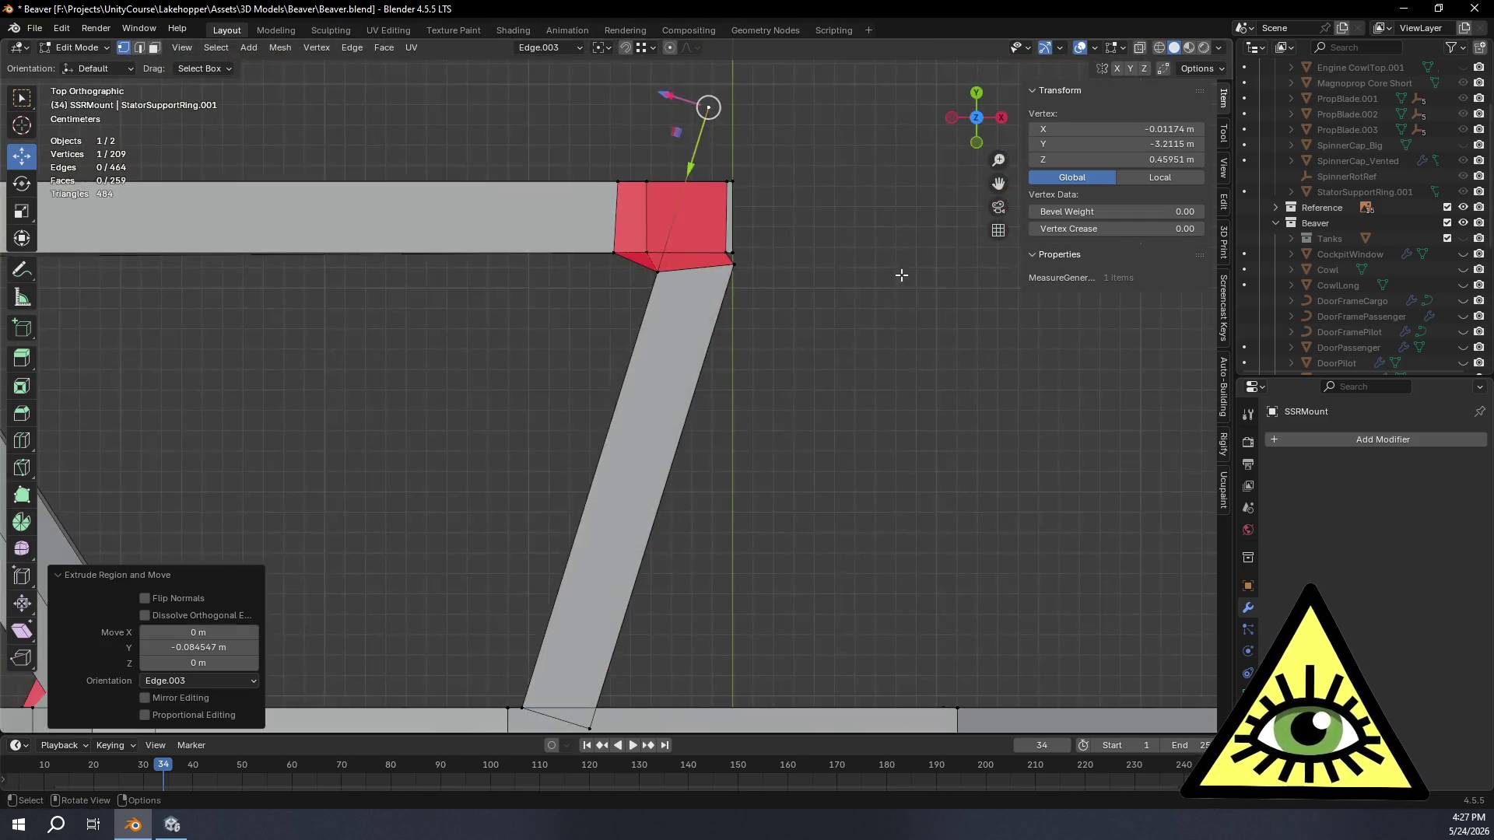
mouse_move(823, 188)
middle_mouse_down("shift")
mouse_move(830, 327)
mouse_move(862, 393)
middle_mouse_up("shift")
scroll(830, 327, "up", 3)
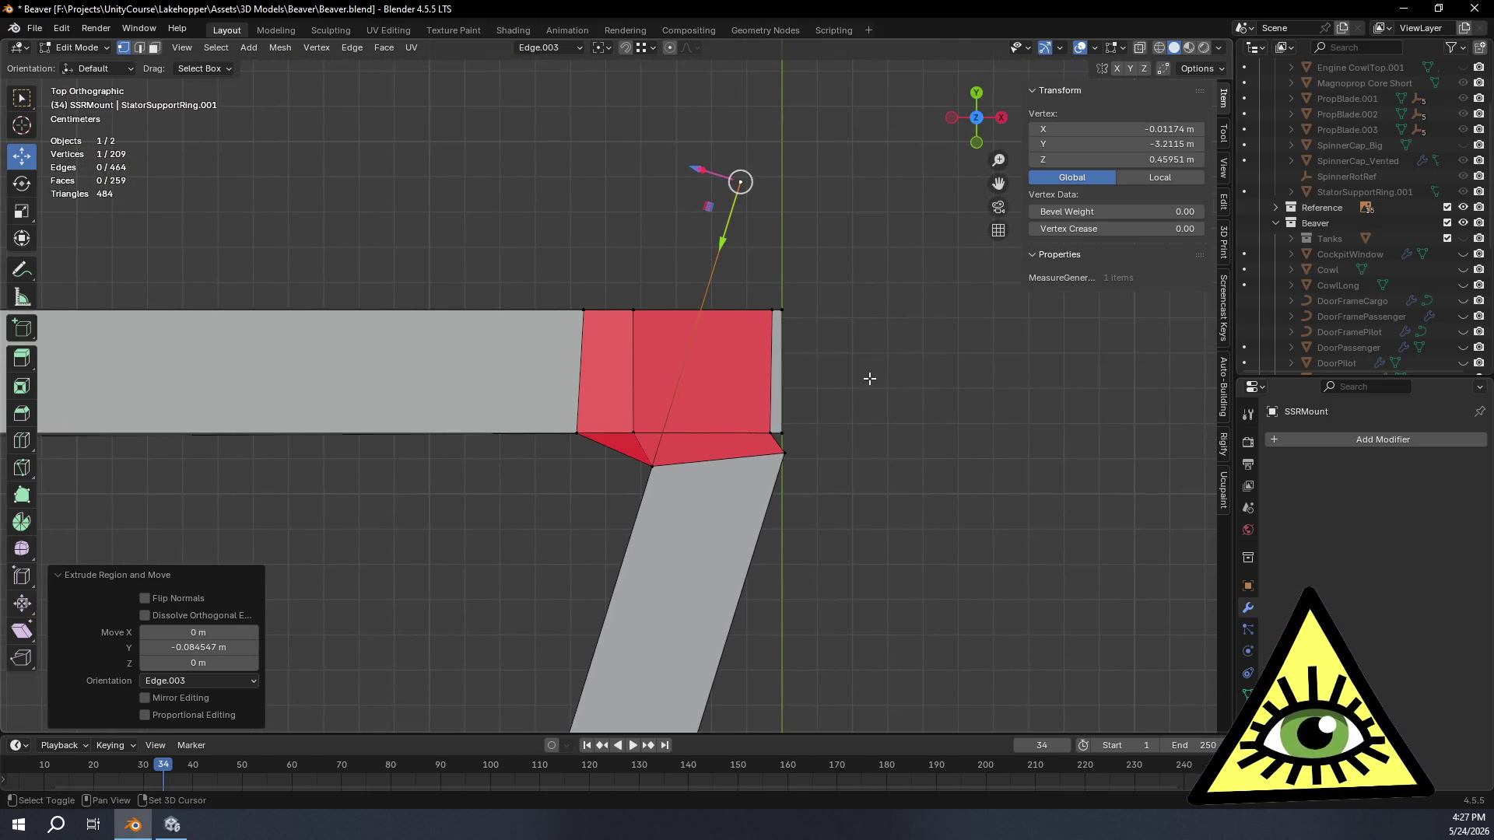
key("g")
key("g")
key("c")
key("ctrl")
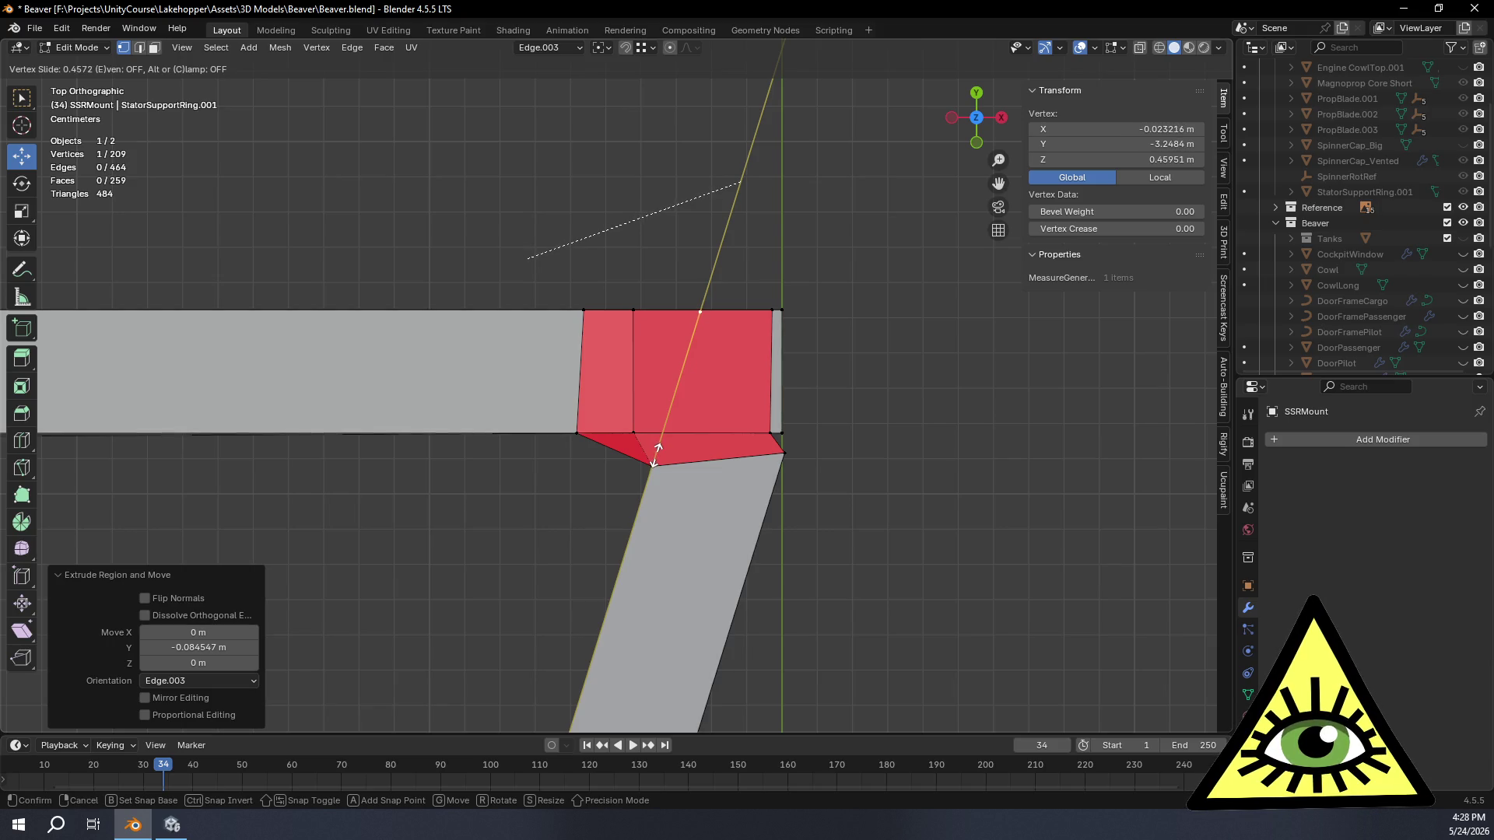
left_click(658, 454)
mouse_move(701, 456)
middle_mouse_down()
mouse_move(611, 355)
mouse_move(516, 338)
middle_mouse_up()
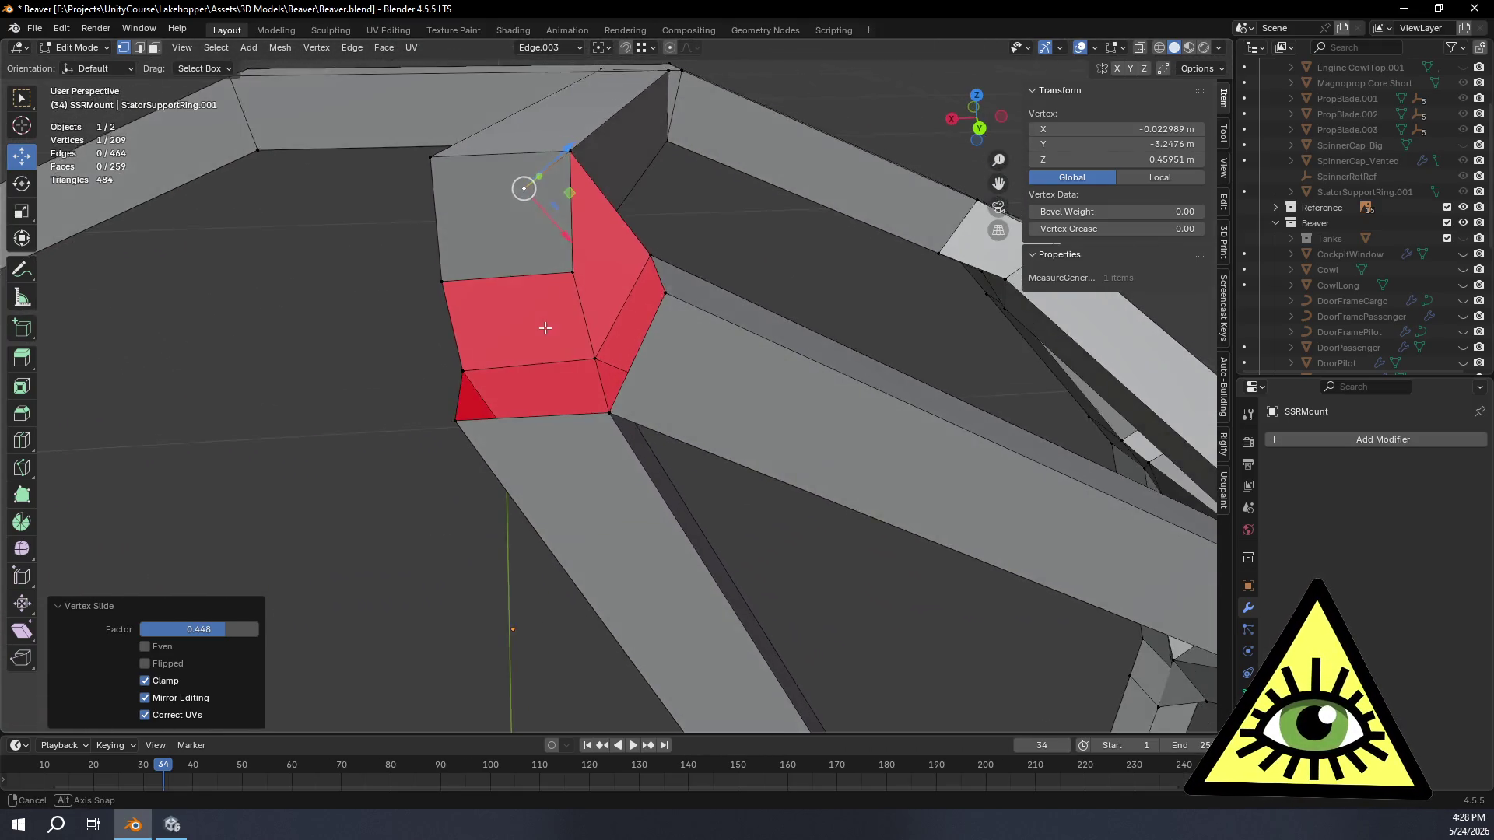
middle_click_drag(516, 338, 190, 36)
left_click(139, 48)
middle_click_drag(968, 334, 600, 194)
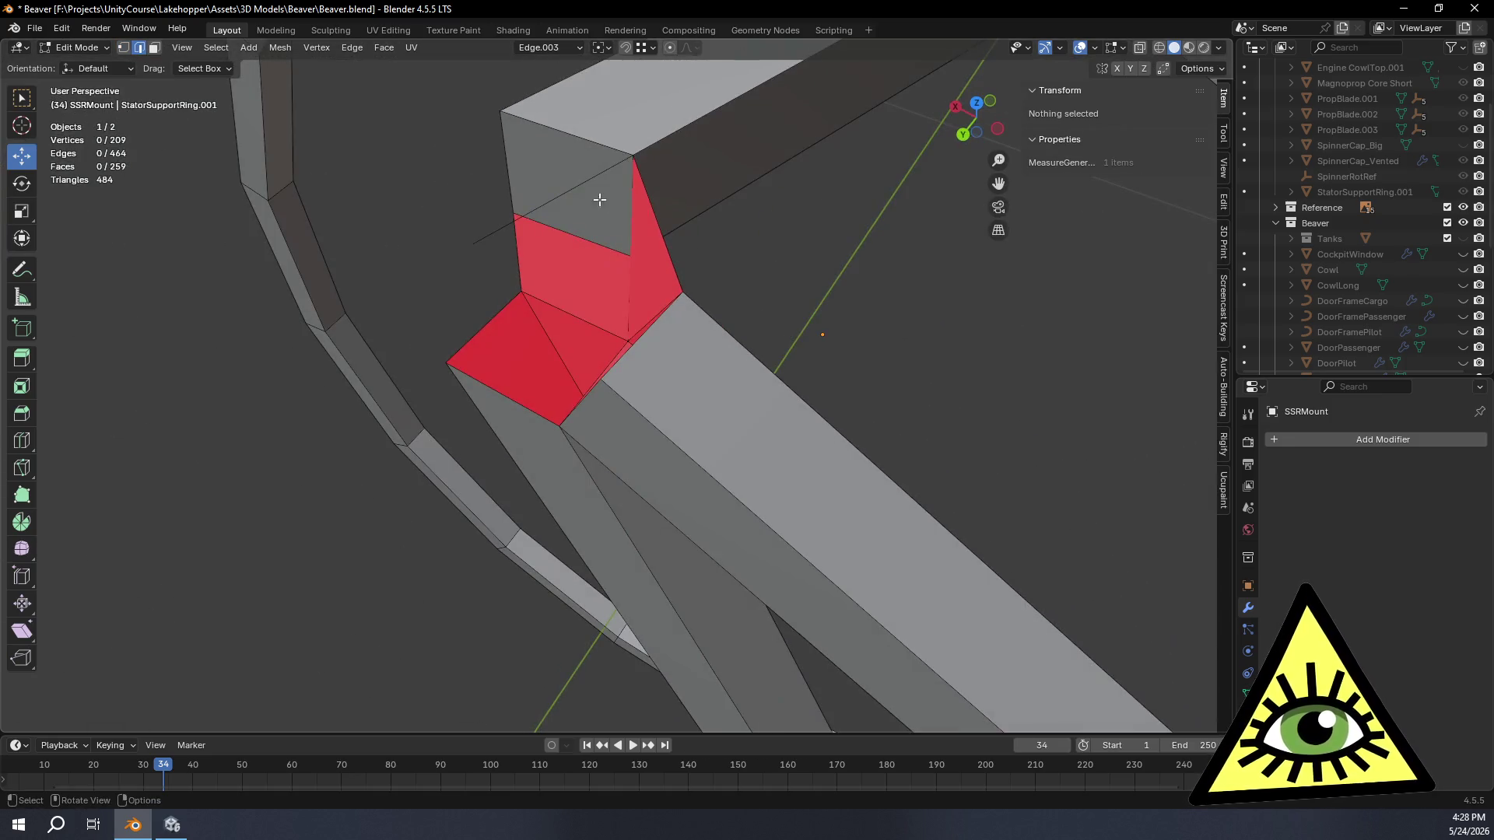
Step: Fill a four-vertex face between the two gap edges and check it from top and perspective views
left_click(560, 175)
left_click(651, 323, "shift")
key("f")
mouse_move(689, 391)
middle_mouse_down()
mouse_move(747, 347)
mouse_move(783, 403)
mouse_move(803, 408)
mouse_move(728, 405)
mouse_move(730, 382)
mouse_move(763, 421)
mouse_move(747, 494)
mouse_move(774, 390)
mouse_move(707, 395)
mouse_move(842, 179)
middle_mouse_up()
scroll(708, 395, "down", 5)
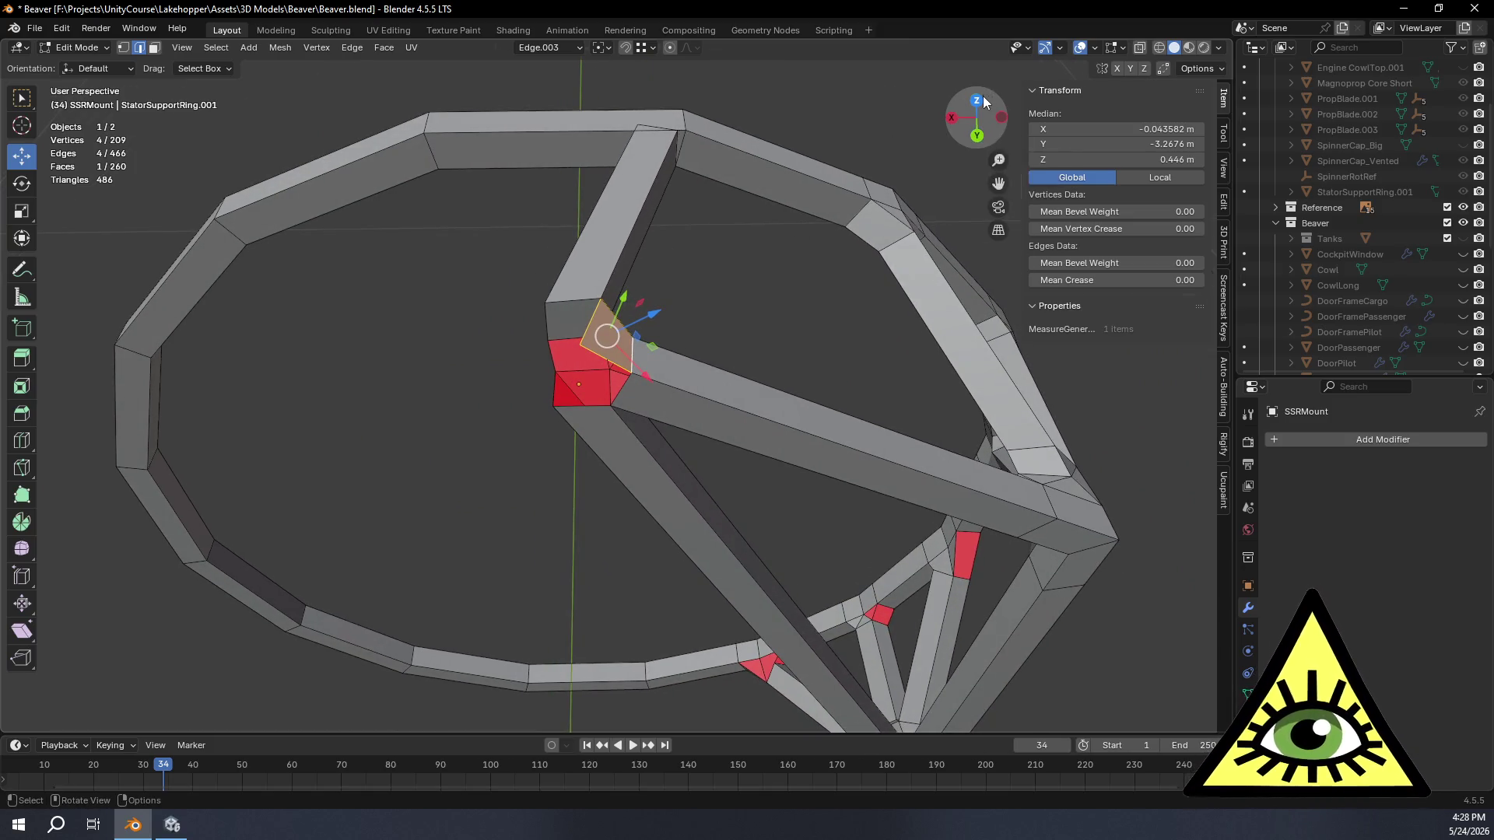
left_click(981, 98)
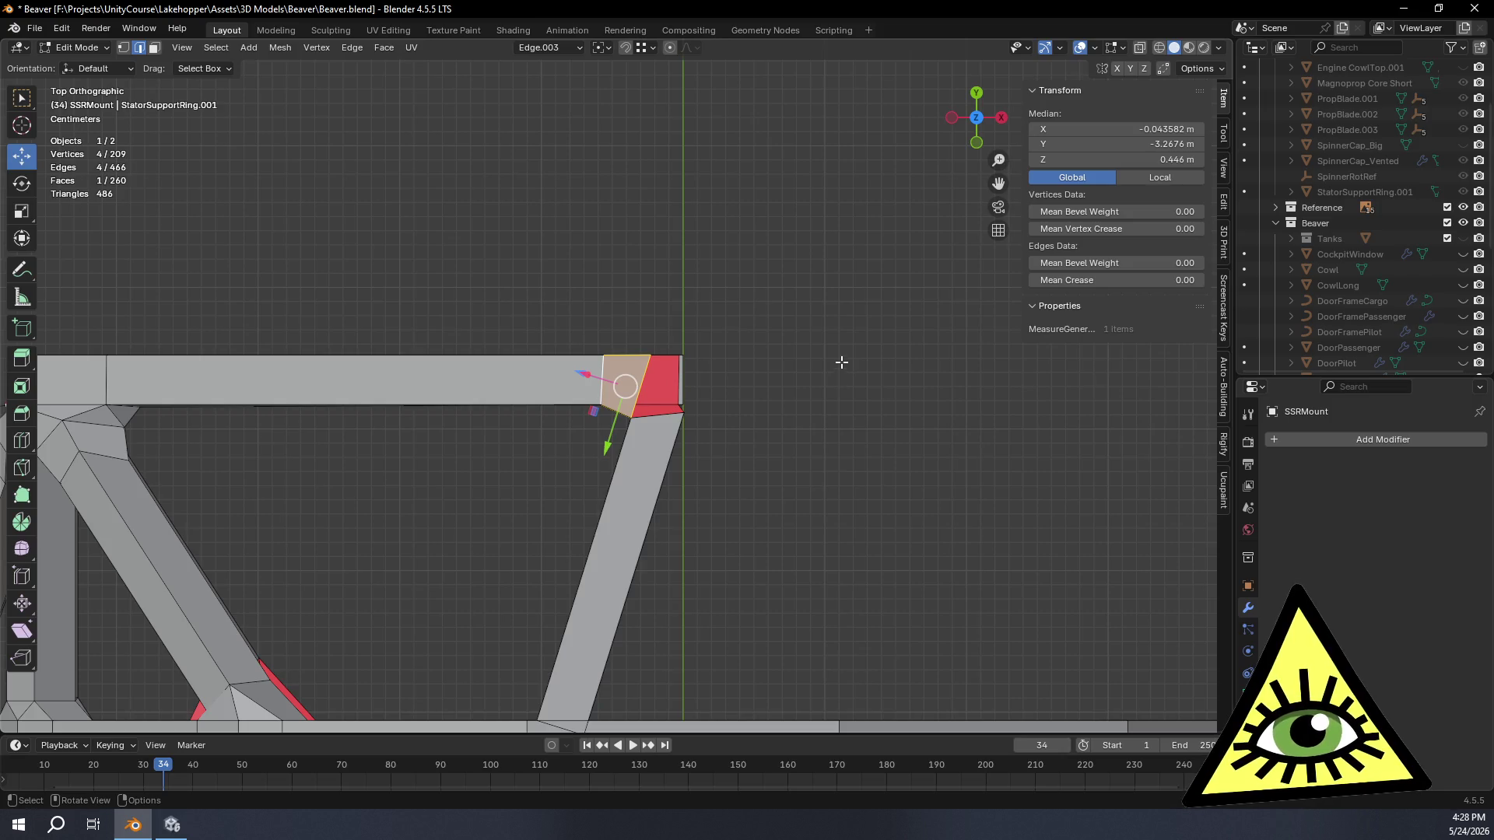
scroll(750, 343, "up", 2)
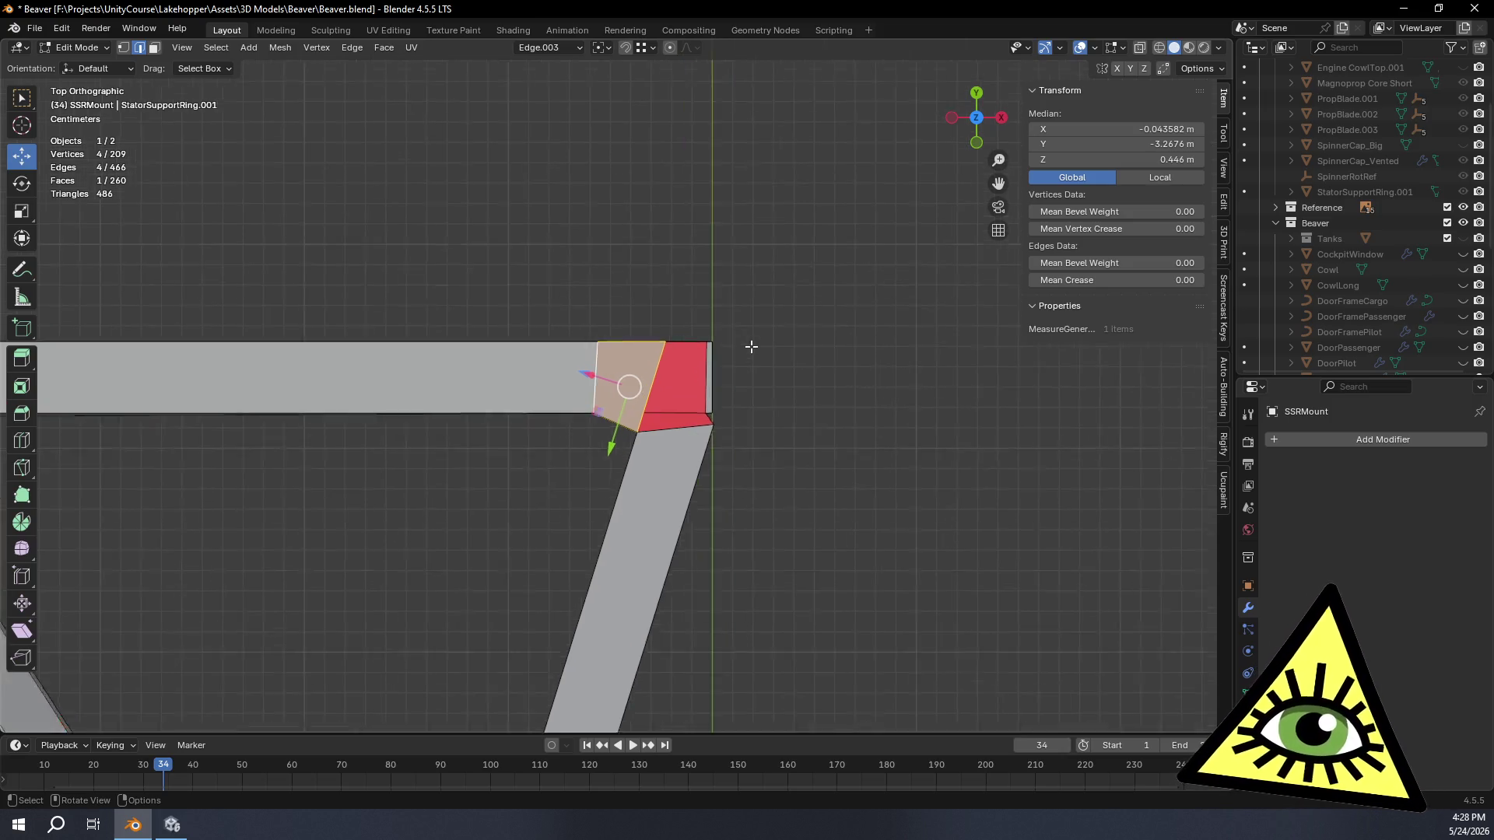
scroll(837, 427, "up", 3)
scroll(890, 427, "up", 2)
scroll(900, 534, "up", 1)
mouse_move(899, 534)
middle_mouse_down("shift")
mouse_move(865, 549)
mouse_move(821, 504)
mouse_move(810, 593)
middle_mouse_up("shift")
scroll(828, 571, "up", 2)
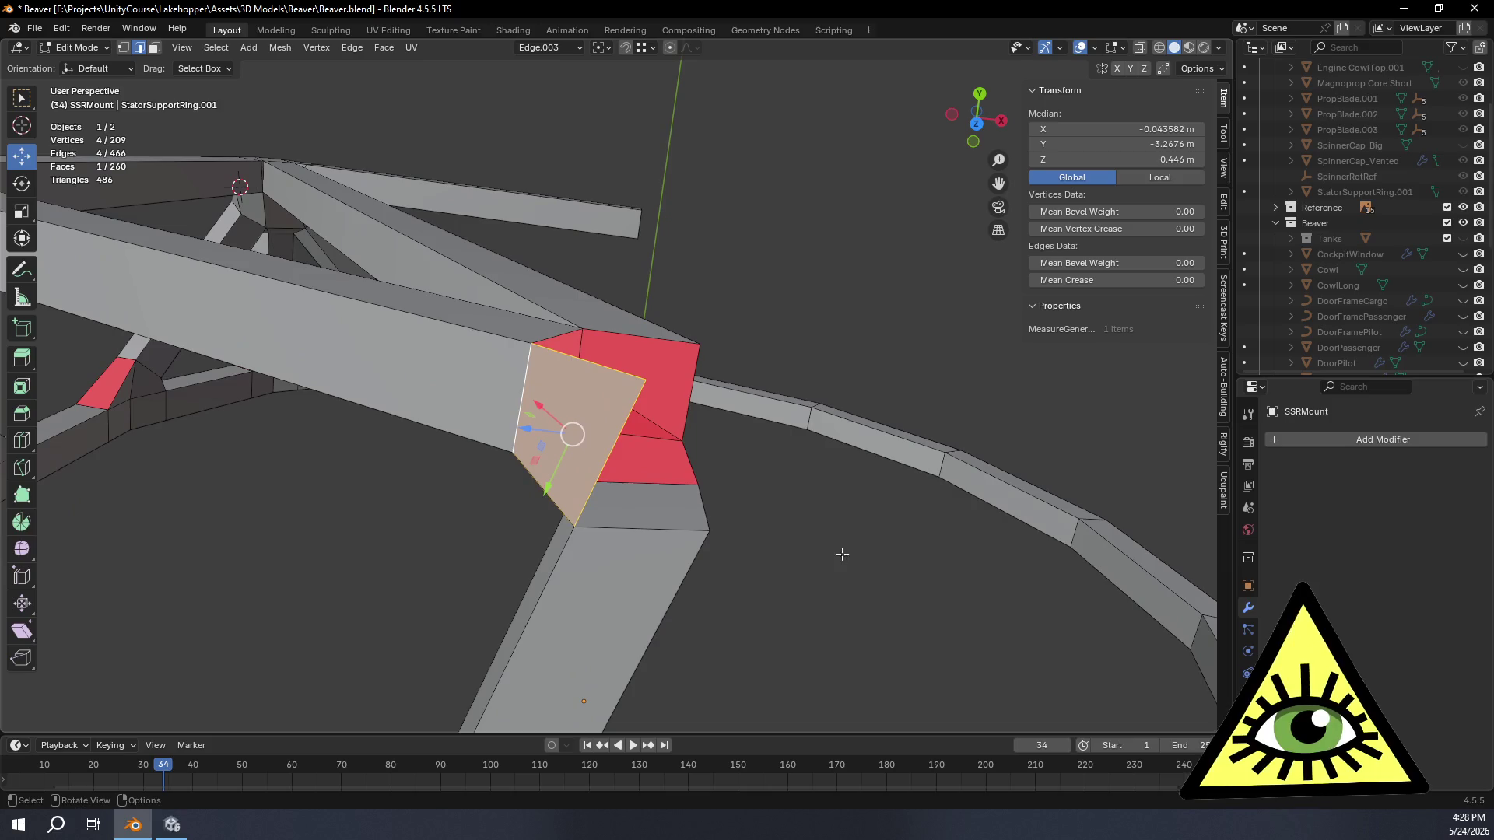
left_click_drag(980, 127, 866, 509)
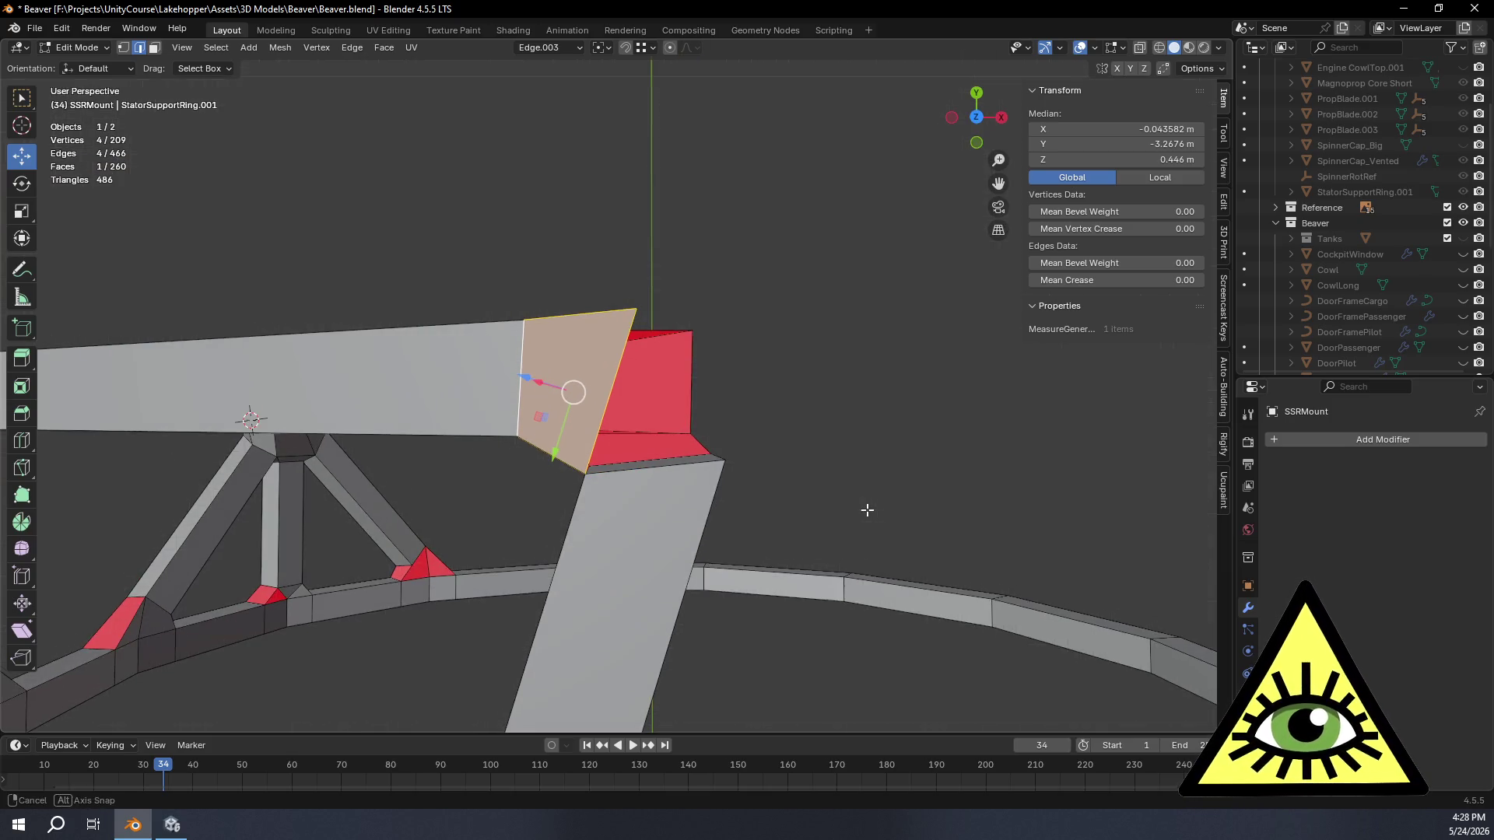
left_click(976, 117)
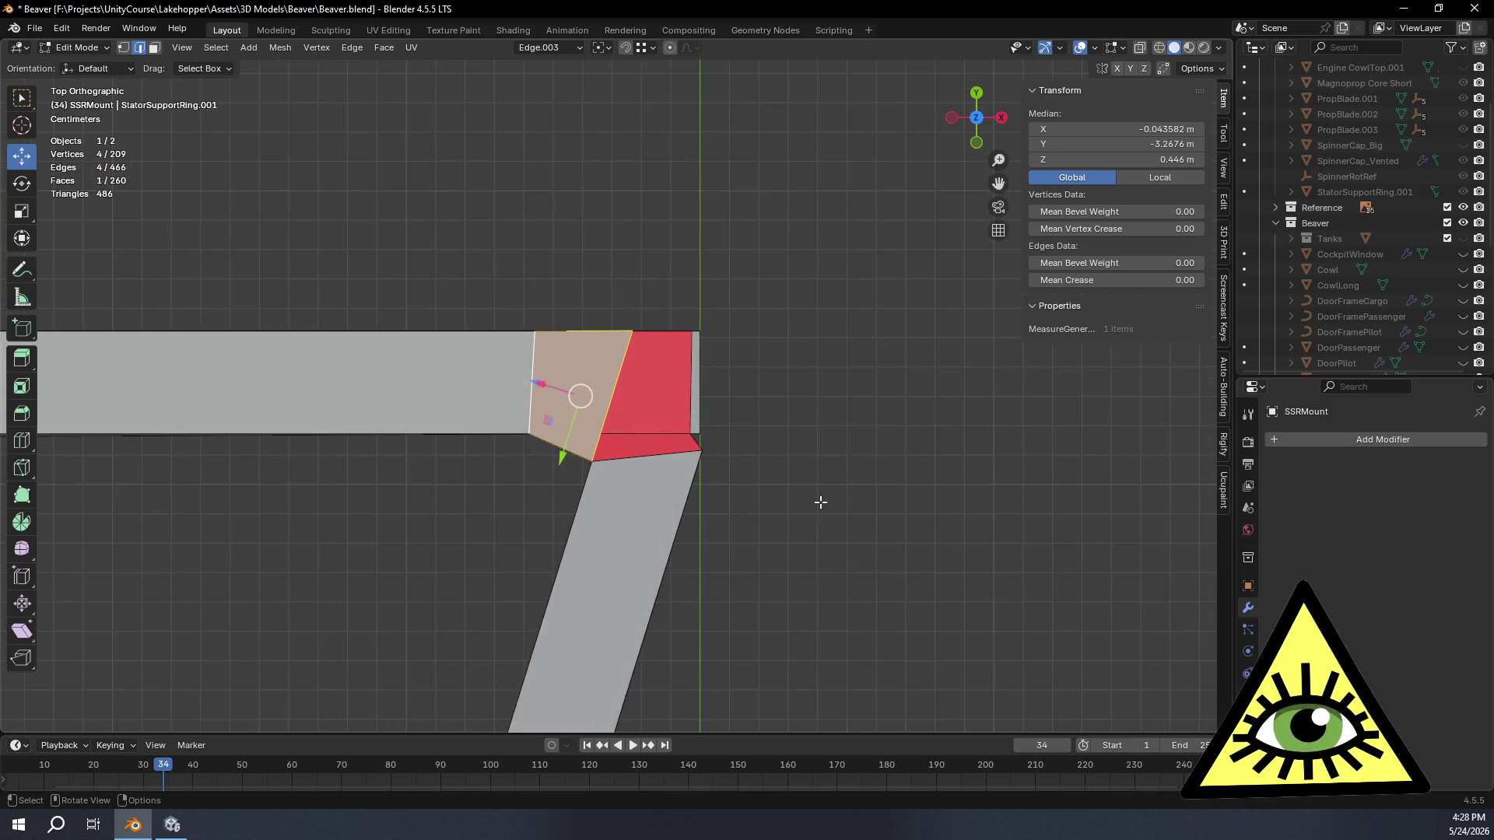
scroll(777, 494, "up", 1)
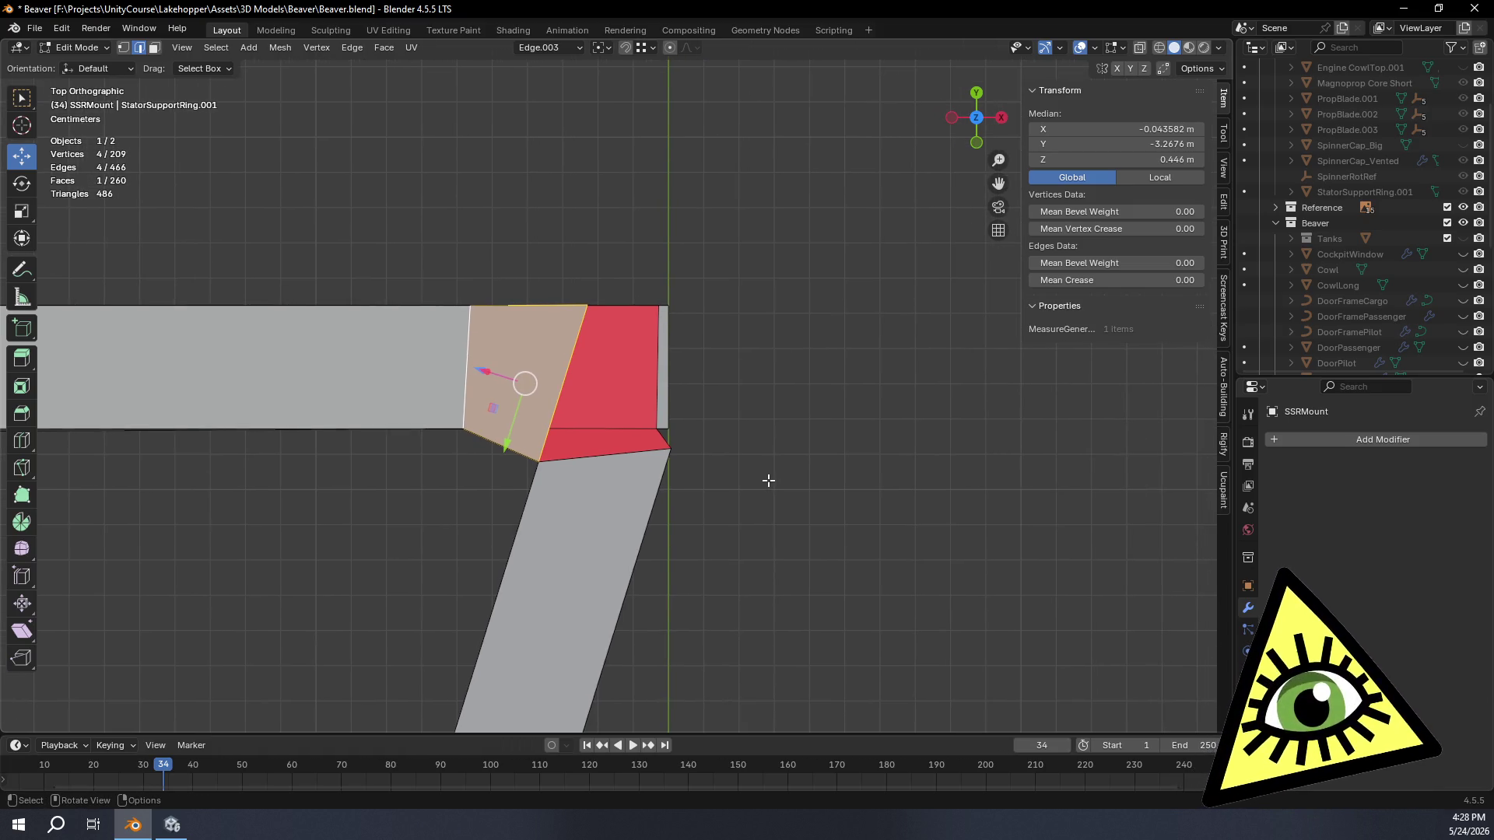
mouse_move(825, 496)
middle_mouse_down()
mouse_move(459, 363)
mouse_move(646, 421)
middle_mouse_up()
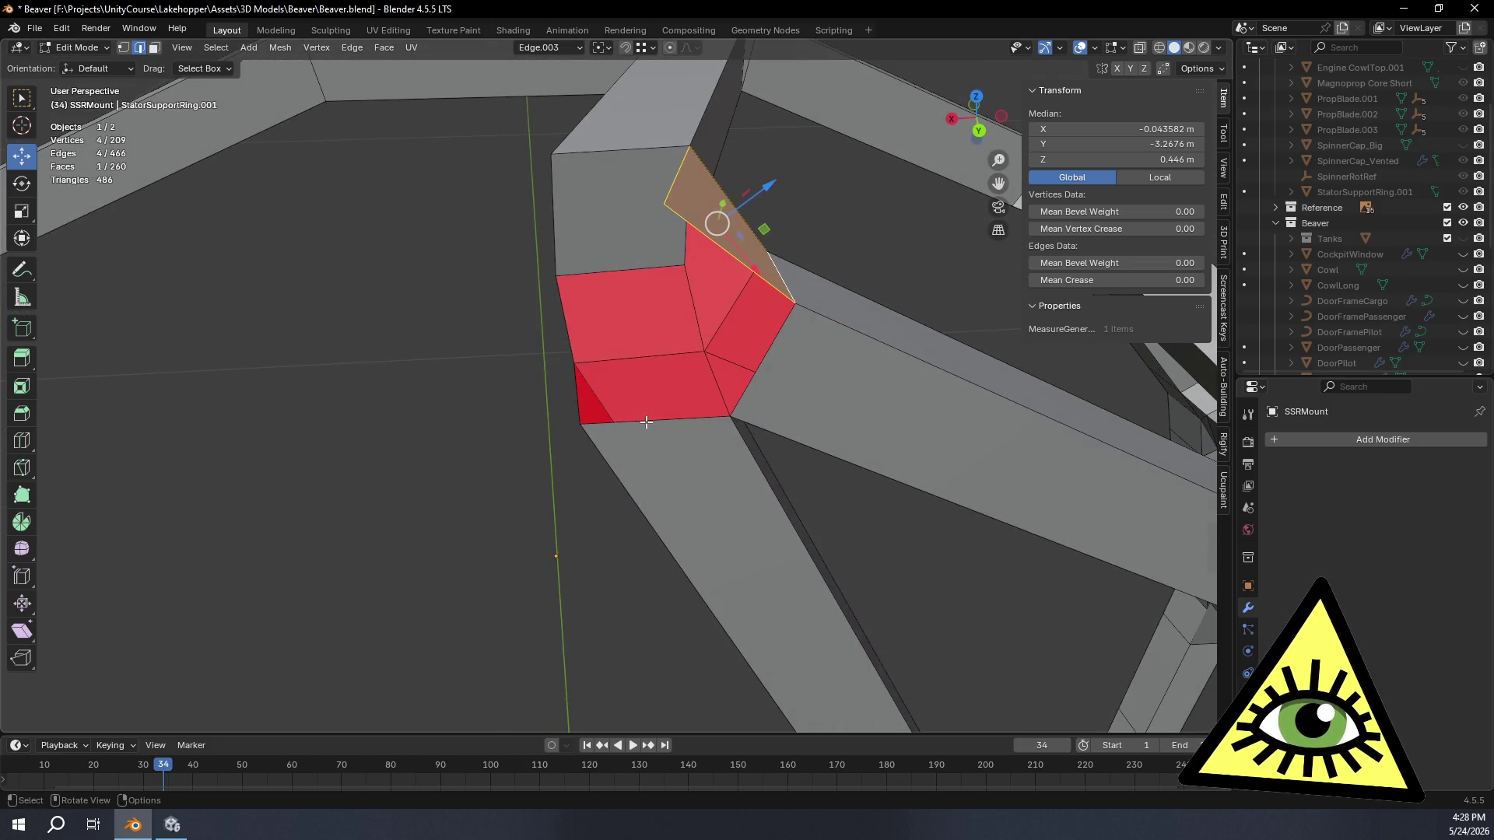
Step: Fill the remaining hole at the patched joint with a face
left_click(646, 422)
left_click(728, 249, "shift")
key("f")
mouse_move(603, 274)
middle_mouse_down()
mouse_move(618, 307)
mouse_move(604, 230)
mouse_move(644, 231)
mouse_move(615, 342)
mouse_move(368, 115)
middle_mouse_up()
Step: Extrude a new vertex from the joint corner and set its X to 0 on the centre line
left_click(124, 48)
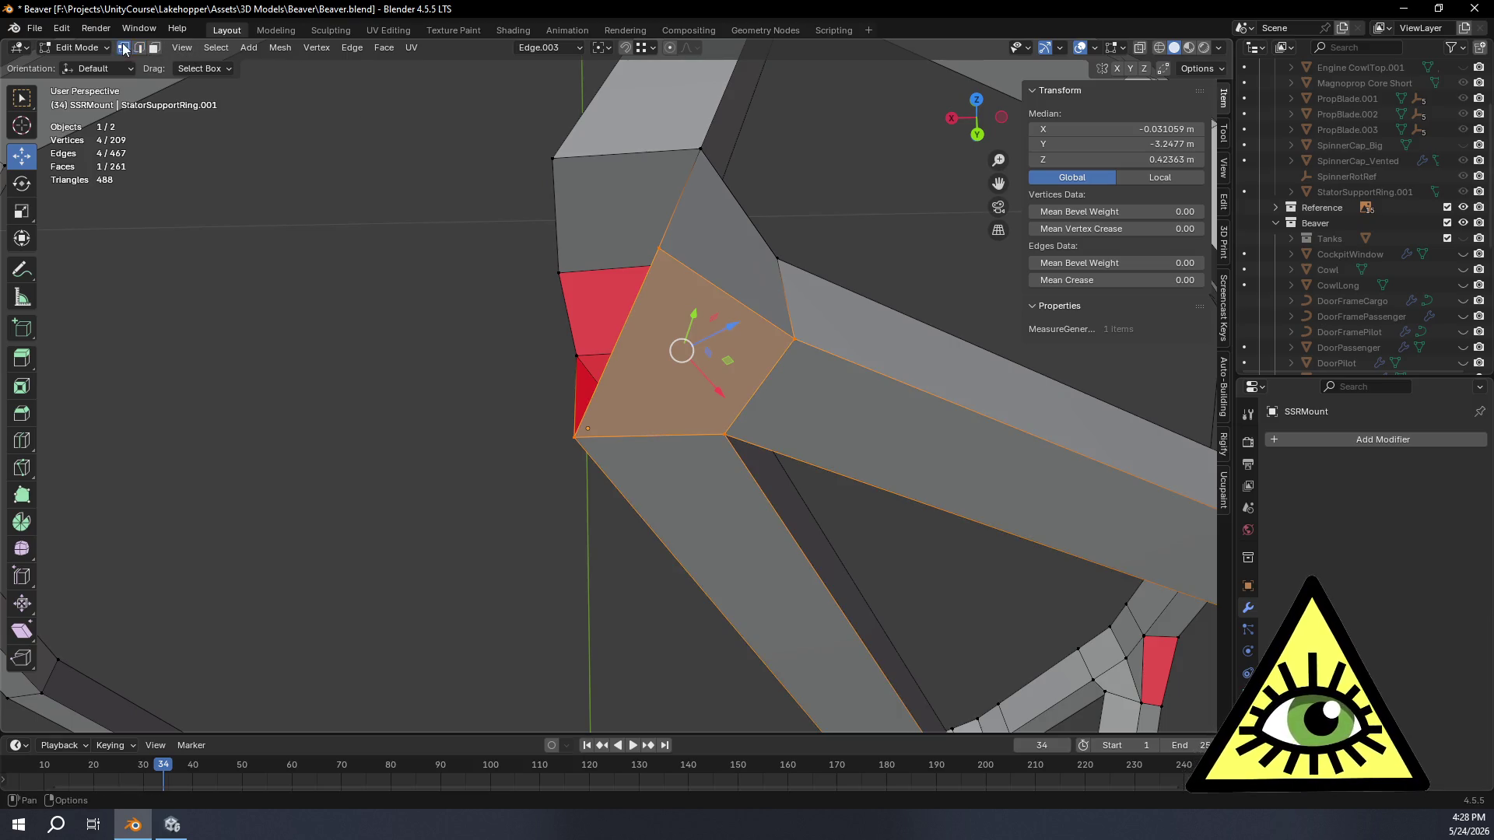
left_click(658, 246)
key("e")
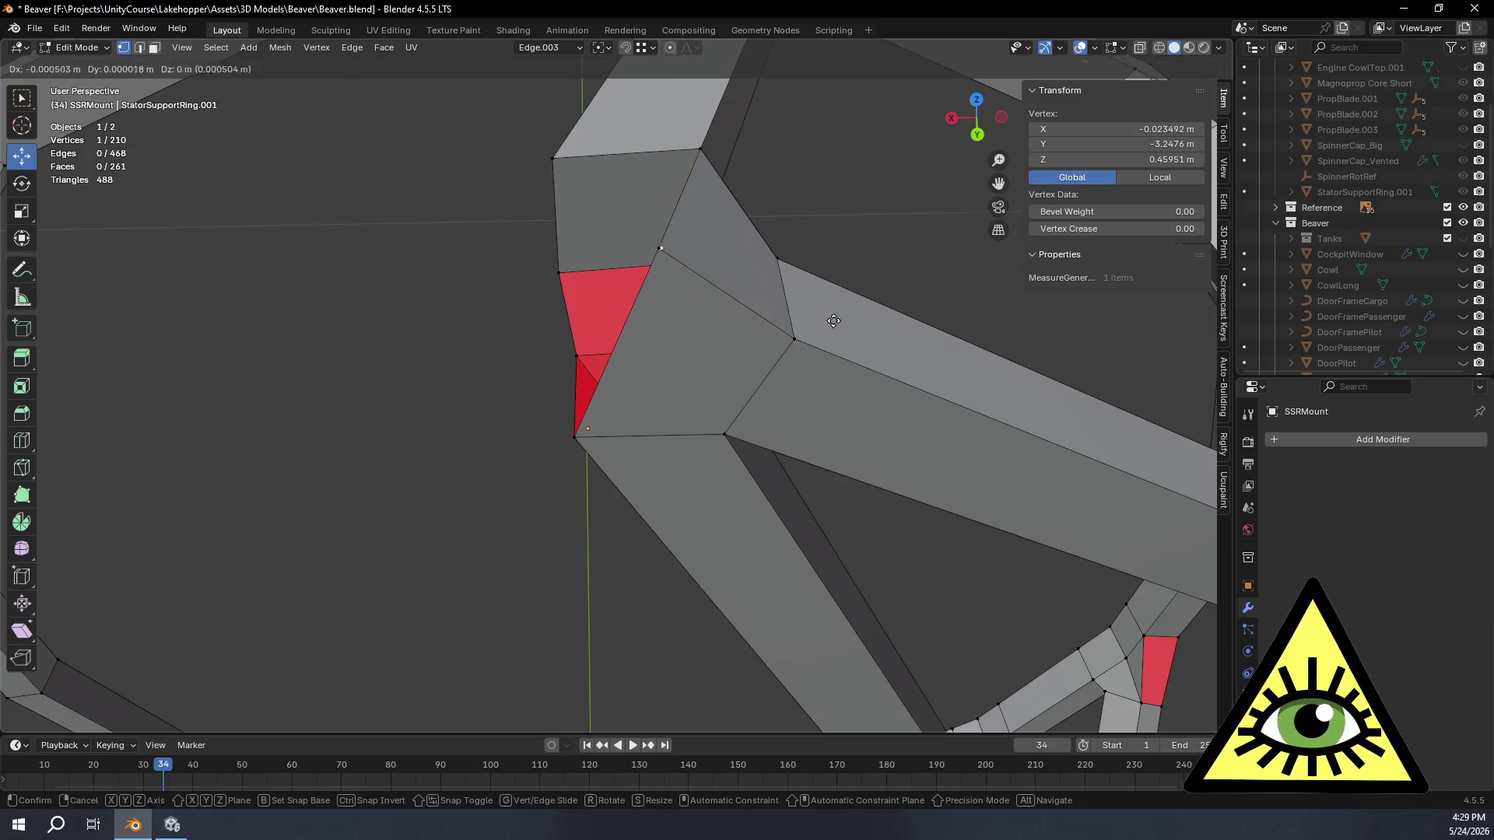
key("Escape")
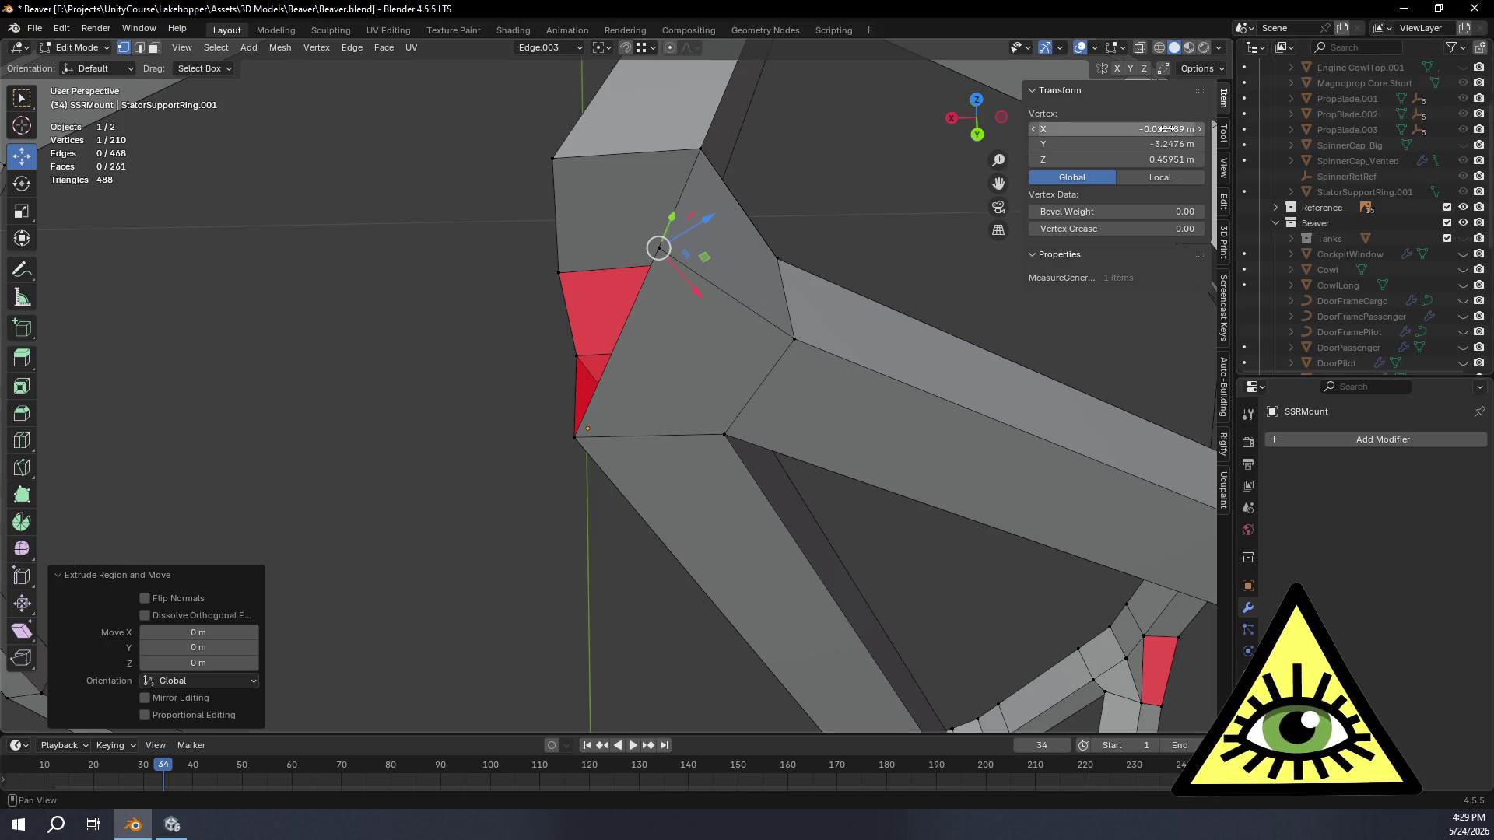
double_click(1173, 128)
type("0")
key("Return")
mouse_move(1159, 97)
middle_mouse_down()
mouse_move(938, 226)
mouse_move(865, 138)
middle_mouse_up()
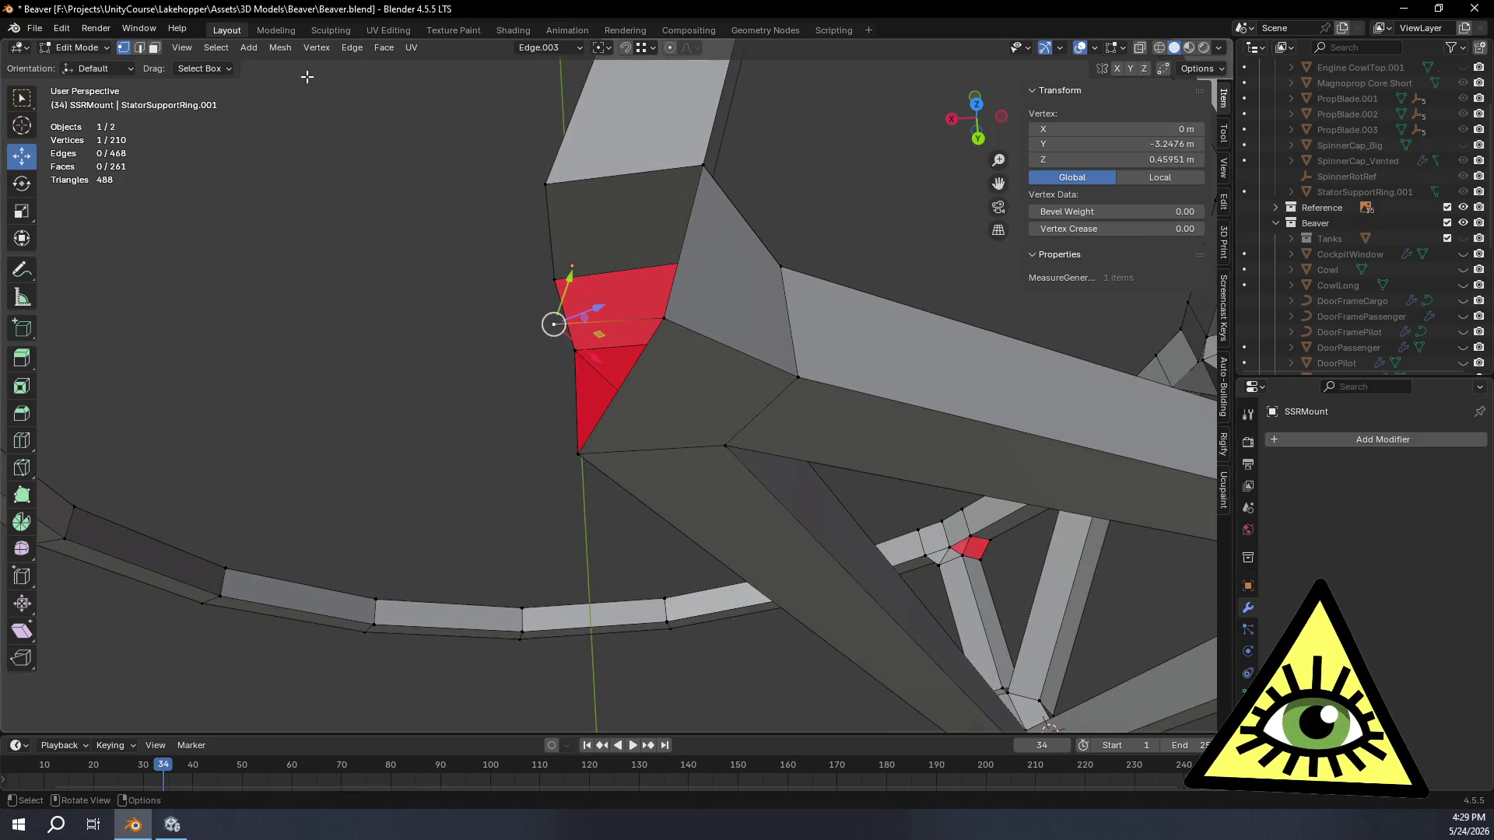
Step: Select the lower and top edges bordering the next gap
left_click(139, 47)
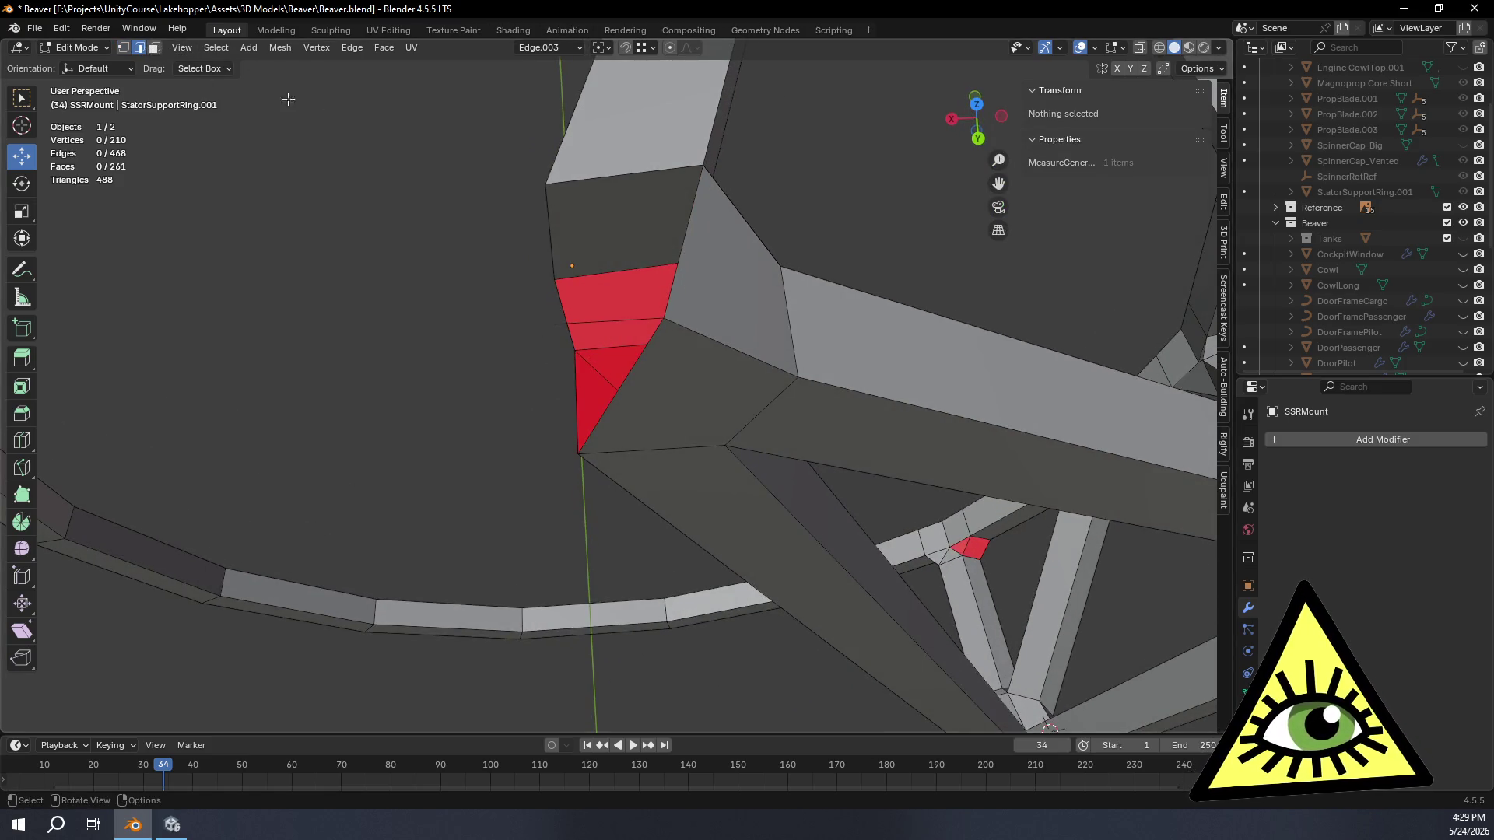
left_click(633, 306)
left_click(634, 178, "shift")
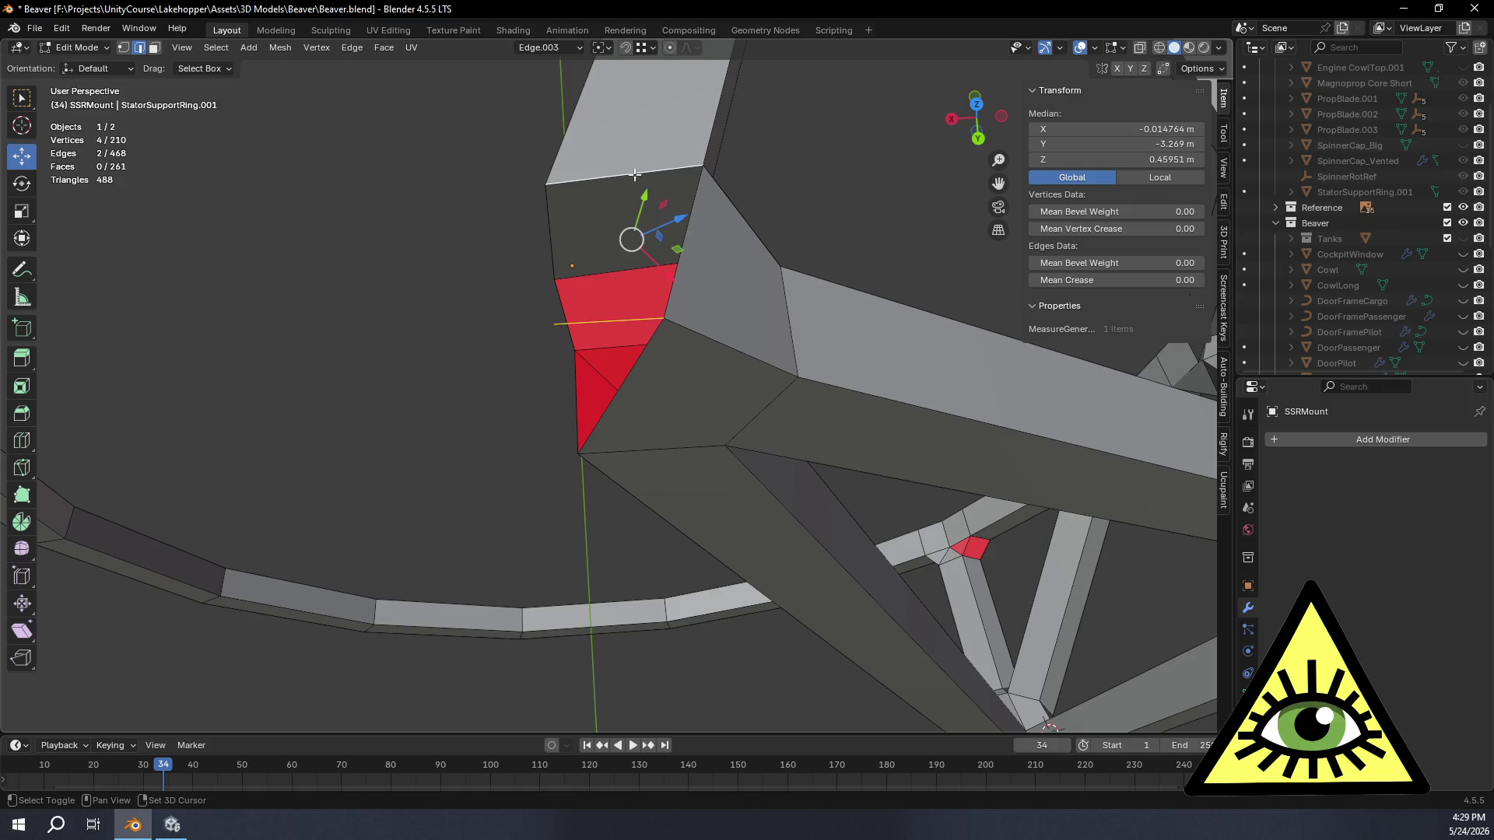
Step: Fill a face between the selected gap edges and inspect it in front view with X-ray on
key("f")
mouse_move(685, 205)
middle_mouse_down()
mouse_move(617, 288)
mouse_move(625, 357)
mouse_move(677, 324)
mouse_move(770, 348)
mouse_move(918, 296)
mouse_move(950, 262)
mouse_move(922, 251)
middle_mouse_up()
key("KP_1")
key("alt+z")
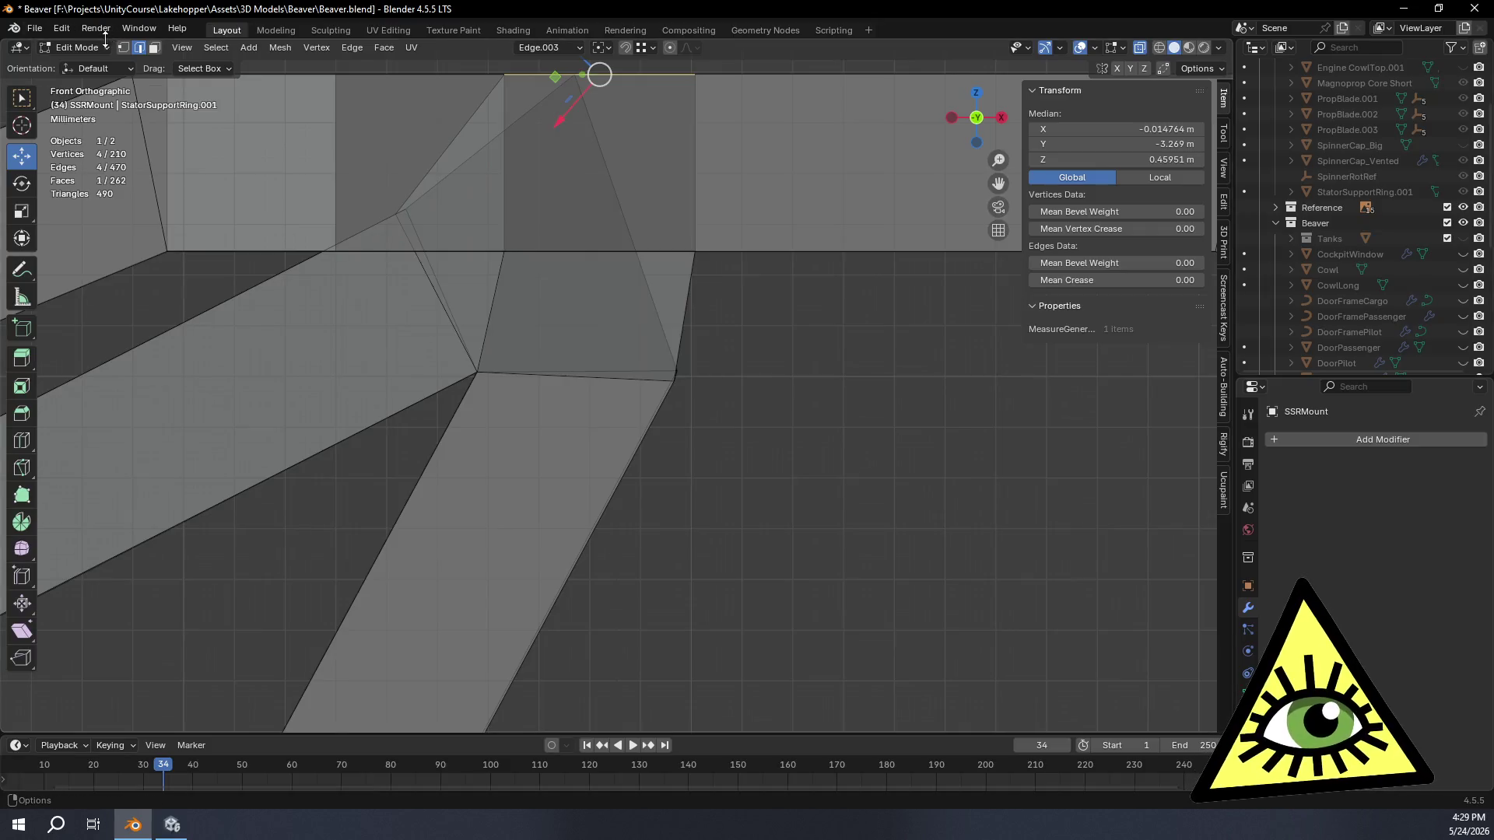
left_click(128, 49)
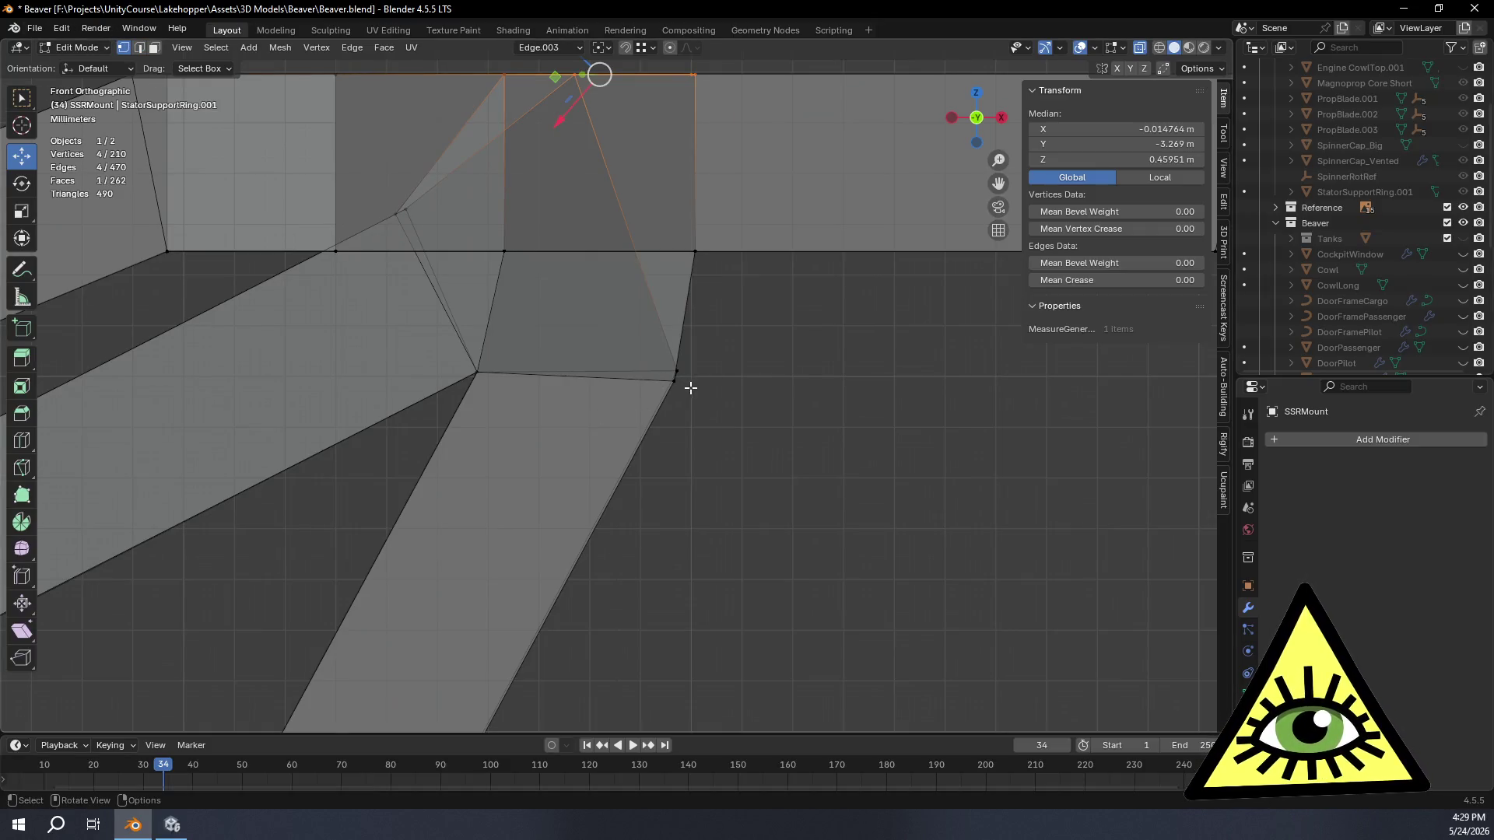
mouse_move(785, 379)
middle_mouse_down()
mouse_move(634, 393)
mouse_move(423, 384)
mouse_move(479, 390)
middle_mouse_up()
middle_click_drag(633, 230, 609, 281)
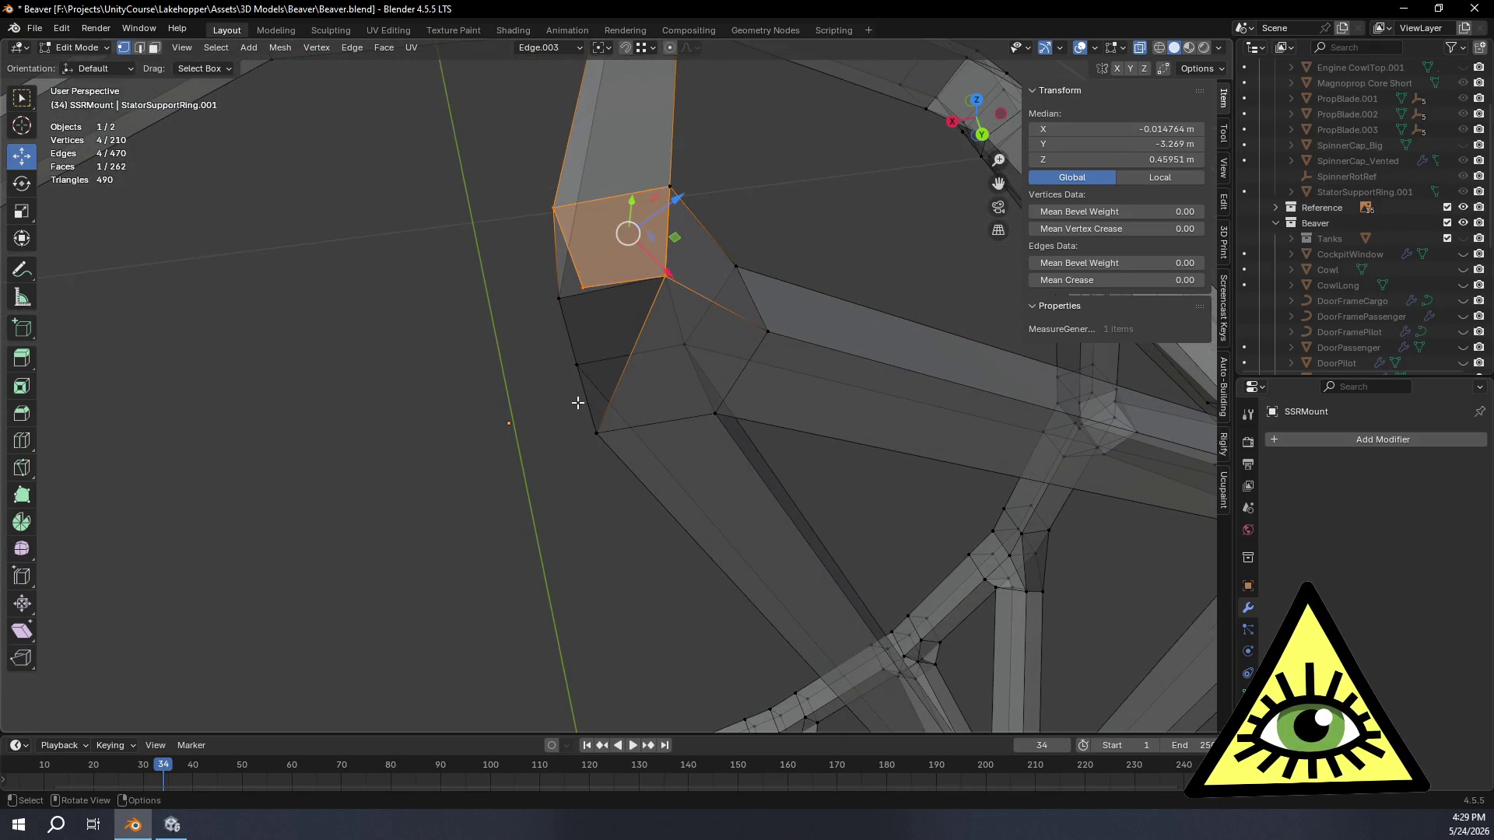
Step: Fill a triangular face across the remaining gap and centre it in front view
left_click(138, 48)
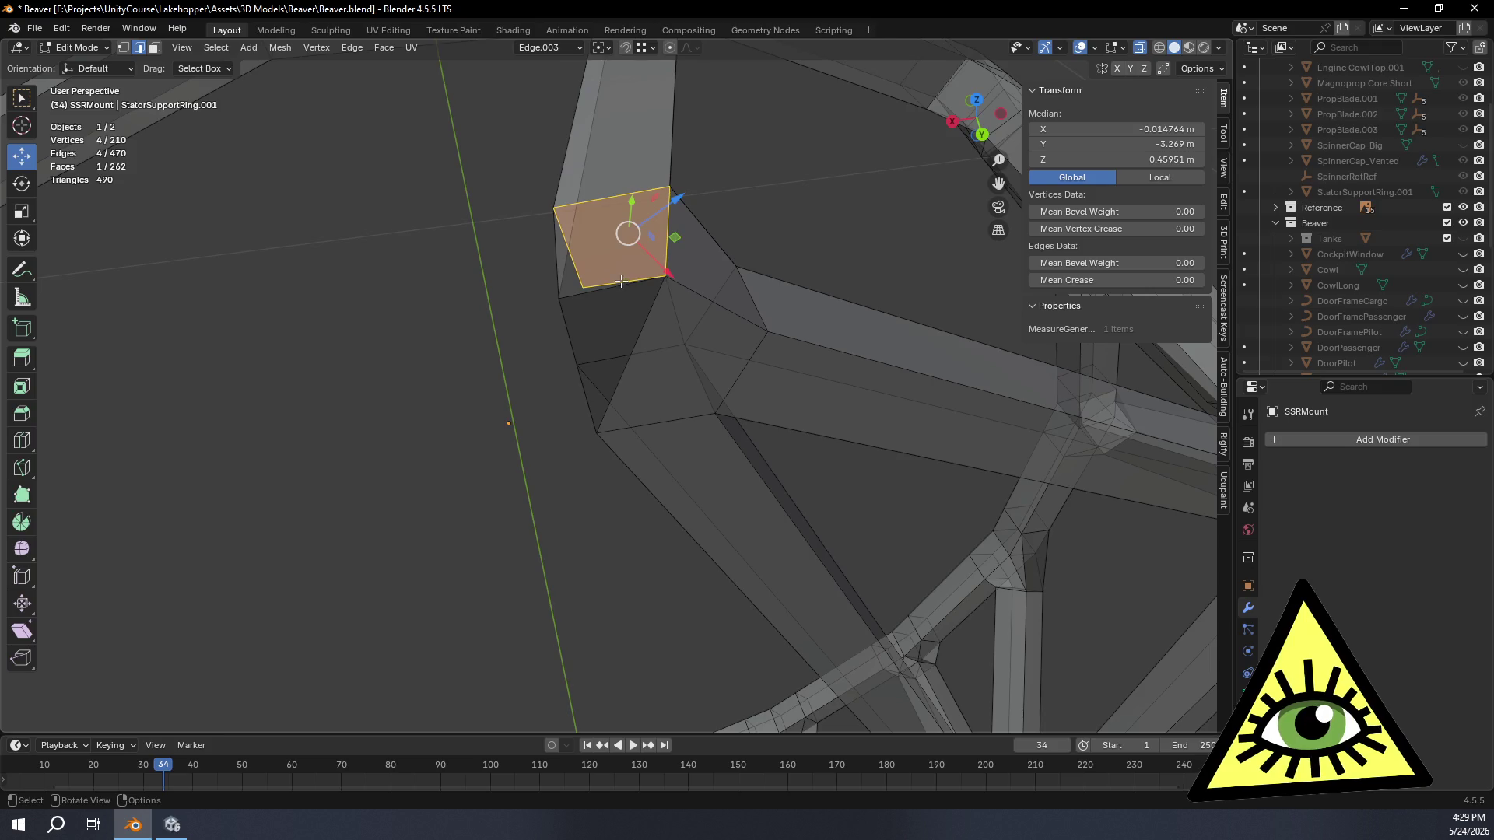
left_click(622, 282)
middle_click_drag(611, 288, 631, 254)
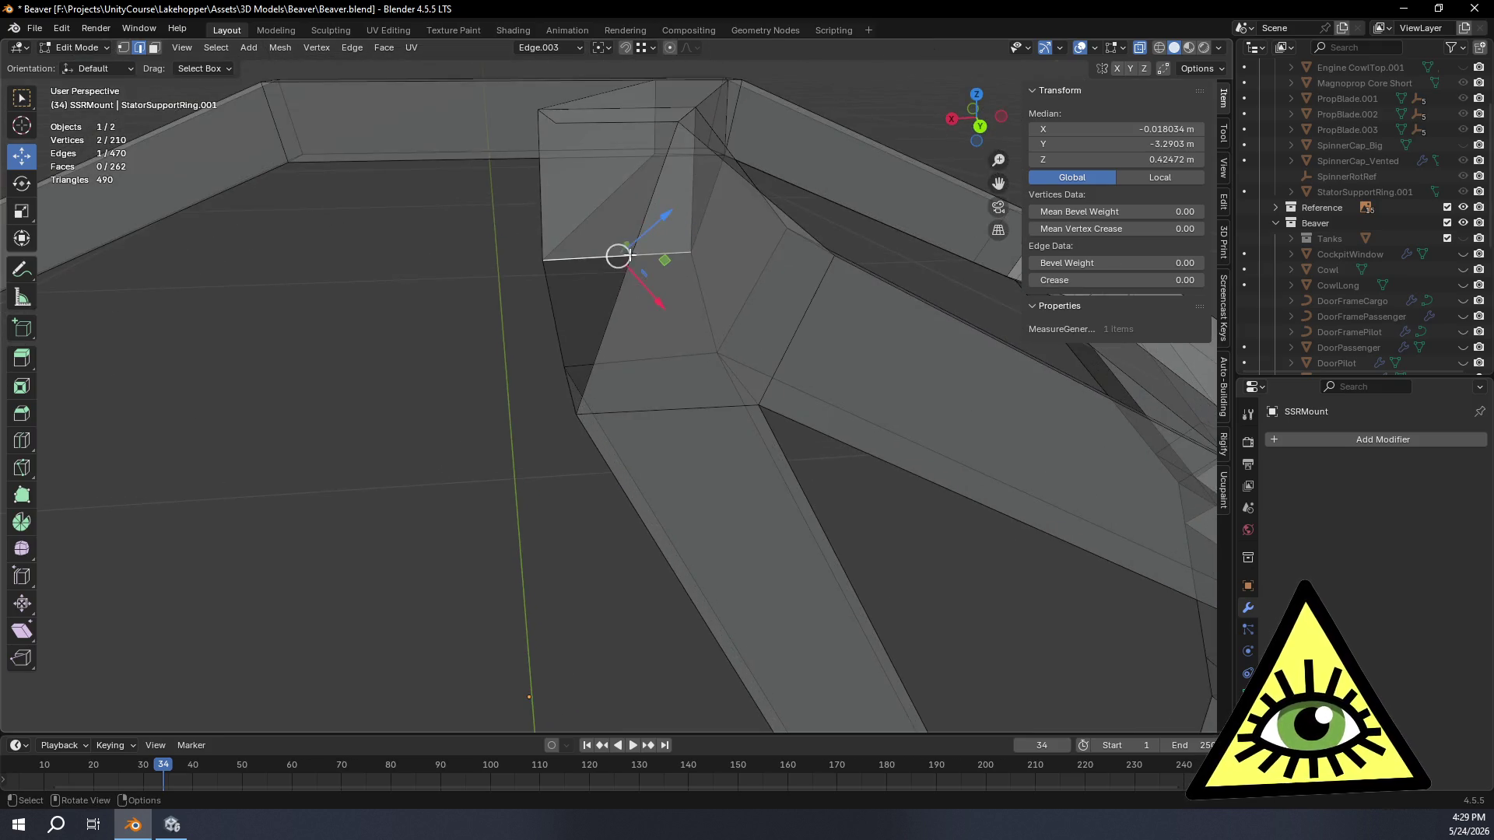
left_click(606, 123)
left_click(625, 271, "shift")
key("f")
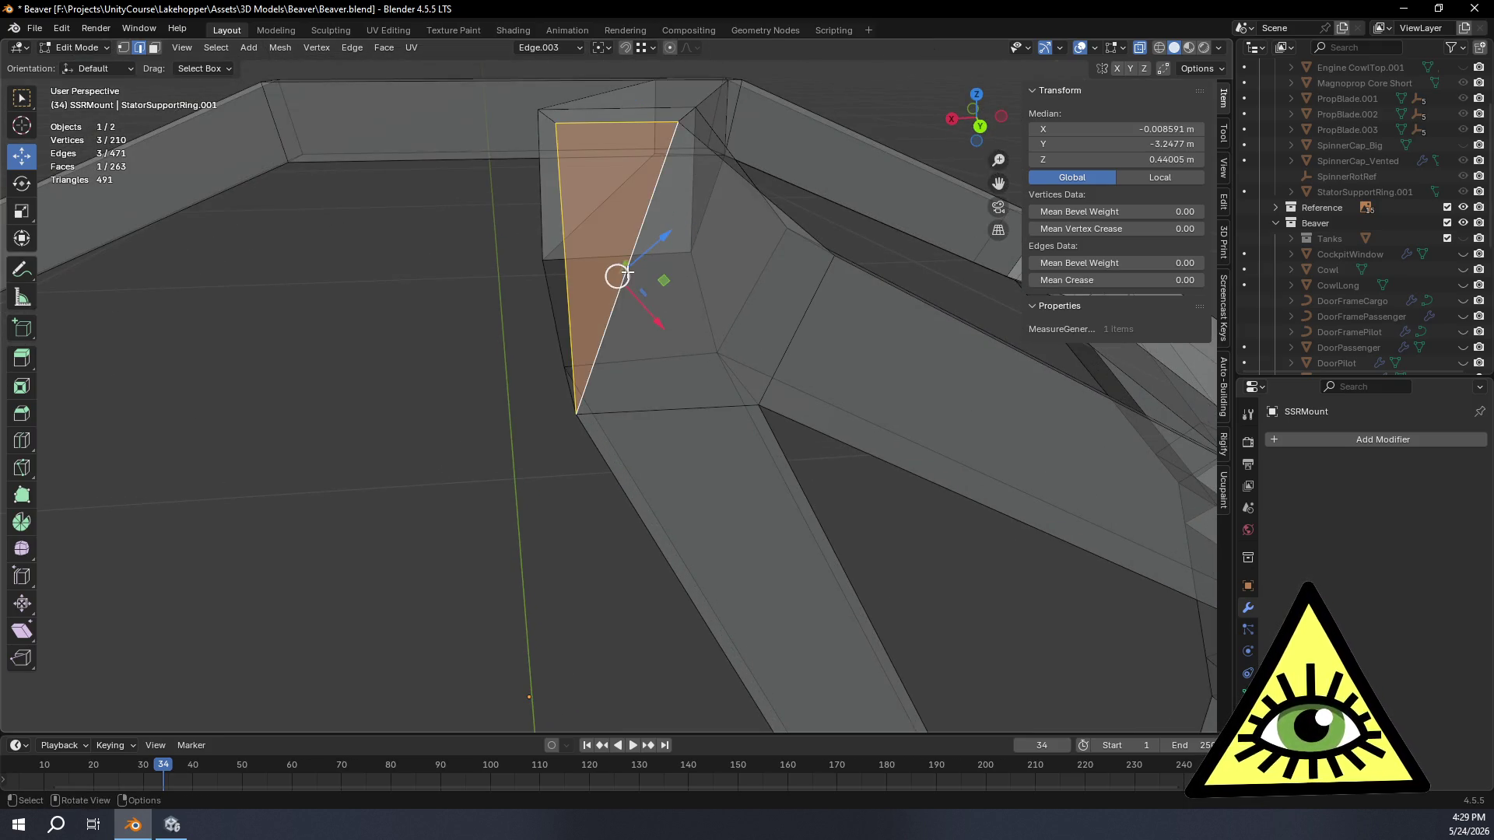
mouse_move(625, 272)
middle_mouse_down()
mouse_move(719, 270)
mouse_move(734, 246)
middle_mouse_up()
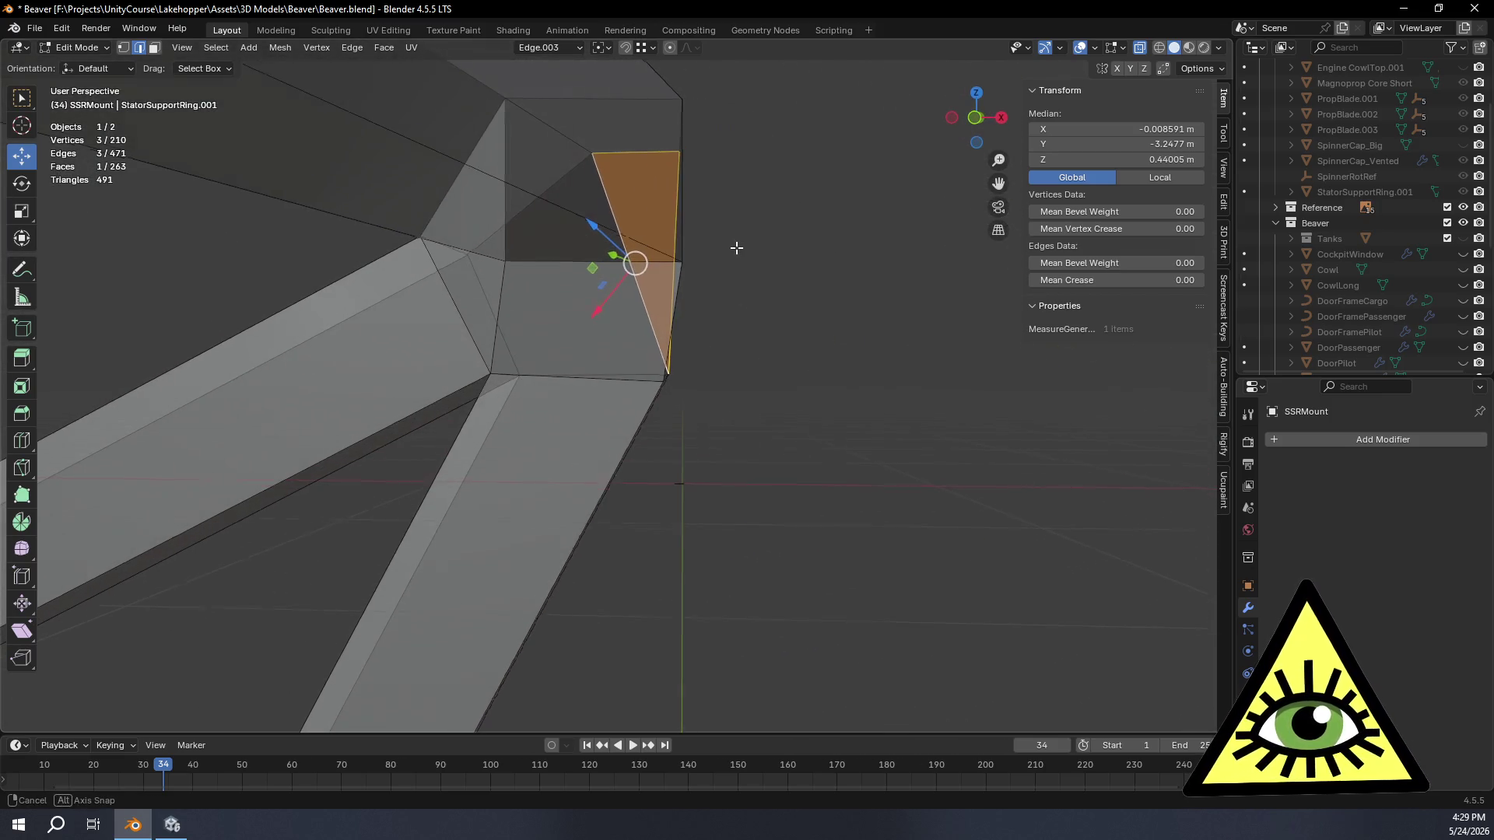
left_click(976, 117)
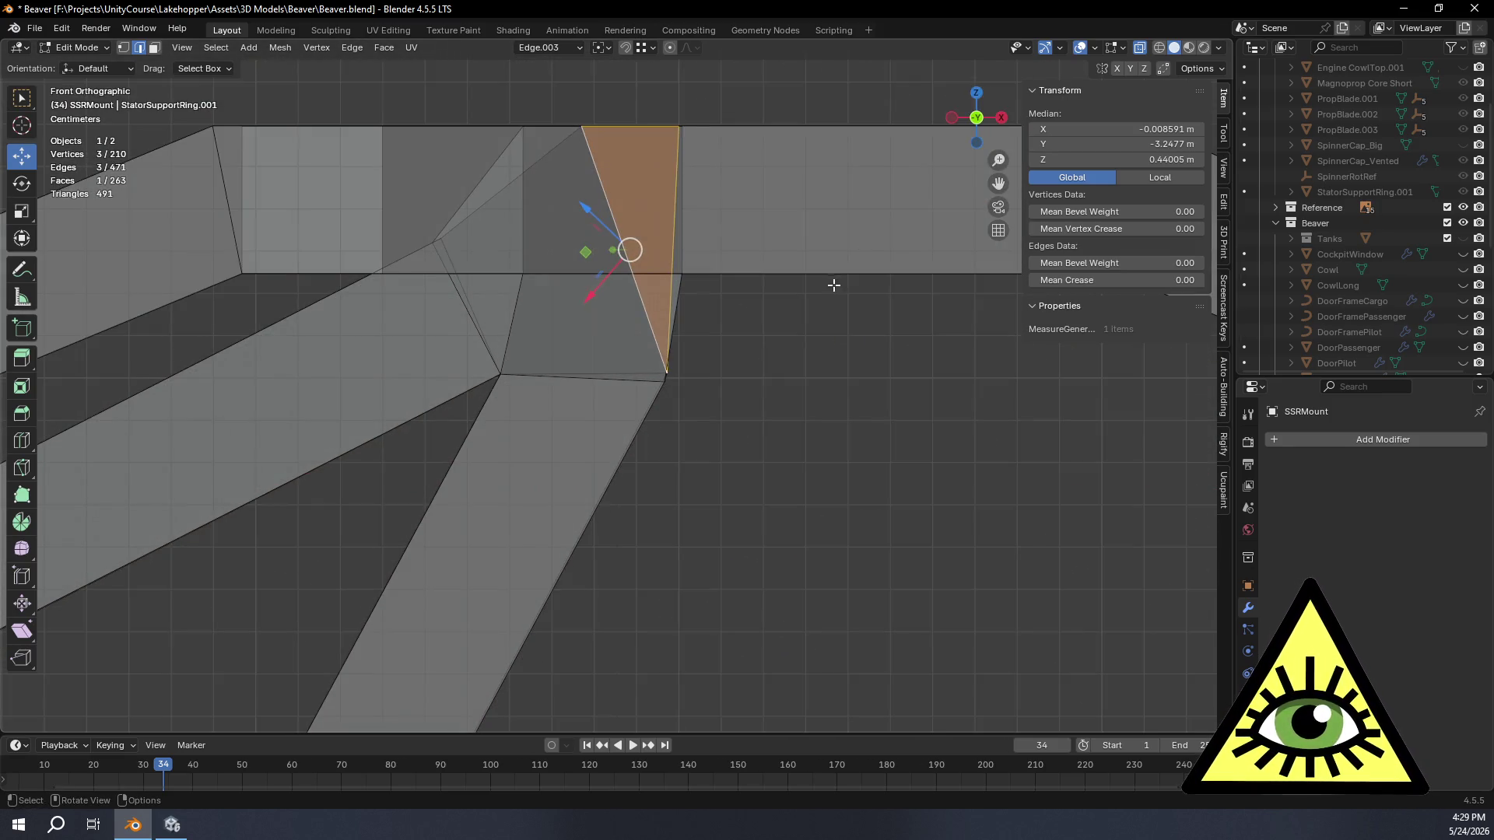
scroll(850, 284, "up", 3)
middle_click_drag(851, 283, 754, 472, "shift")
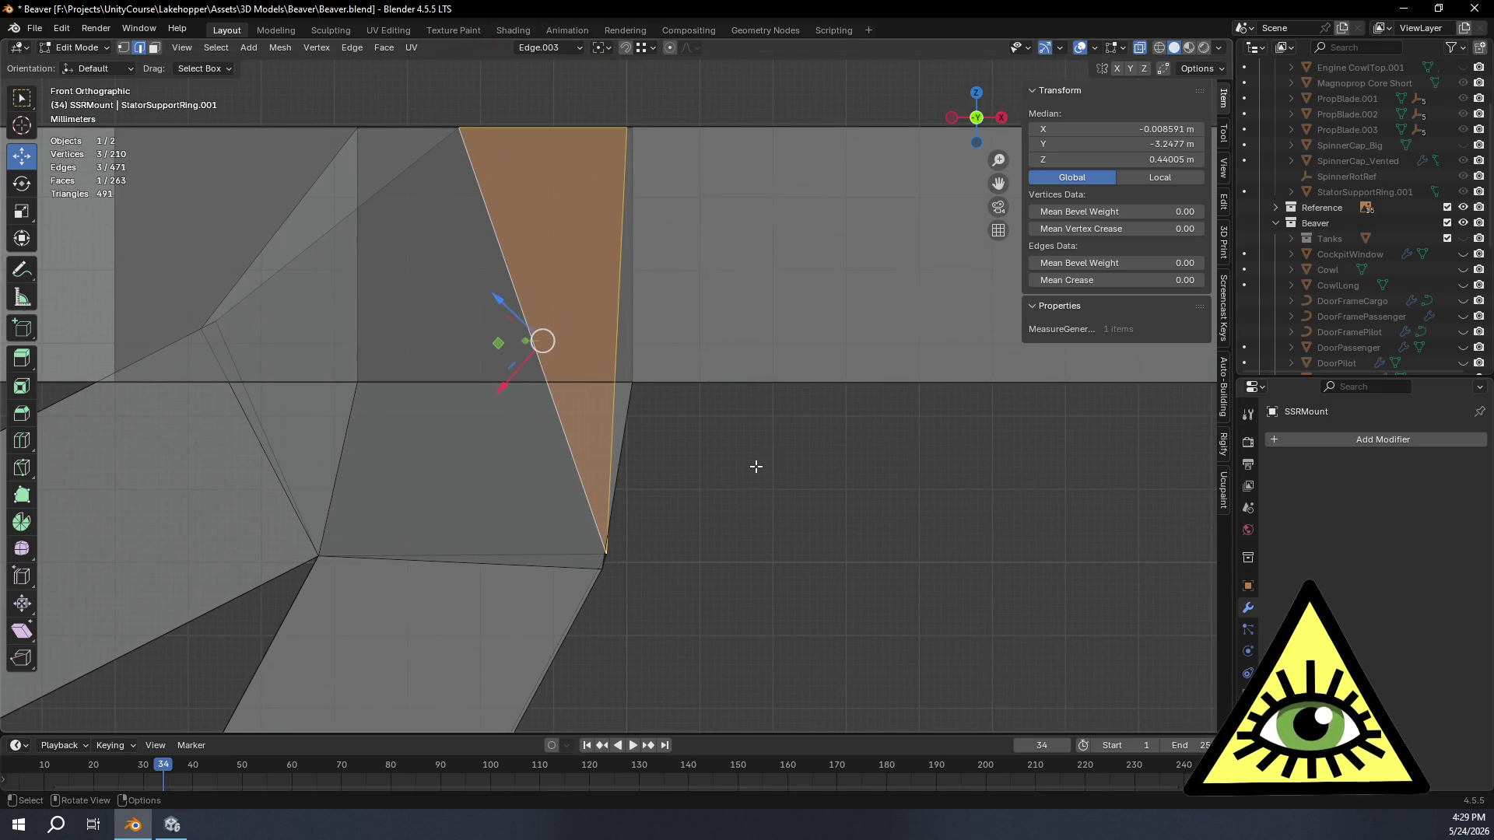
Step: Set the top and lower corner vertices' X to 0 so they sit on the centre line
left_click(124, 48)
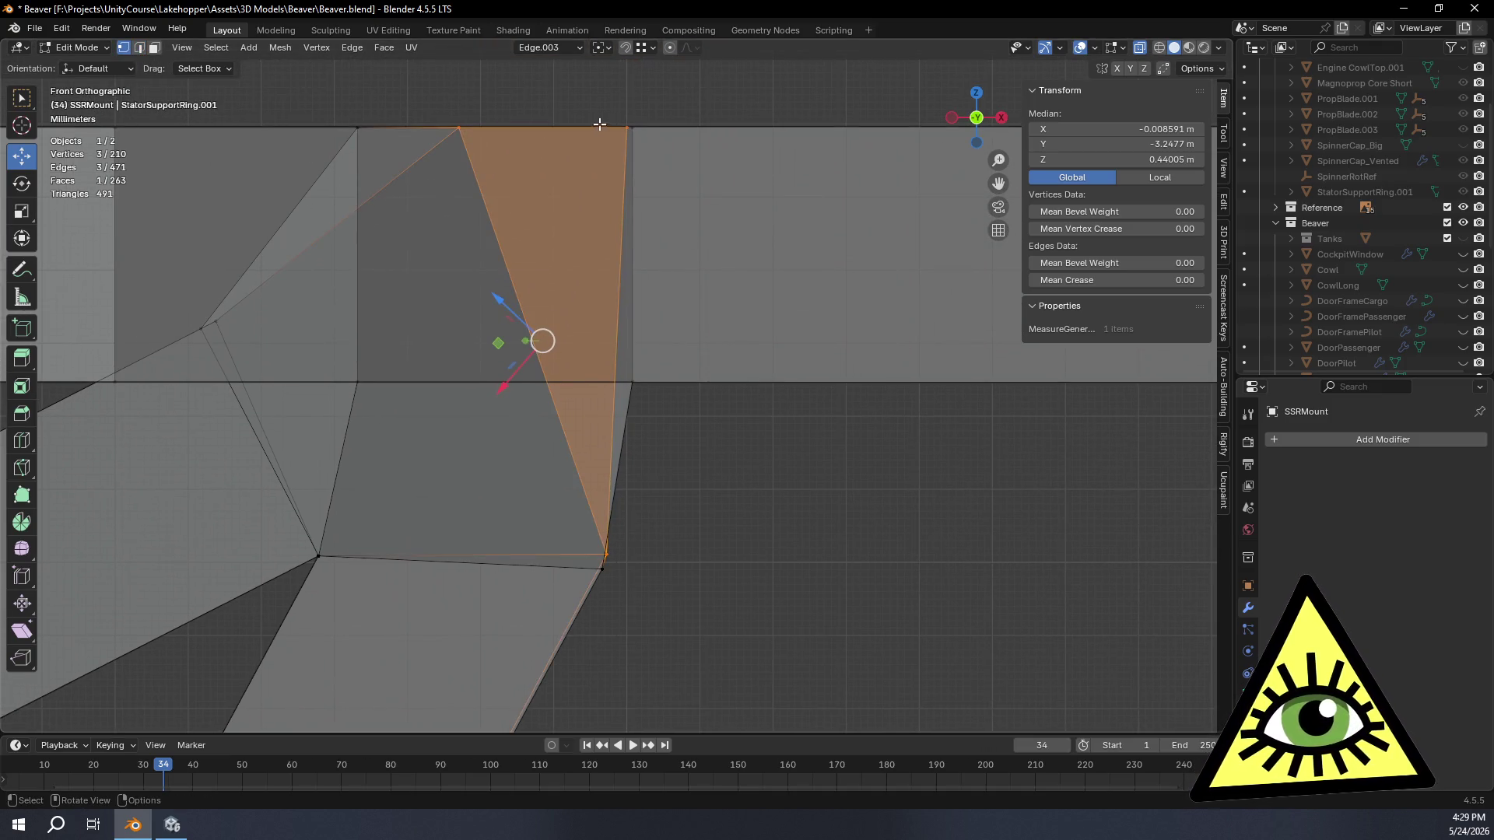
left_click(636, 382, "shift")
left_click(638, 131)
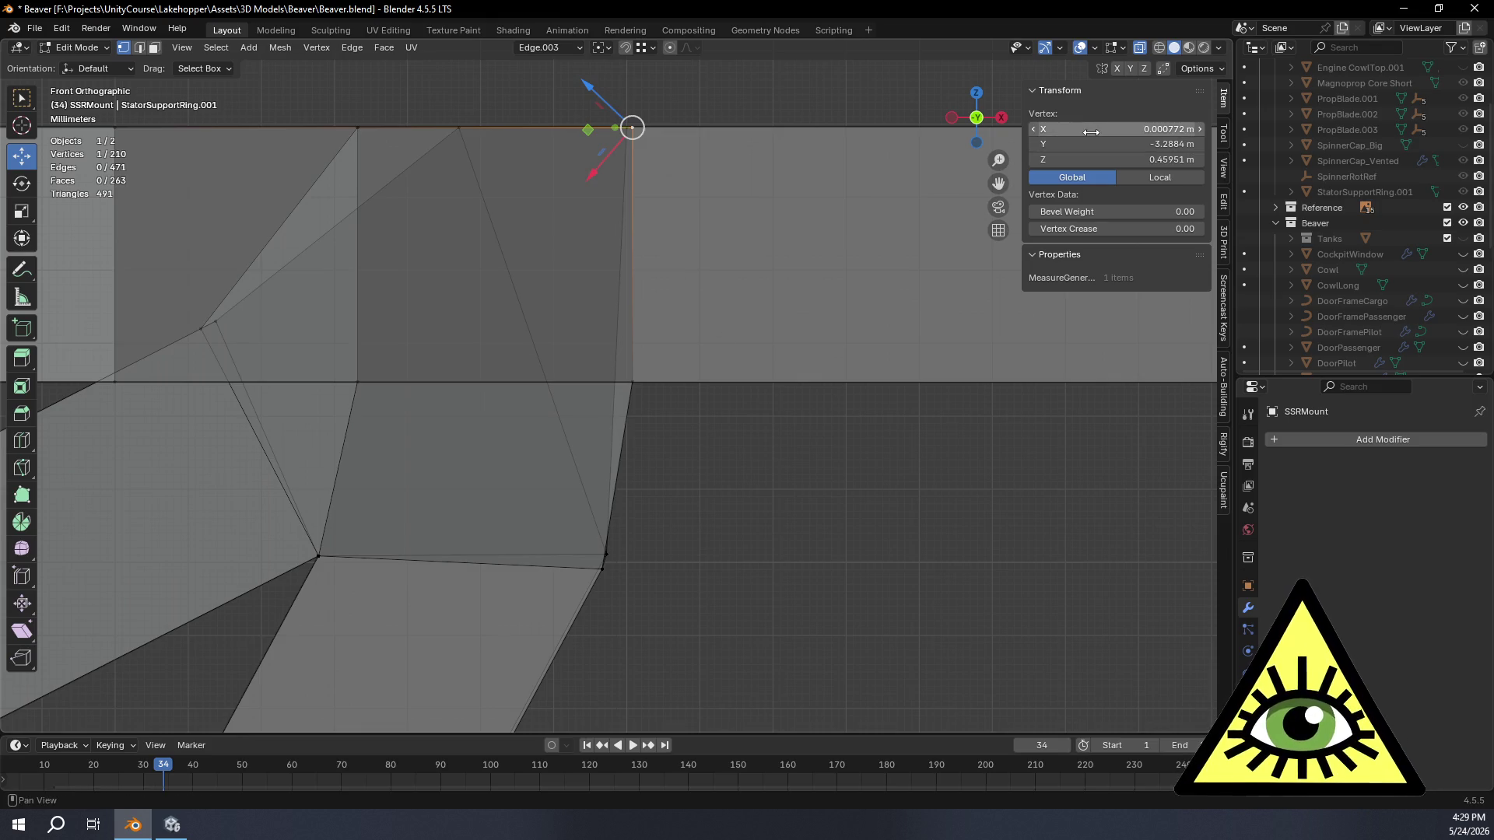
left_click(1091, 132)
key("Return")
key("ctrl+z")
left_click(1106, 129)
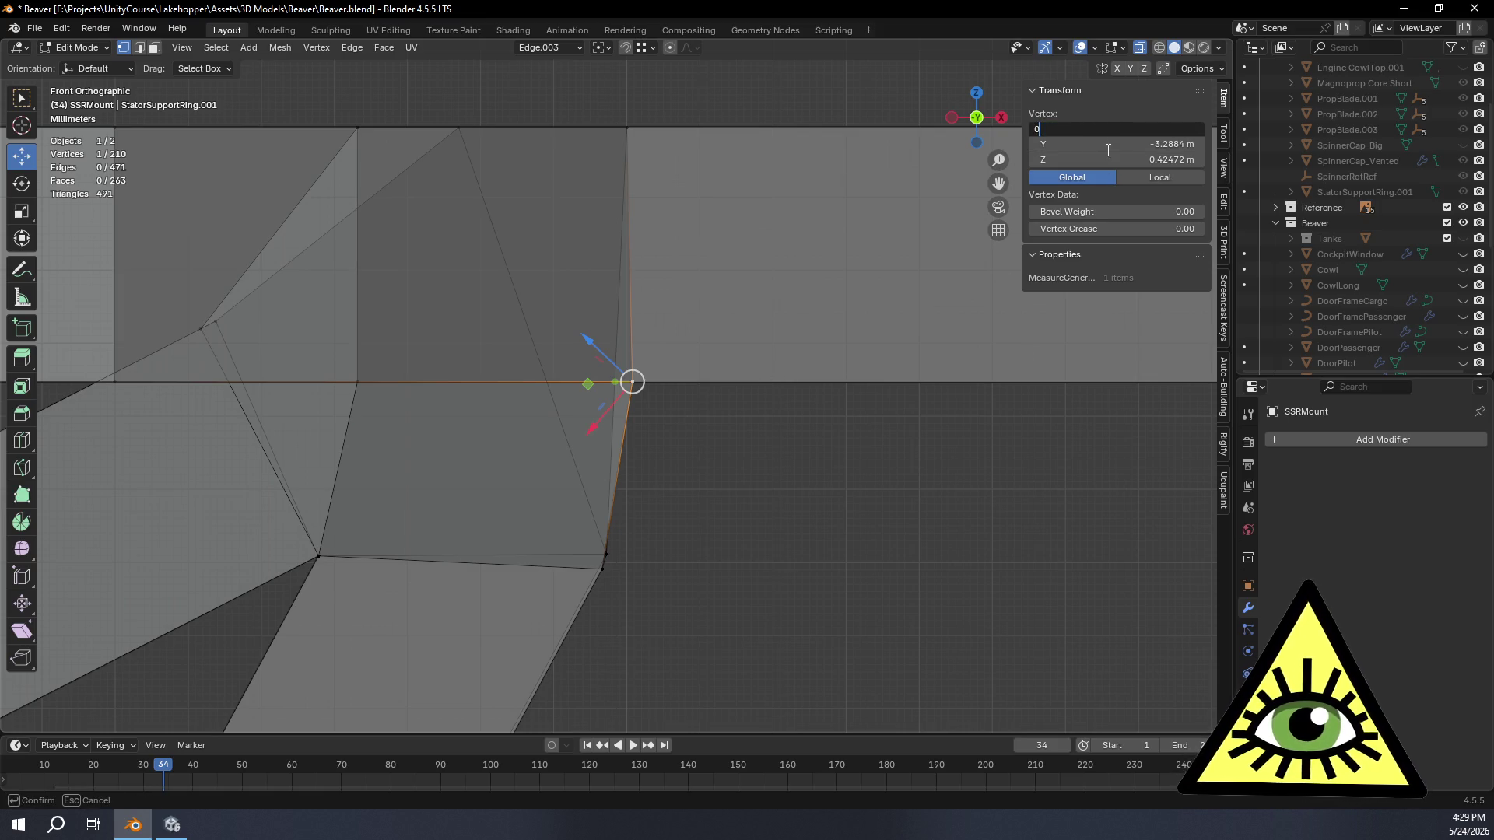
key("Return")
scroll(626, 582, "up", 2)
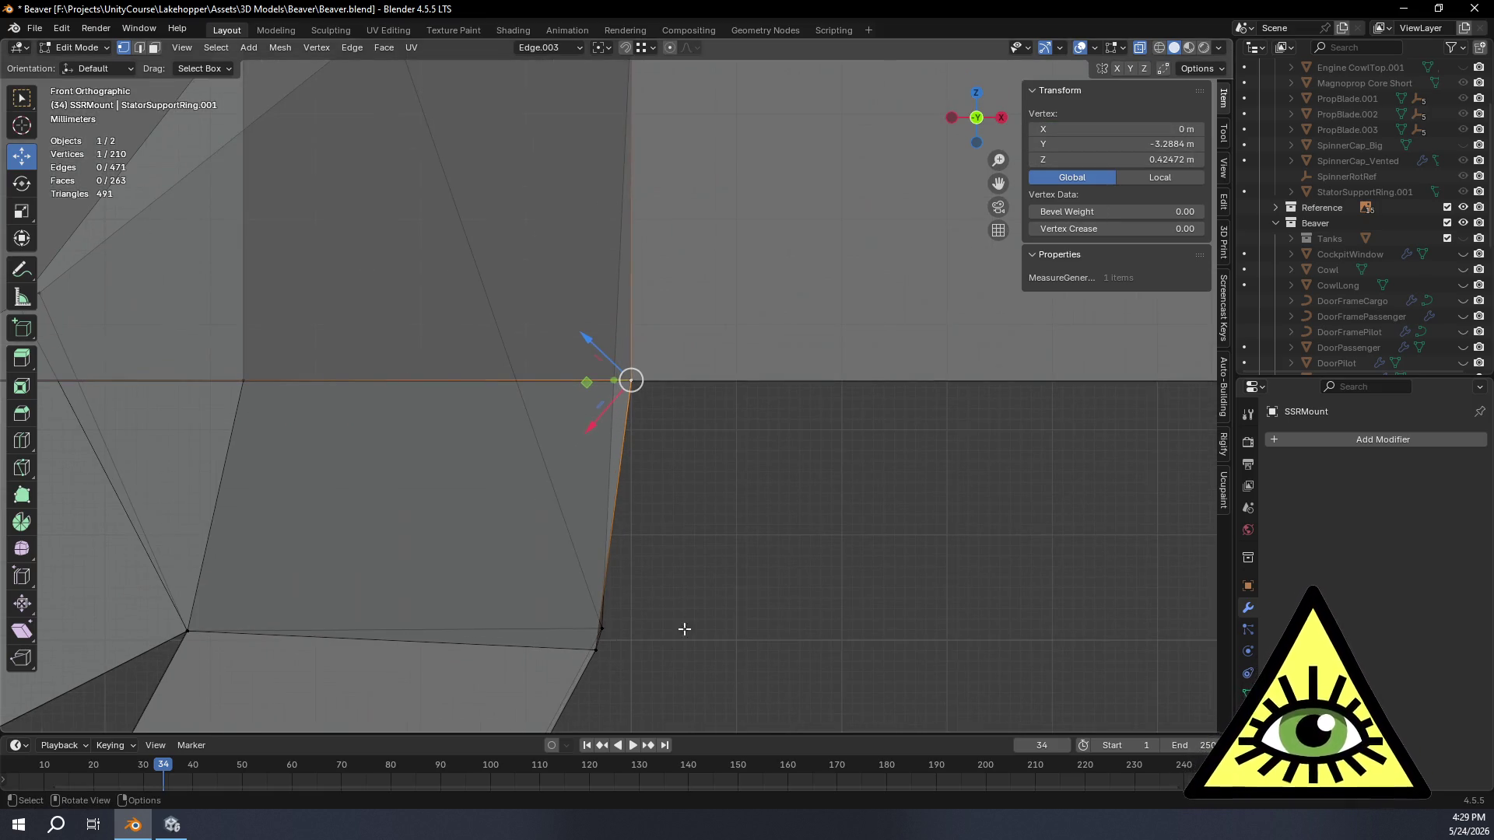
Step: Vertex-slide two lower strut corner vertices along their edges into place
left_click(601, 631)
key("g")
key("g")
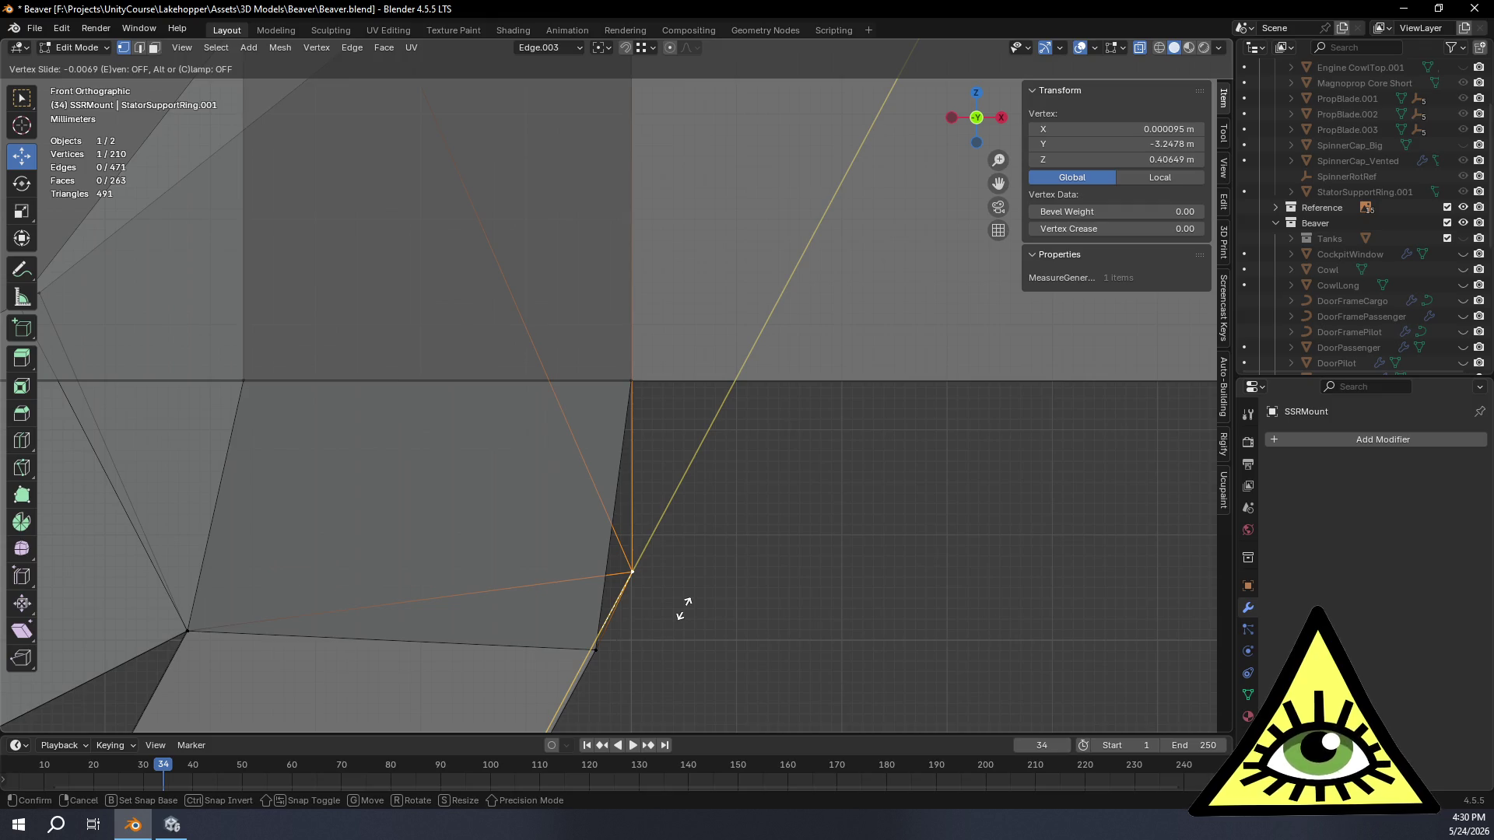
left_click(684, 608)
left_click(600, 651)
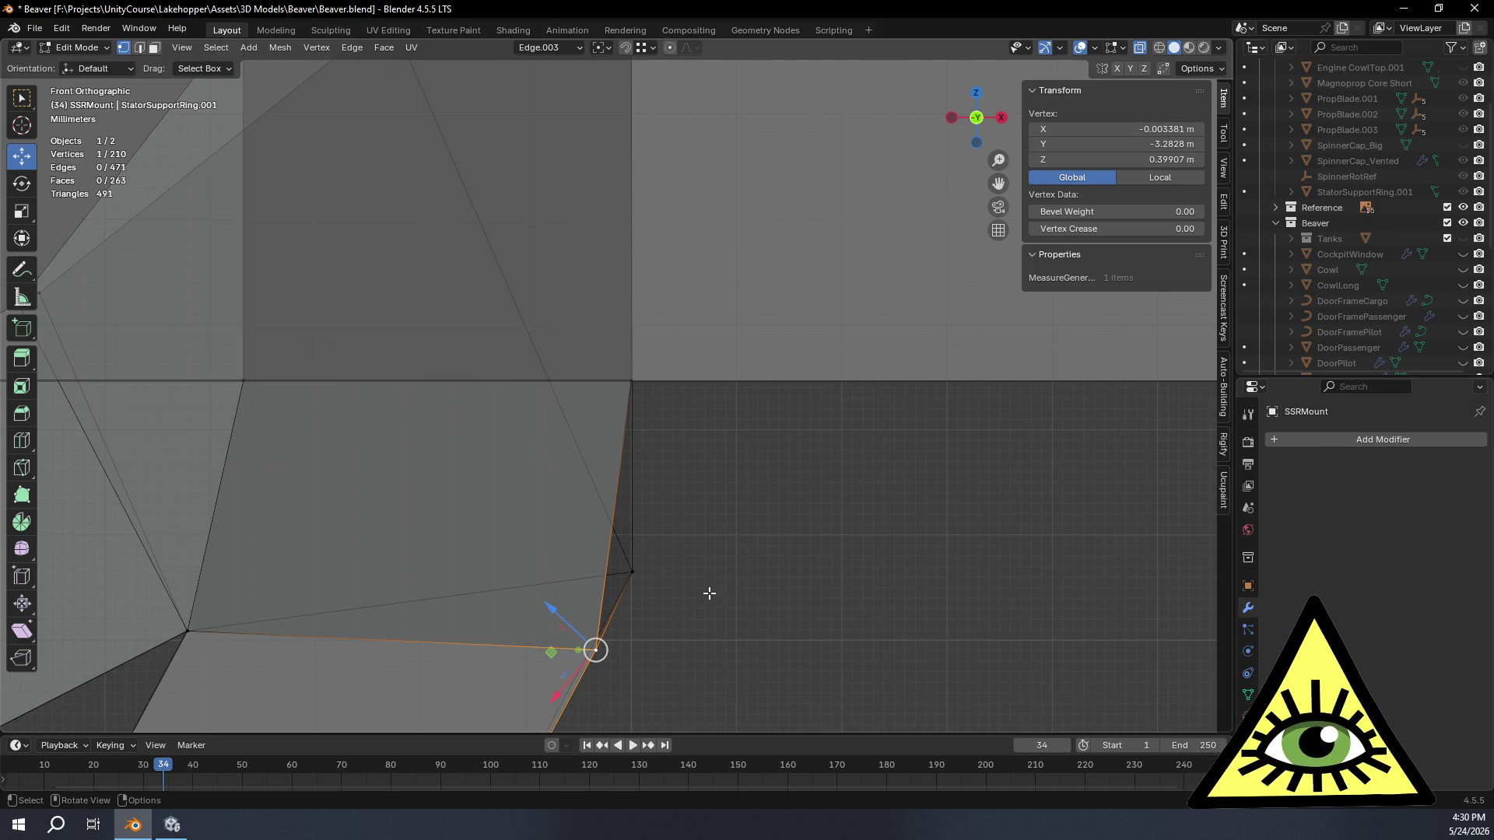
key("g")
key("g")
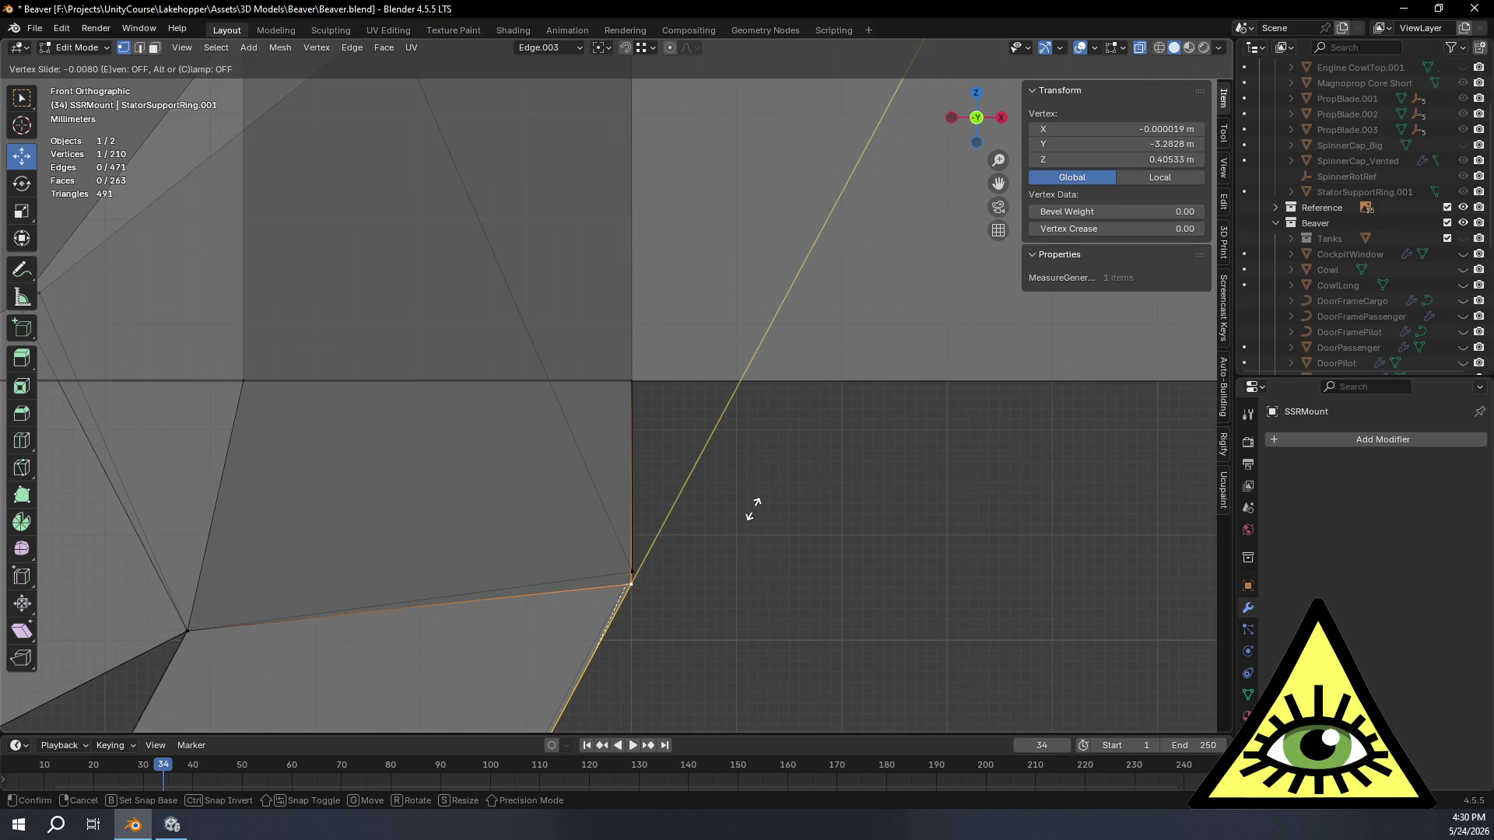
left_click(753, 509)
scroll(754, 507, "down", 3)
scroll(727, 544, "down", 1)
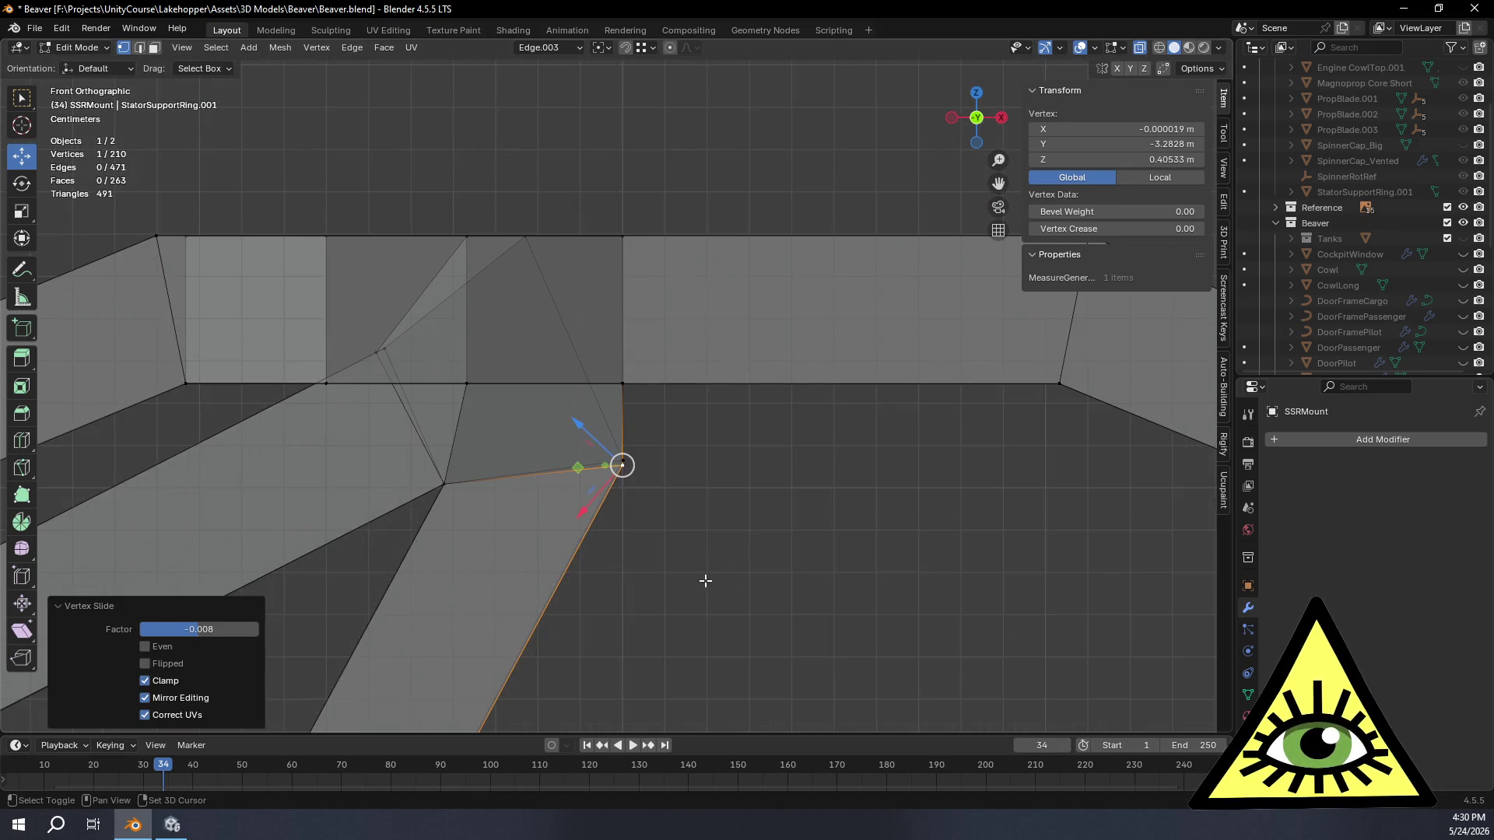
scroll(703, 584, "up", 2)
Step: Nudge the joint corner vertex slightly upward with a Z-locked move
mouse_move(755, 438)
middle_mouse_down("shift")
mouse_move(764, 276)
mouse_move(765, 358)
middle_mouse_up("shift")
scroll(771, 303, "up", 5)
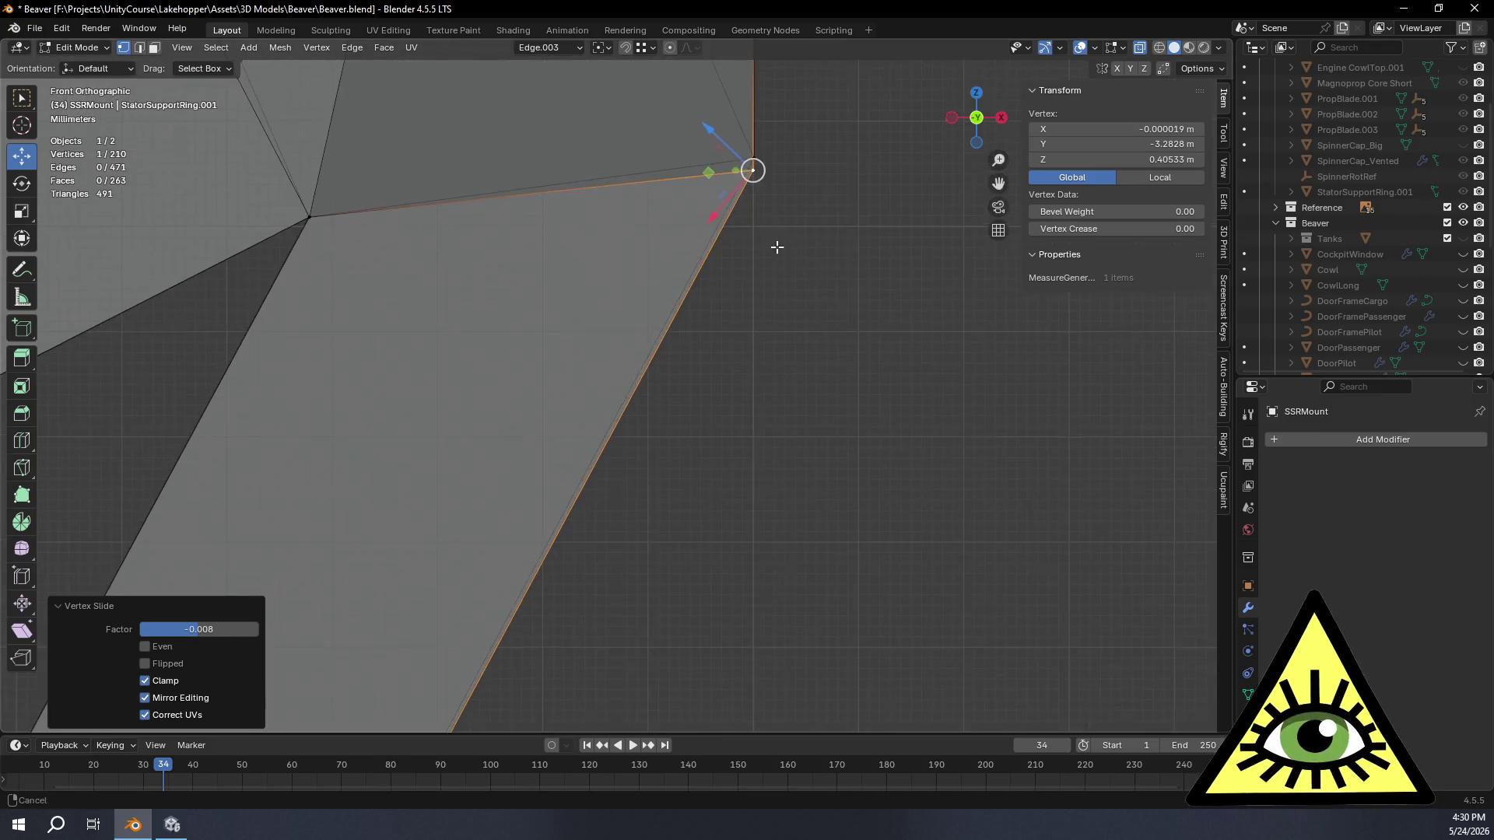
middle_click_drag(778, 243, 719, 501, "shift")
scroll(771, 490, "up", 1)
scroll(847, 475, "up", 1)
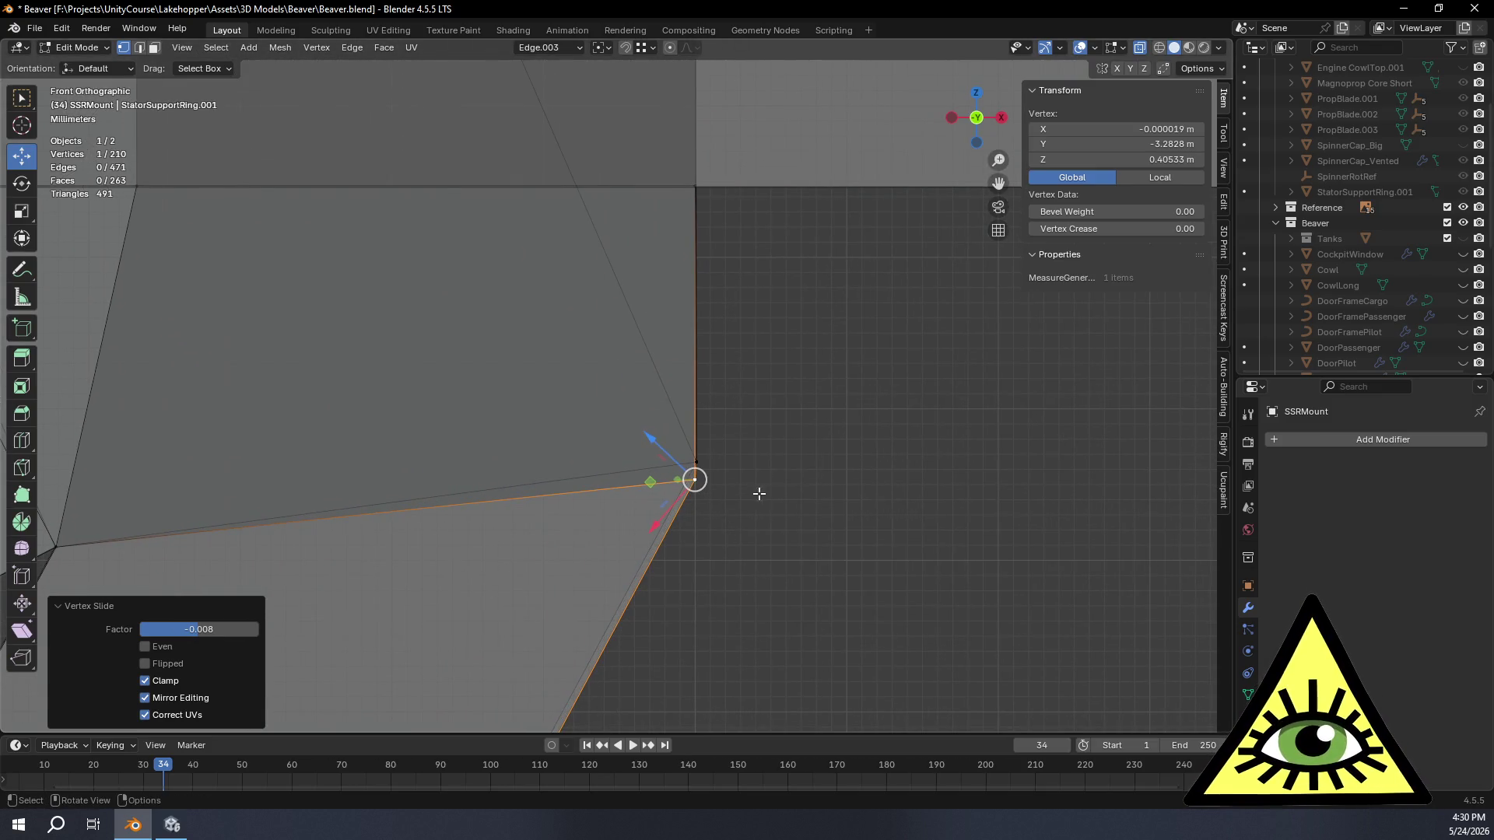
key("g")
key("z")
key("z")
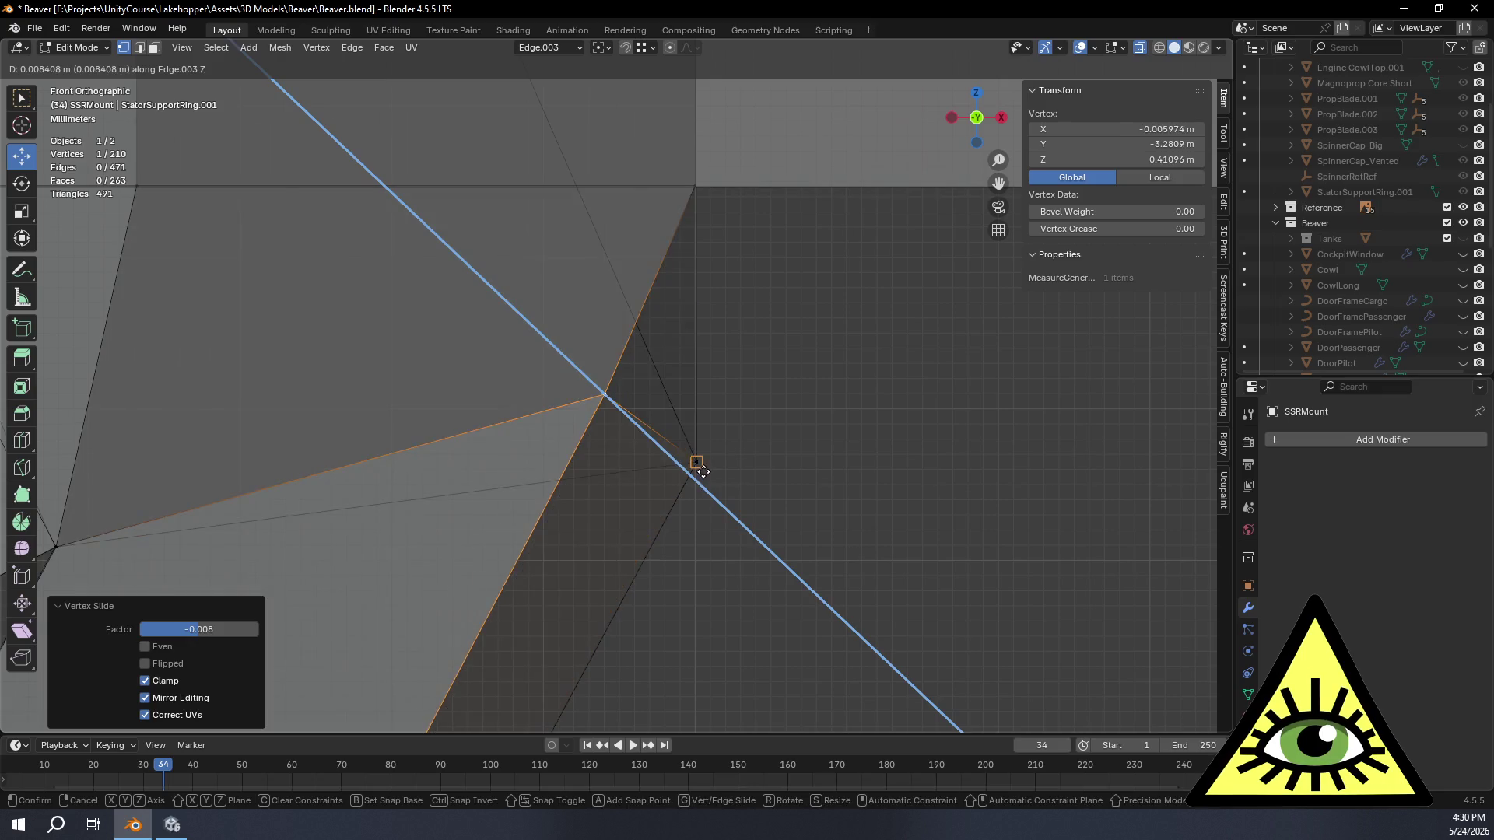
key("z")
key("z")
left_click(770, 454)
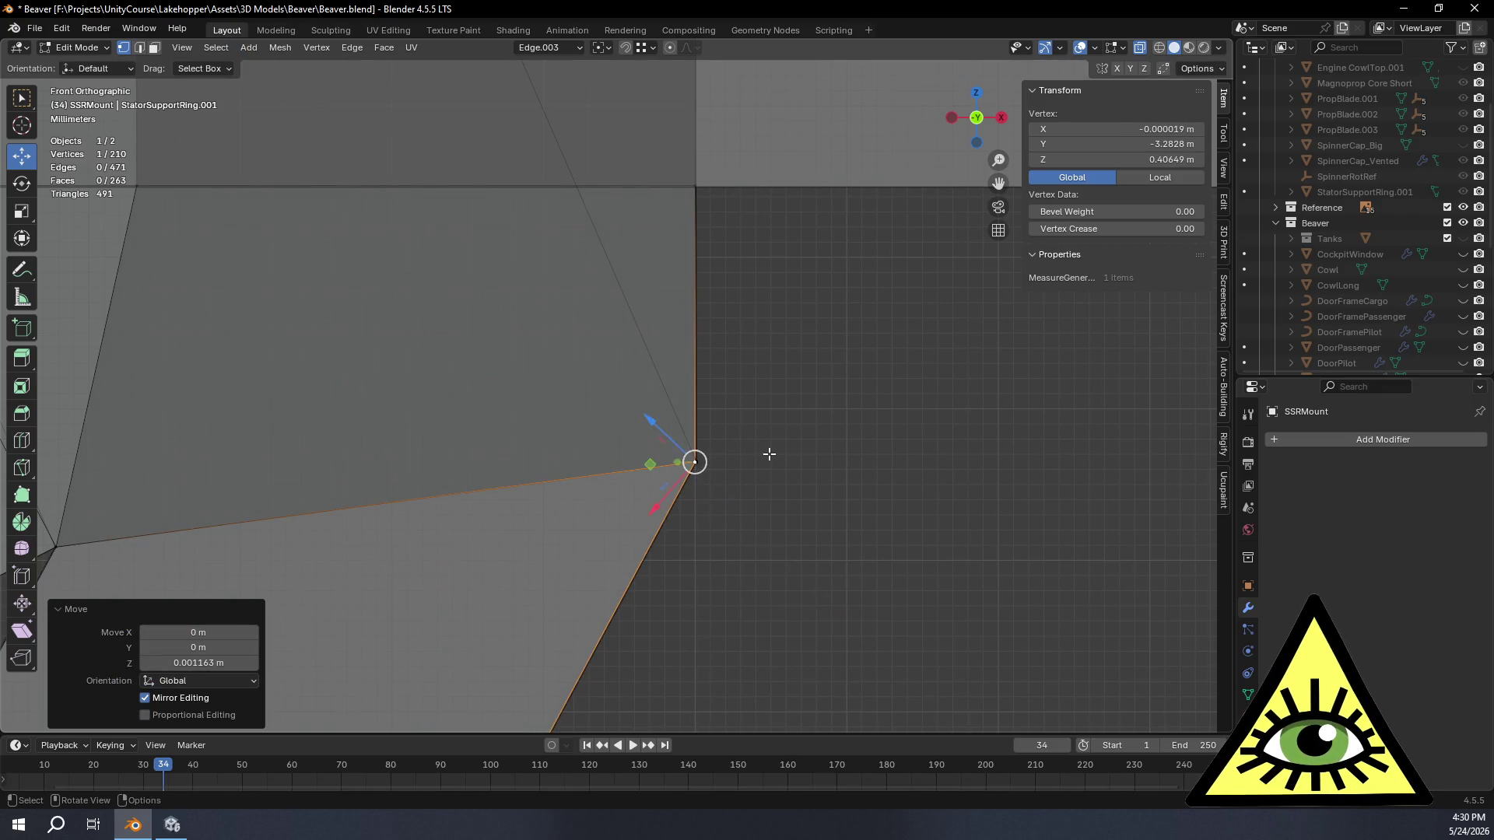
scroll(770, 453, "down", 2)
scroll(772, 451, "down", 1)
mouse_move(770, 452)
middle_mouse_down()
mouse_move(492, 510)
mouse_move(650, 464)
middle_mouse_up()
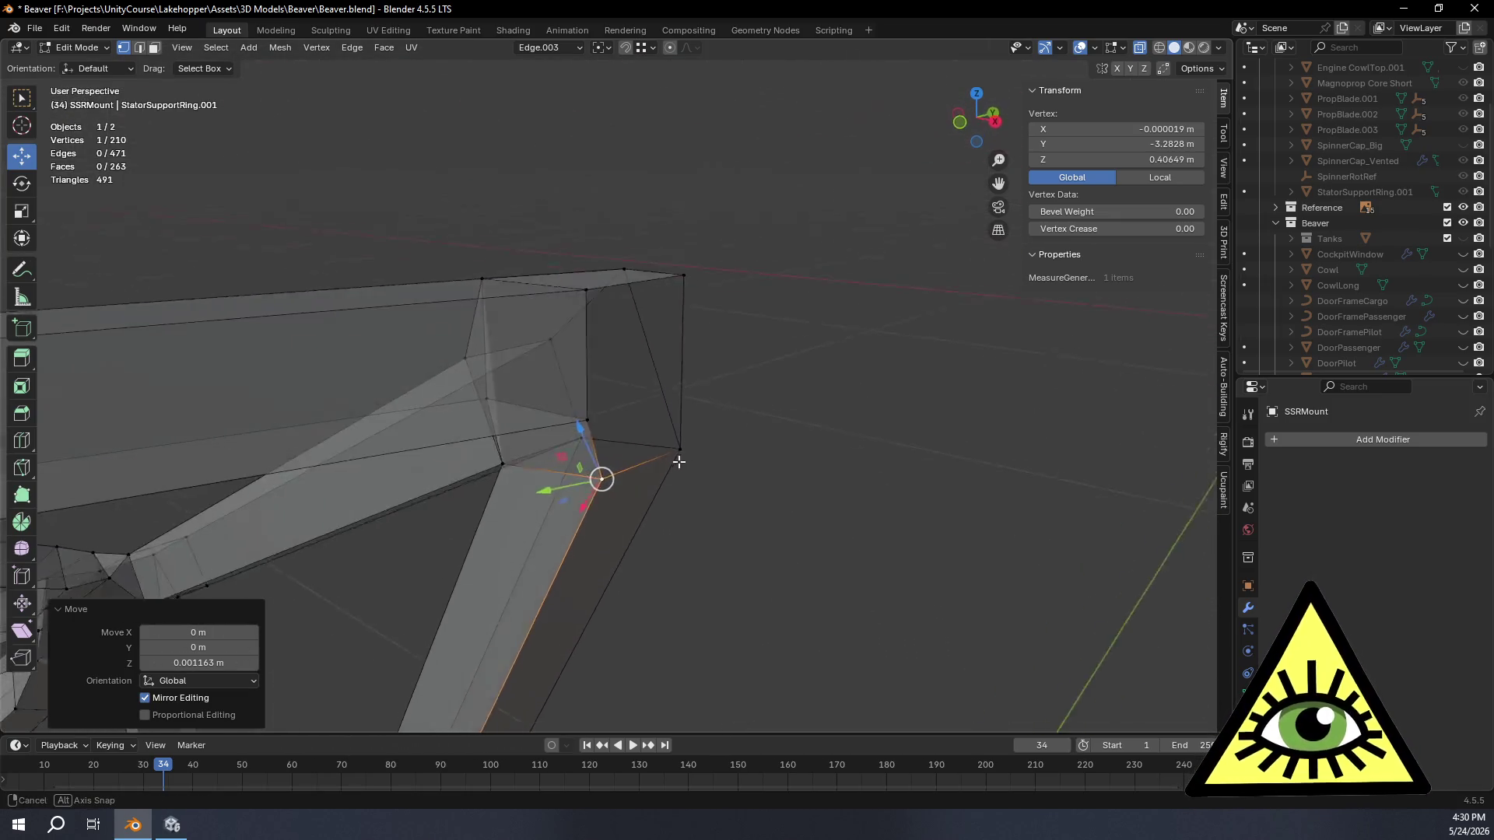
Step: Add a loop cut across the SSRMount ring at the patched joint
middle_click_drag(650, 464, 734, 494)
scroll(733, 494, "down", 5)
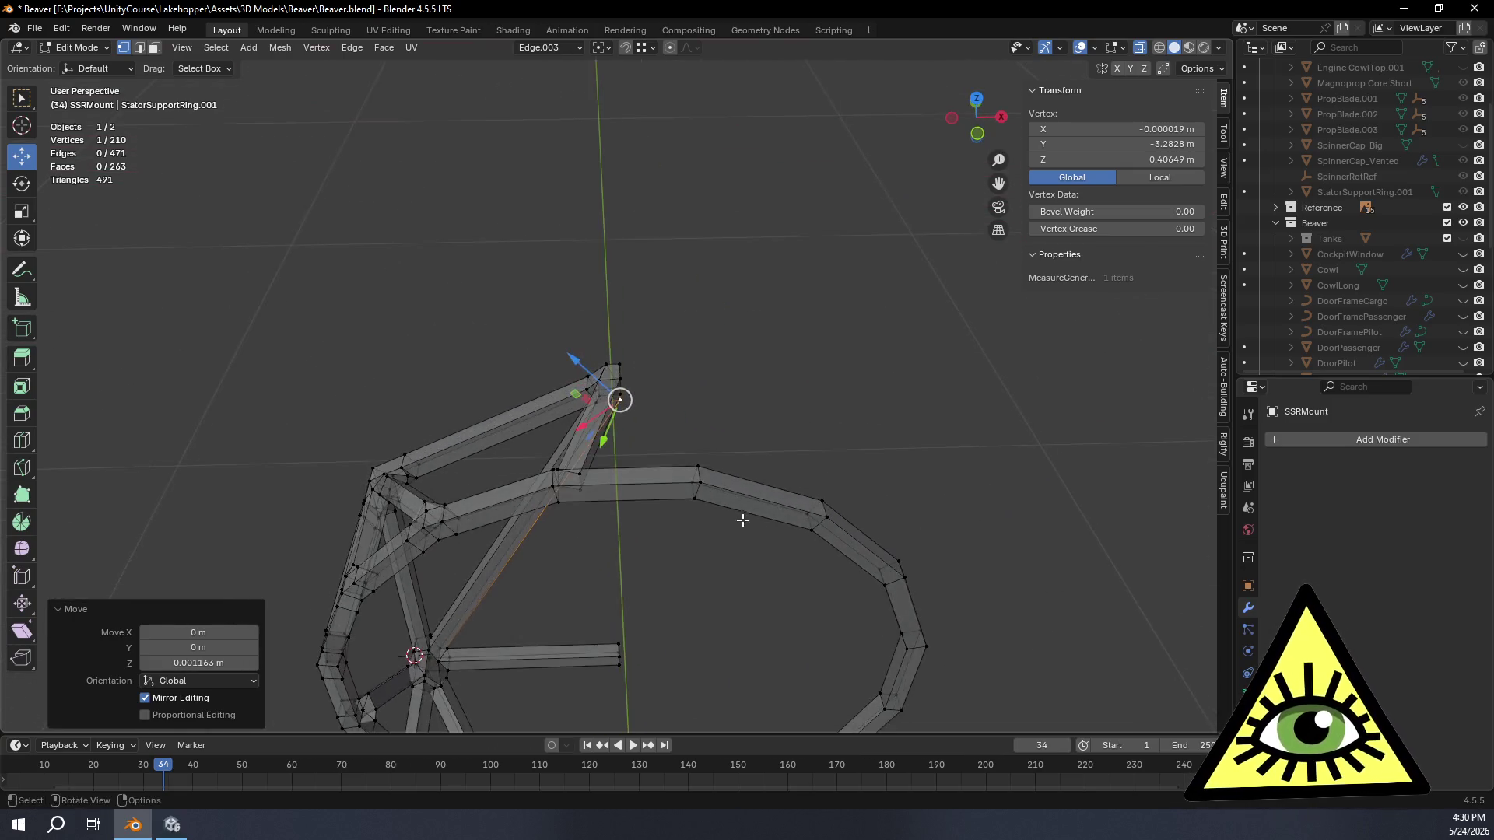
scroll(747, 561, "up", 6)
mouse_move(747, 560)
middle_mouse_down("shift")
mouse_move(728, 296)
mouse_move(730, 316)
middle_mouse_up("shift")
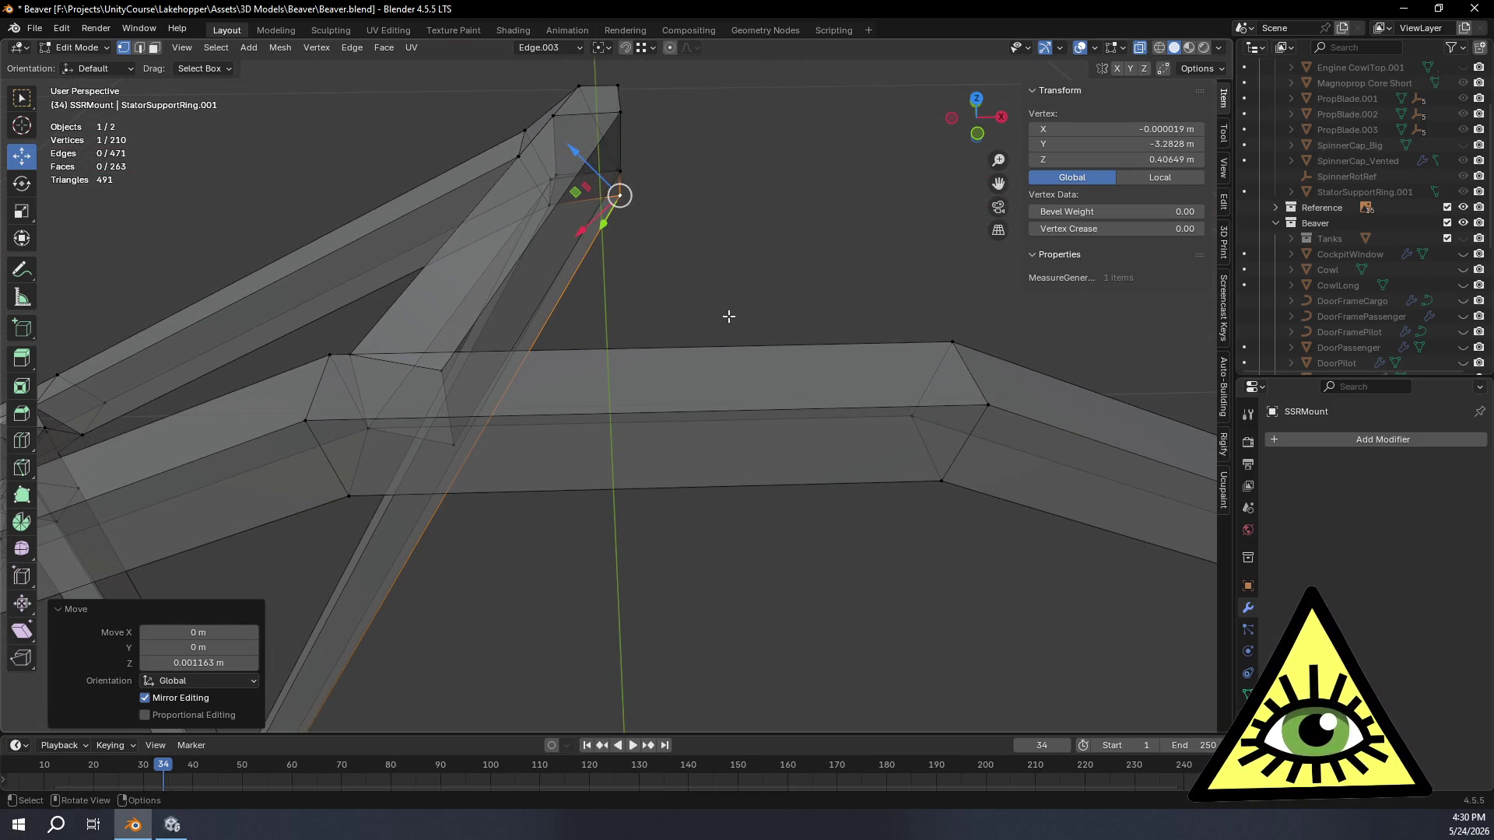
left_click(21, 441)
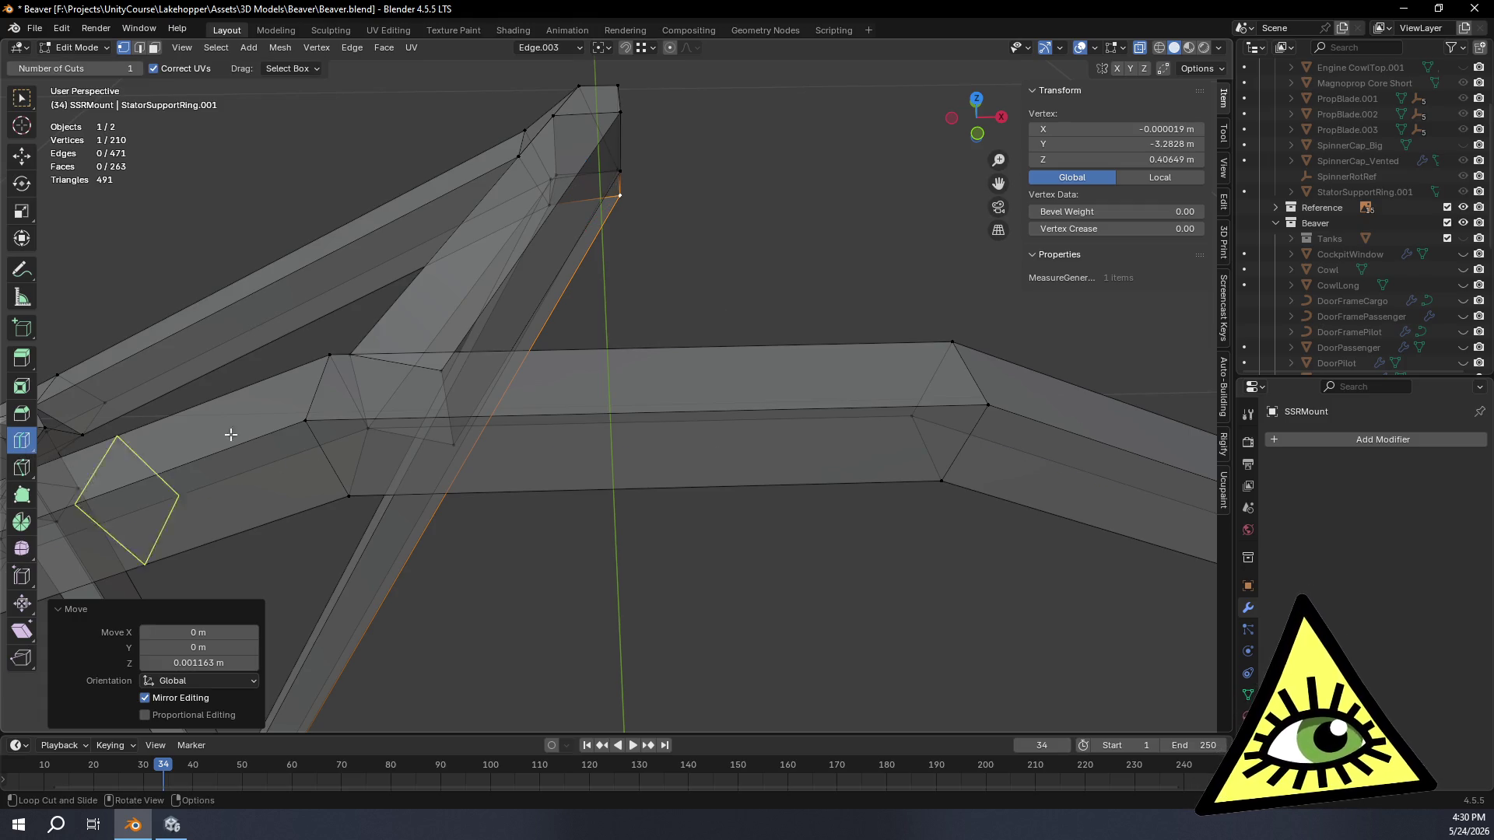
left_click(651, 423)
scroll(943, 433, "down", 5)
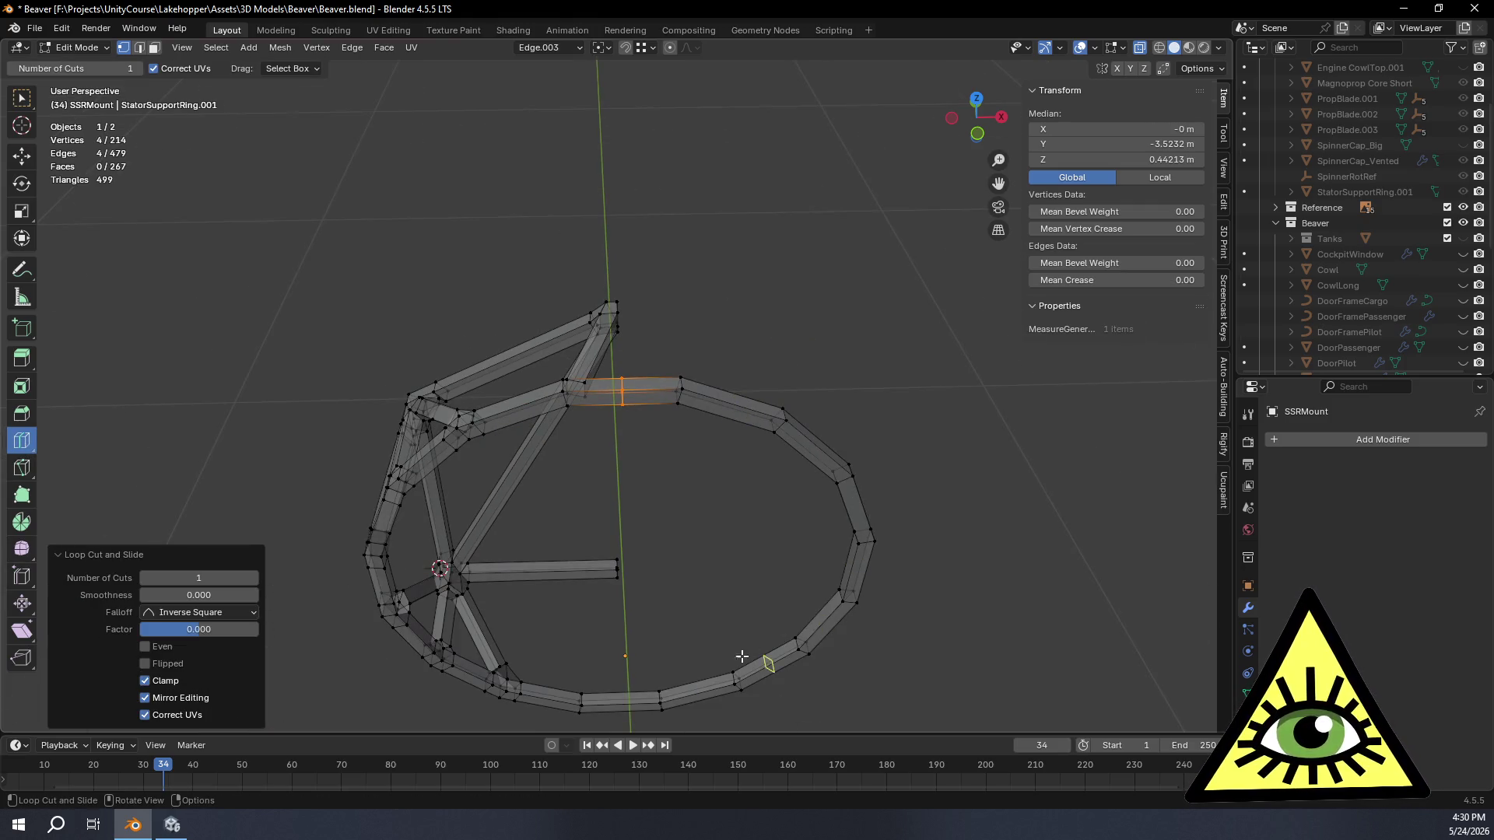
middle_click_drag(742, 657, 684, 521)
scroll(673, 591, "up", 3)
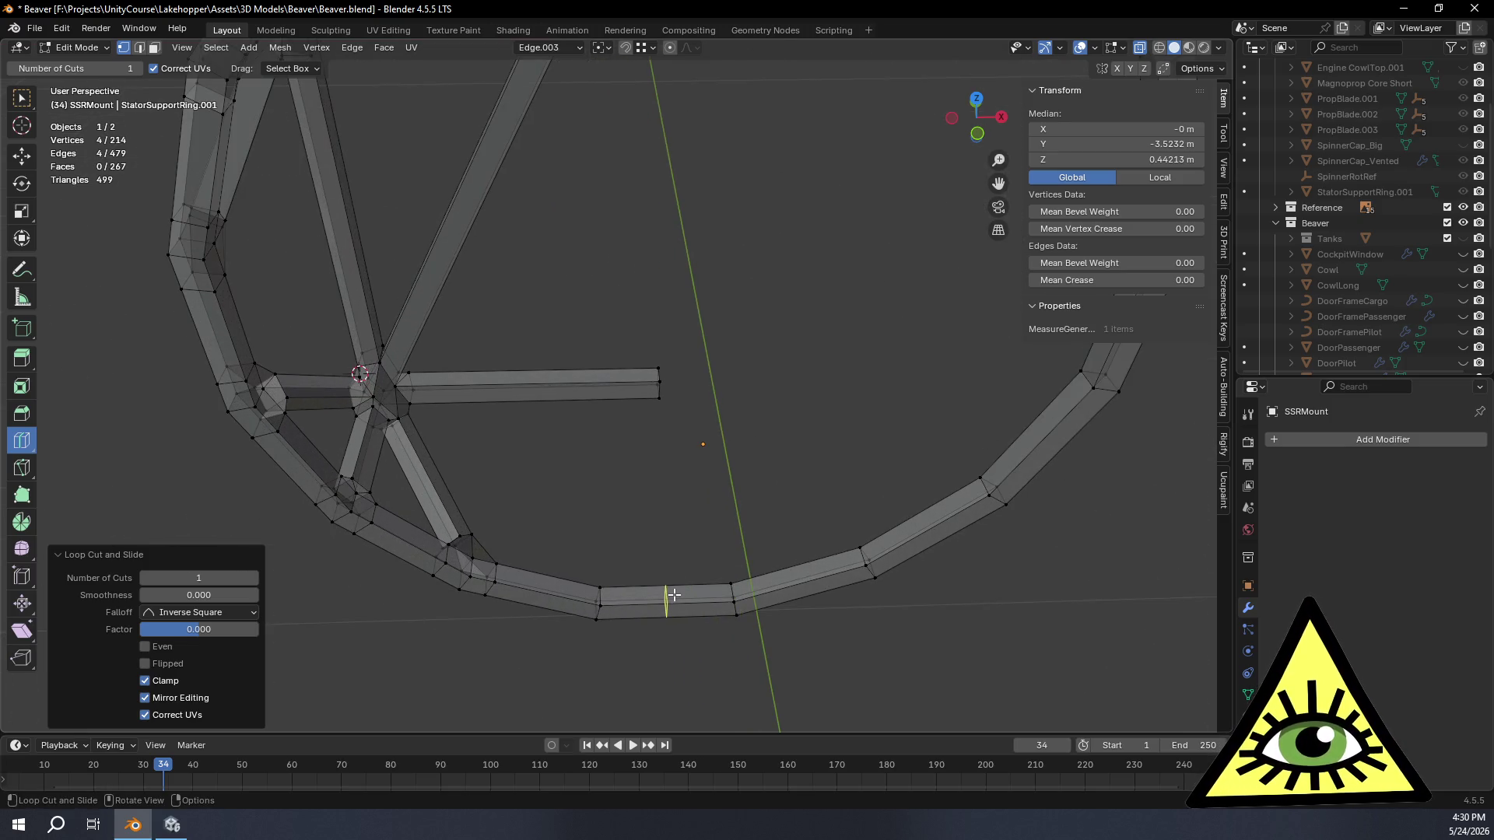
scroll(709, 548, "down", 3)
Step: From front view, box-select the entire right half of the ring
left_click(978, 134)
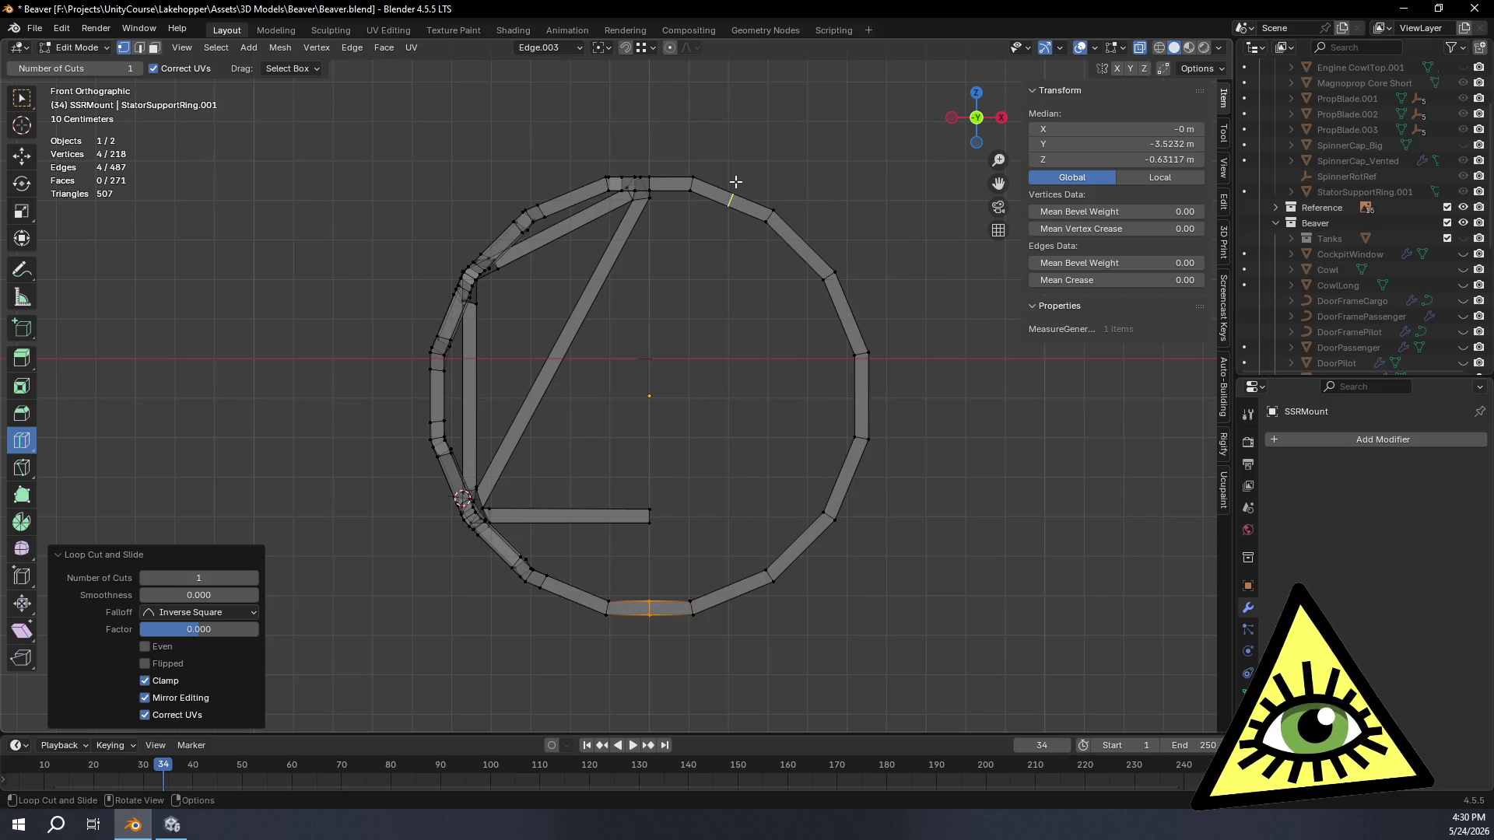
left_click(21, 98)
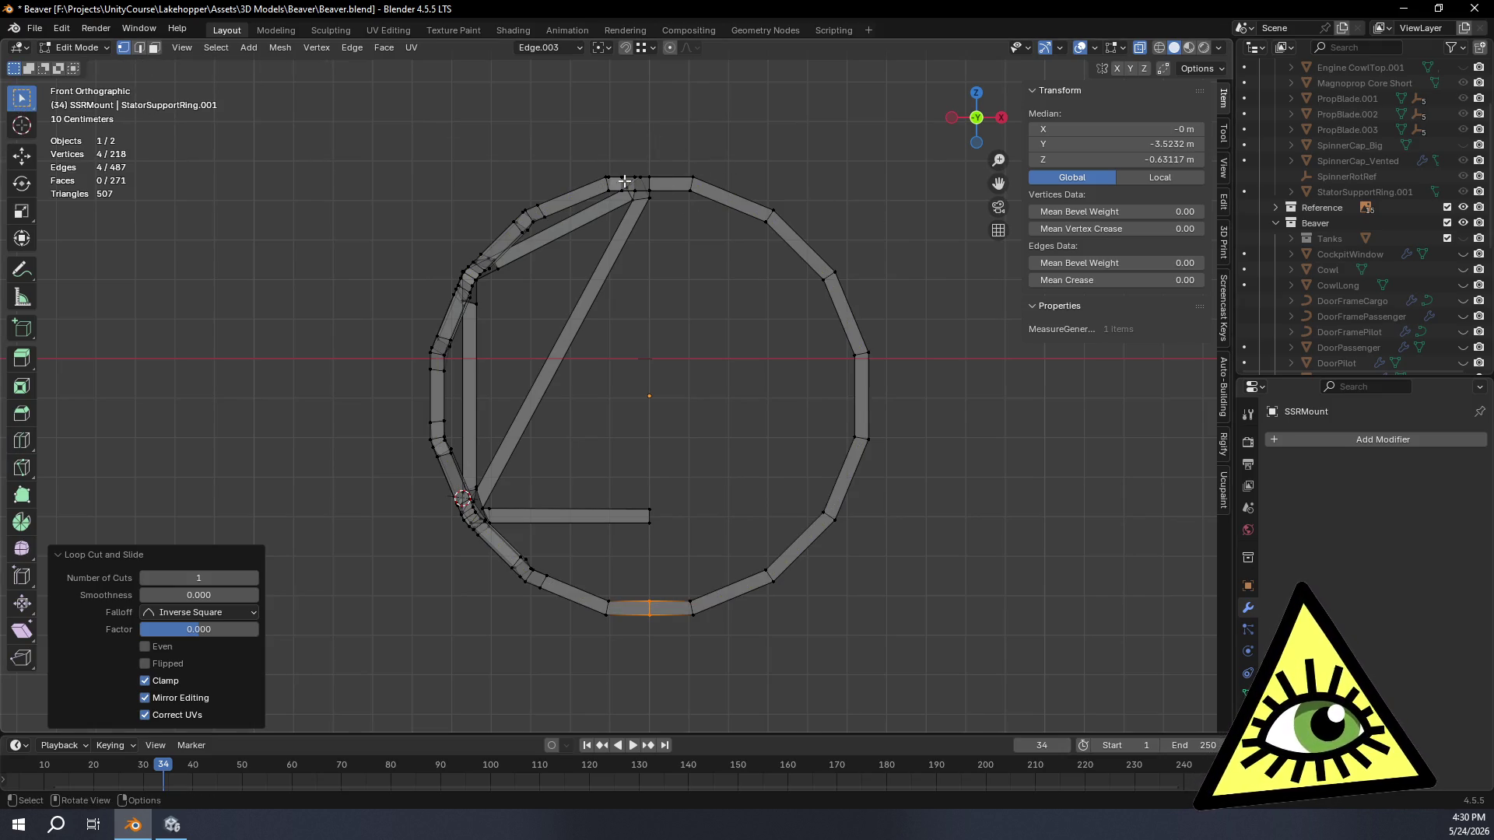
left_click_drag(665, 154, 894, 705)
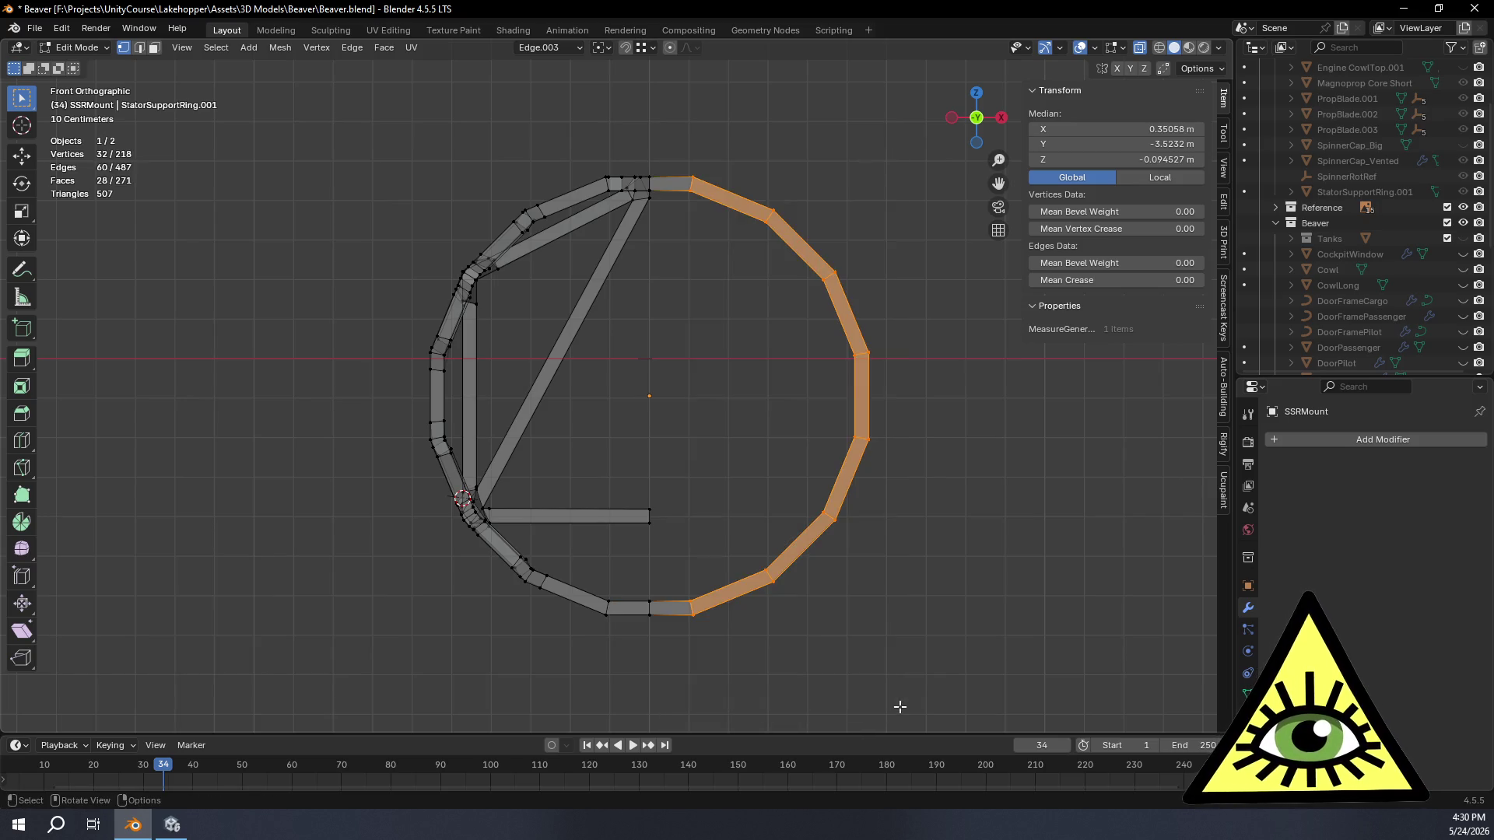
Step: Delete the right half's vertices and add a Y-axis Mirror modifier restoring the full ring, ending in Object Mode
key("x")
left_click(831, 612)
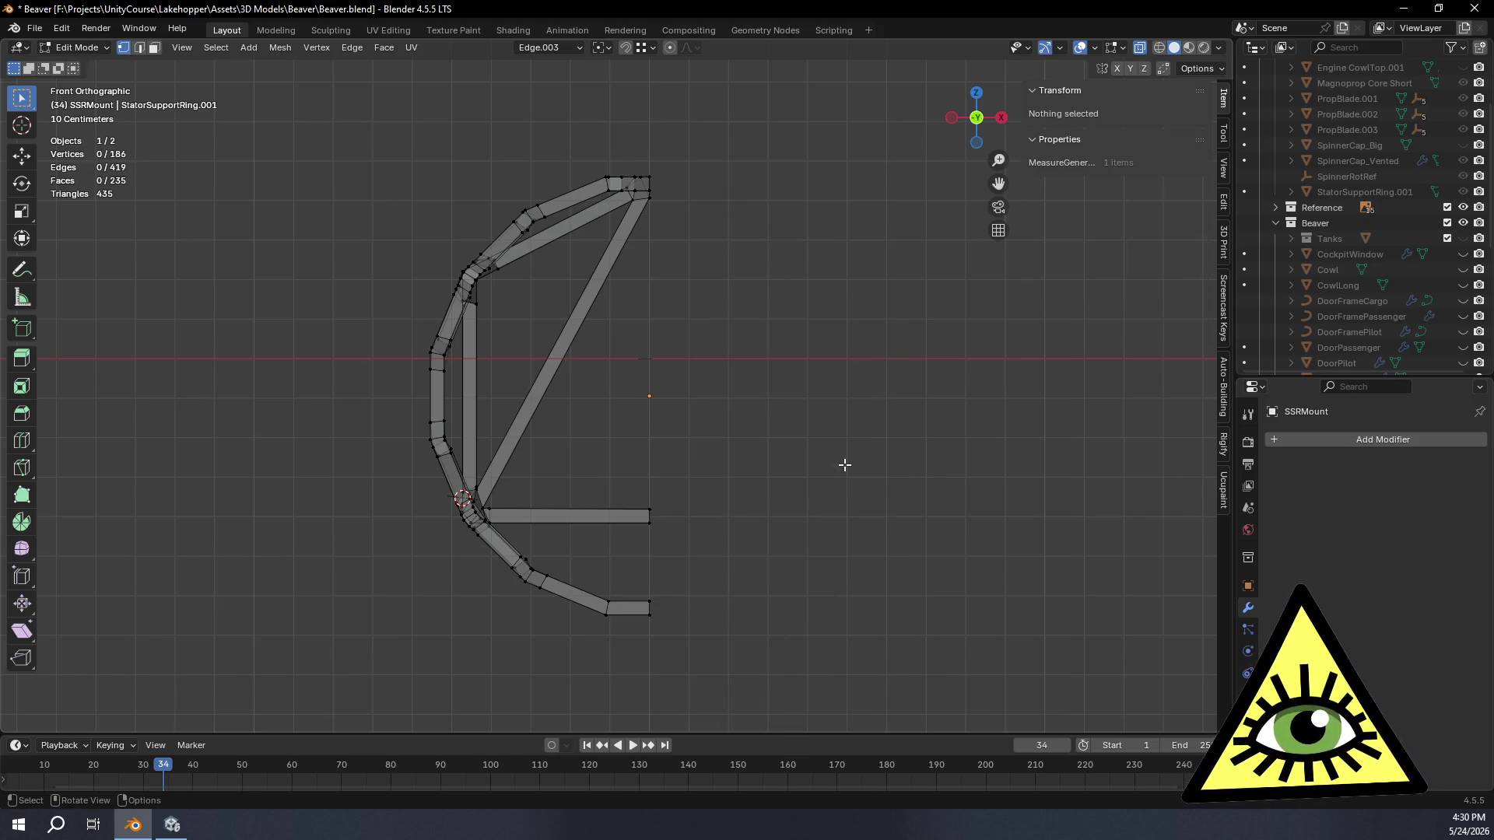
left_click(1316, 441)
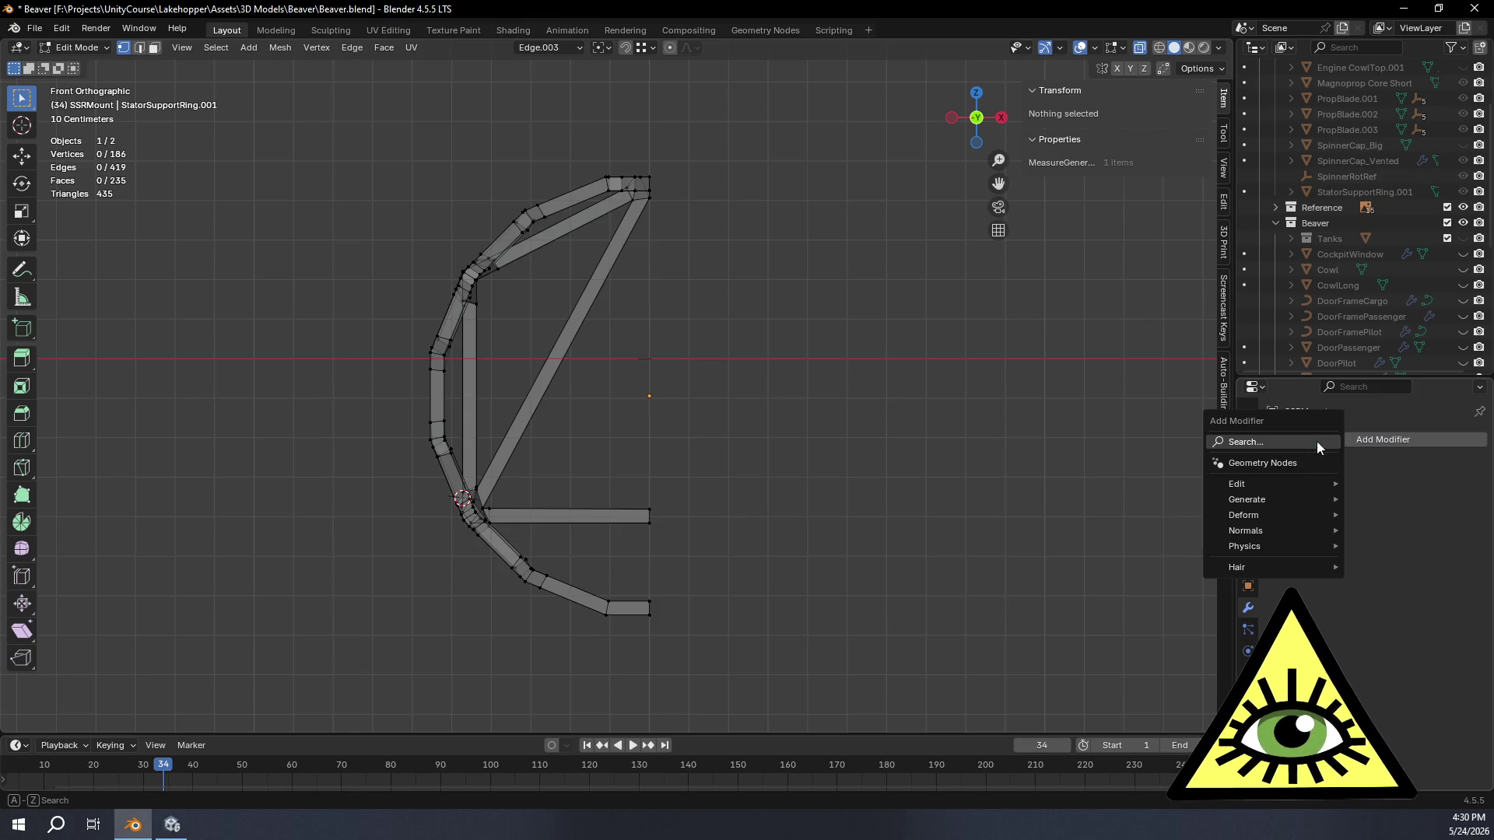
left_click(1305, 442)
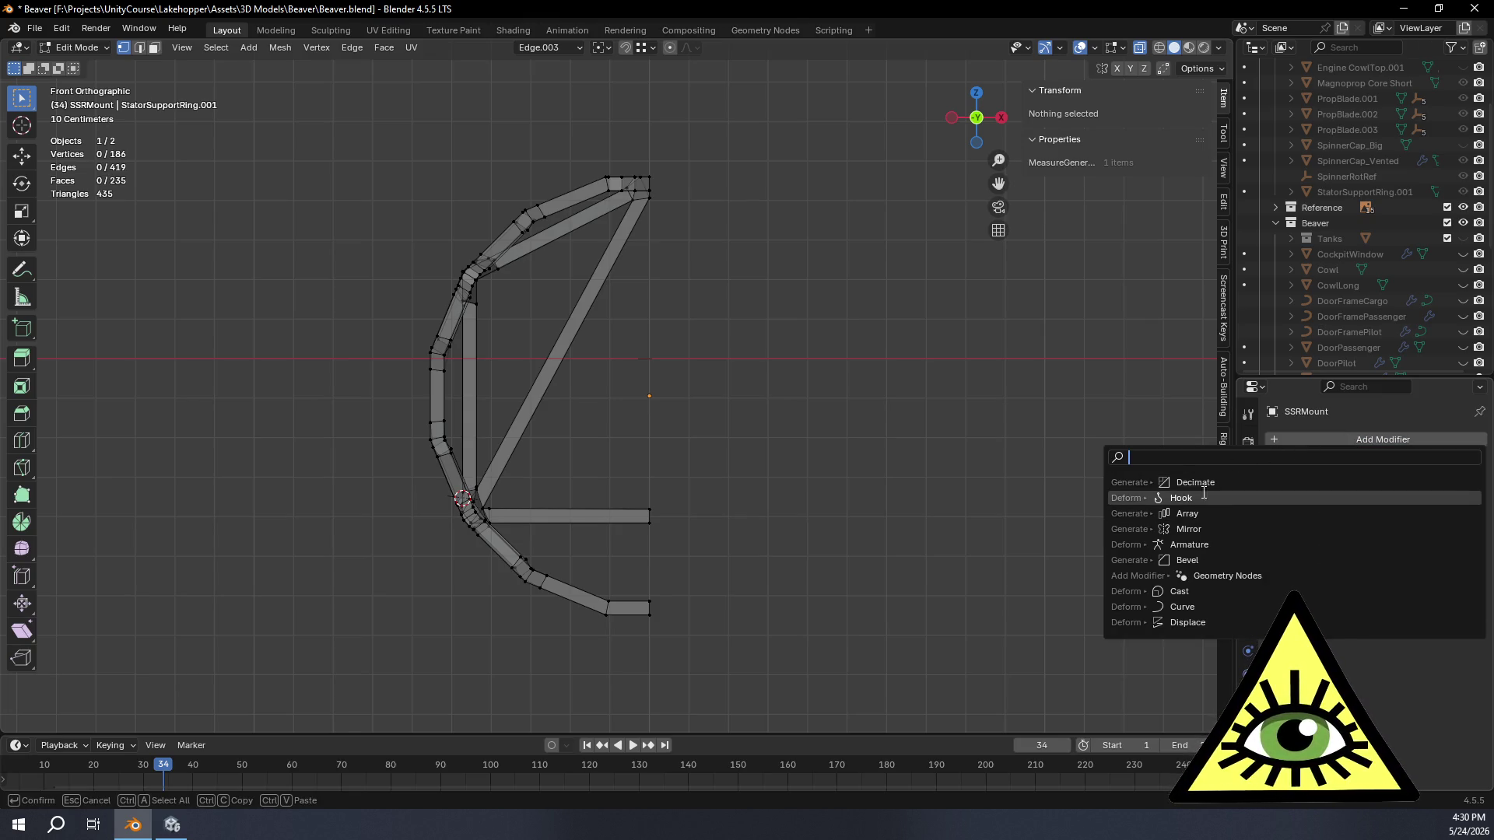
left_click(1203, 530)
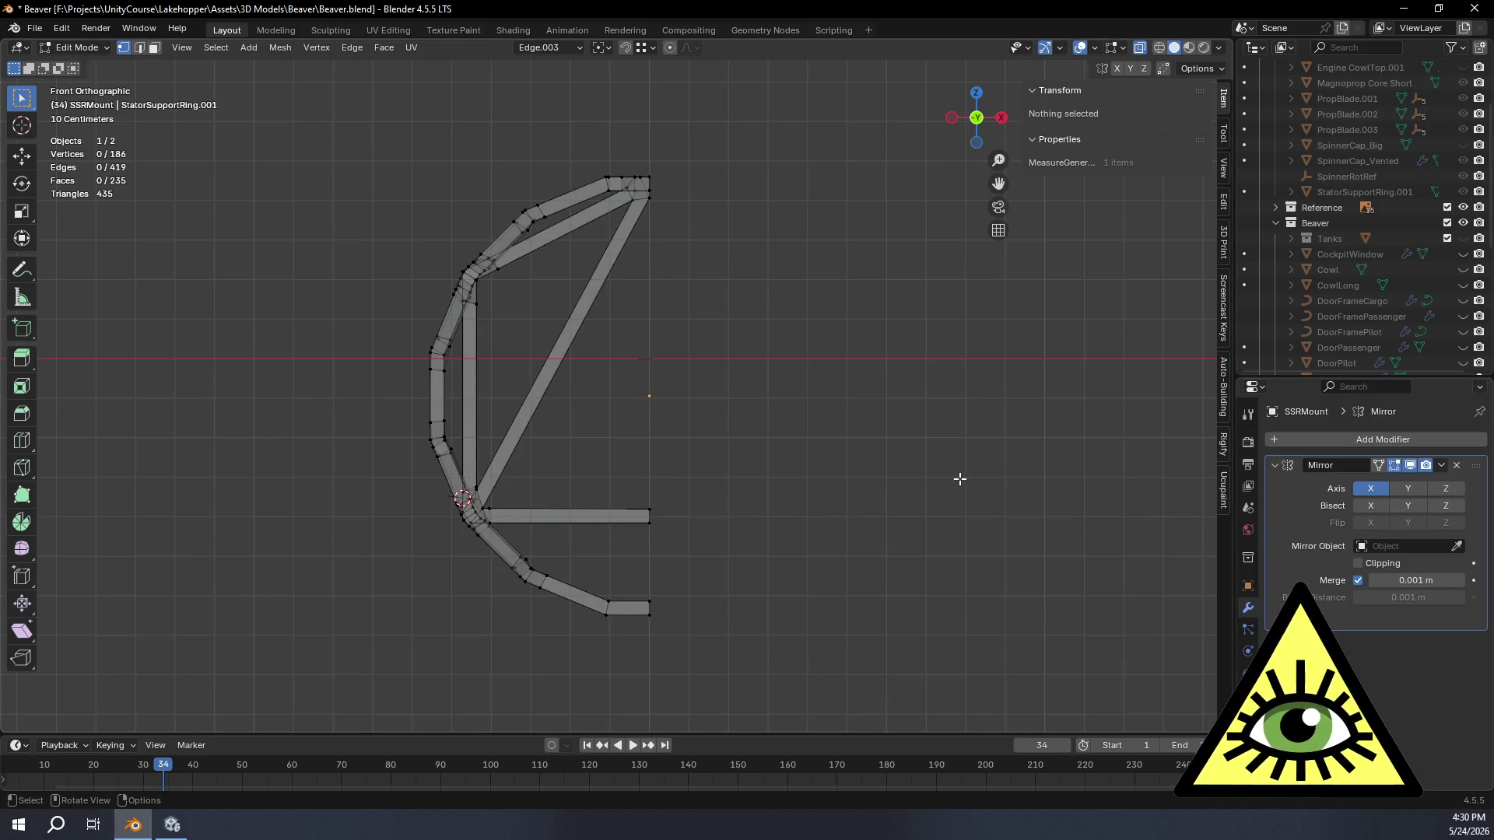
middle_click_drag(975, 507, 727, 579)
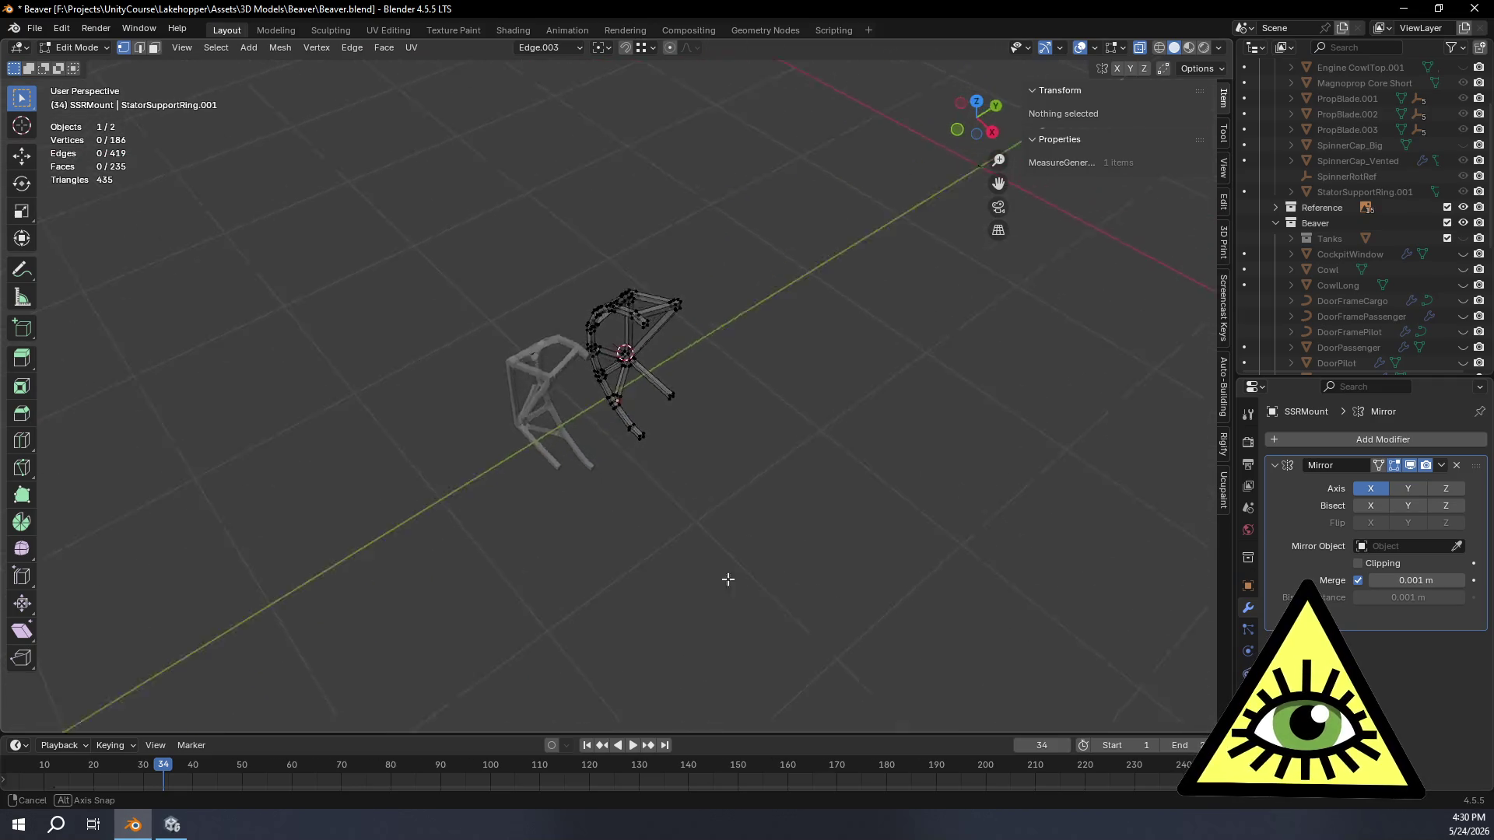
middle_click_drag(728, 579, 730, 573)
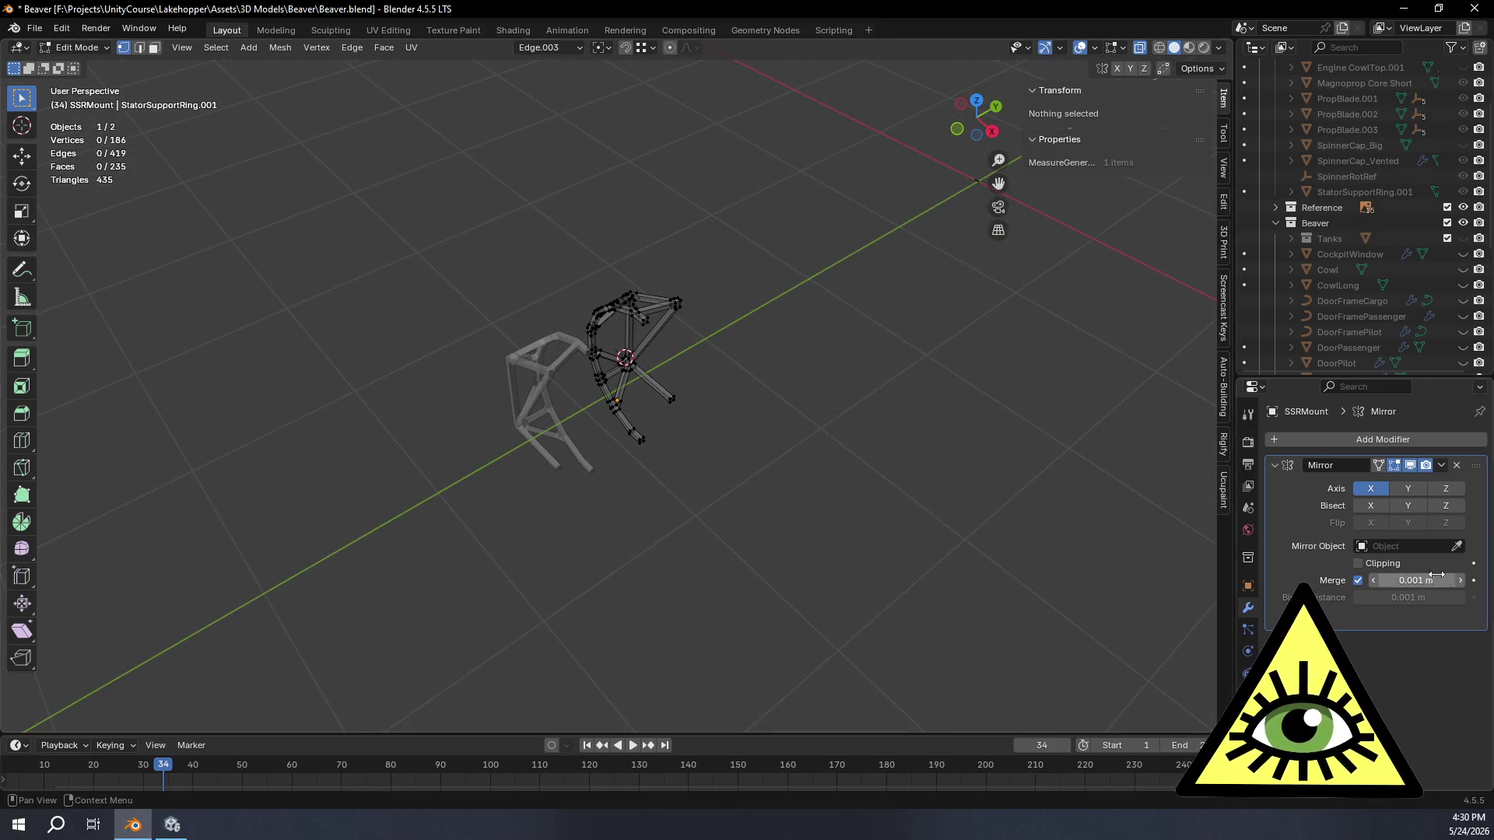
left_click(1408, 488)
middle_click_drag(819, 535, 934, 490)
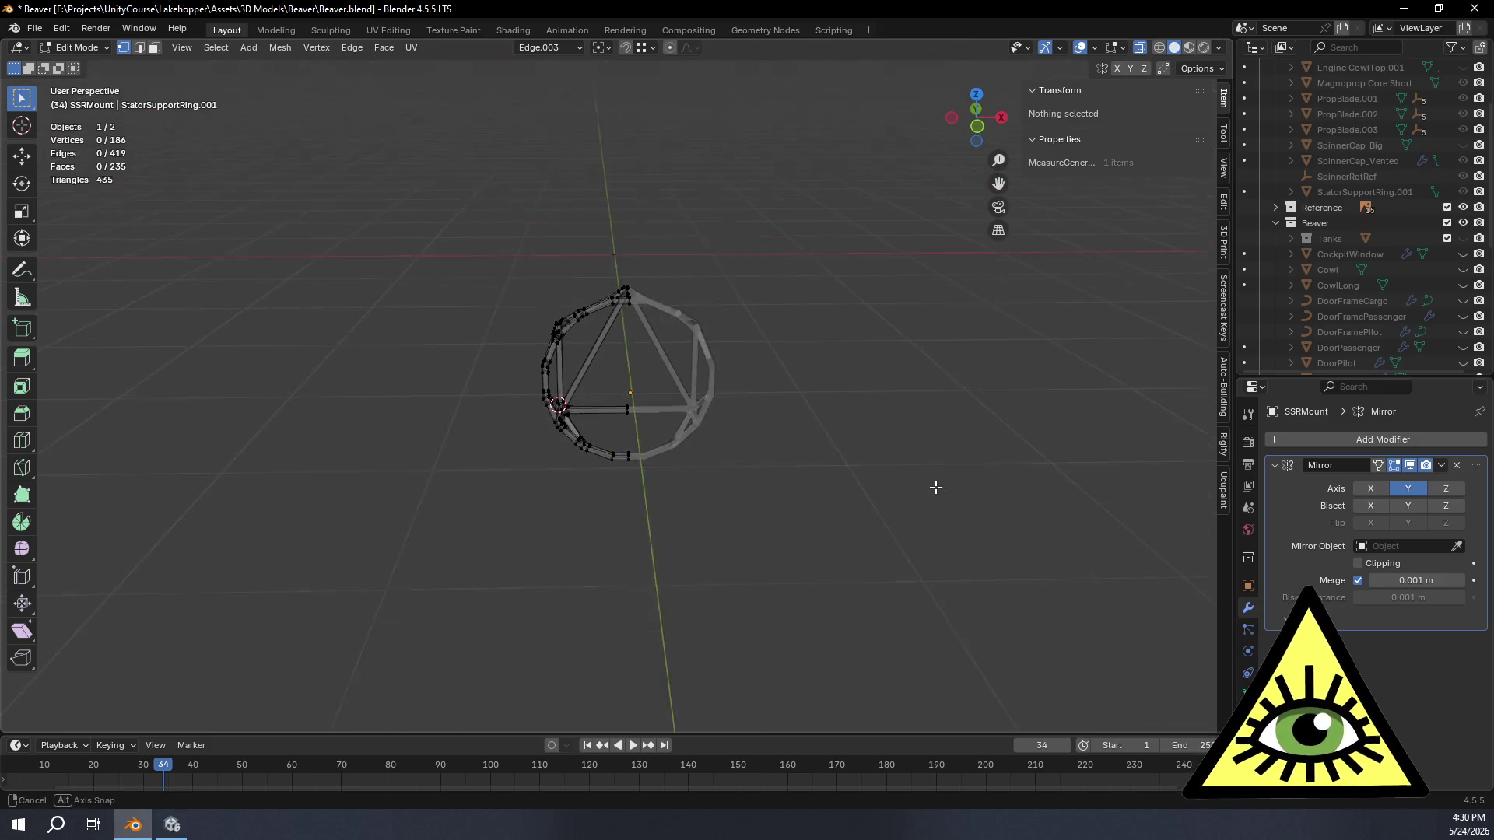
scroll(759, 487, "up", 4)
mouse_move(791, 498)
middle_mouse_down()
mouse_move(747, 371)
mouse_move(742, 458)
middle_mouse_up()
key("Tab")
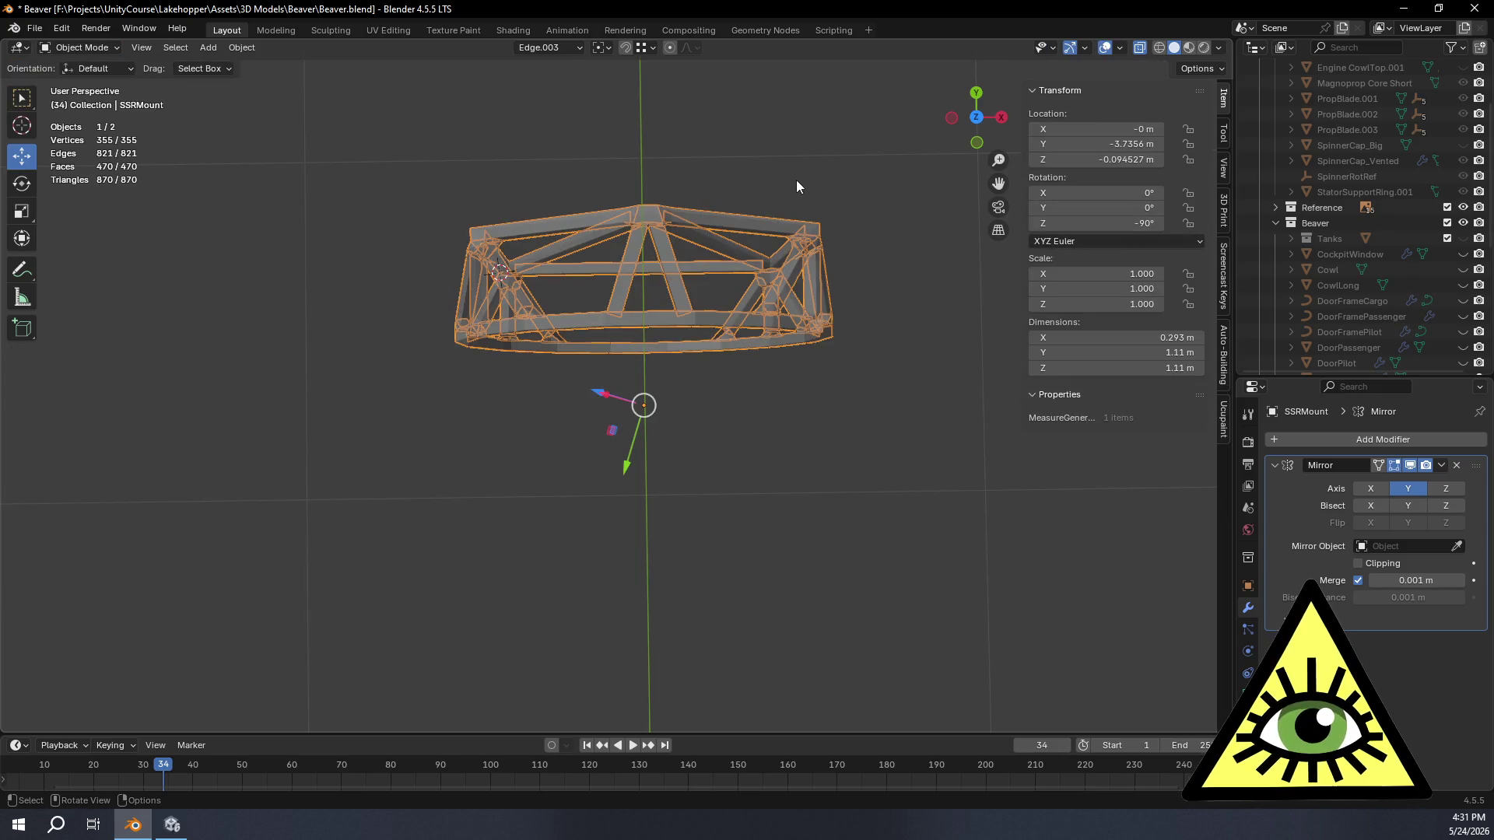
Step: Orbit and pan around the mirrored ring truss to inspect its joints
left_click(796, 180)
mouse_move(797, 180)
middle_mouse_down()
mouse_move(754, 389)
mouse_move(792, 268)
mouse_move(868, 255)
mouse_move(795, 251)
mouse_move(818, 251)
middle_mouse_up()
middle_click_drag(726, 332, 596, 350)
mouse_move(672, 380)
middle_mouse_down()
mouse_move(708, 293)
mouse_move(787, 312)
mouse_move(899, 433)
mouse_move(744, 442)
mouse_move(928, 460)
mouse_move(1008, 412)
mouse_move(857, 422)
mouse_move(928, 404)
mouse_move(961, 438)
mouse_move(918, 470)
mouse_move(785, 488)
mouse_move(776, 467)
mouse_move(909, 473)
mouse_move(859, 453)
middle_mouse_up()
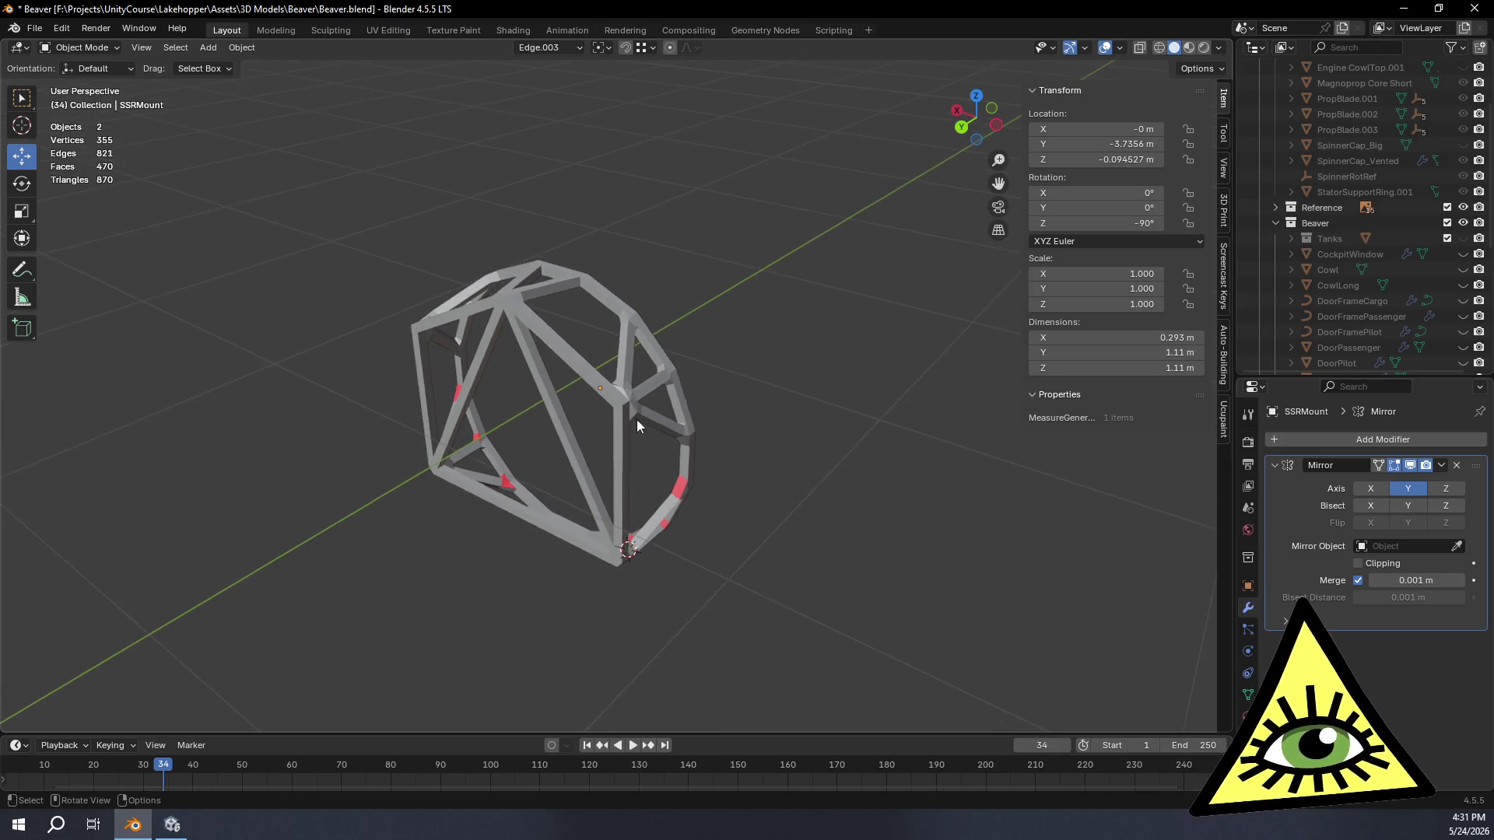
scroll(636, 419, "up", 5)
scroll(723, 438, "up", 3)
mouse_move(690, 451)
middle_mouse_down()
mouse_move(594, 481)
mouse_move(625, 422)
mouse_move(616, 402)
mouse_move(688, 505)
mouse_move(790, 433)
mouse_move(760, 404)
mouse_move(674, 401)
mouse_move(613, 437)
mouse_move(590, 420)
mouse_move(563, 585)
mouse_move(615, 495)
mouse_move(735, 460)
mouse_move(921, 509)
mouse_move(648, 499)
mouse_move(718, 584)
mouse_move(793, 452)
mouse_move(767, 439)
mouse_move(691, 516)
mouse_move(613, 441)
mouse_move(612, 419)
mouse_move(664, 437)
mouse_move(655, 470)
mouse_move(416, 412)
middle_mouse_up()
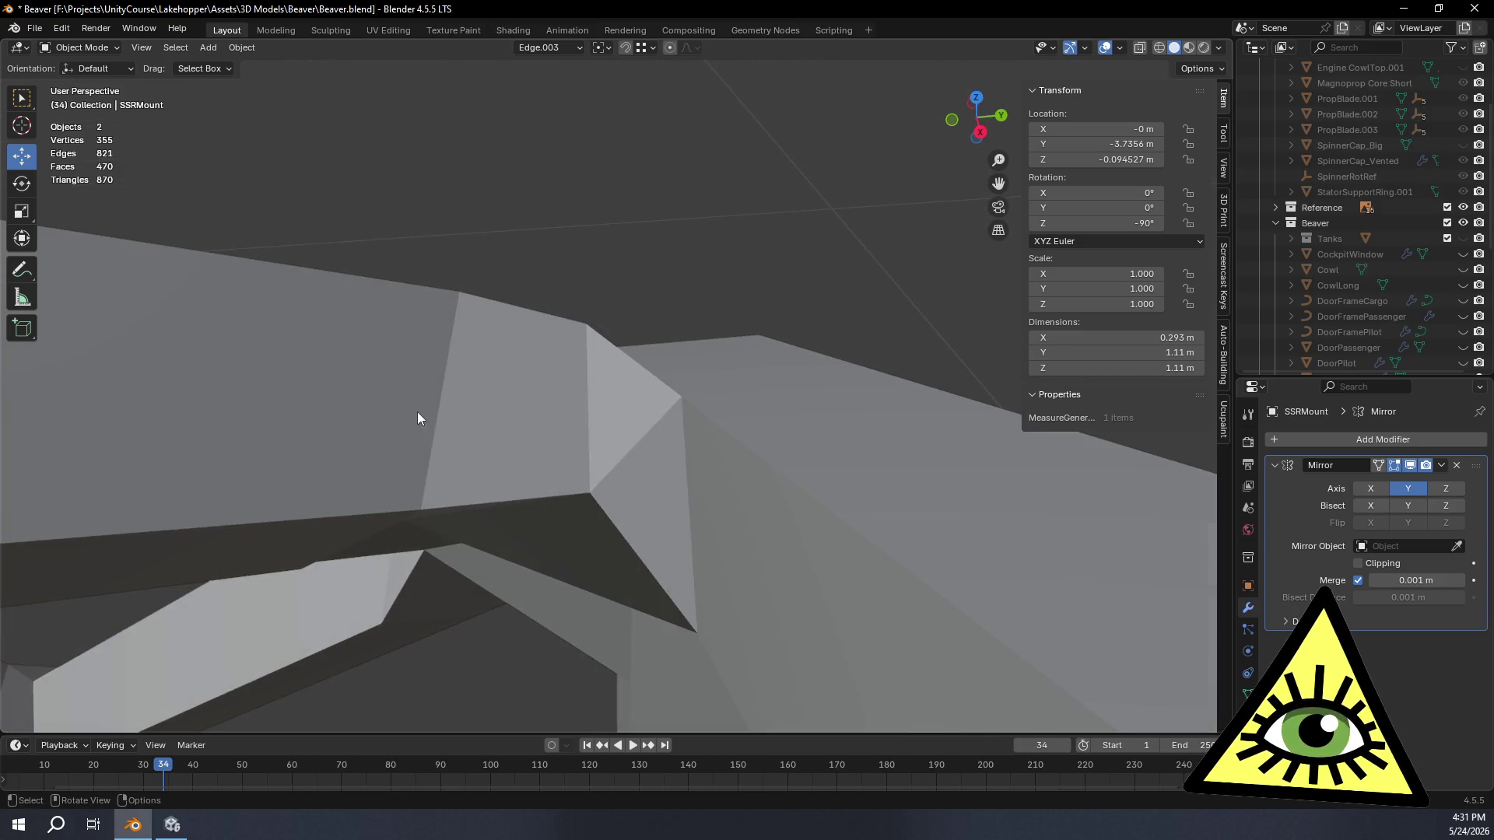
mouse_move(723, 506)
middle_mouse_down()
mouse_move(711, 604)
mouse_move(680, 520)
mouse_move(640, 575)
mouse_move(334, 478)
mouse_move(470, 427)
mouse_move(561, 529)
mouse_move(637, 509)
mouse_move(590, 459)
mouse_move(483, 398)
mouse_move(493, 353)
mouse_move(575, 326)
mouse_move(594, 366)
mouse_move(596, 528)
middle_mouse_up()
scroll(594, 365, "down", 3)
mouse_move(534, 338)
middle_mouse_down("shift")
mouse_move(669, 402)
mouse_move(674, 308)
mouse_move(708, 297)
mouse_move(627, 359)
mouse_move(608, 406)
mouse_move(754, 425)
mouse_move(660, 471)
mouse_move(739, 485)
mouse_move(1279, 323)
middle_mouse_up("shift")
scroll(617, 383, "up", 5)
scroll(1377, 297, "down", 5)
scroll(1376, 297, "up", 1)
scroll(1387, 305, "up", 1)
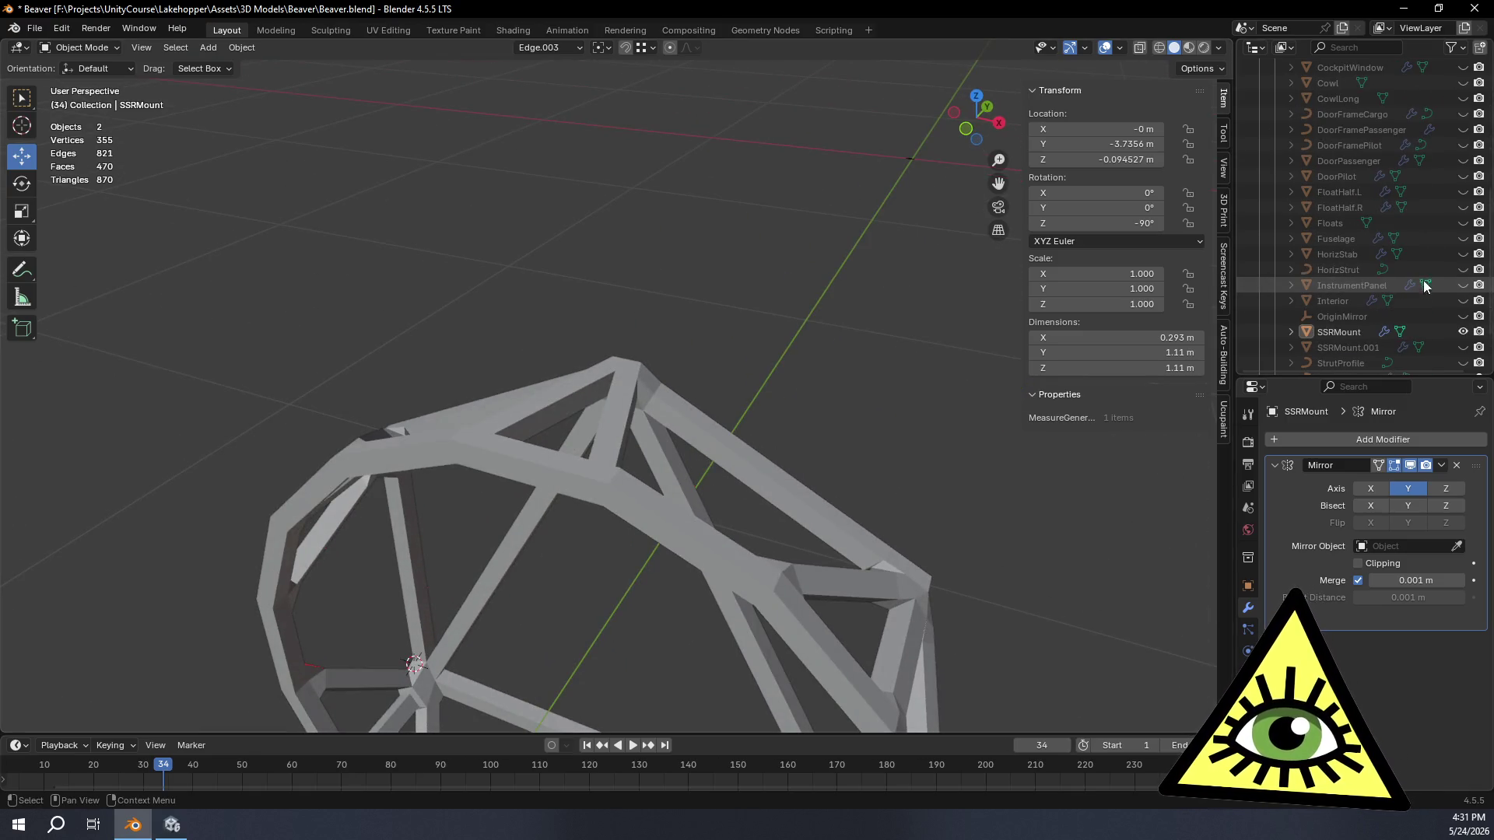
Step: Unhide the Fuselage in the Outliner and return SSRMount to mesh editing
left_click(1462, 238)
mouse_move(864, 351)
middle_mouse_down()
mouse_move(885, 398)
mouse_move(971, 396)
mouse_move(971, 364)
mouse_move(582, 593)
mouse_move(685, 476)
mouse_move(727, 457)
mouse_move(702, 511)
mouse_move(675, 508)
mouse_move(715, 452)
mouse_move(685, 477)
mouse_move(766, 405)
mouse_move(763, 421)
mouse_move(742, 371)
mouse_move(712, 371)
mouse_move(643, 224)
mouse_move(560, 282)
mouse_move(669, 283)
mouse_move(527, 339)
mouse_move(550, 313)
mouse_move(254, 455)
middle_mouse_up()
scroll(372, 486, "down", 5)
mouse_move(494, 436)
middle_mouse_down()
mouse_move(545, 443)
mouse_move(585, 505)
mouse_move(659, 495)
middle_mouse_up()
key("Tab")
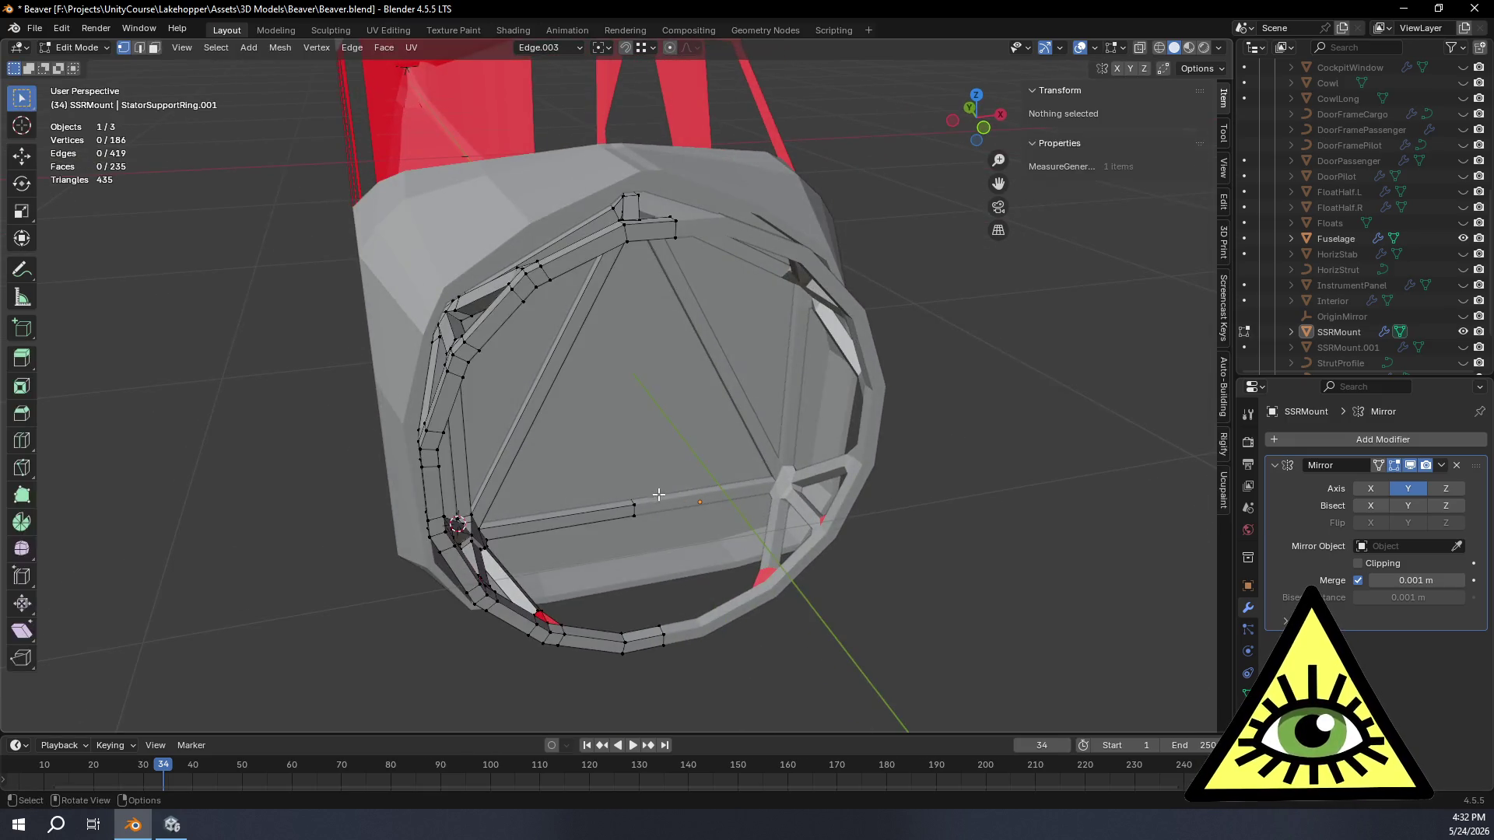
Step: Select the whole ring mesh and recalculate its normals to face outward
key("a")
left_click(281, 48)
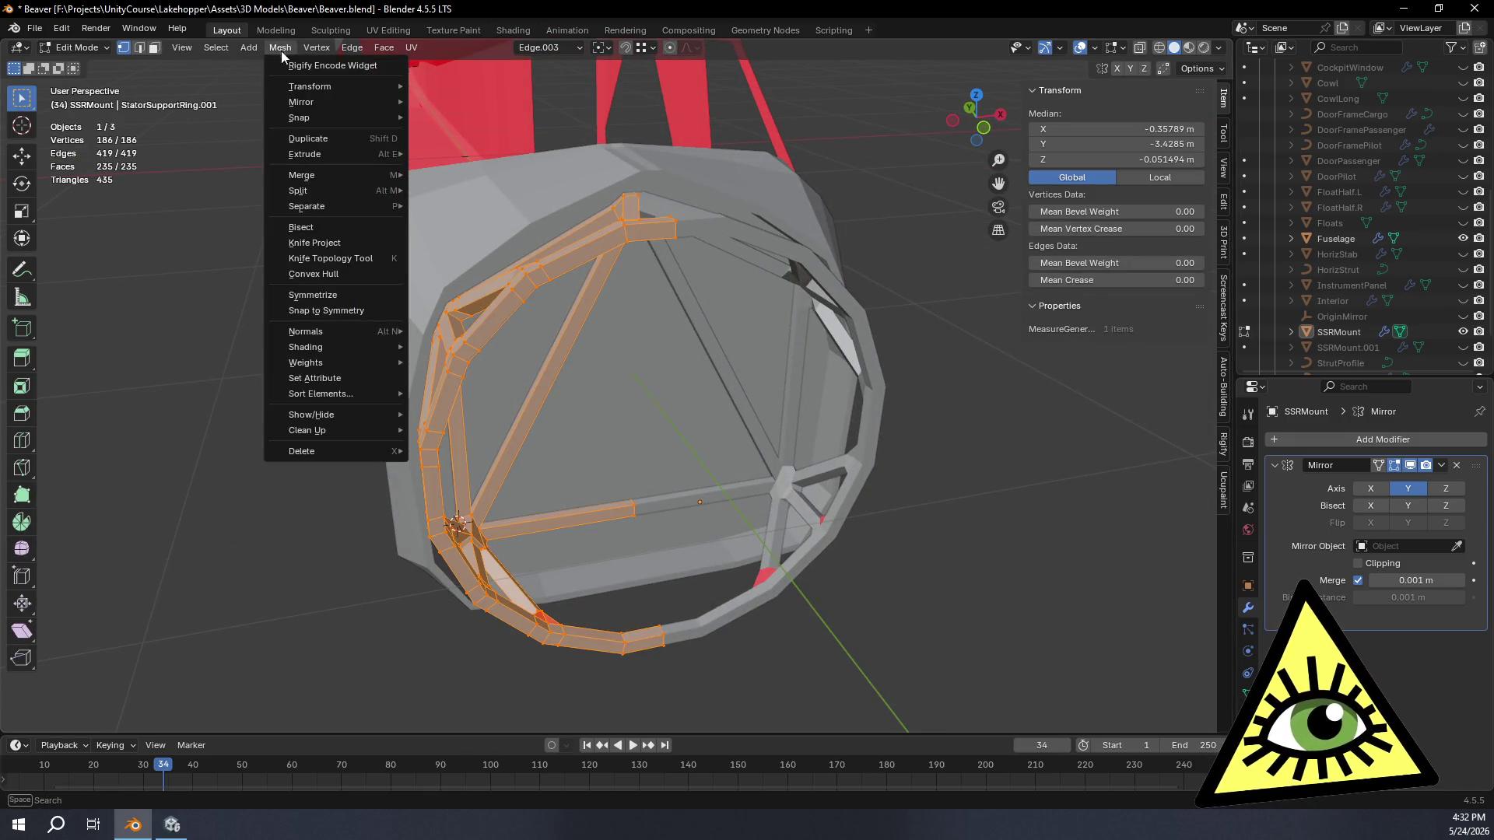
mouse_move(307, 333)
left_click(470, 348)
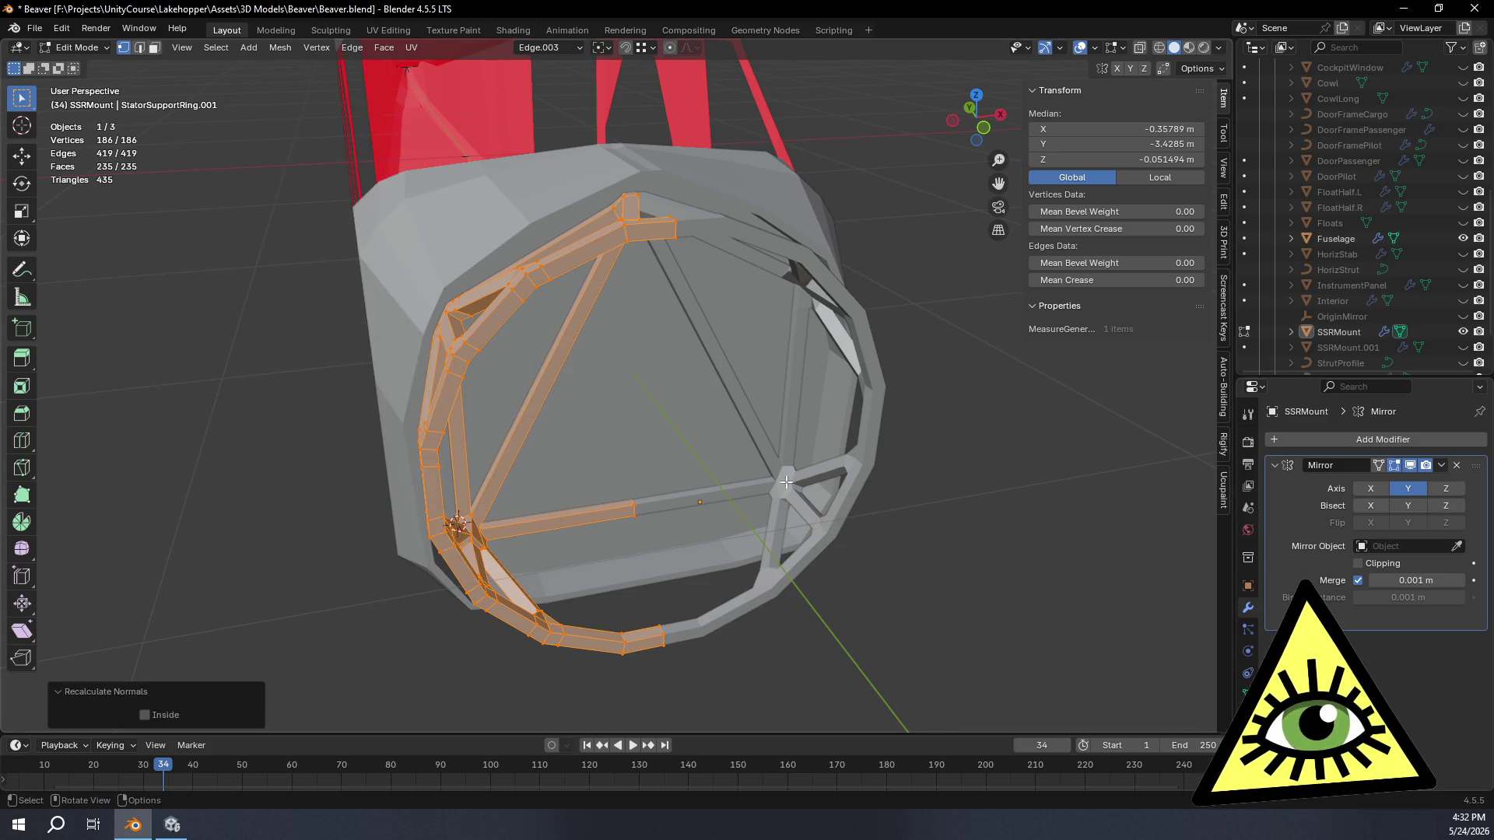
key("Tab")
mouse_move(875, 597)
middle_mouse_down()
mouse_move(816, 646)
mouse_move(816, 586)
middle_mouse_up()
scroll(638, 310, "up", 3)
scroll(625, 219, "down", 4)
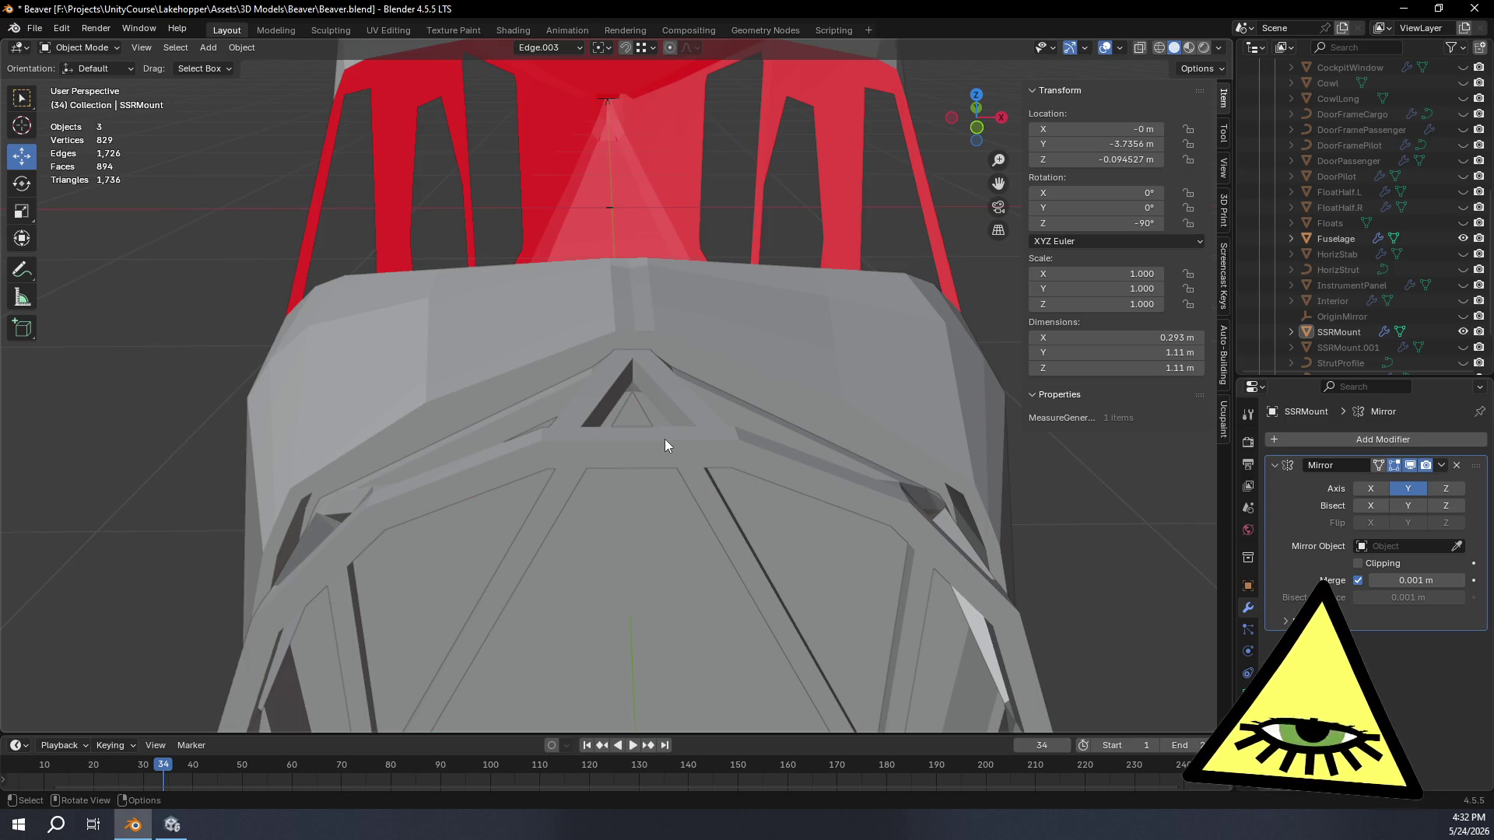
Step: Re-enter mesh editing on the ring and clear the selection
key("Tab")
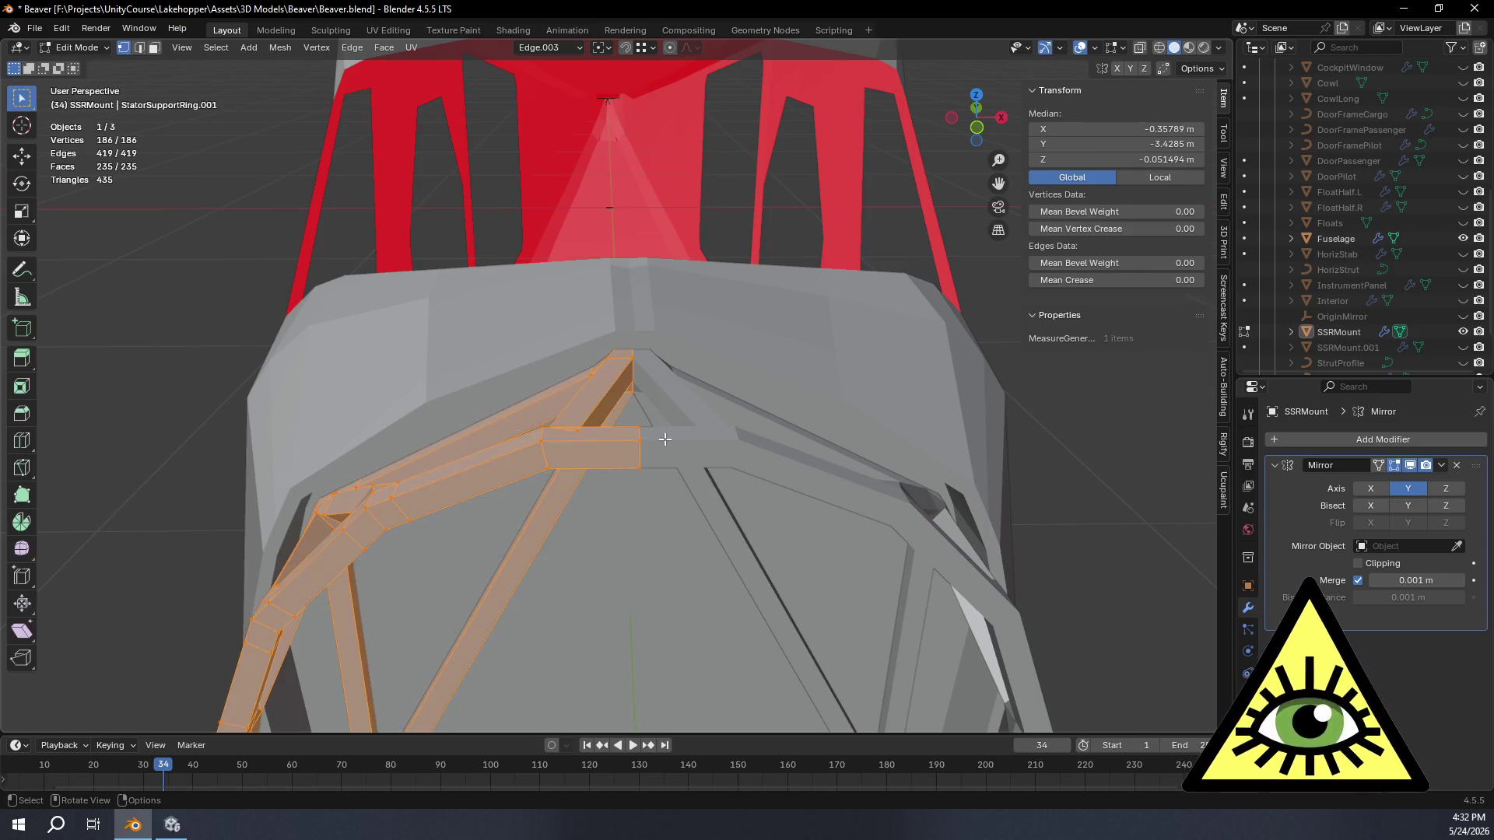
mouse_move(664, 439)
middle_mouse_down()
mouse_move(704, 472)
mouse_move(727, 334)
middle_mouse_up()
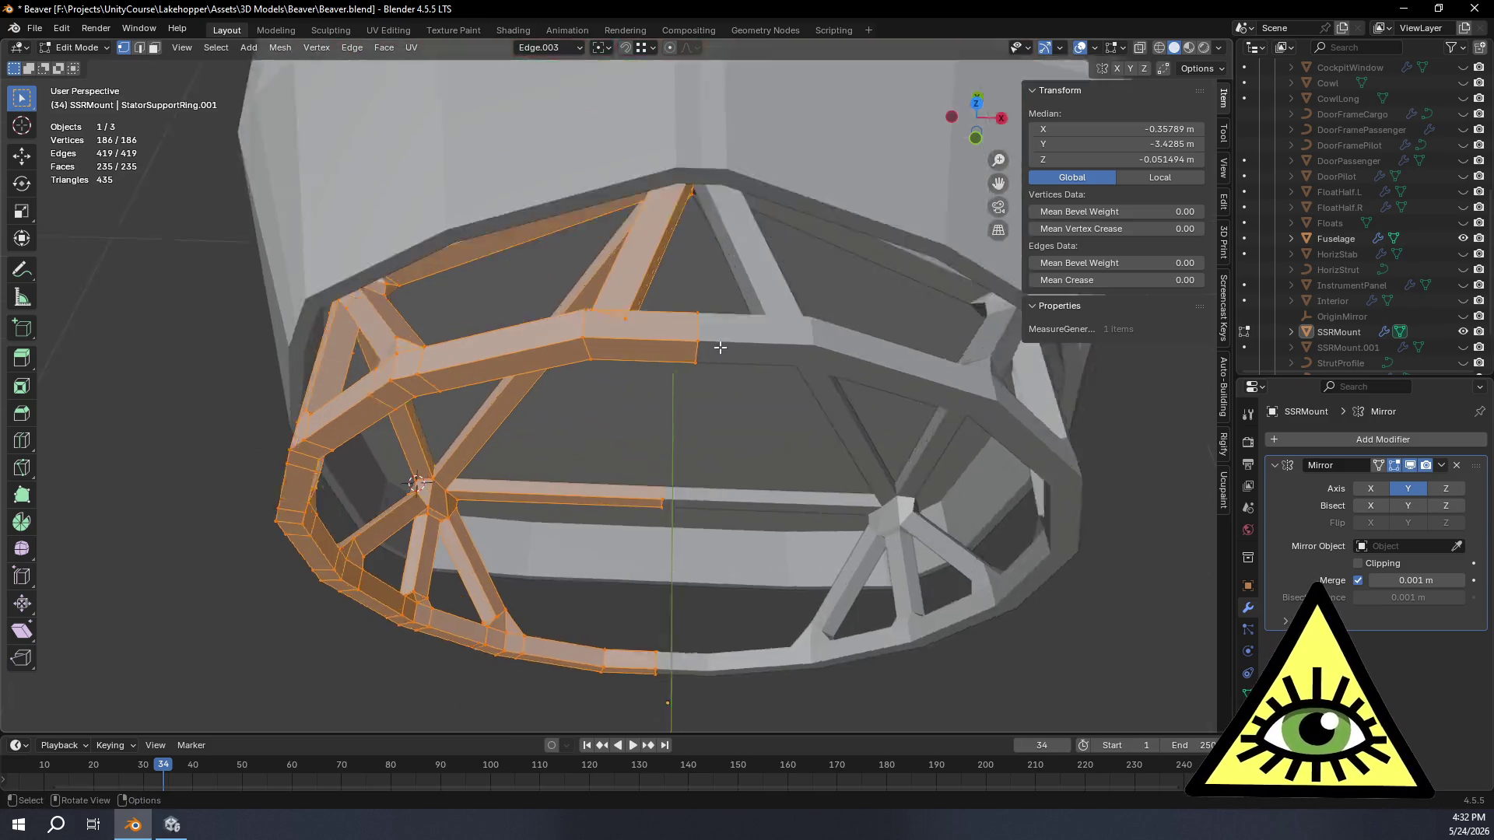
scroll(726, 334, "up", 4)
scroll(730, 331, "down", 5)
scroll(738, 371, "up", 2)
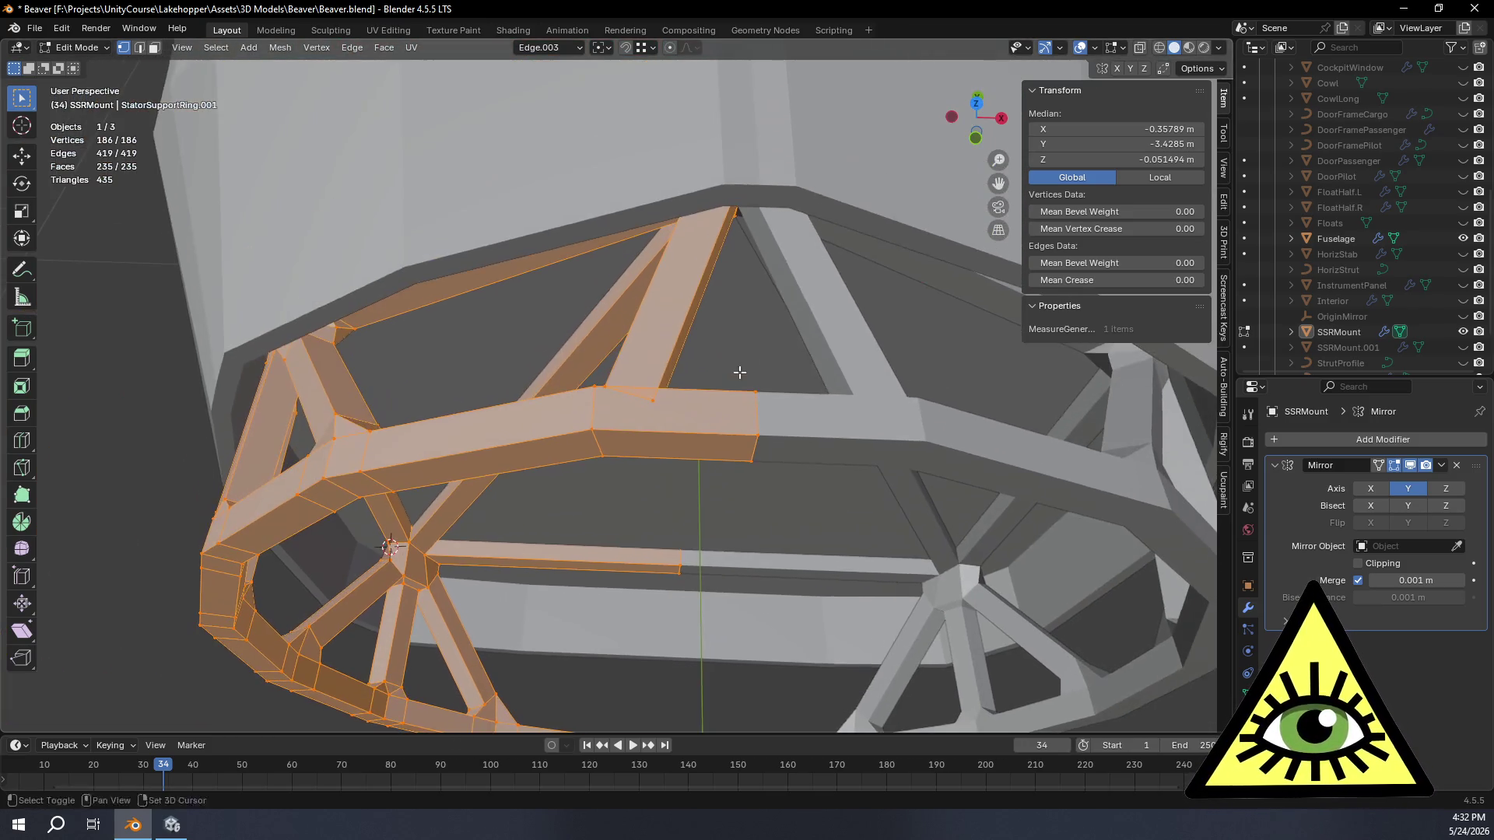
left_click(122, 453)
Step: Loop-cut the ring's top beam near the mirror seam, then switch to face box-selection with X-ray on
left_click(21, 440)
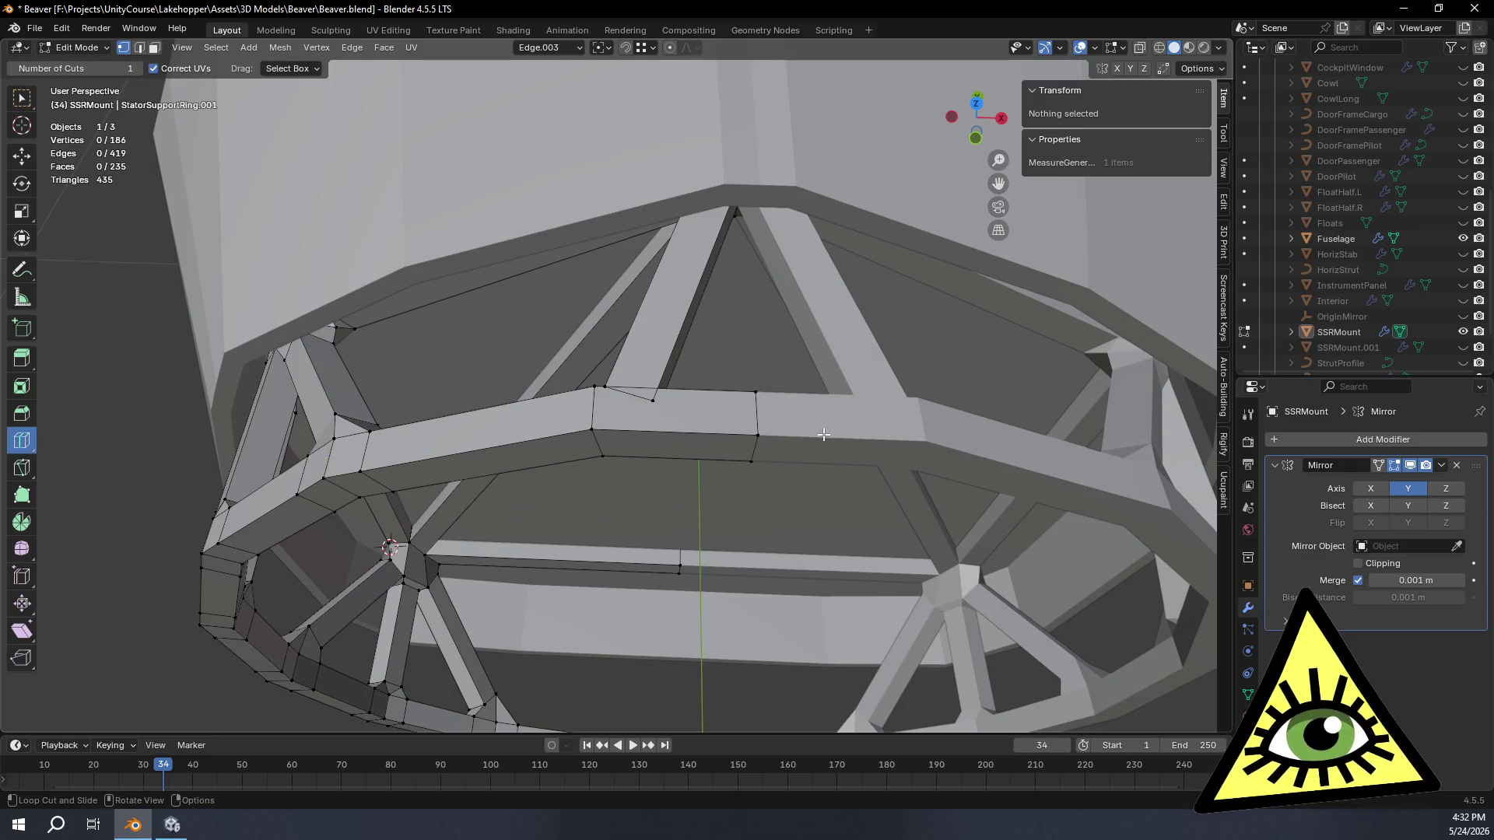
left_click_drag(703, 437, 688, 440)
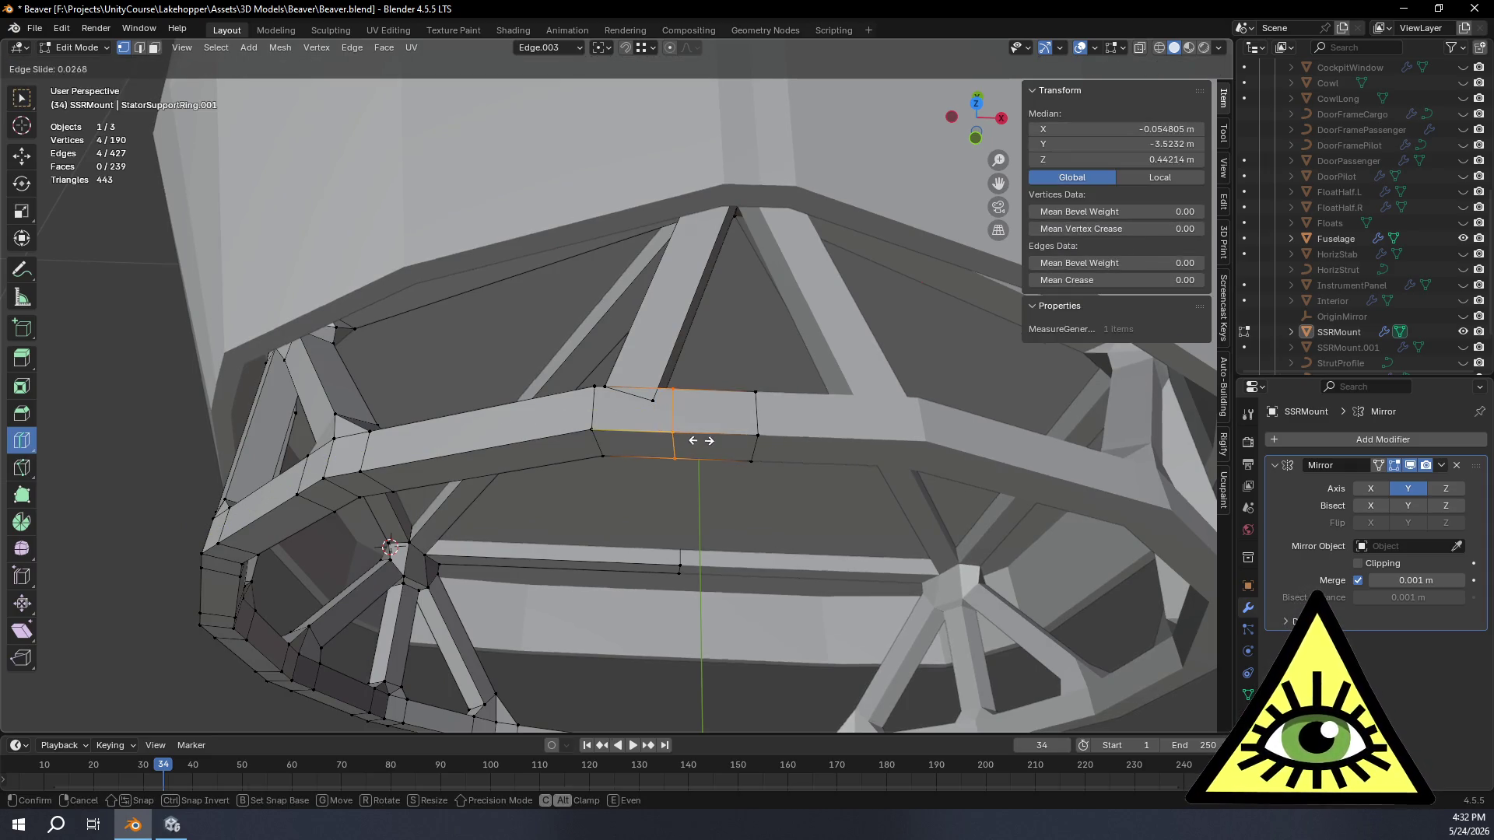
left_click(697, 442)
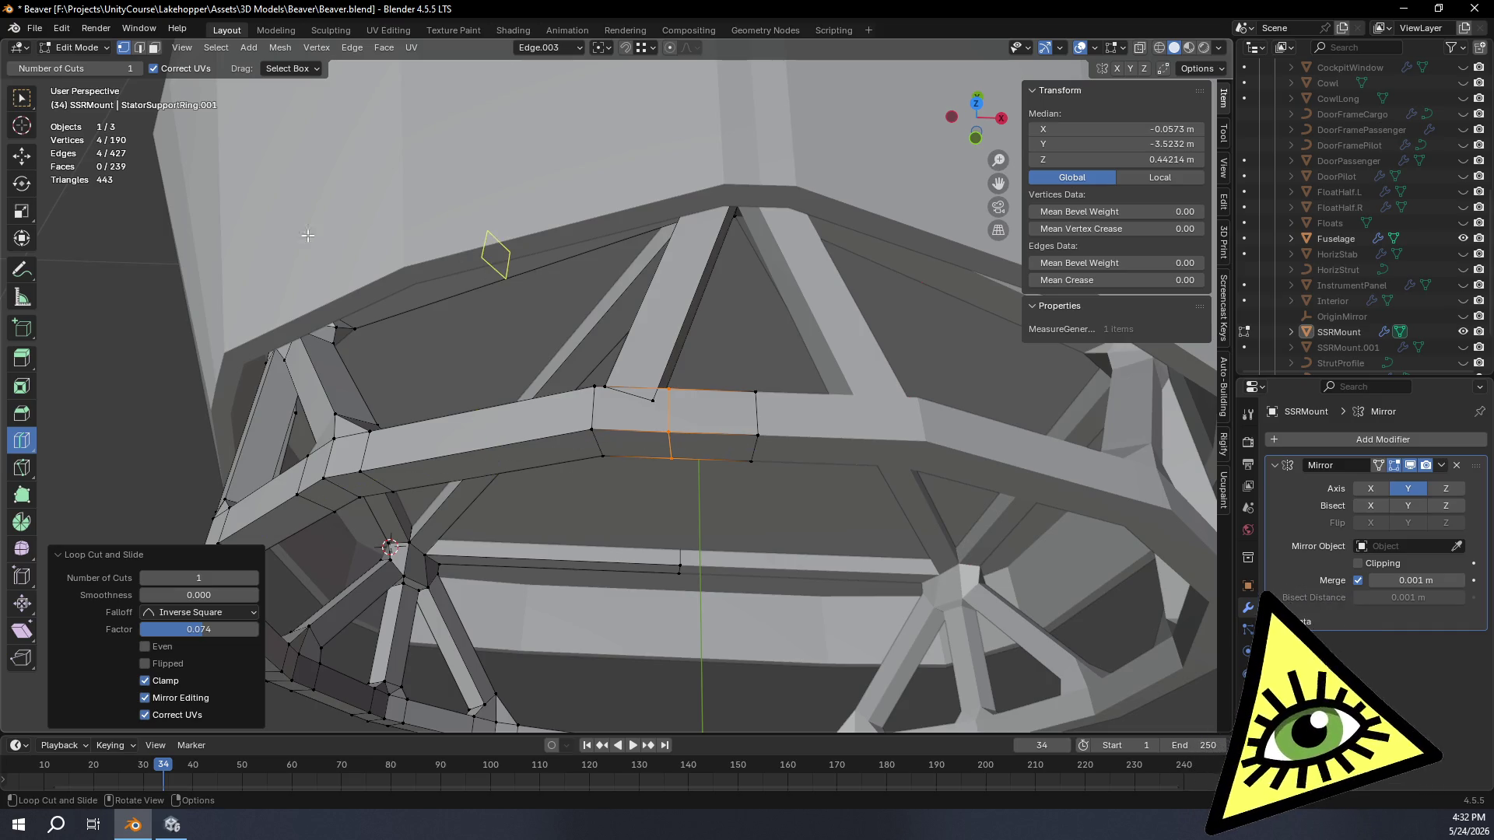
left_click(153, 47)
scroll(693, 423, "up", 5)
scroll(694, 424, "down", 5)
scroll(292, 242, "up", 3)
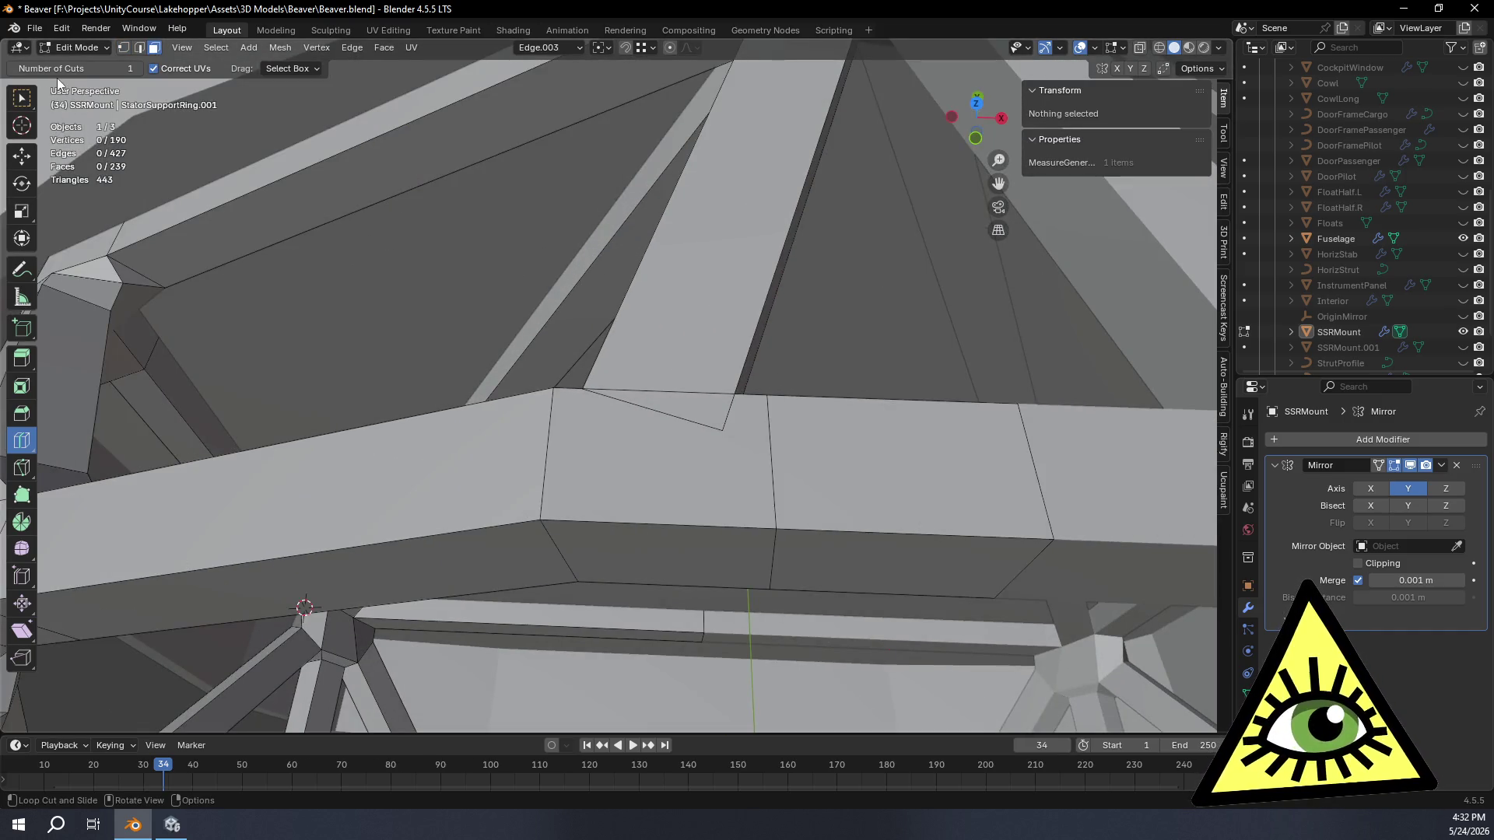
left_click(36, 100)
key("alt+z")
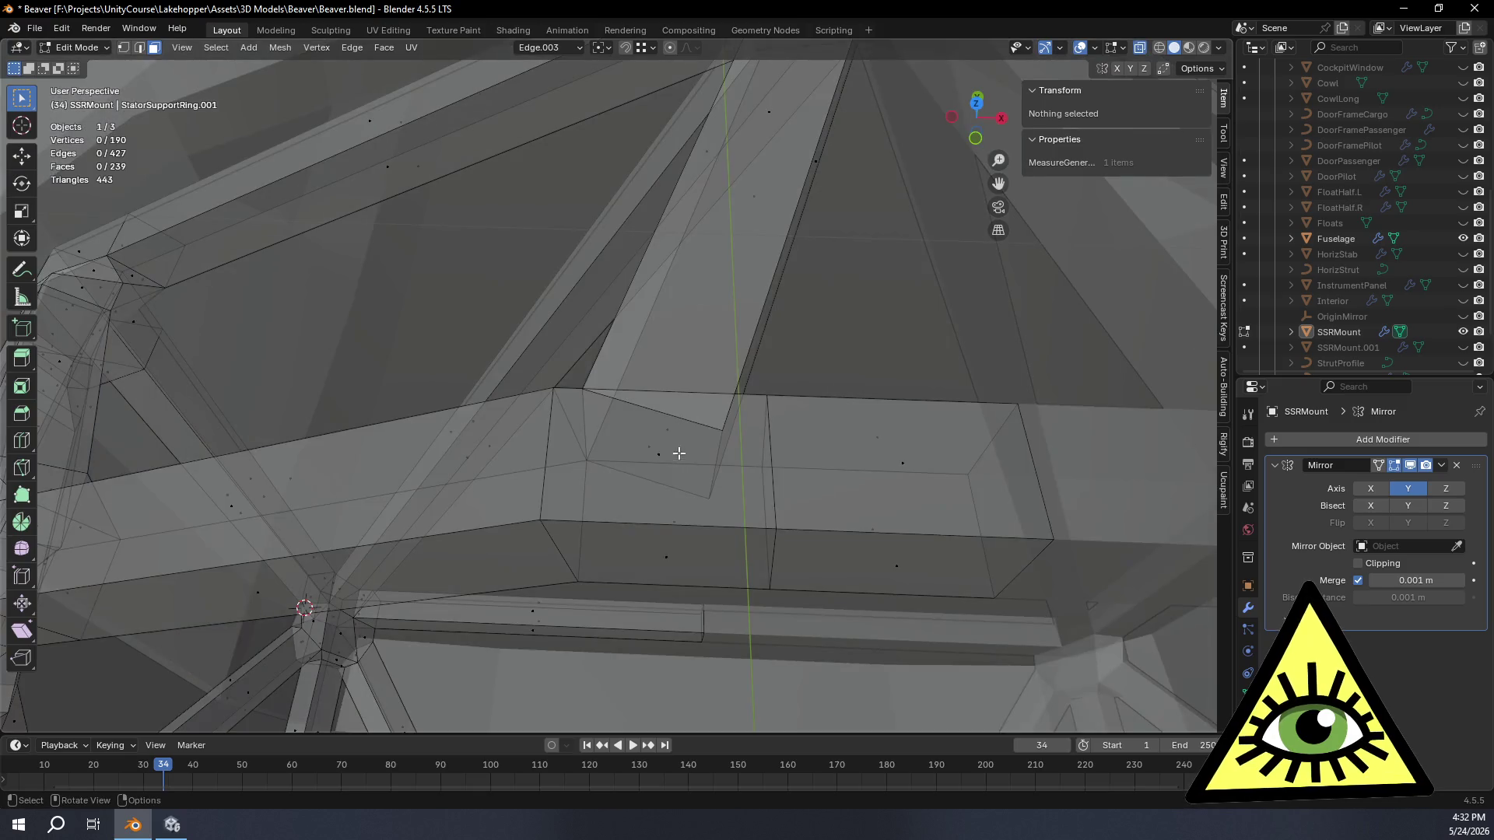
Step: Select the small slanted joint face and set the transform orientation to Normal
left_click(666, 456)
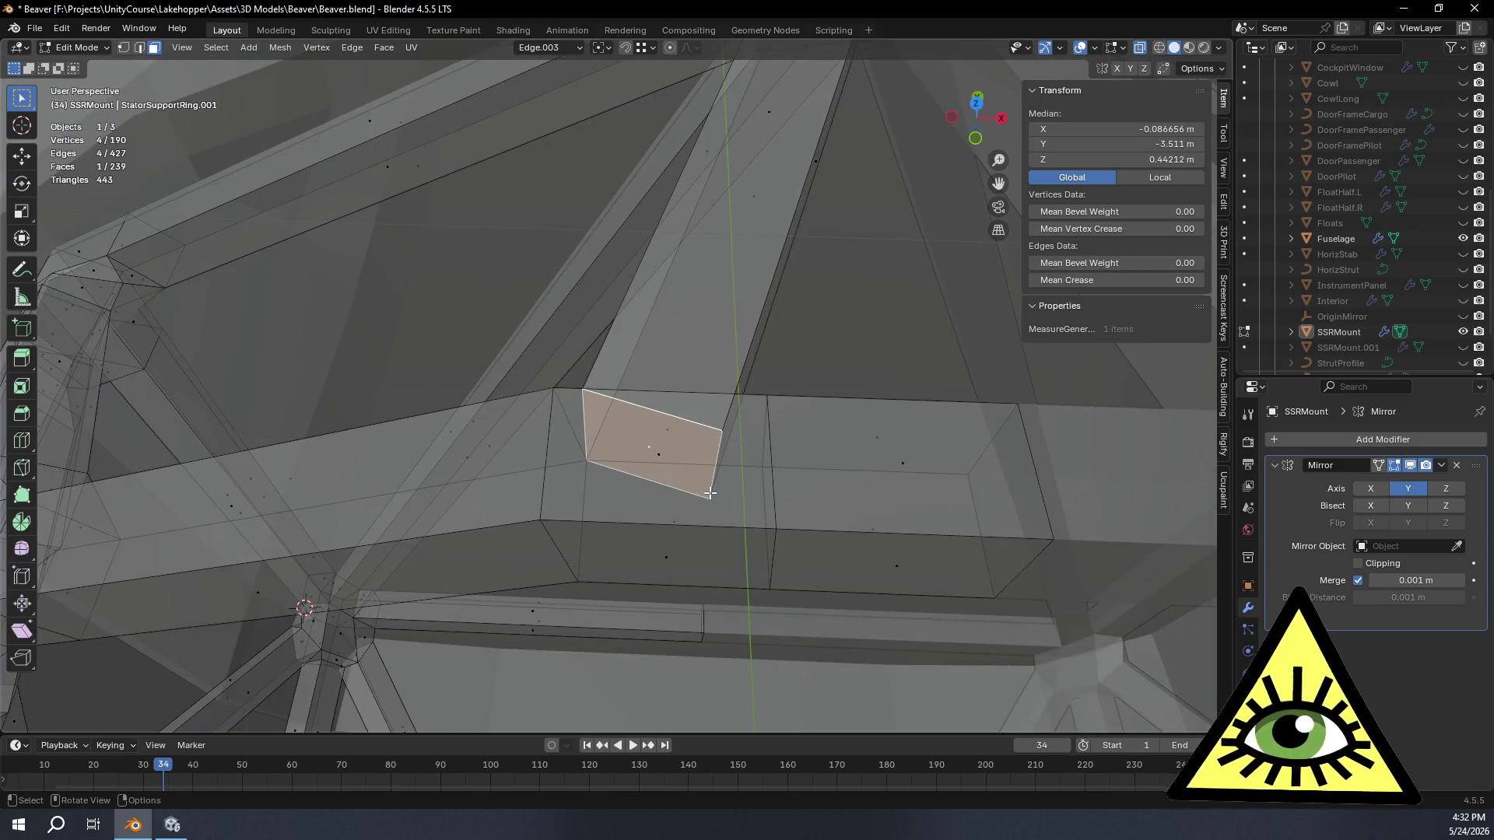
key("g")
key("z")
key("z")
key("z")
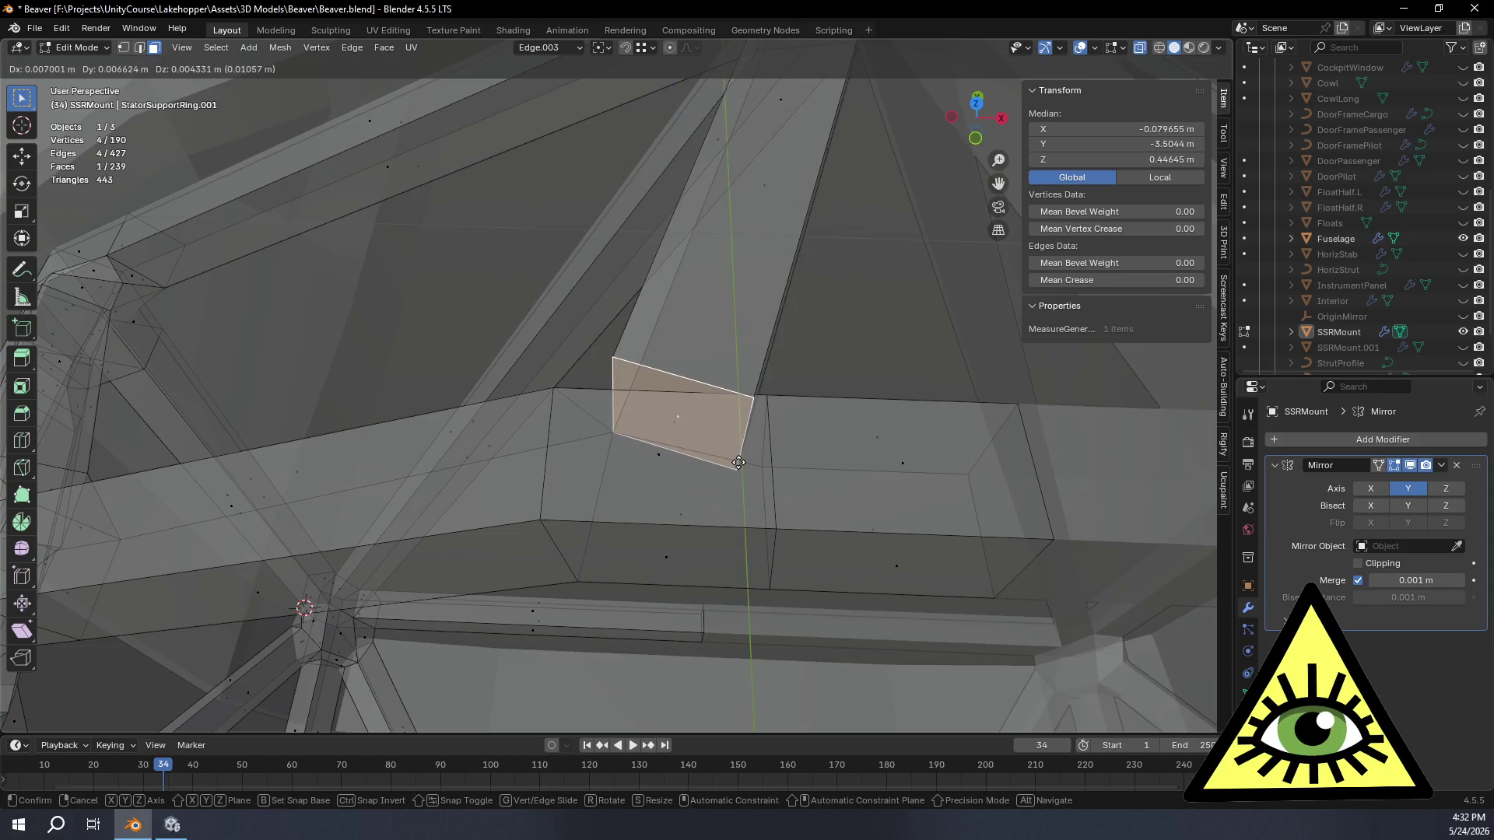
key("Escape")
left_click(581, 52)
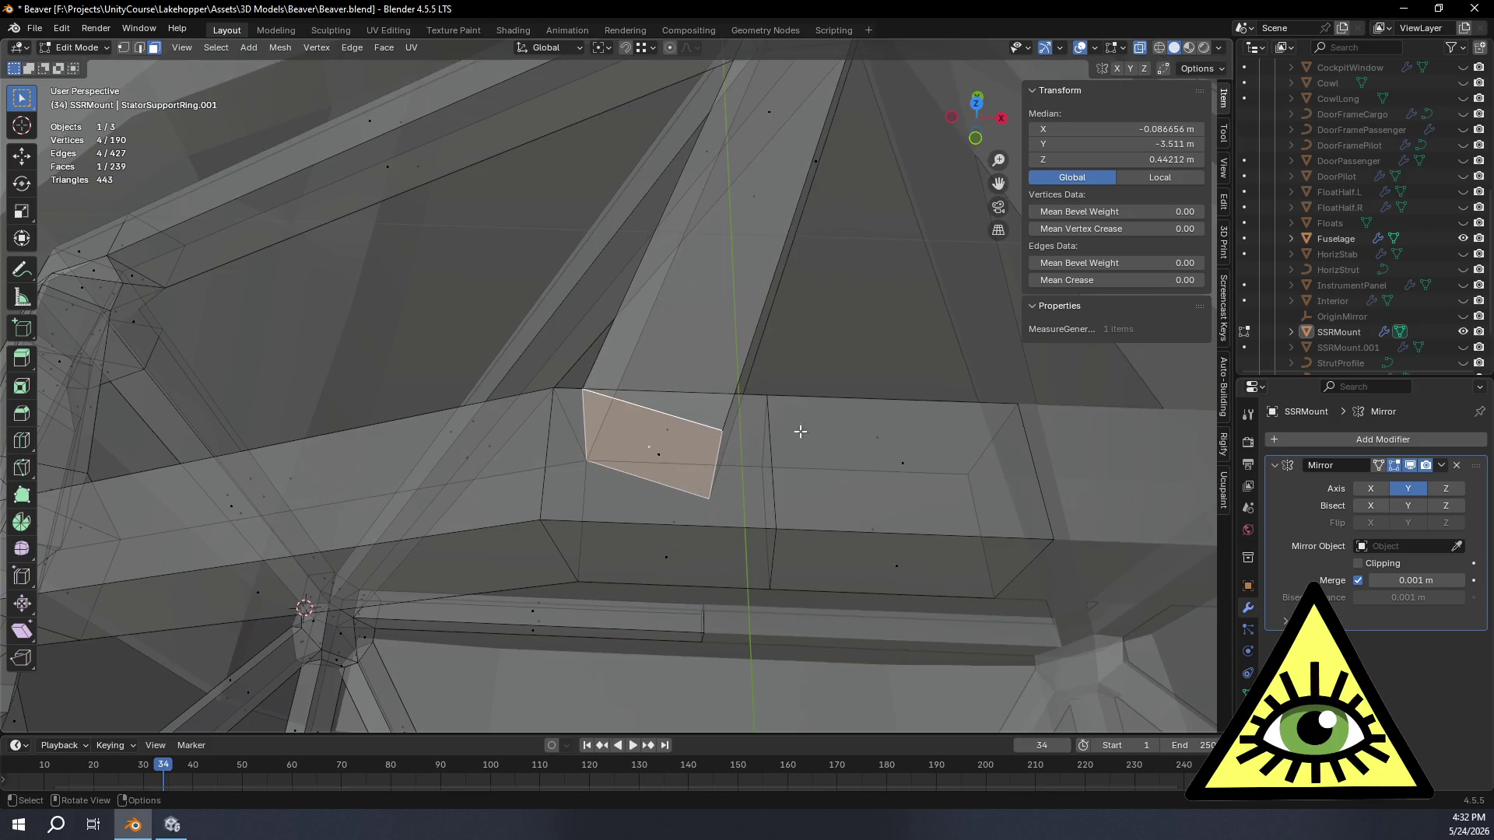
left_click(579, 49)
left_click(551, 126)
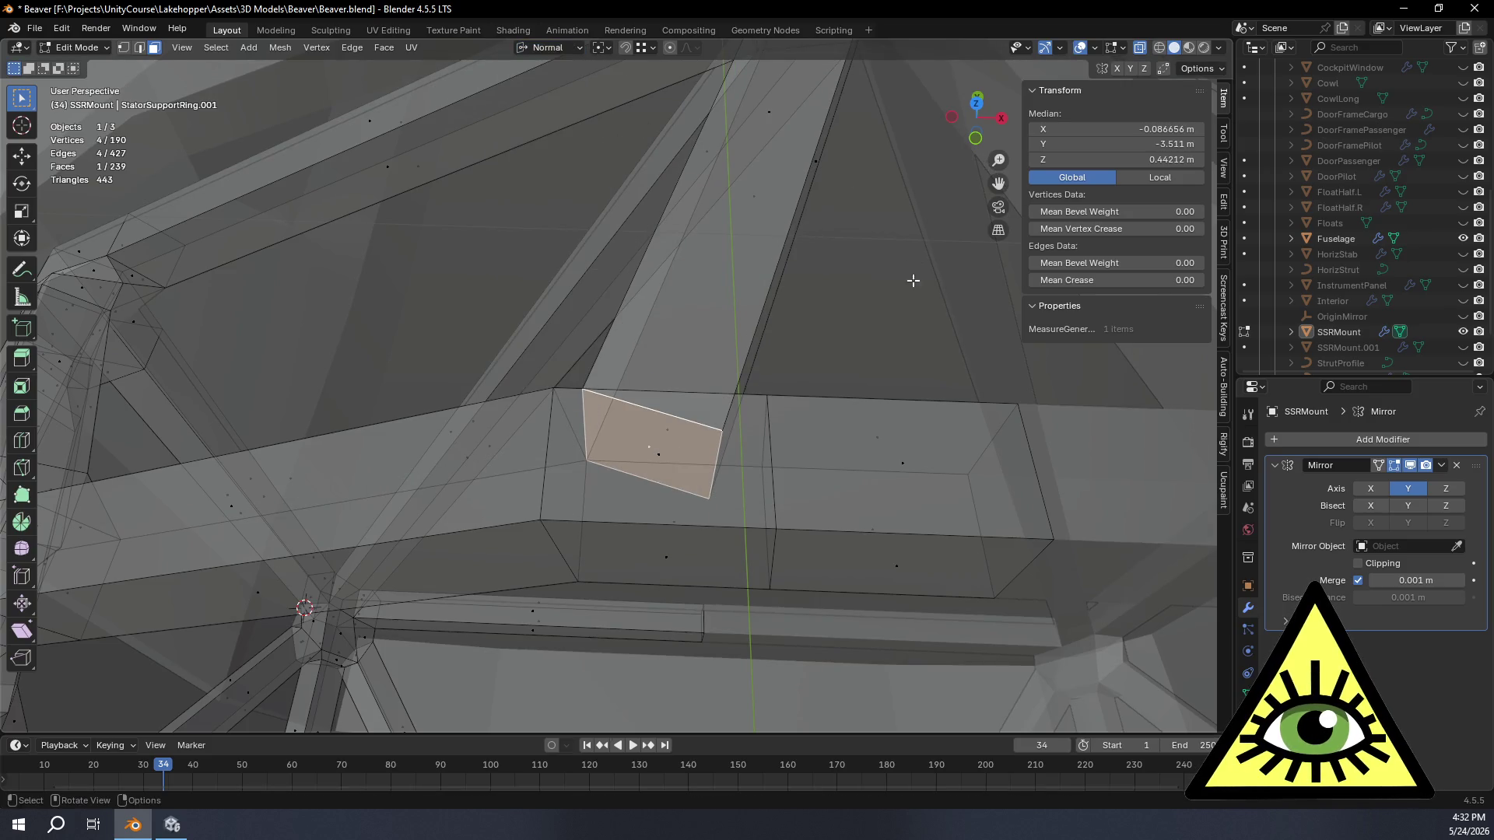
Step: Move the slanted face outward along its own normal (G Z) to close the gap
key("g")
key("z")
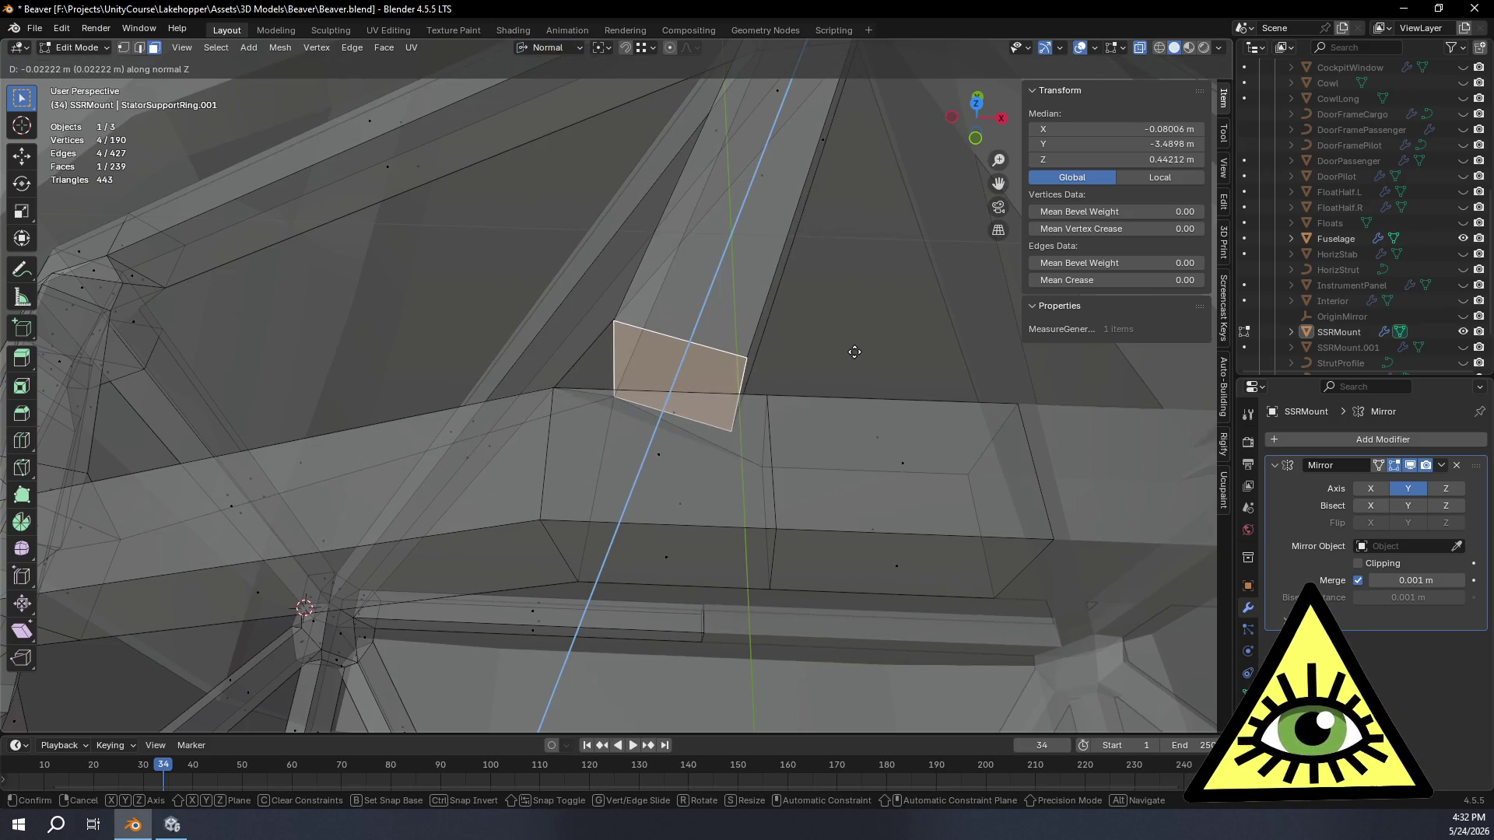
left_click(855, 351)
mouse_move(850, 356)
middle_mouse_down()
mouse_move(735, 440)
mouse_move(725, 430)
mouse_move(721, 505)
middle_mouse_up()
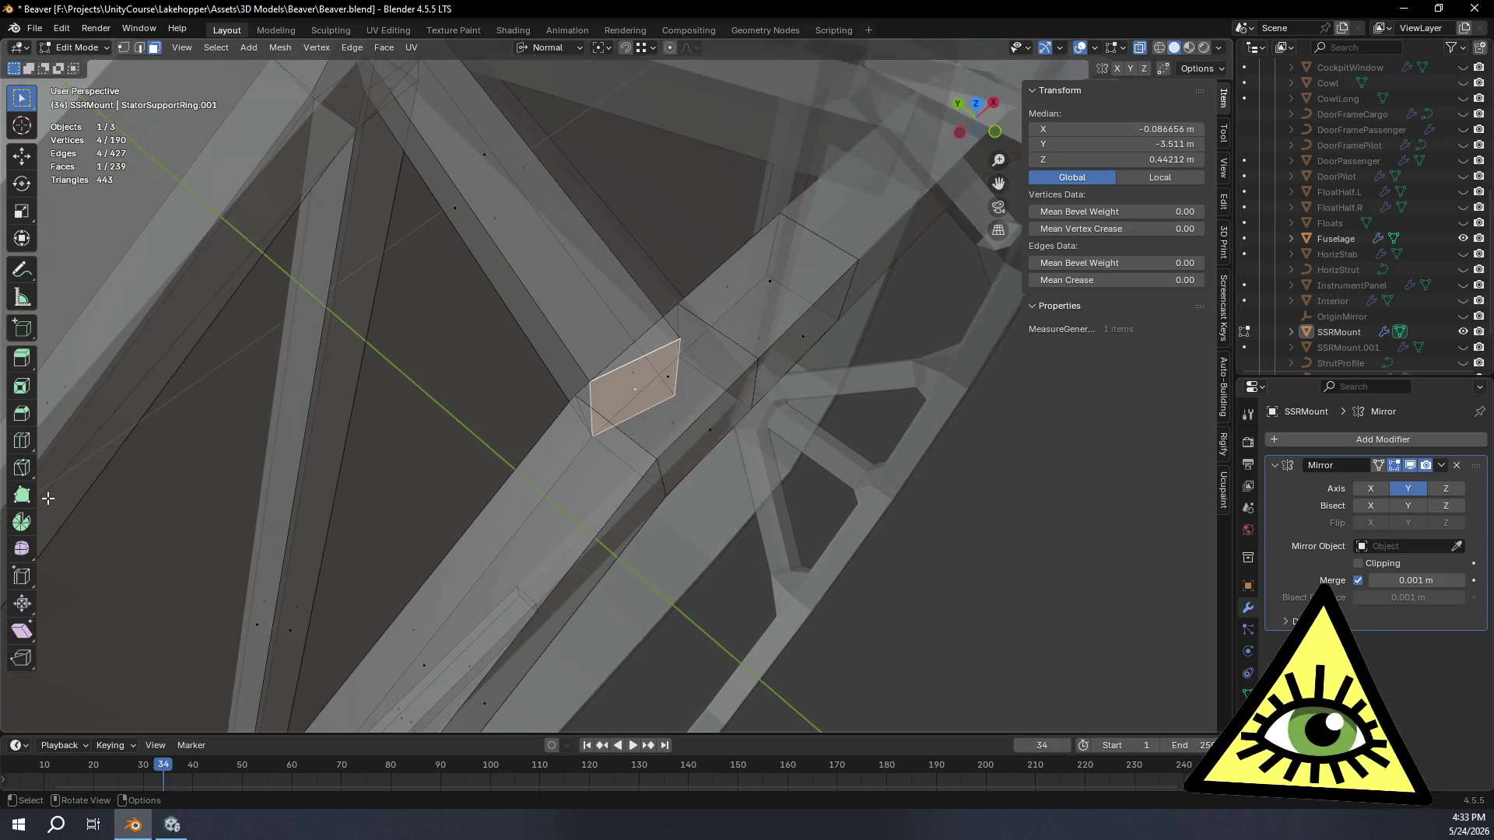
Step: Add a loop cut along the strut beside the truss joint and switch to vertex selection
left_click(22, 441)
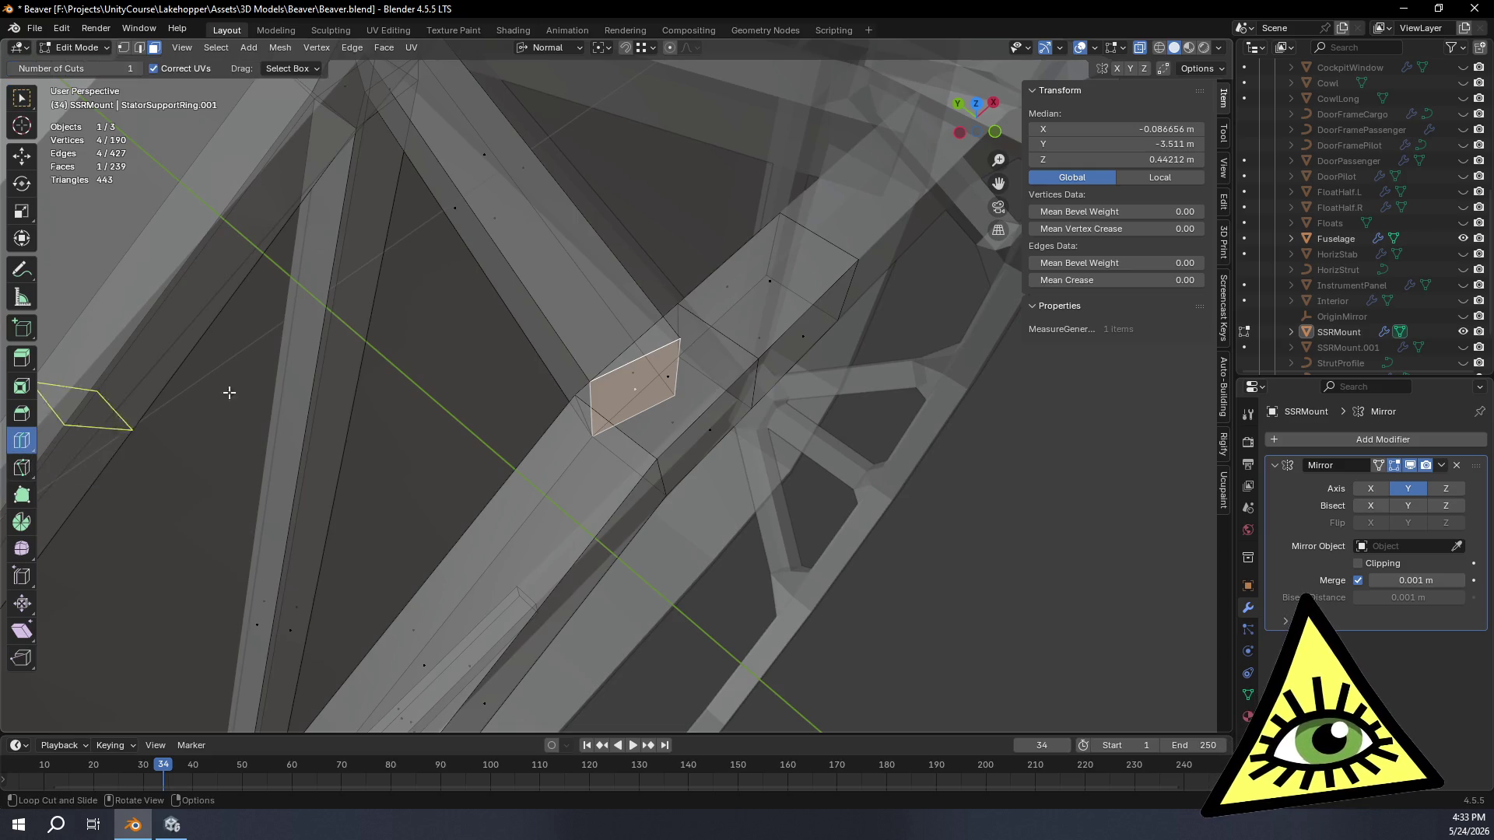
scroll(536, 324, "down", 5)
left_click_drag(550, 307, 599, 385)
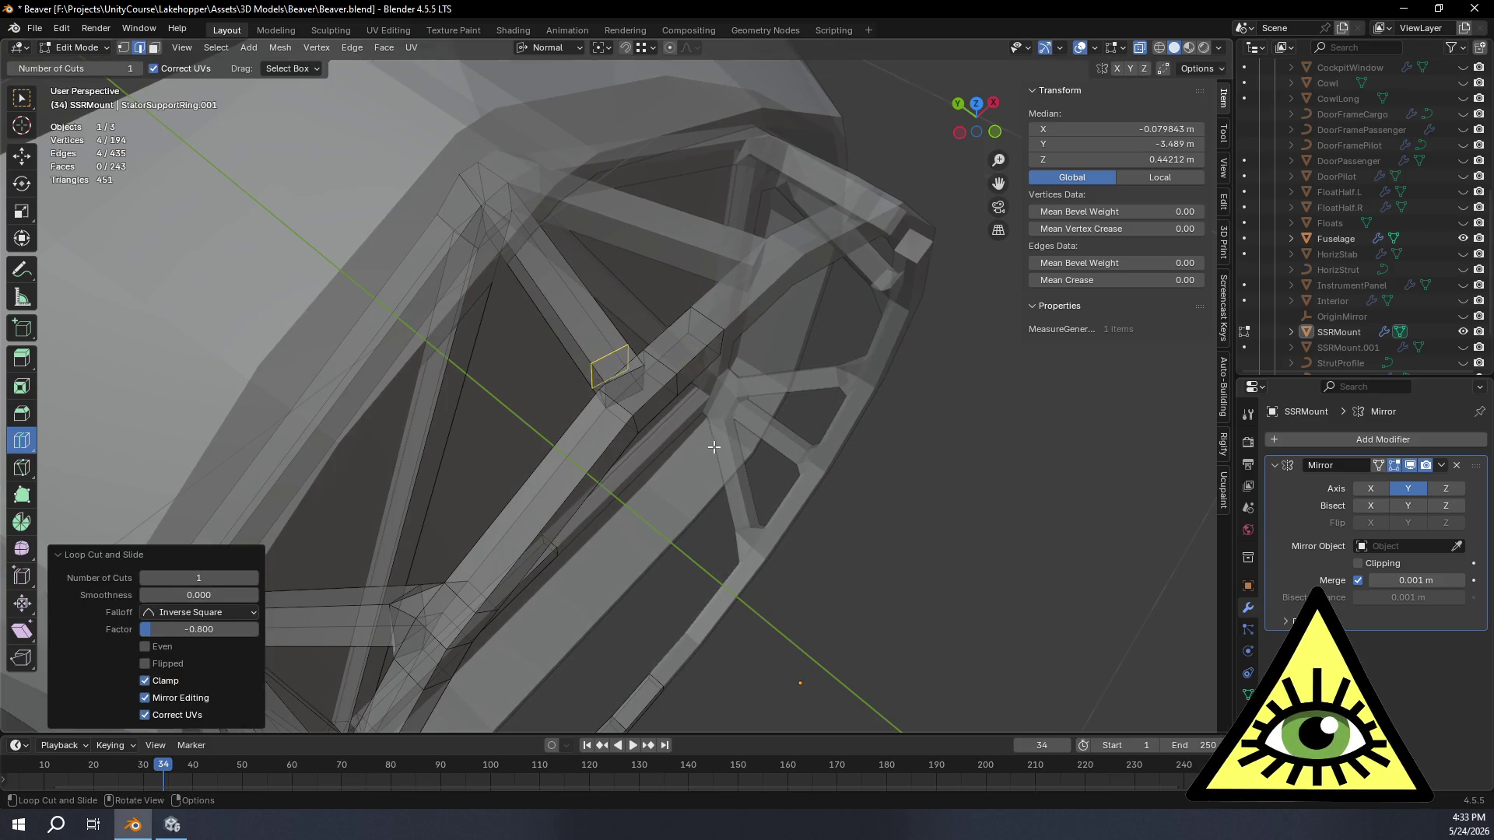
scroll(707, 429, "up", 5)
scroll(691, 428, "down", 3)
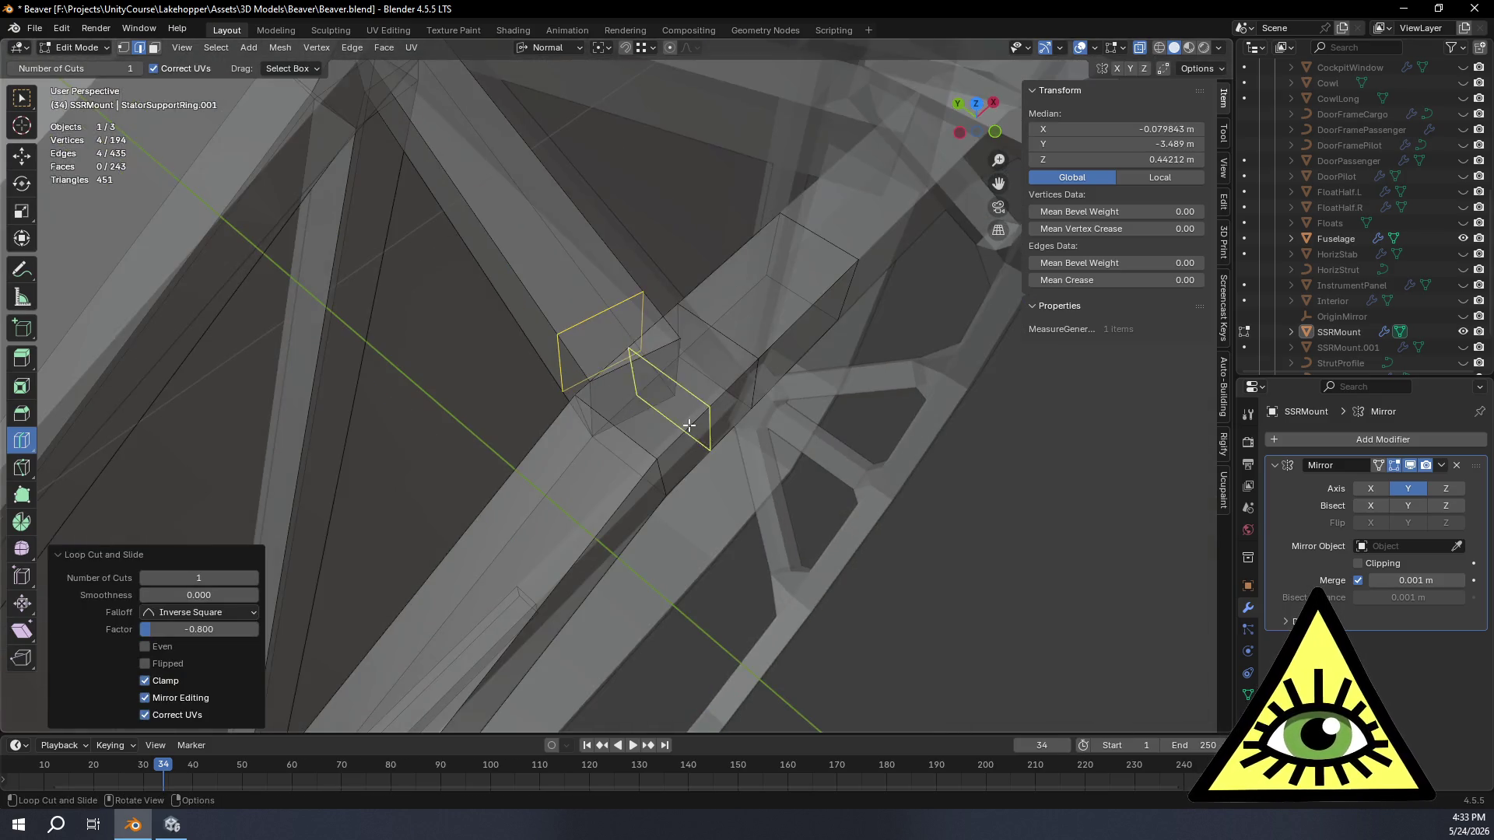
left_click(124, 48, "shift")
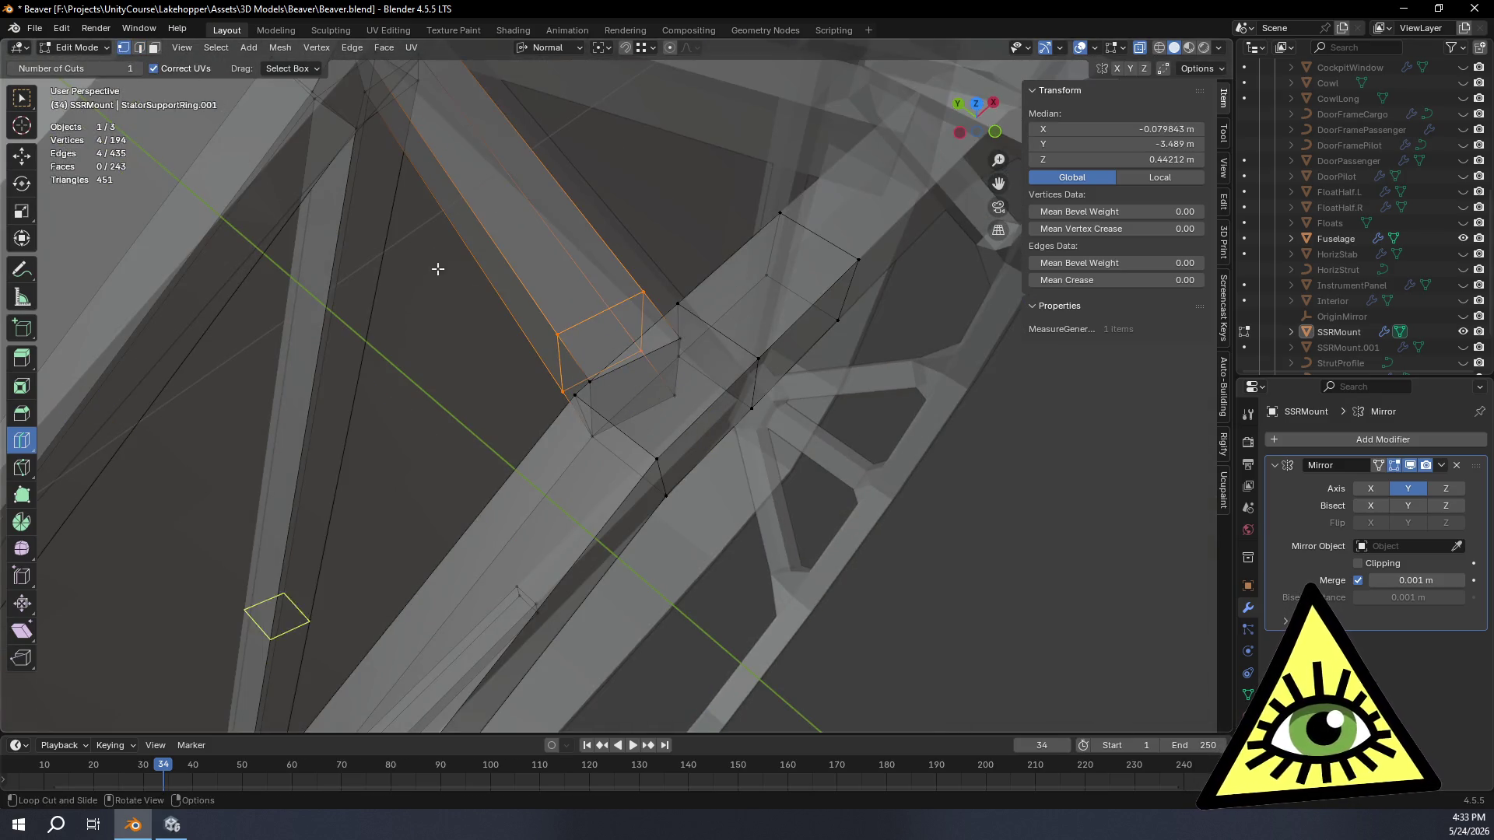
left_click(21, 99)
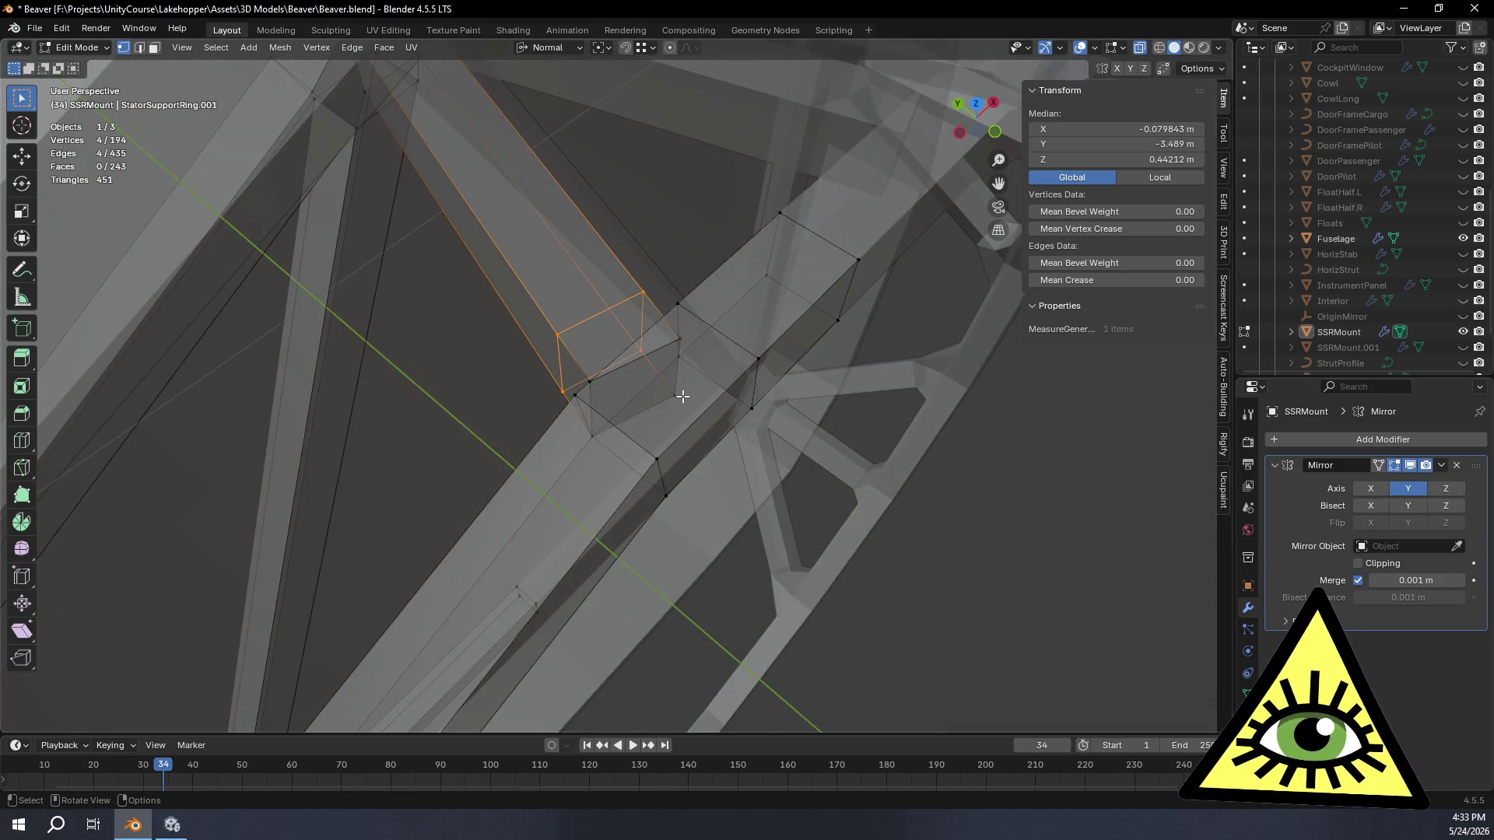
Step: Select the stray vertices at the joint and dissolve them (Ctrl+X)
left_click(683, 397)
left_click(680, 338, "shift")
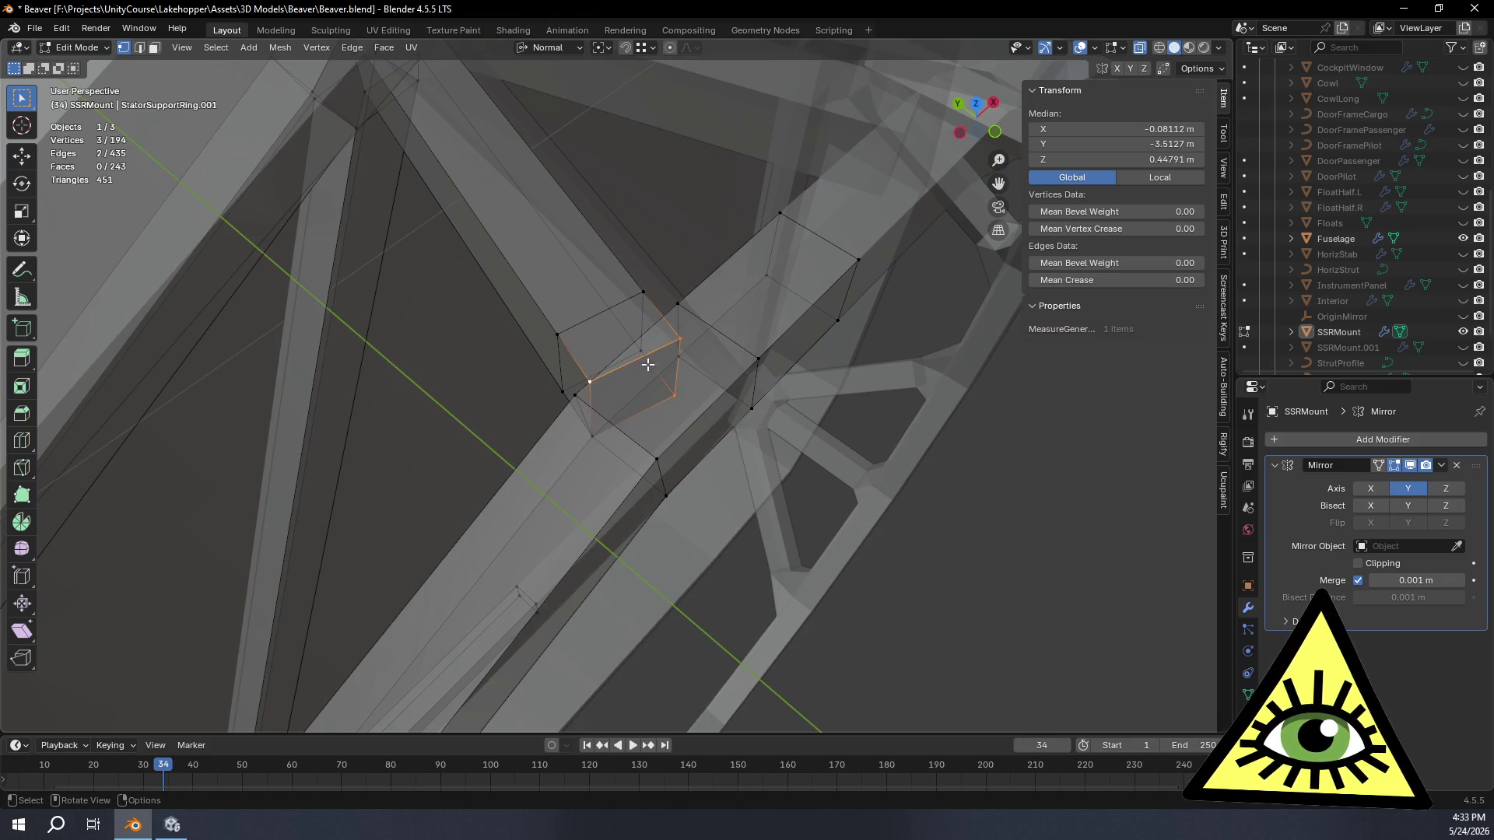
right_click(721, 346)
key("ctrl+x")
mouse_move(709, 344)
middle_mouse_down()
mouse_move(712, 364)
mouse_move(757, 371)
middle_mouse_up()
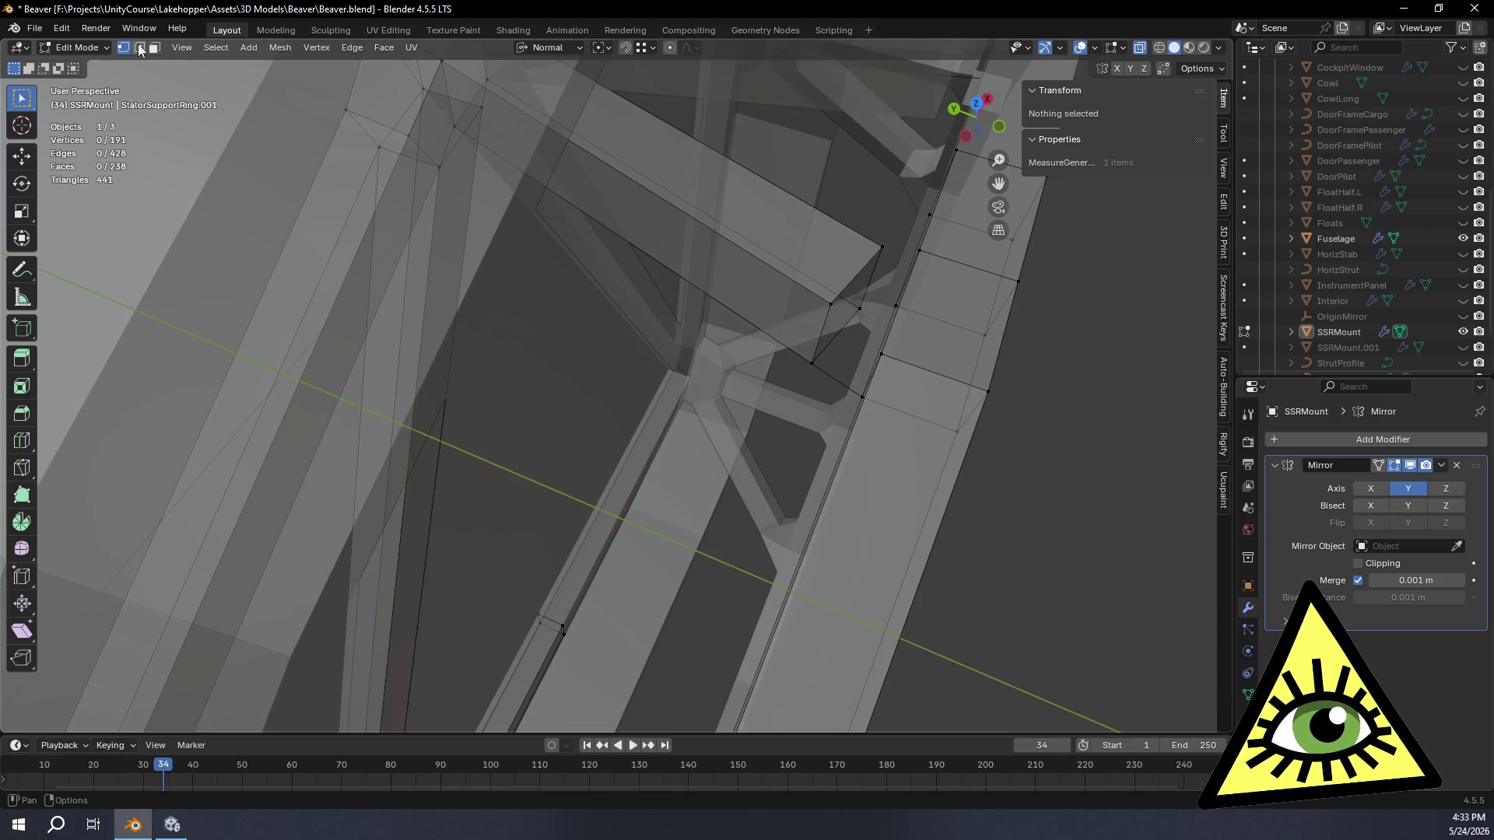
Step: Dissolve a stray edge on the strut and view the ring from the back
left_click(823, 368)
right_click(870, 347)
left_click(875, 362)
mouse_move(818, 357)
middle_mouse_down()
mouse_move(801, 401)
mouse_move(640, 440)
mouse_move(726, 424)
mouse_move(700, 504)
middle_mouse_up()
key("ctrl+KP_1")
scroll(782, 303, "down", 2)
middle_click_drag(782, 303, 508, 420)
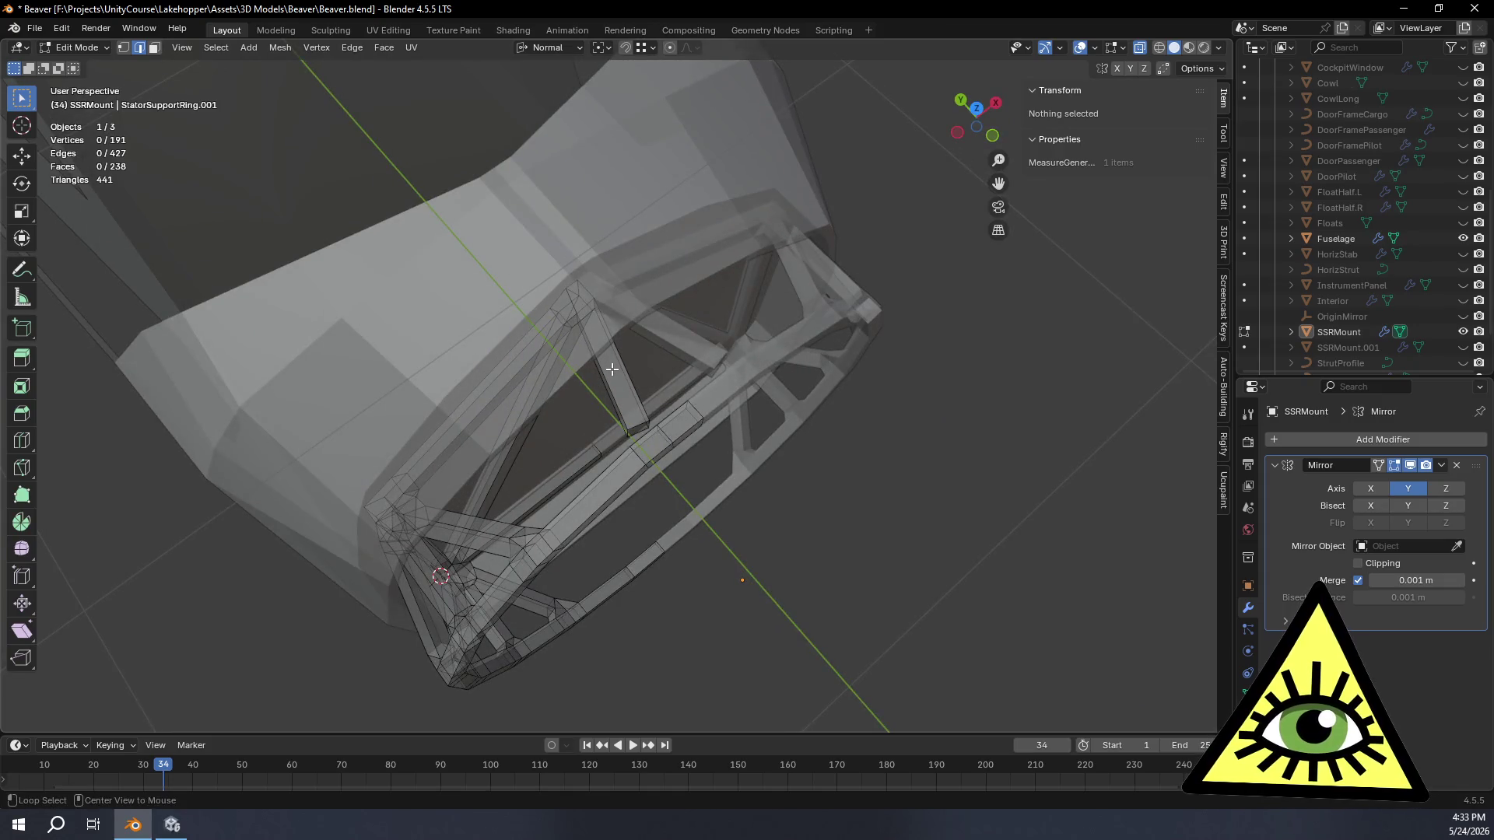
mouse_move(634, 407)
middle_mouse_down()
mouse_move(724, 455)
mouse_move(677, 323)
mouse_move(654, 340)
middle_mouse_up()
scroll(728, 457, "up", 4)
scroll(674, 437, "up", 3)
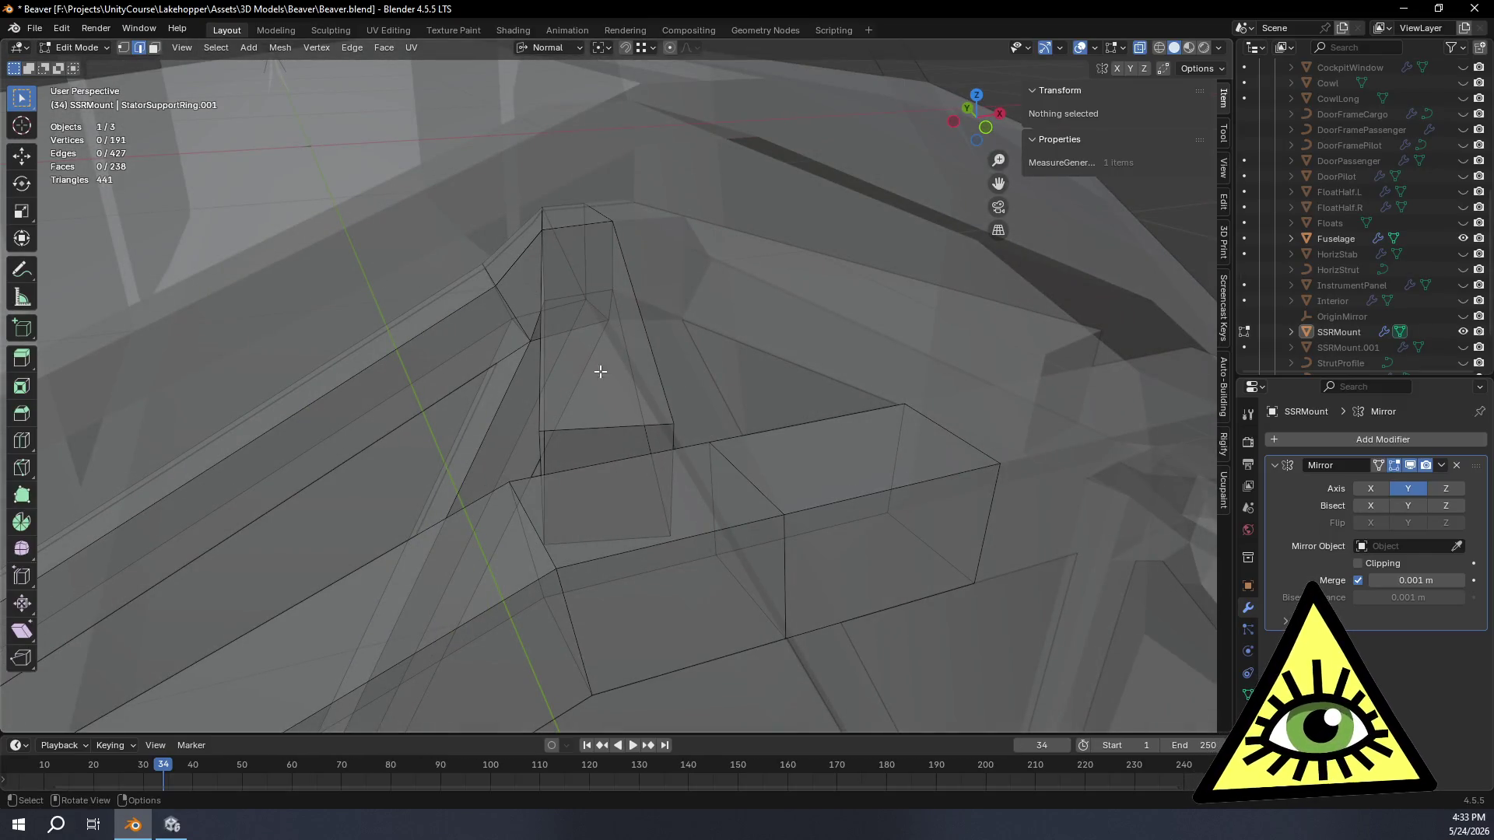
Step: Fill the open gaps at two truss joints with new faces (F)
left_click(612, 429)
key("f")
mouse_move(821, 521)
middle_mouse_down()
mouse_move(603, 522)
mouse_move(526, 449)
middle_mouse_up()
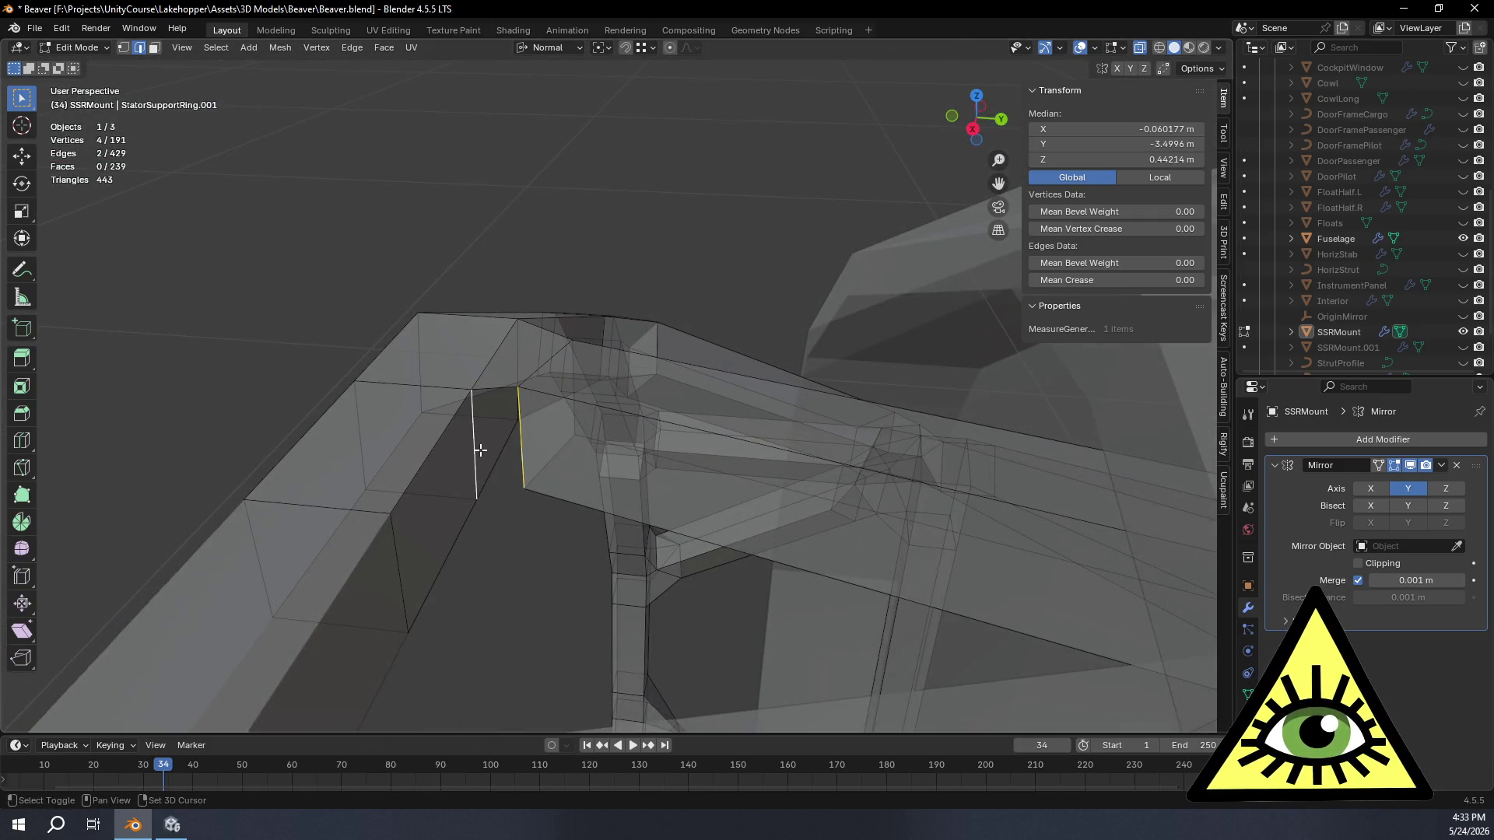
mouse_move(554, 473)
middle_mouse_down()
mouse_move(806, 544)
mouse_move(695, 476)
mouse_move(793, 468)
mouse_move(808, 499)
middle_mouse_up()
key("f")
scroll(826, 478, "down", 2)
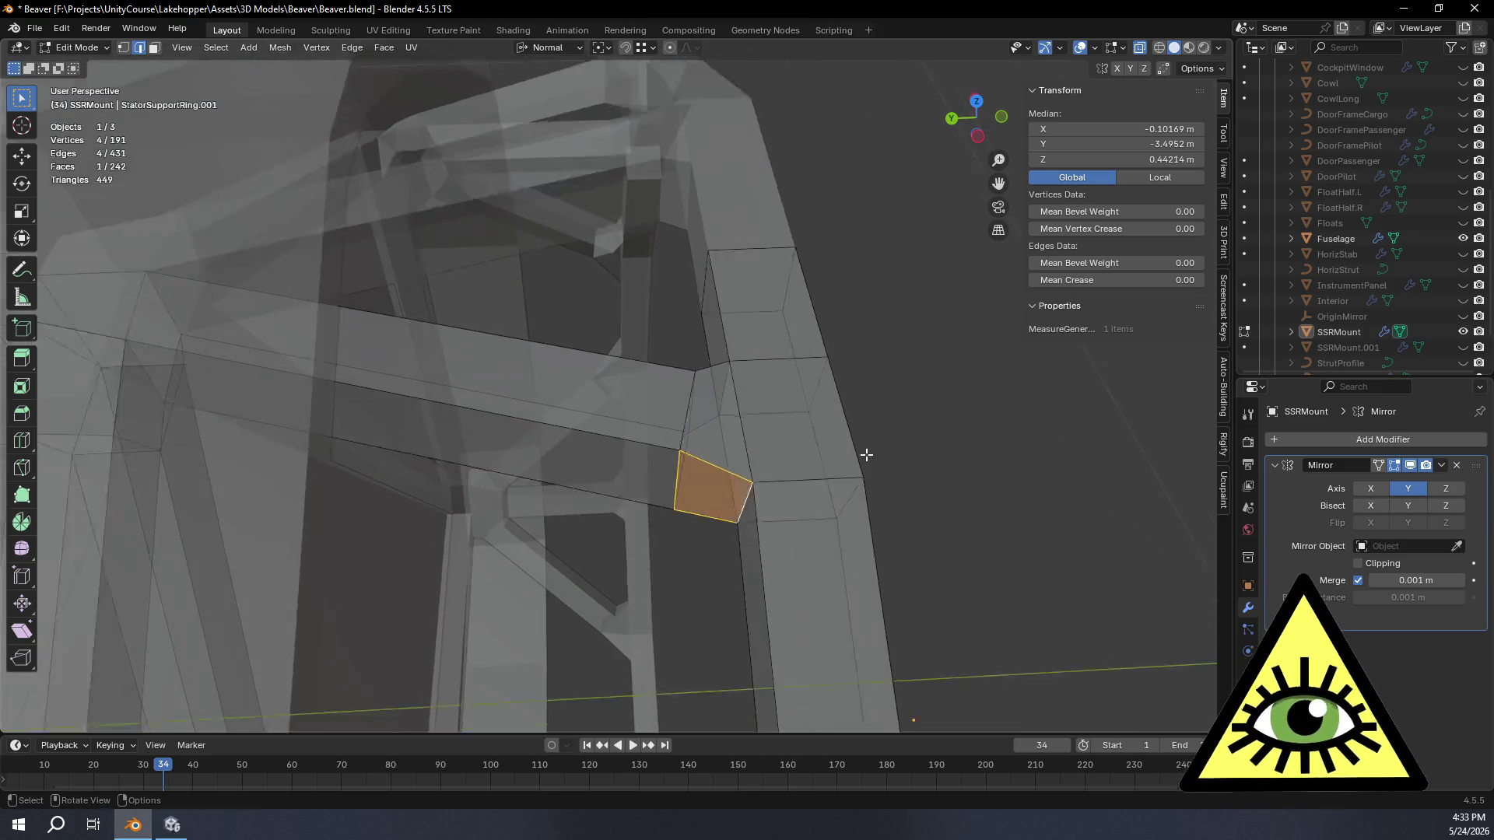
scroll(794, 455, "down", 3)
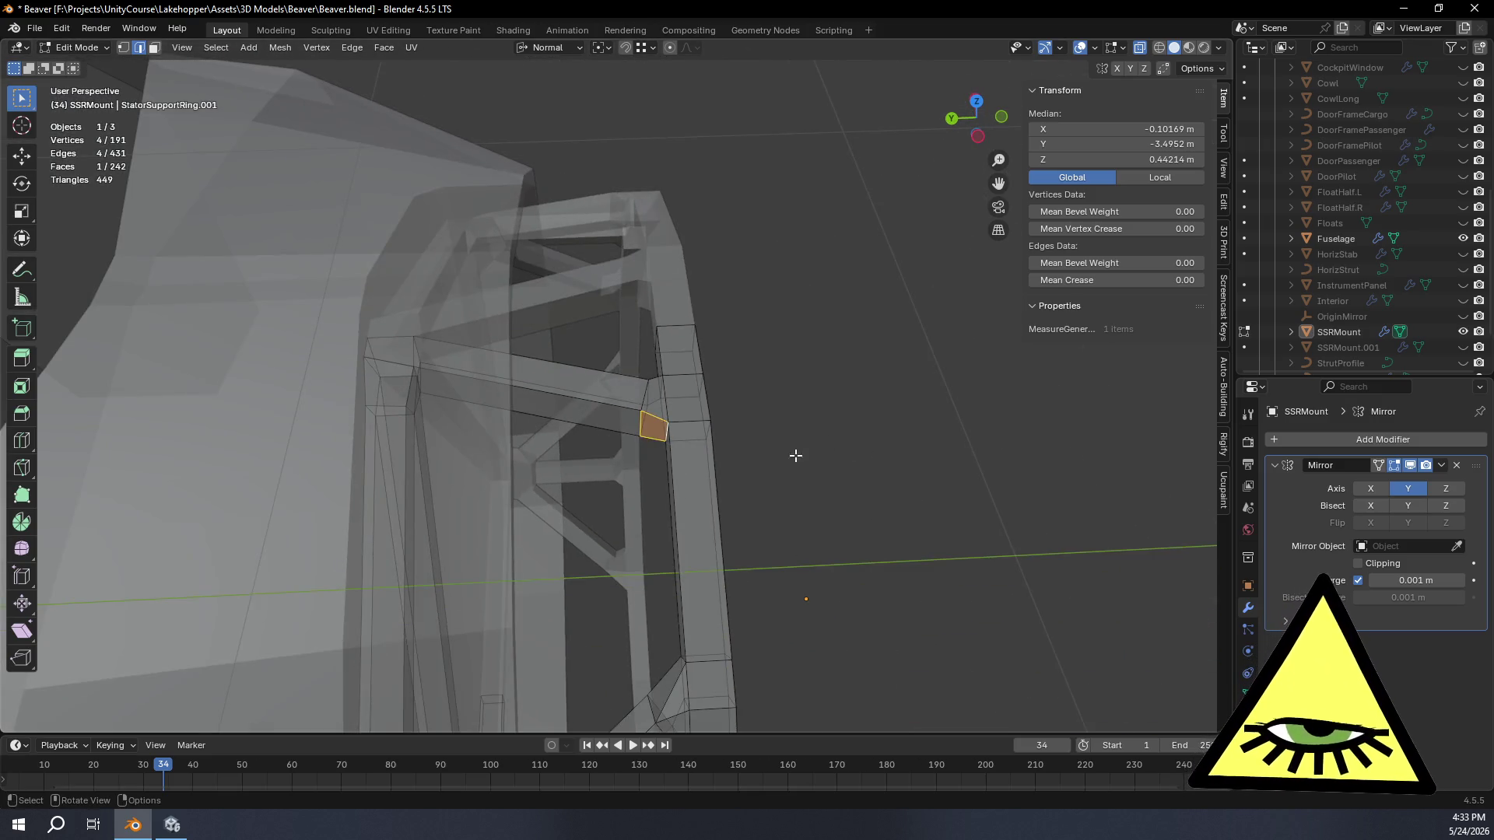
Step: Clear the selection and return to object mode to look over the solid truss ring
left_click(810, 295)
mouse_move(782, 289)
middle_mouse_down()
mouse_move(634, 242)
mouse_move(607, 210)
mouse_move(600, 235)
middle_mouse_up()
key("Tab")
mouse_move(721, 234)
middle_mouse_down()
mouse_move(710, 356)
mouse_move(727, 367)
mouse_move(695, 455)
mouse_move(596, 555)
mouse_move(802, 235)
middle_mouse_up()
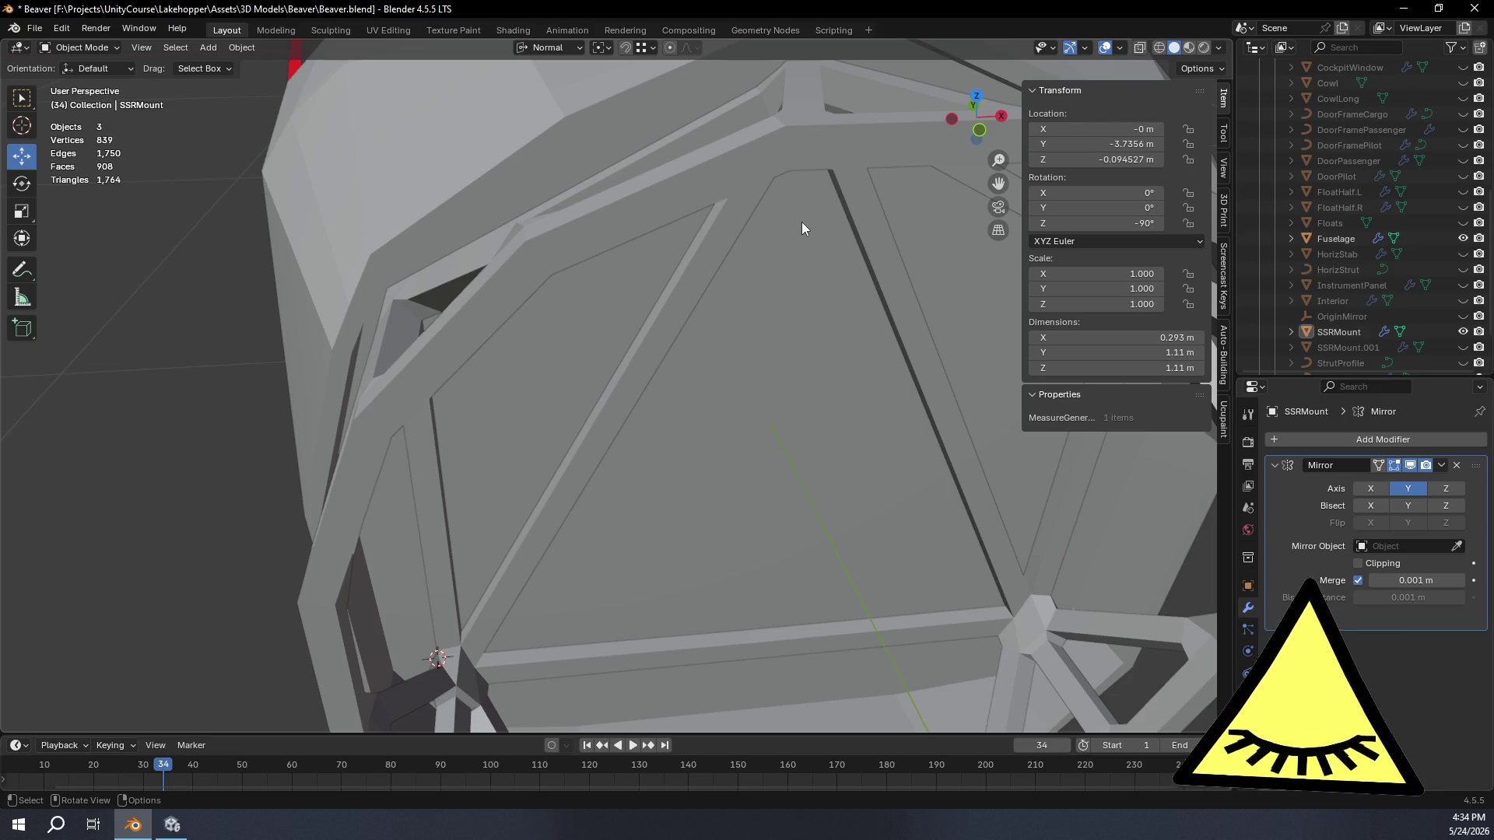
Step: Select SSRMount in the Outliner and duplicate it in place (Shift+D)
middle_click_drag(802, 222, 751, 299)
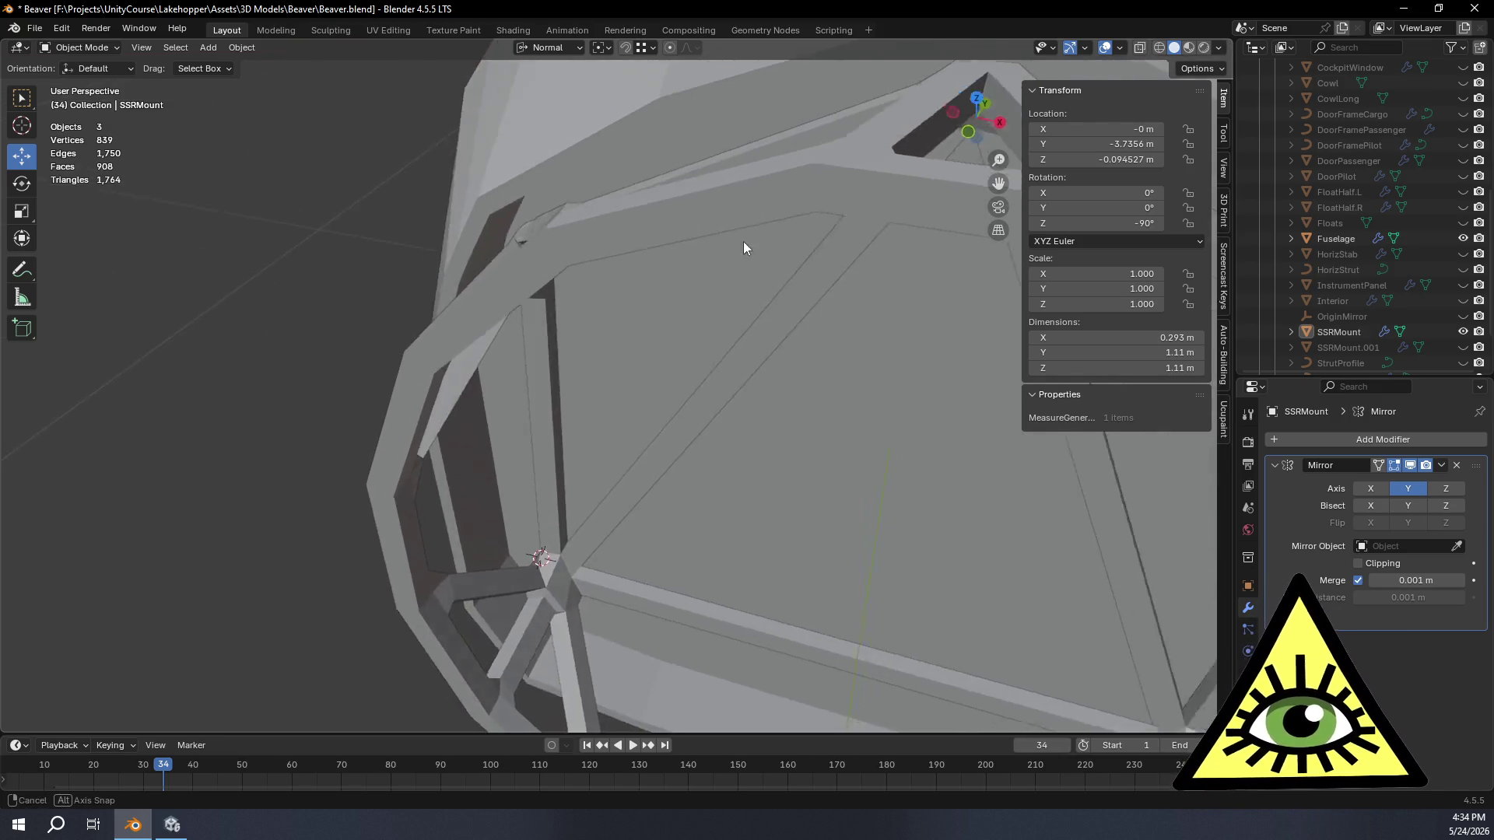
scroll(793, 292, "down", 2)
scroll(795, 333, "down", 3)
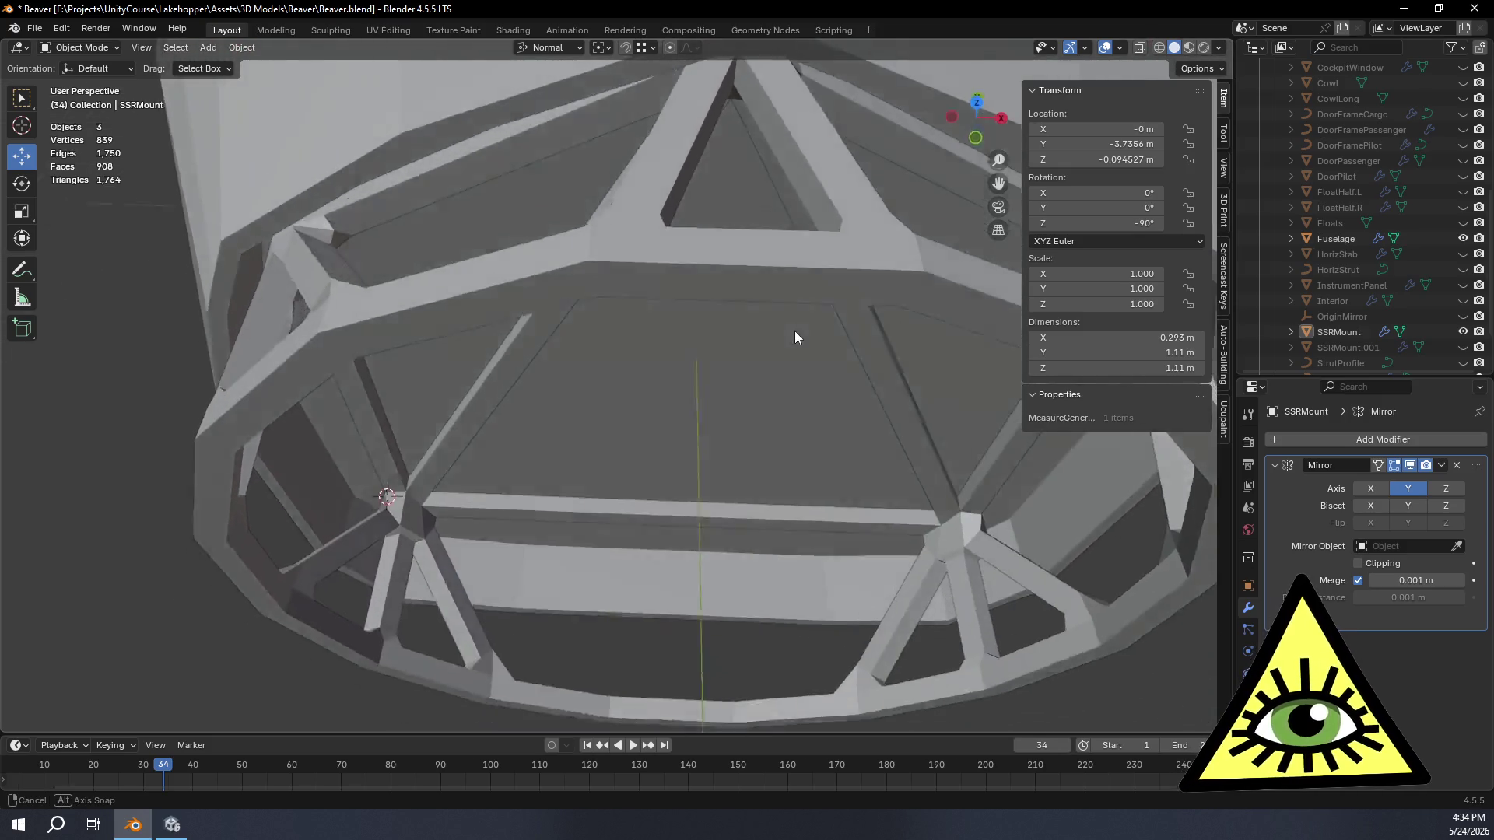
scroll(794, 339, "down", 3)
mouse_move(793, 336)
middle_mouse_down()
mouse_move(662, 435)
mouse_move(671, 494)
mouse_move(681, 256)
mouse_move(662, 162)
mouse_move(667, 214)
mouse_move(540, 314)
mouse_move(634, 303)
middle_mouse_up()
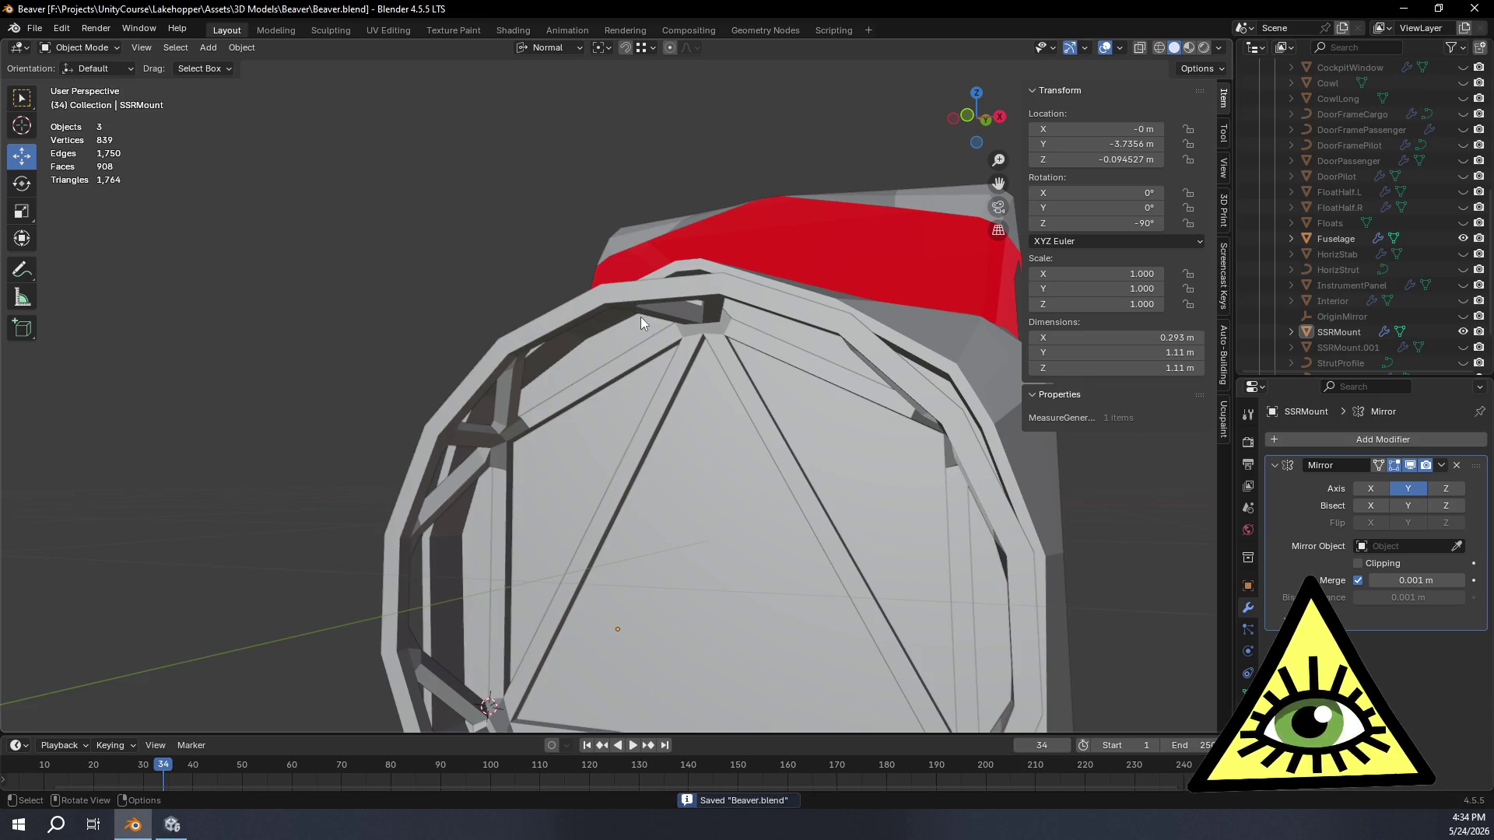
scroll(1401, 271, "down", 2)
left_click(1356, 265)
mouse_move(743, 333)
middle_mouse_down()
mouse_move(613, 436)
mouse_move(625, 508)
mouse_move(596, 508)
mouse_move(959, 423)
middle_mouse_up()
key("shift+d")
Step: Keep the duplicate in place, hide the original SSRMount and rename the copy SSRMount_Applied
key("Escape")
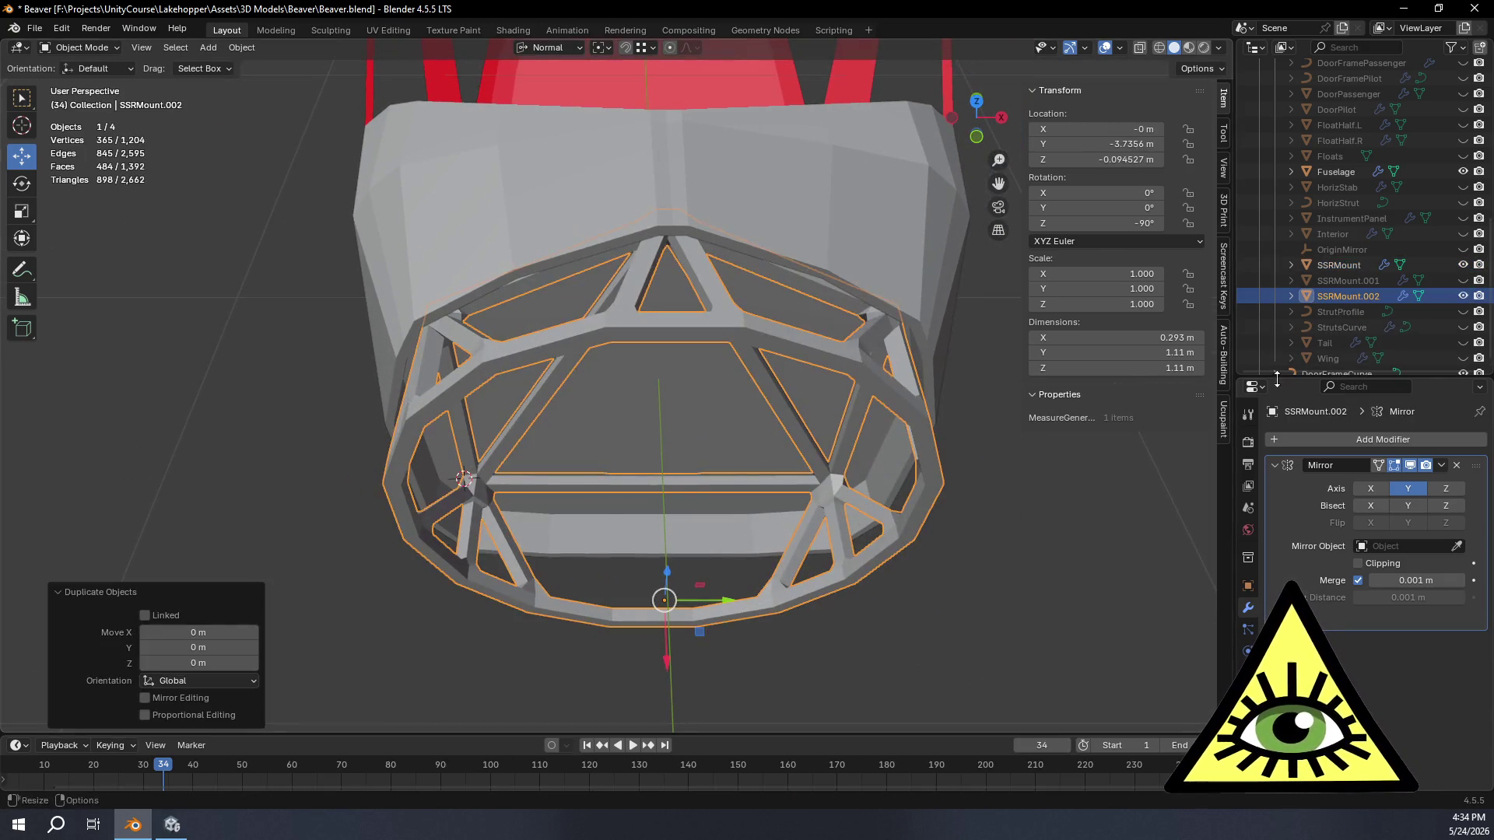
left_click(1460, 266)
double_click(1369, 298)
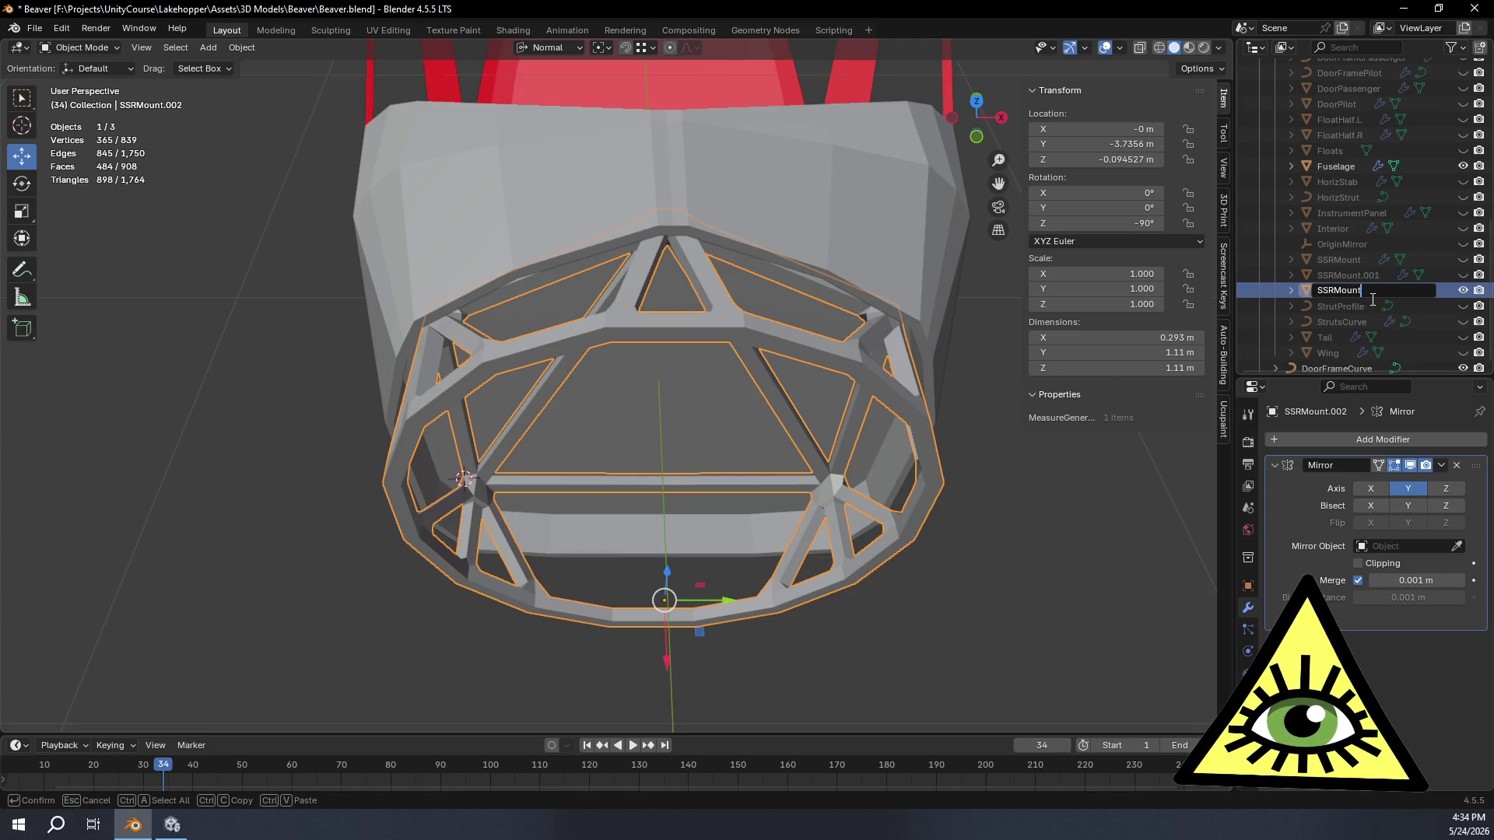
type("_Applied")
key("Return")
Step: Apply the Mirror modifier and bake the rotation into SSRMount_Applied
left_click(1441, 466)
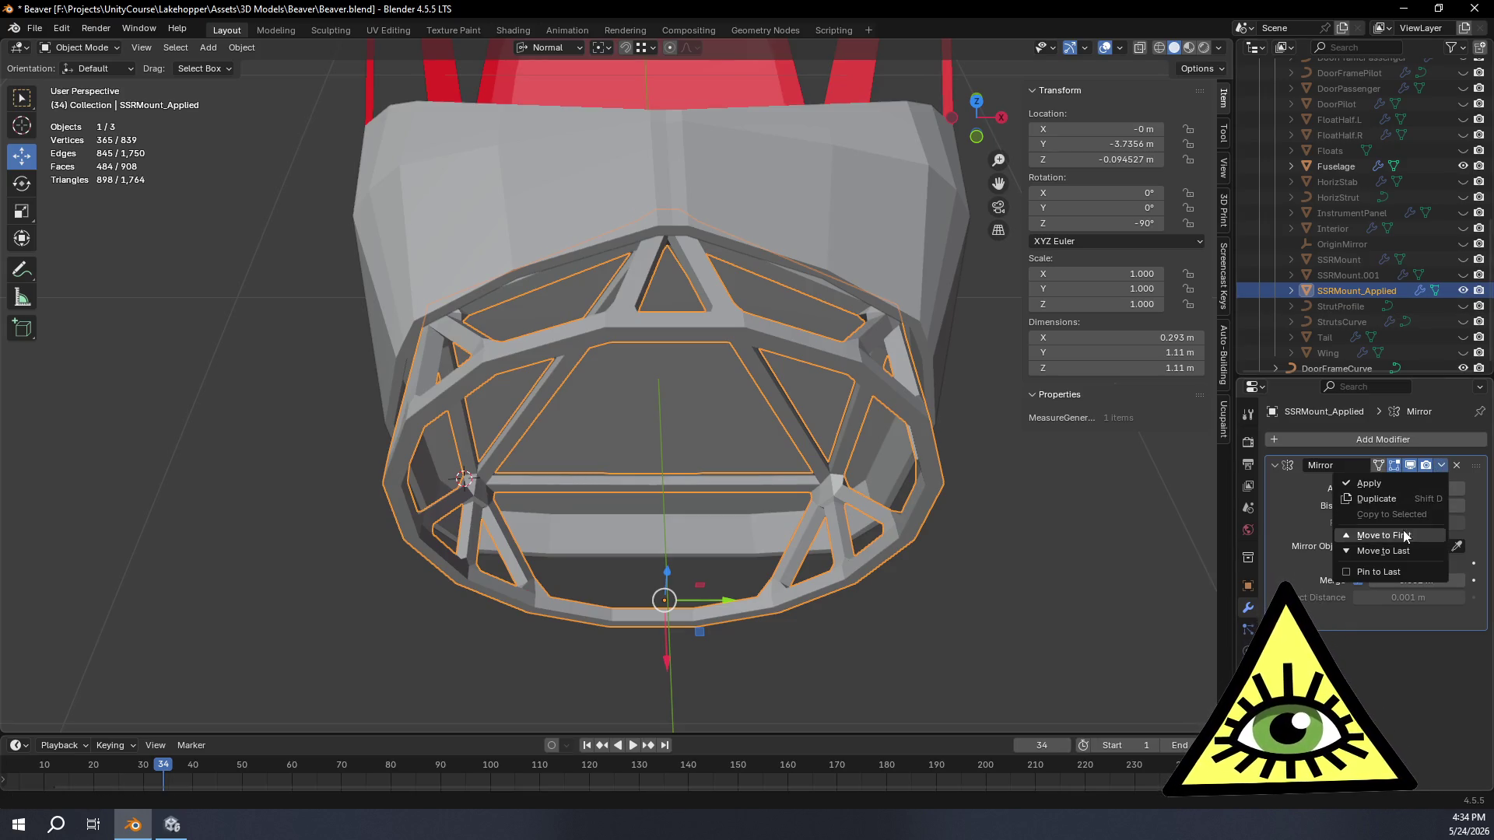
left_click(1376, 487)
left_click(1248, 586)
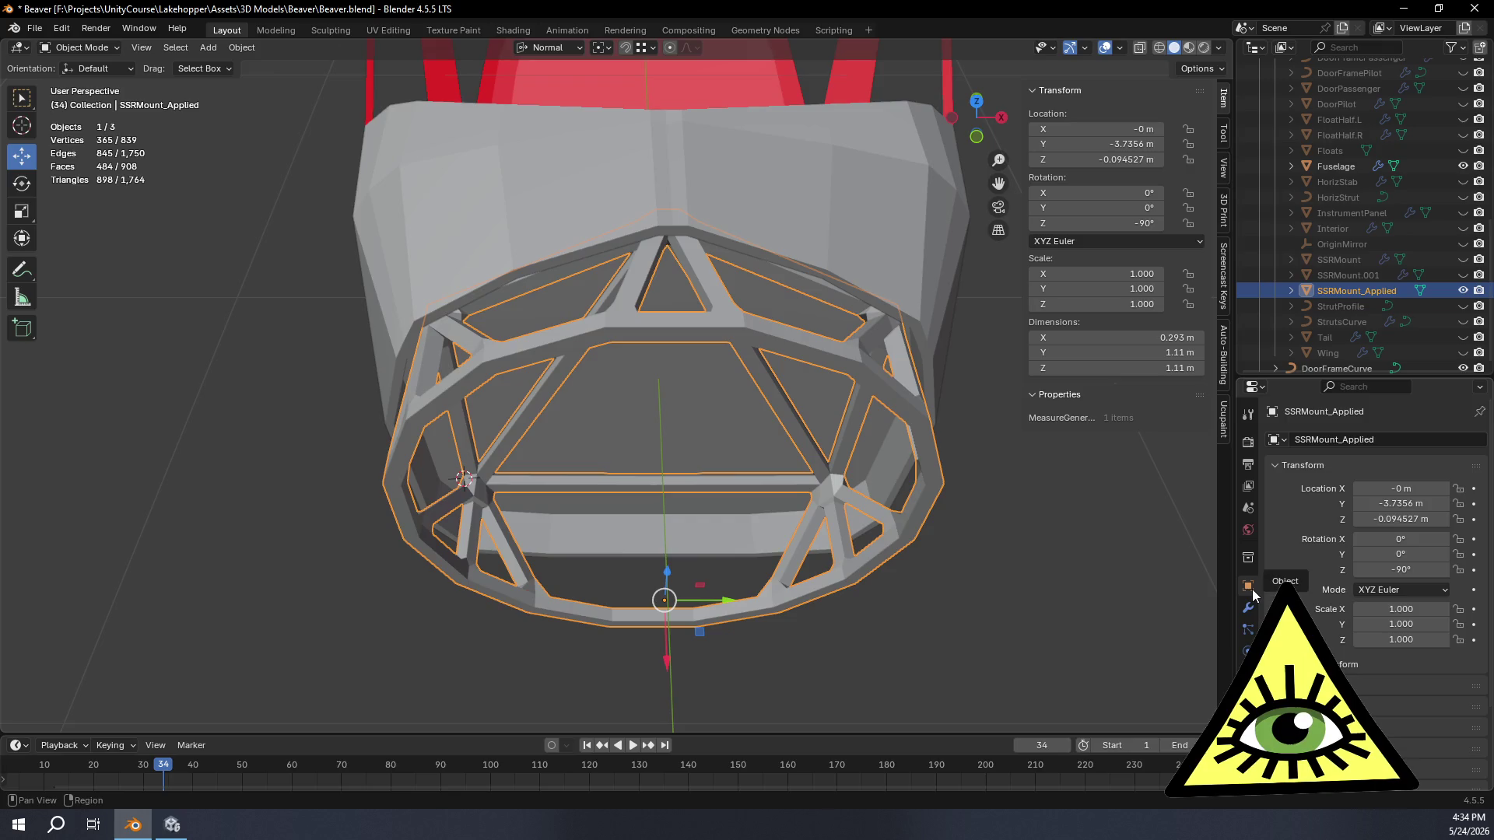
mouse_move(701, 561)
middle_mouse_down()
mouse_move(804, 485)
mouse_move(877, 543)
mouse_move(754, 517)
middle_mouse_up()
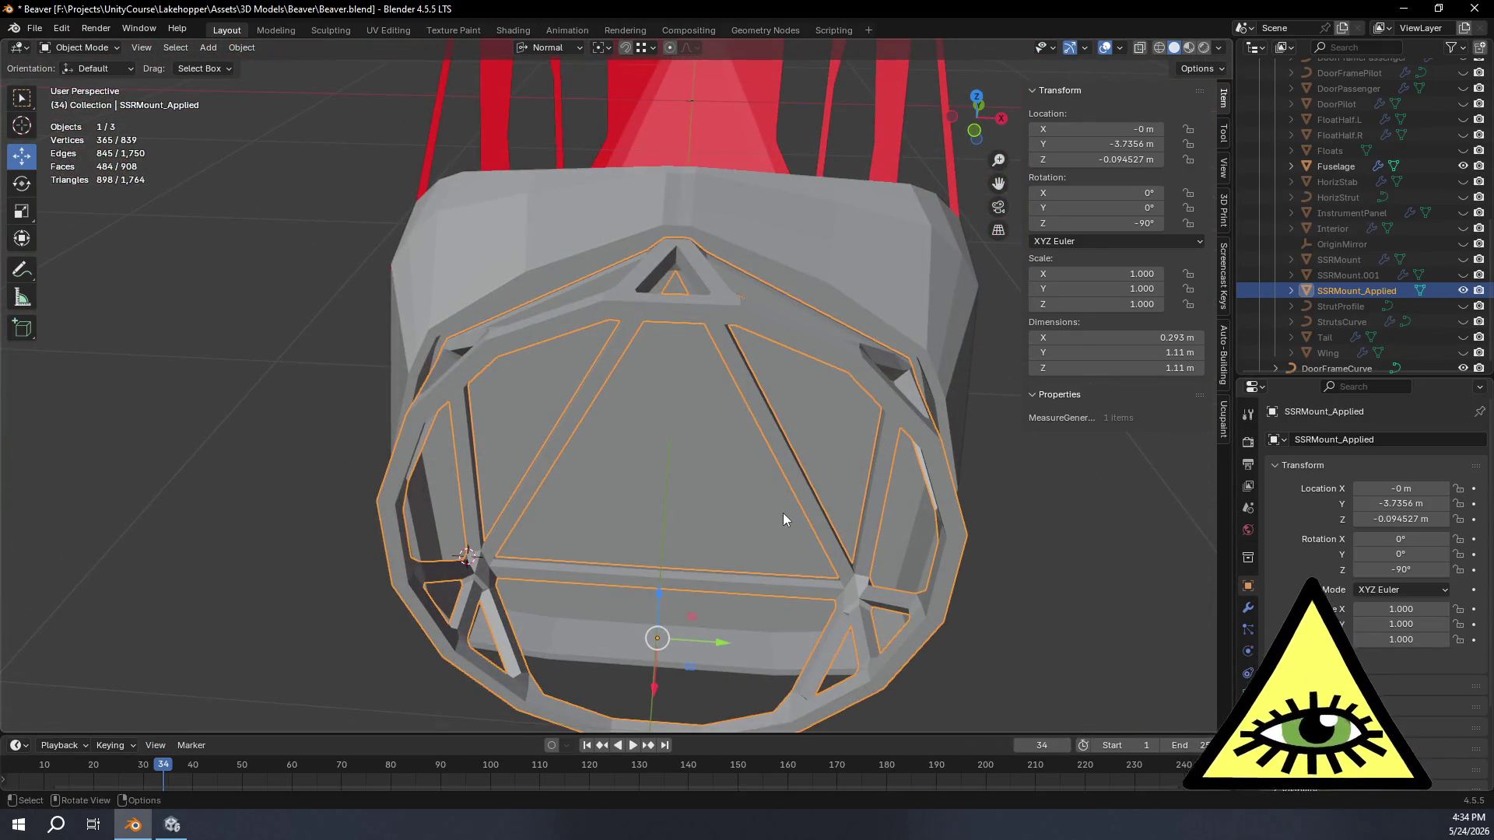
key("ctrl+a")
left_click(720, 515)
Step: Show the TurbineExample collection around the applied mount
mouse_move(773, 501)
middle_mouse_down()
mouse_move(819, 434)
mouse_move(868, 410)
mouse_move(784, 420)
middle_mouse_up()
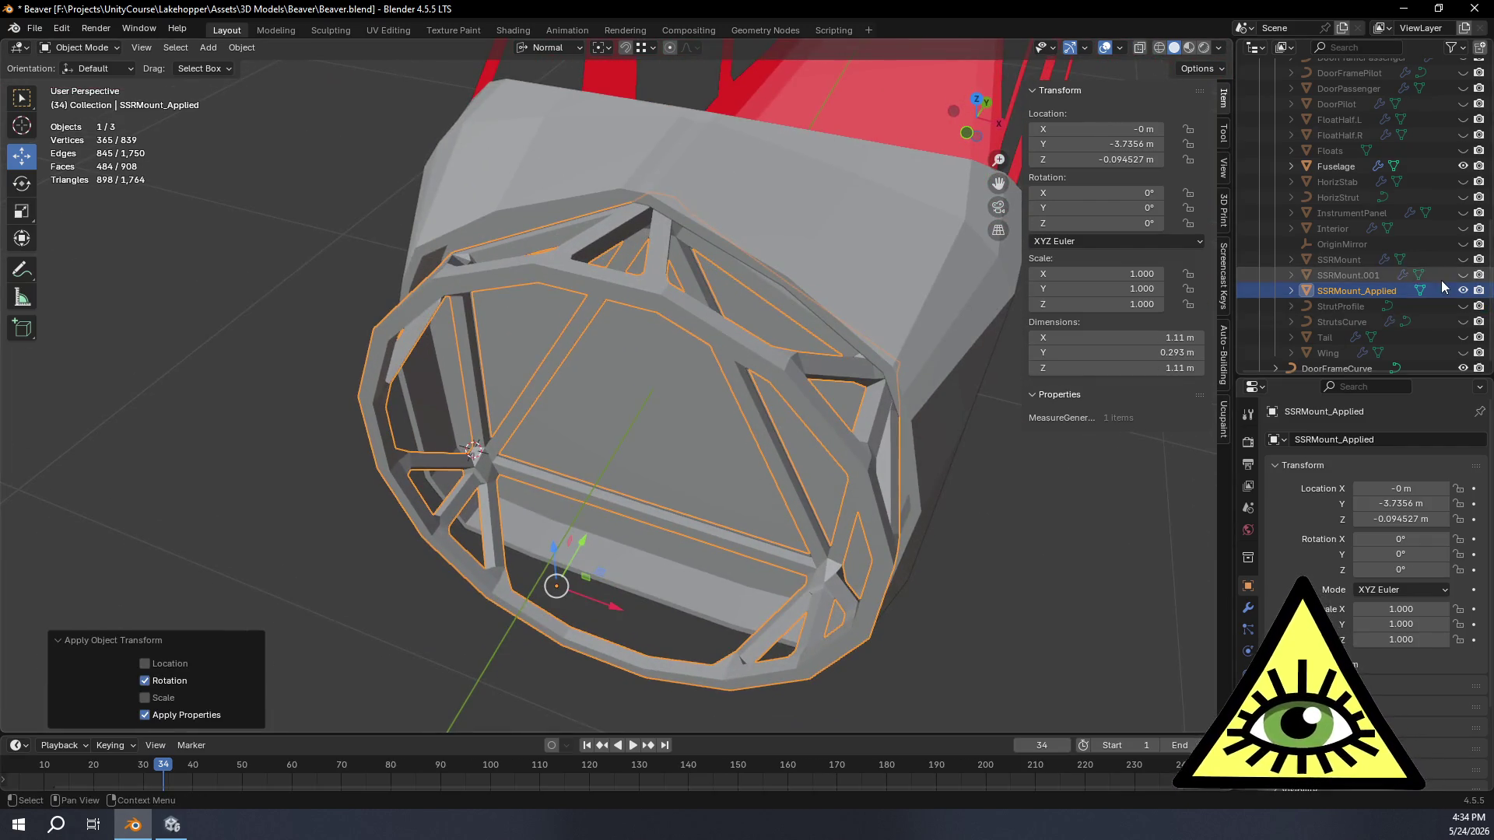
scroll(1378, 235, "up", 10)
scroll(1479, 105, "up", 5)
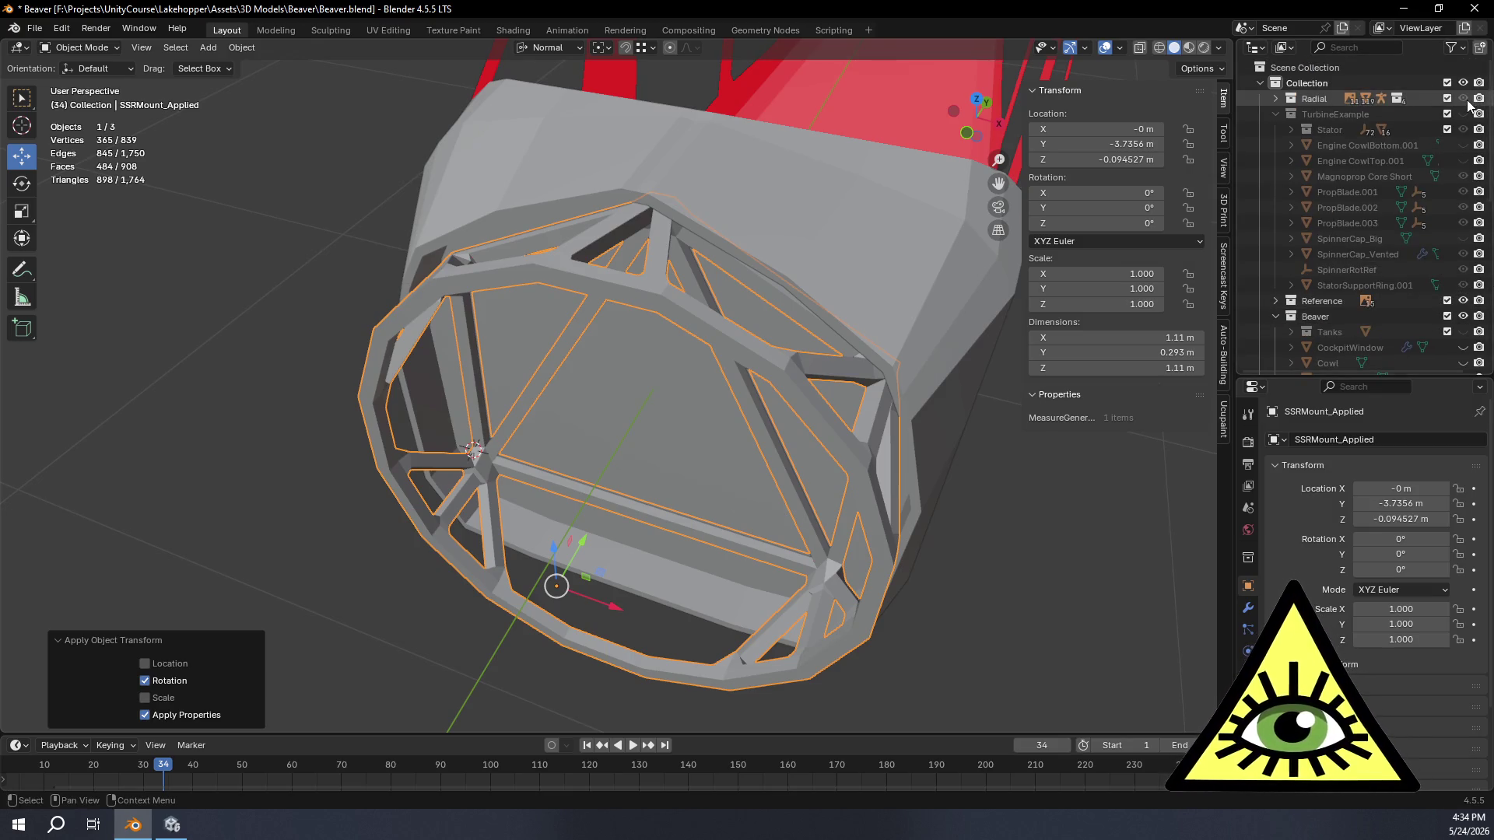
left_click(1479, 103)
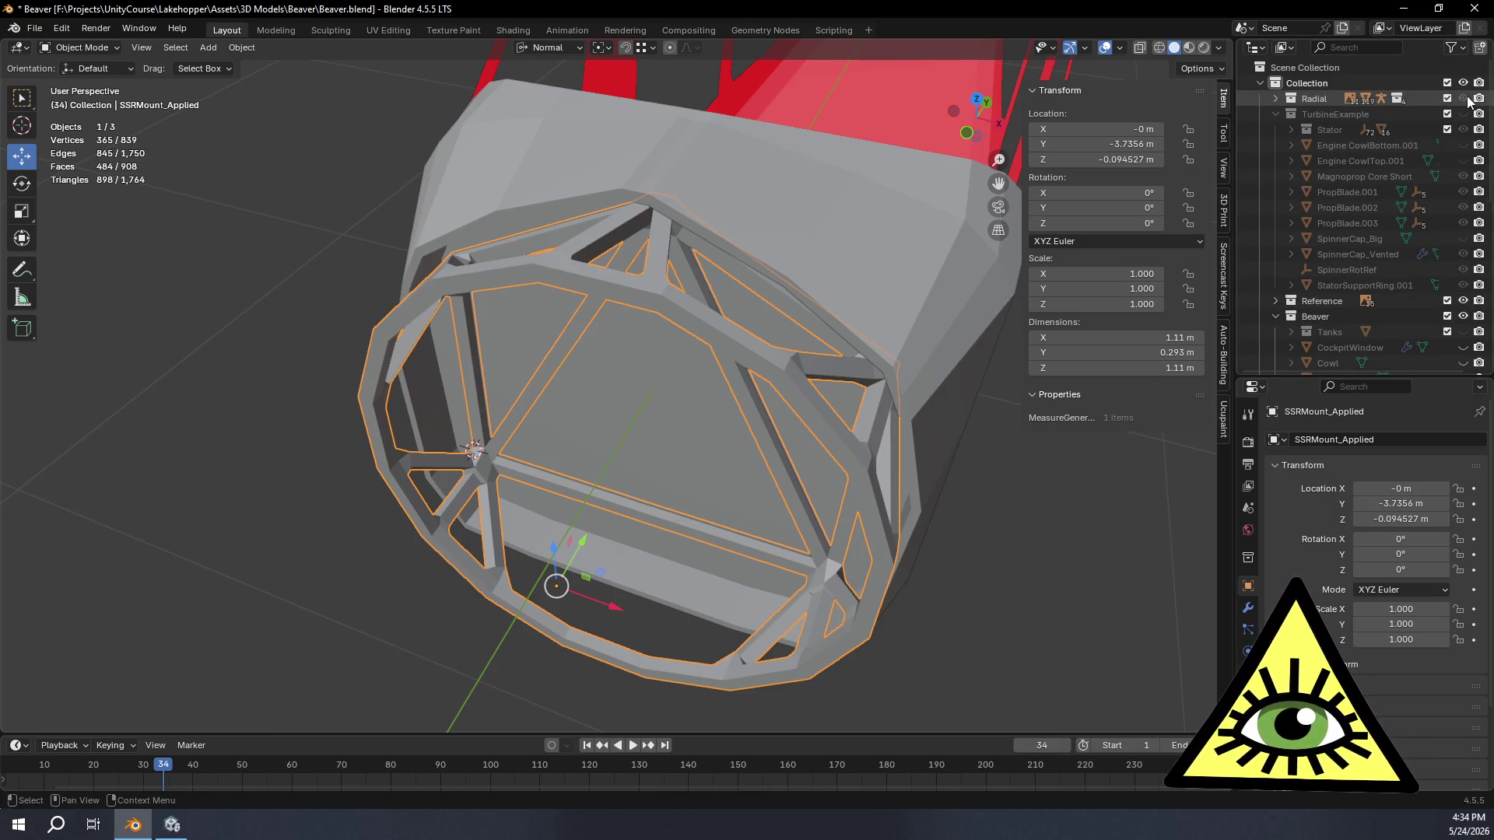
left_click(1466, 114)
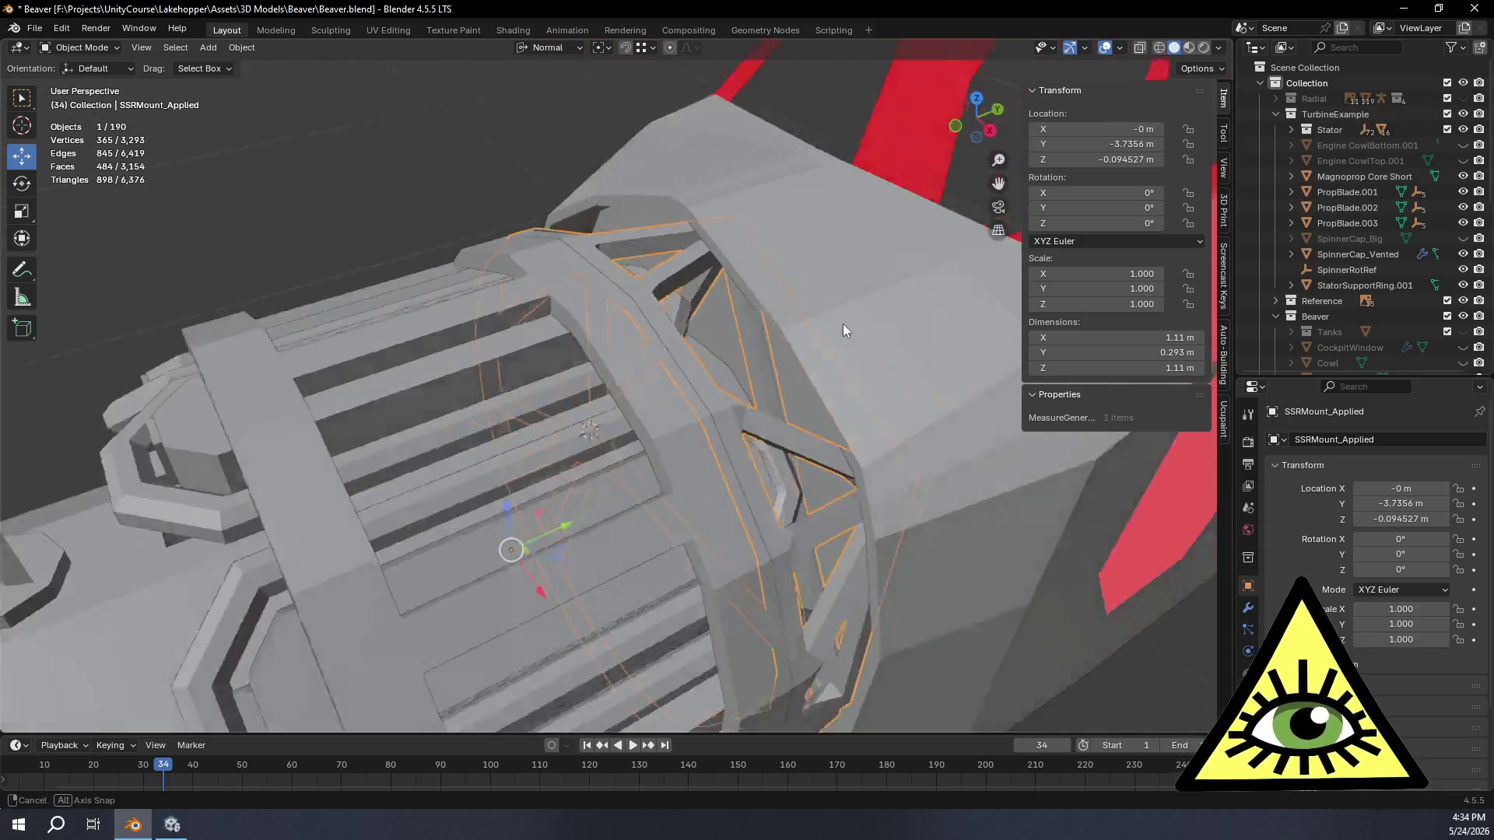
mouse_move(843, 322)
middle_mouse_down()
mouse_move(446, 119)
mouse_move(513, 249)
mouse_move(728, 244)
mouse_move(749, 220)
mouse_move(747, 56)
mouse_move(747, 111)
middle_mouse_up()
scroll(451, 122, "down", 5)
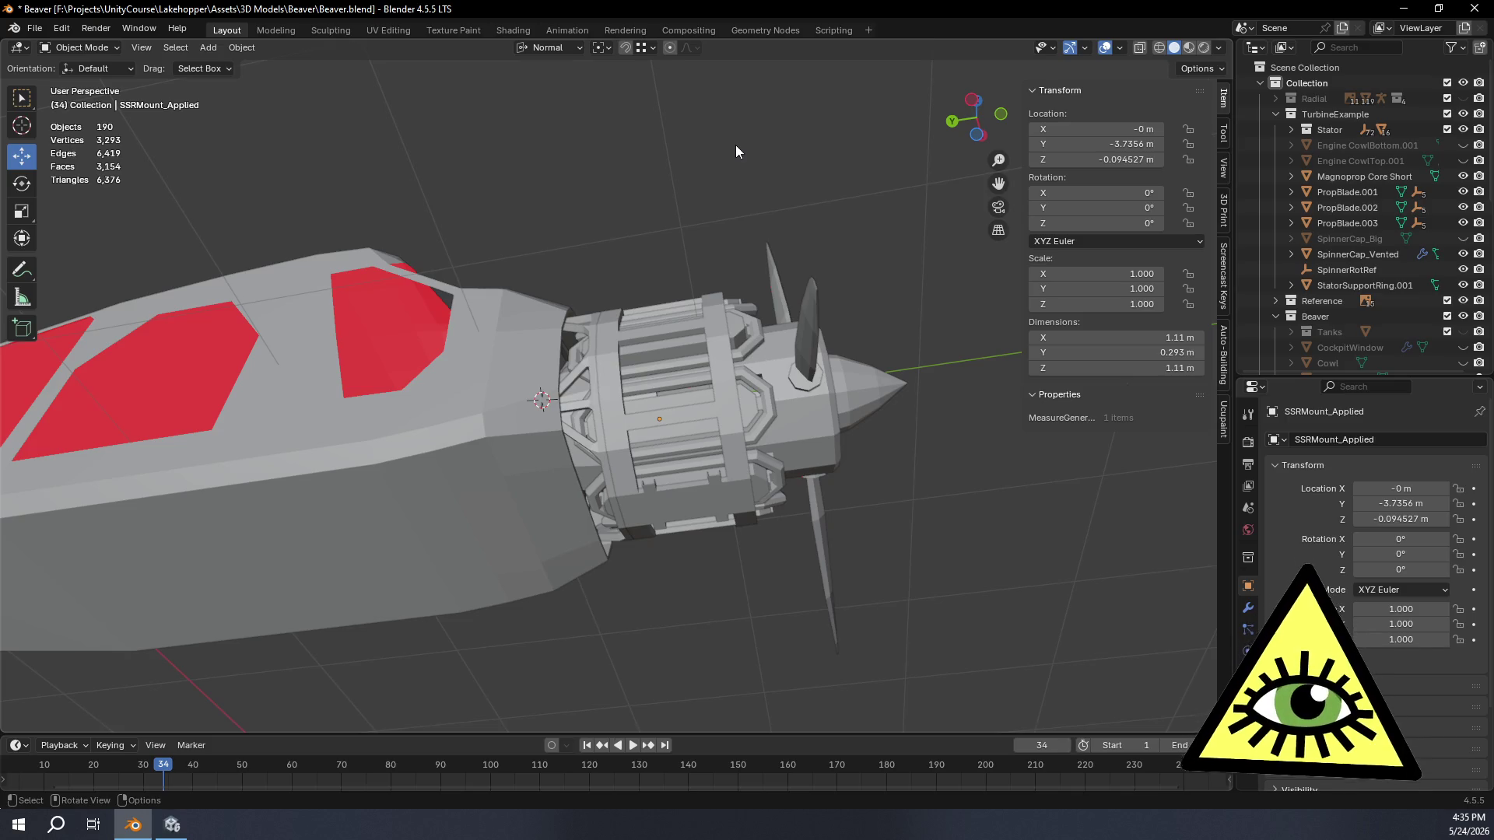
mouse_move(736, 145)
middle_mouse_down()
mouse_move(815, 339)
mouse_move(714, 324)
mouse_move(746, 400)
mouse_move(706, 326)
middle_mouse_up()
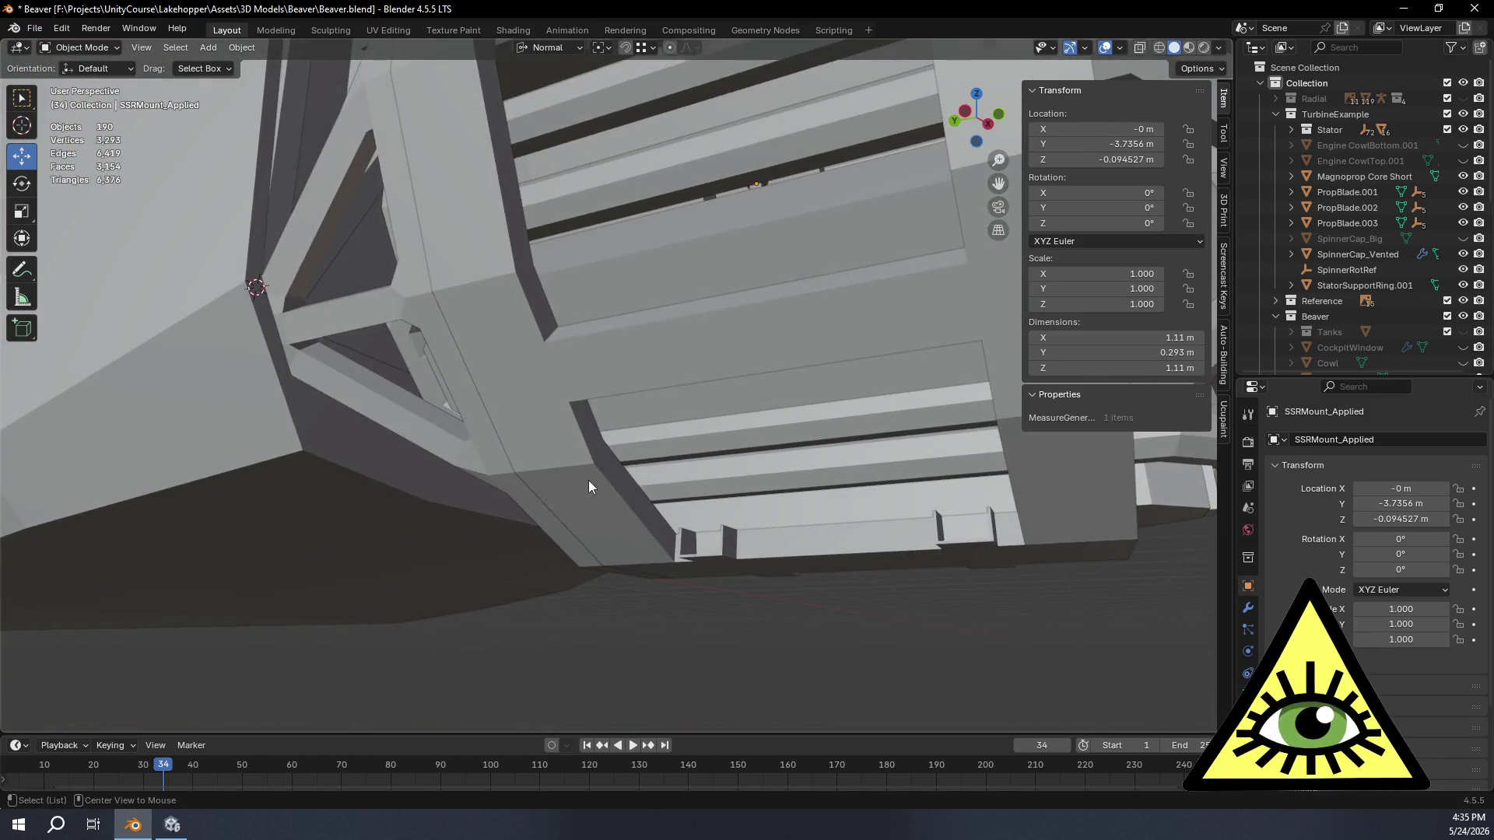
scroll(589, 486, "down", 5)
mouse_move(739, 507)
middle_mouse_down()
mouse_move(819, 499)
mouse_move(805, 400)
middle_mouse_up()
scroll(600, 534, "up", 3)
middle_click_drag(600, 533, 712, 434)
mouse_move(590, 466)
middle_mouse_down()
mouse_move(651, 465)
mouse_move(599, 428)
middle_mouse_up()
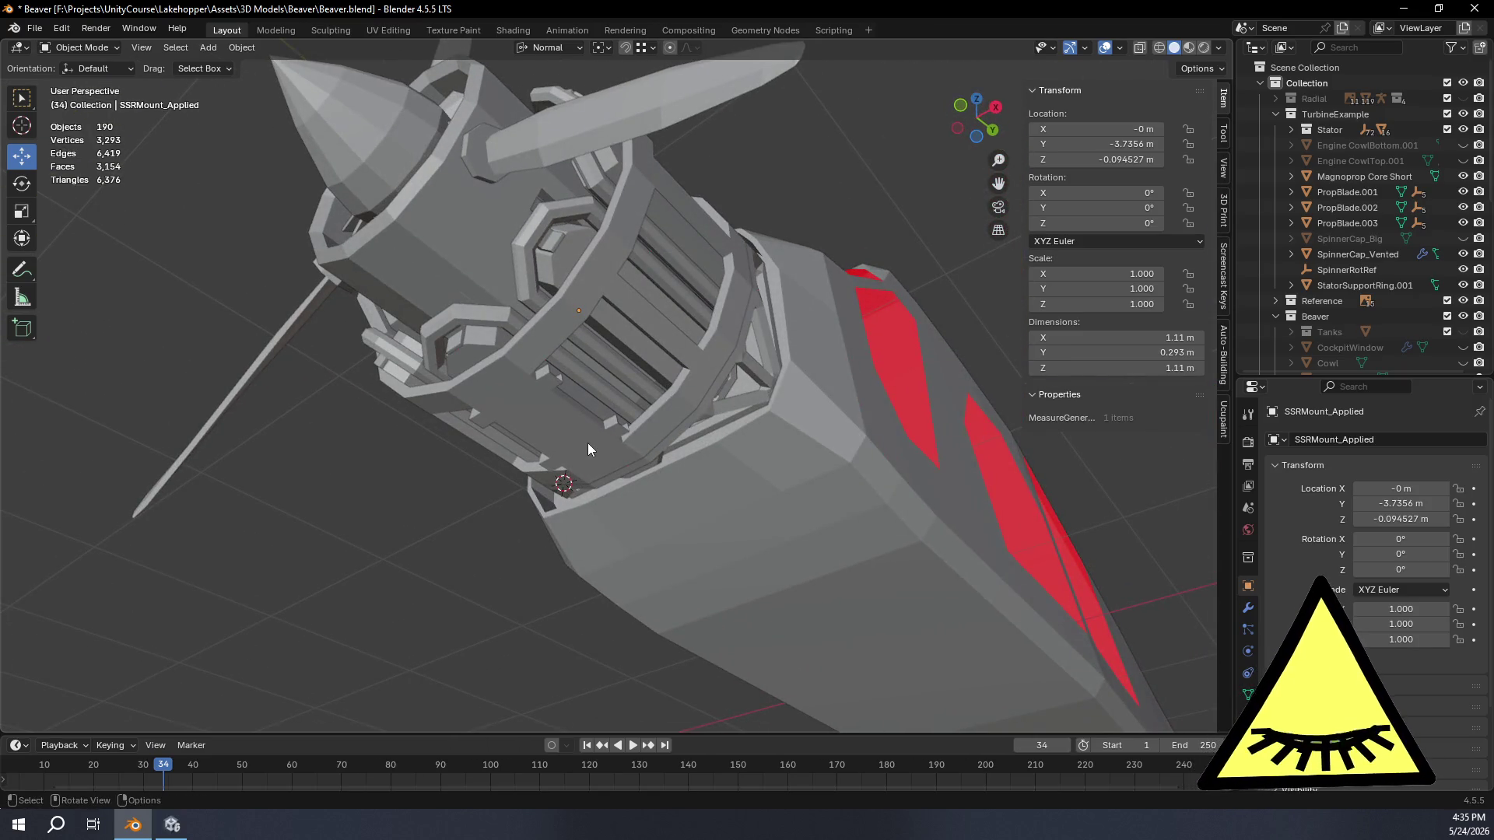
mouse_move(585, 417)
middle_mouse_down()
mouse_move(637, 396)
mouse_move(586, 461)
mouse_move(533, 466)
mouse_move(565, 525)
mouse_move(561, 583)
middle_mouse_up()
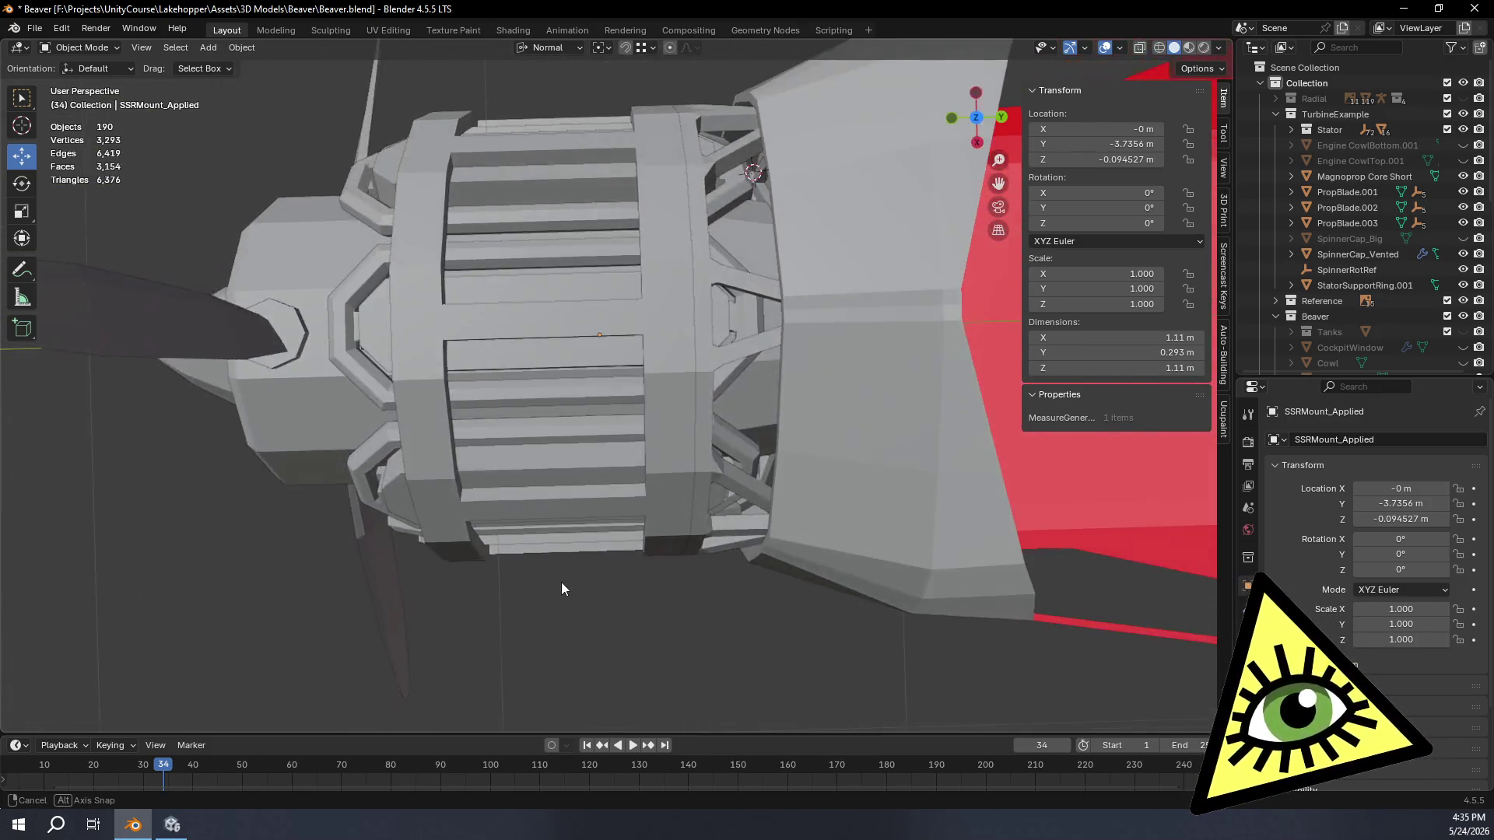
middle_click_drag(704, 585, 687, 315)
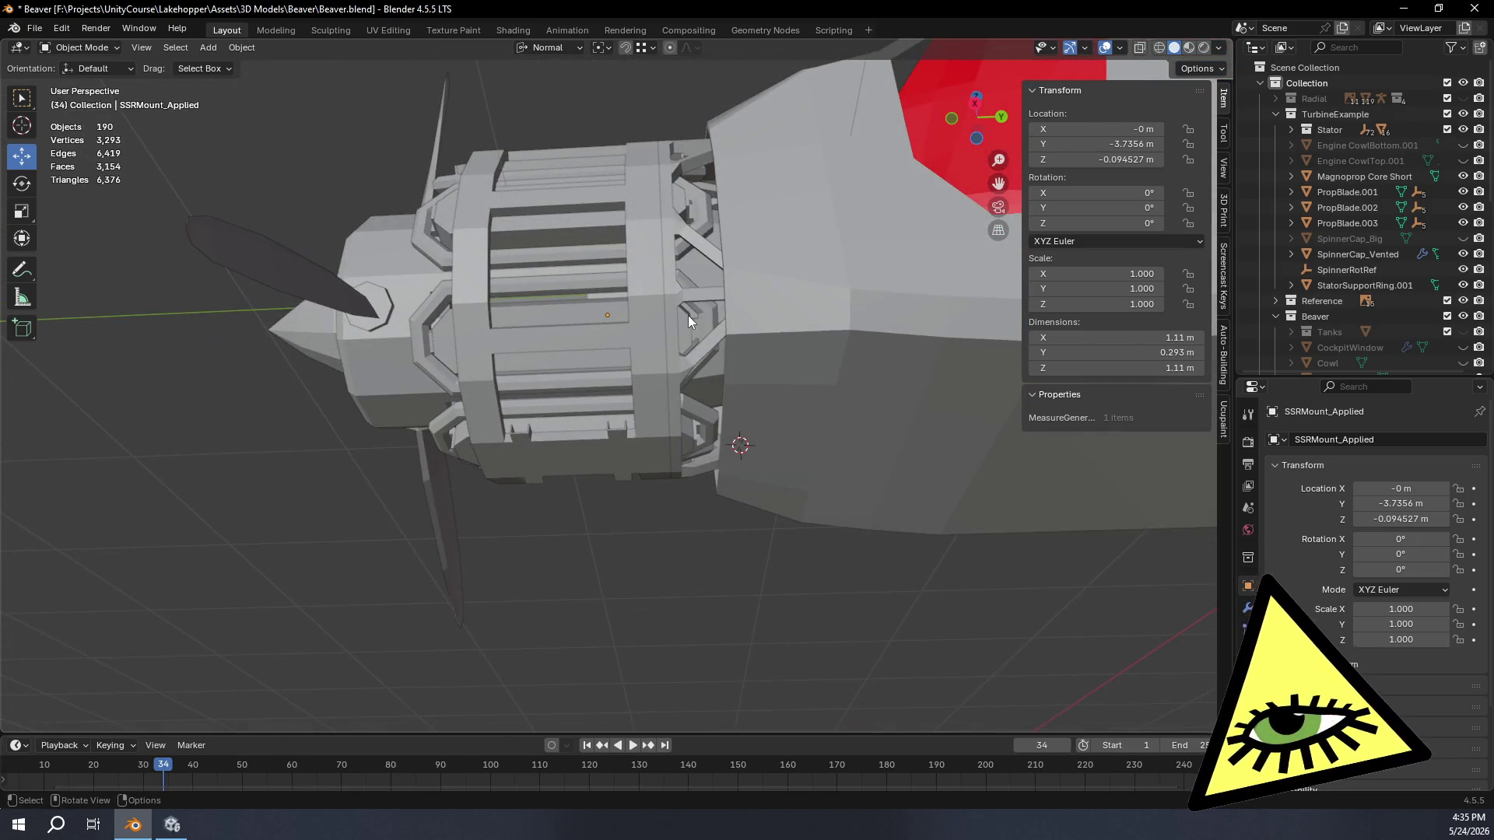
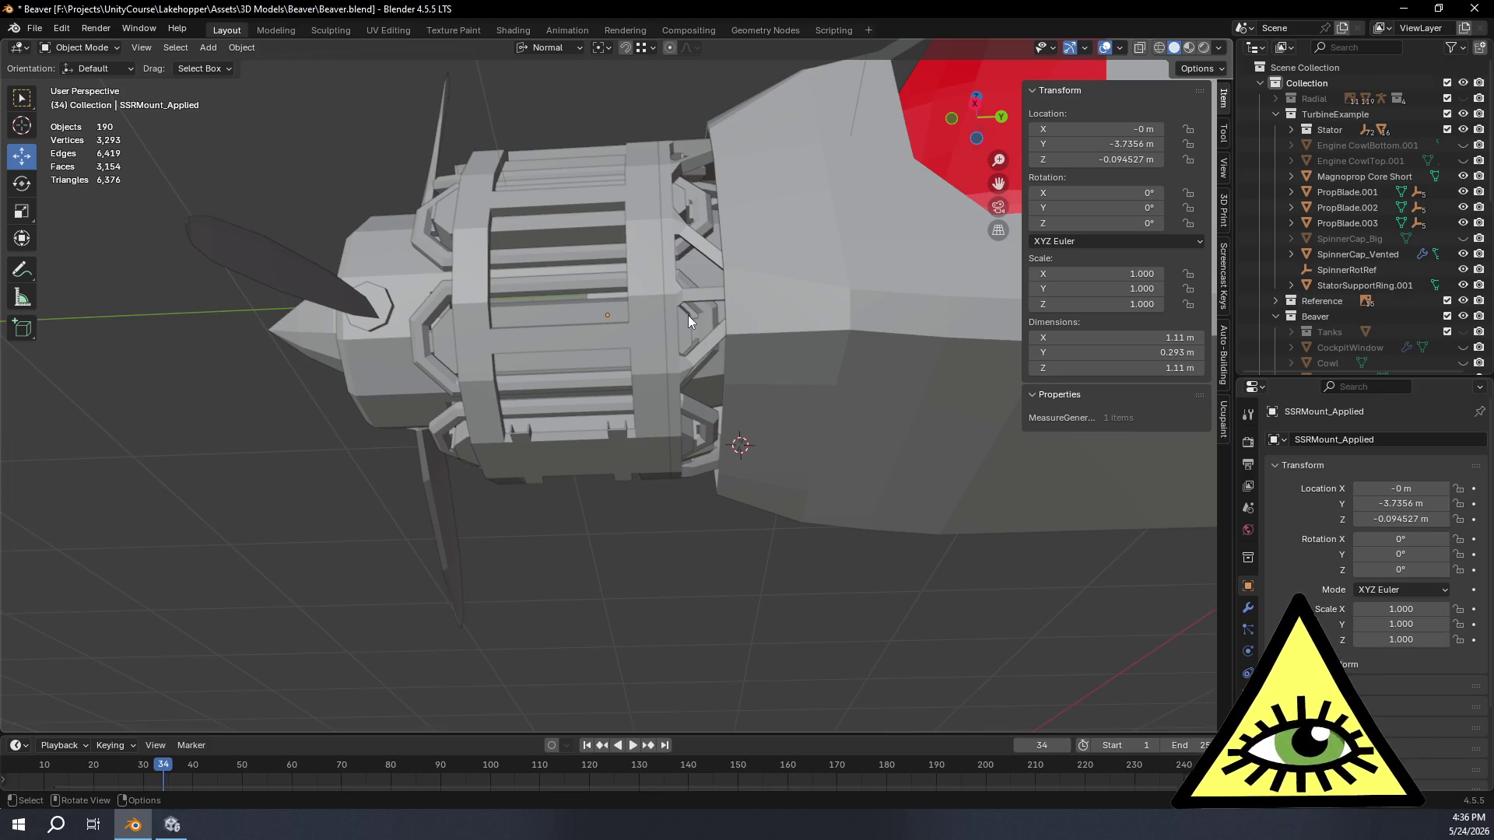
Step: Switch the viewport to Material Preview shading after orbiting around the engine
mouse_move(616, 421)
middle_mouse_down()
mouse_move(567, 471)
mouse_move(544, 402)
mouse_move(589, 315)
mouse_move(682, 364)
mouse_move(750, 431)
mouse_move(552, 458)
mouse_move(576, 376)
mouse_move(648, 363)
mouse_move(898, 425)
mouse_move(950, 464)
mouse_move(906, 534)
mouse_move(873, 527)
mouse_move(689, 604)
mouse_move(677, 647)
mouse_move(587, 499)
mouse_move(553, 477)
mouse_move(659, 503)
middle_mouse_up()
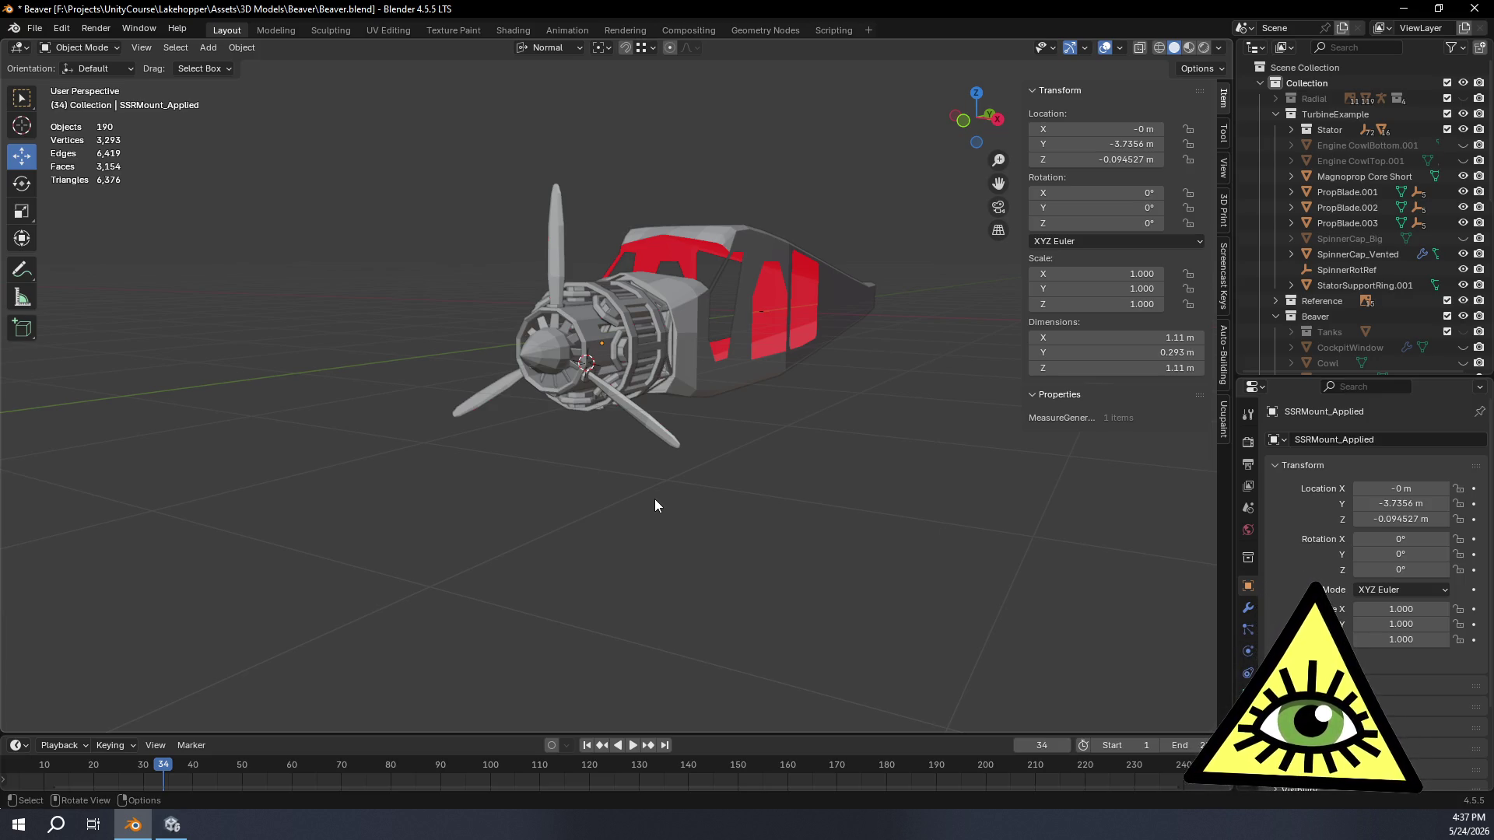
middle_click_drag(655, 506, 483, 511)
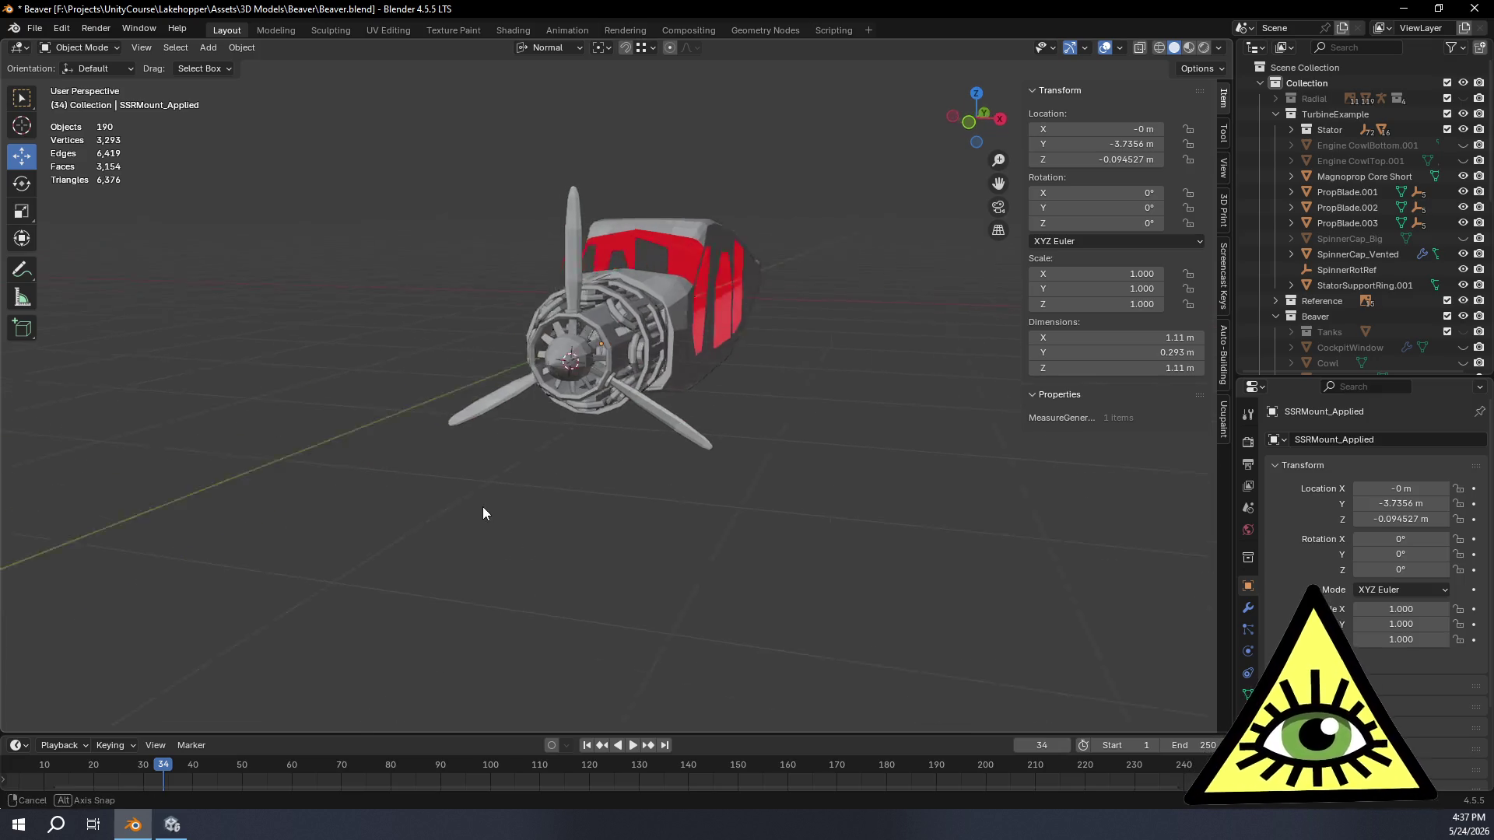
left_click(1189, 48)
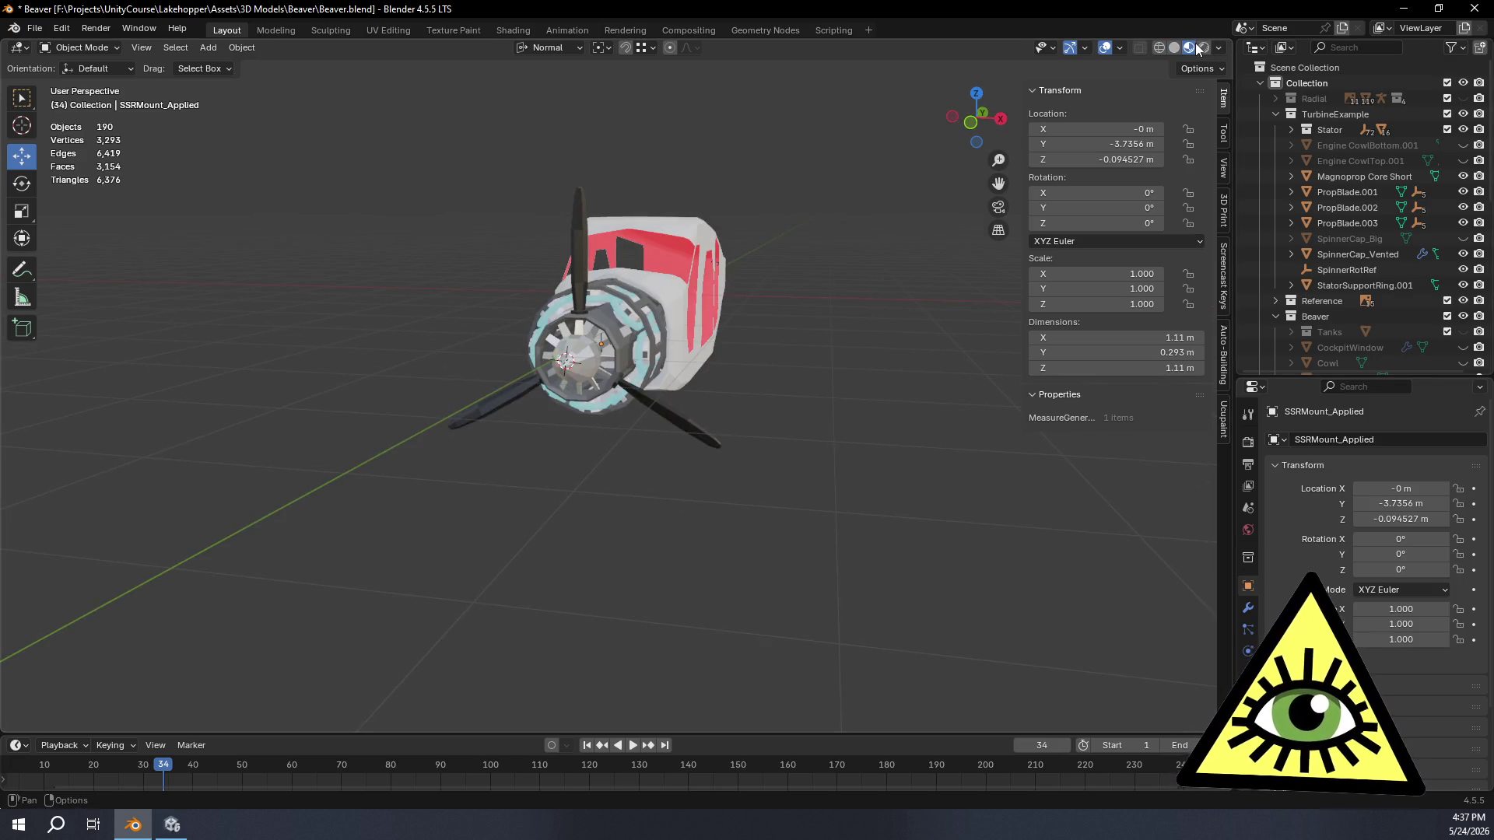
Step: Unhide the CowlLong object, inspect it over the engine from the front, then hide it again
mouse_move(906, 298)
middle_mouse_down()
mouse_move(725, 499)
mouse_move(888, 421)
middle_mouse_up()
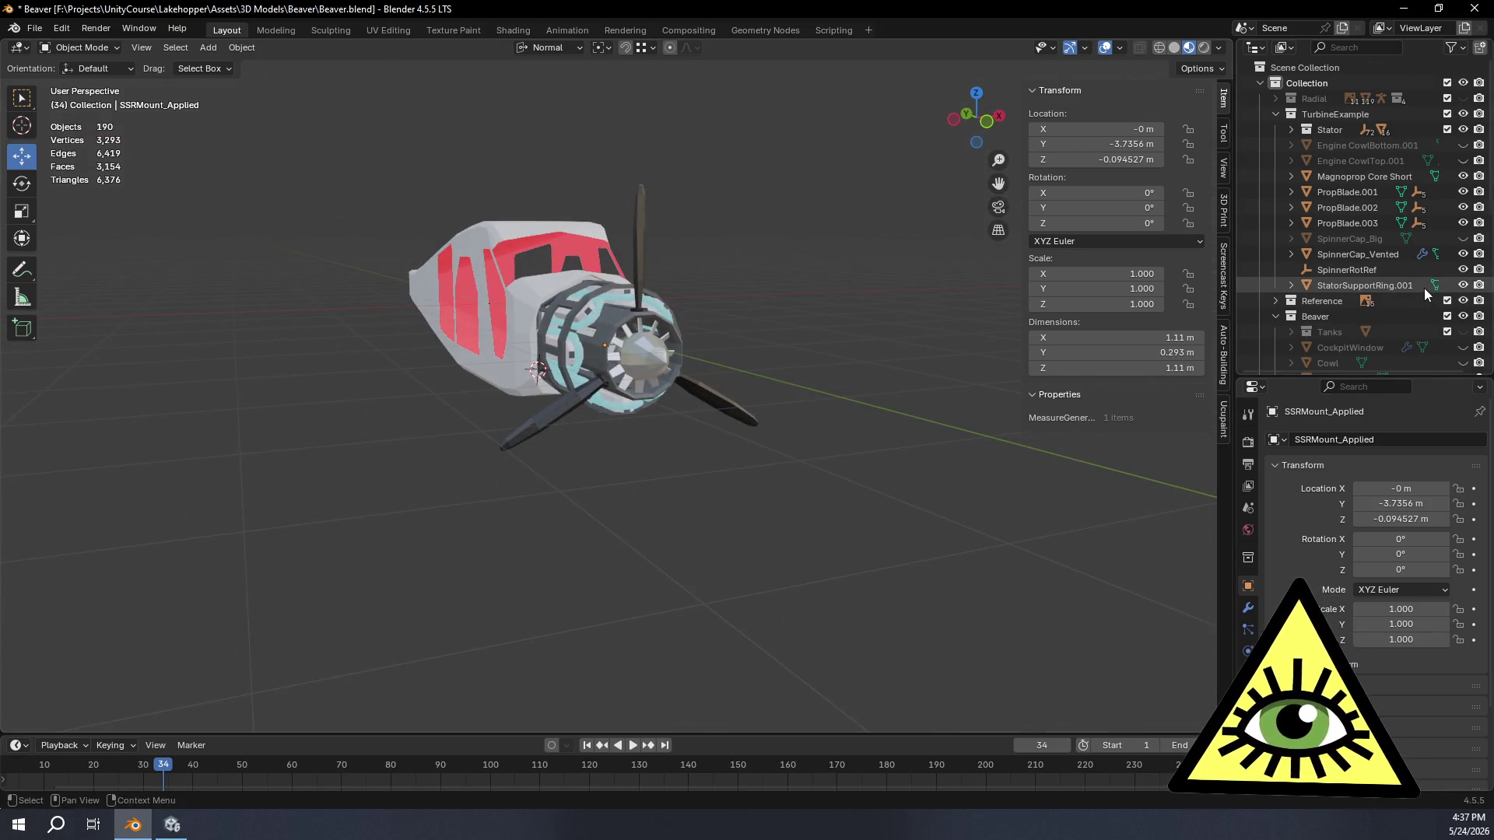
scroll(1424, 288, "down", 5)
left_click(1463, 254)
mouse_move(962, 380)
middle_mouse_down()
mouse_move(600, 400)
mouse_move(870, 449)
mouse_move(636, 422)
mouse_move(738, 441)
mouse_move(731, 507)
mouse_move(601, 531)
mouse_move(468, 406)
mouse_move(432, 383)
mouse_move(391, 398)
mouse_move(432, 424)
mouse_move(499, 425)
mouse_move(511, 444)
mouse_move(466, 480)
middle_mouse_up()
left_click(1462, 254)
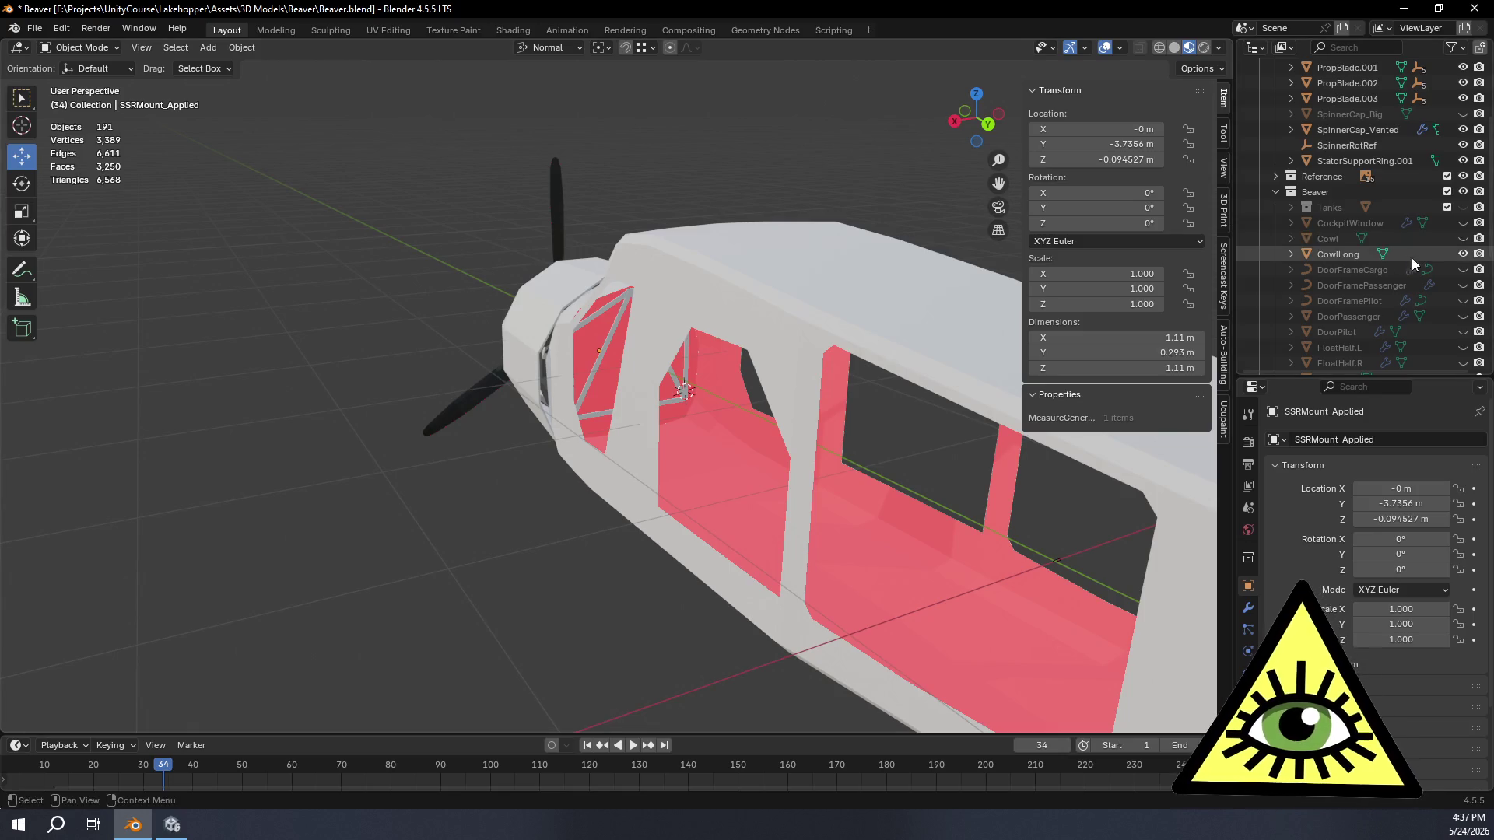
Step: Orbit around the engine cage to inspect it from side, three-quarter and angled front views
mouse_move(661, 396)
middle_mouse_down()
mouse_move(728, 421)
mouse_move(740, 369)
mouse_move(813, 423)
middle_mouse_up()
scroll(739, 370, "up", 5)
scroll(760, 376, "up", 2)
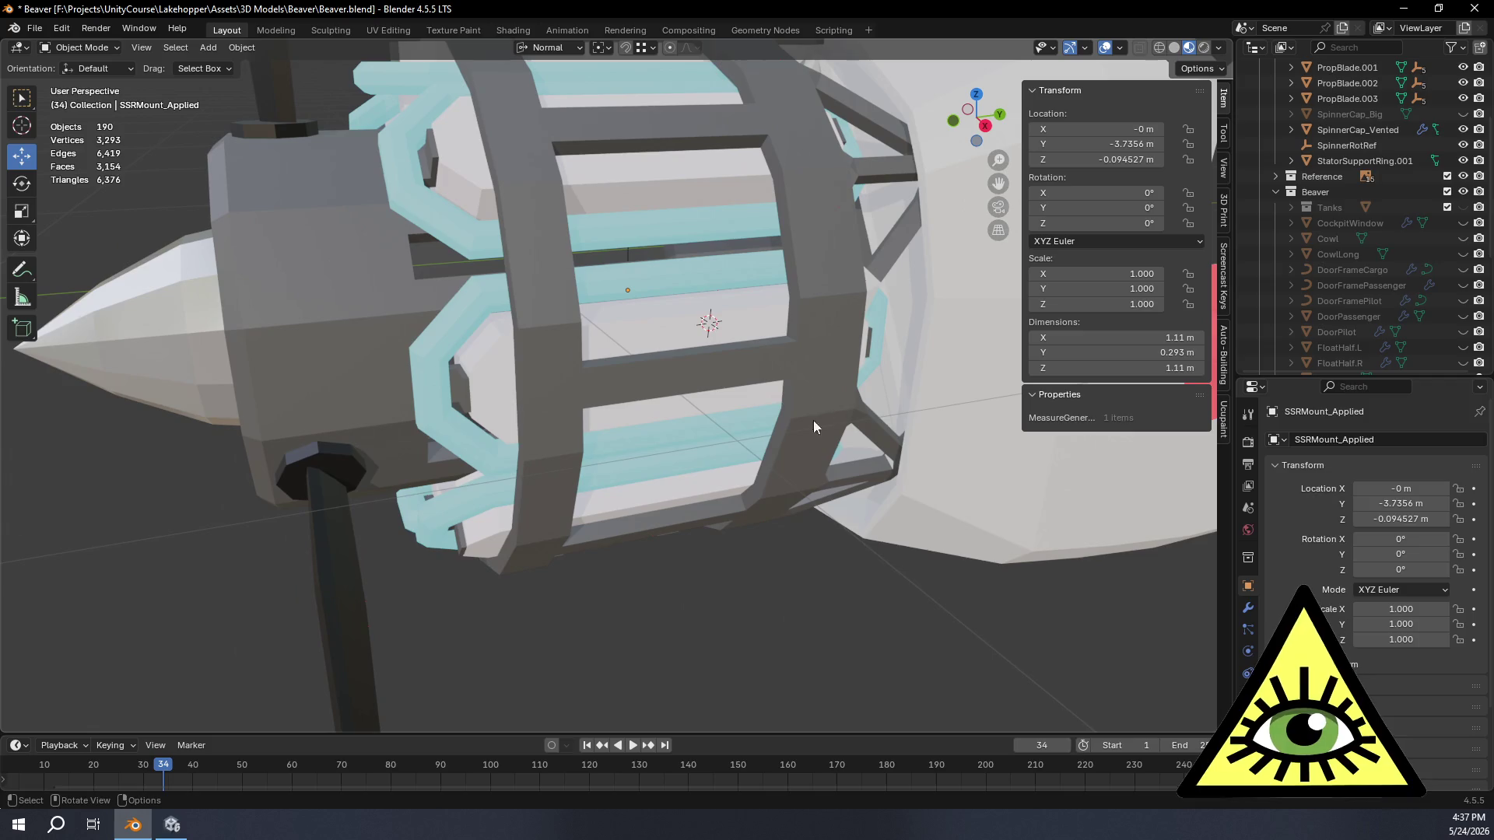
scroll(880, 437, "down", 3)
scroll(879, 437, "down", 2)
middle_click_drag(745, 334, 668, 398)
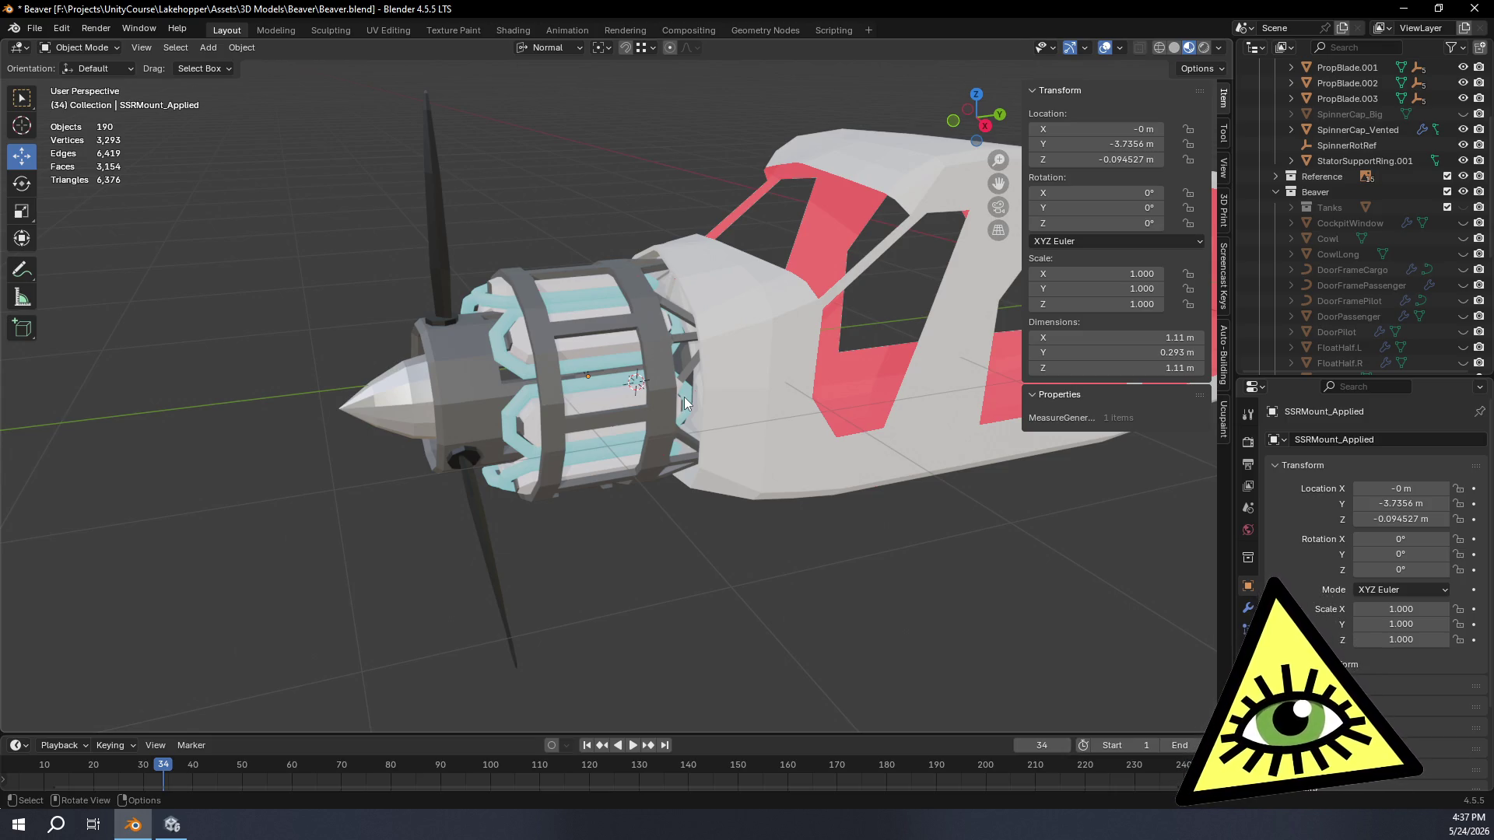
mouse_move(684, 397)
middle_mouse_down()
mouse_move(672, 384)
mouse_move(648, 419)
mouse_move(546, 420)
mouse_move(548, 340)
mouse_move(583, 347)
mouse_move(600, 400)
middle_mouse_up()
scroll(648, 419, "up", 5)
mouse_move(733, 304)
middle_mouse_down()
mouse_move(679, 364)
mouse_move(644, 438)
mouse_move(736, 259)
mouse_move(735, 196)
mouse_move(715, 333)
mouse_move(659, 356)
mouse_move(762, 340)
mouse_move(674, 298)
mouse_move(724, 438)
mouse_move(910, 391)
mouse_move(669, 411)
mouse_move(619, 554)
mouse_move(617, 369)
mouse_move(230, 426)
mouse_move(299, 572)
mouse_move(510, 433)
middle_mouse_up()
scroll(617, 416, "up", 3)
scroll(577, 377, "up", 2)
mouse_move(579, 376)
middle_mouse_down()
mouse_move(727, 417)
mouse_move(928, 366)
mouse_move(448, 453)
mouse_move(549, 490)
middle_mouse_up()
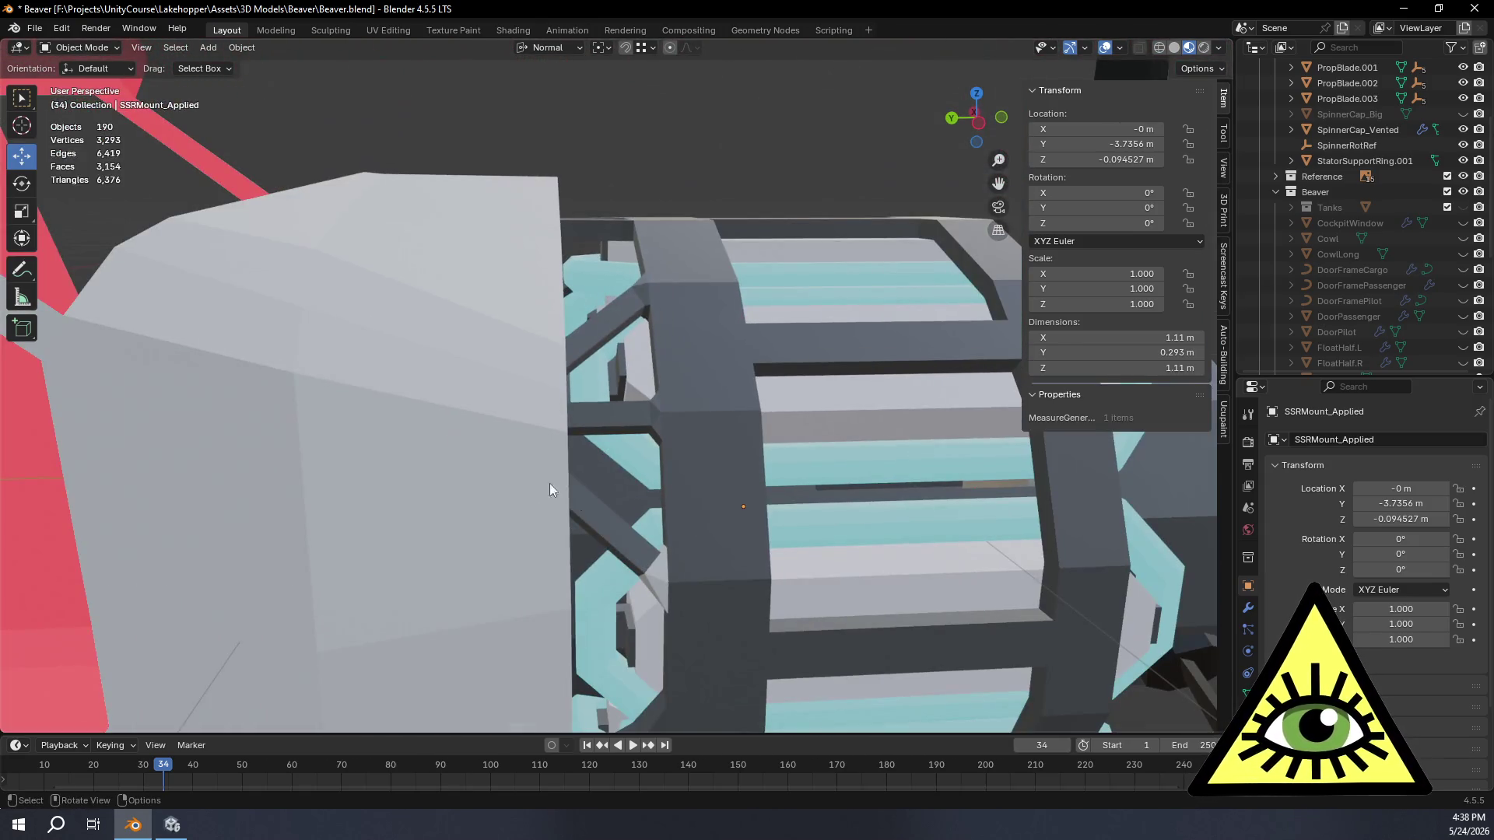
scroll(663, 561, "down", 3)
scroll(610, 541, "down", 1)
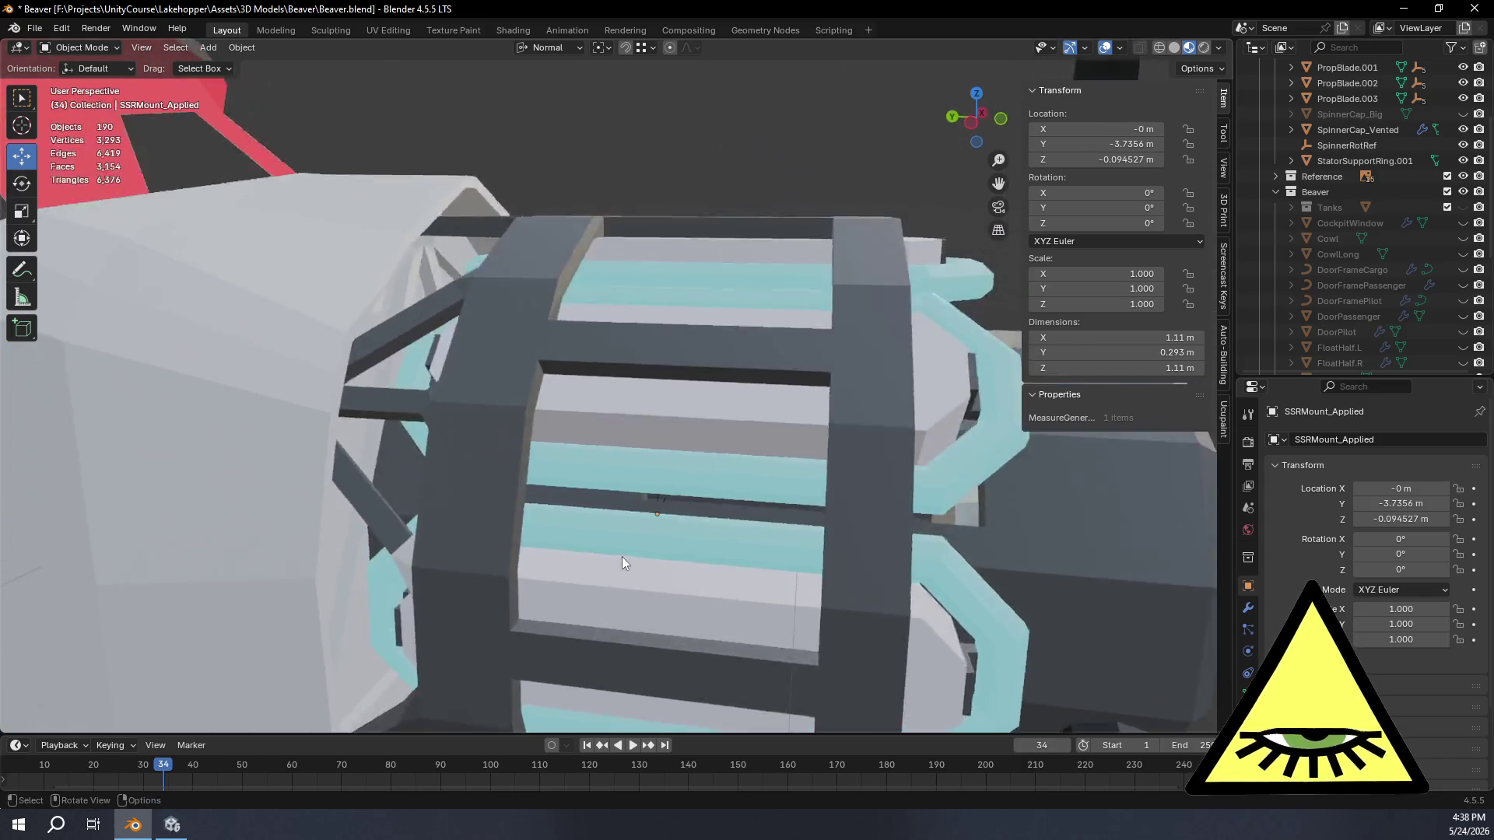
scroll(623, 557, "down", 2)
mouse_move(609, 452)
middle_mouse_down()
mouse_move(374, 457)
mouse_move(389, 460)
middle_mouse_up()
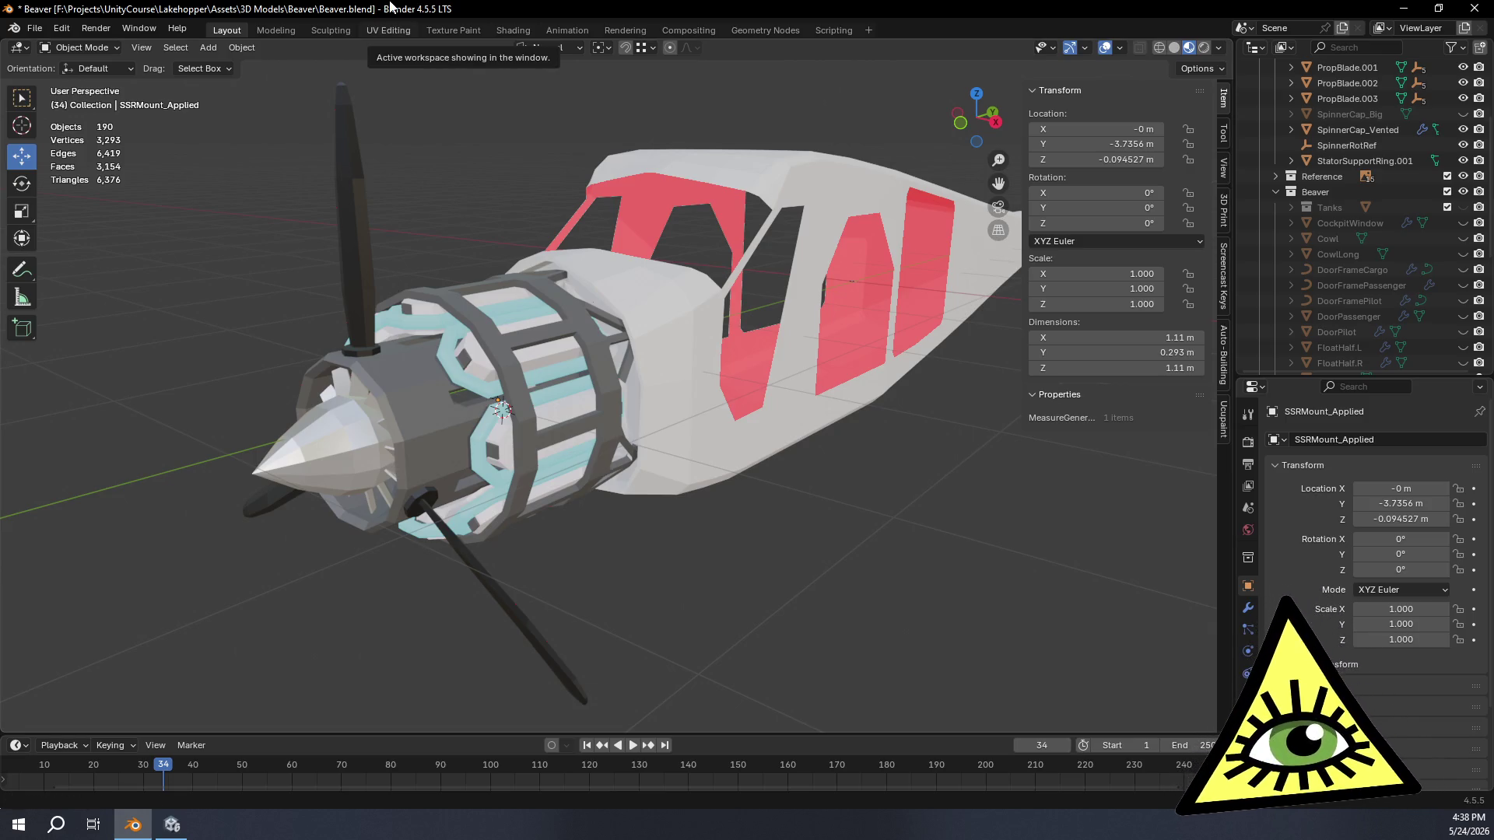
Step: Orbit around the cowl and engine, then select the StatorSupportRing.001 ring
mouse_move(877, 508)
middle_mouse_down()
mouse_move(772, 472)
mouse_move(543, 496)
mouse_move(843, 516)
middle_mouse_up()
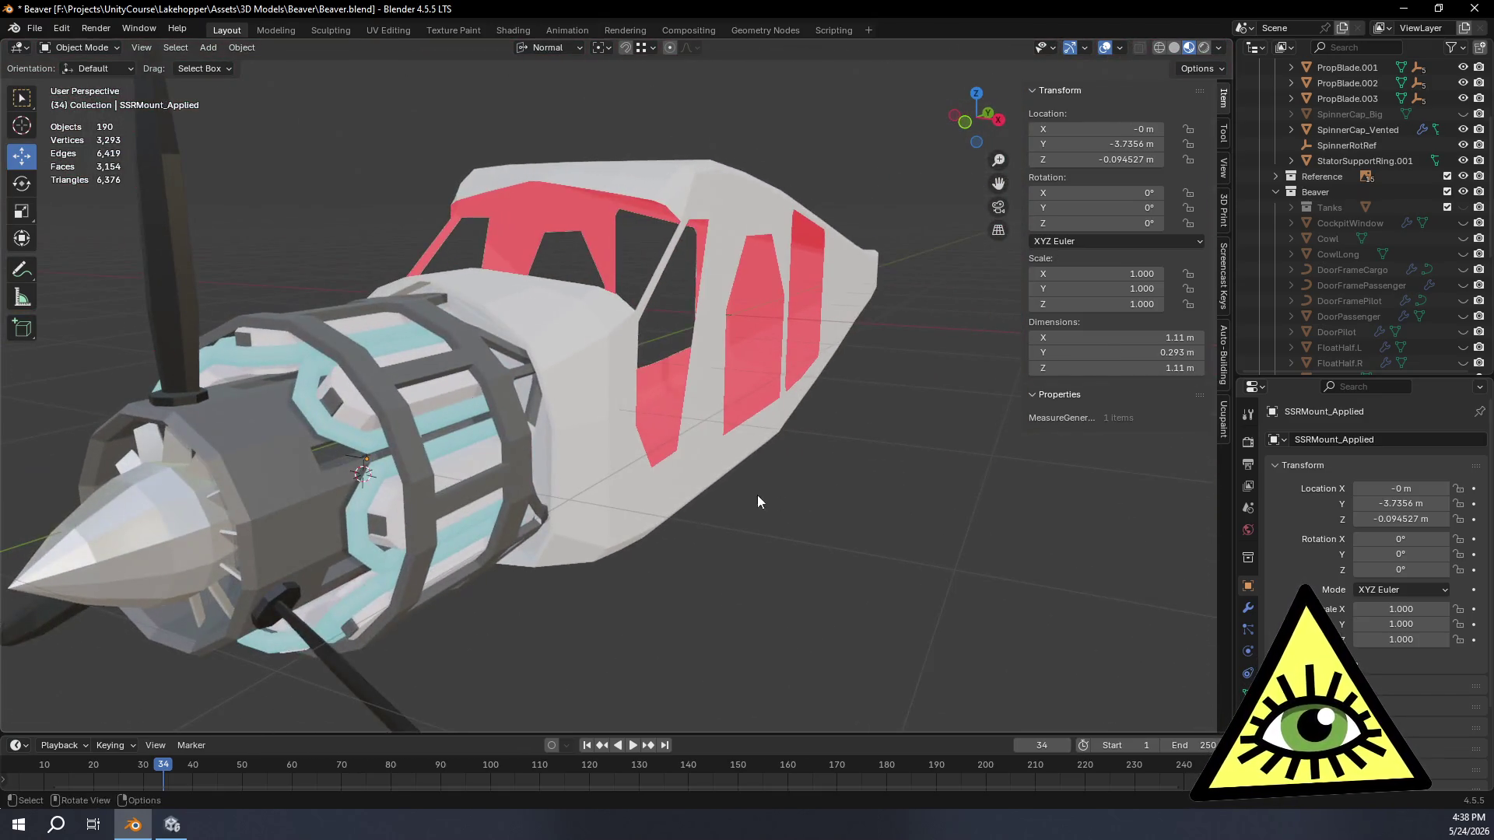
middle_click_drag(843, 512, 757, 495)
scroll(498, 359, "up", 3)
middle_click_drag(498, 359, 671, 484)
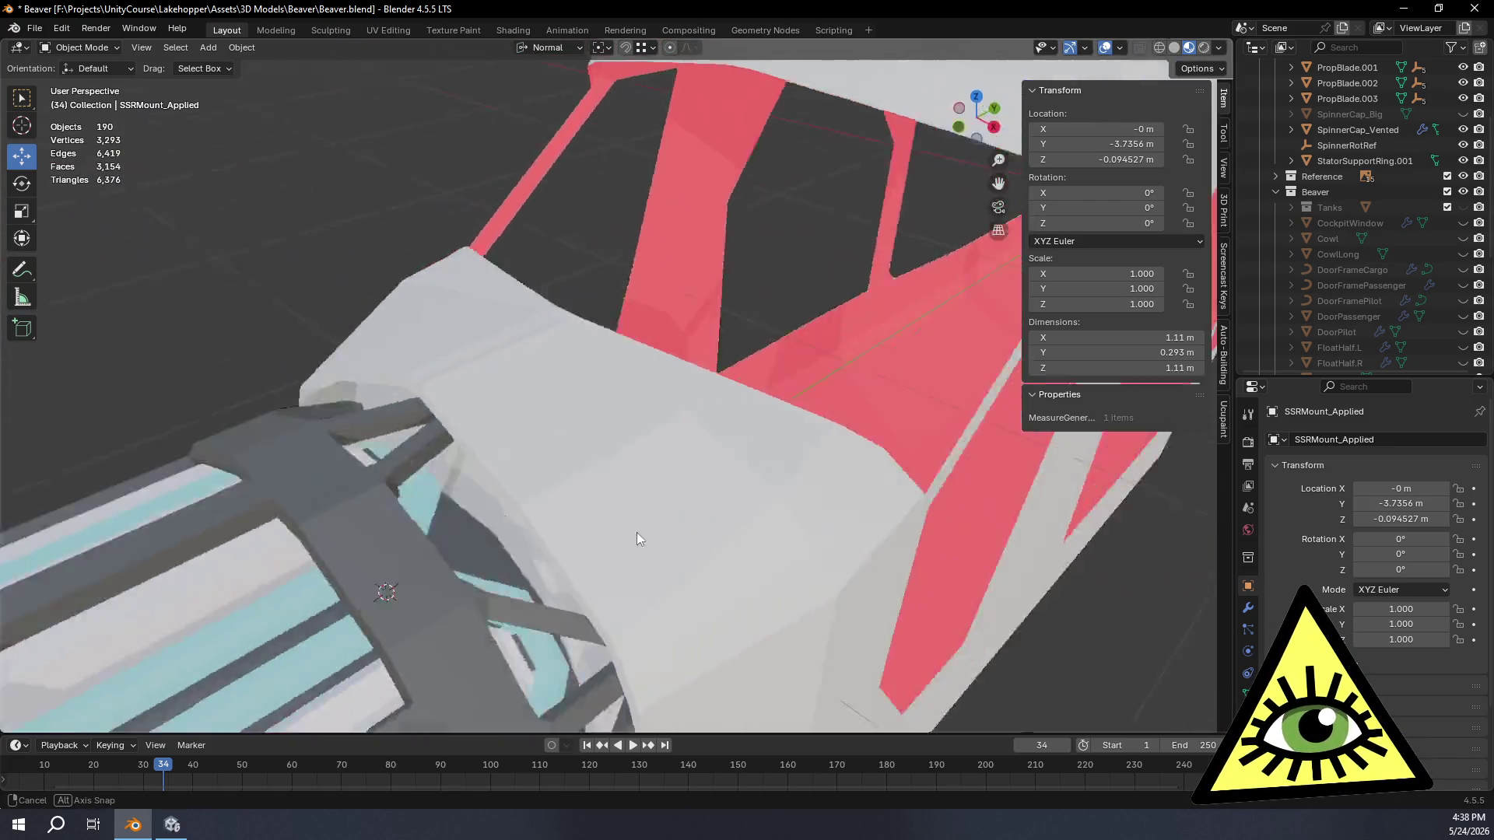
mouse_move(671, 490)
middle_mouse_down()
mouse_move(455, 487)
mouse_move(621, 454)
middle_mouse_up()
scroll(478, 475, "up", 3)
scroll(478, 475, "up", 2)
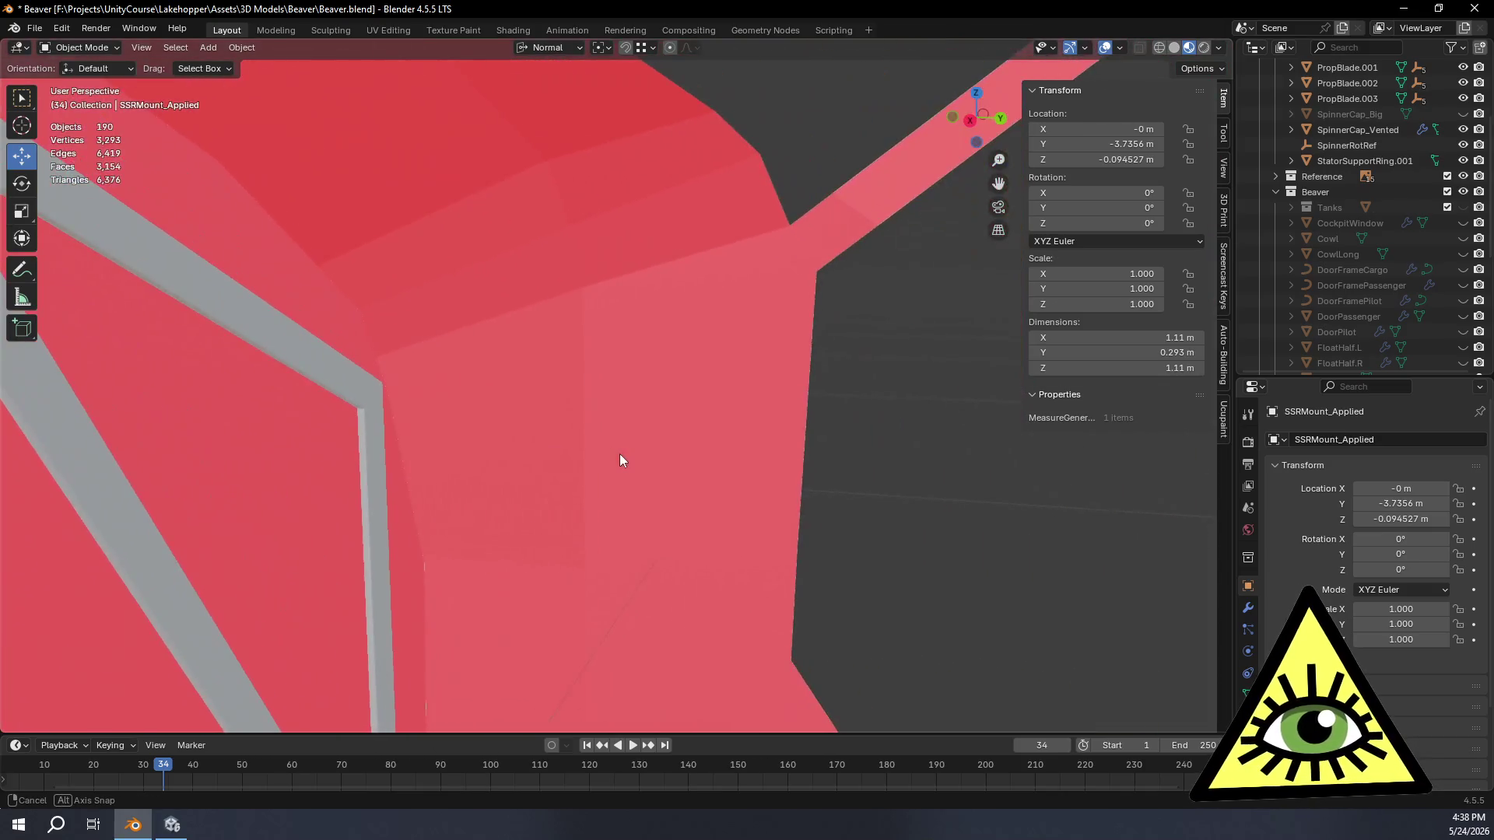
scroll(496, 487, "down", 5)
mouse_move(480, 480)
middle_mouse_down()
mouse_move(552, 505)
mouse_move(584, 451)
middle_mouse_up()
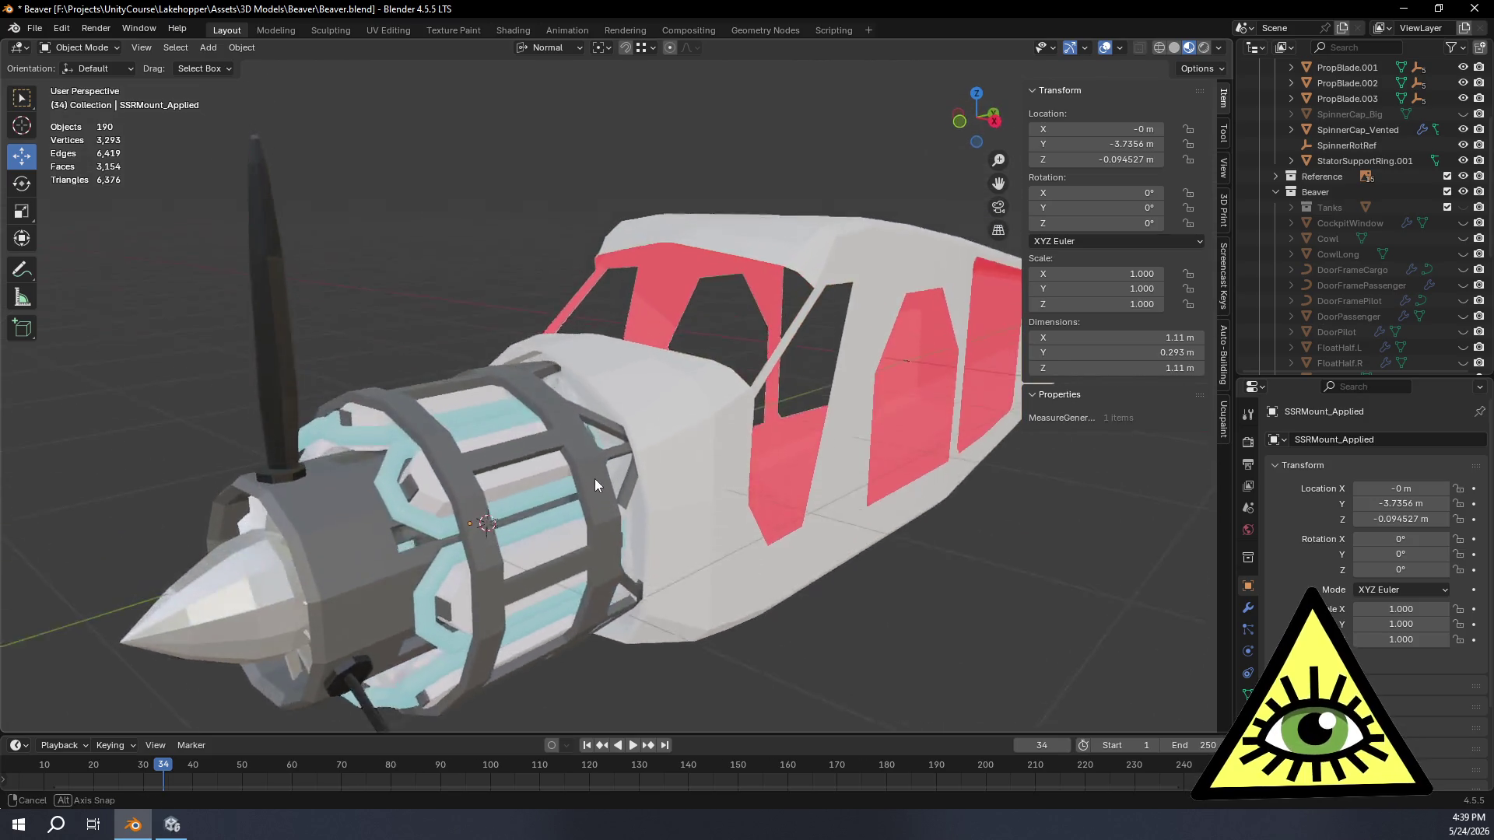
left_click(585, 451)
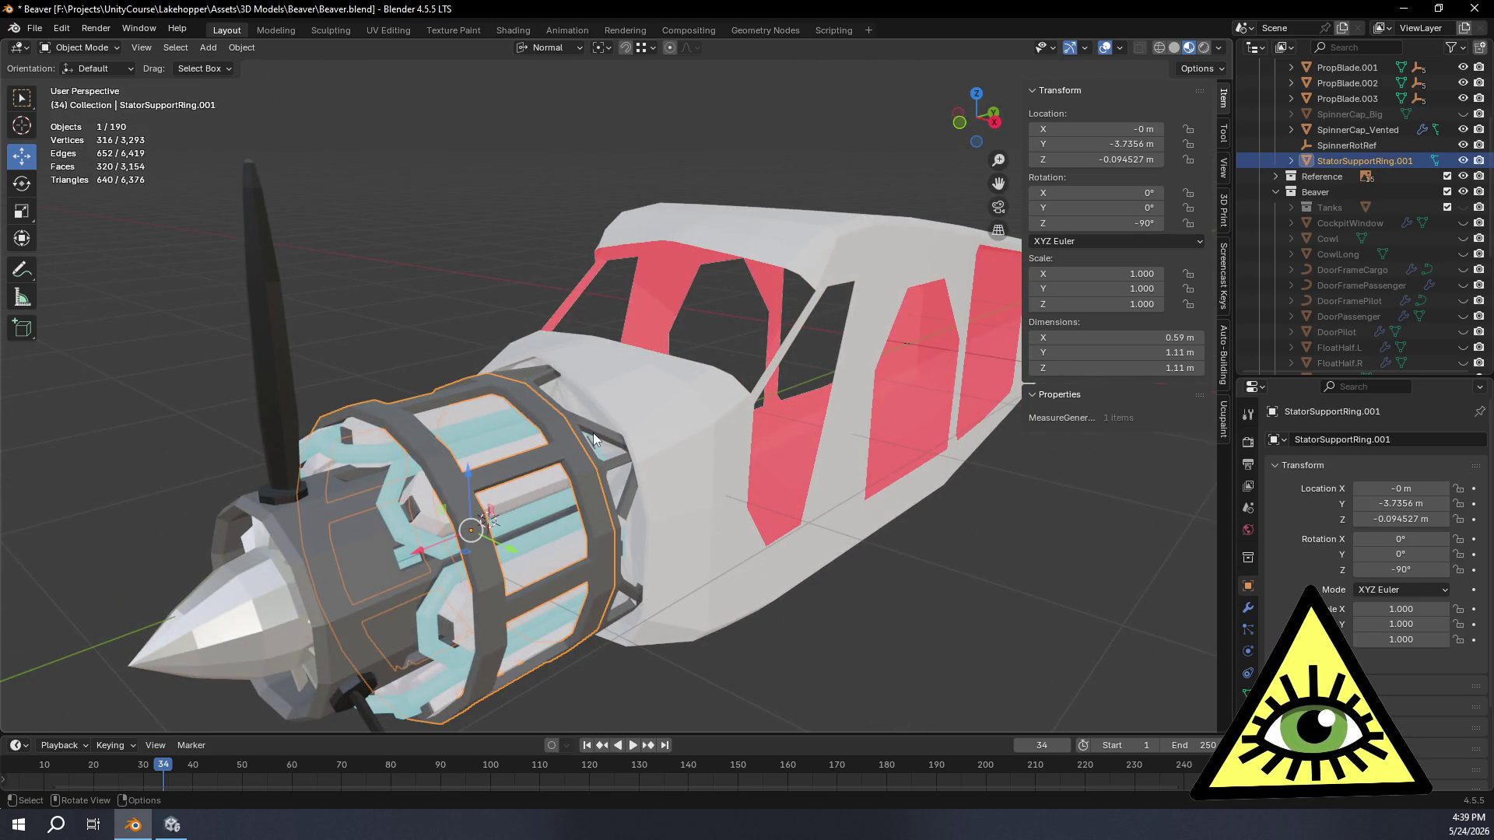
Step: Edit the SSRMount_Applied mesh, inspect the red hexagonal panel and turn X-ray display off
left_click(593, 434)
key("Tab")
scroll(594, 434, "up", 3)
mouse_move(595, 433)
middle_mouse_down()
mouse_move(444, 448)
mouse_move(810, 440)
middle_mouse_up()
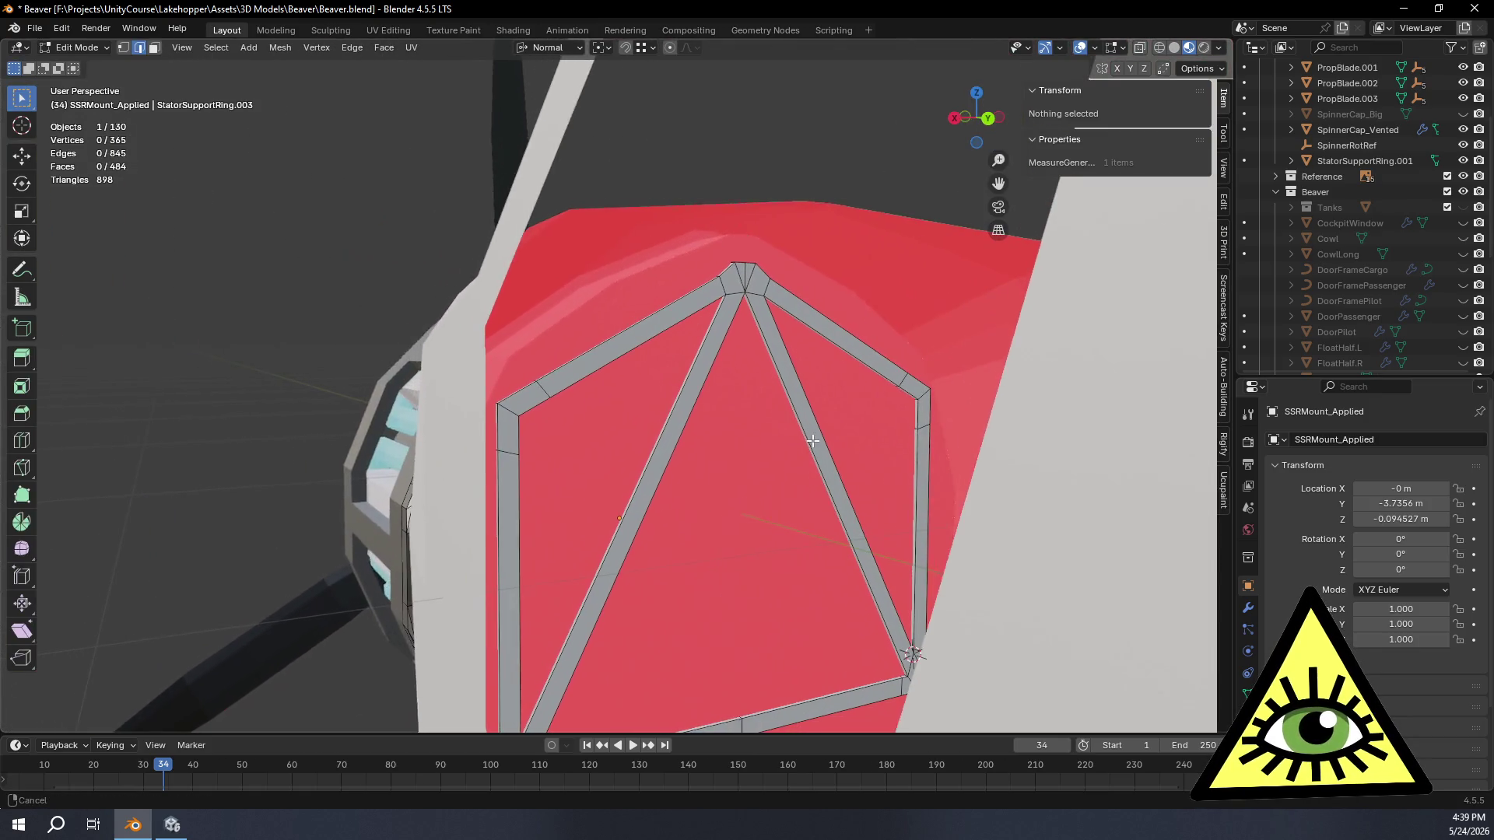
middle_click_drag(812, 440, 791, 472)
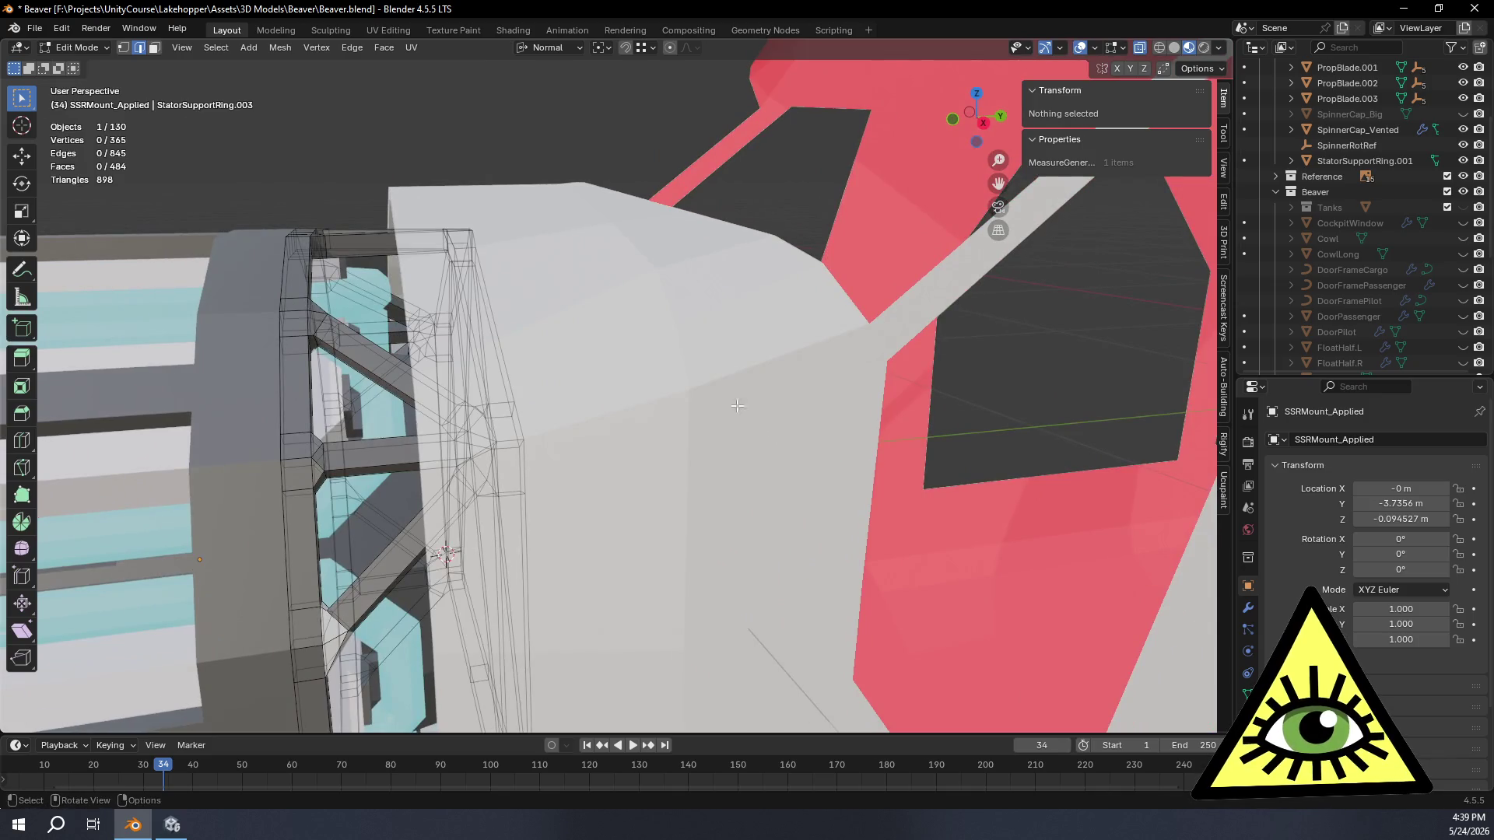
middle_click_drag(736, 405, 732, 364)
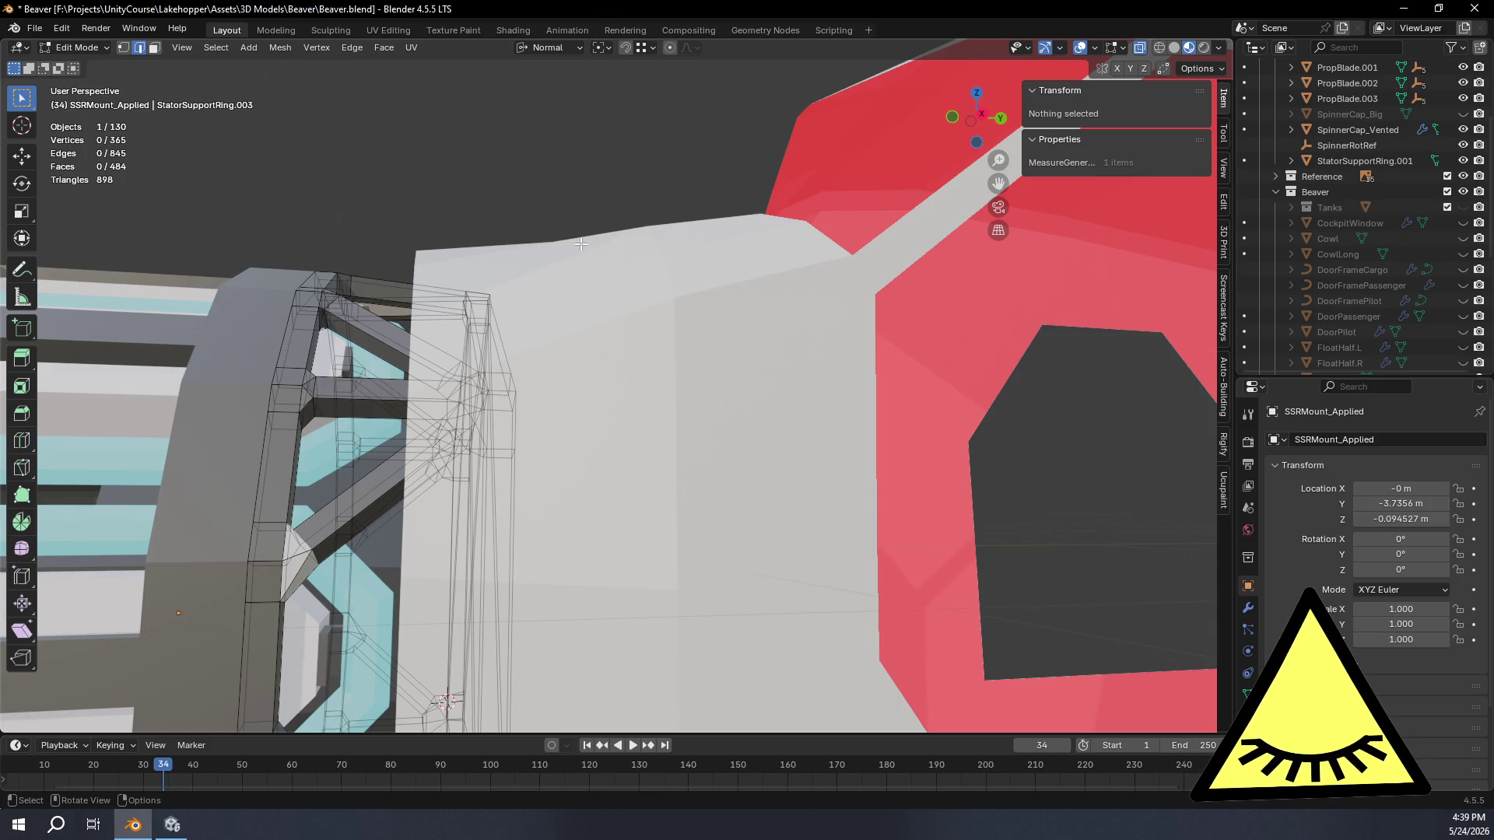
scroll(639, 308, "down", 5)
mouse_move(639, 308)
middle_mouse_down()
mouse_move(607, 423)
mouse_move(599, 401)
mouse_move(536, 368)
middle_mouse_up()
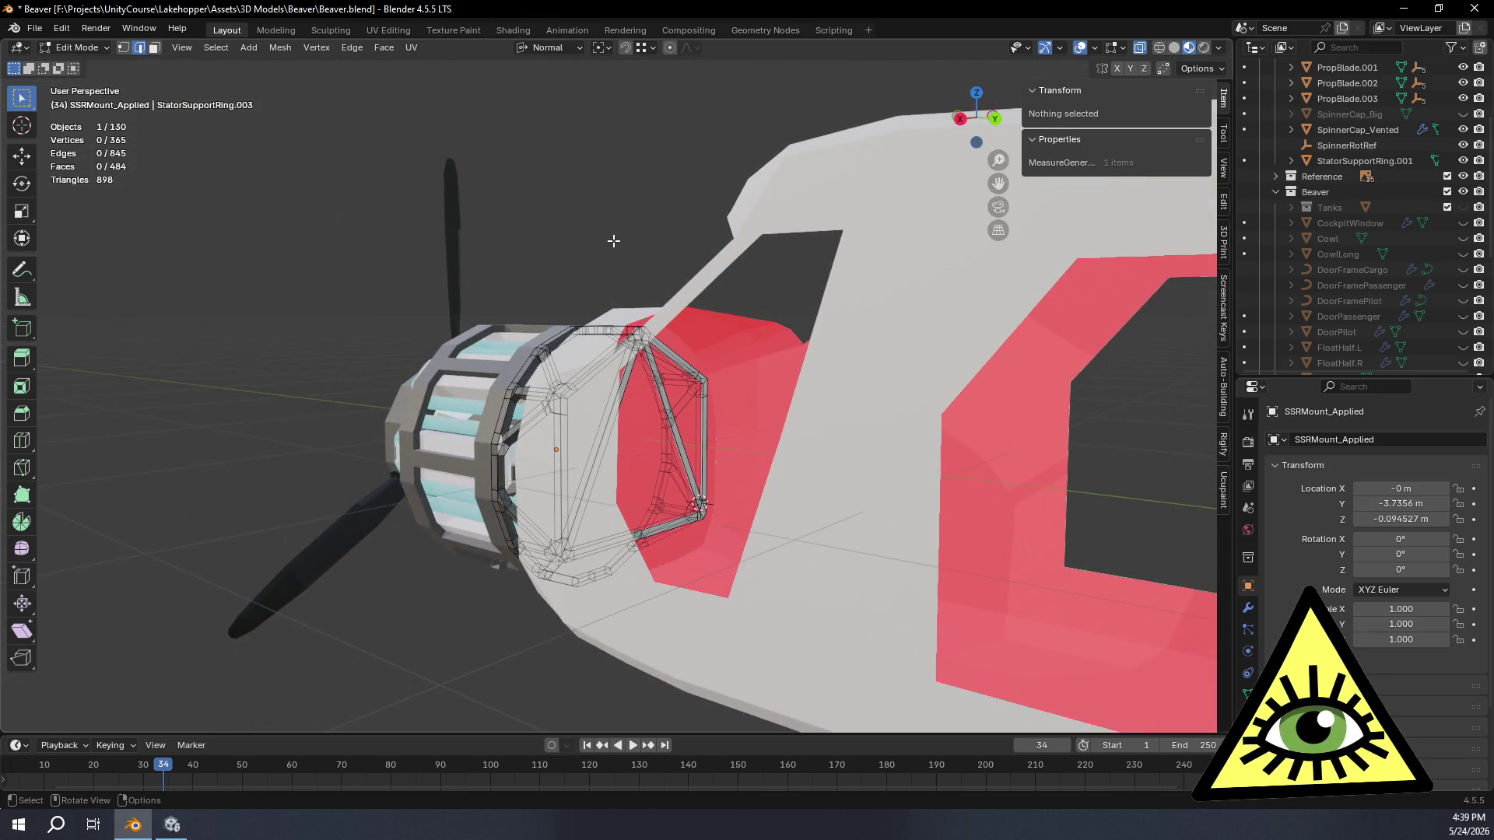
key("alt+z")
scroll(614, 240, "up", 3)
scroll(611, 268, "up", 3)
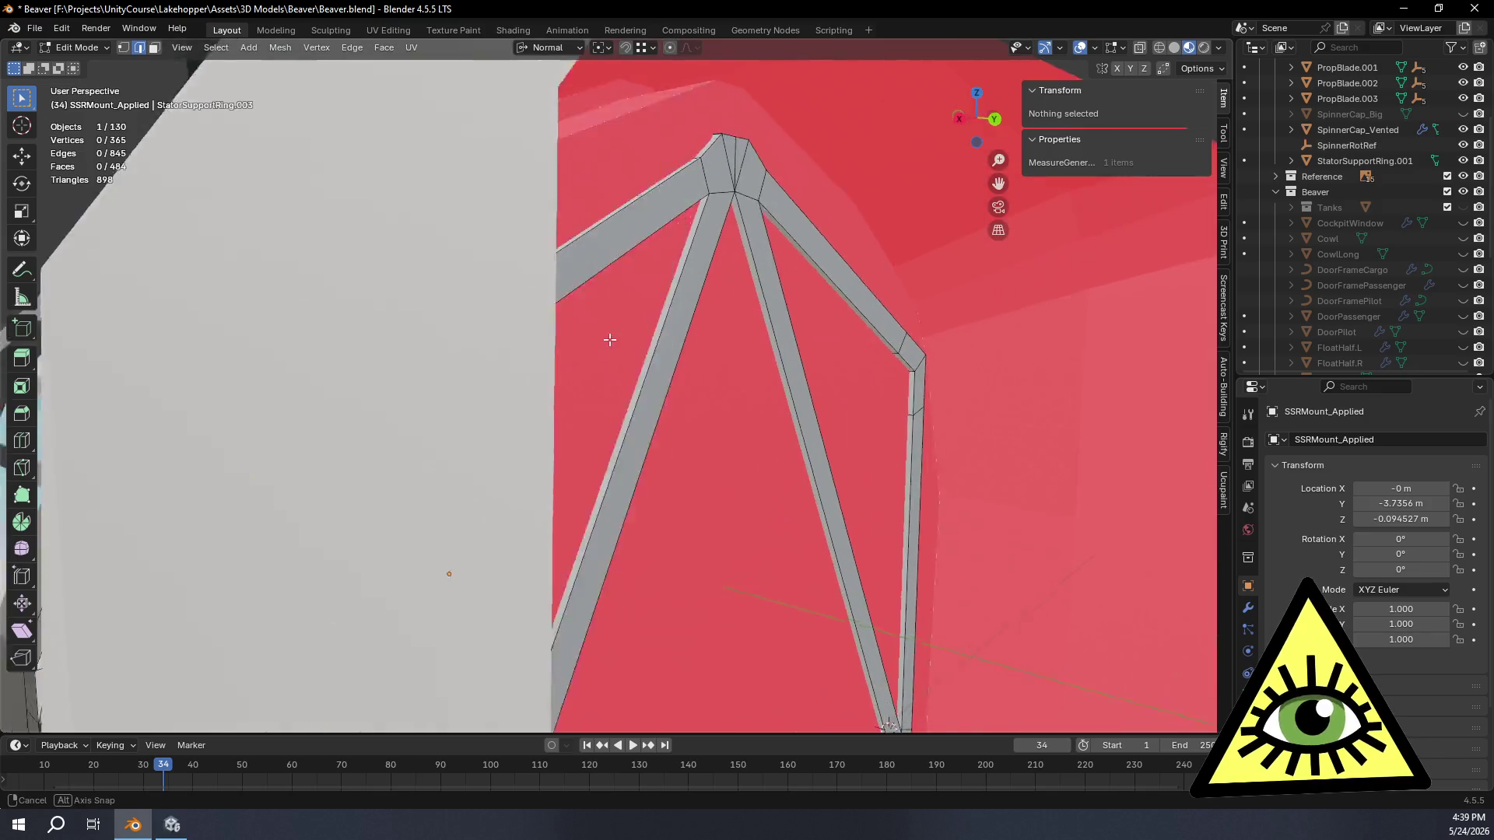
scroll(607, 304, "up", 3)
scroll(604, 346, "up", 3)
Step: Leave the mount, enter Edit Mode on the Fuselage mesh and pick a small face at the frame corner
mouse_move(603, 346)
middle_mouse_down()
mouse_move(588, 381)
mouse_move(632, 419)
mouse_move(607, 415)
middle_mouse_up()
left_click(592, 383)
key("Tab")
left_click(608, 409)
key("Tab")
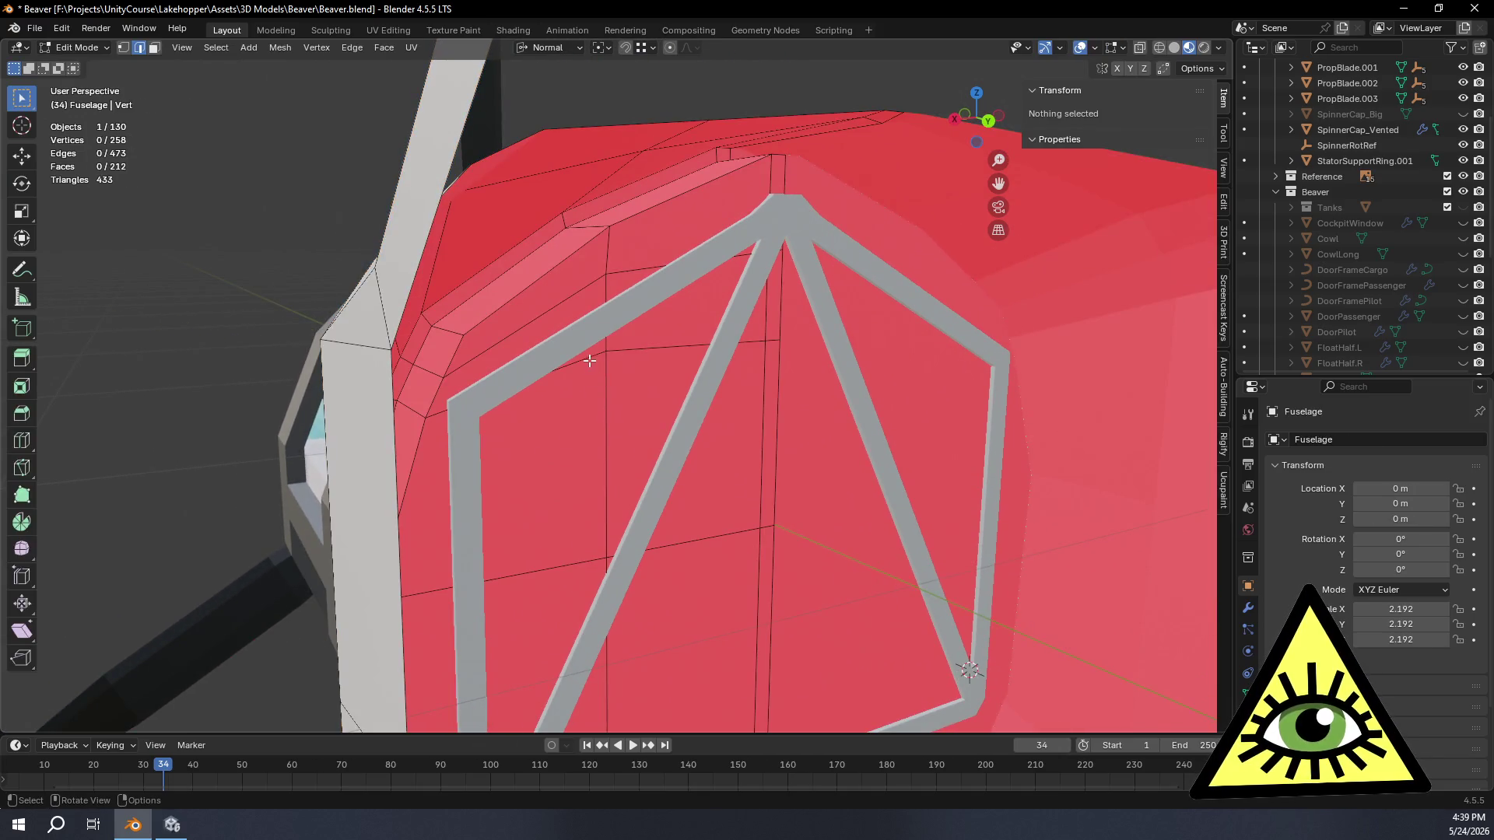
scroll(572, 373, "up", 2)
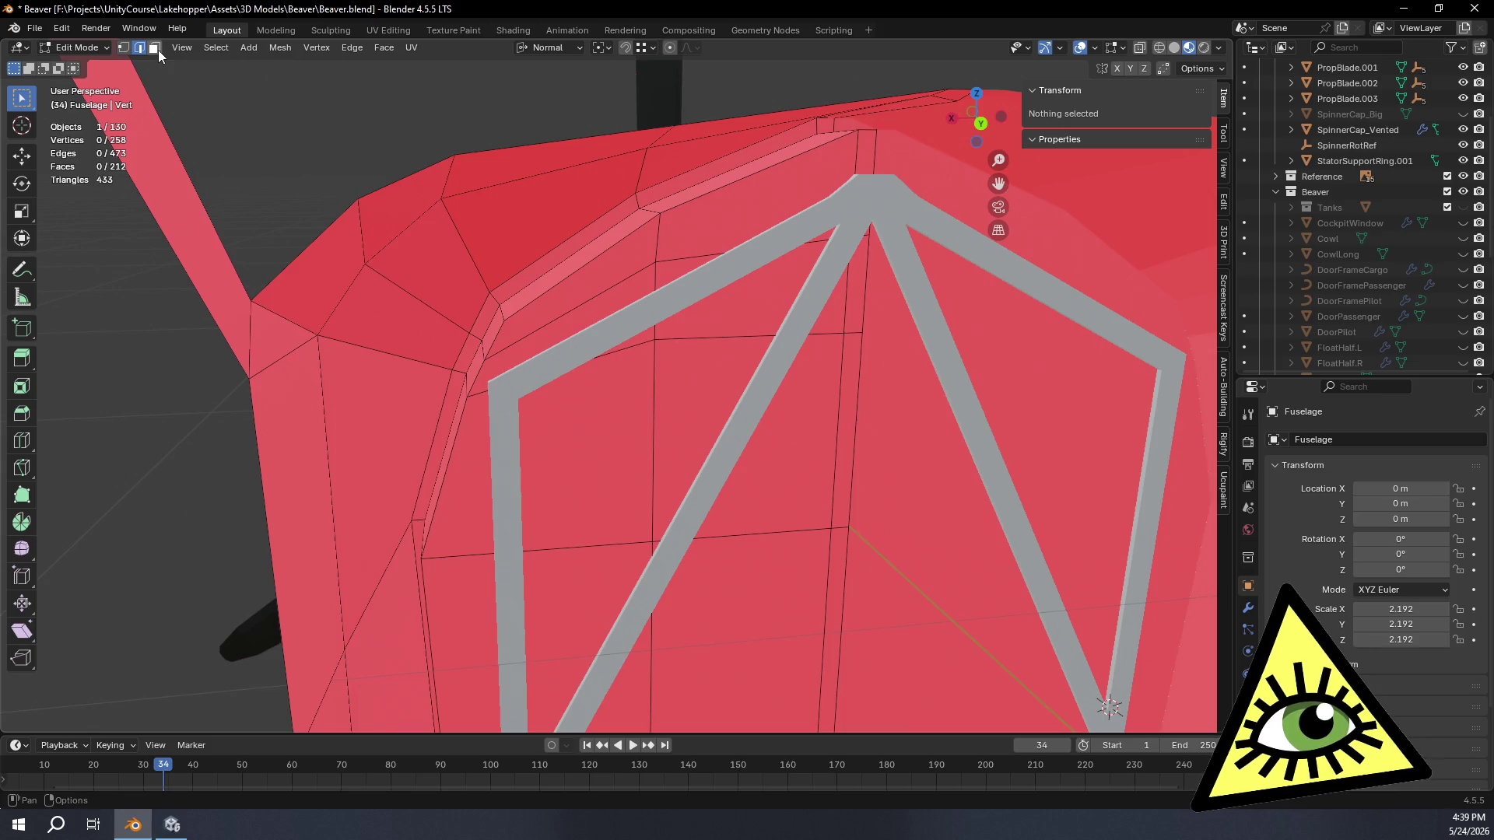
left_click(868, 156)
Step: Fill-select the face region inside the frame and set the Snap Target to Face
mouse_move(824, 424)
middle_mouse_down()
mouse_move(759, 544)
mouse_move(713, 487)
middle_mouse_up()
left_click(585, 642, "ctrl+shift")
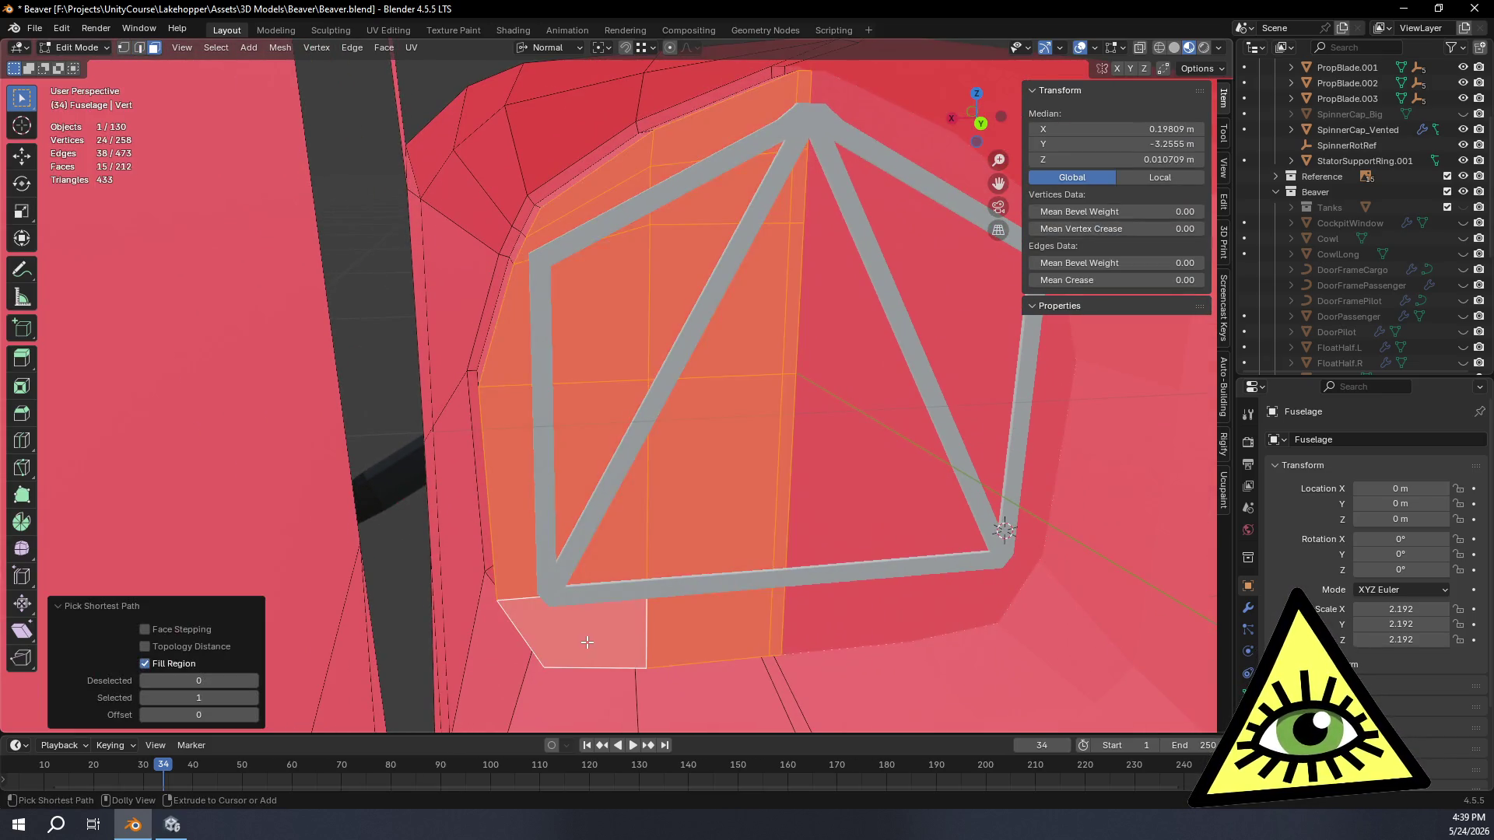
middle_click_drag(683, 482, 655, 403)
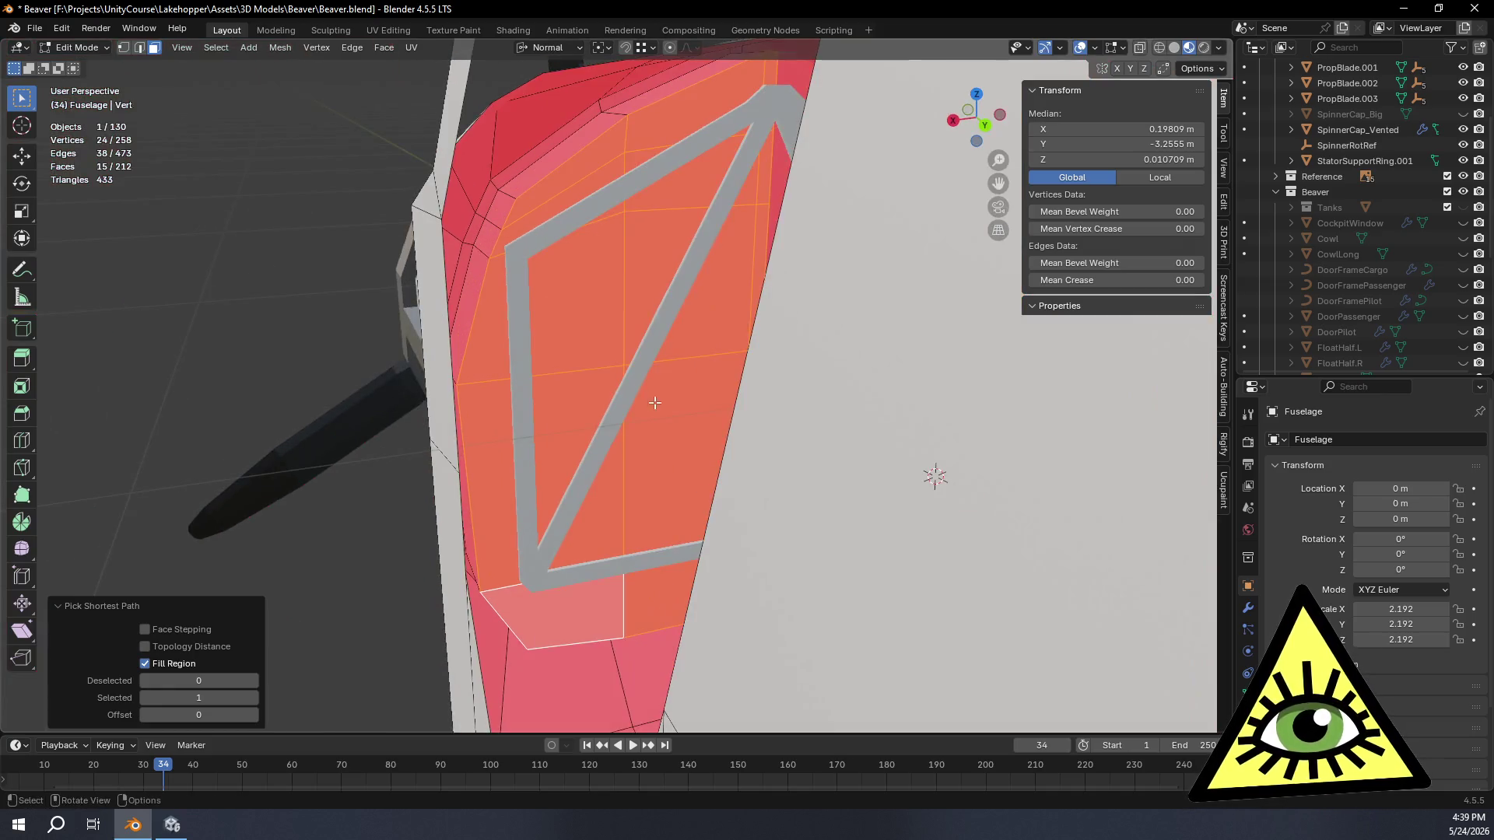
left_click(652, 52)
left_click(619, 190)
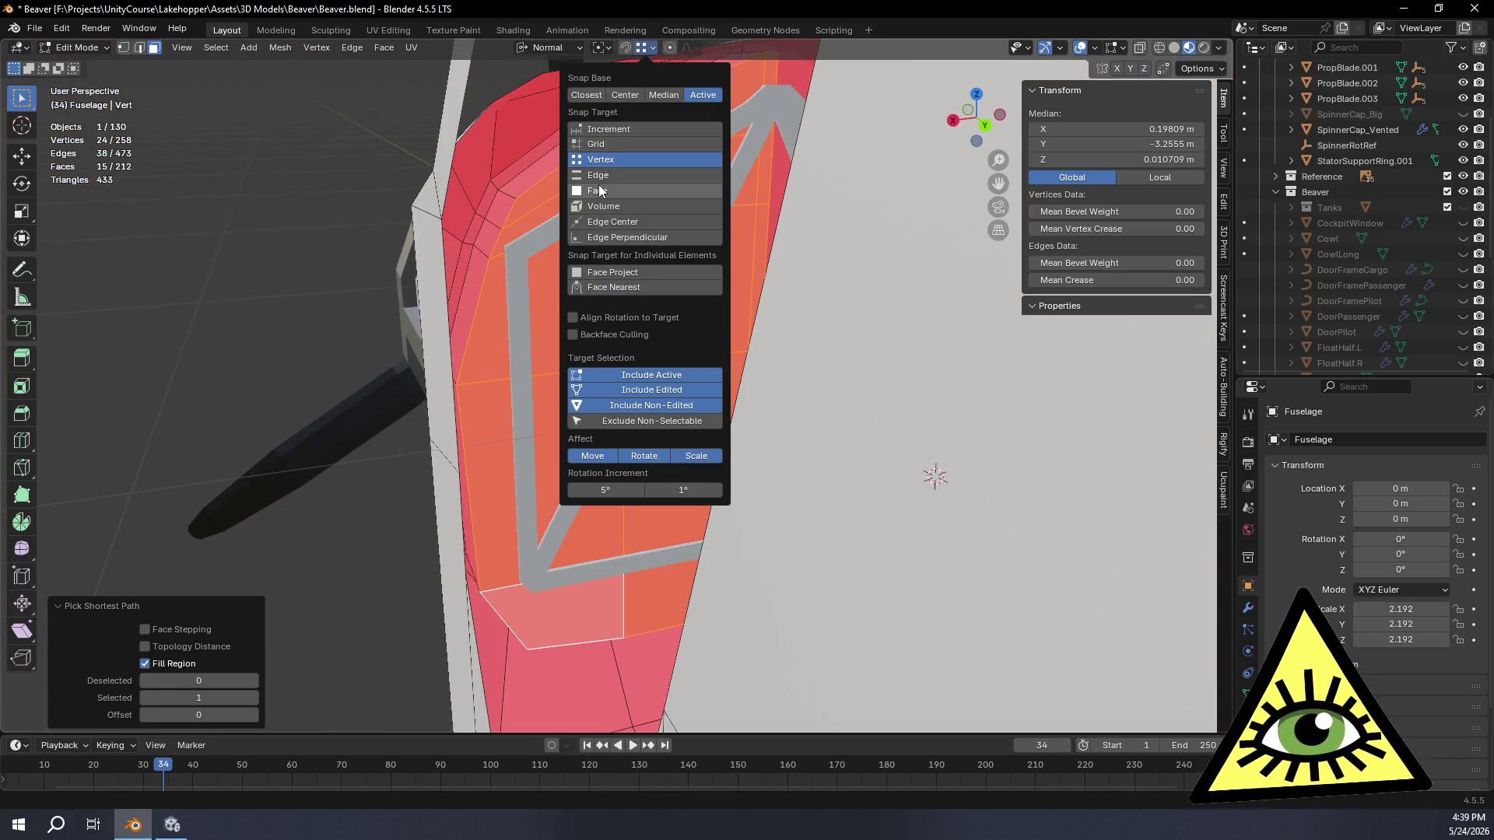
middle_click_drag(737, 296, 821, 295)
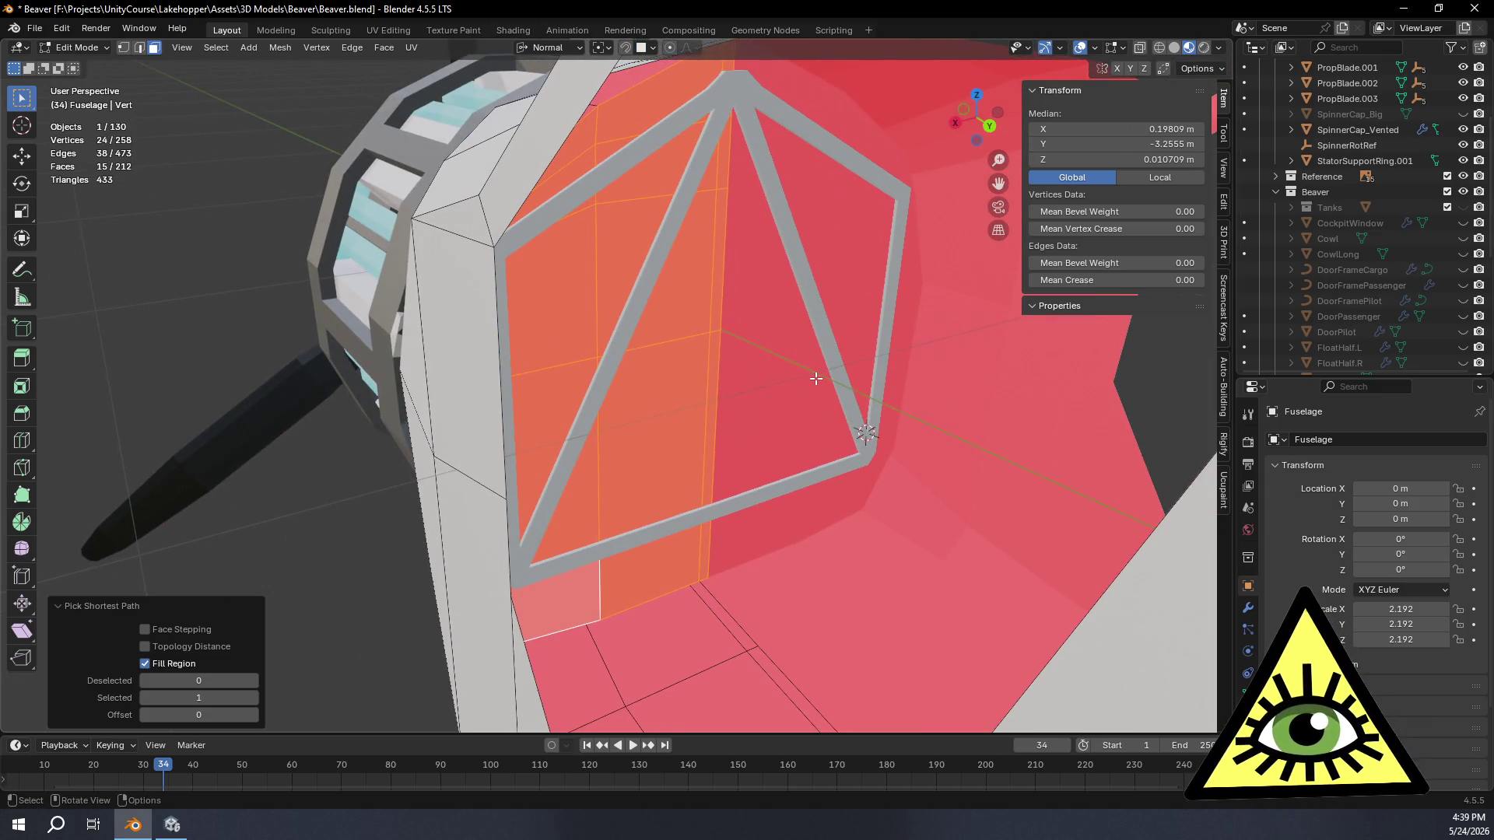
Step: Nudge the selected faces along the global Y axis and return to Object Mode
key("g")
key("y")
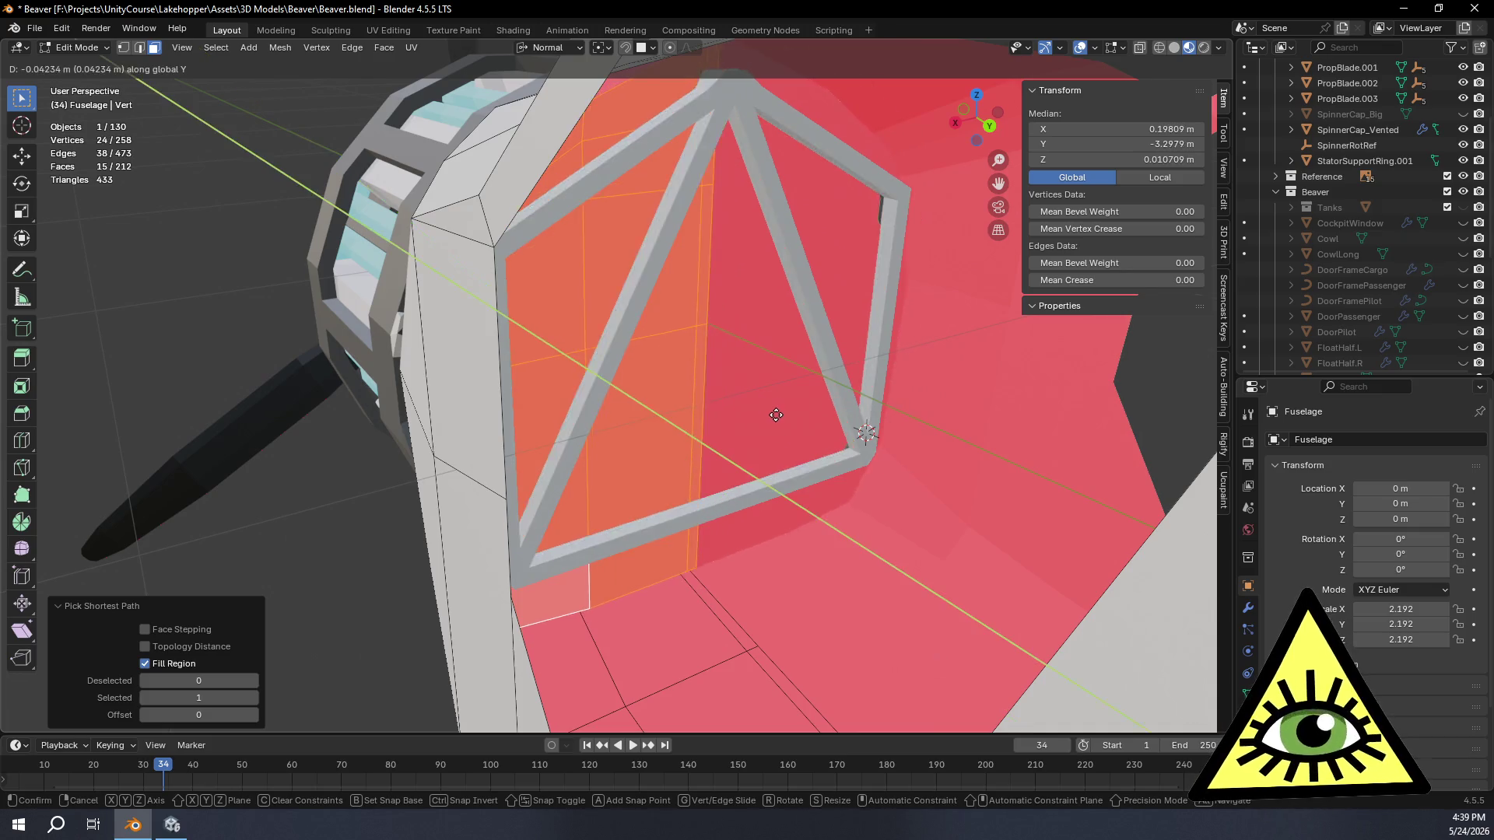
key("y")
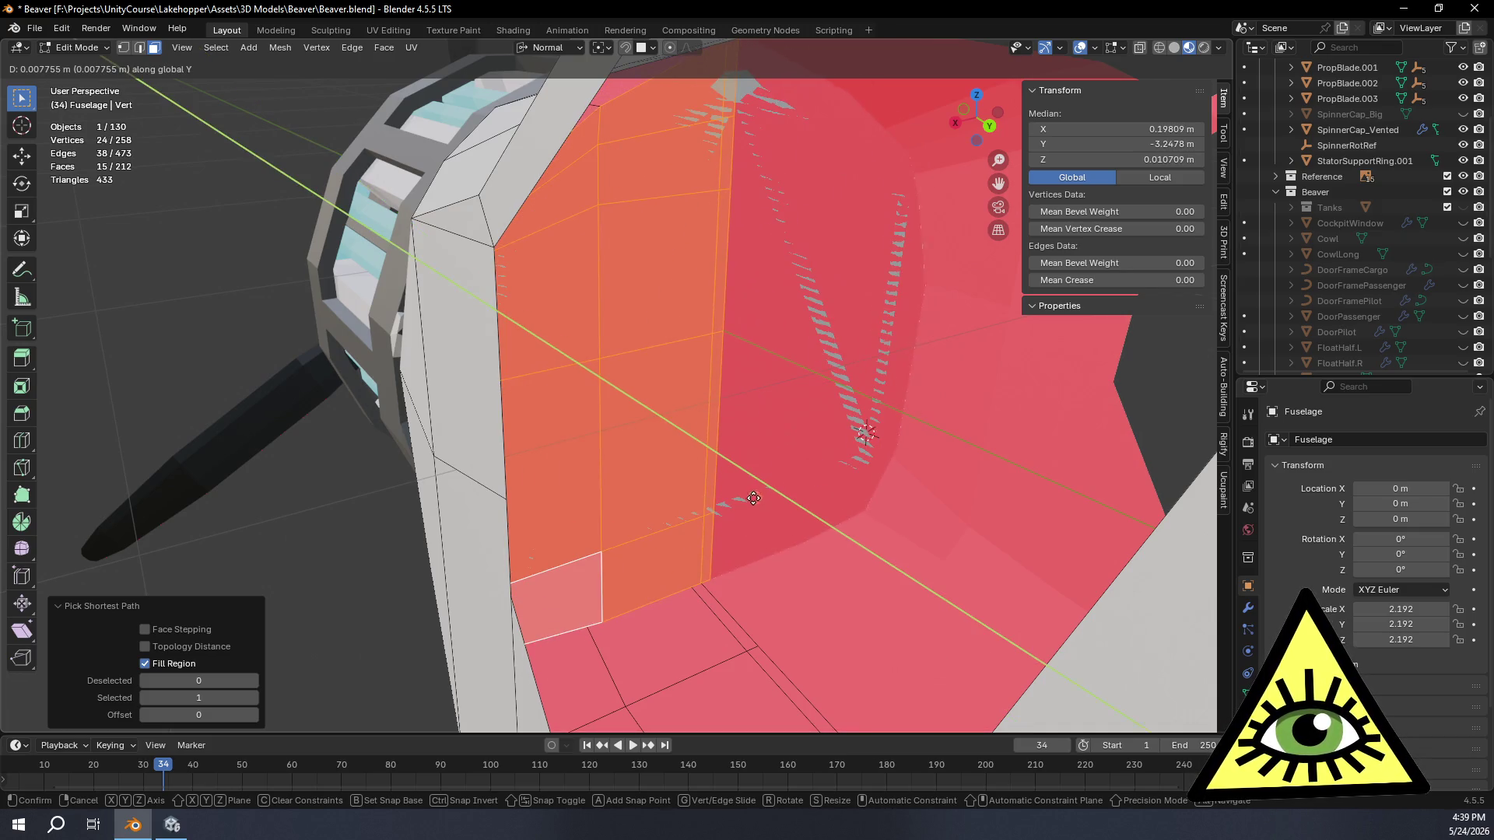
left_click(753, 500)
mouse_move(753, 500)
middle_mouse_down()
mouse_move(841, 446)
mouse_move(699, 477)
mouse_move(427, 436)
mouse_move(656, 450)
middle_mouse_up()
key("Tab")
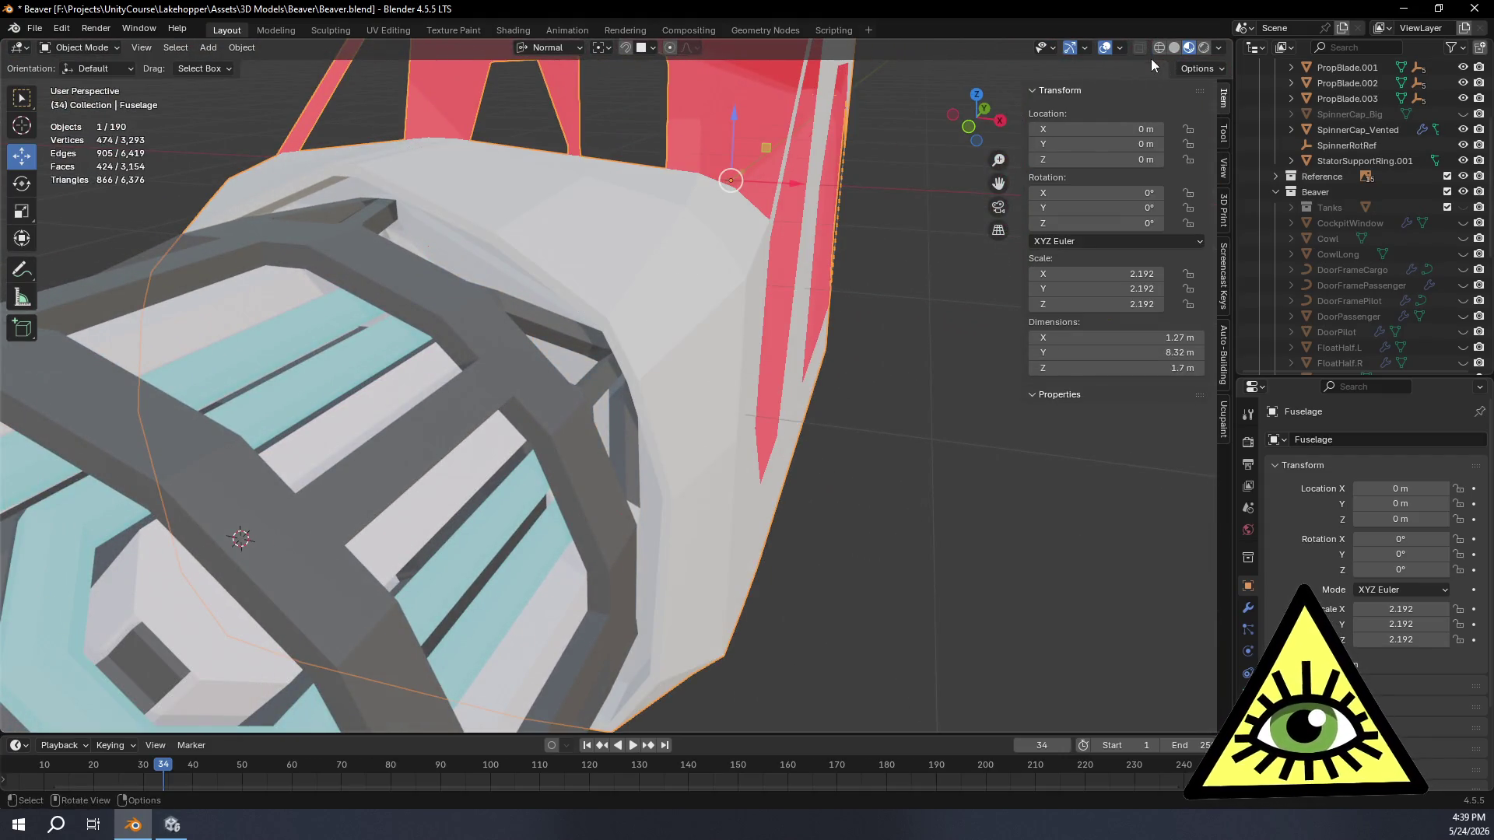
mouse_move(507, 255)
middle_mouse_down()
mouse_move(974, 335)
mouse_move(917, 344)
mouse_move(1005, 335)
mouse_move(801, 326)
mouse_move(614, 387)
mouse_move(687, 422)
mouse_move(768, 380)
mouse_move(740, 315)
middle_mouse_up()
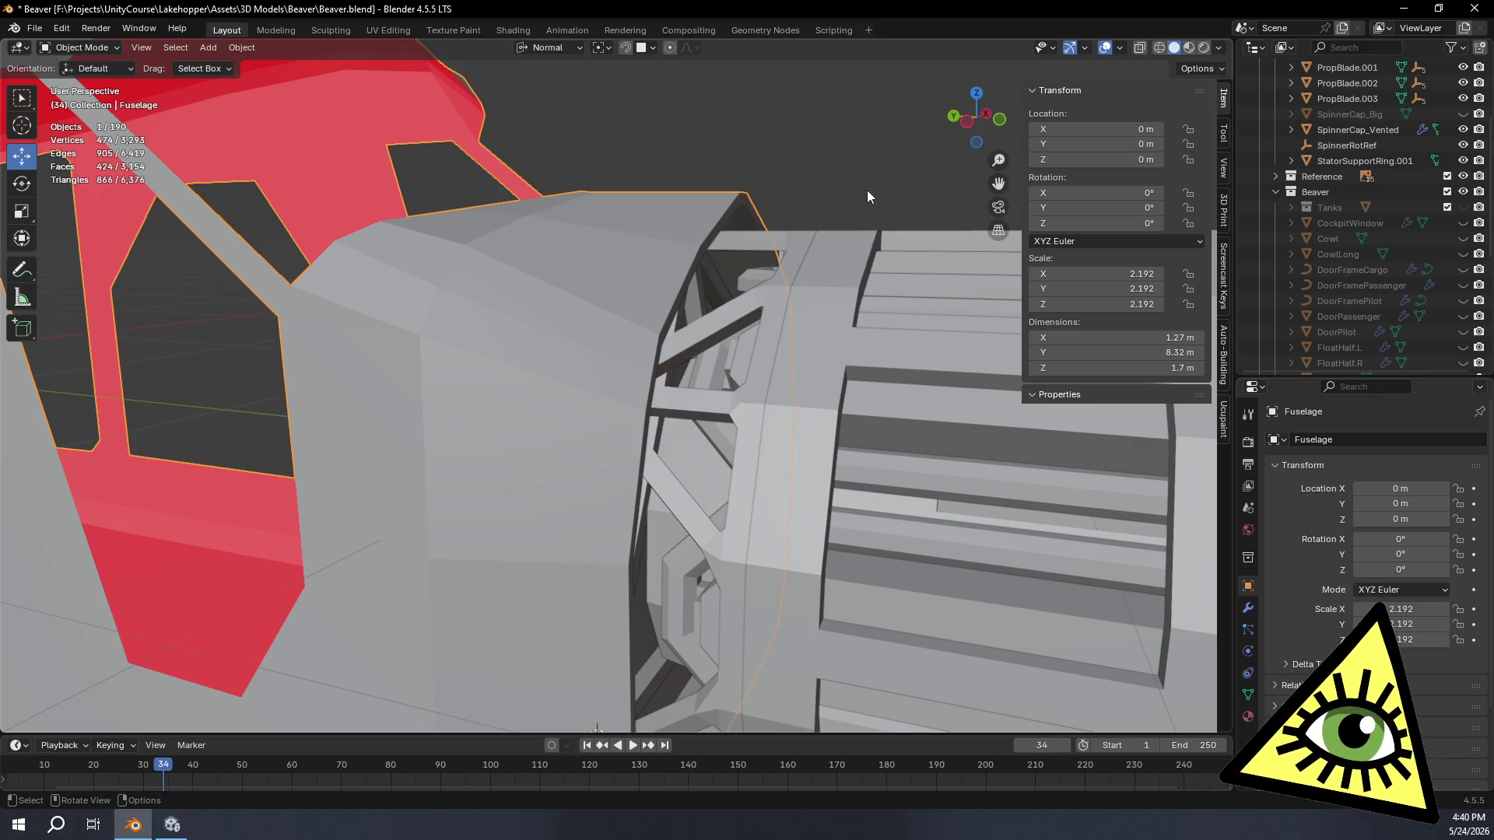
scroll(582, 286, "down", 8)
scroll(762, 389, "up", 4)
mouse_move(763, 390)
middle_mouse_down()
mouse_move(731, 445)
mouse_move(946, 367)
middle_mouse_up()
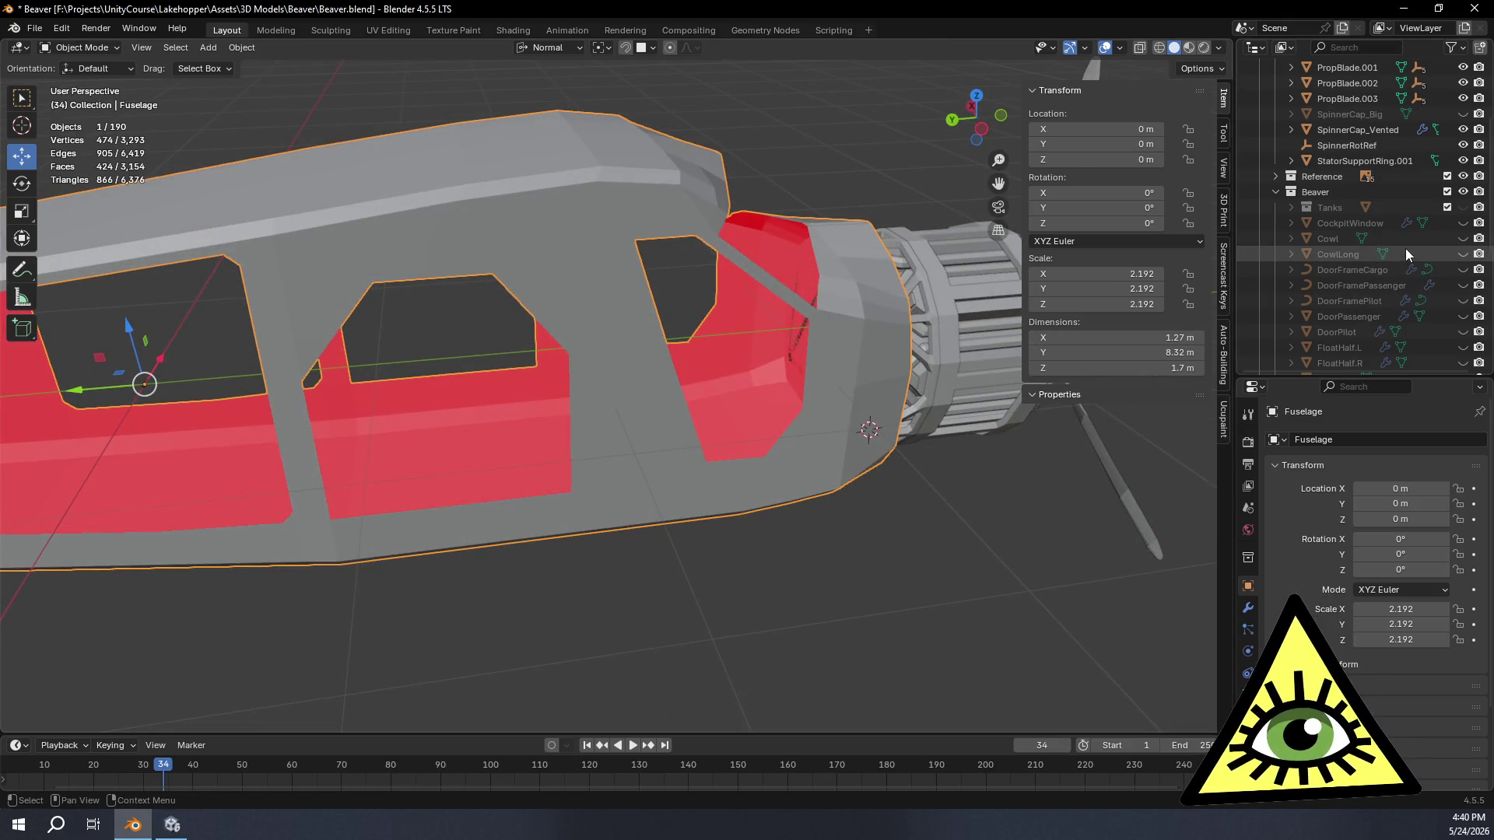
scroll(1436, 158, "down", 4)
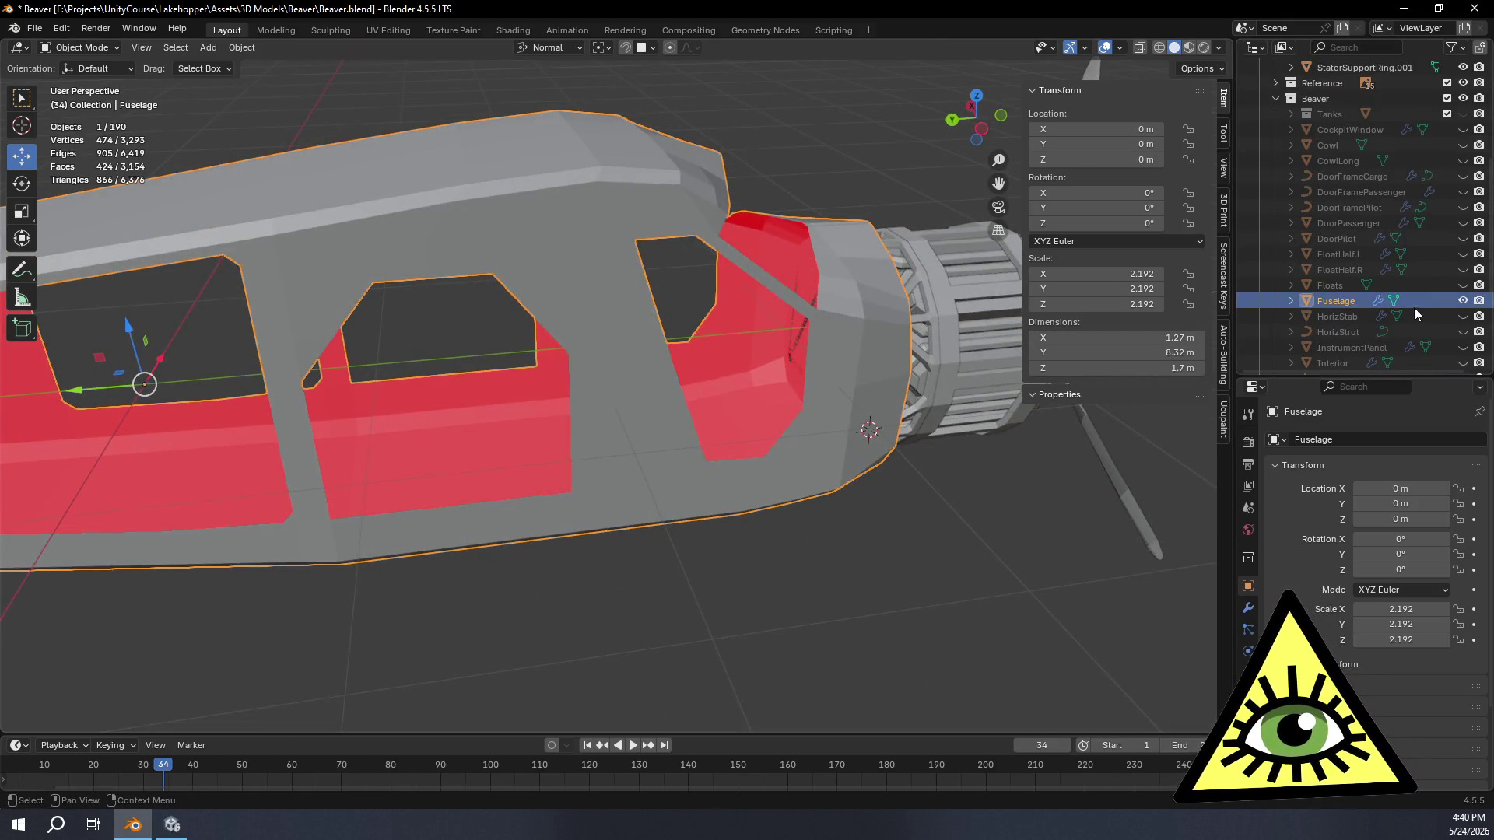
scroll(1435, 266, "up", 4)
scroll(1447, 187, "up", 3)
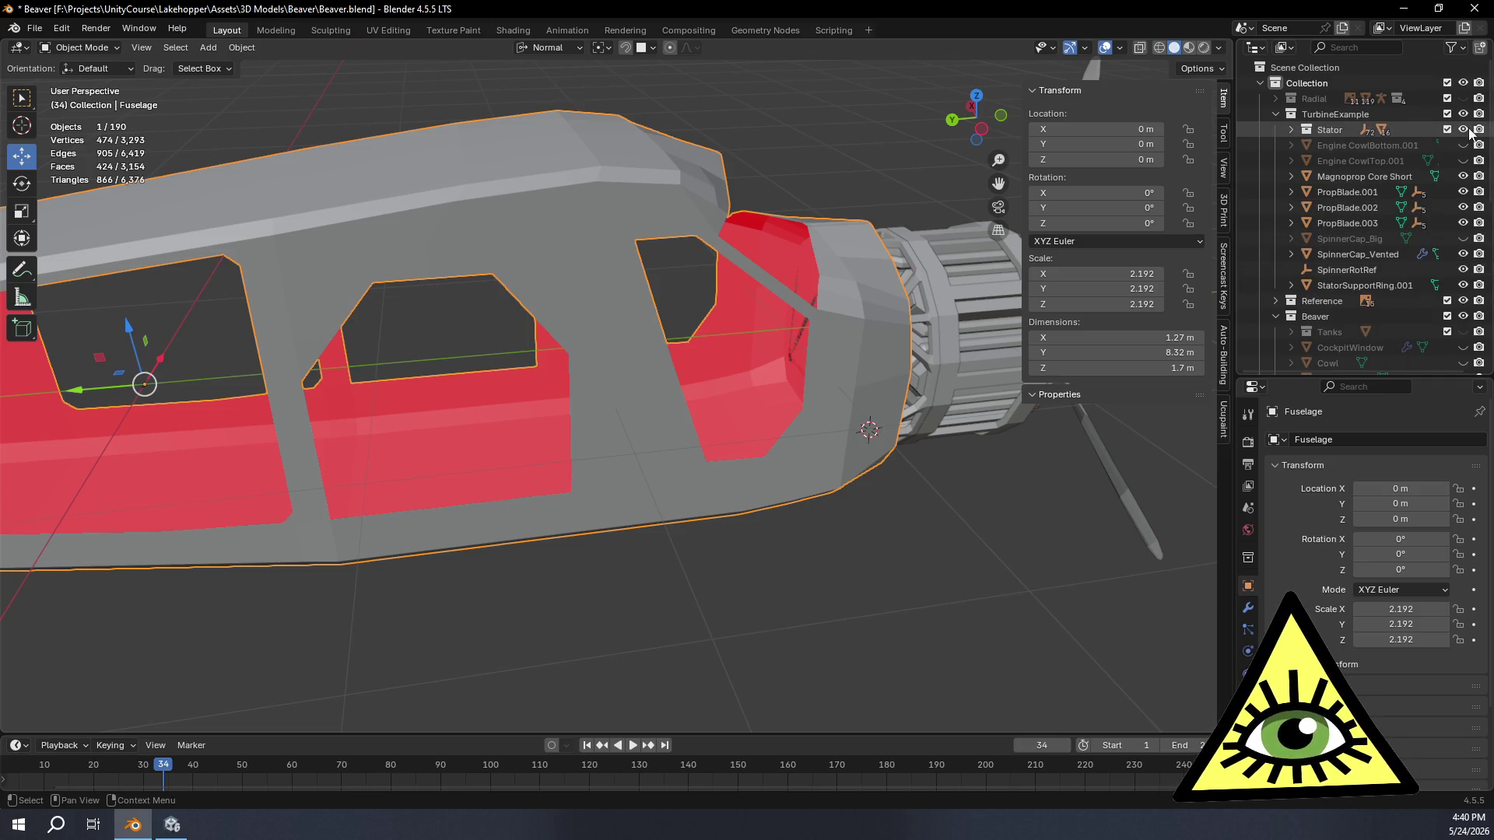
scroll(1466, 121, "up", 2)
Step: Hide the TurbineExample assembly and view the fuselage straight from the left
left_click(1465, 114)
scroll(1426, 181, "down", 3)
scroll(1430, 215, "down", 2)
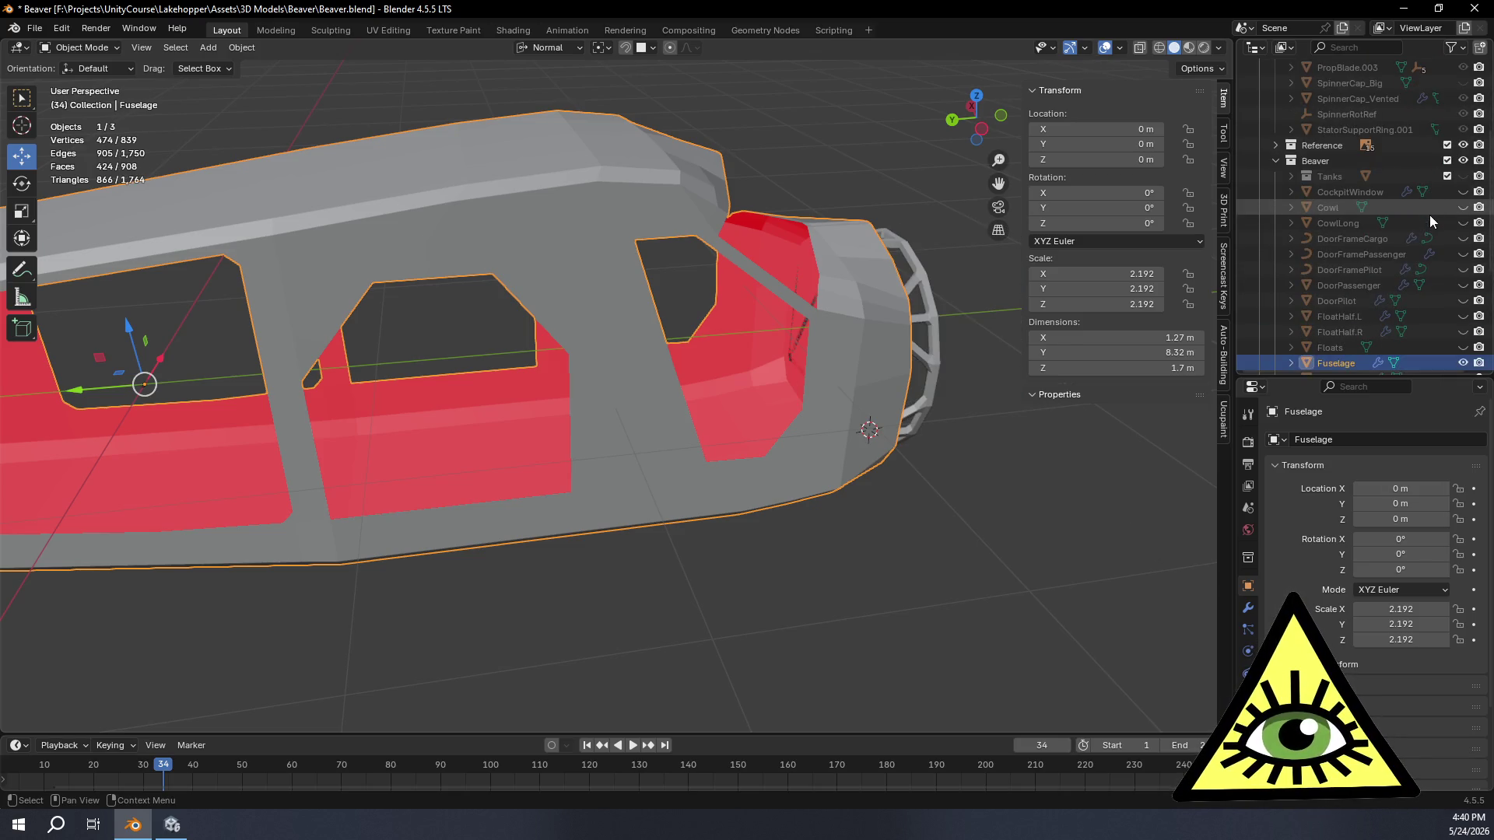
mouse_move(903, 511)
middle_mouse_down()
mouse_move(718, 473)
mouse_move(885, 481)
middle_mouse_up()
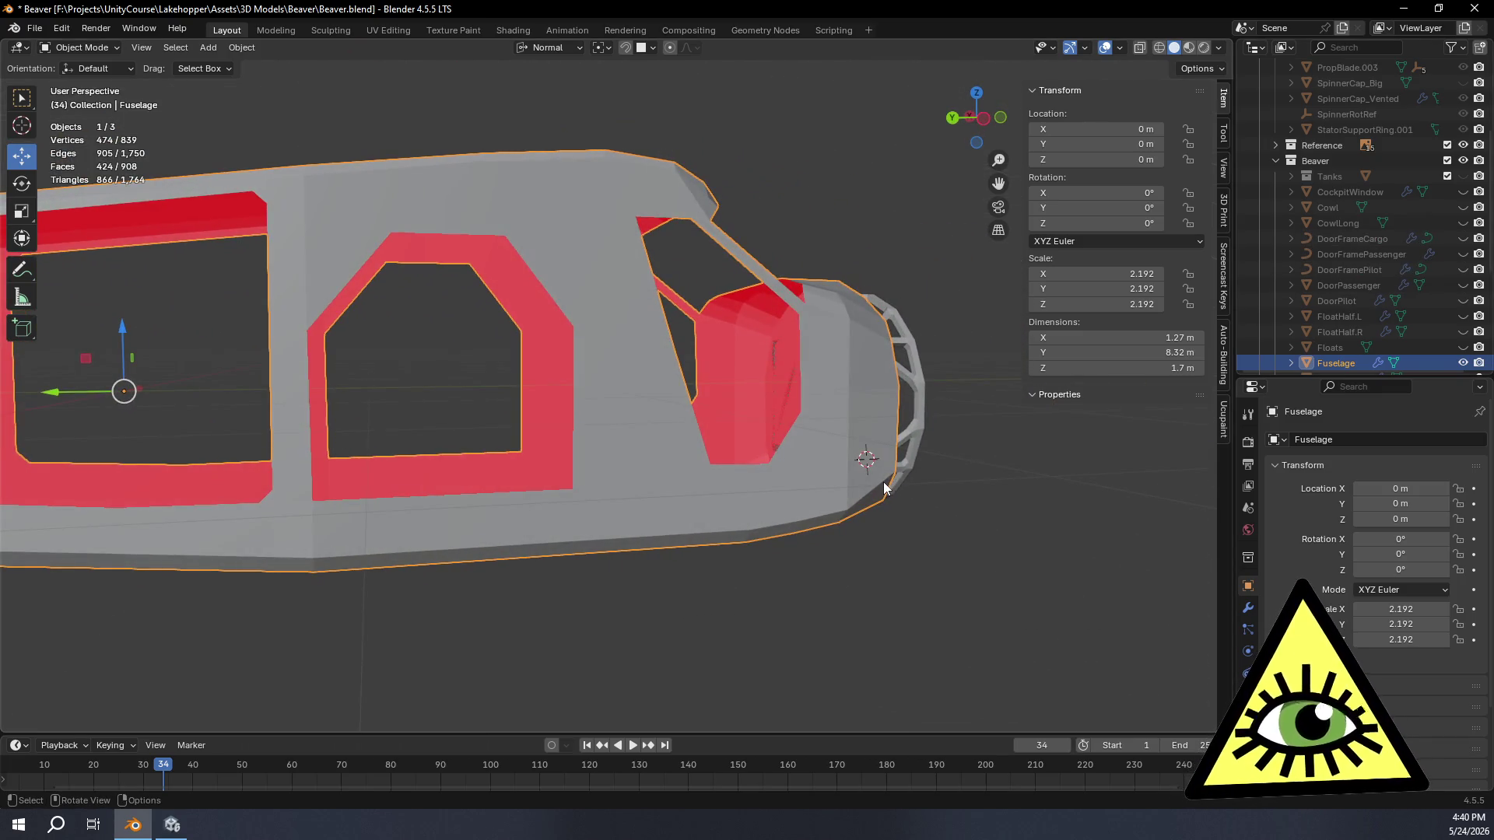
left_click(984, 121)
scroll(620, 395, "up", 3)
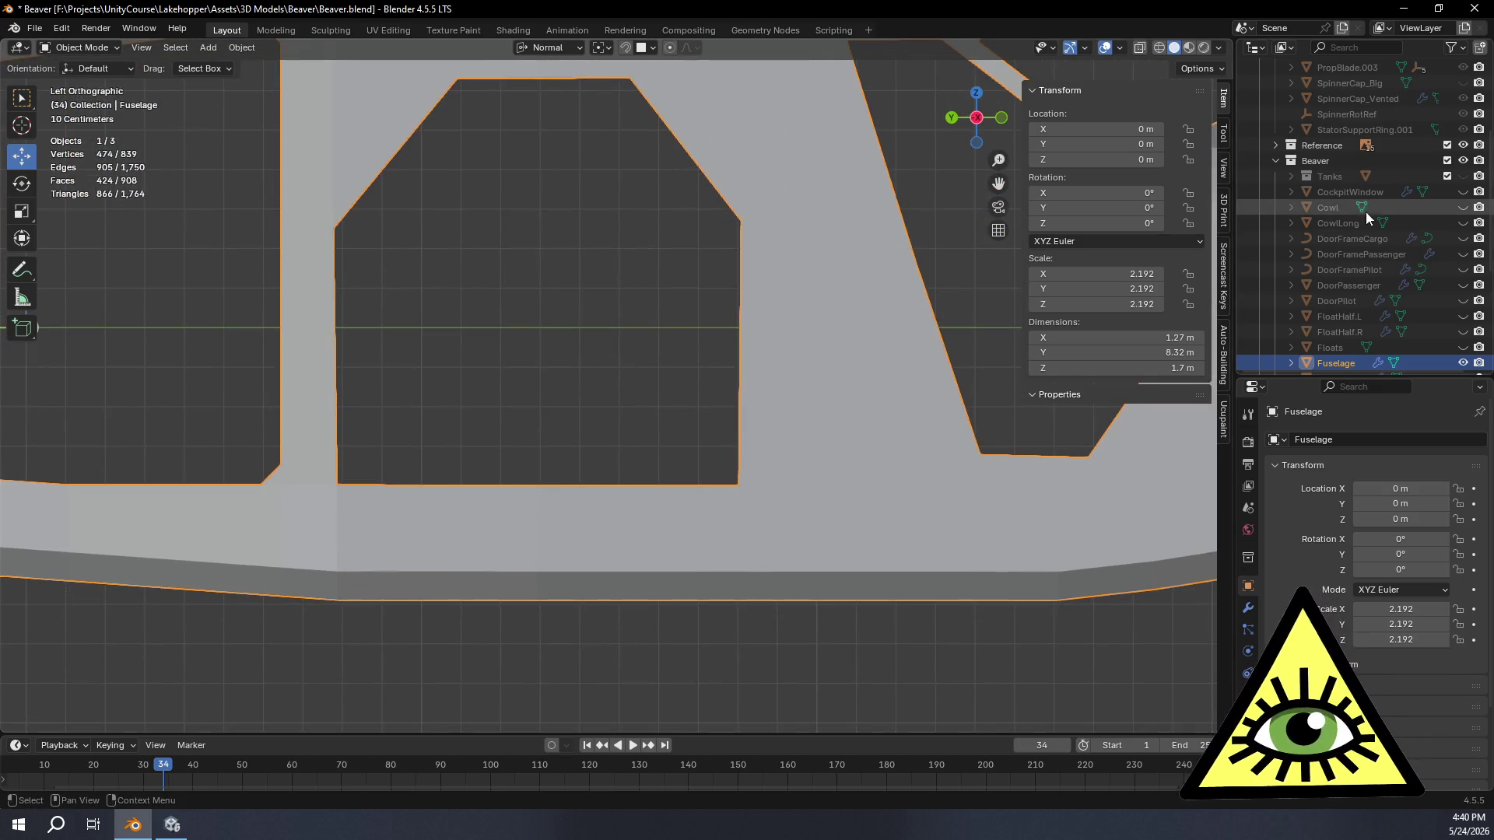
scroll(1379, 209, "down", 5)
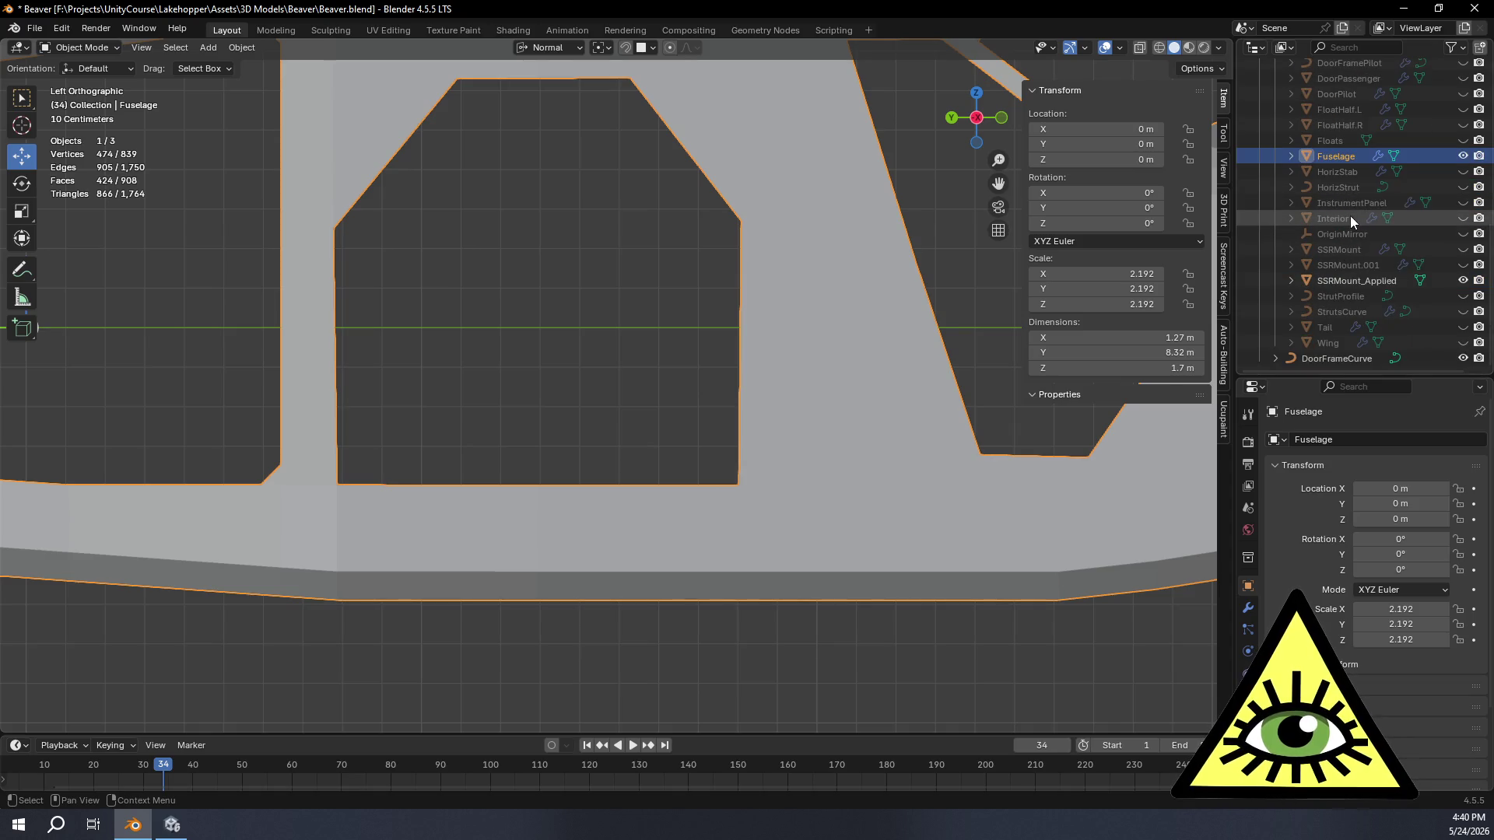
Step: Unhide the Interior object and orbit around the cabin walls in perspective
left_click(1351, 218)
left_click(1463, 218)
middle_click_drag(723, 411, 744, 380)
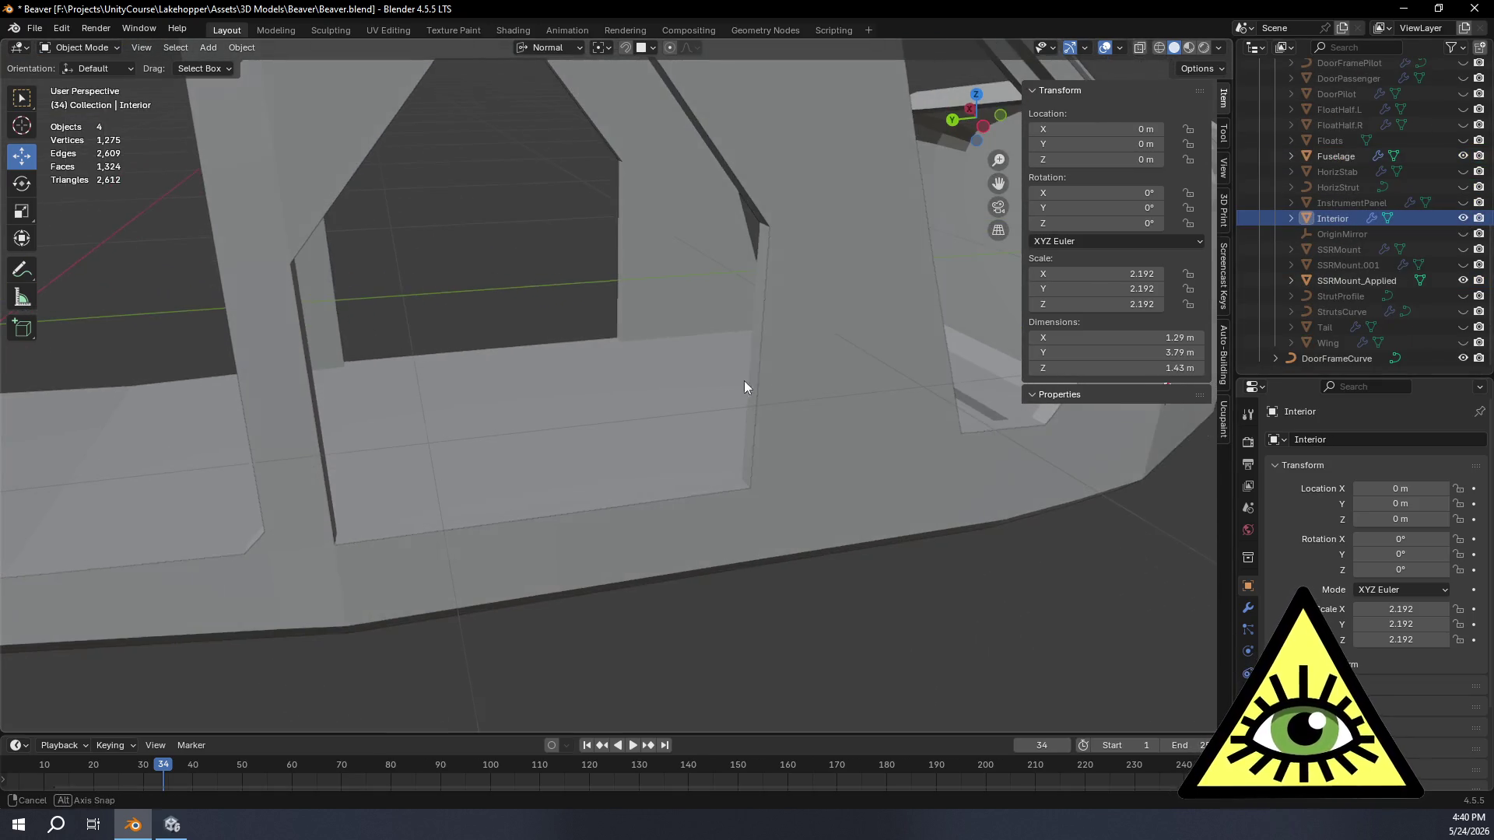
mouse_move(968, 631)
middle_mouse_down()
mouse_move(866, 632)
mouse_move(715, 595)
mouse_move(721, 503)
middle_mouse_up()
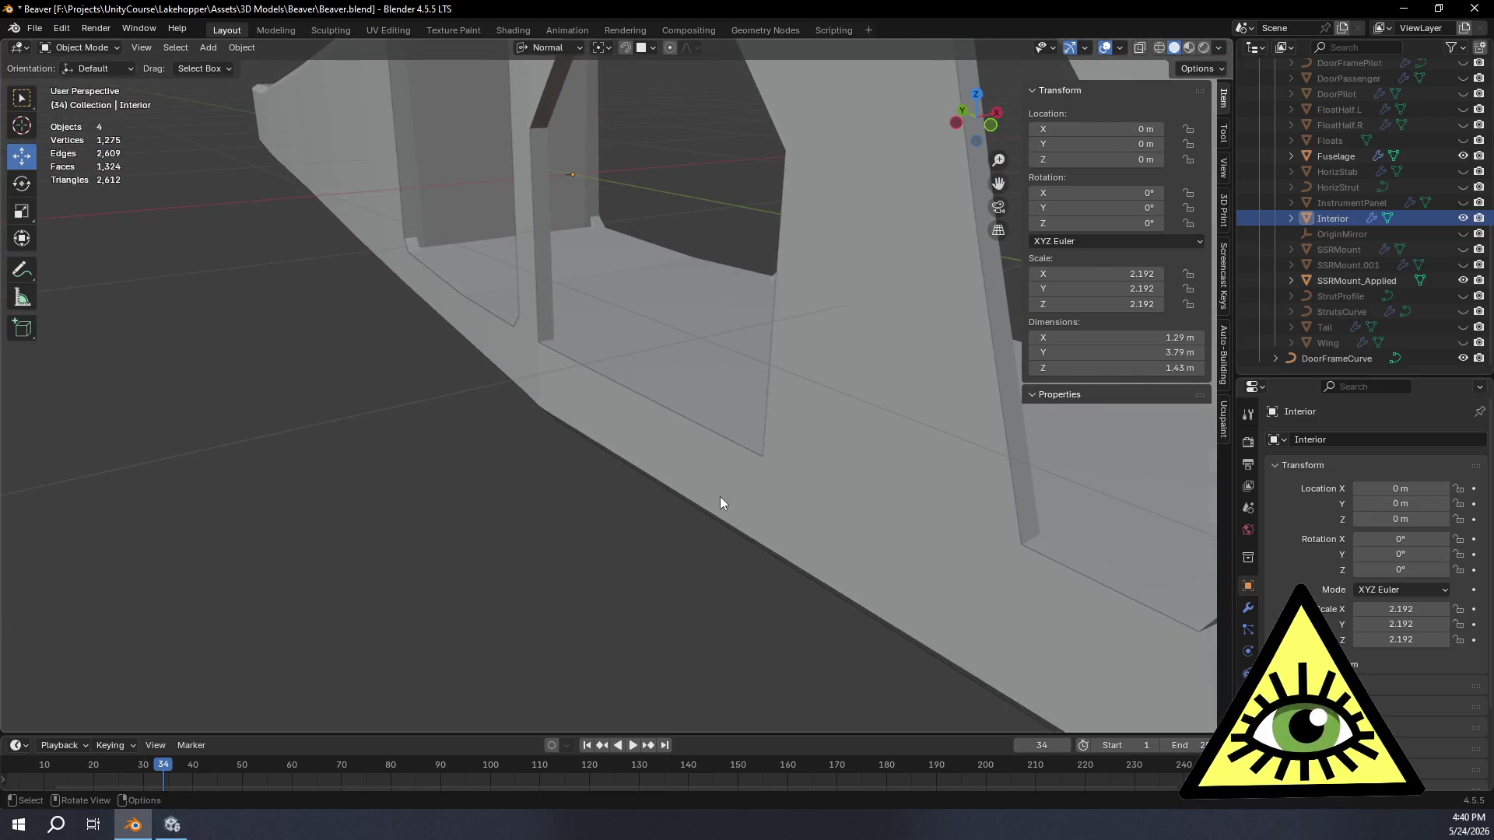
mouse_move(603, 532)
middle_mouse_down()
mouse_move(711, 517)
mouse_move(746, 617)
mouse_move(735, 487)
mouse_move(750, 361)
mouse_move(791, 495)
mouse_move(699, 449)
middle_mouse_up()
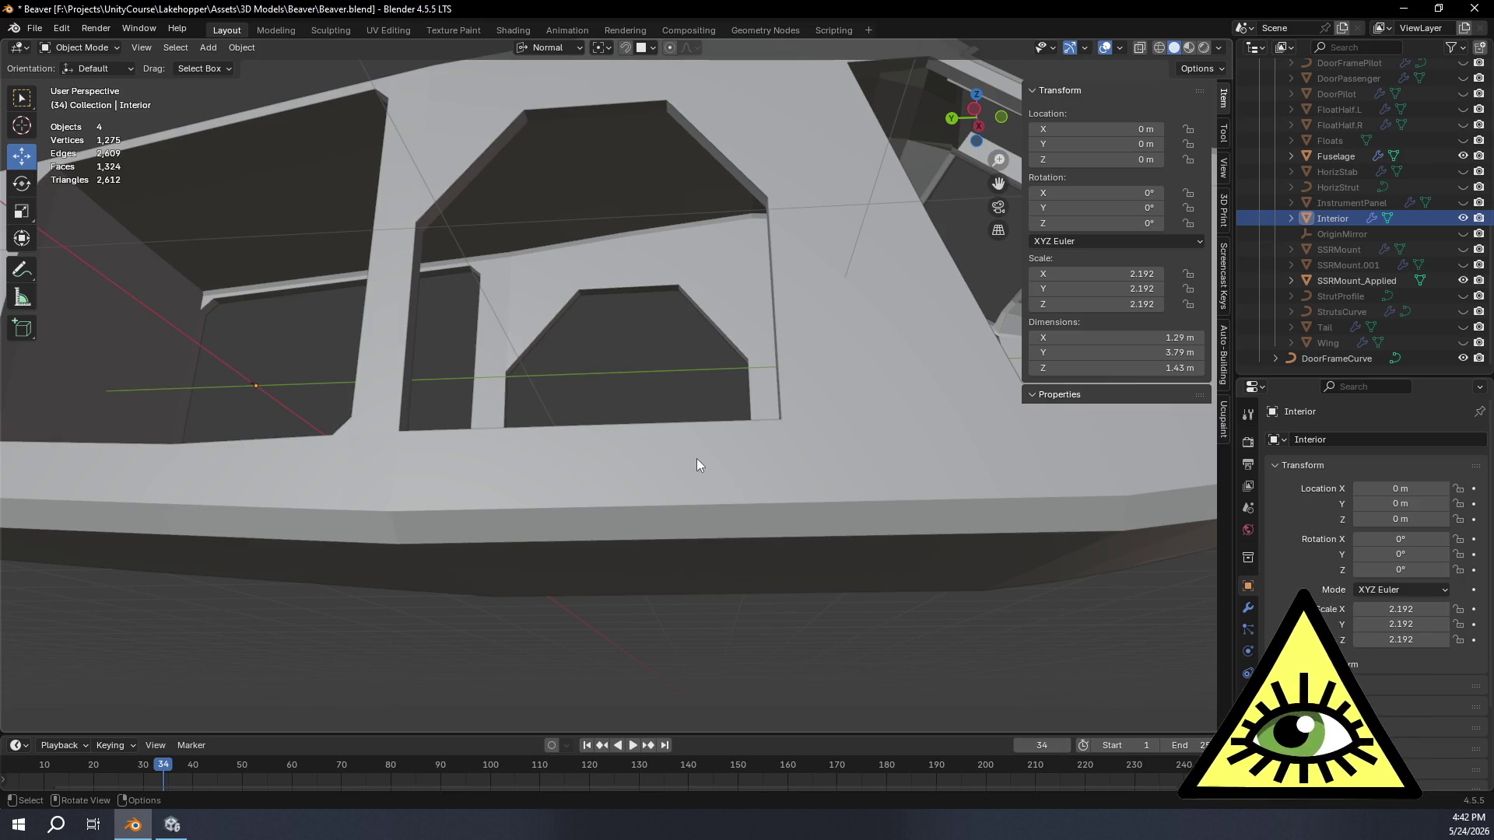
Step: Collapse the Beaver and TurbineExample collections, make Collection the active target and open the File menu
mouse_move(536, 383)
middle_mouse_down()
mouse_move(572, 426)
mouse_move(669, 427)
mouse_move(433, 385)
mouse_move(549, 425)
mouse_move(675, 415)
middle_mouse_up()
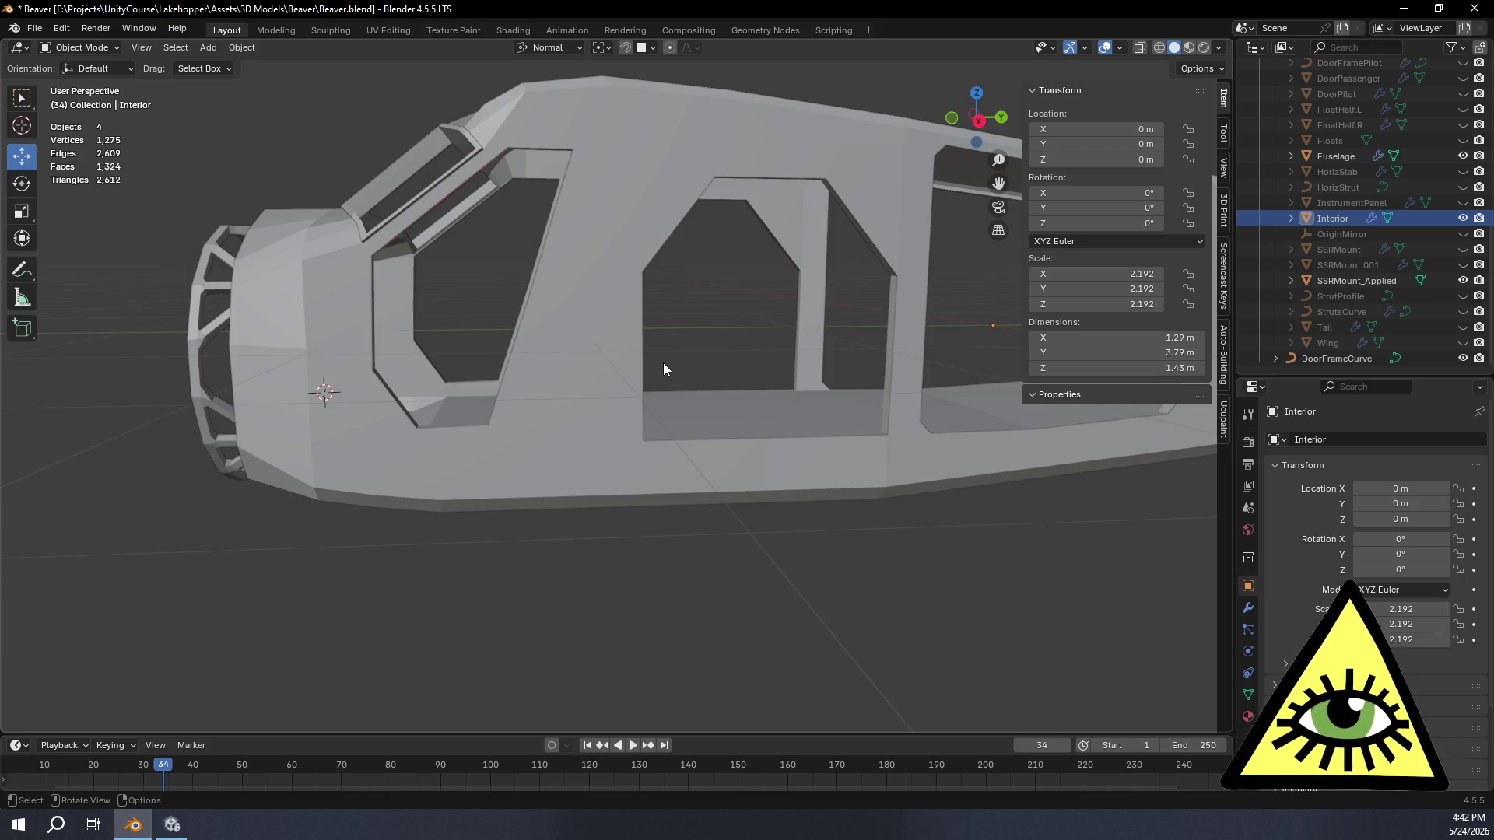
mouse_move(646, 361)
middle_mouse_down()
mouse_move(581, 359)
mouse_move(648, 396)
middle_mouse_up()
scroll(653, 360, "up", 5)
scroll(943, 318, "down", 4)
scroll(914, 432, "down", 2)
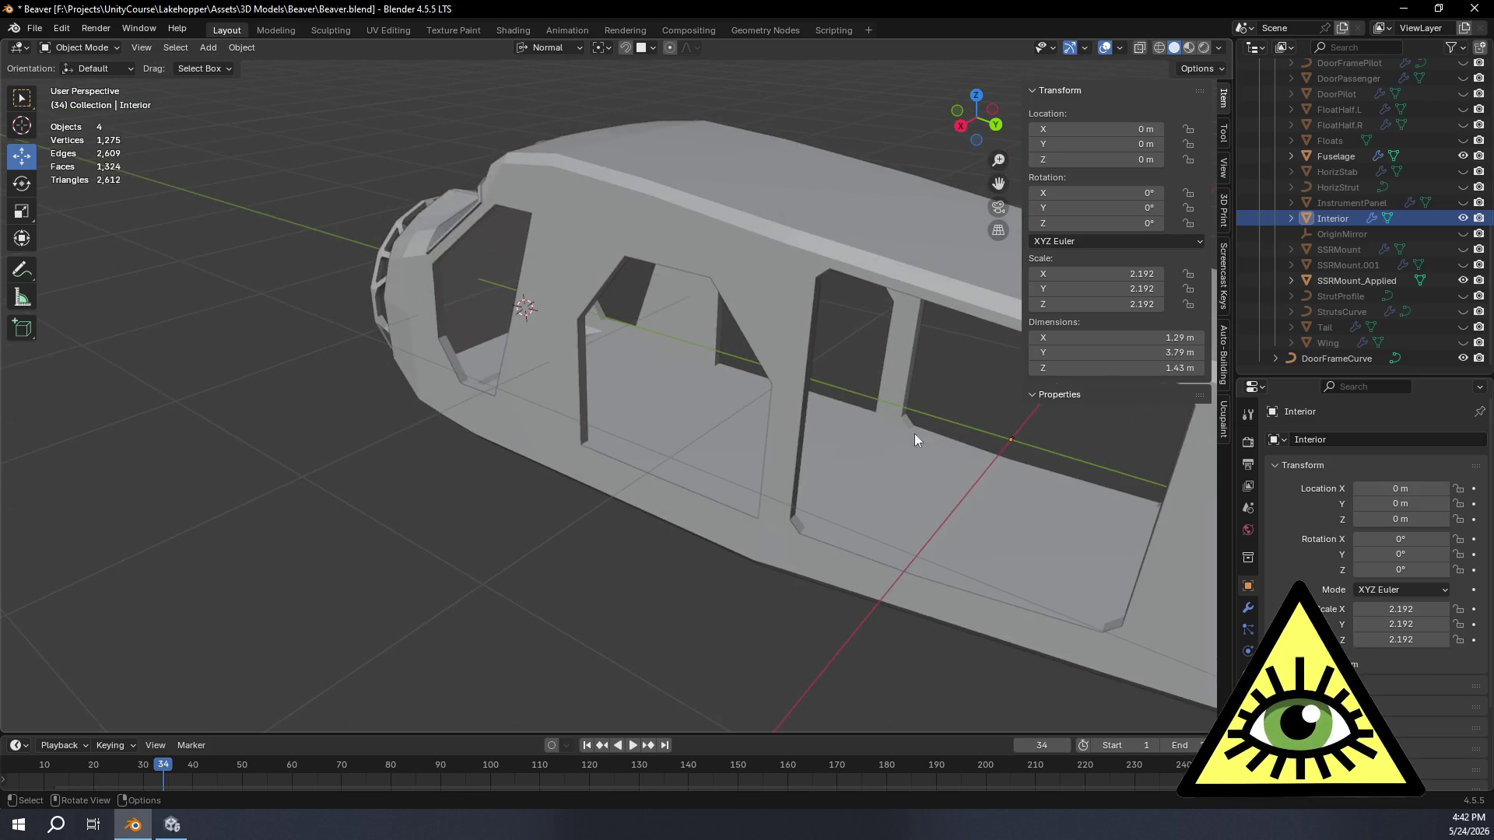
scroll(1329, 303, "up", 3)
scroll(1328, 302, "up", 1)
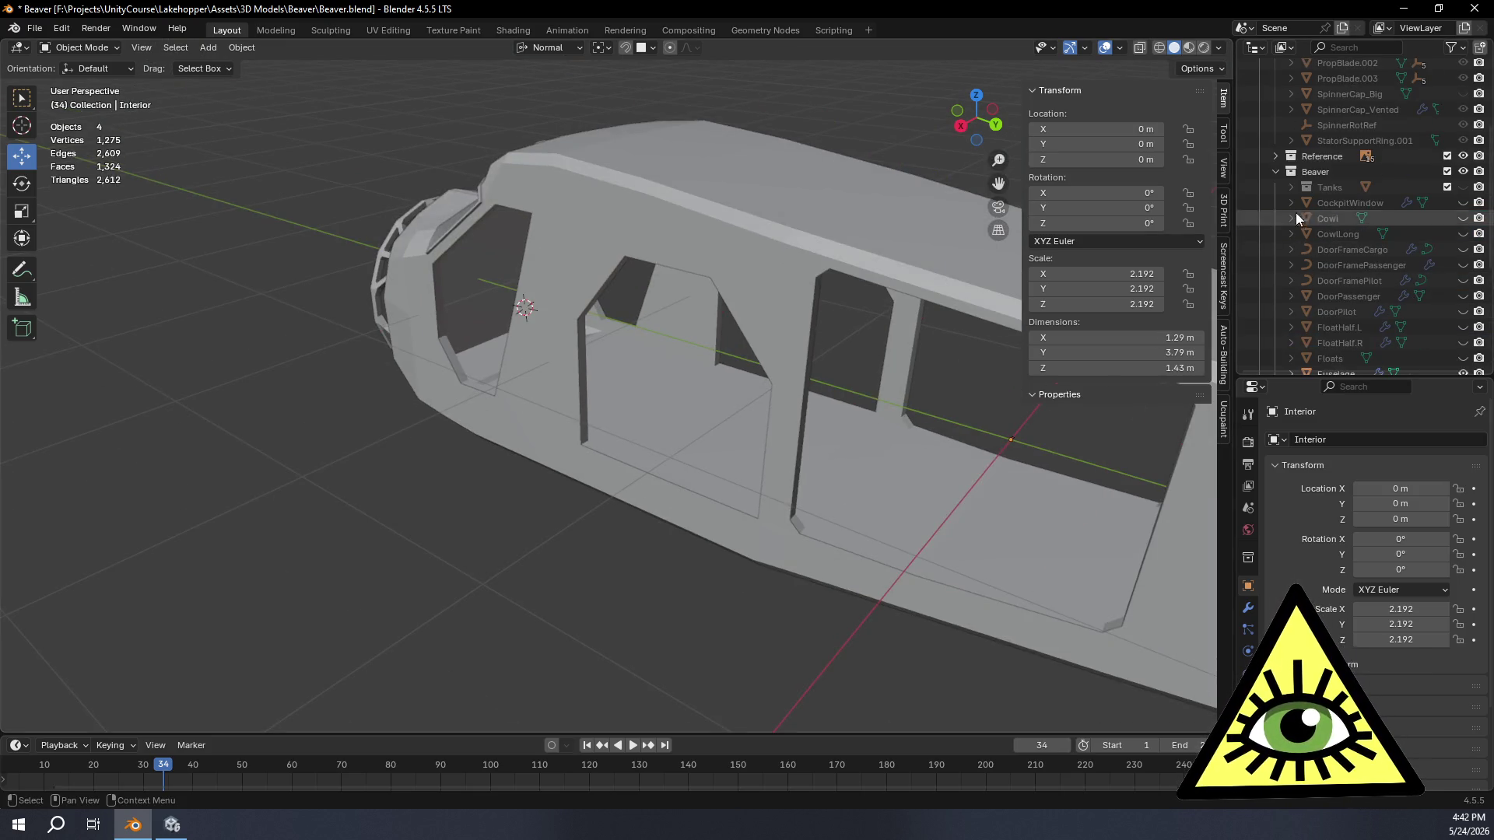
left_click(1278, 173)
left_click(1276, 114)
left_click(1302, 84)
left_click(35, 28)
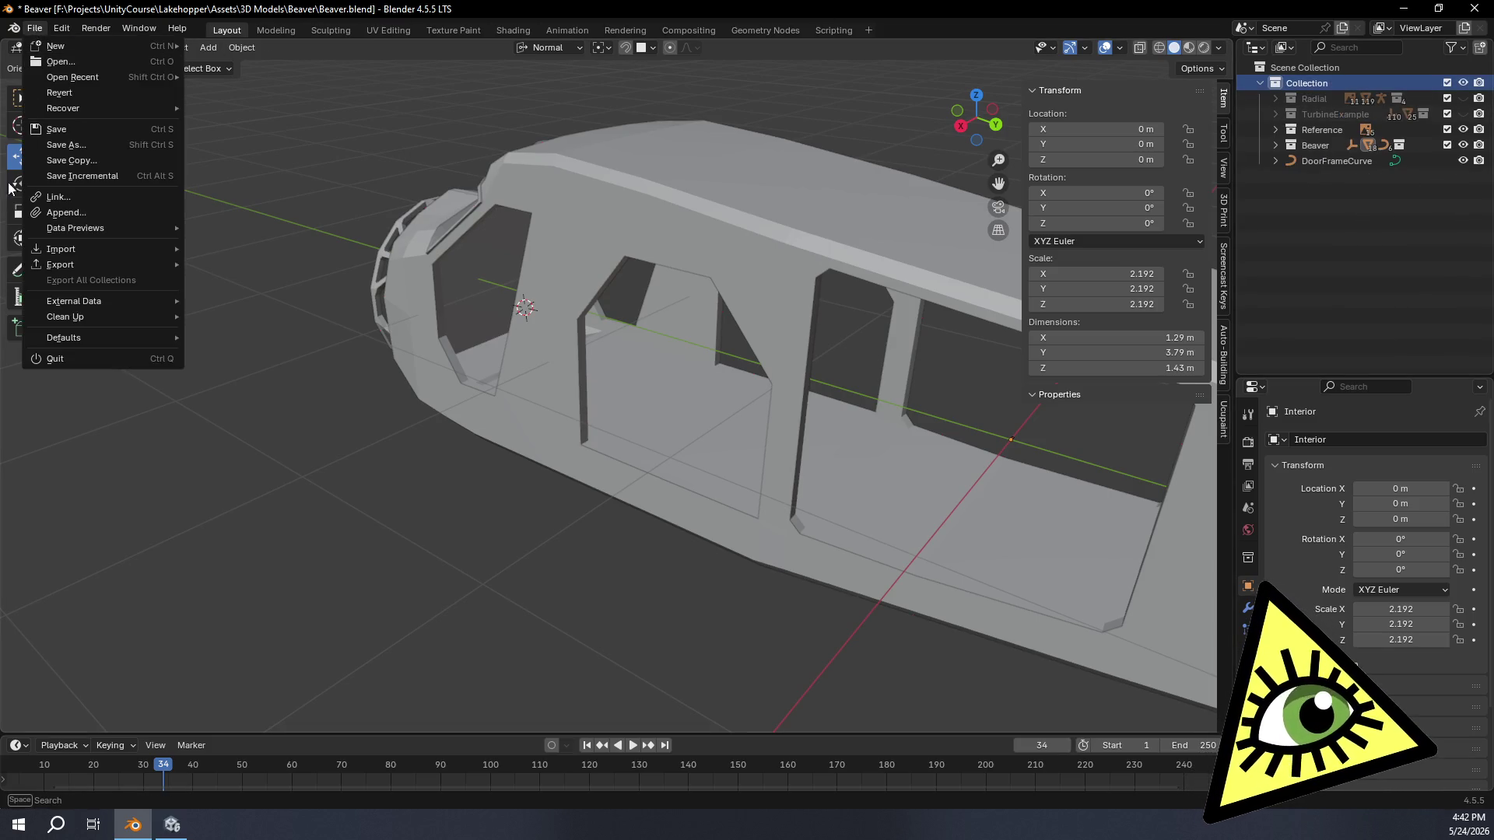
Step: Start Append and browse from 3D Models into the Goose folder
left_click(94, 211)
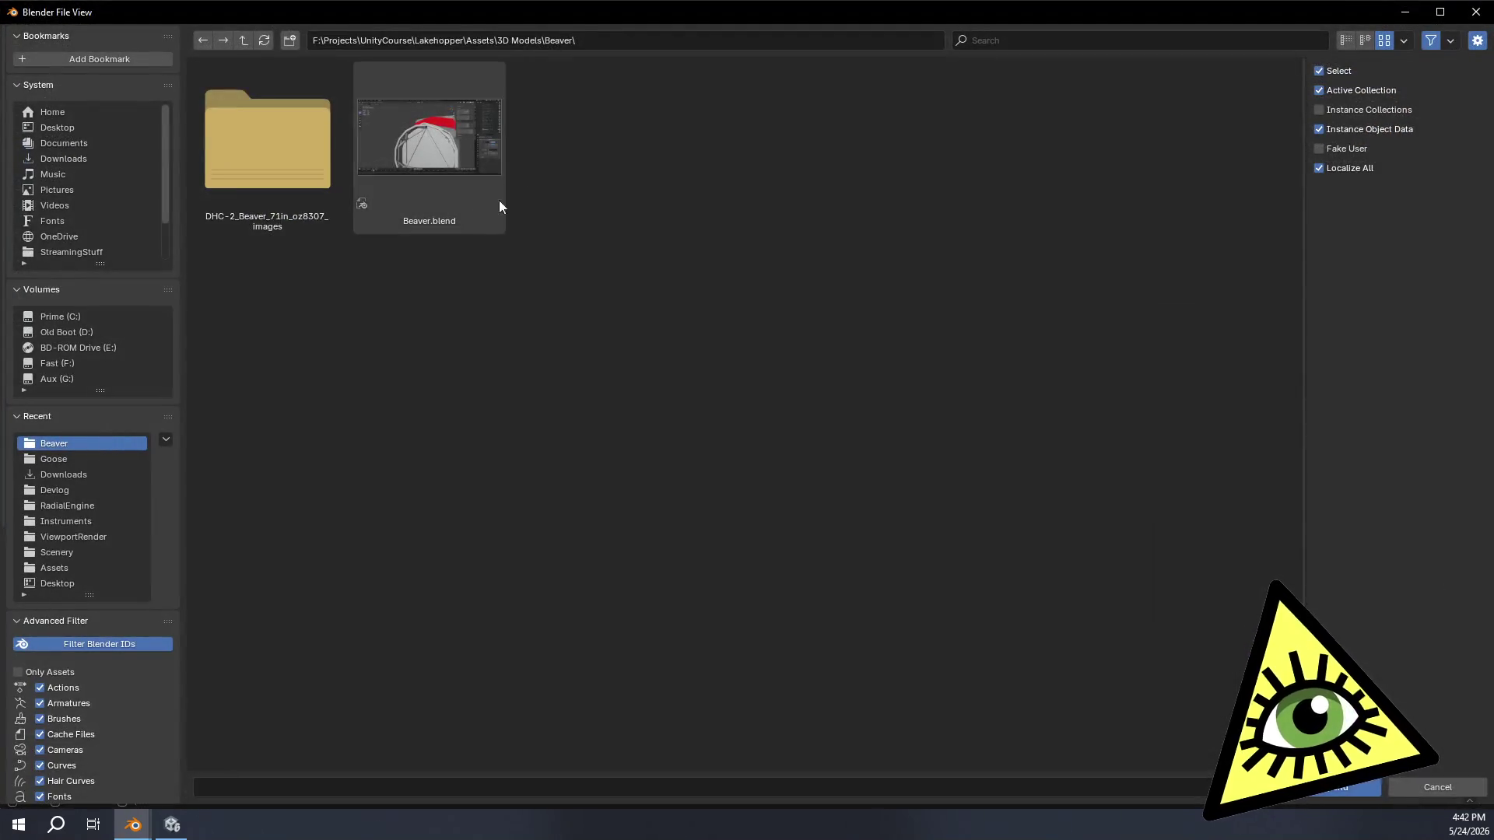
left_click(244, 42)
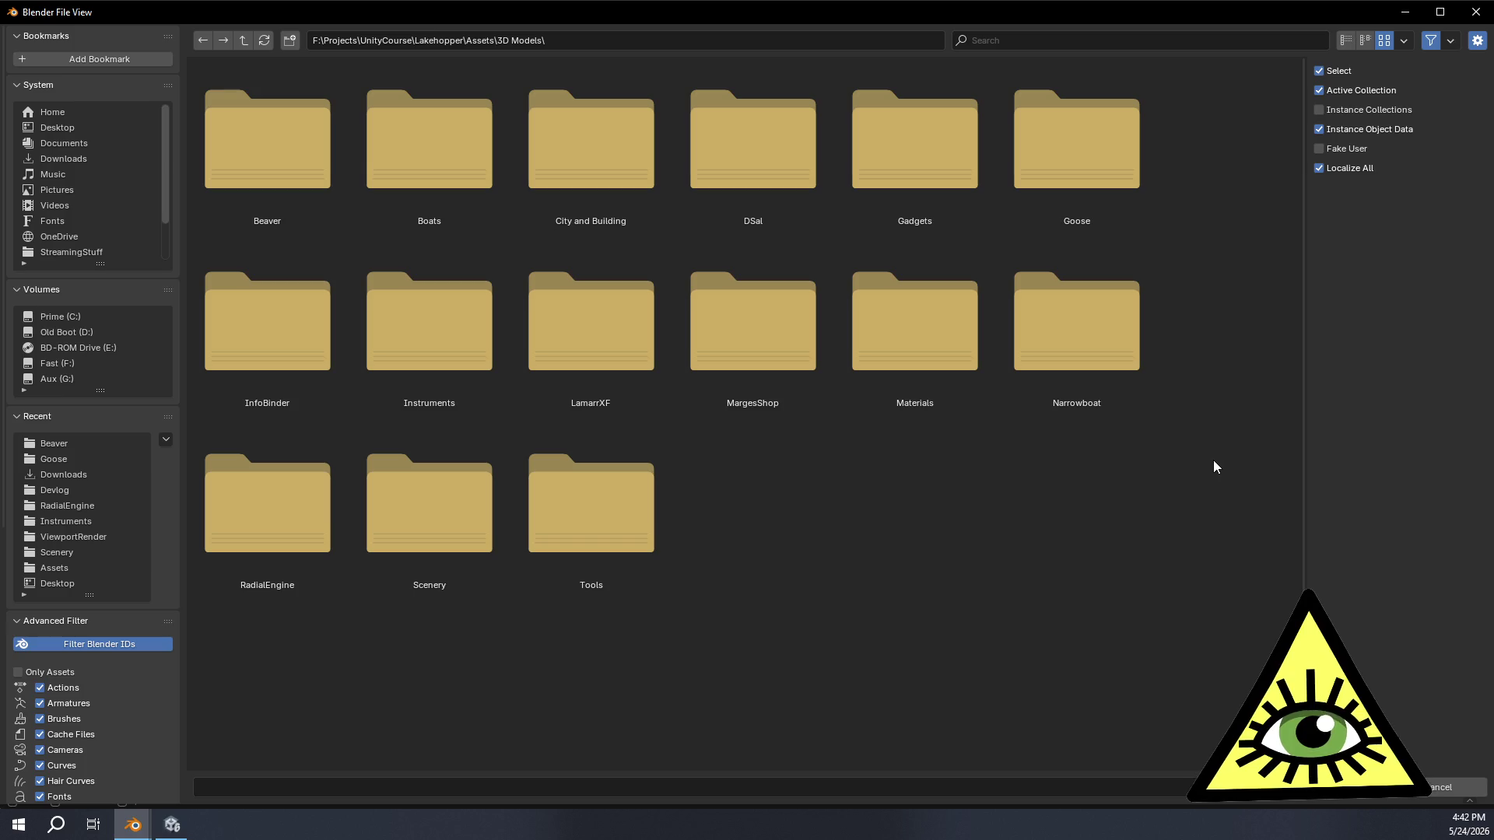
double_click(1128, 123)
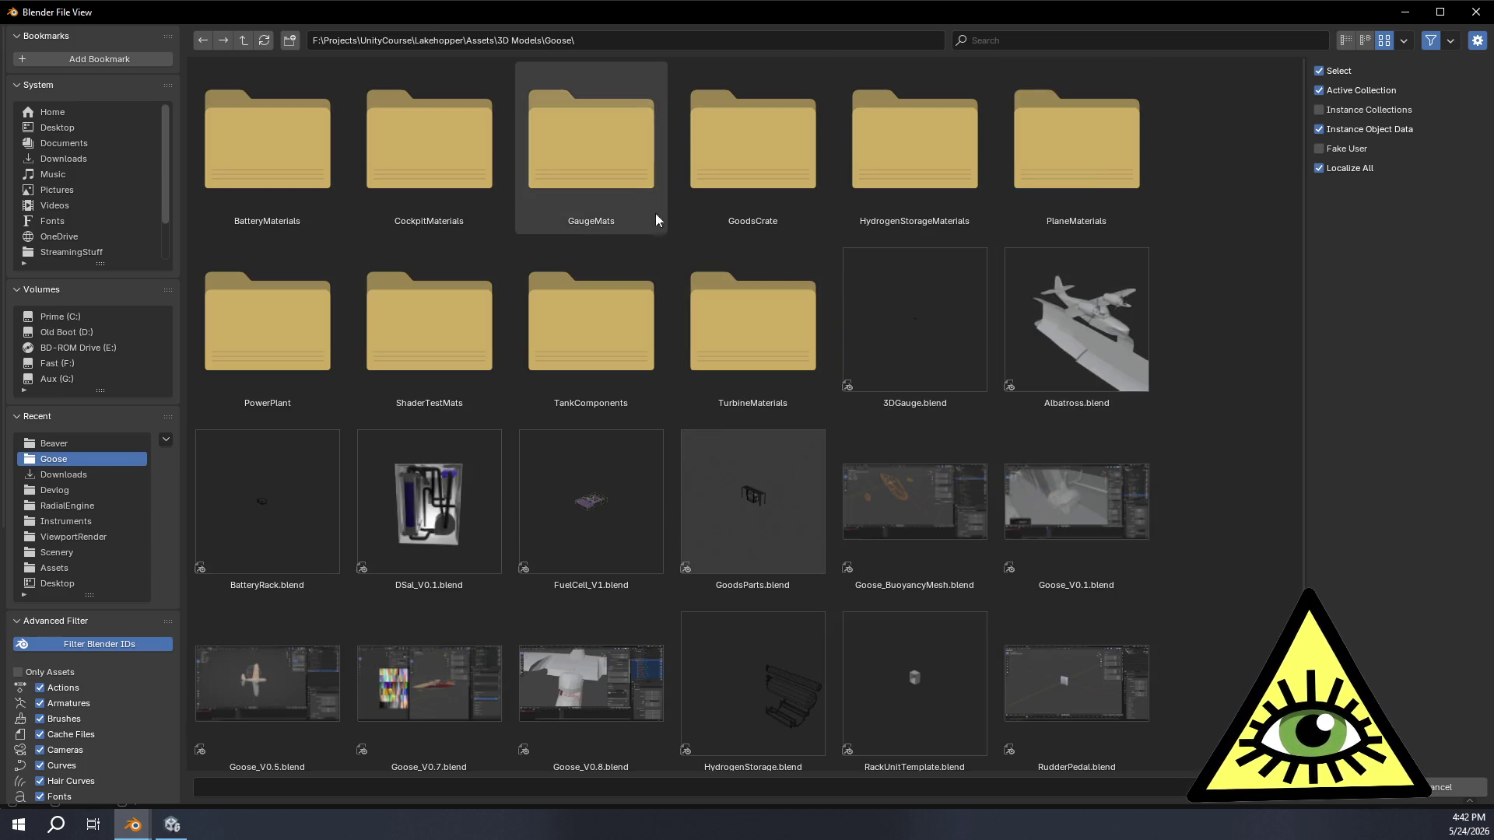
double_click(318, 343)
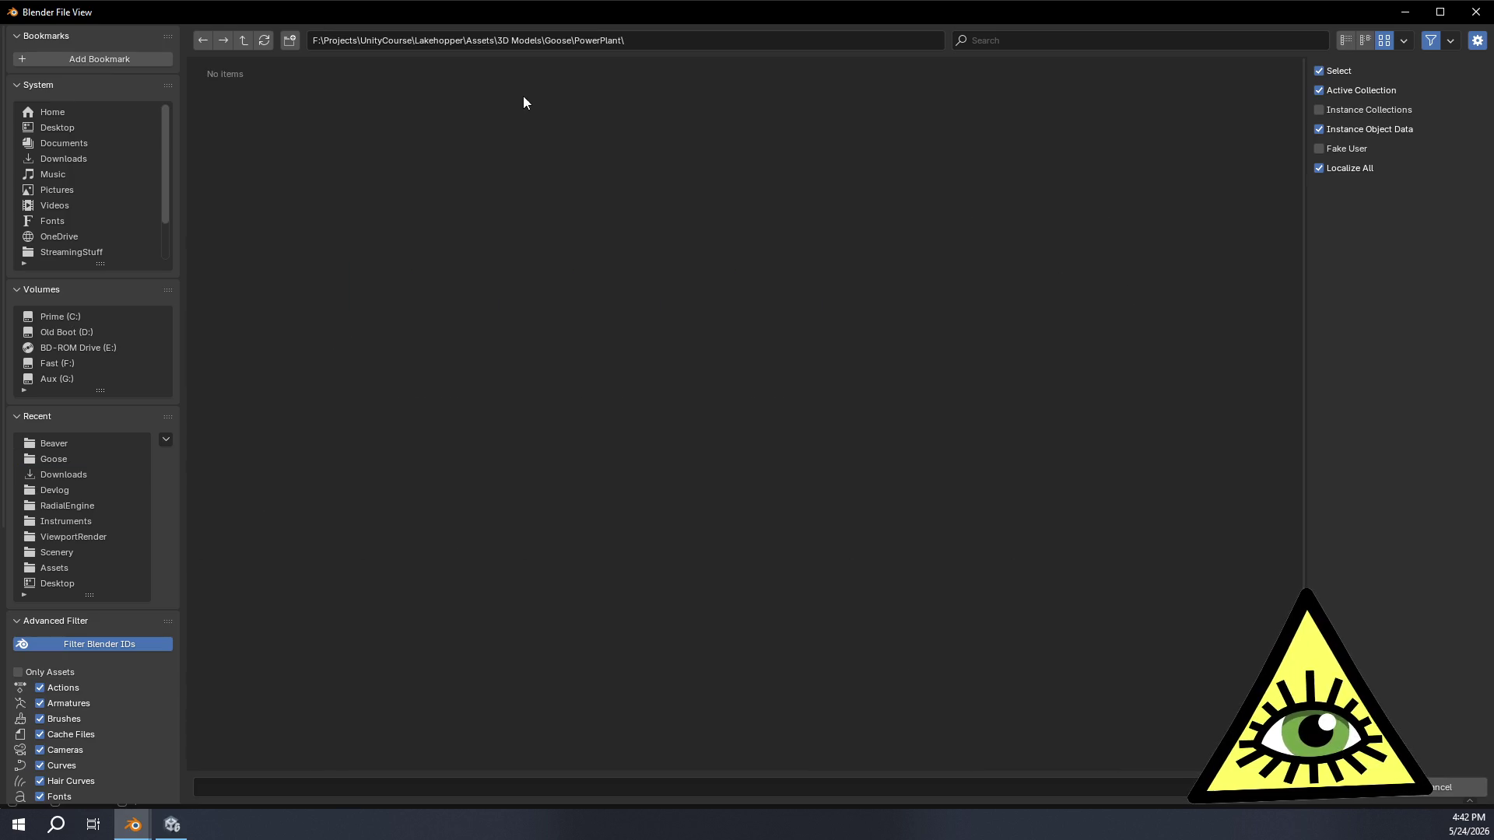
left_click(242, 38)
scroll(642, 362, "down", 3)
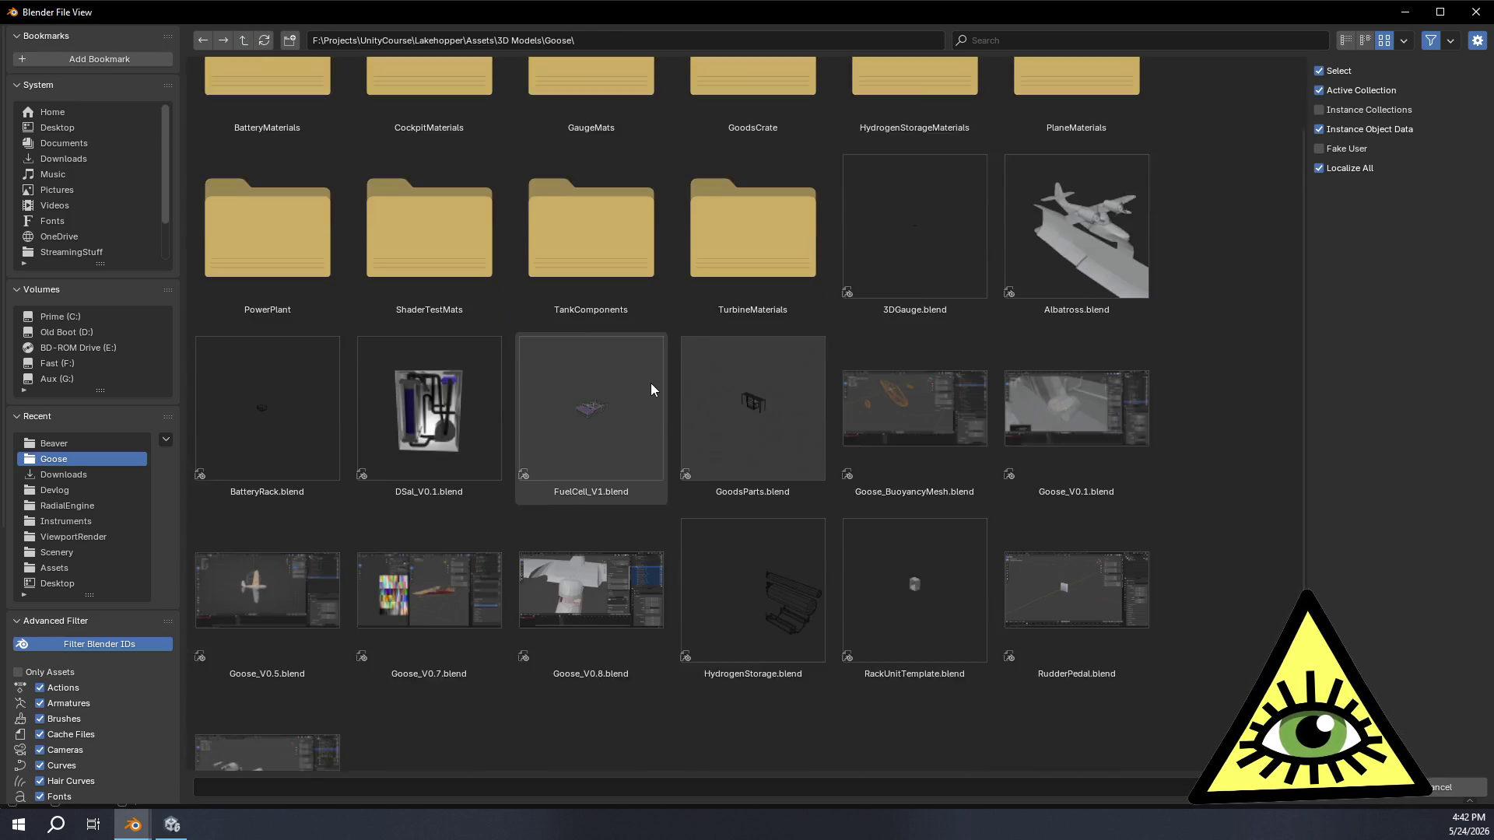
scroll(634, 589, "down", 1)
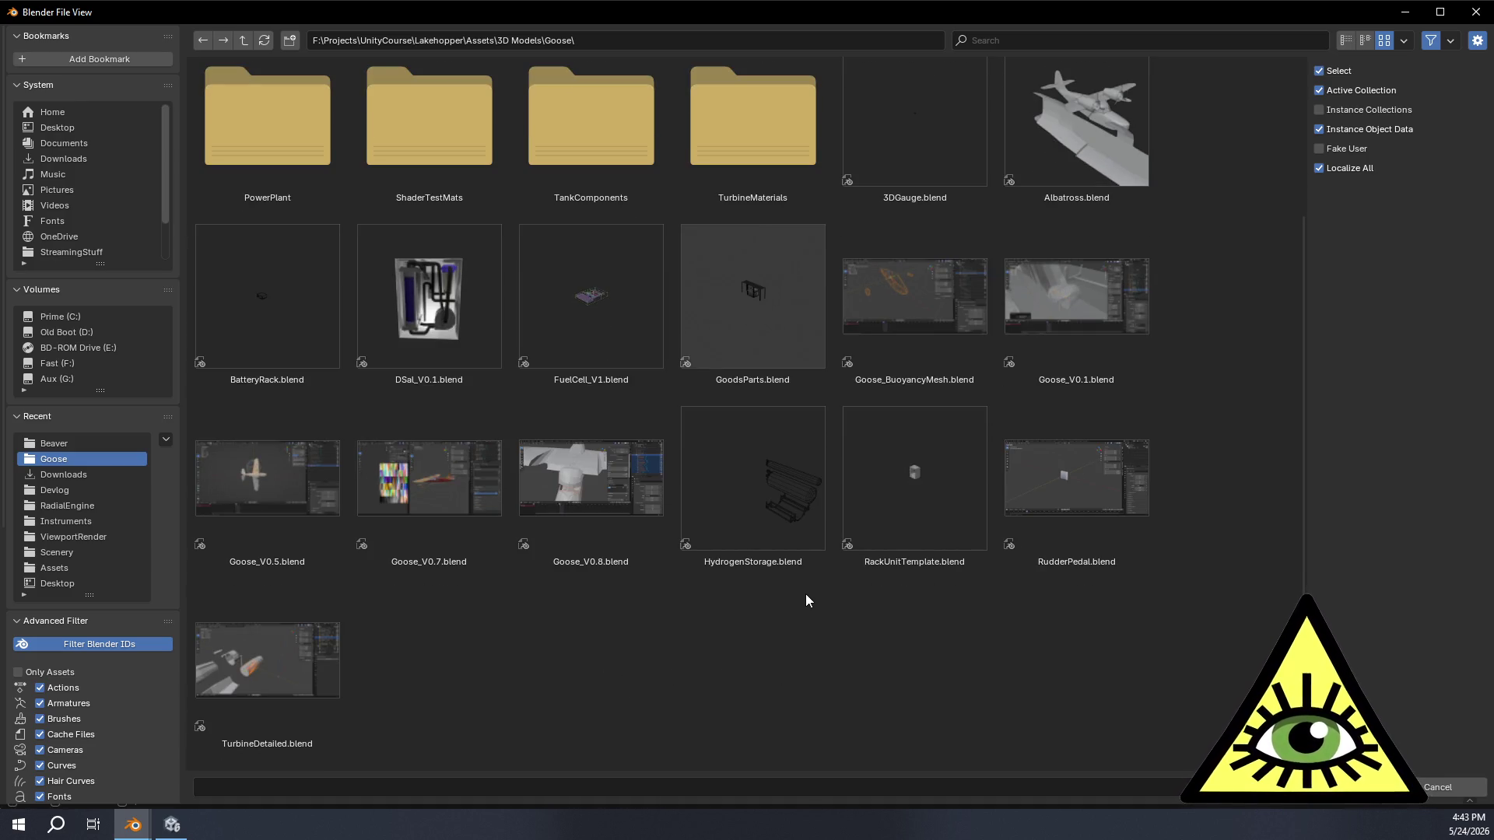
Step: Append the FuelCellParts collection from FuelCell_V1.blend\Collection
double_click(611, 298)
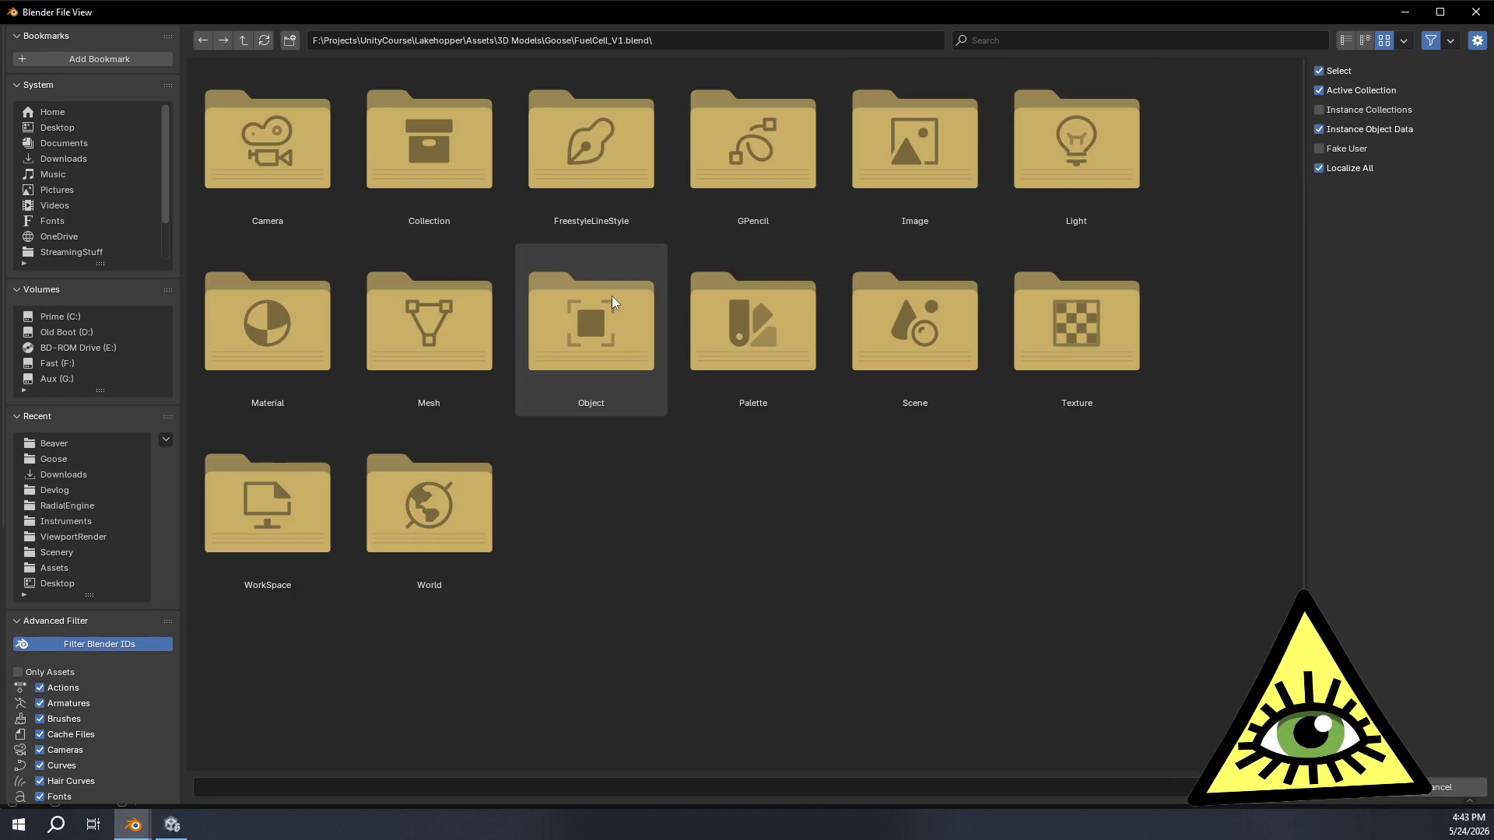
double_click(401, 129)
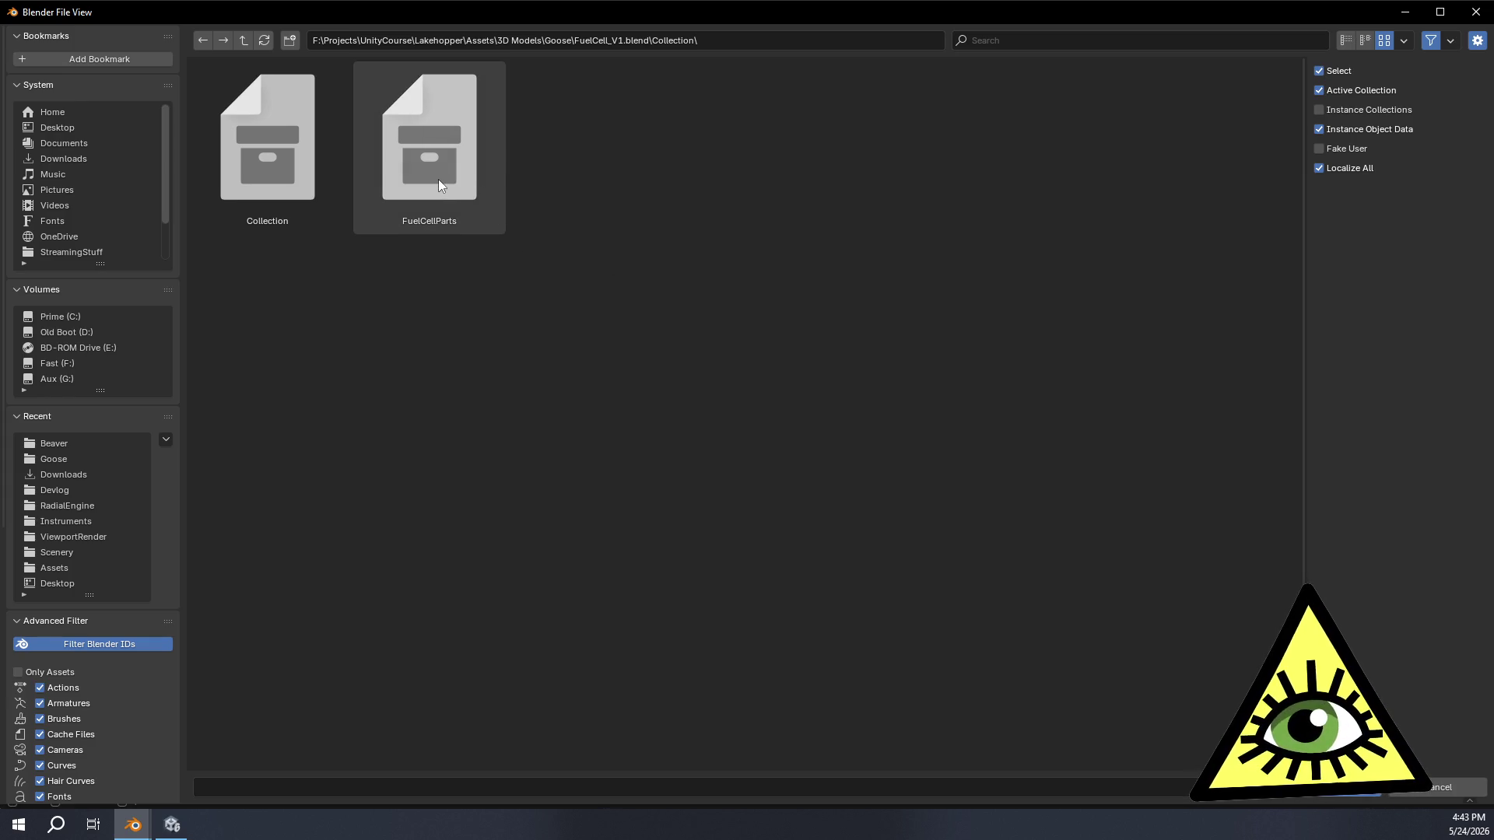
double_click(274, 190)
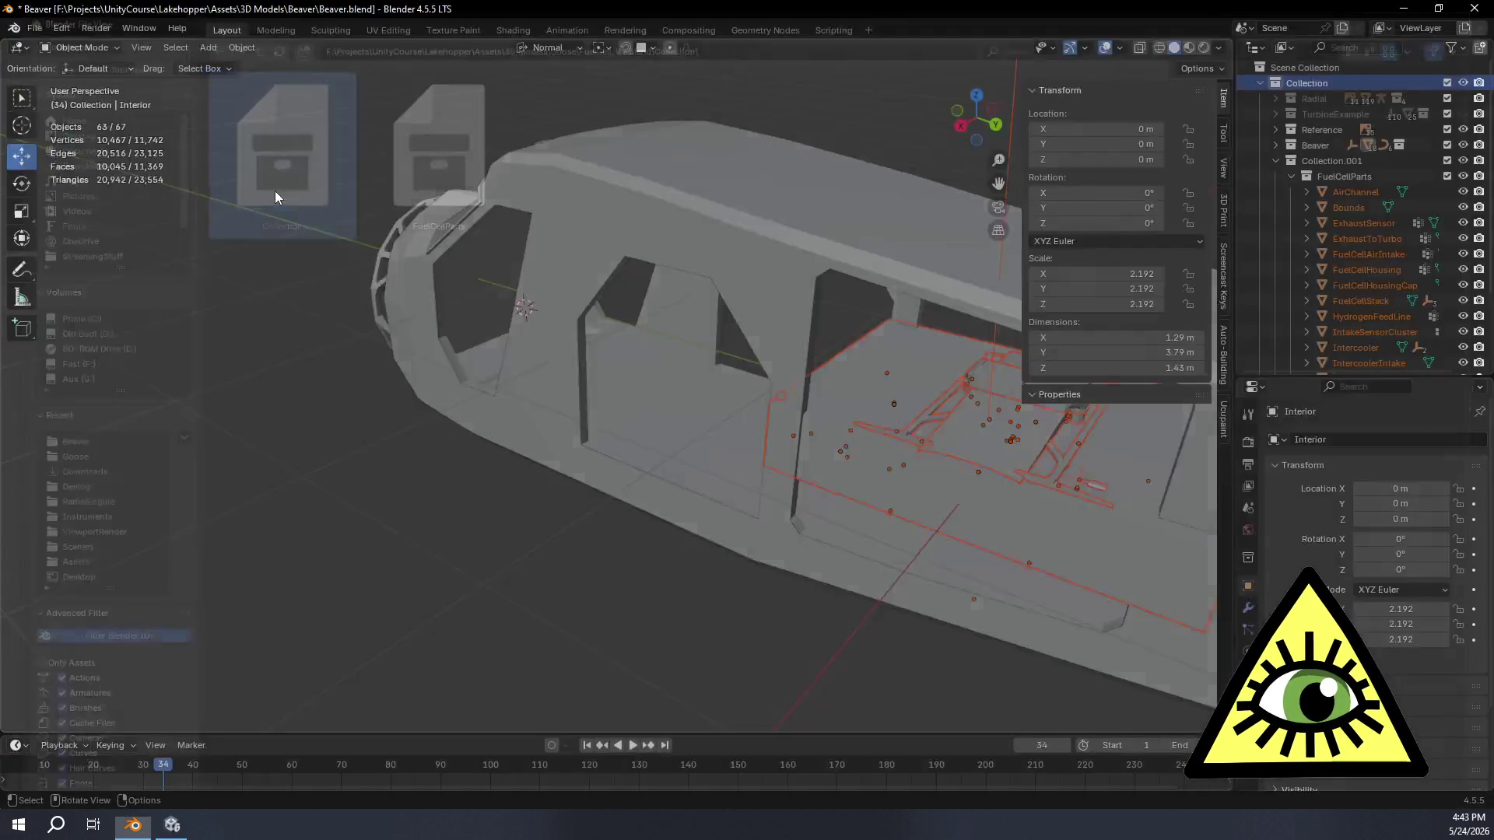
Step: Delete the appended Camera, Light and Sun from the scene
left_click(1291, 175)
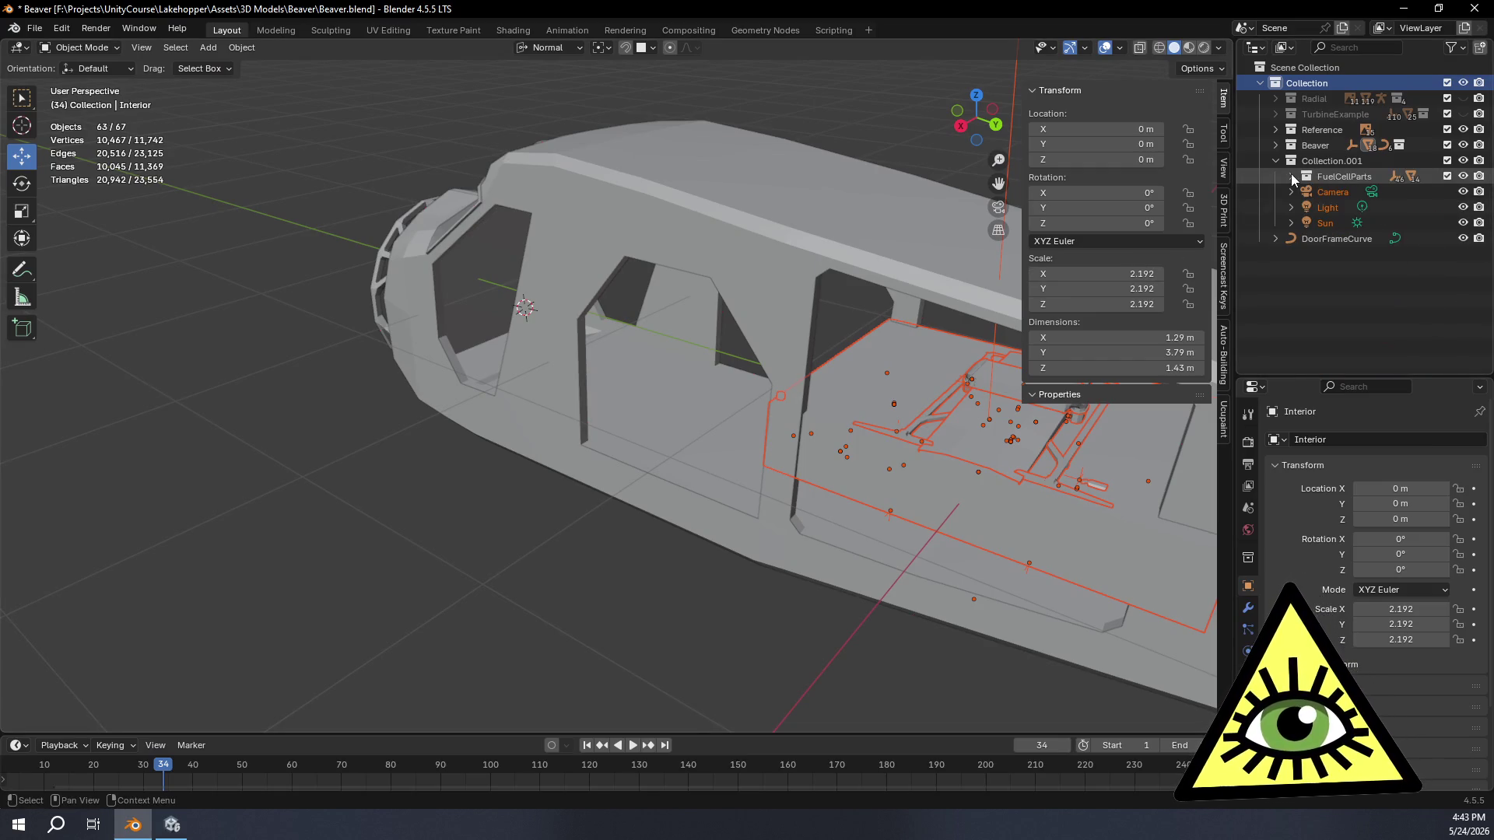
left_click(1325, 192)
left_click(1327, 222, "shift")
key("x")
Step: Select all FuelCellParts objects, centre the view on them, then select only FuelCellHousing
left_click(1343, 175)
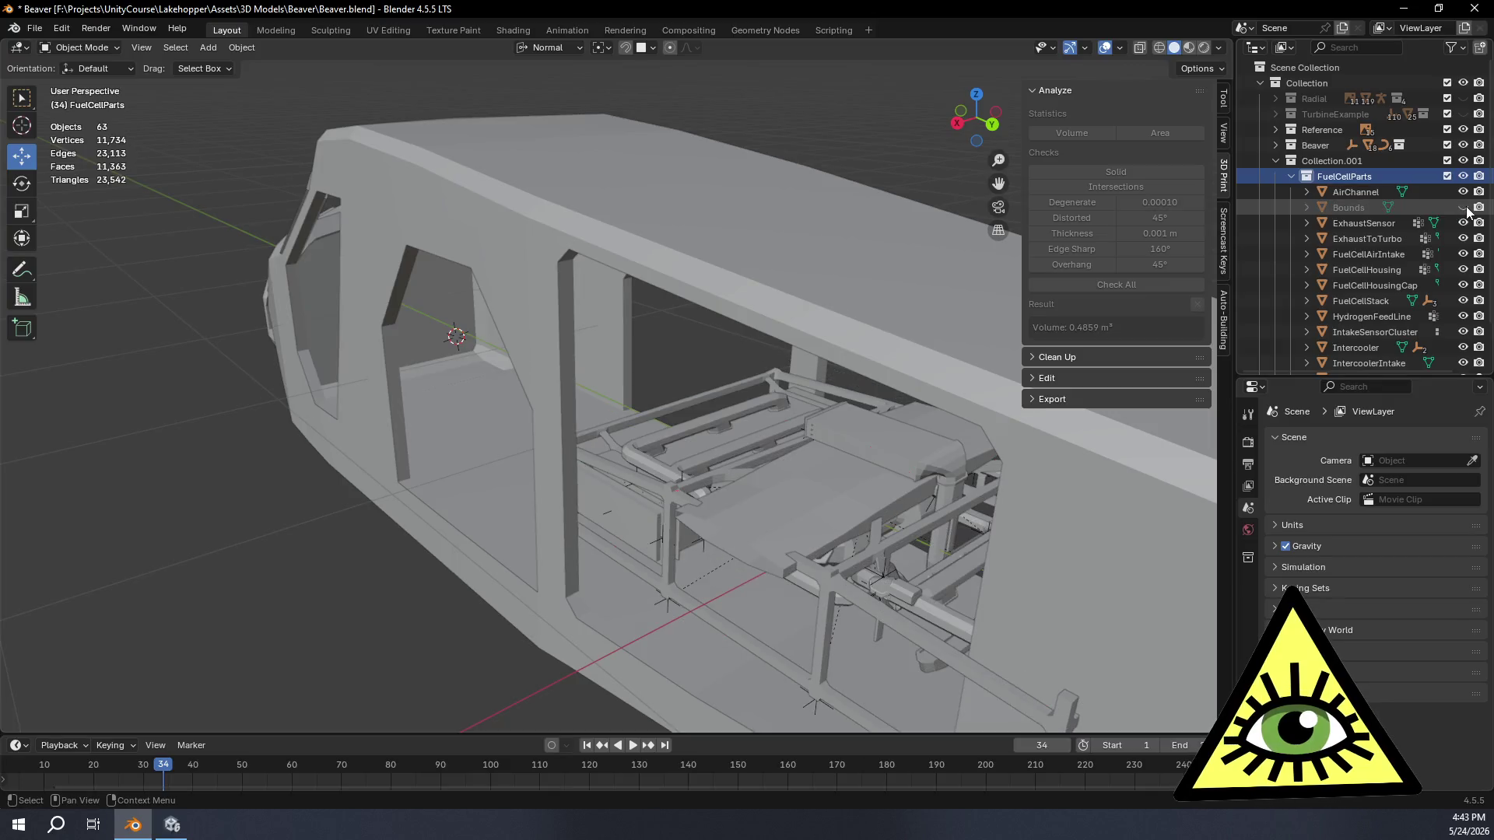
mouse_move(971, 378)
middle_mouse_down()
mouse_move(970, 358)
mouse_move(1004, 369)
mouse_move(1028, 351)
middle_mouse_up()
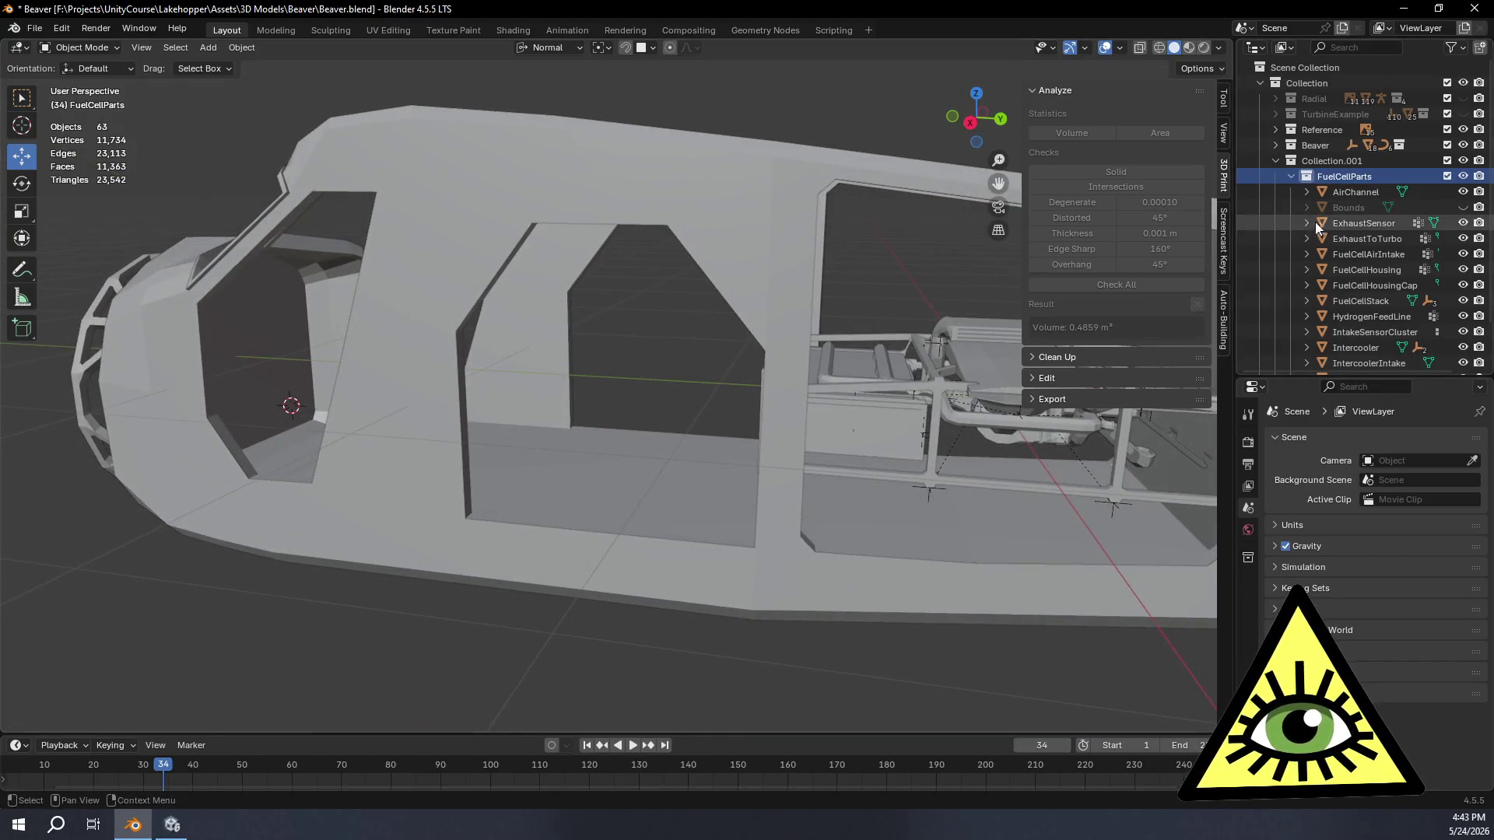
right_click(1364, 177)
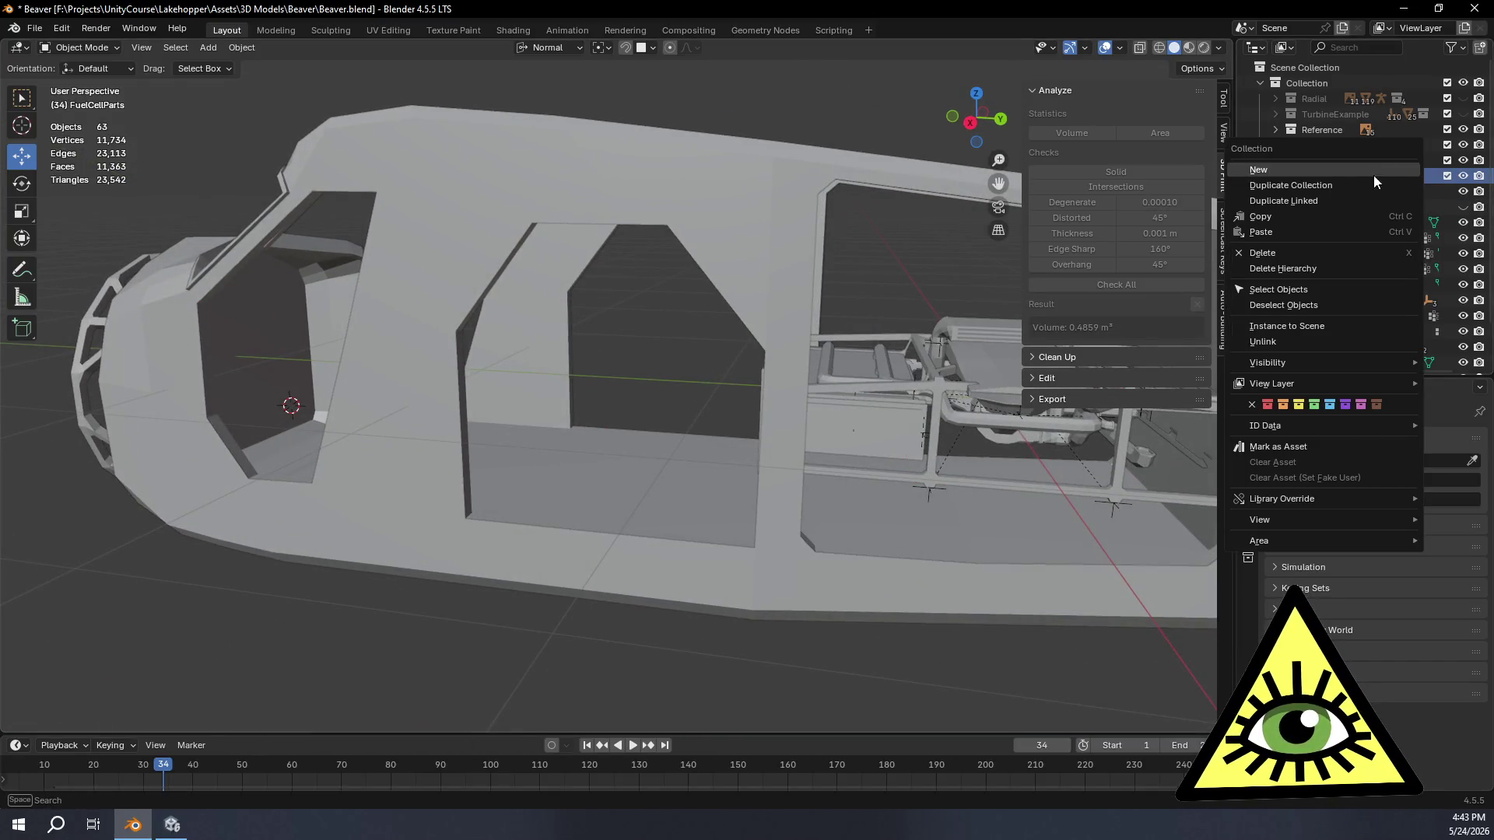
left_click(1294, 288)
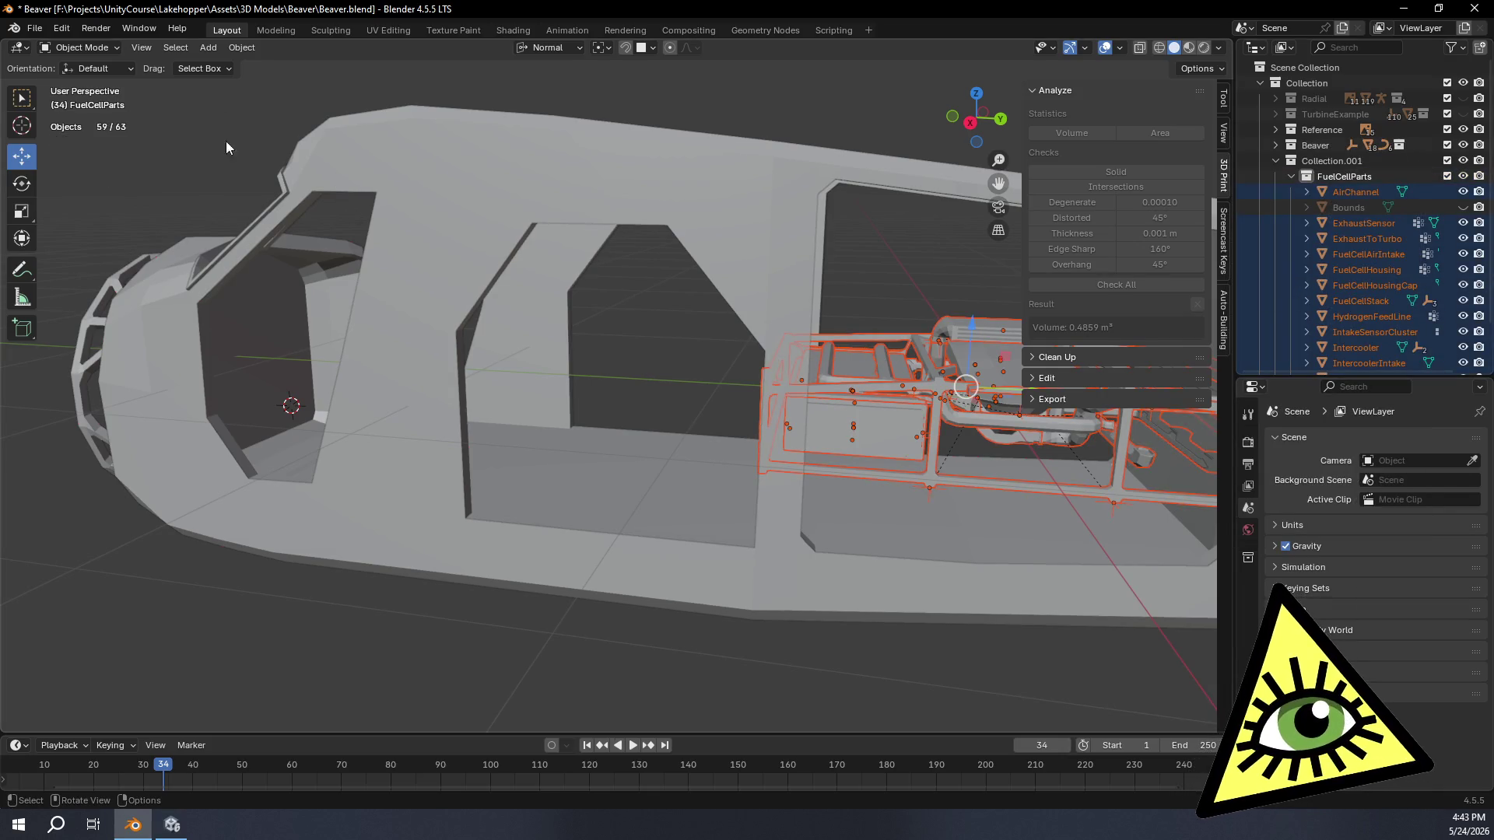
key("KP_Decimal")
mouse_move(584, 238)
middle_mouse_down()
mouse_move(629, 333)
mouse_move(659, 282)
middle_mouse_up()
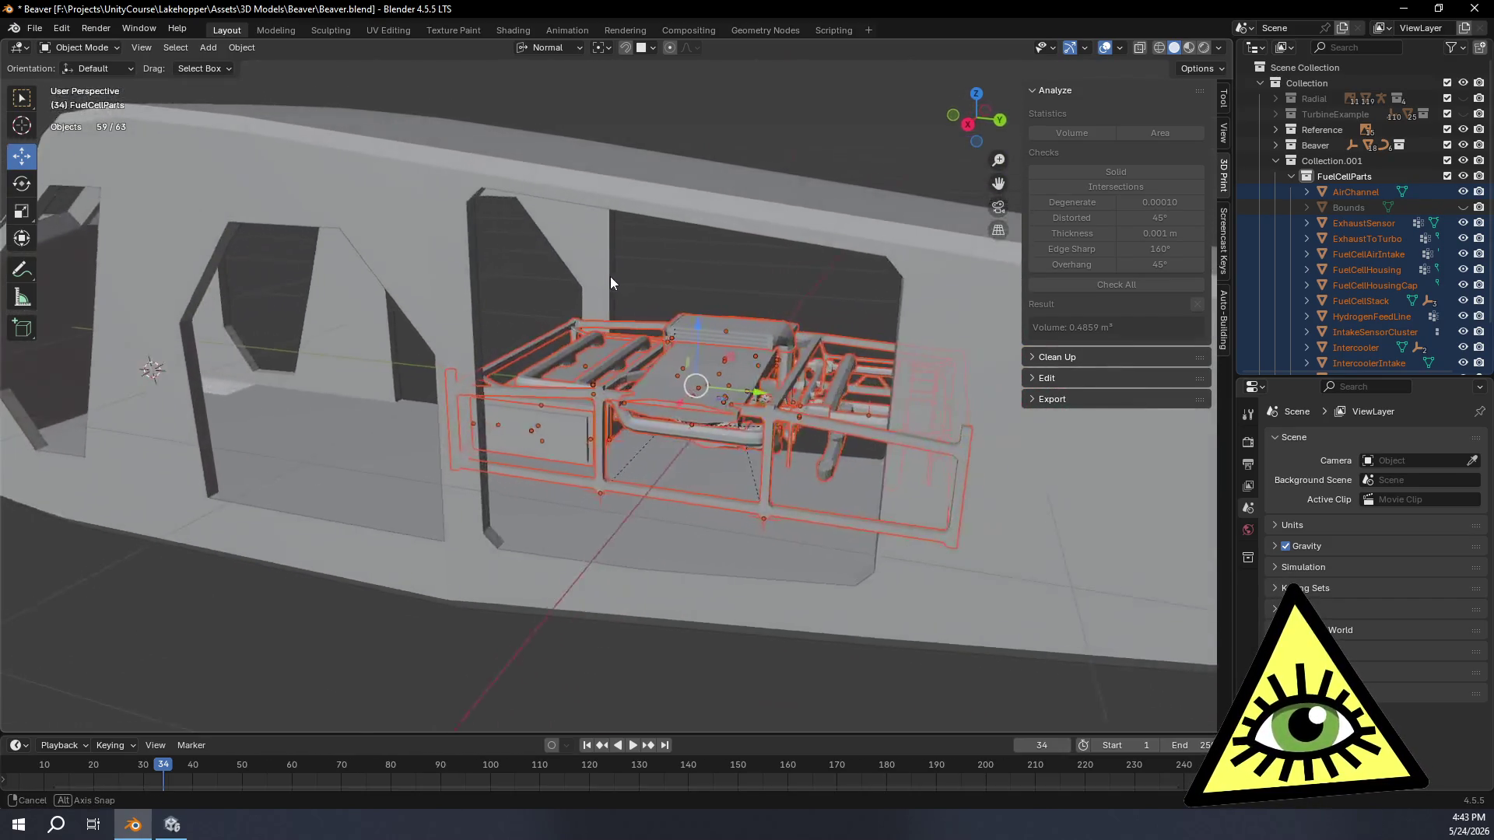
mouse_move(659, 280)
middle_mouse_down()
mouse_move(604, 286)
mouse_move(633, 302)
mouse_move(654, 245)
middle_mouse_up()
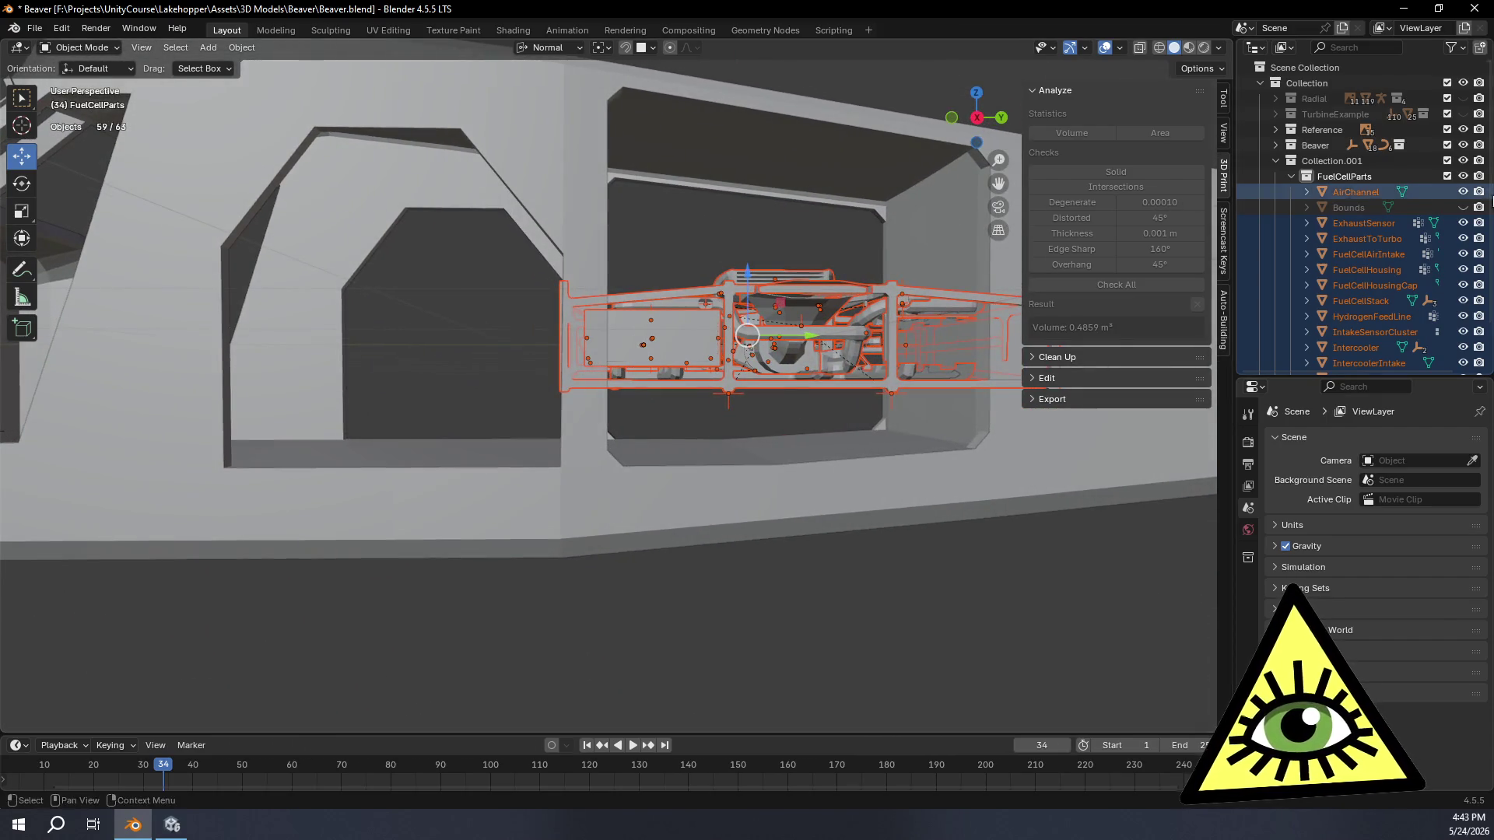
left_click(1387, 270)
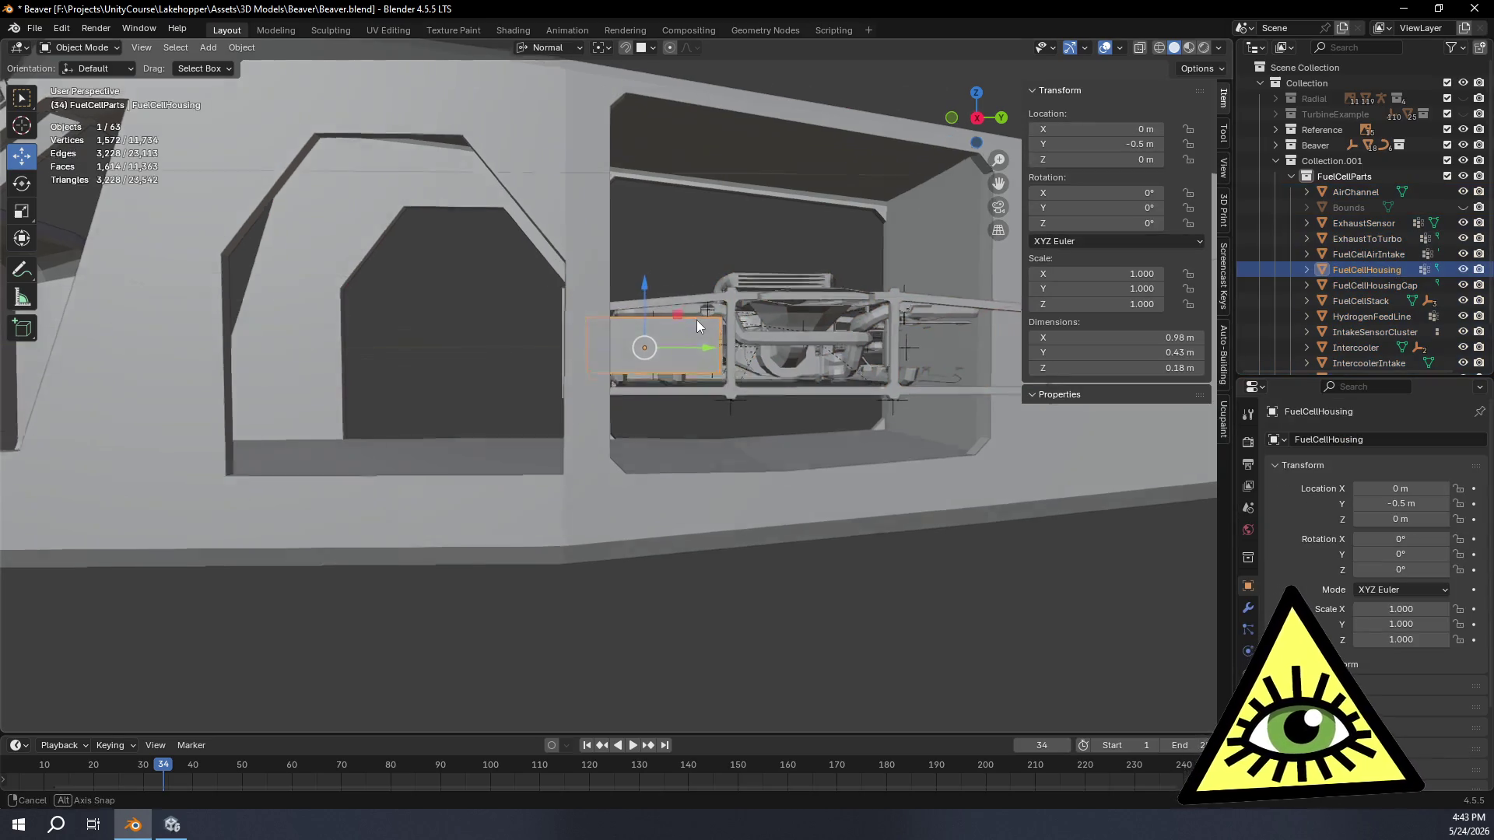
Step: From a right-side view, move FuelCellHousing forward along its Y axis
middle_click_drag(698, 319, 830, 184)
left_click(975, 118)
scroll(703, 308, "up", 2)
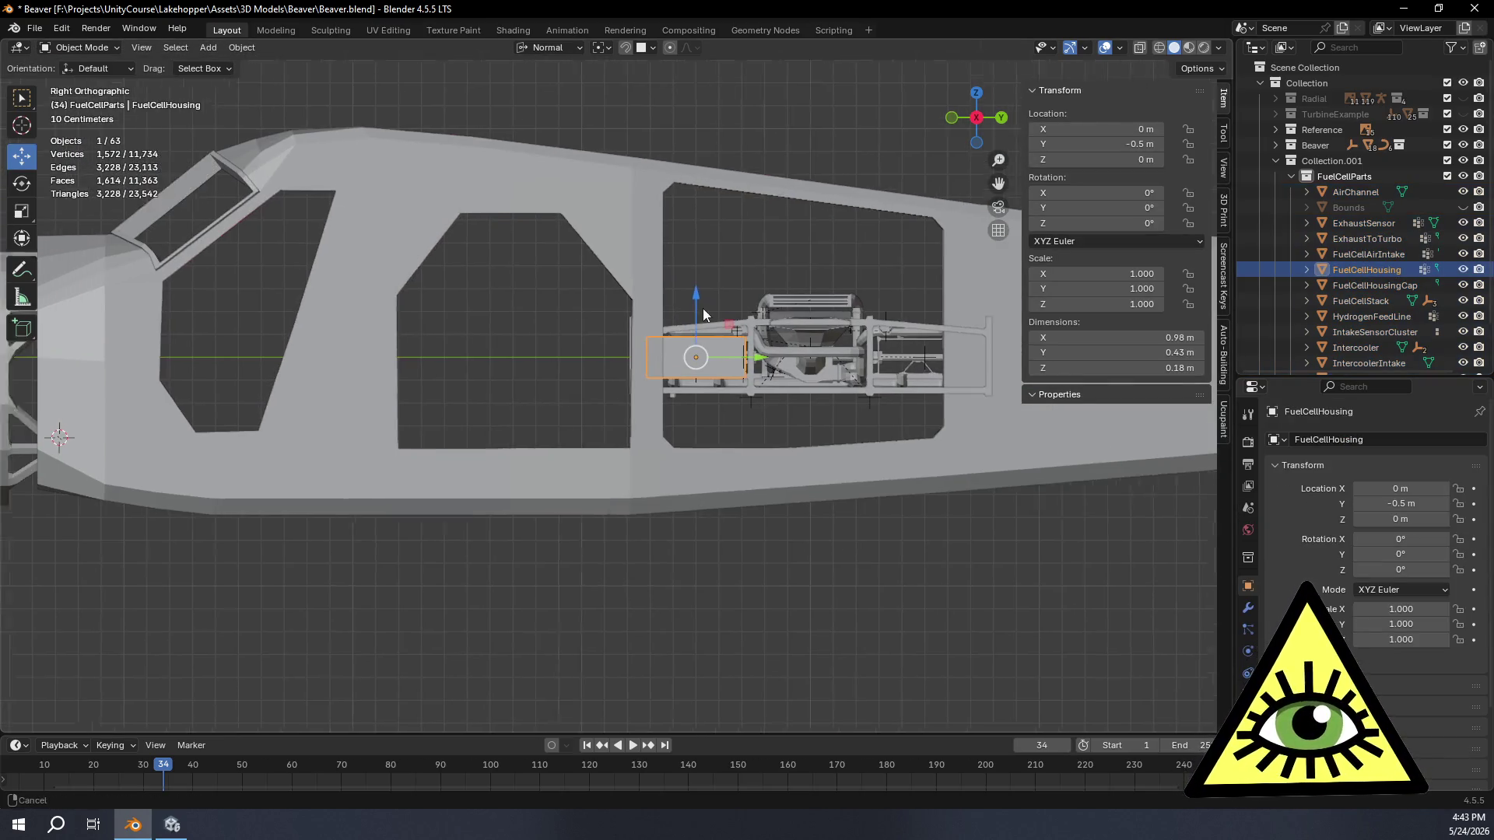
scroll(787, 298, "up", 2)
scroll(819, 410, "up", 4)
middle_click_drag(911, 431, 803, 424, "shift")
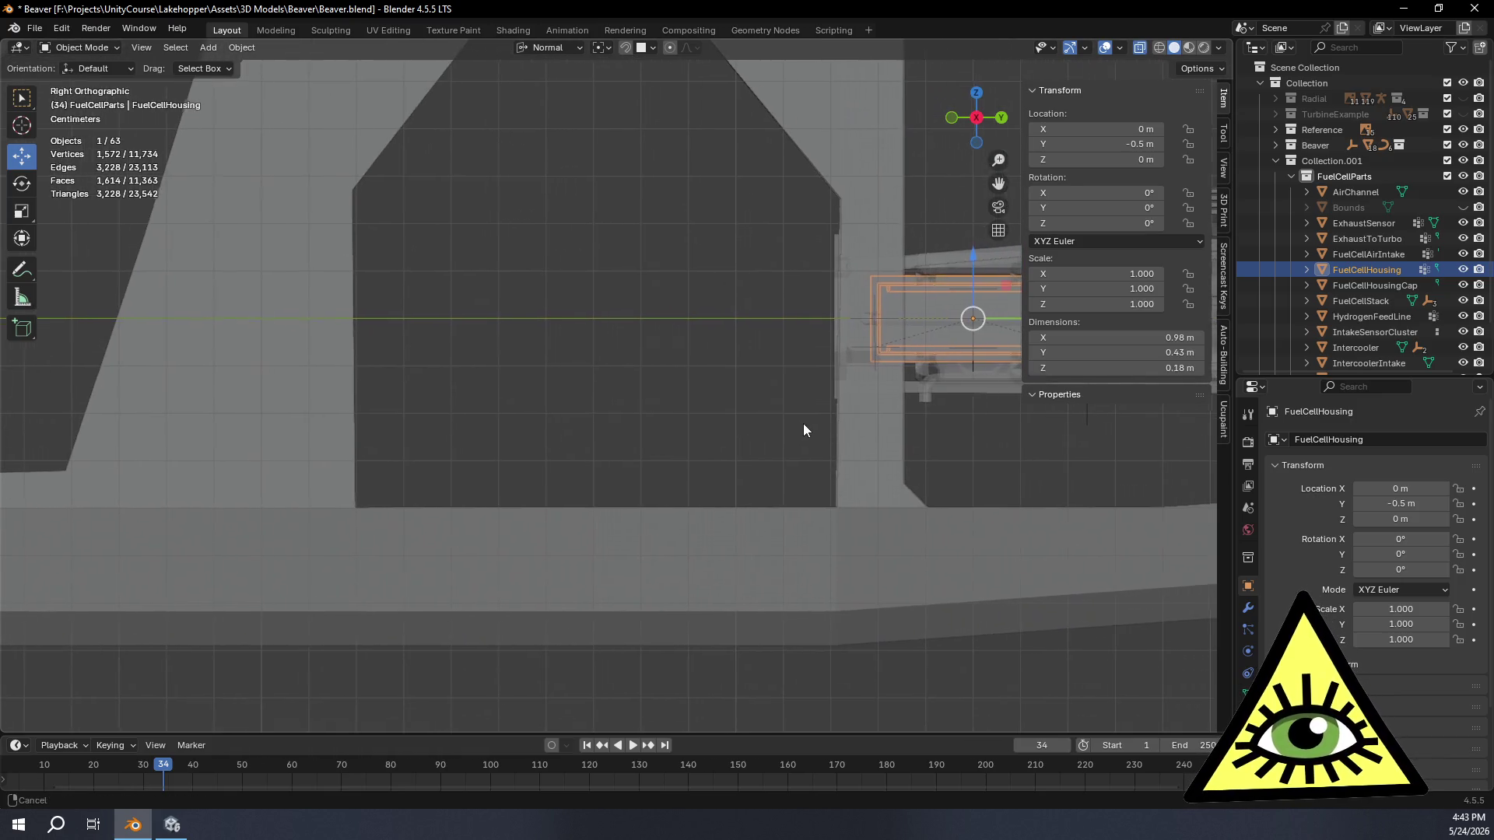
middle_click_drag(701, 409, 899, 412, "shift")
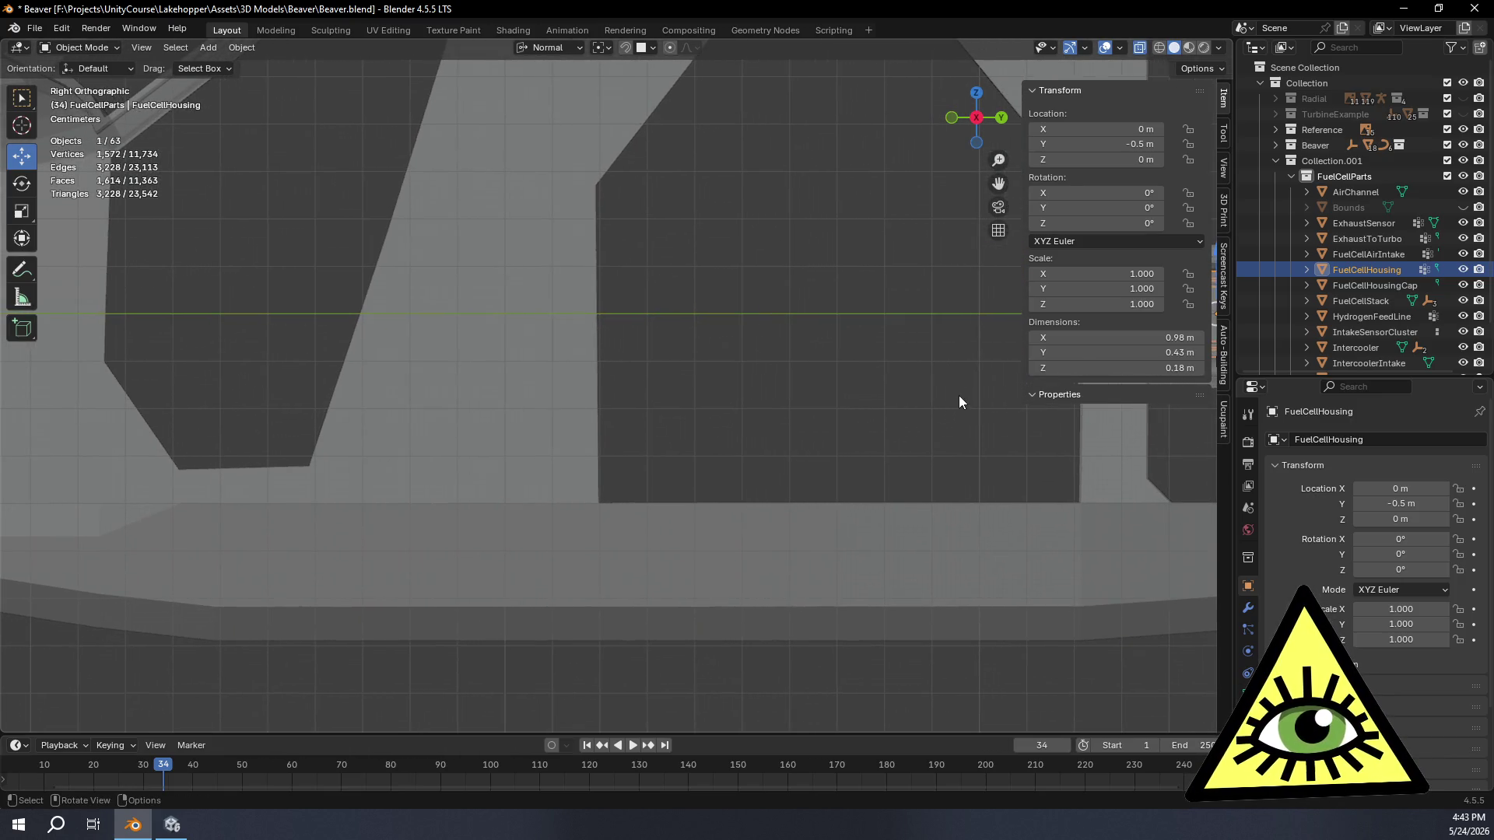
scroll(901, 411, "down", 3)
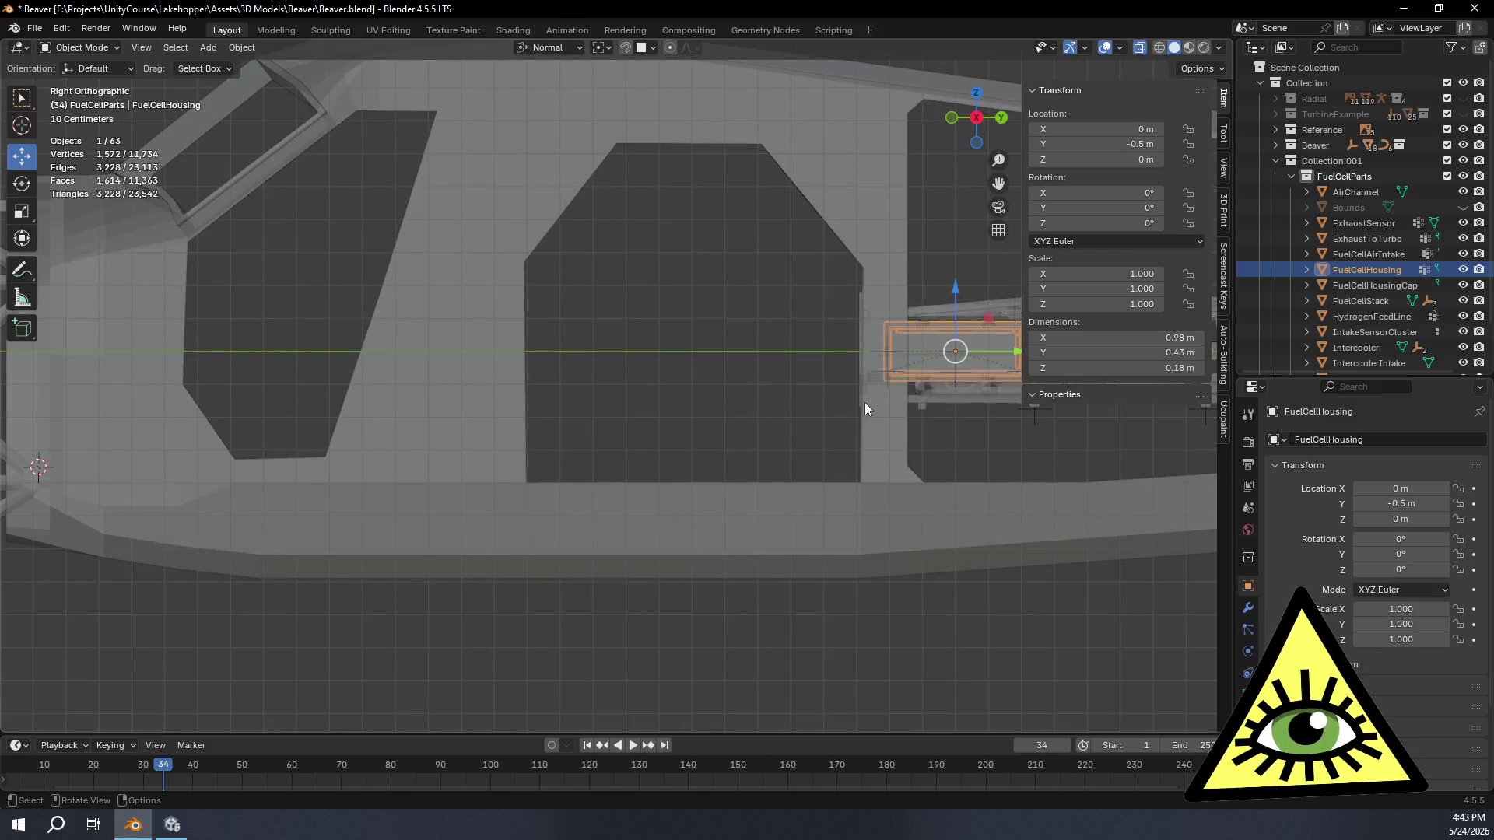
key("g")
key("y")
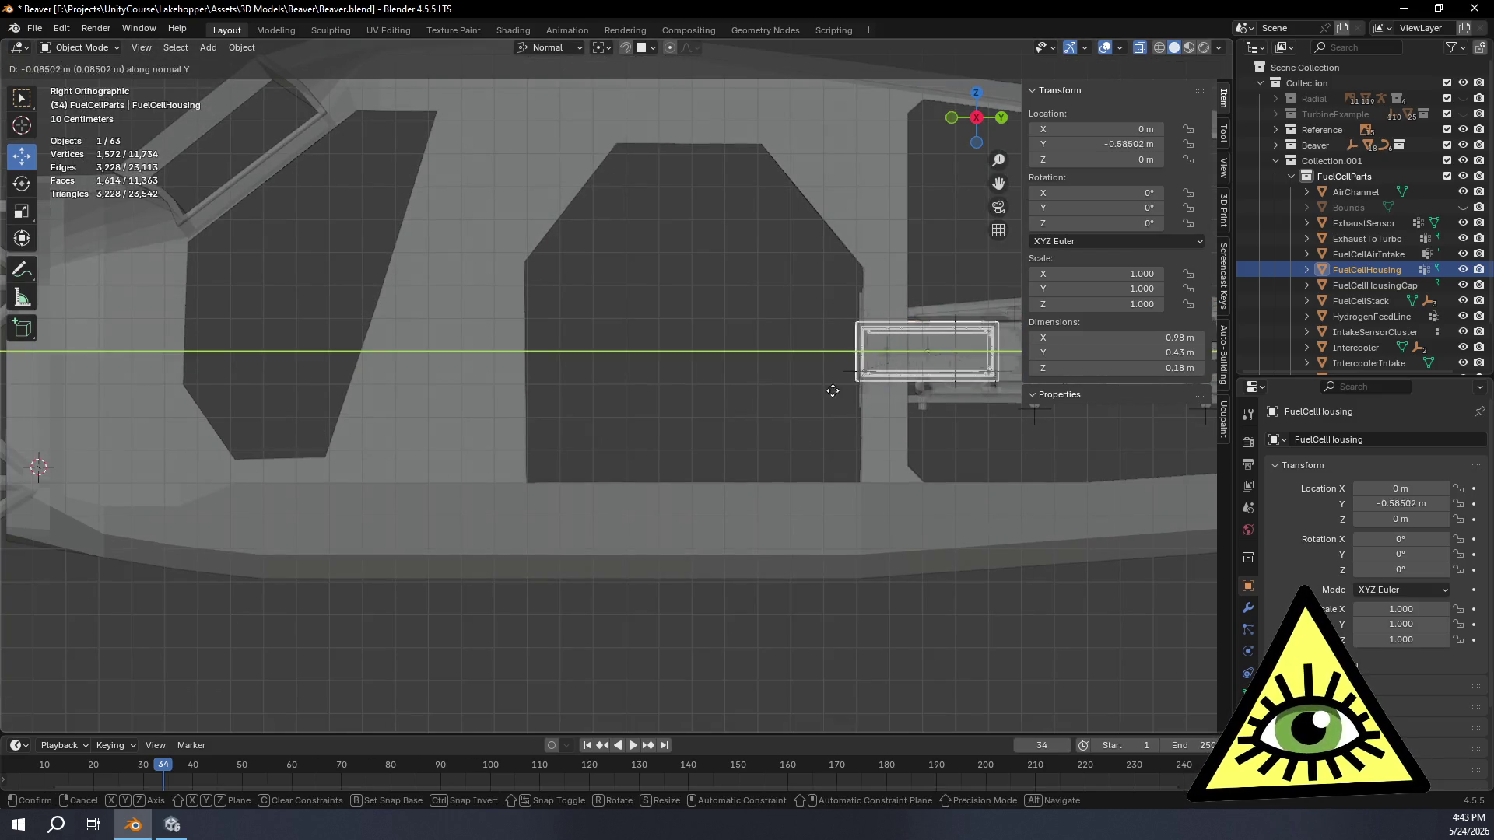
left_click(398, 399)
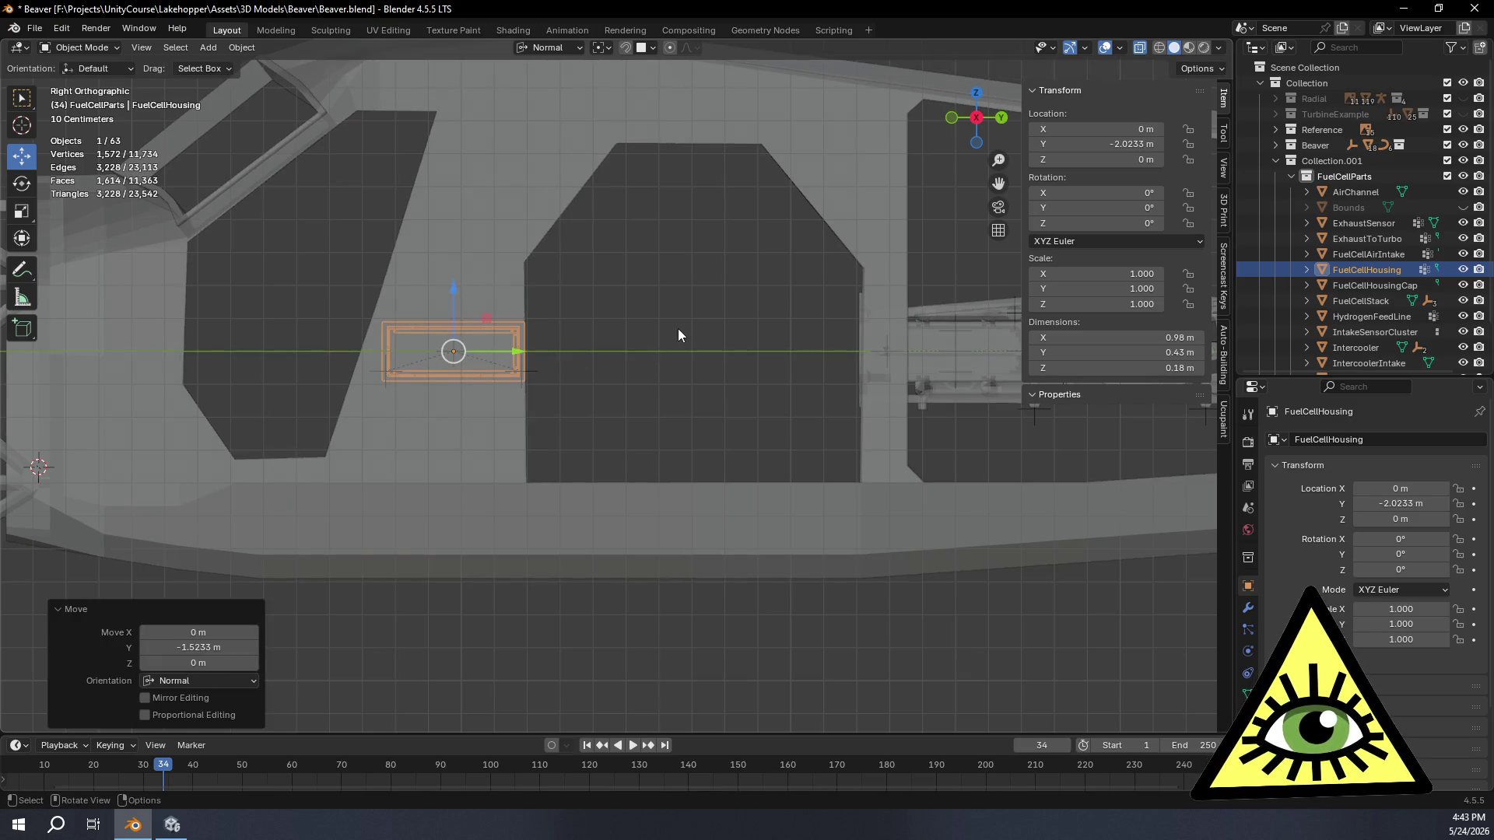
Step: Rotate the housing -90° about the Z axis using the Rotate panel's Angle field
key("r")
key("z")
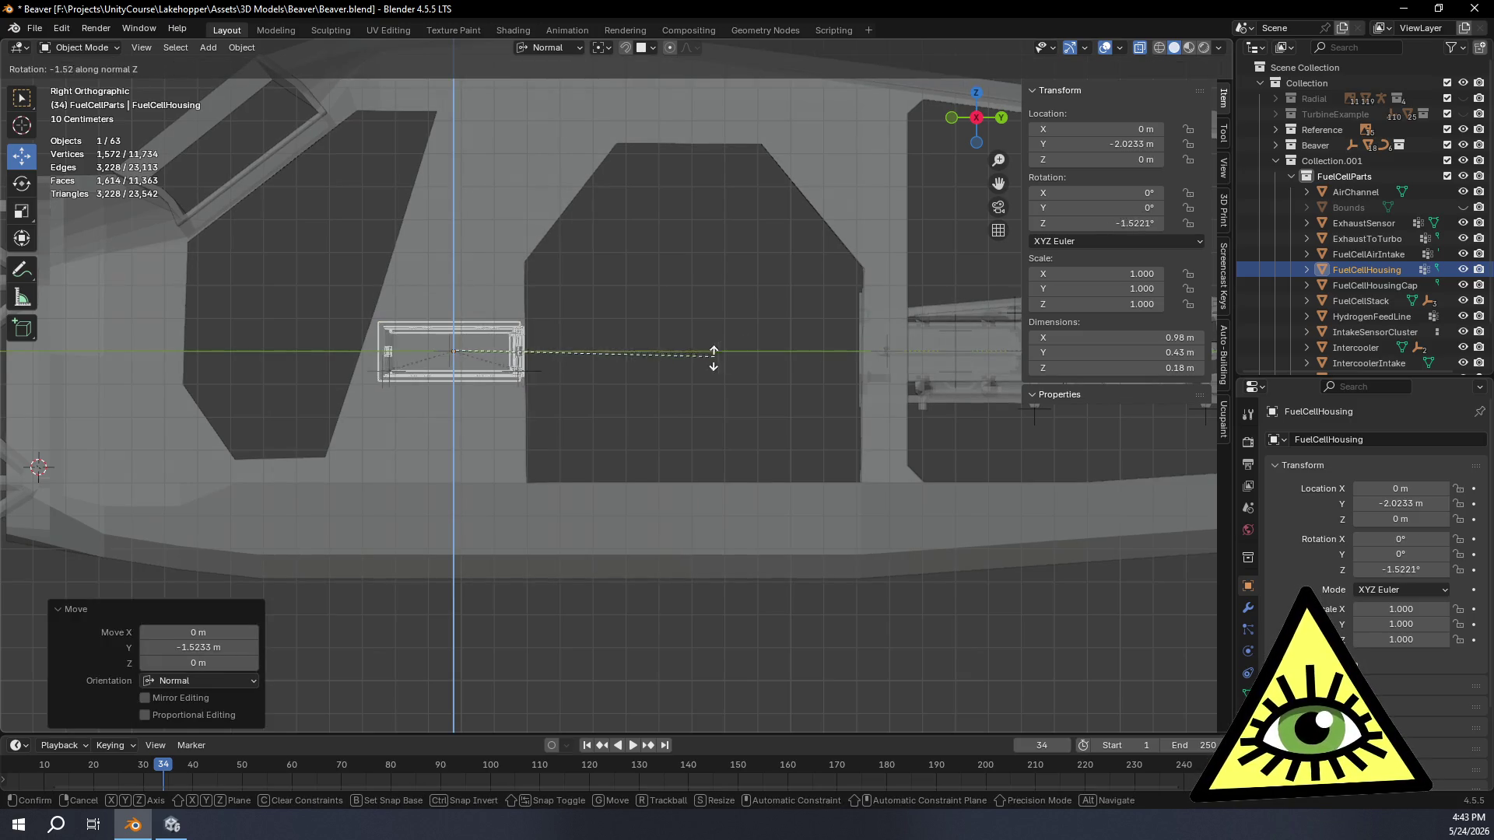
left_click(494, 416)
left_click(235, 645)
key("BackSpace")
type("-90")
key("Return")
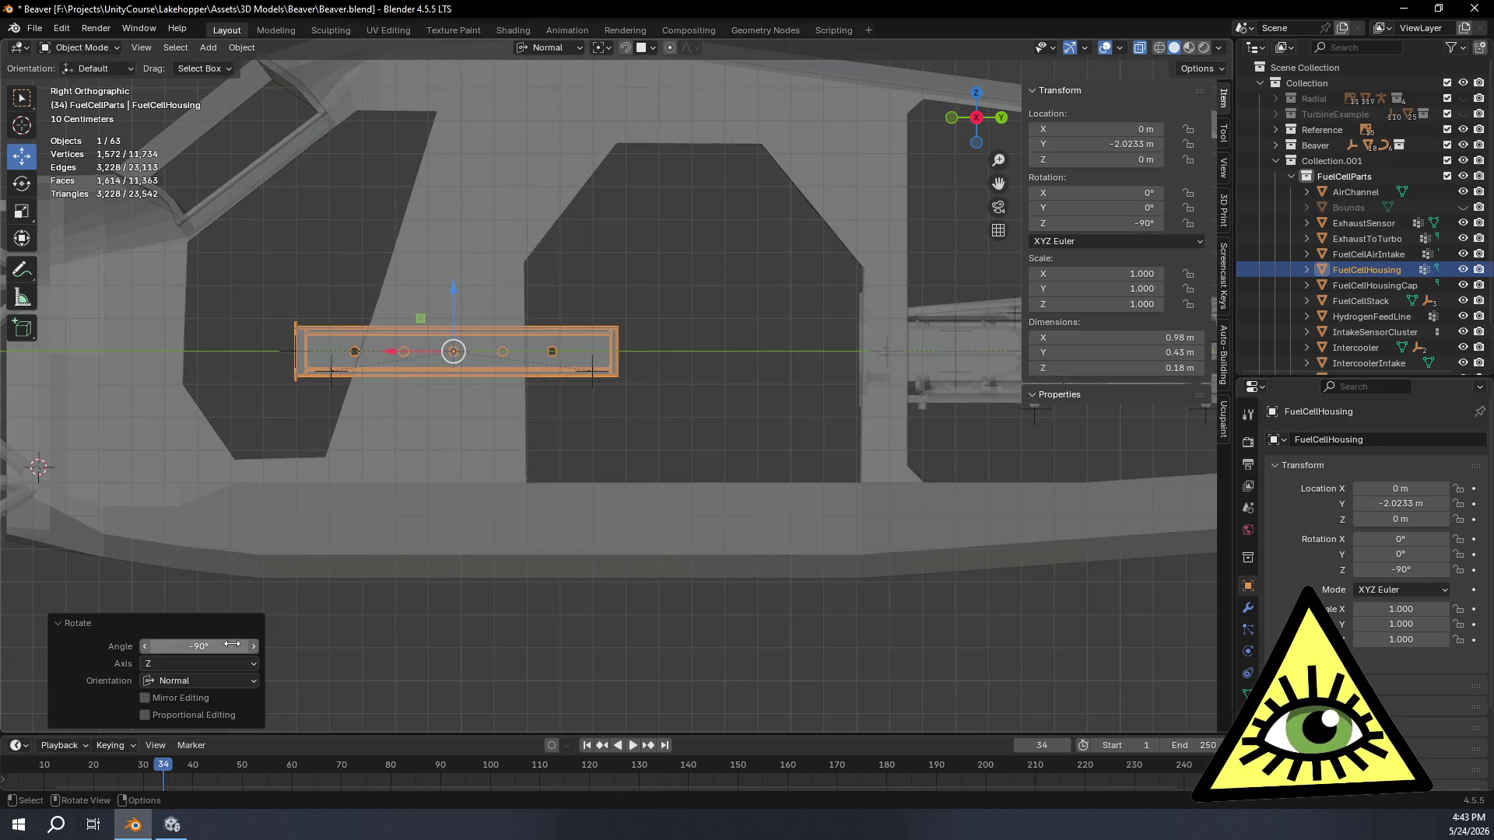
Step: Lower the housing about half a metre along Z with the gizmo
left_click_drag(452, 287, 422, 459)
middle_click_drag(350, 518, 523, 434, "shift")
scroll(524, 435, "up", 2)
scroll(523, 492, "up", 2)
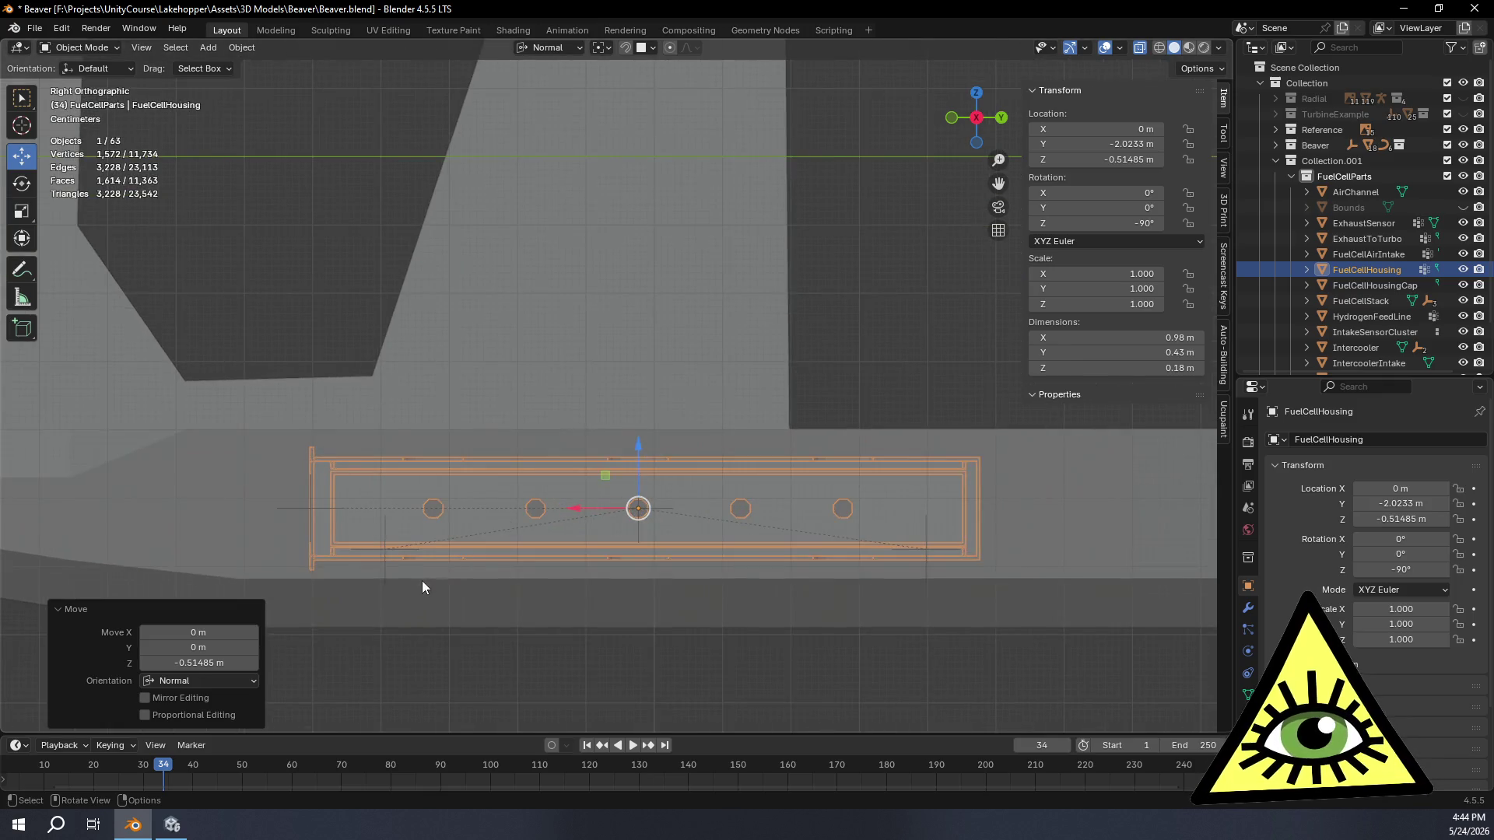
mouse_move(466, 618)
middle_mouse_down()
mouse_move(676, 601)
mouse_move(662, 621)
mouse_move(698, 620)
mouse_move(603, 655)
mouse_move(826, 642)
mouse_move(813, 645)
mouse_move(814, 610)
mouse_move(853, 611)
mouse_move(895, 573)
mouse_move(905, 598)
mouse_move(798, 611)
mouse_move(837, 627)
mouse_move(761, 617)
mouse_move(782, 640)
mouse_move(795, 621)
middle_mouse_up()
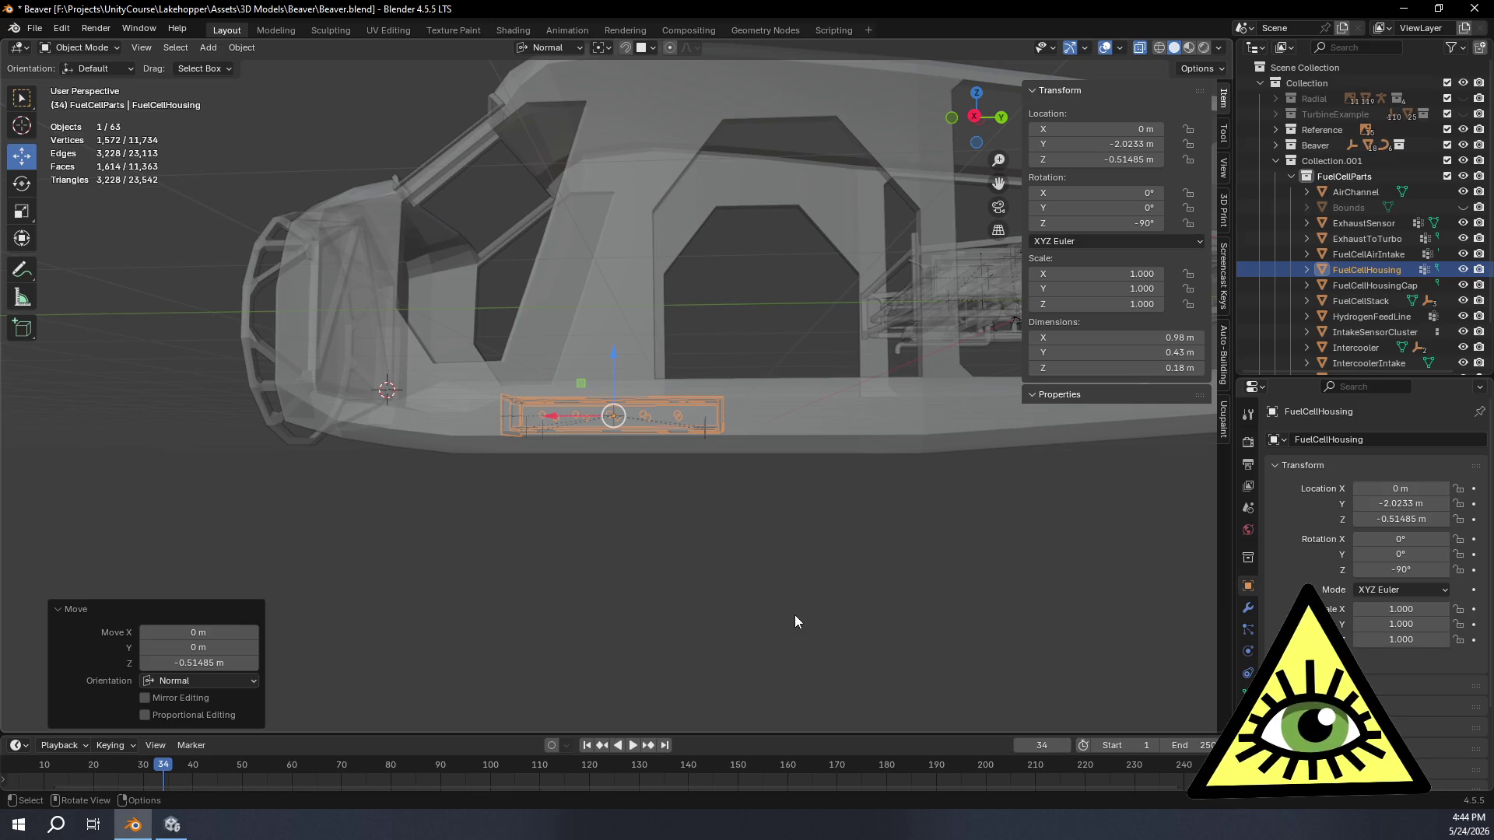
Step: Undo the housing's lowering and rotation, returning FuelCellHousing to Y −0.5 m with zero rotation
mouse_move(802, 577)
middle_mouse_down()
mouse_move(707, 601)
mouse_move(721, 609)
middle_mouse_up()
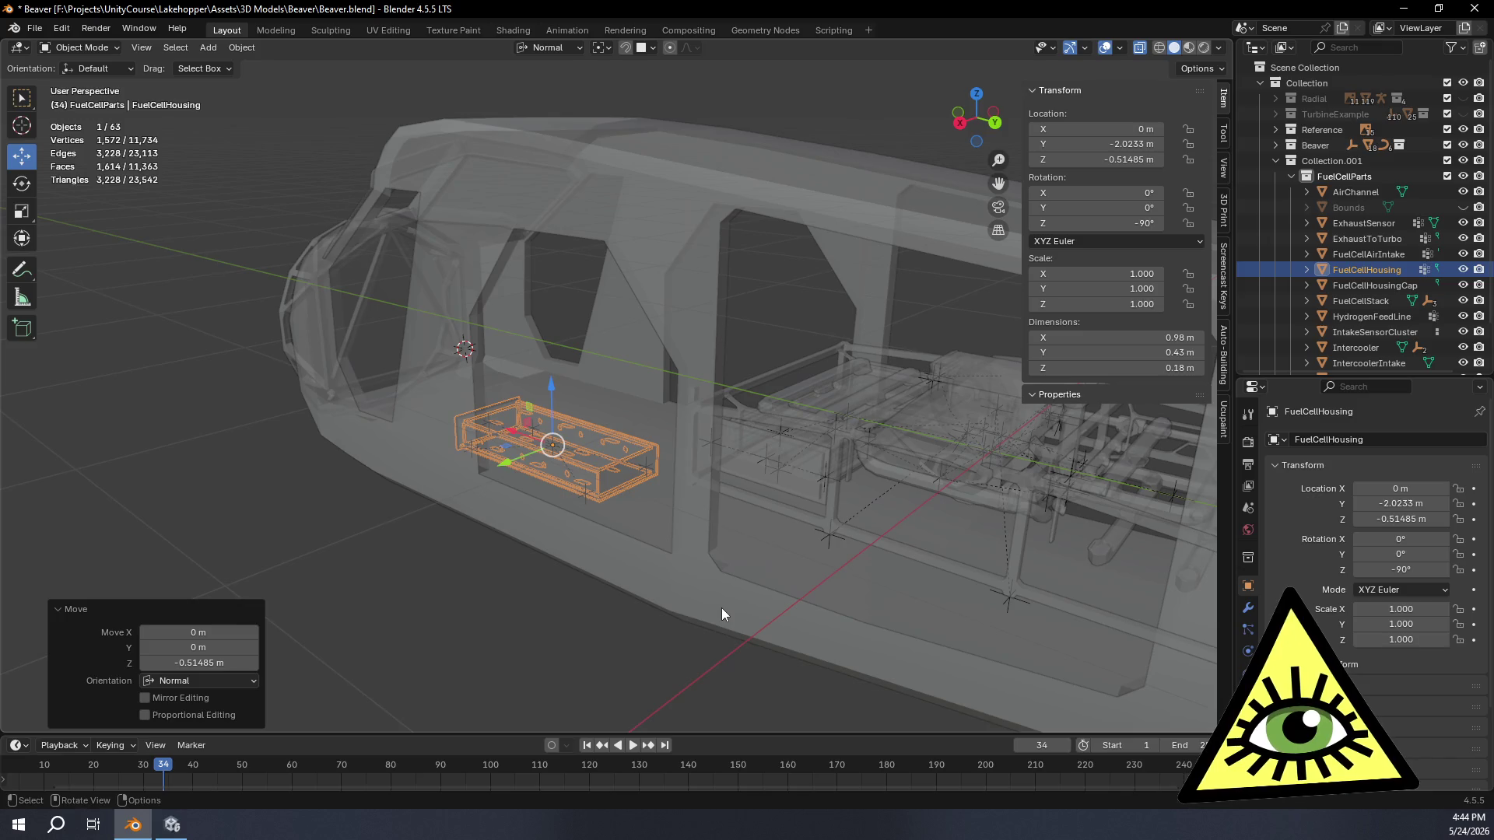
mouse_move(721, 608)
middle_mouse_down()
mouse_move(704, 485)
mouse_move(658, 477)
middle_mouse_up()
key("ctrl+z")
key("ctrl+z")
key("ctrl+z")
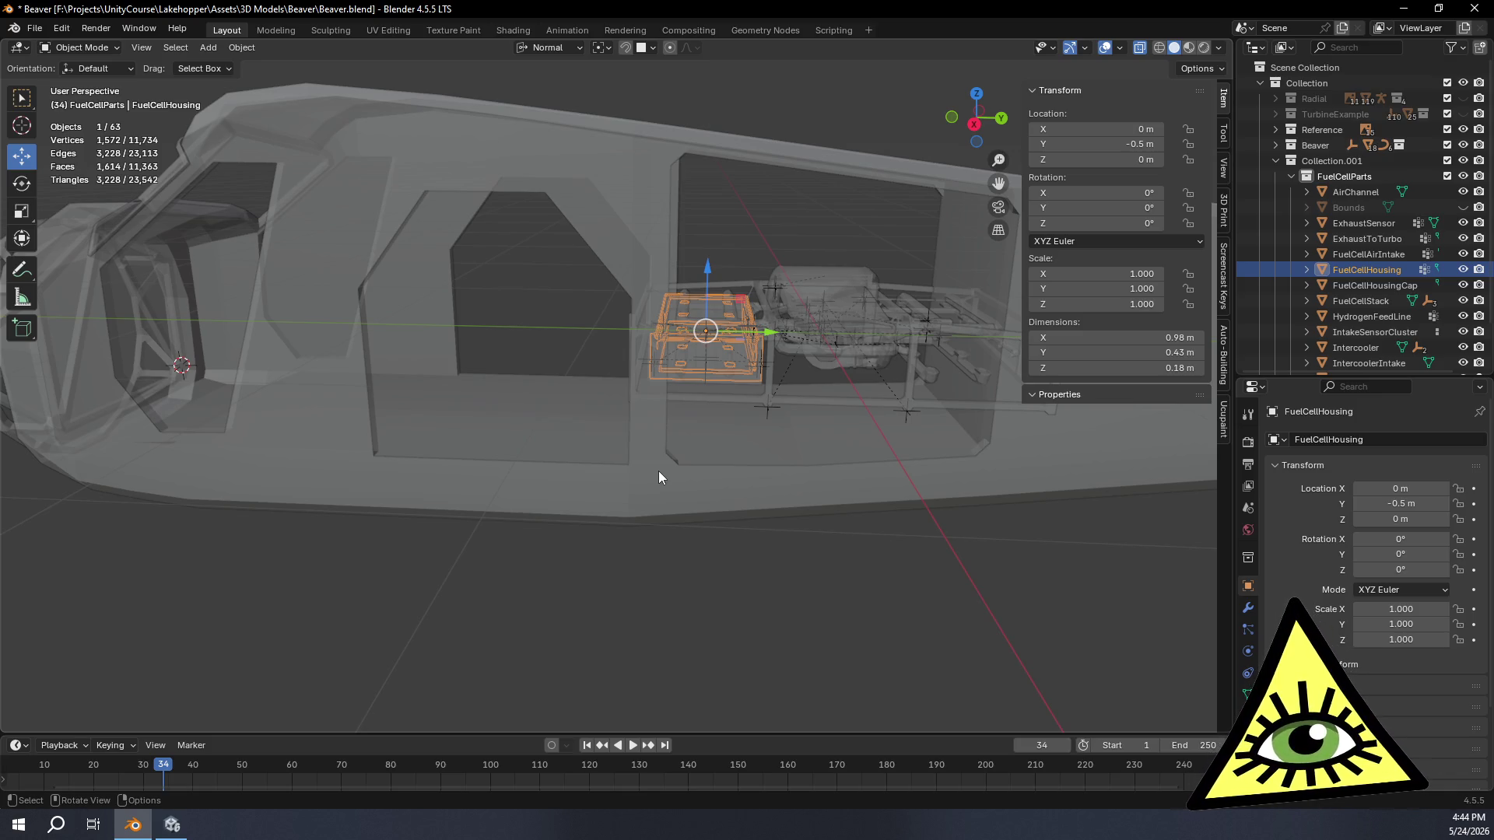
key("shift")
mouse_move(604, 472)
middle_mouse_down()
mouse_move(720, 580)
mouse_move(738, 562)
middle_mouse_up()
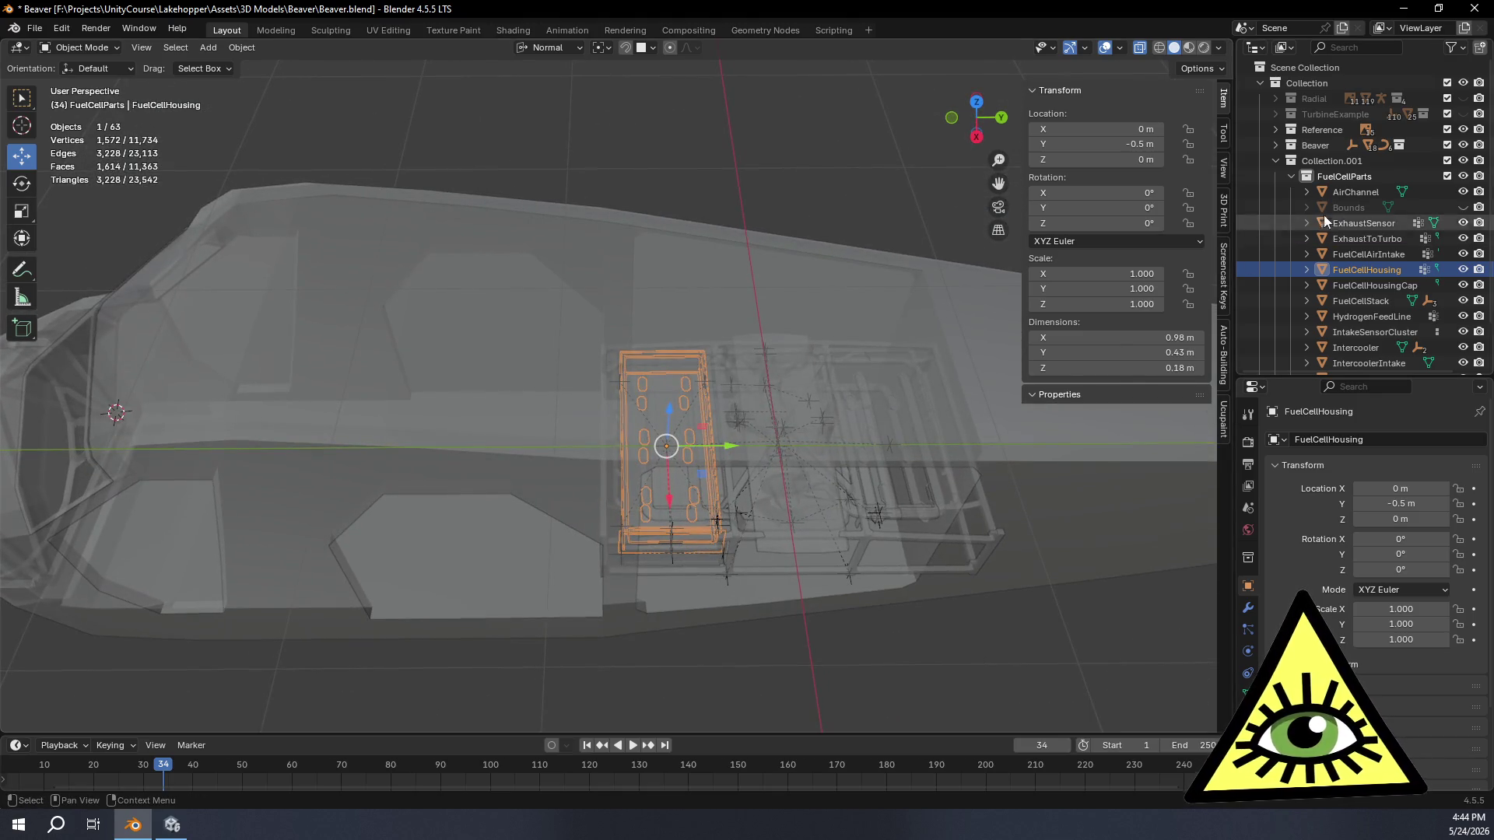
Step: Select all objects in the FuelCellParts collection via the Outliner
right_click(1361, 179)
left_click(1301, 185)
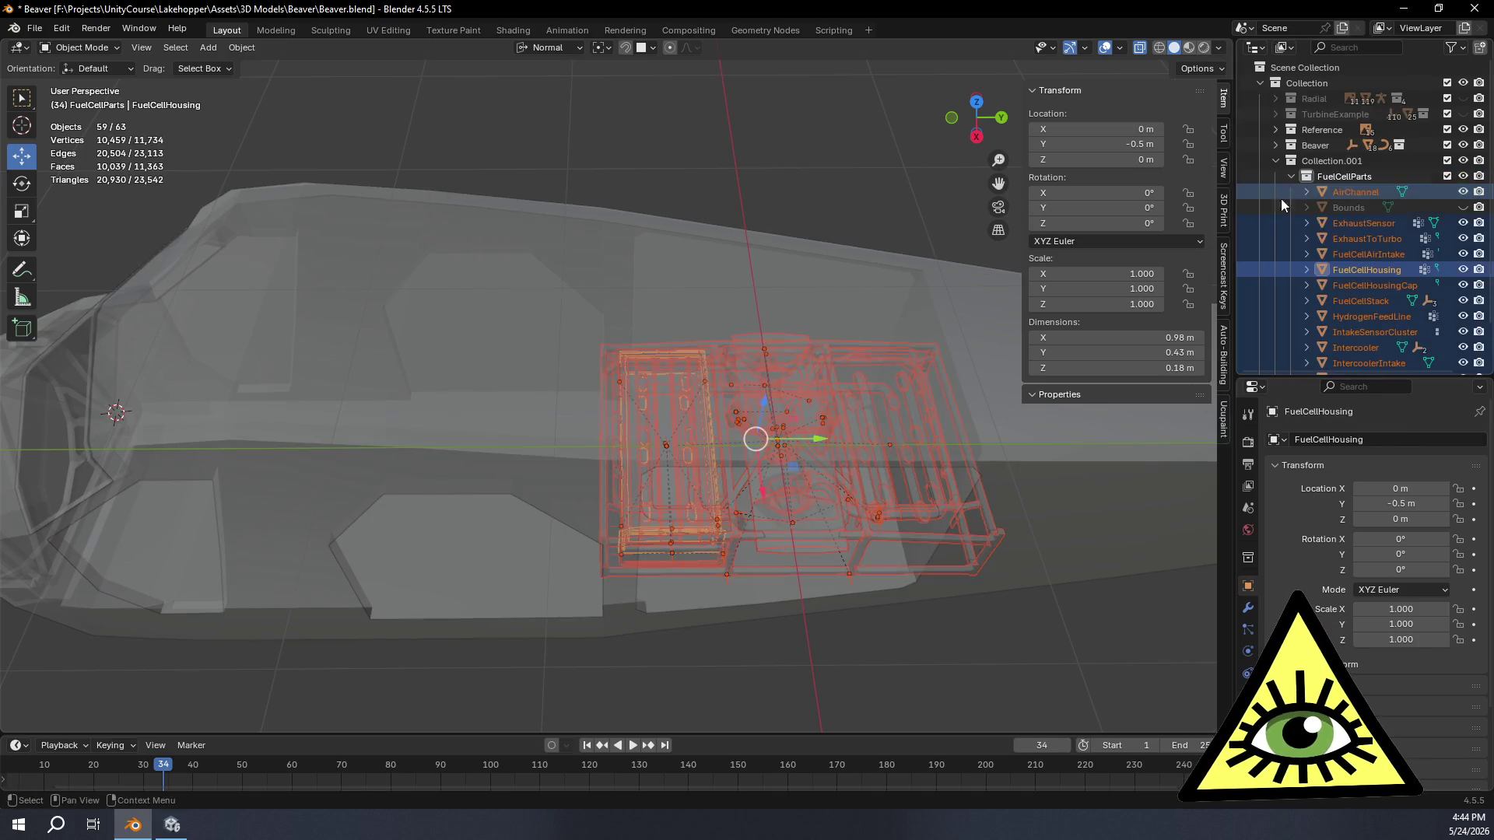
Step: Try a Z rotation of the parts group from Top view, undo it and check the pivot point choice
left_click(21, 183)
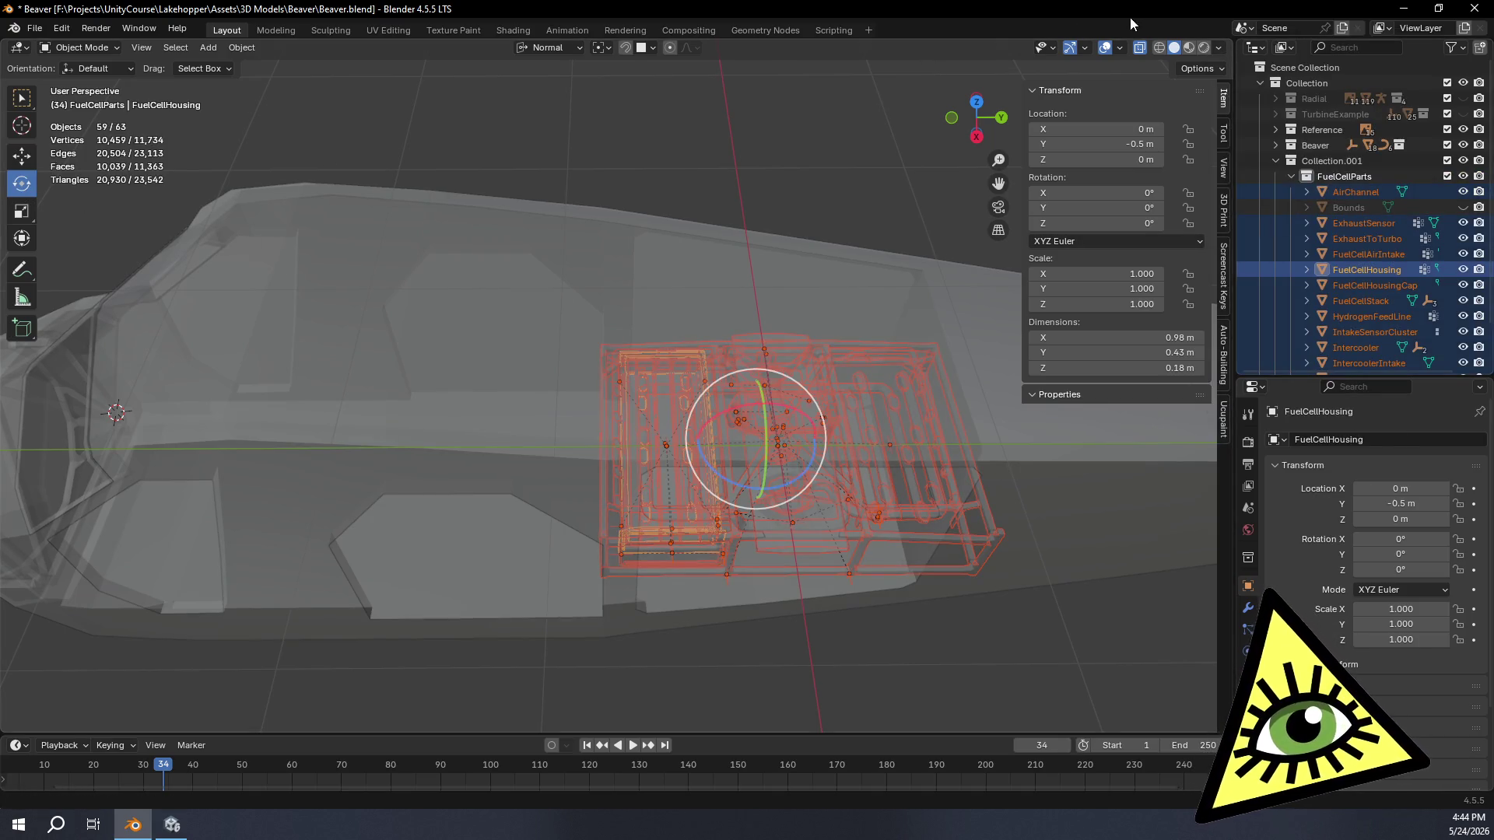
left_click(977, 104)
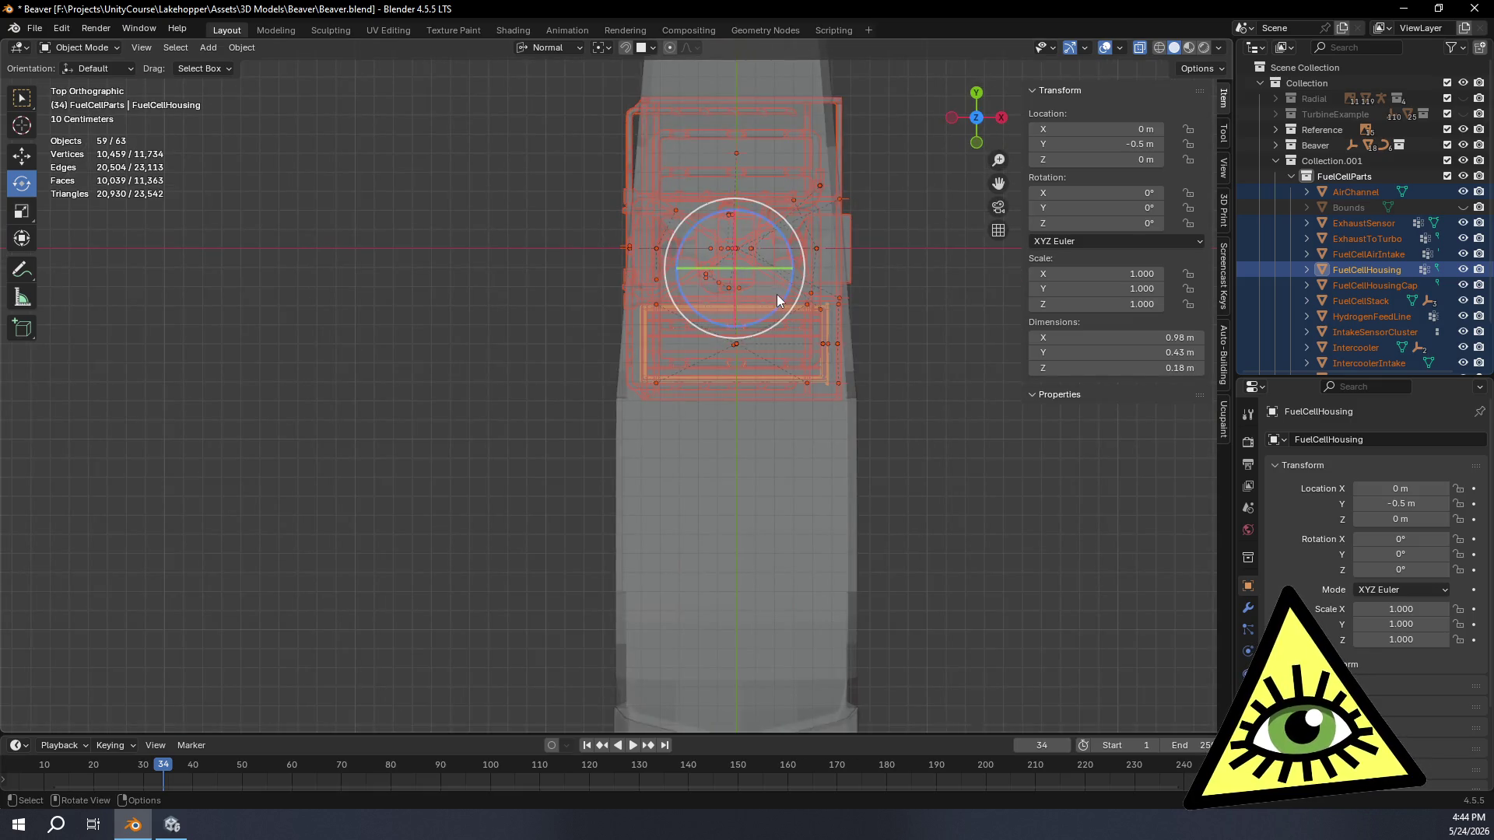
left_click_drag(782, 306, 658, 315)
key("ctrl+z")
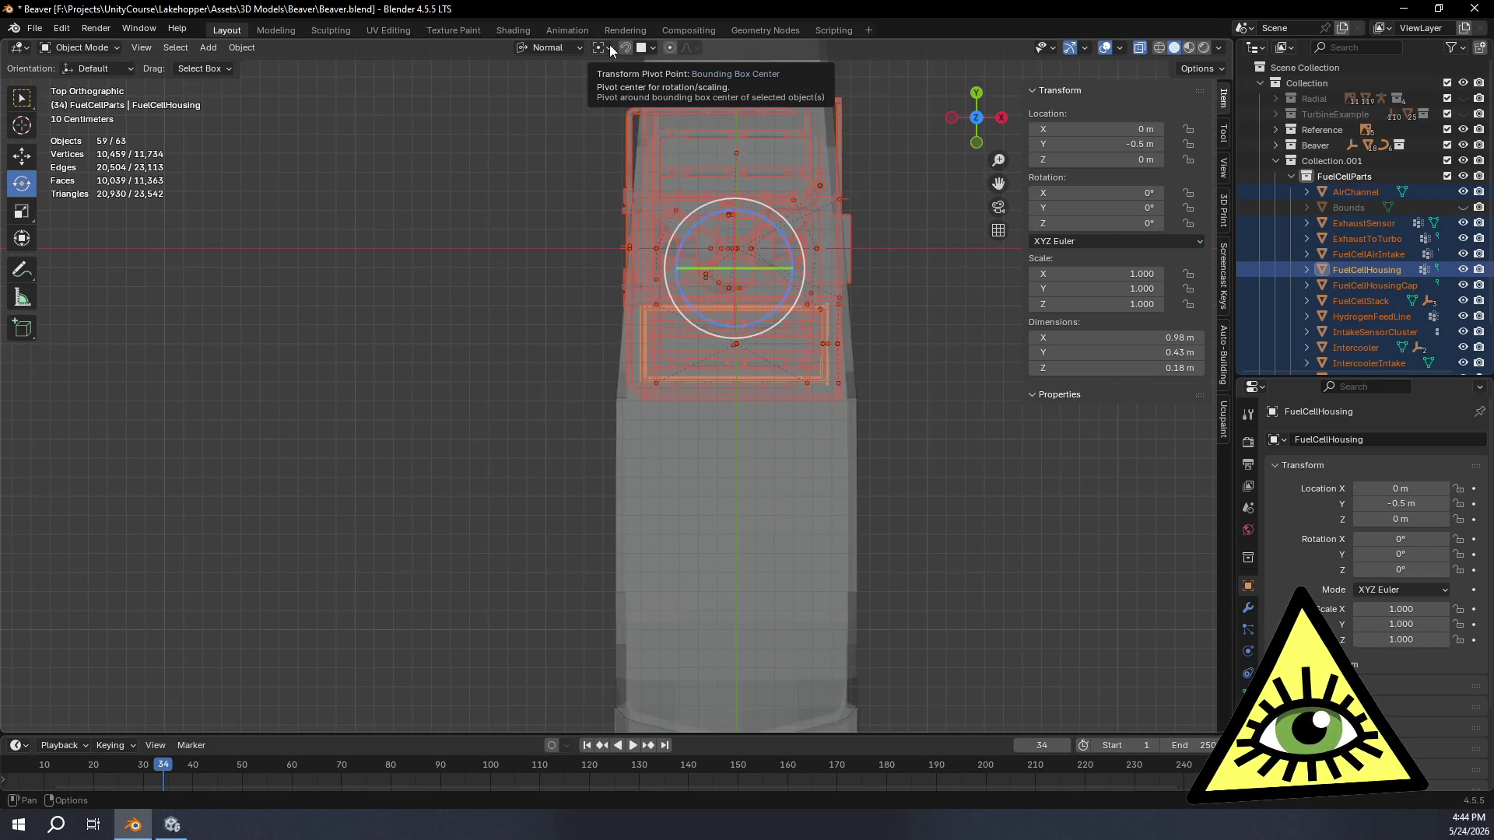
left_click(609, 44)
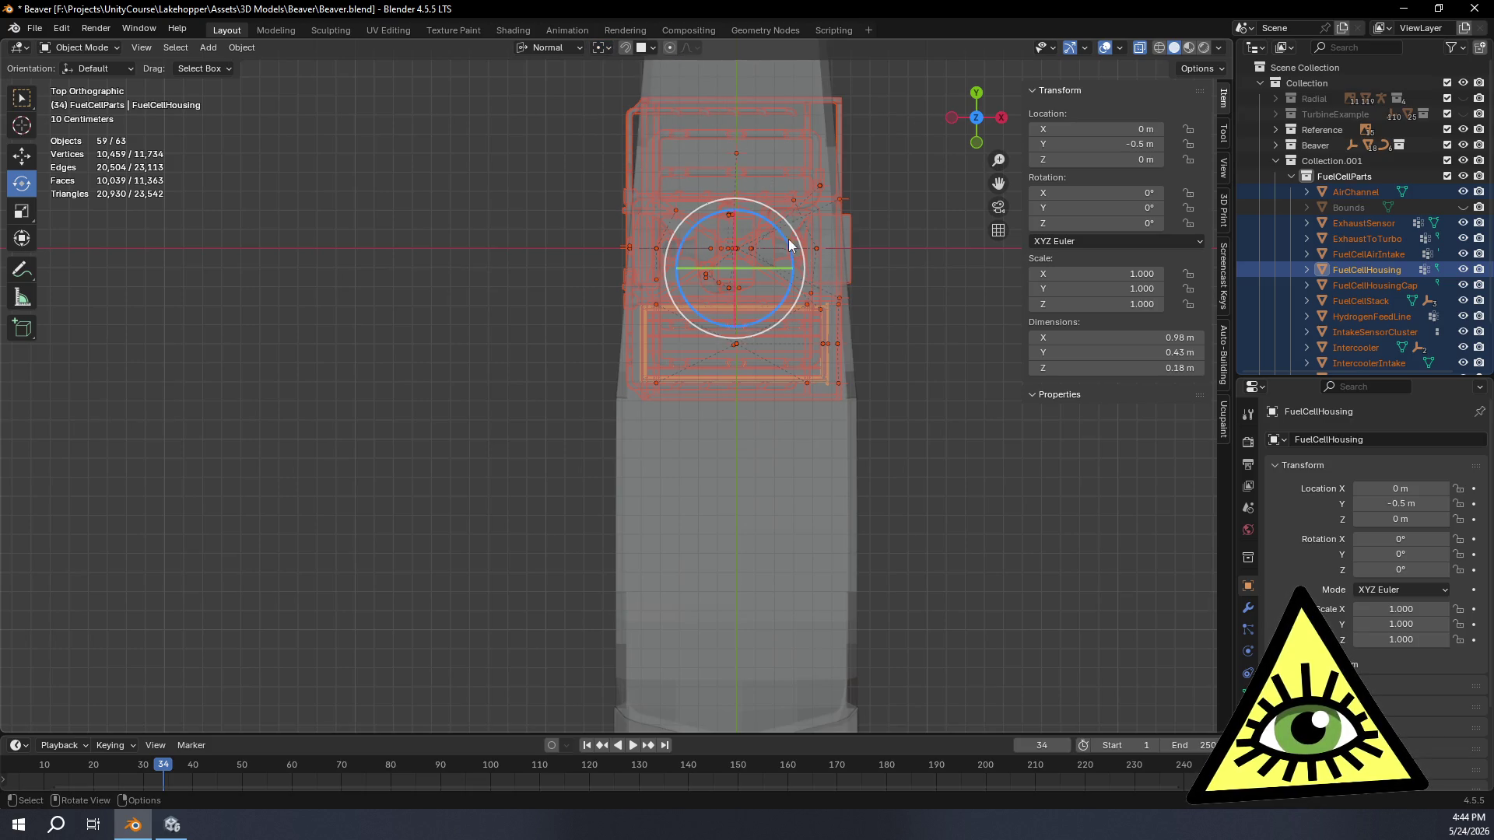
Step: Rotate the whole fuel cell group about Z and set the angle to exactly -90°
left_click_drag(787, 240, 865, 371)
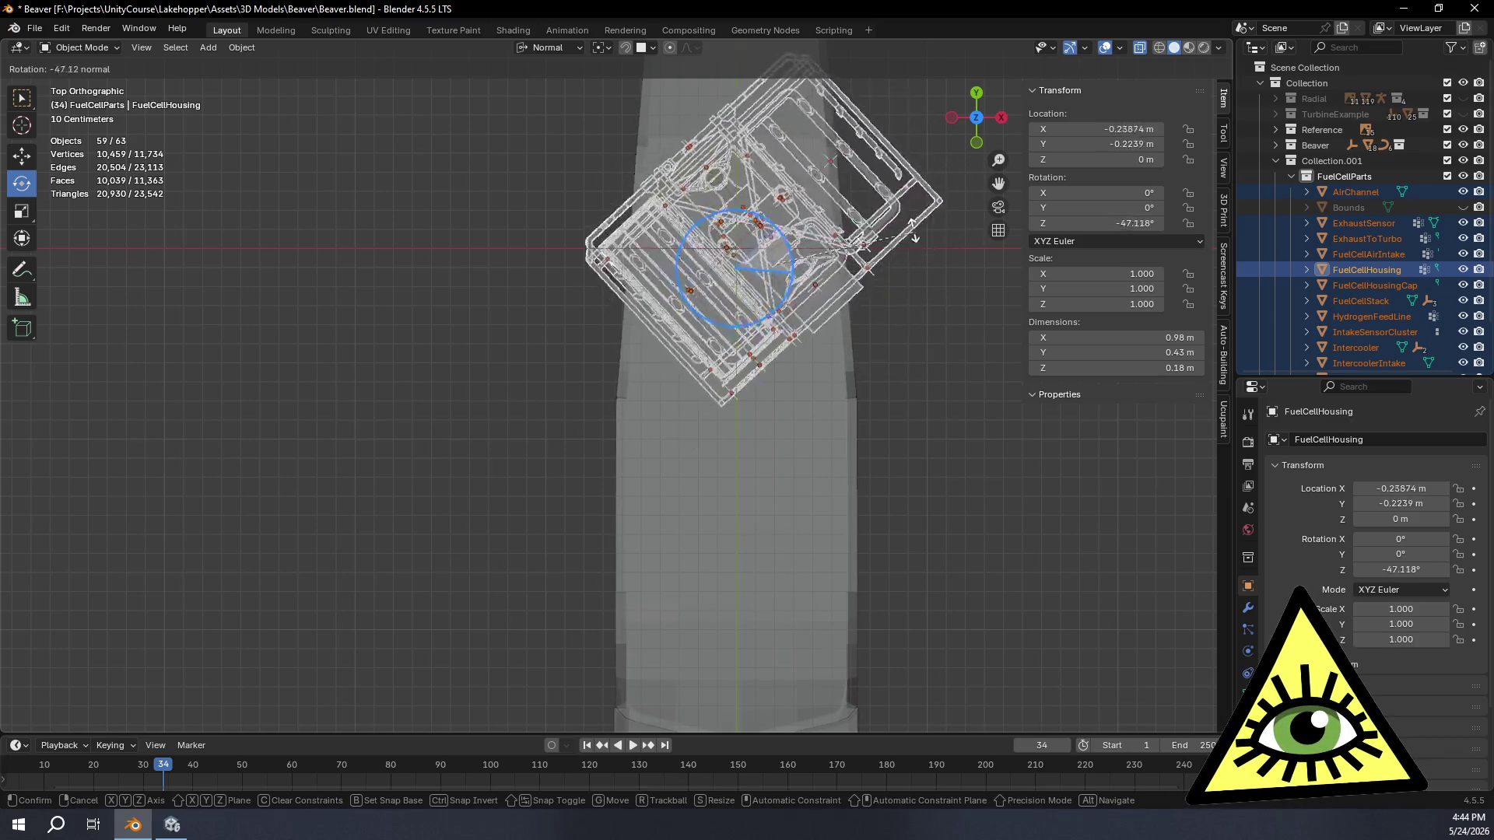
left_click_drag(865, 371, 917, 316)
double_click(223, 646)
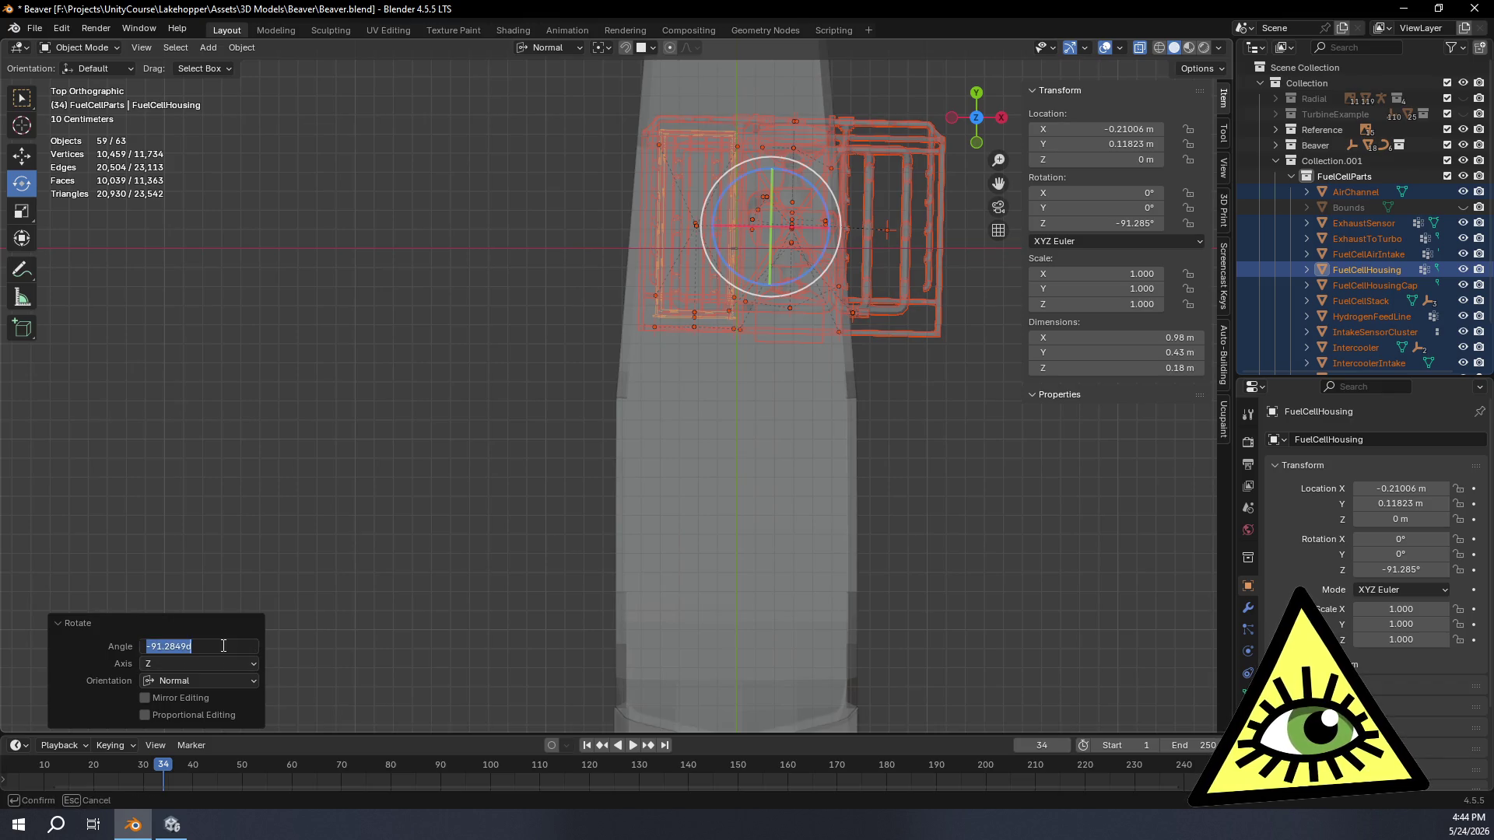
type("-90")
key("Return")
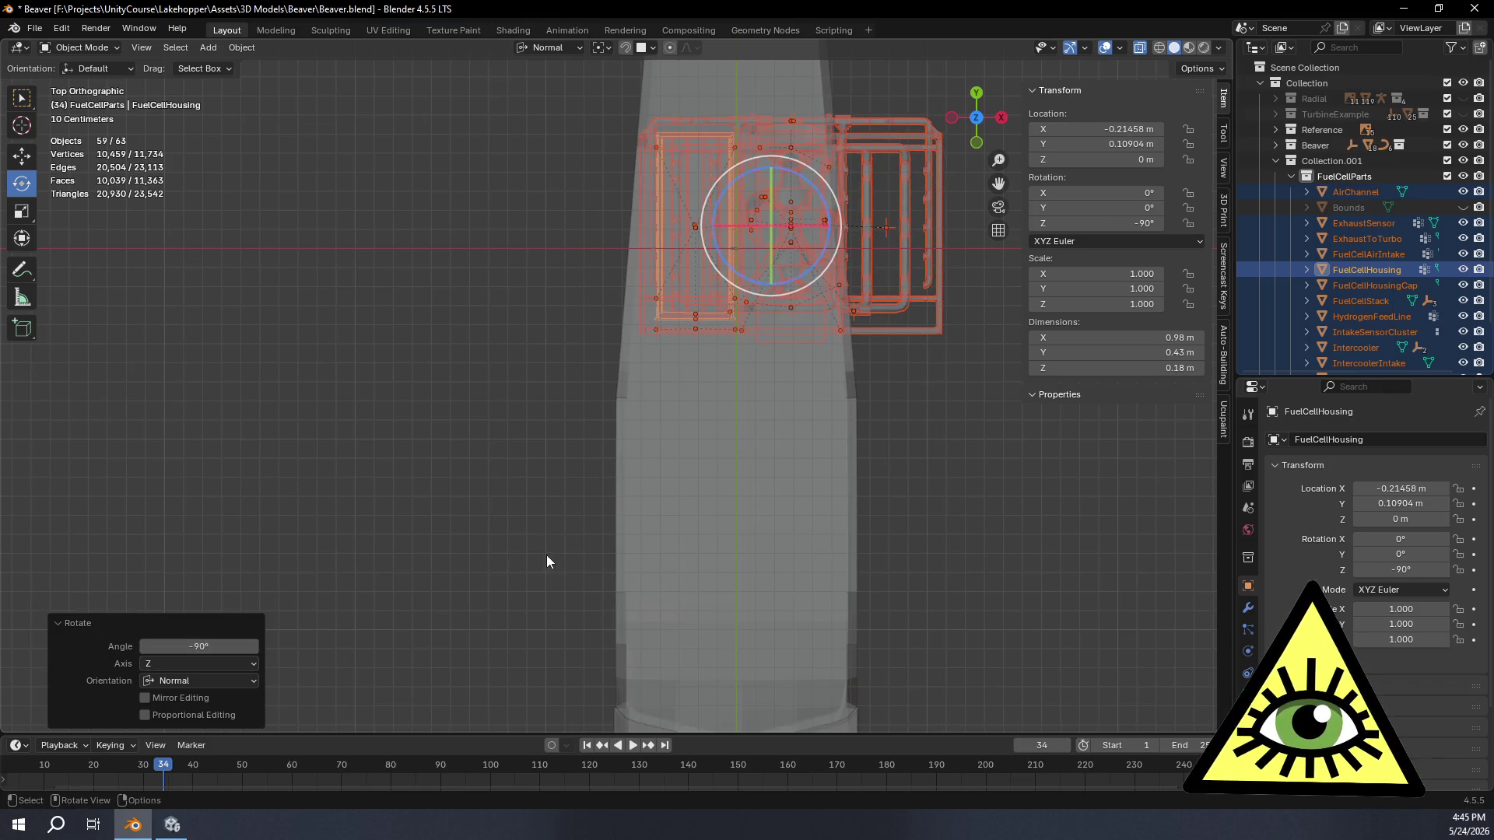
scroll(573, 568, "up", 3)
mouse_move(865, 501)
middle_mouse_down()
mouse_move(829, 455)
mouse_move(868, 418)
mouse_move(894, 436)
mouse_move(858, 455)
mouse_move(869, 429)
mouse_move(886, 443)
middle_mouse_up()
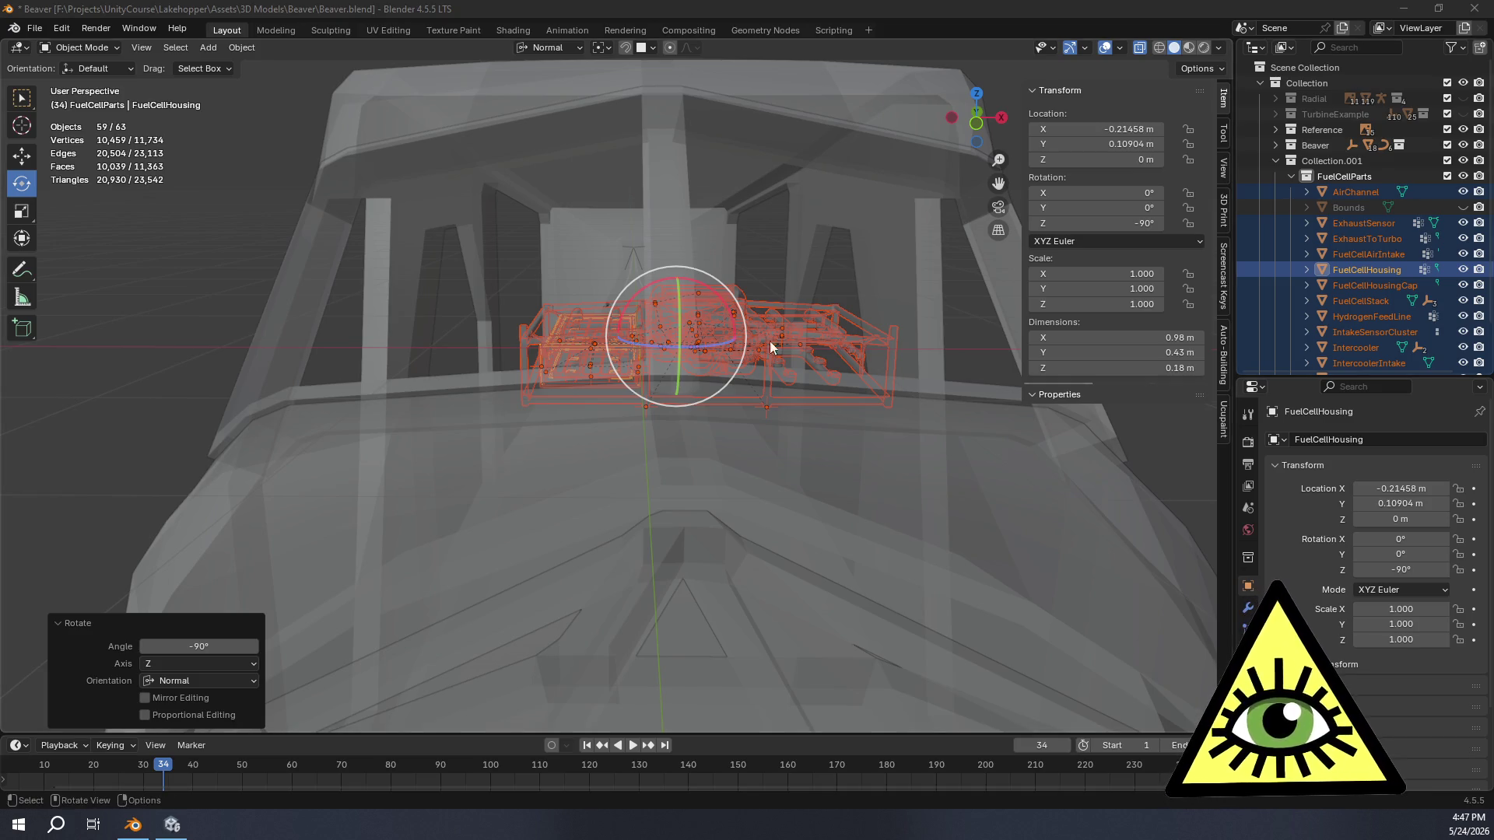
Step: Slide the fuel cell parts group along the fuselage toward the nose with the Move tool
middle_click_drag(641, 351, 643, 524)
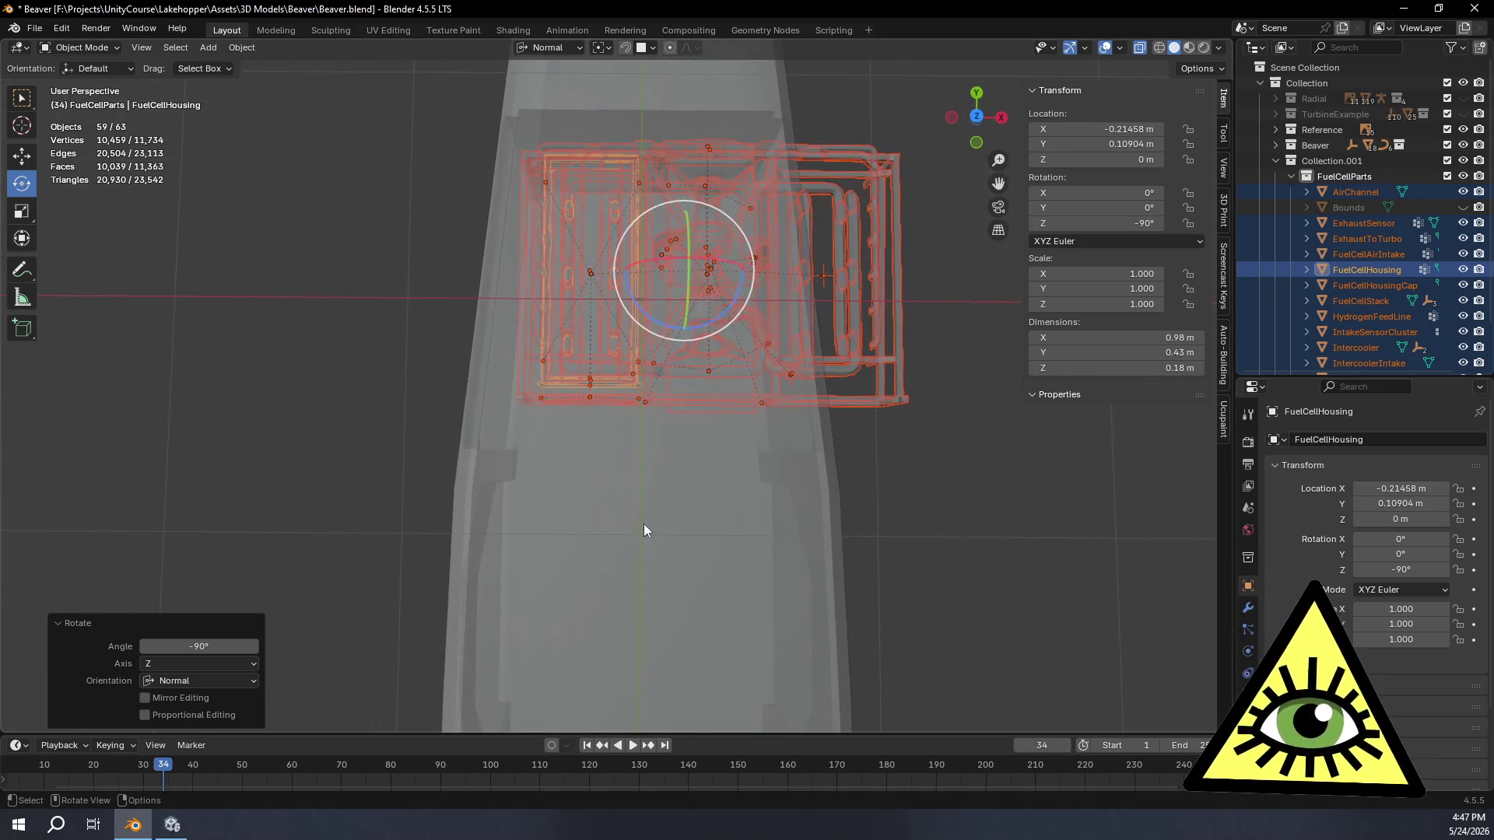
left_click(976, 115)
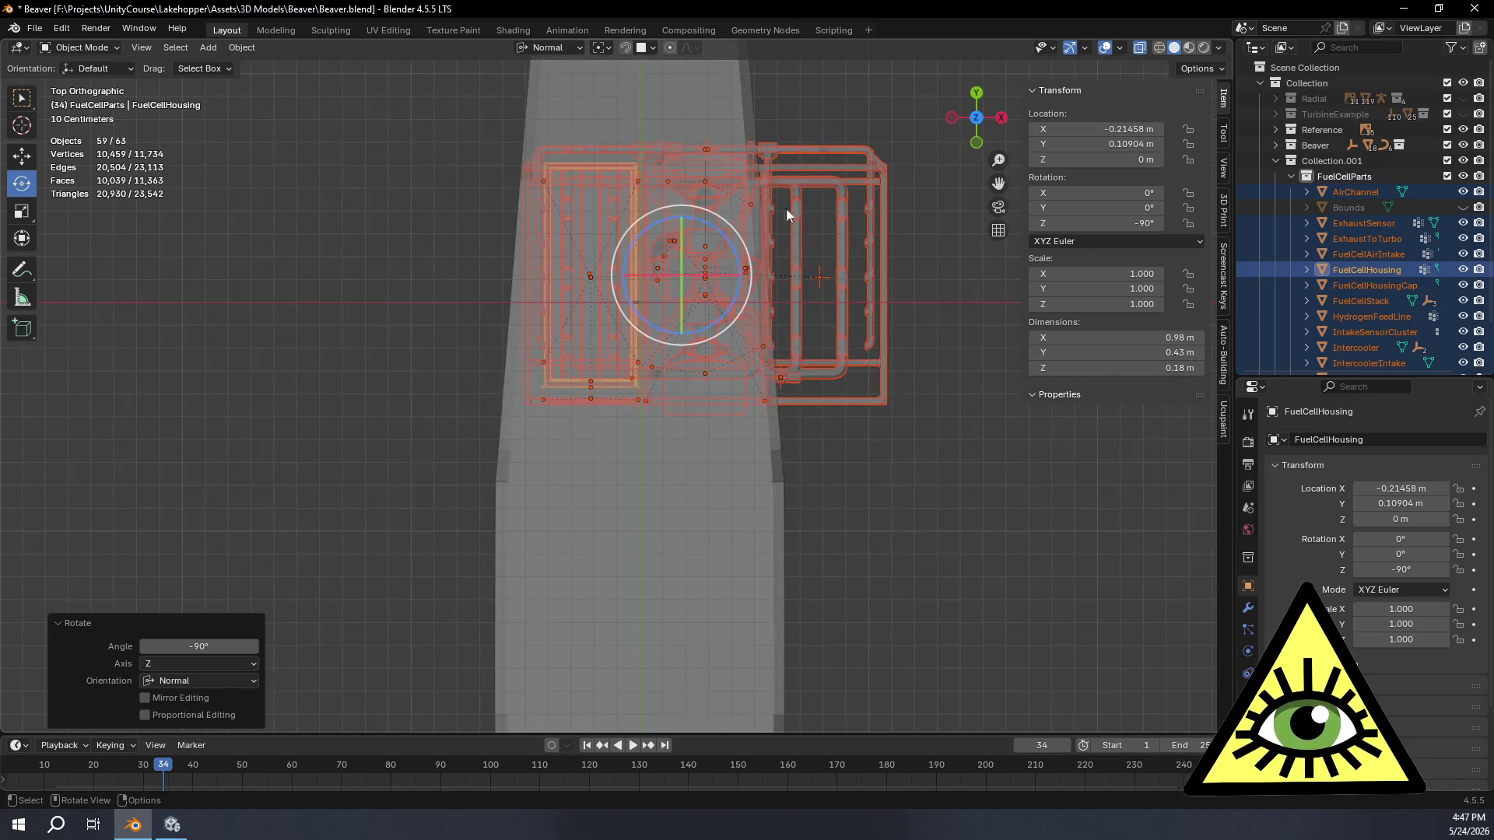
left_click(22, 156)
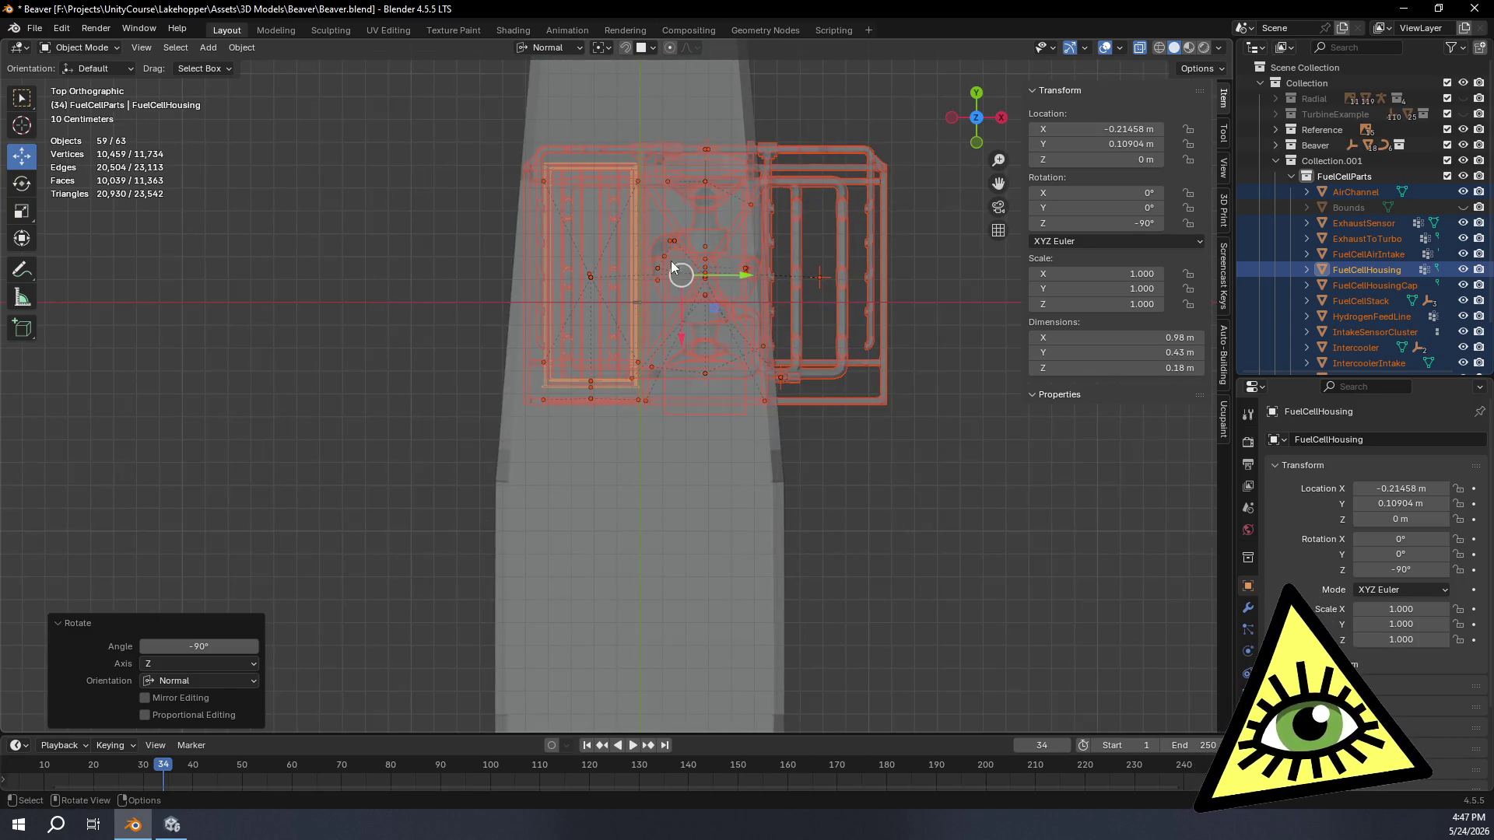
left_click_drag(680, 341, 734, 46)
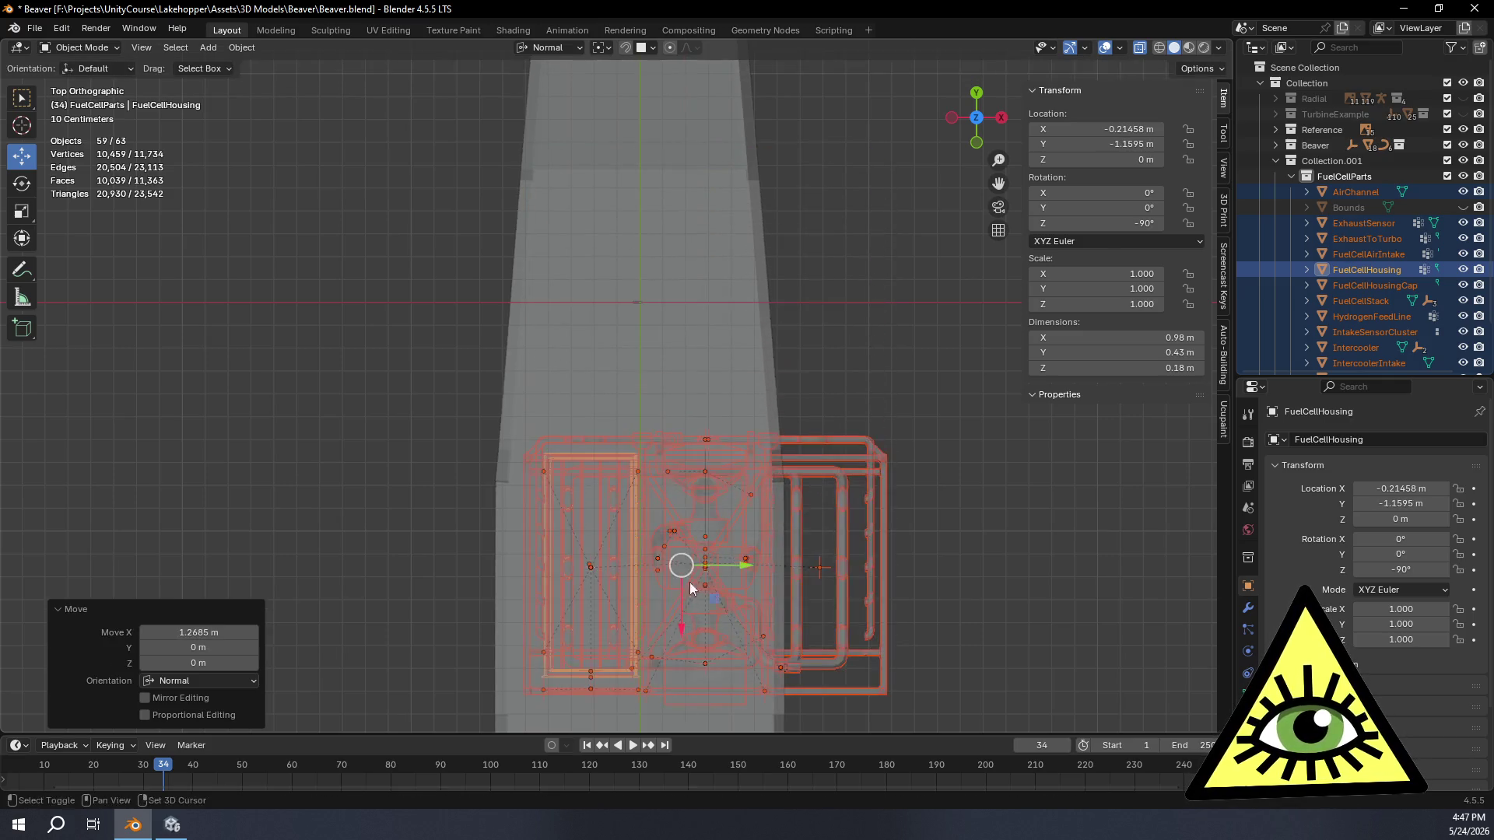
middle_click_drag(760, 146, 713, 305, "shift")
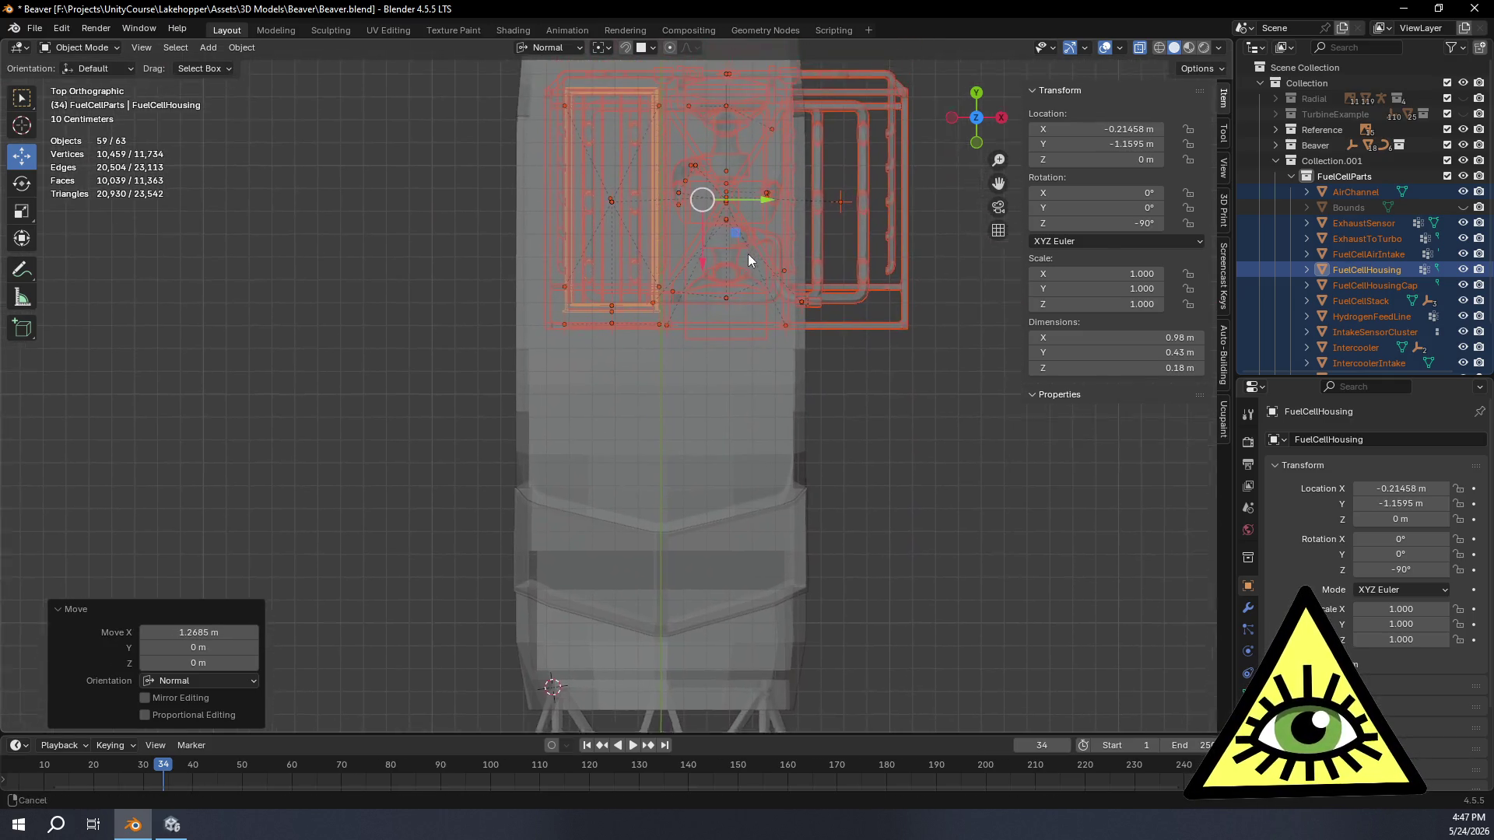
left_click_drag(693, 295, 691, 439)
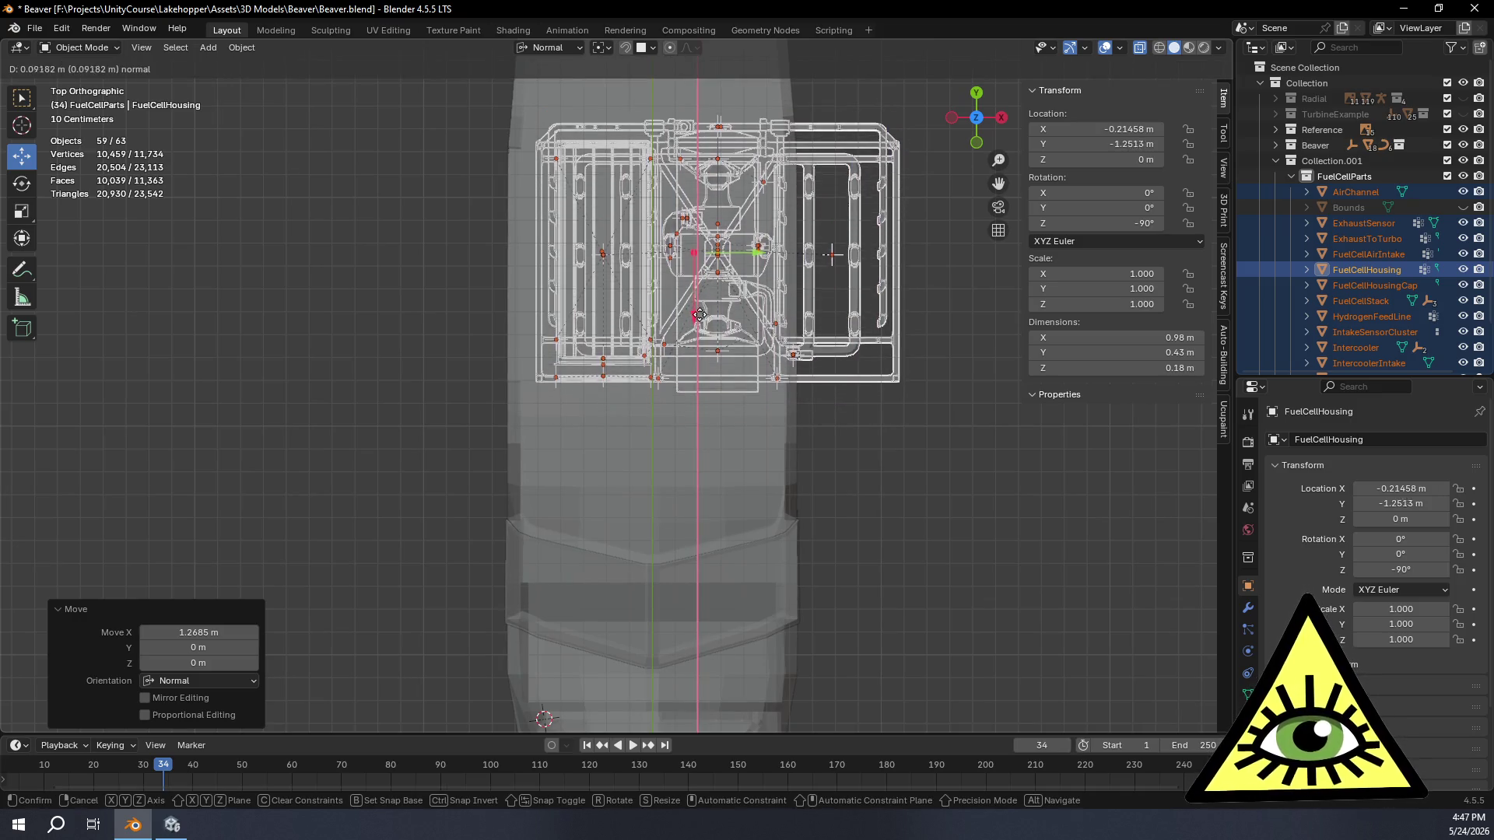
mouse_move(691, 440)
middle_mouse_down()
mouse_move(583, 399)
mouse_move(556, 343)
mouse_move(560, 386)
mouse_move(656, 411)
middle_mouse_up()
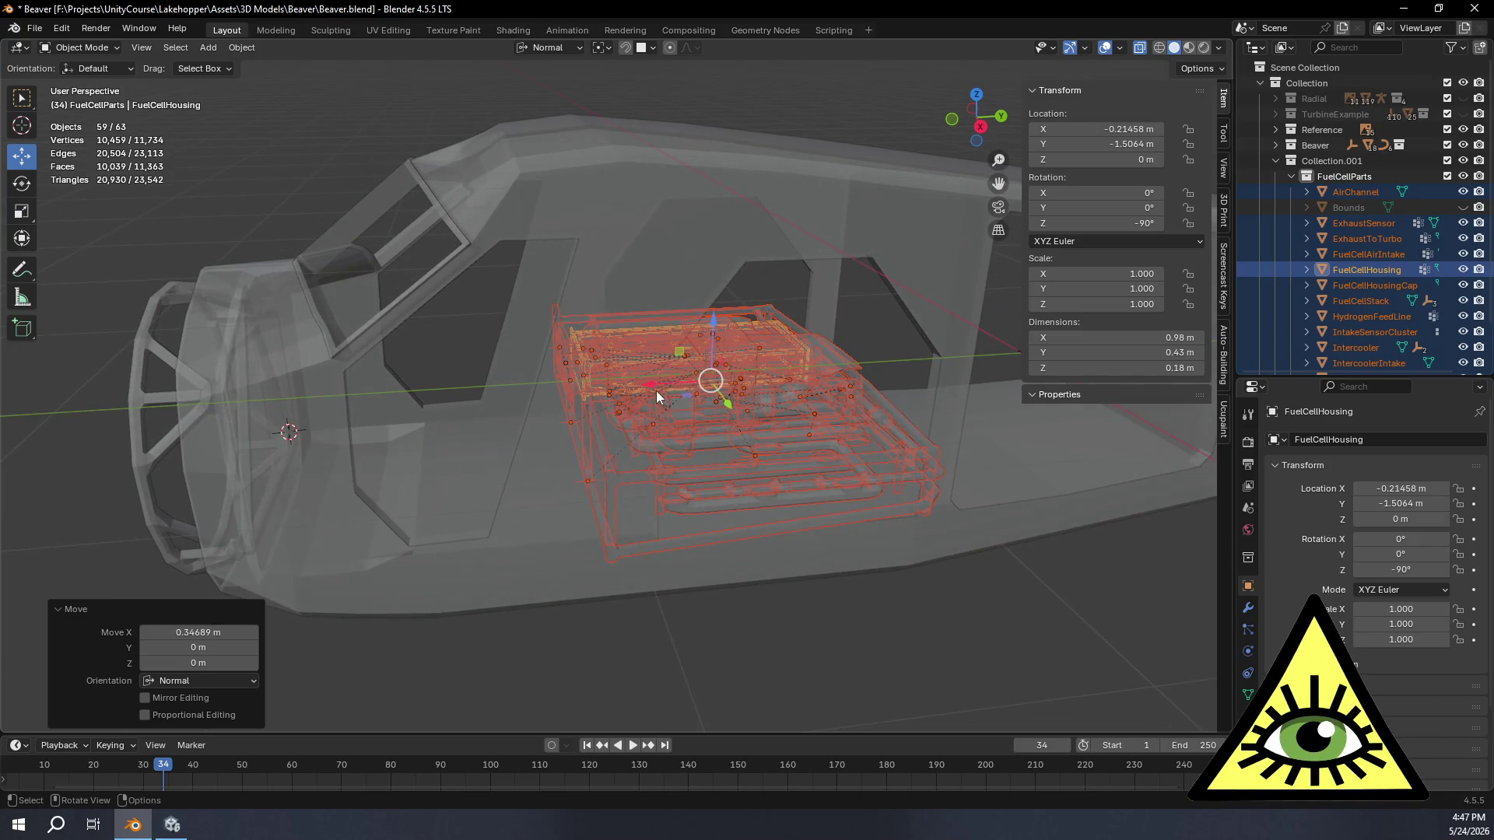
mouse_move(656, 392)
left_mouse_down()
mouse_move(512, 391)
mouse_move(507, 404)
left_mouse_up()
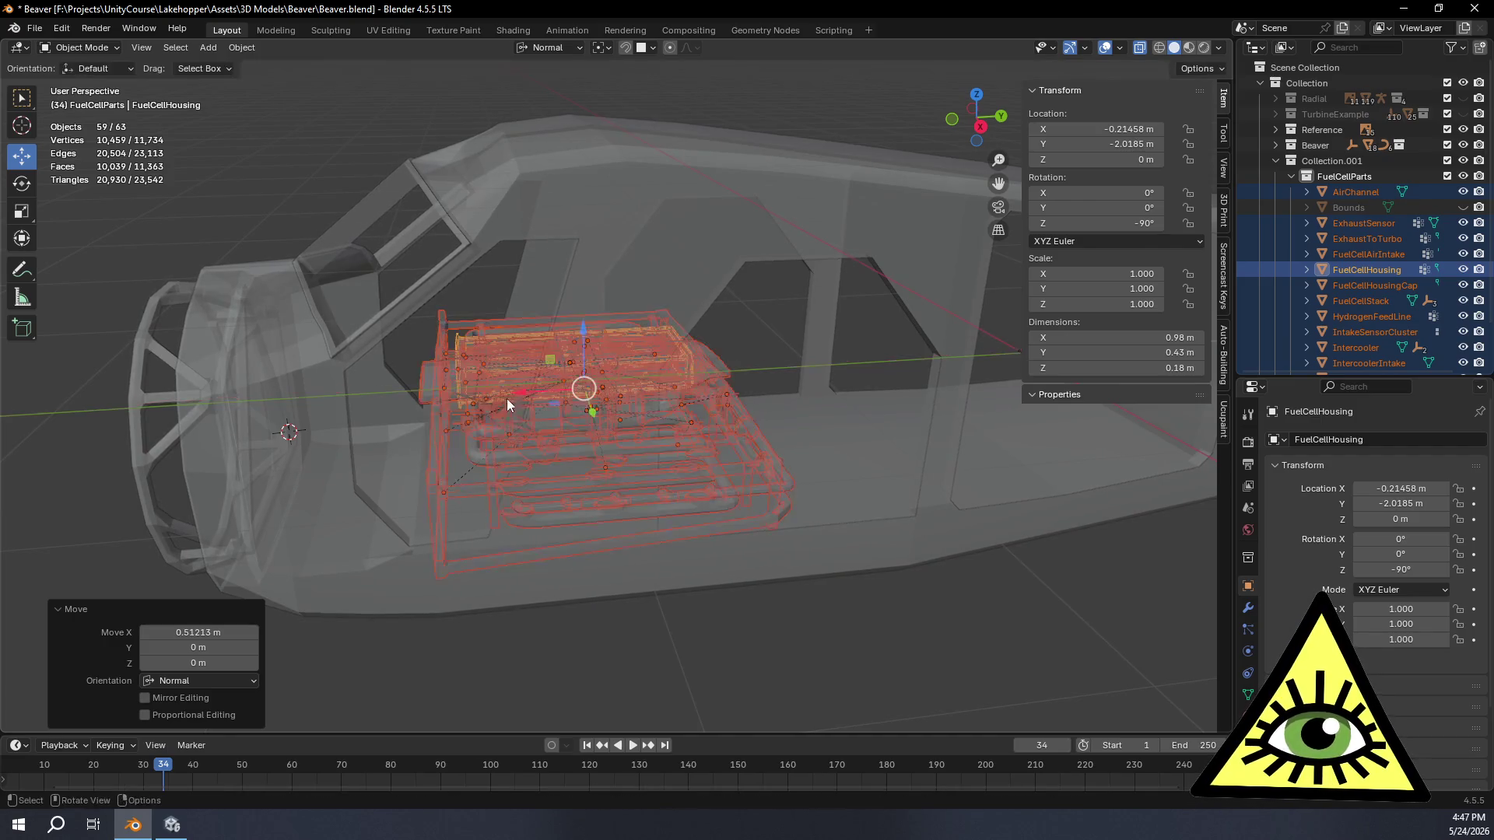
Step: Nudge the group 0.015 m along its own X axis, leaving FuelCellHousing at X −0.215 m, Y −2.033 m
middle_click_drag(507, 399, 480, 413)
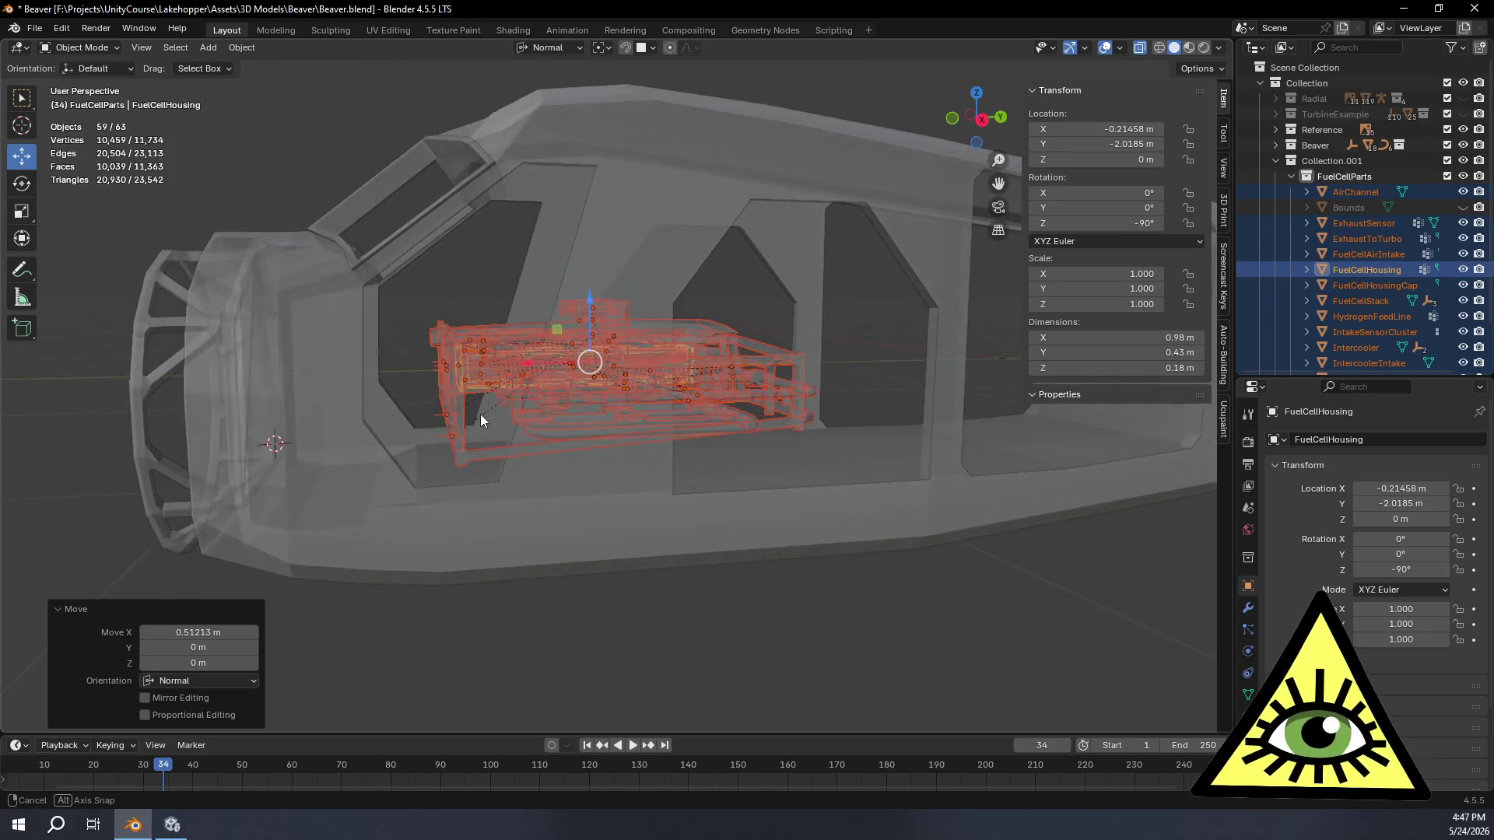
middle_click_drag(480, 414, 576, 403)
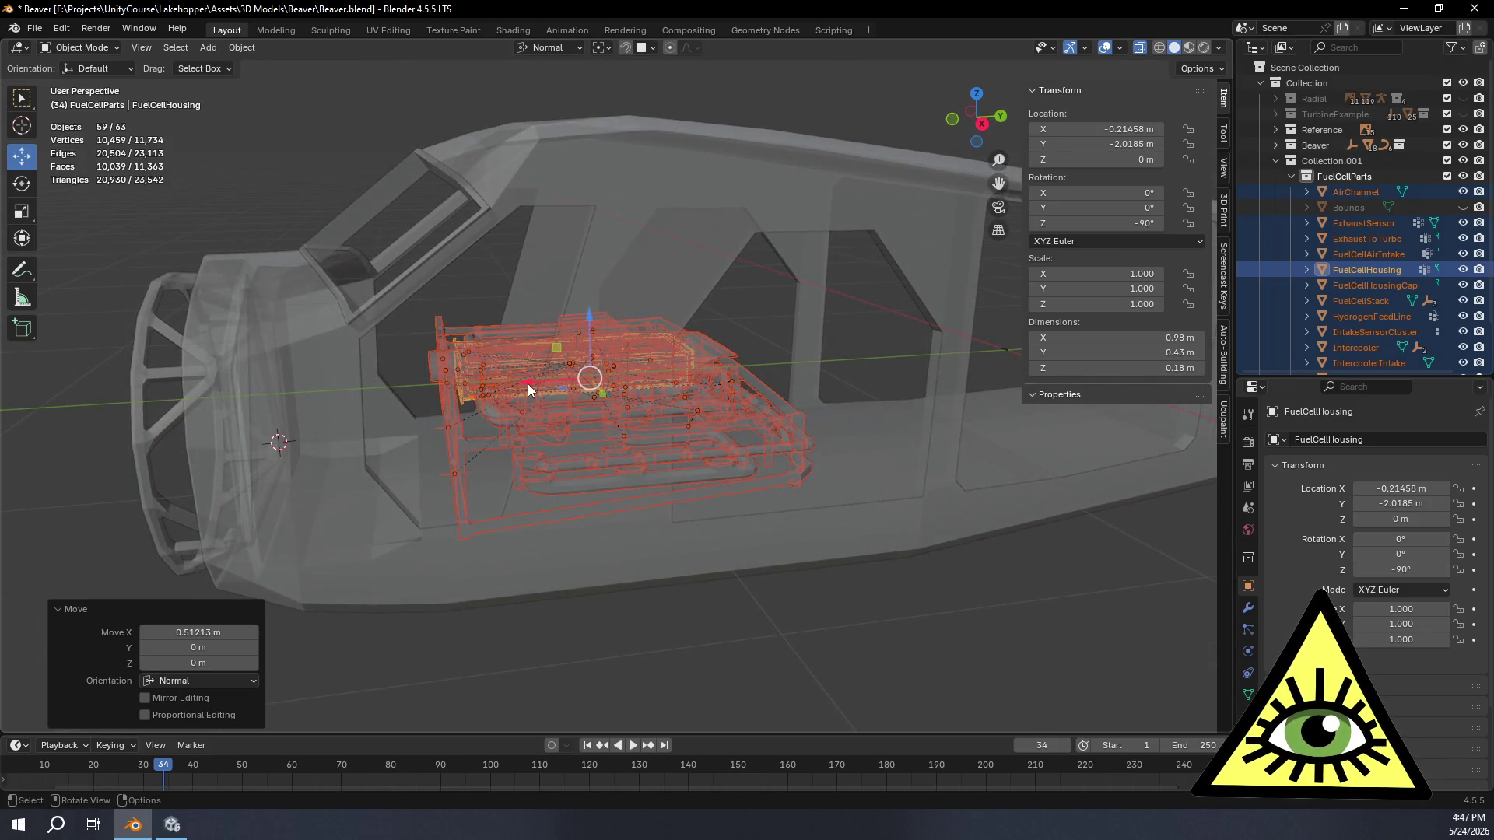
key("g")
key("x")
key("x")
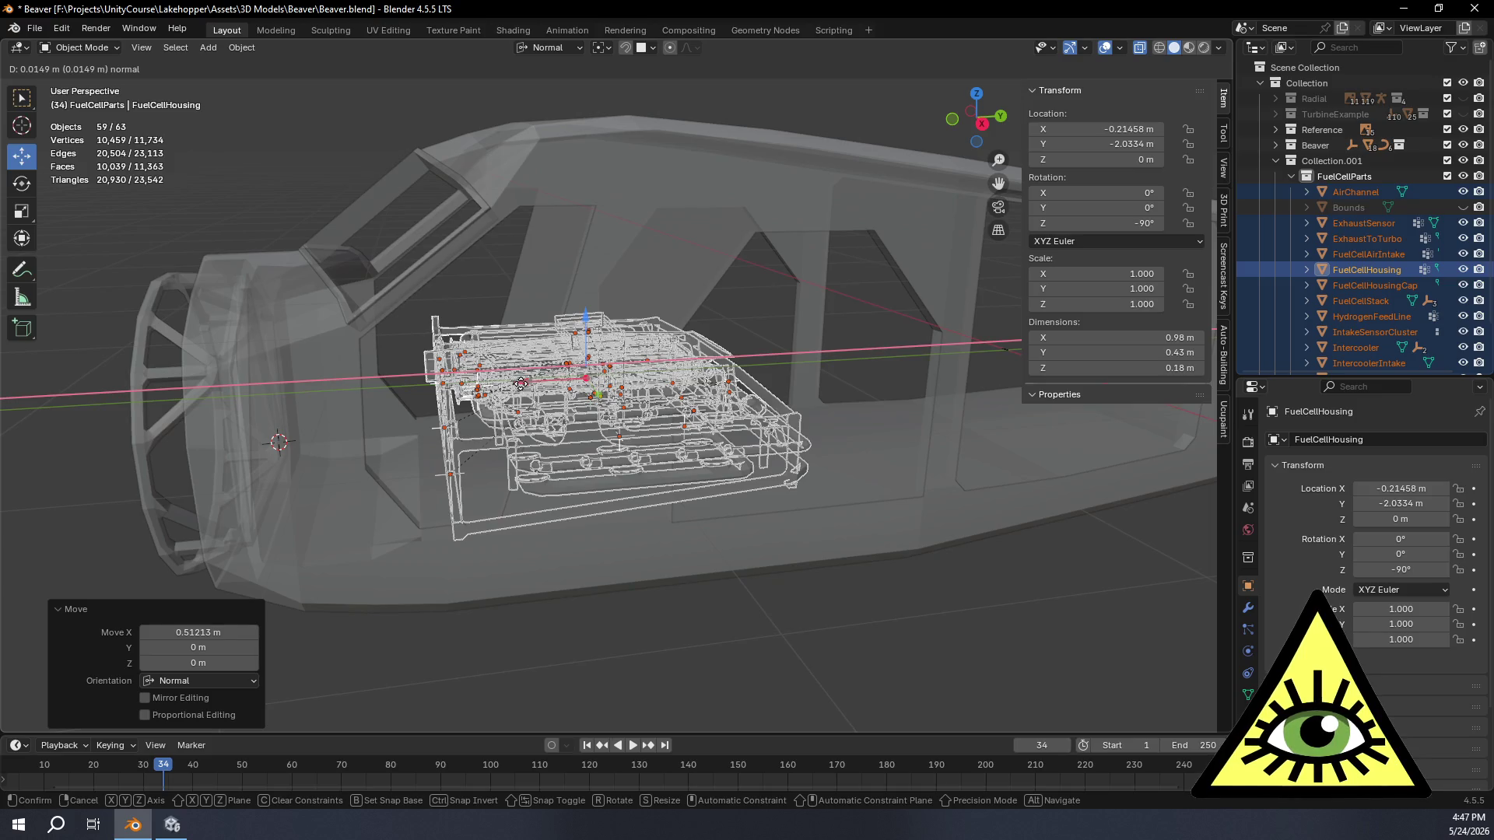
left_click(522, 383)
mouse_move(498, 445)
middle_mouse_down()
mouse_move(491, 586)
mouse_move(597, 513)
middle_mouse_up()
scroll(597, 512, "down", 3)
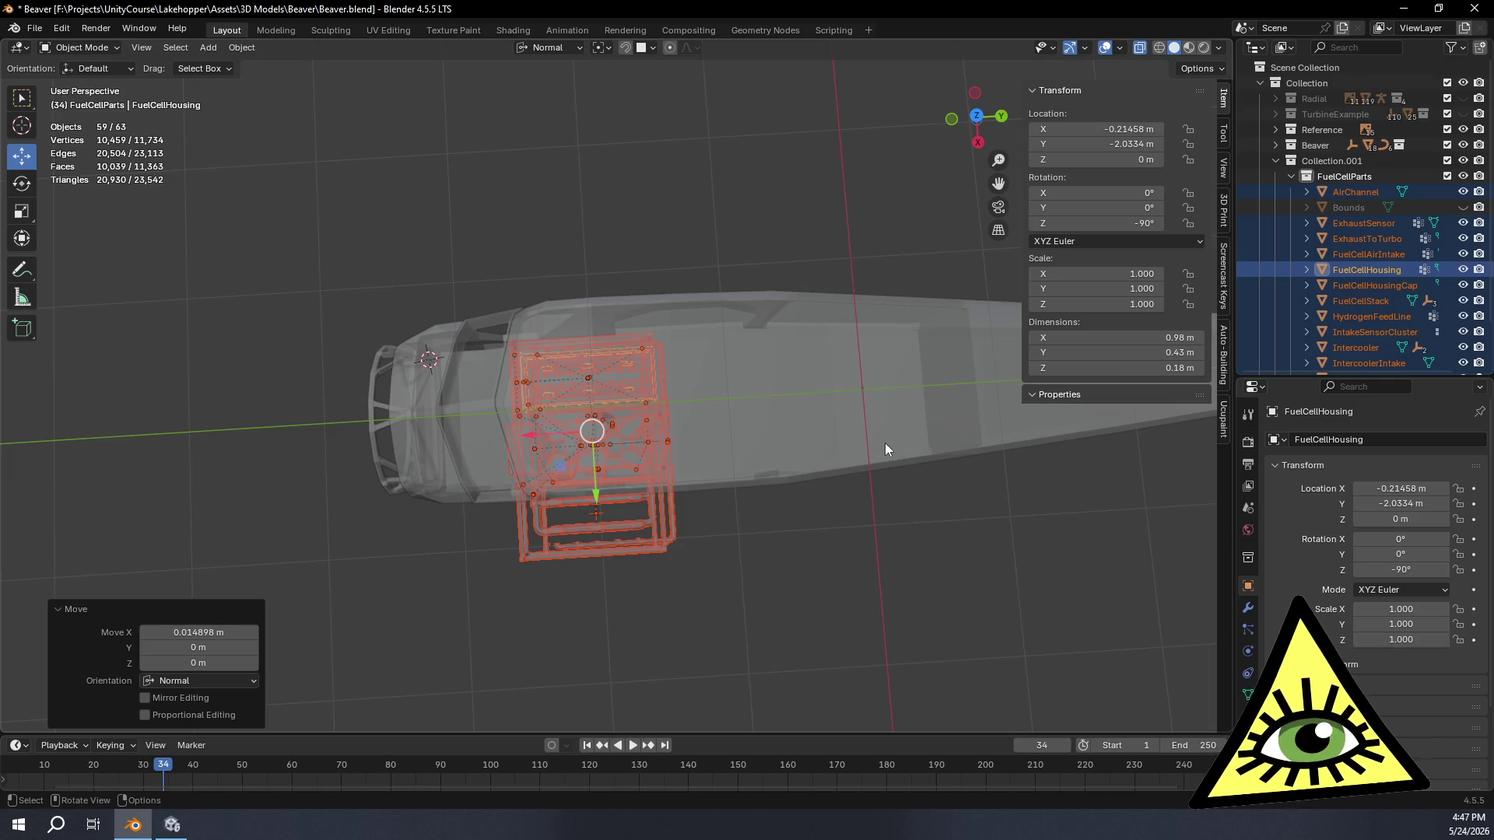
middle_click_drag(883, 446, 832, 348)
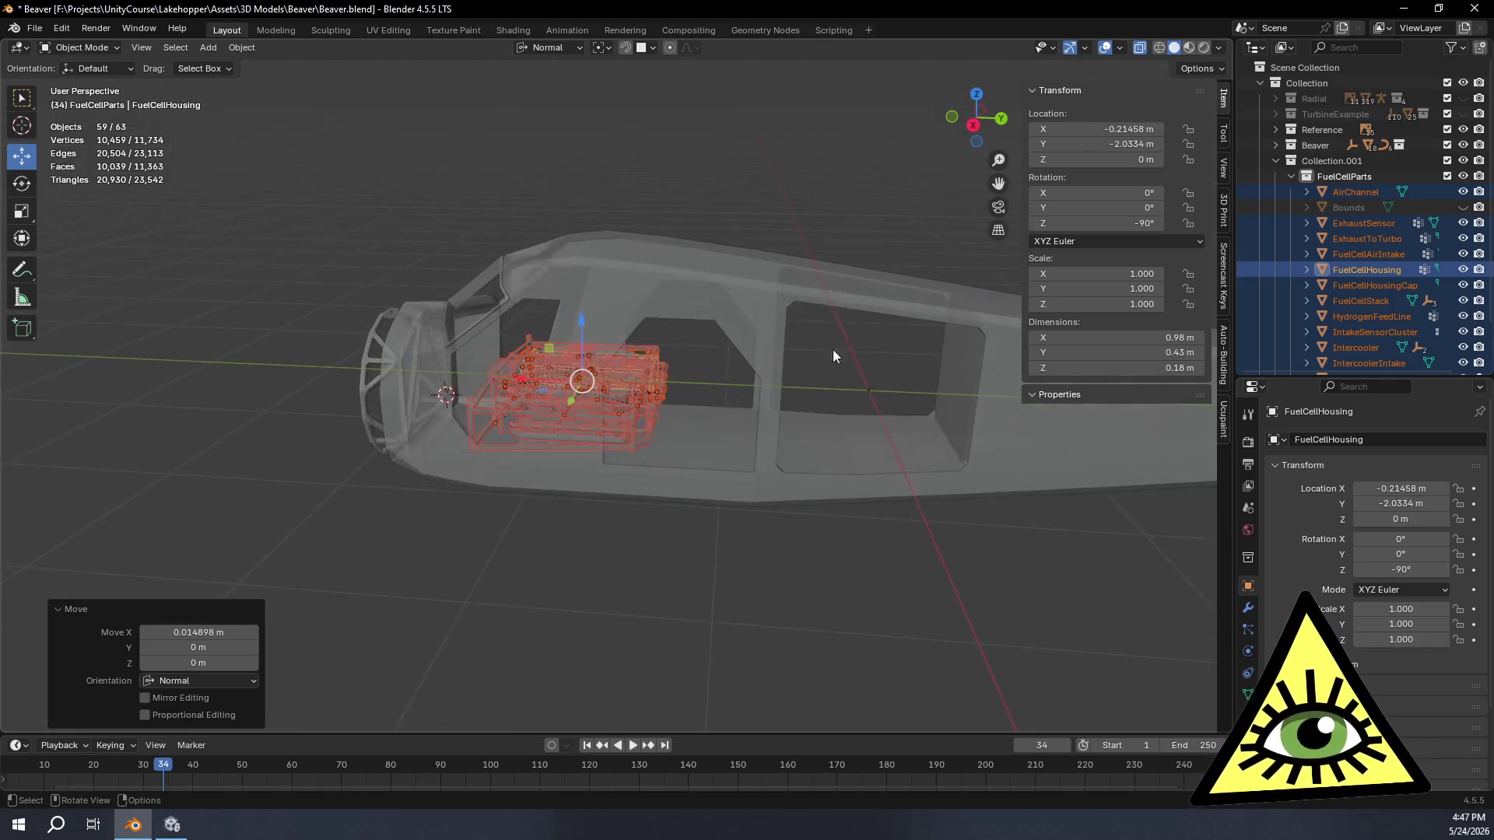
scroll(701, 353, "up", 5)
mouse_move(701, 353)
middle_mouse_down()
mouse_move(782, 487)
mouse_move(810, 410)
mouse_move(771, 372)
mouse_move(782, 400)
mouse_move(819, 408)
mouse_move(801, 392)
middle_mouse_up()
scroll(783, 487, "down", 4)
scroll(771, 372, "up", 4)
left_click(21, 184)
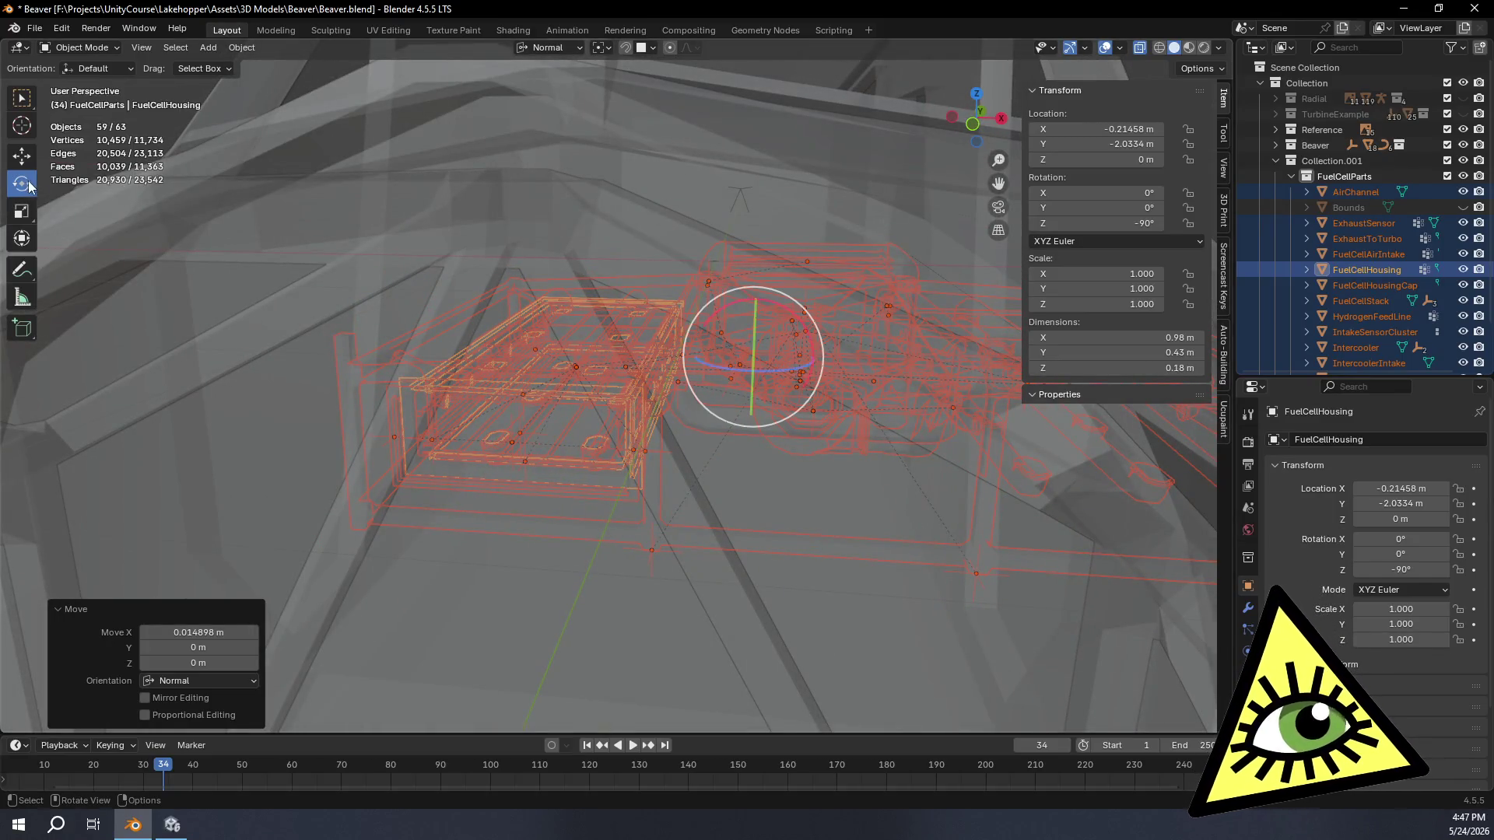
Step: Flip the fuel cell housing assembly exactly 180° about the X axis
left_click_drag(800, 321, 468, 513)
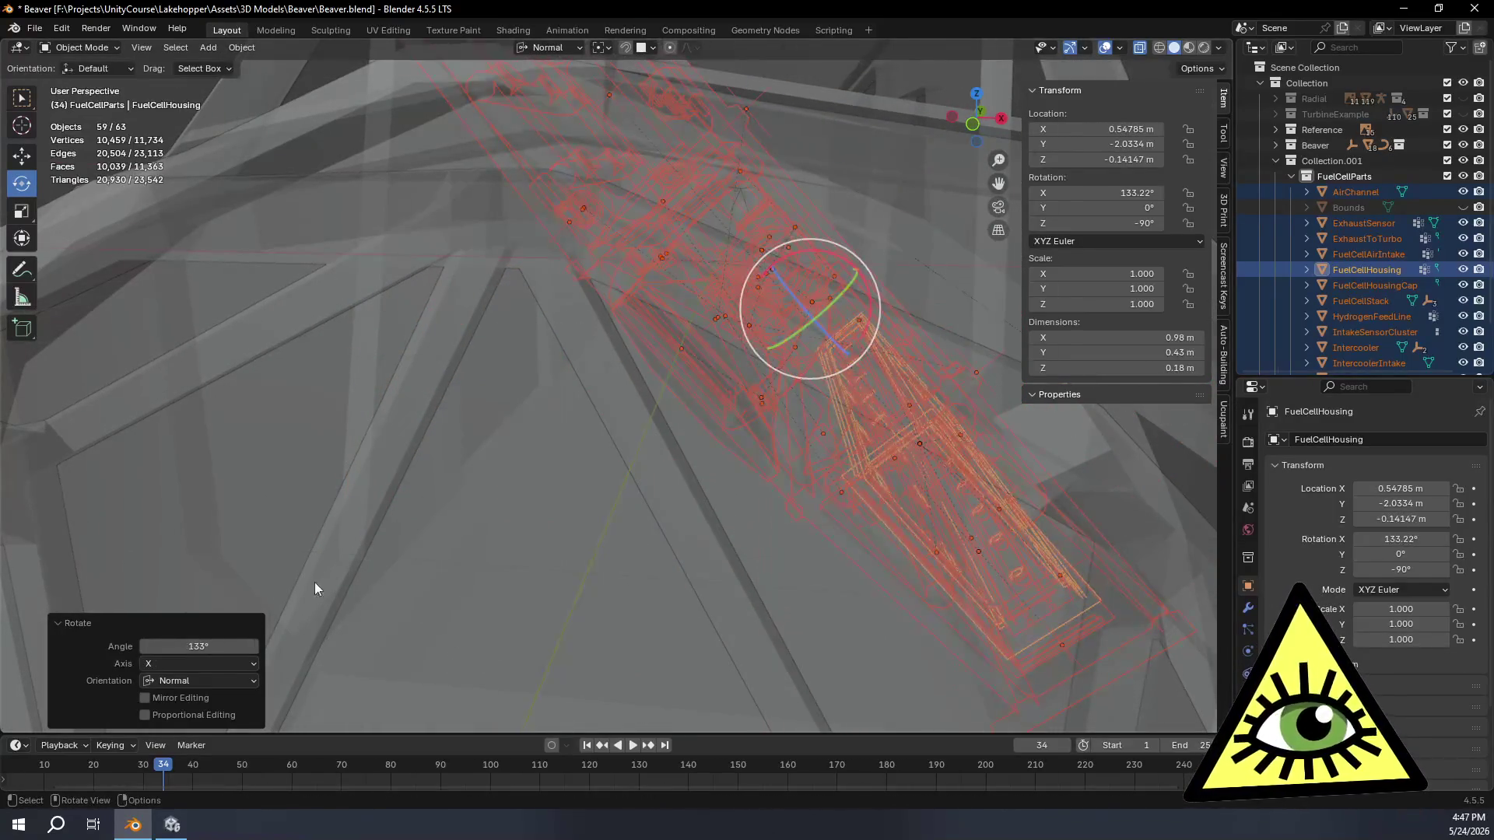
left_click(233, 646)
type("180")
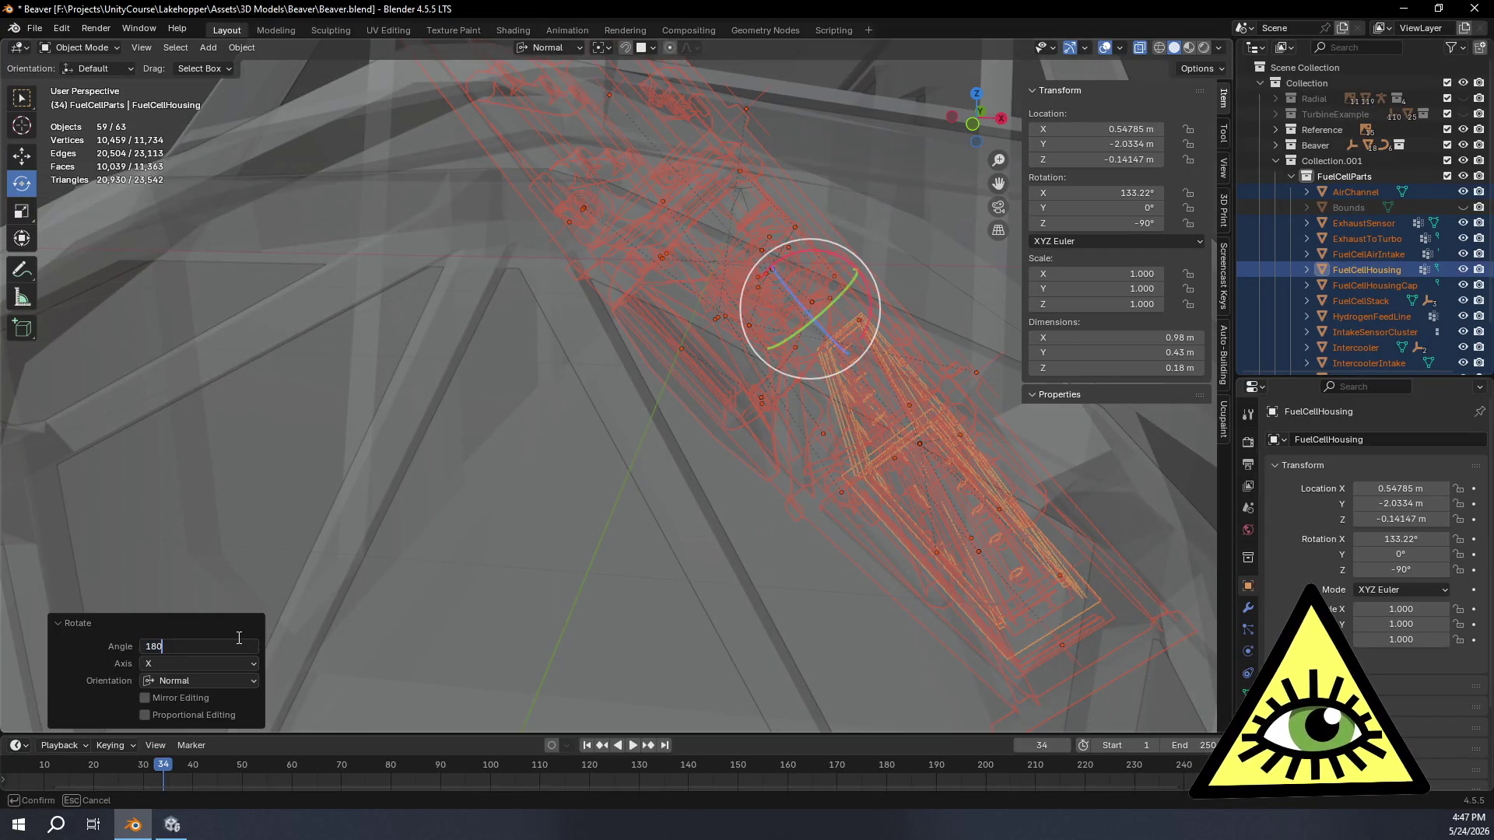
key("Return")
scroll(604, 351, "down", 5)
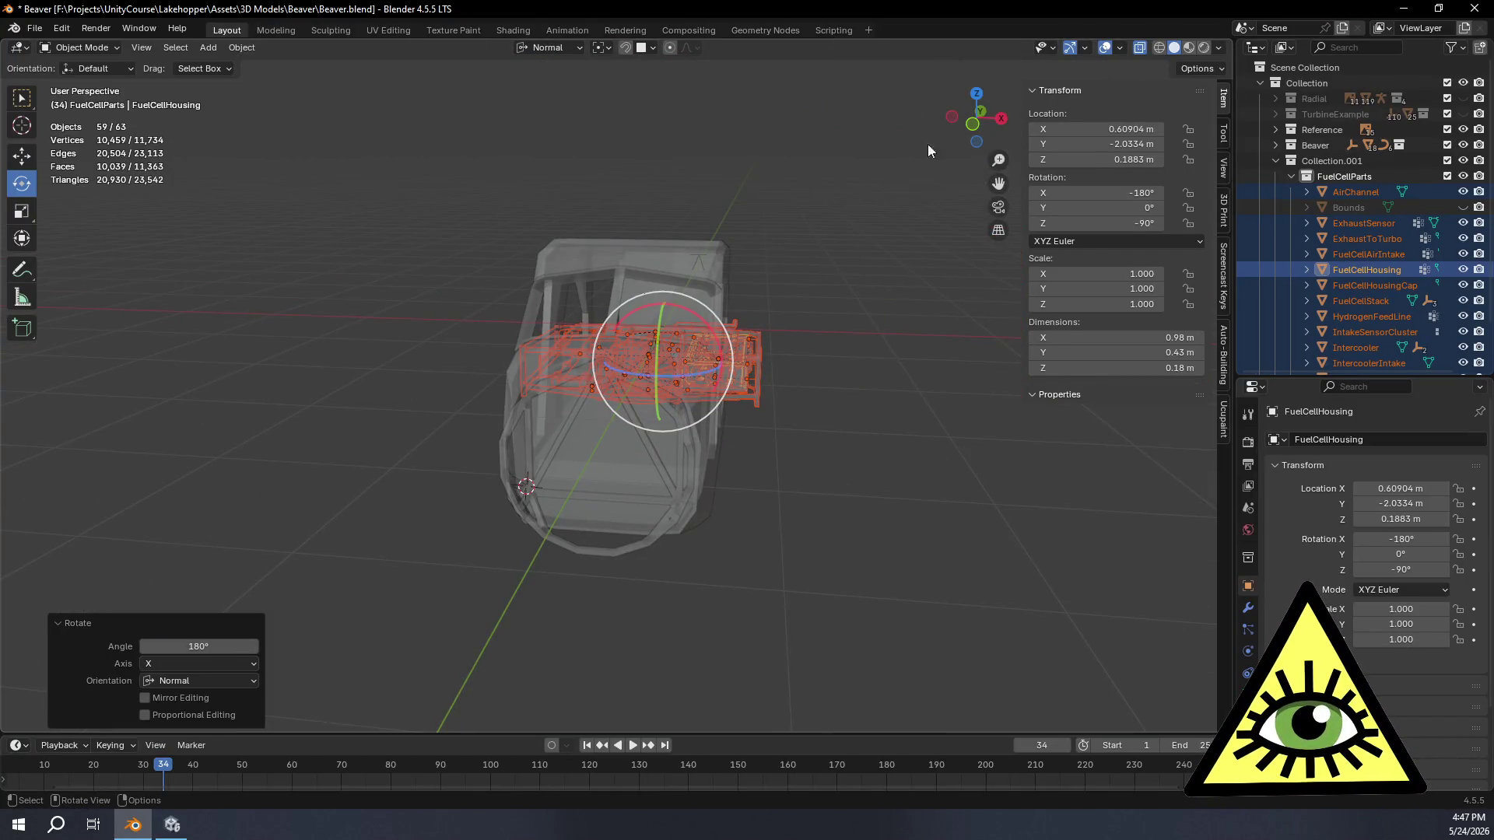
Step: In Front view, move the parts down and left beneath the fuselage floor to about Z −0.494 m
left_click(972, 122)
middle_click_drag(849, 251, 723, 382, "shift")
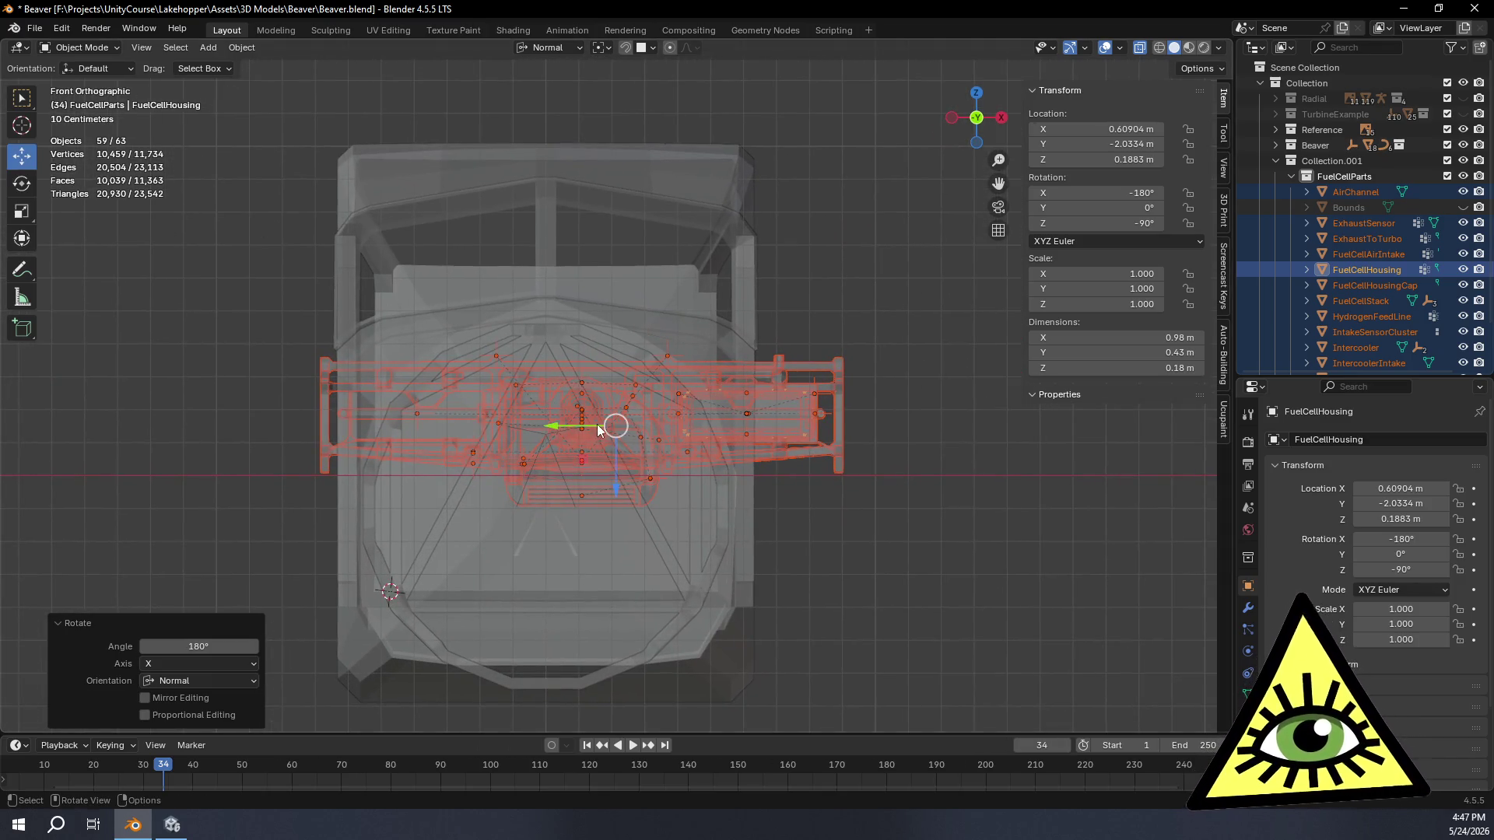
mouse_move(586, 461)
left_mouse_down()
mouse_move(474, 557)
mouse_move(423, 537)
left_mouse_up()
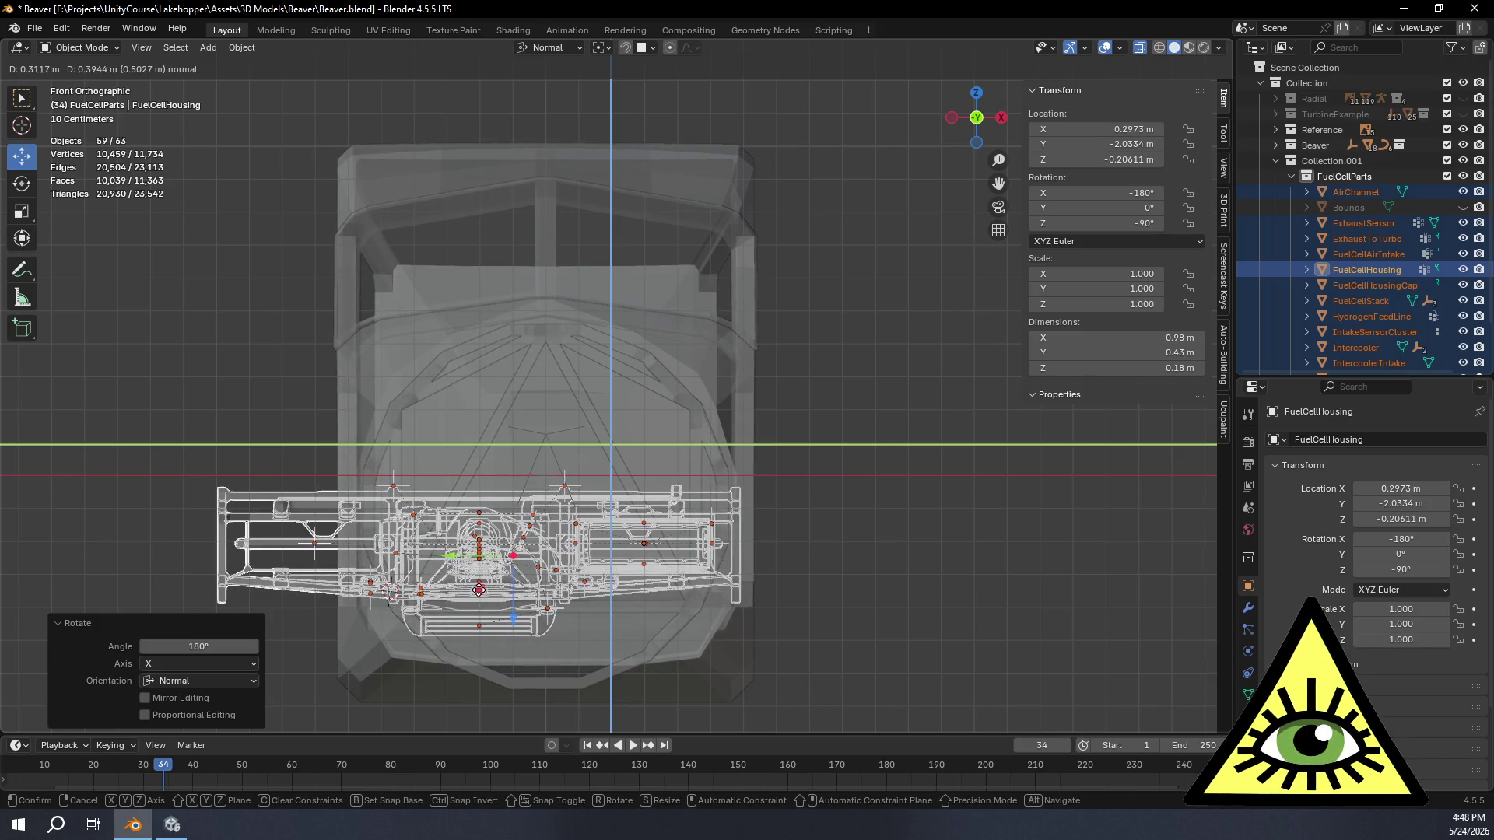
mouse_move(475, 586)
left_mouse_down()
mouse_move(457, 650)
mouse_move(467, 681)
left_mouse_up()
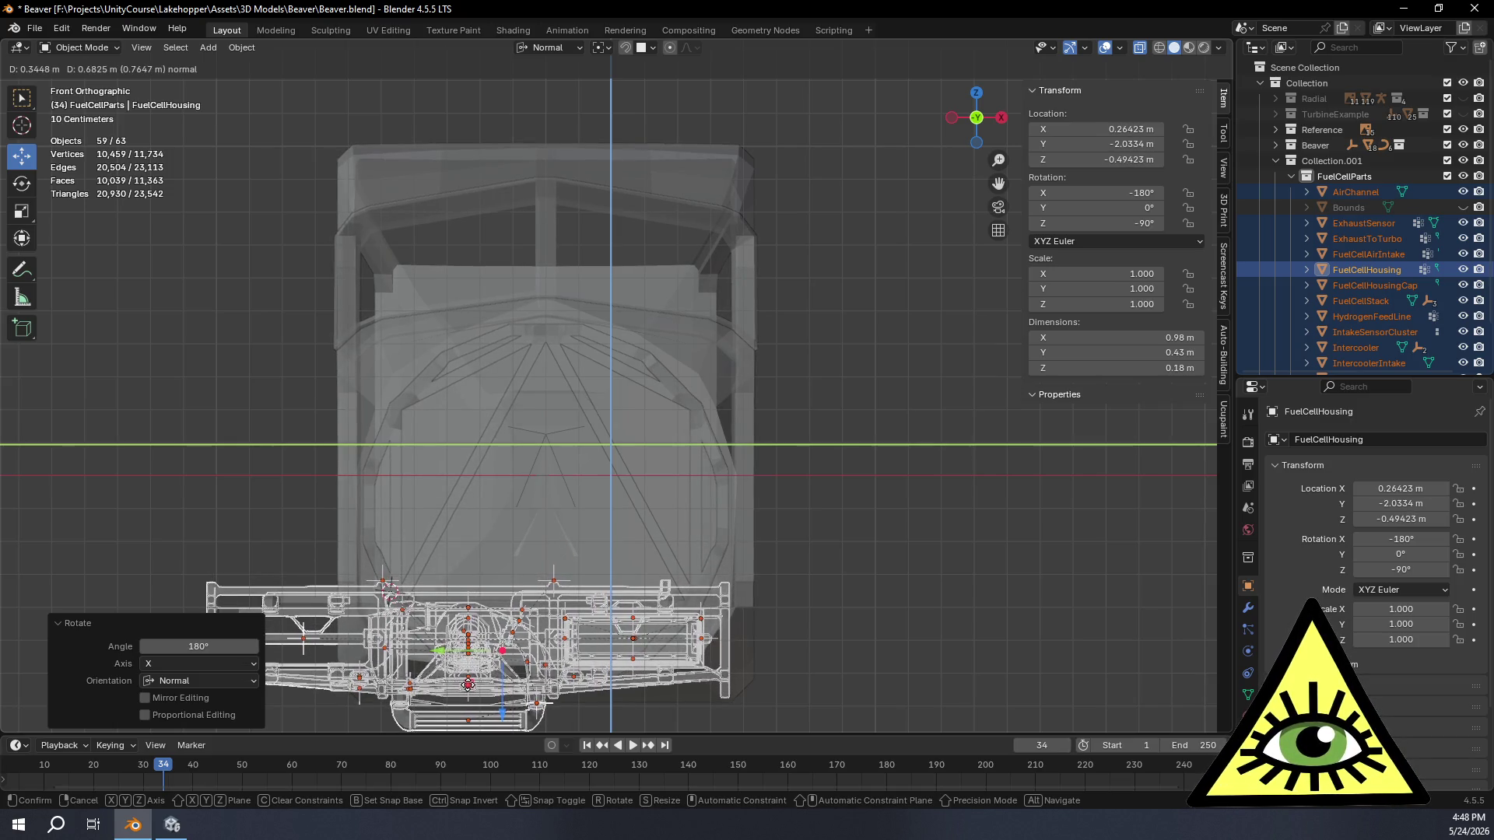
left_click(467, 685)
mouse_move(469, 685)
middle_mouse_down()
mouse_move(734, 640)
mouse_move(602, 646)
mouse_move(630, 589)
mouse_move(723, 559)
mouse_move(541, 529)
mouse_move(686, 561)
mouse_move(735, 517)
mouse_move(745, 536)
mouse_move(730, 540)
mouse_move(814, 220)
mouse_move(339, 457)
mouse_move(512, 459)
mouse_move(498, 496)
mouse_move(554, 431)
middle_mouse_up()
left_click(986, 122)
scroll(737, 492, "up", 2)
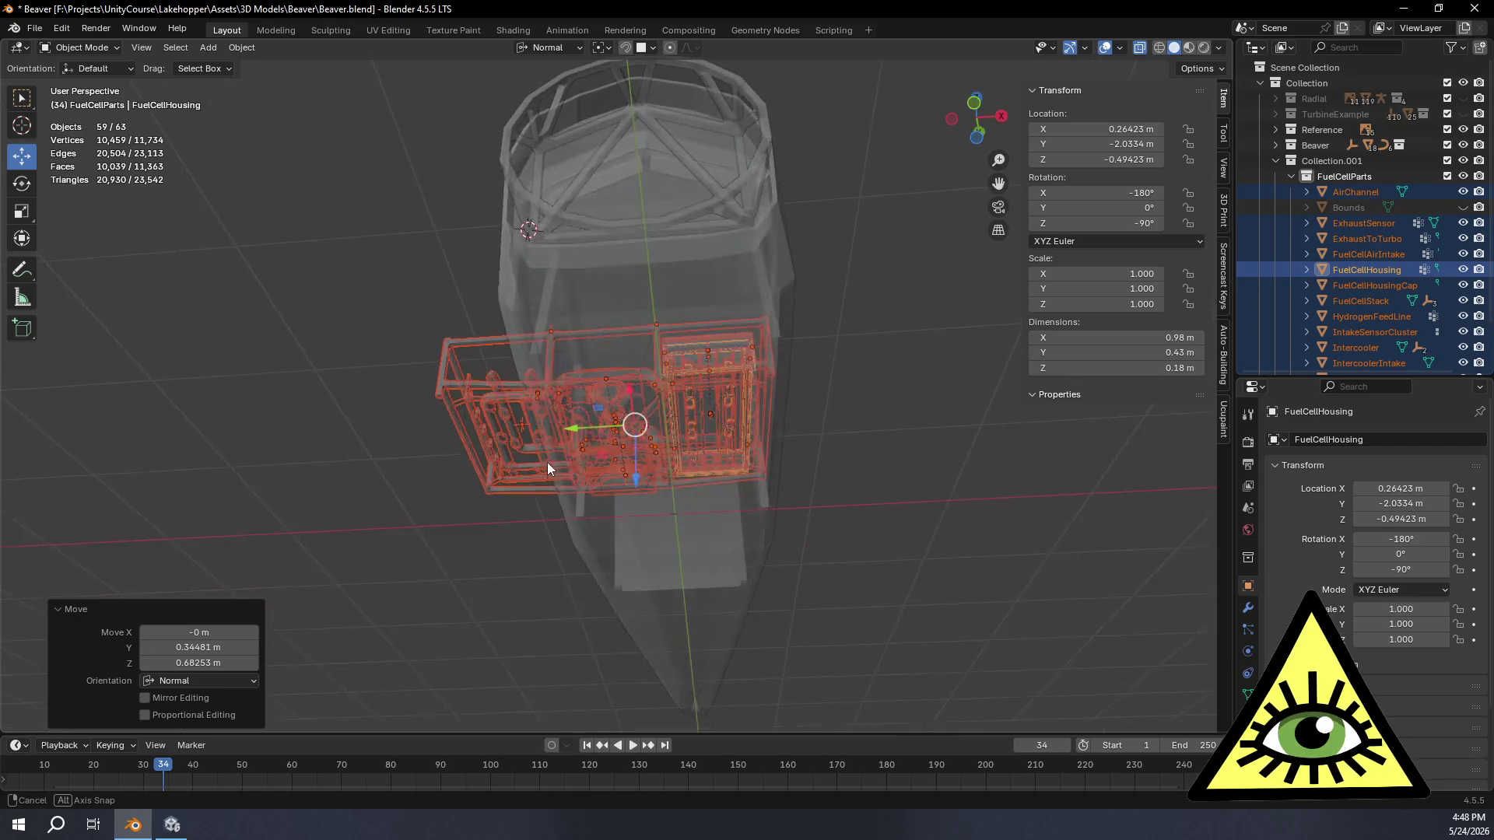
scroll(571, 444, "up", 2)
scroll(612, 429, "up", 3)
scroll(750, 486, "up", 2)
Step: Orbit around the flipped housing and air channel beneath the fuselage to inspect them from several angles
mouse_move(820, 534)
middle_mouse_down()
mouse_move(793, 573)
mouse_move(846, 589)
mouse_move(855, 527)
mouse_move(833, 497)
mouse_move(811, 512)
mouse_move(828, 535)
mouse_move(801, 524)
mouse_move(681, 551)
mouse_move(719, 530)
mouse_move(682, 501)
mouse_move(696, 475)
mouse_move(657, 442)
middle_mouse_up()
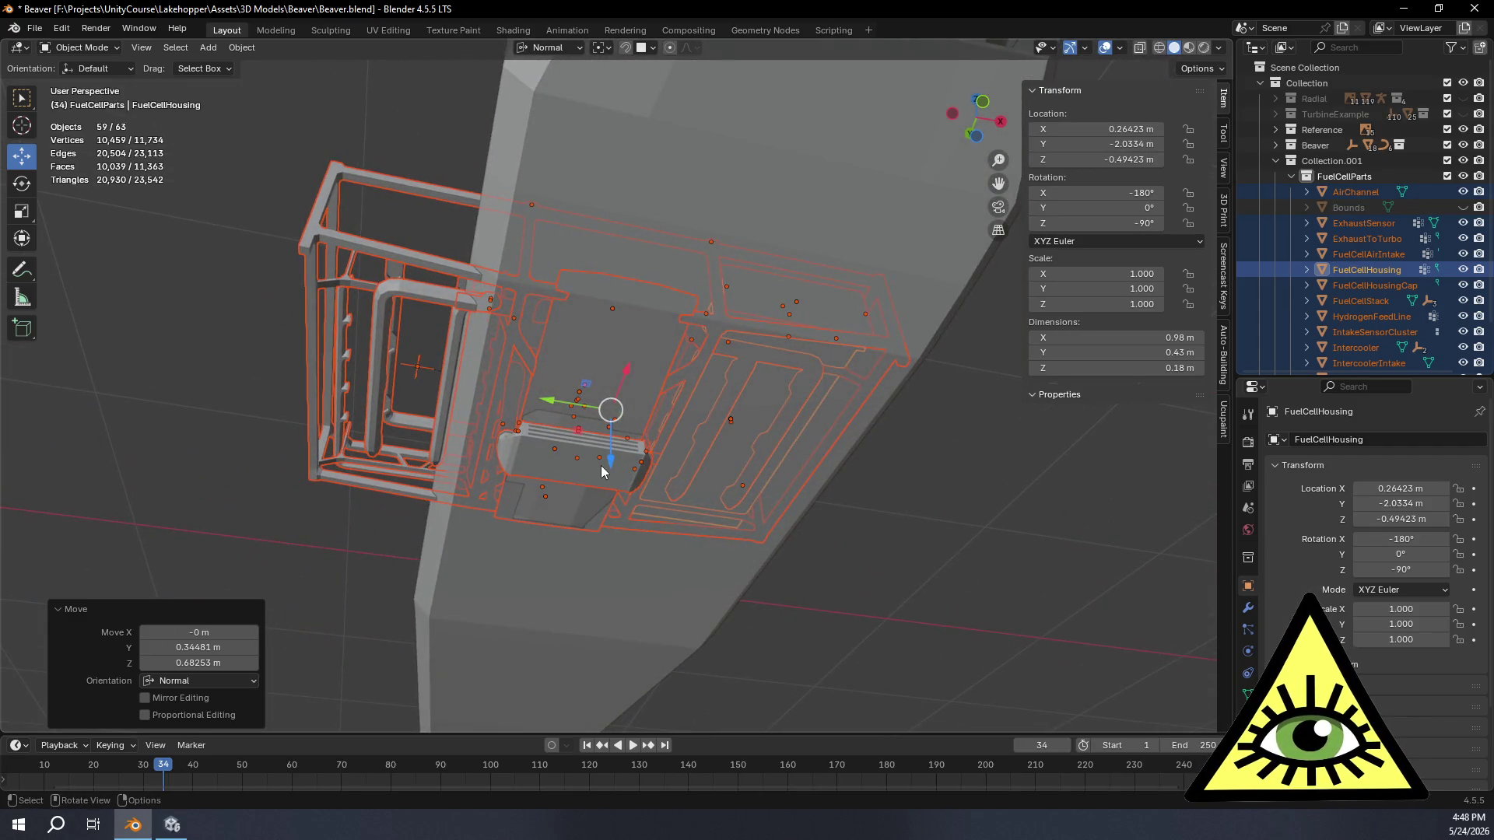
left_click_drag(611, 464, 612, 471)
mouse_move(622, 478)
middle_mouse_down()
mouse_move(891, 516)
mouse_move(780, 508)
mouse_move(584, 557)
mouse_move(641, 539)
mouse_move(470, 540)
mouse_move(513, 573)
mouse_move(496, 638)
mouse_move(706, 471)
mouse_move(725, 467)
mouse_move(739, 494)
mouse_move(750, 473)
mouse_move(702, 447)
mouse_move(774, 445)
mouse_move(833, 494)
mouse_move(827, 554)
mouse_move(732, 550)
mouse_move(598, 489)
mouse_move(771, 445)
mouse_move(636, 430)
mouse_move(603, 449)
mouse_move(648, 431)
mouse_move(622, 389)
mouse_move(464, 319)
mouse_move(509, 331)
mouse_move(603, 408)
mouse_move(610, 347)
mouse_move(609, 389)
mouse_move(540, 369)
mouse_move(557, 433)
mouse_move(572, 362)
mouse_move(617, 421)
mouse_move(592, 387)
middle_mouse_up()
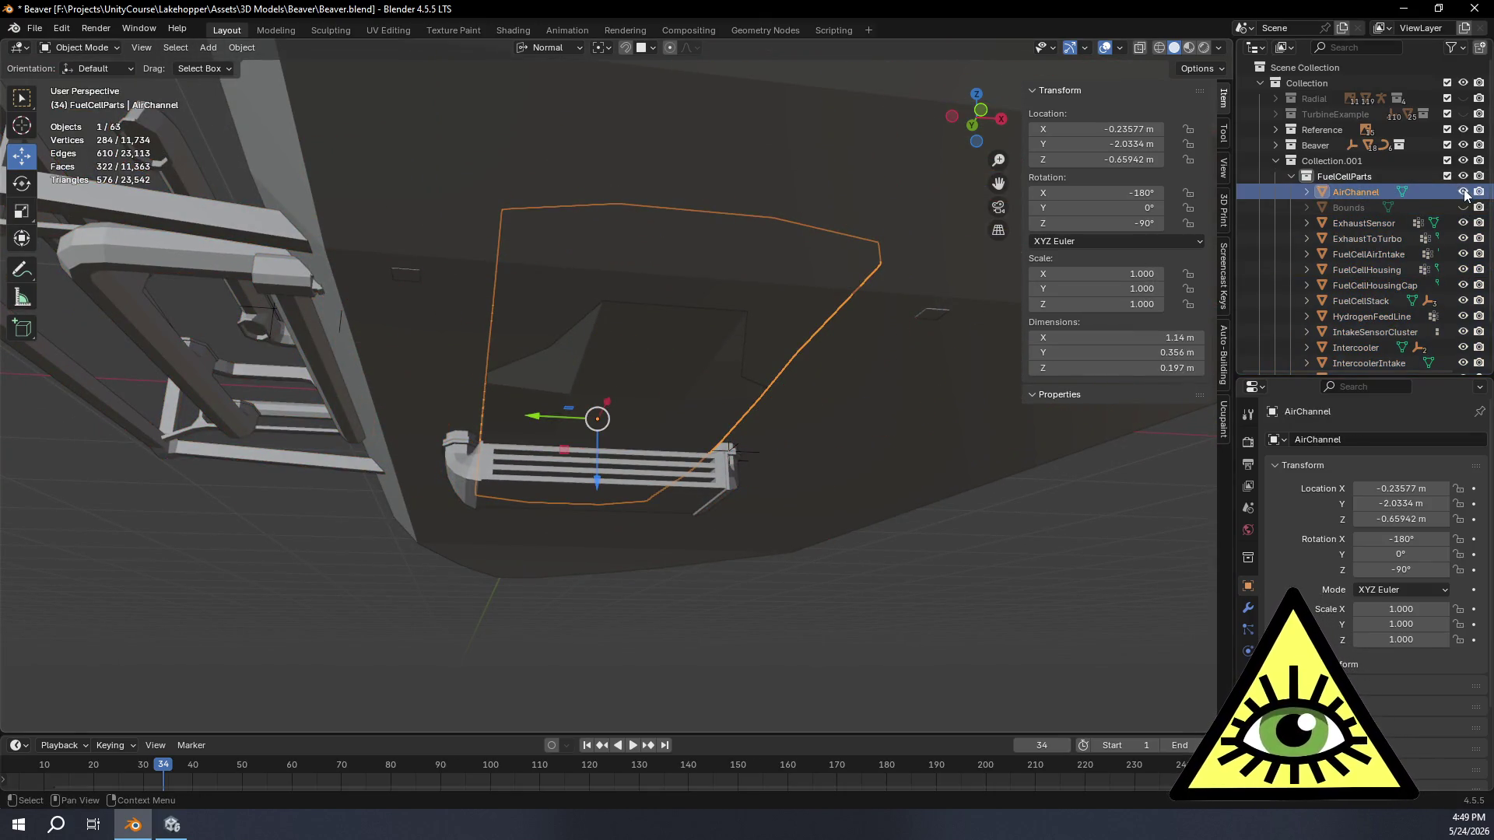
mouse_move(563, 398)
middle_mouse_down()
mouse_move(611, 390)
mouse_move(613, 338)
mouse_move(635, 358)
mouse_move(584, 453)
mouse_move(510, 461)
mouse_move(518, 432)
mouse_move(552, 476)
mouse_move(574, 434)
middle_mouse_up()
mouse_move(638, 386)
middle_mouse_down()
mouse_move(617, 337)
mouse_move(610, 435)
mouse_move(590, 473)
mouse_move(644, 464)
mouse_move(641, 581)
mouse_move(641, 548)
mouse_move(609, 548)
mouse_move(695, 556)
mouse_move(667, 455)
mouse_move(724, 463)
mouse_move(731, 491)
mouse_move(1008, 366)
middle_mouse_up()
Step: Make the model see-through with X-ray and select all objects in the FuelCellParts collection
key("alt+z")
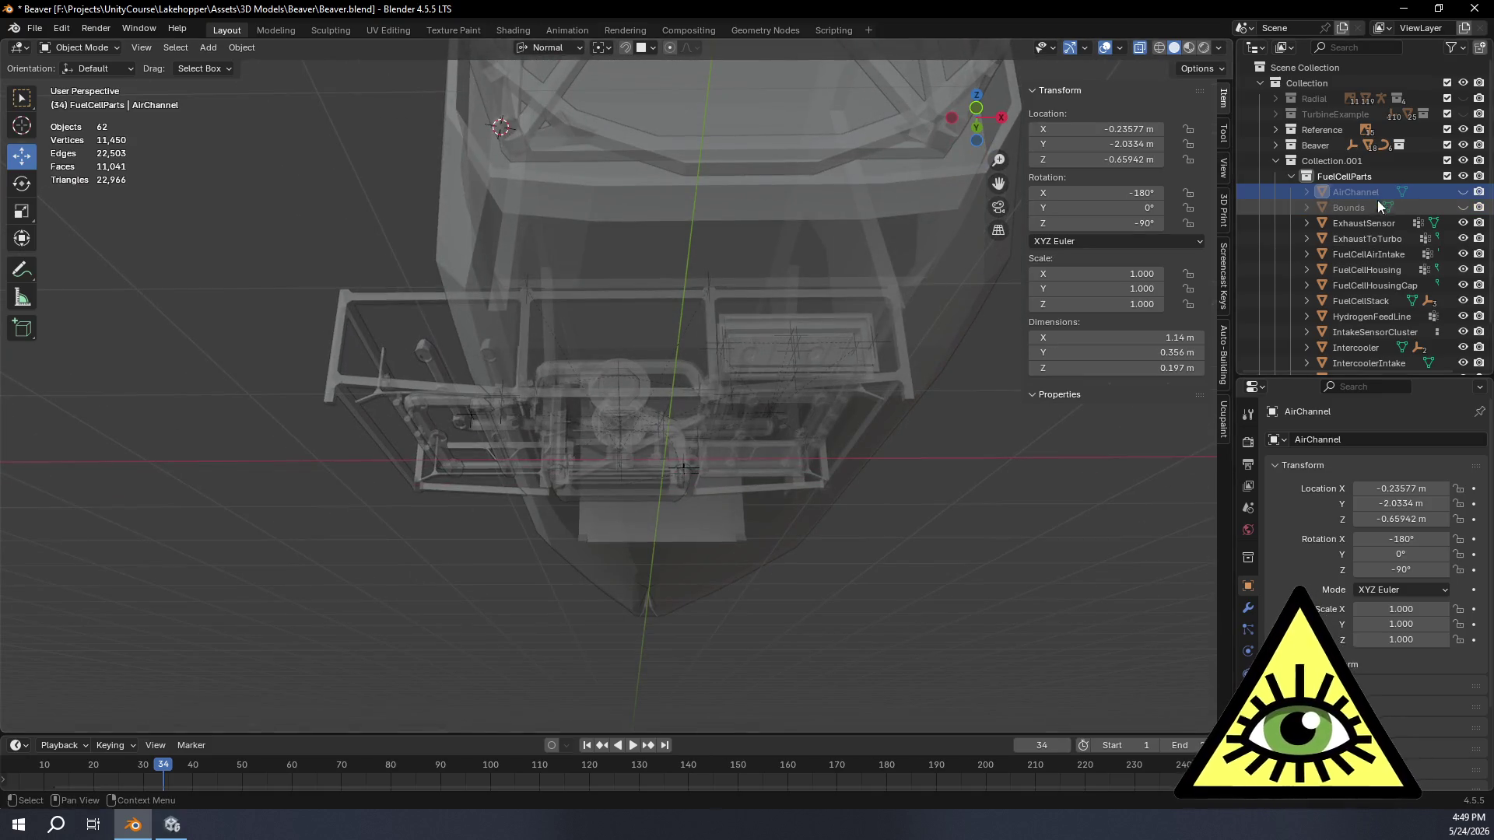
right_click(1357, 177)
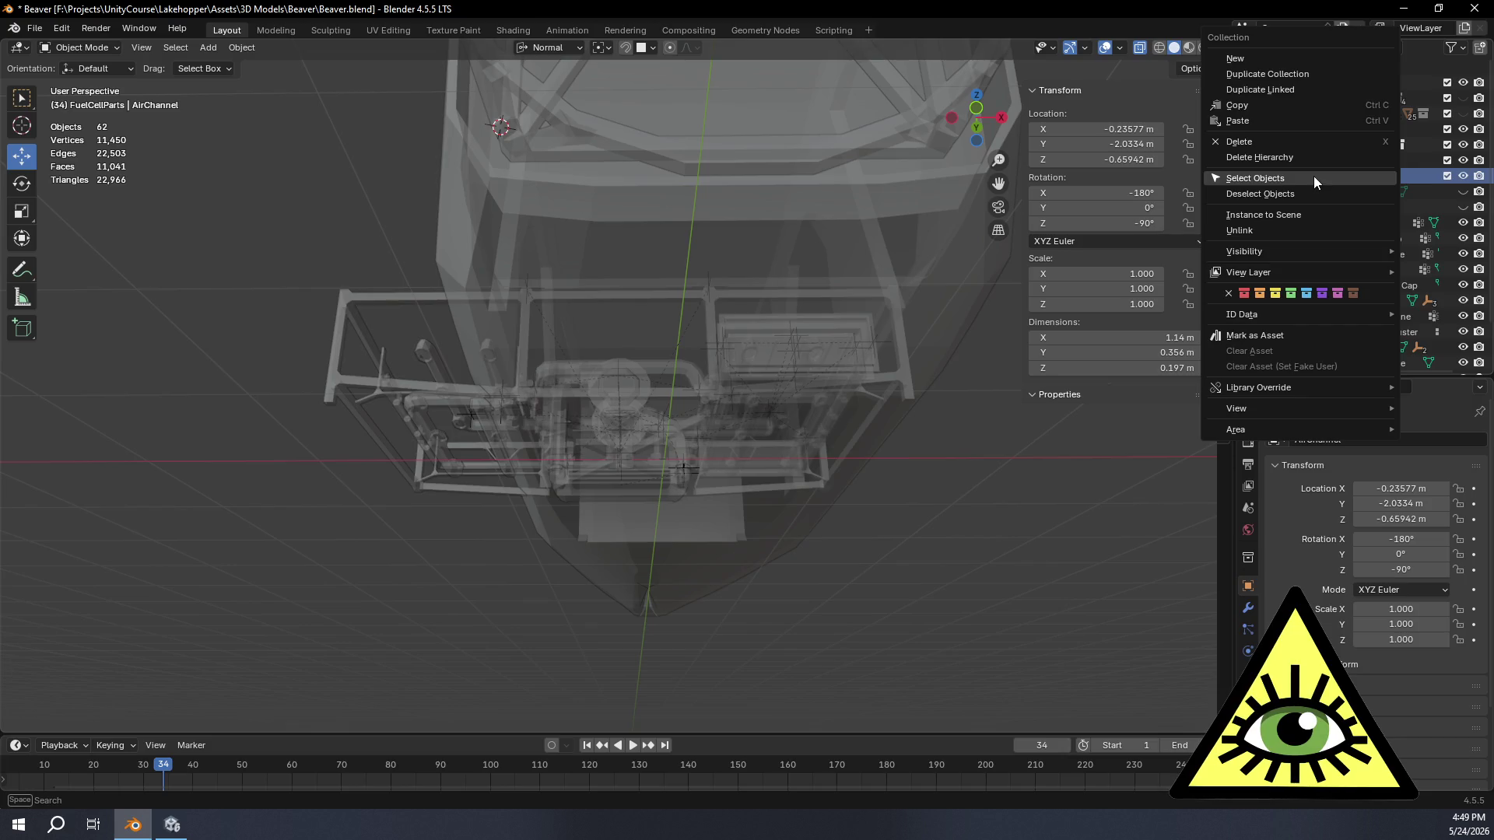
left_click(1312, 176)
mouse_move(749, 472)
middle_mouse_down()
mouse_move(715, 509)
mouse_move(760, 515)
mouse_move(653, 548)
mouse_move(690, 556)
mouse_move(675, 539)
mouse_move(740, 531)
mouse_move(720, 508)
mouse_move(752, 520)
mouse_move(736, 465)
mouse_move(717, 509)
mouse_move(726, 538)
mouse_move(696, 530)
mouse_move(744, 547)
mouse_move(725, 542)
mouse_move(726, 518)
middle_mouse_up()
scroll(780, 525, "up", 3)
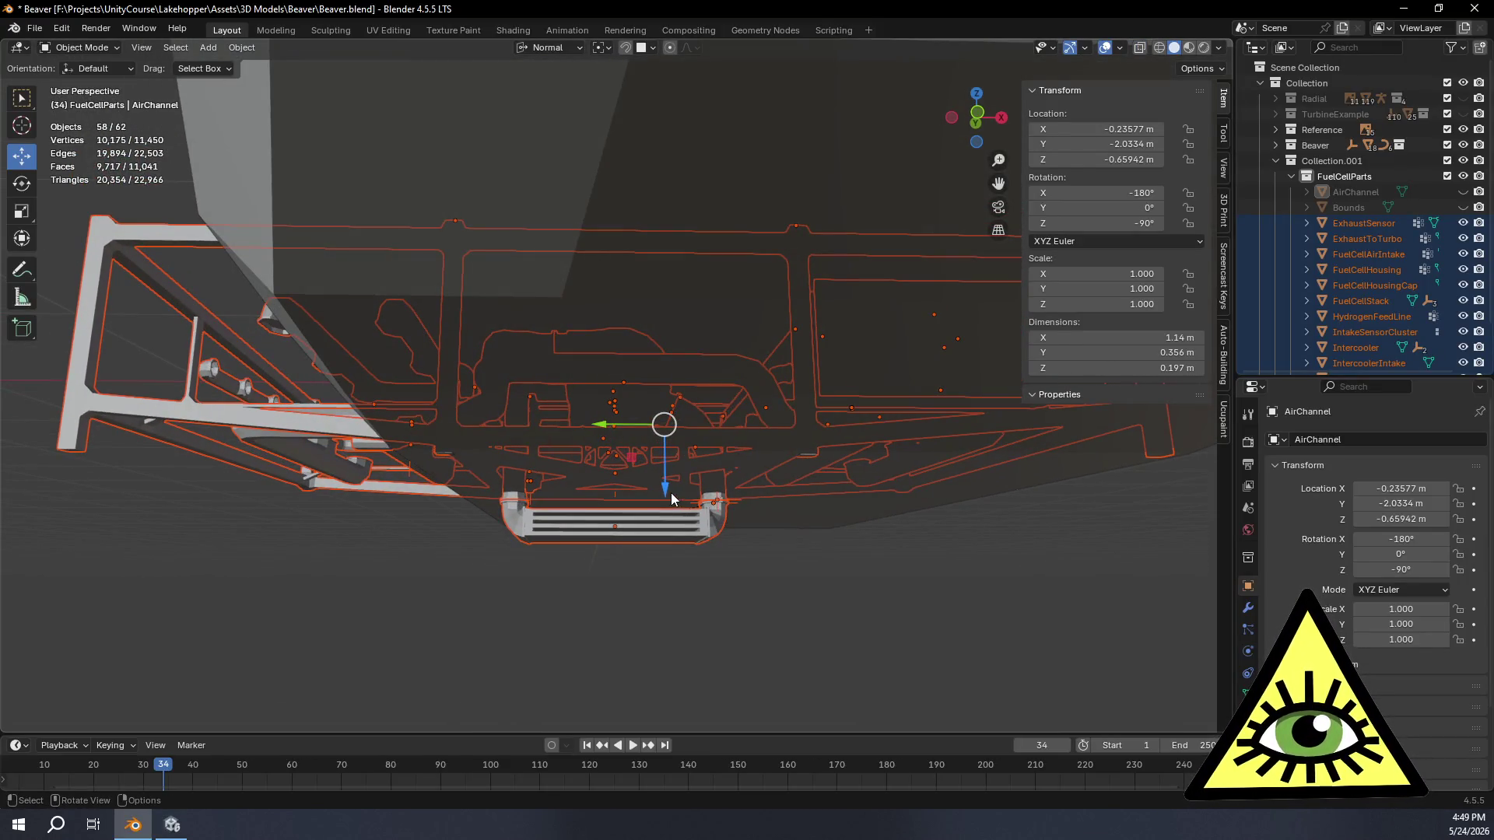
Step: Lower the parts group along Z in small moves, about 3 cm, checking from oblique angles
left_click_drag(665, 491, 673, 492)
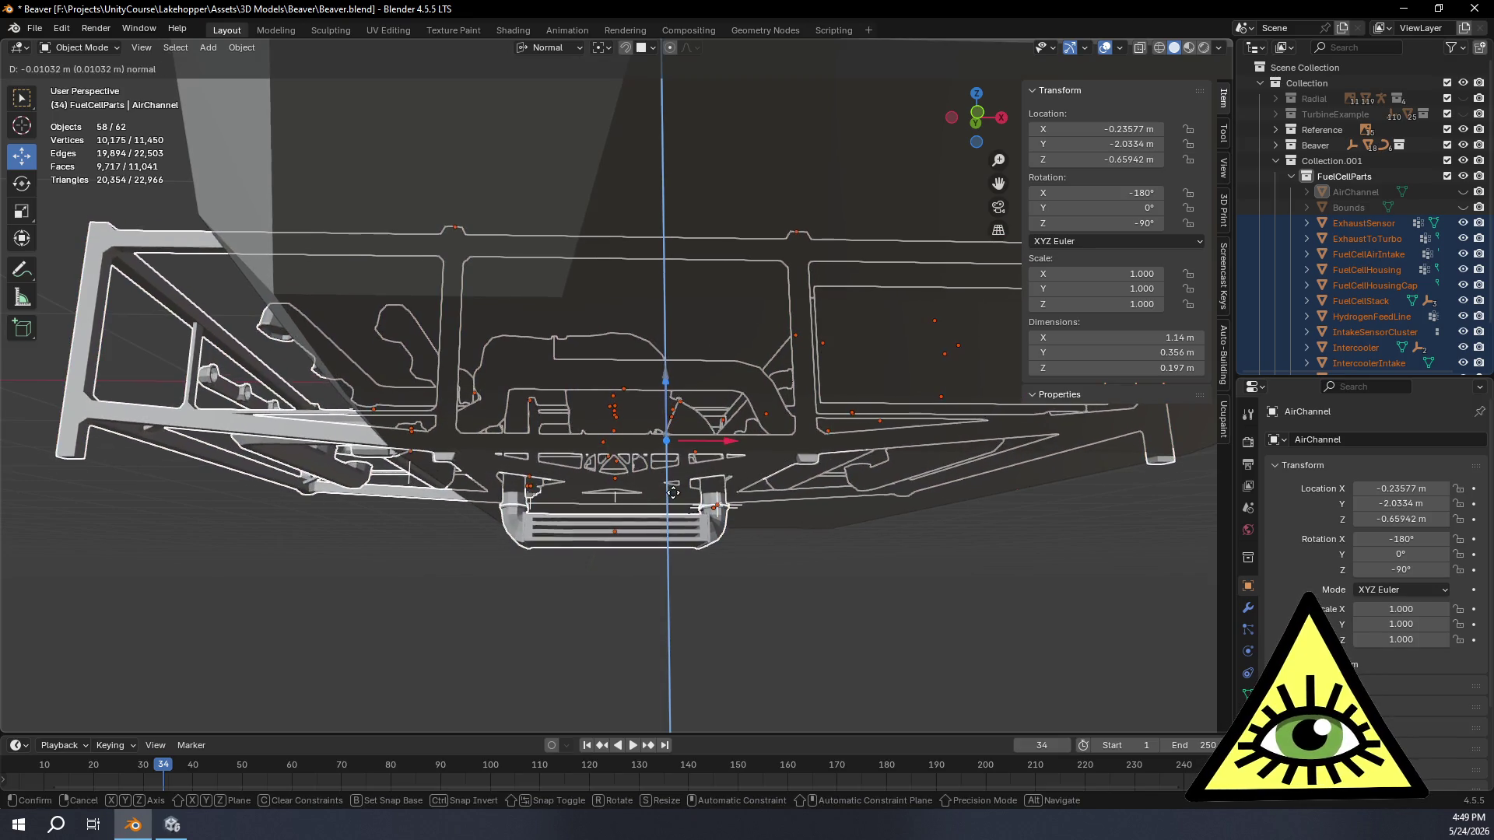
left_click_drag(666, 488, 665, 488)
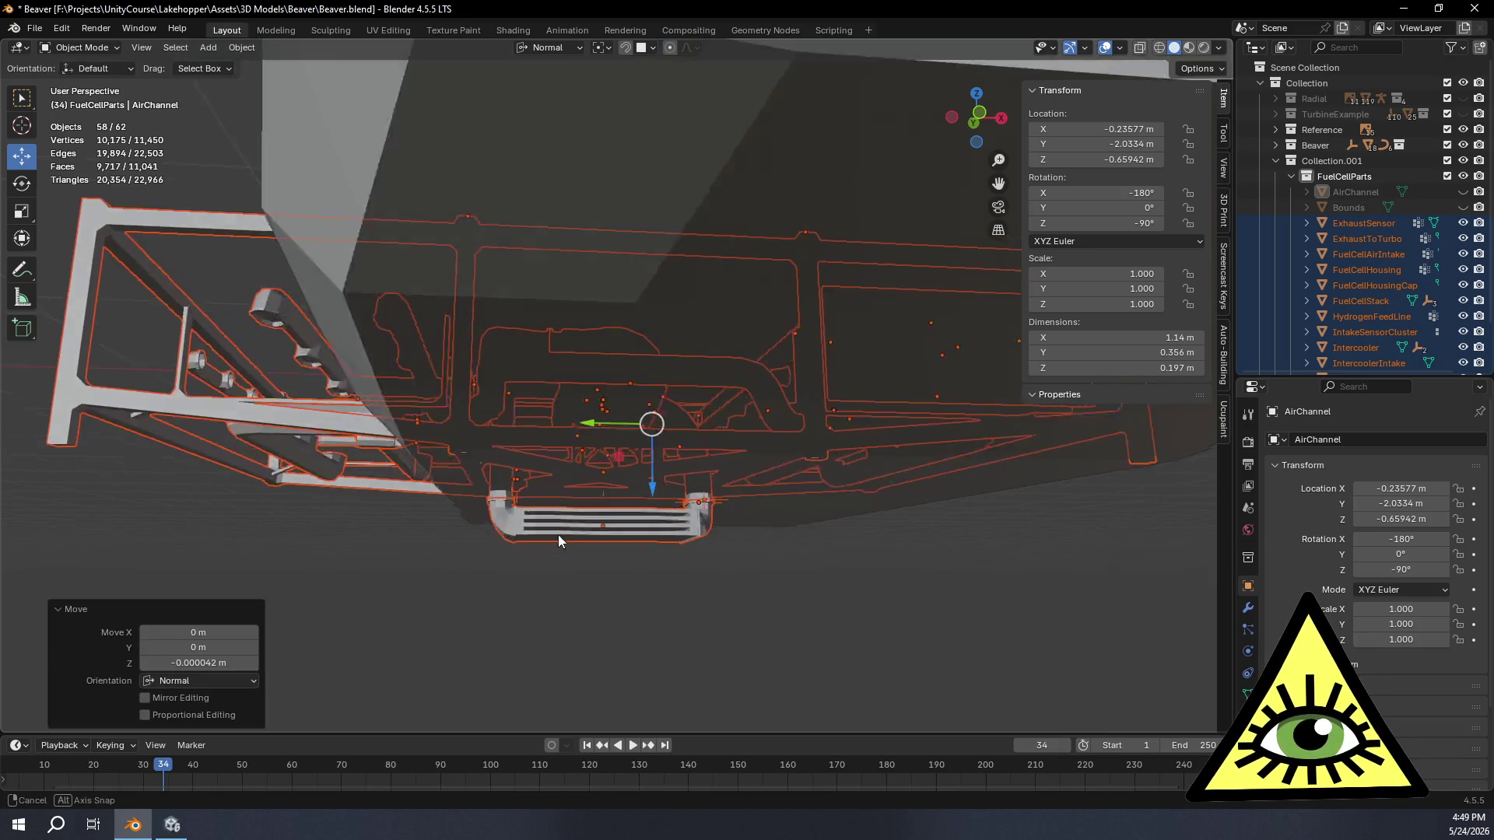
scroll(557, 534, "up", 5)
mouse_move(629, 554)
middle_mouse_down()
mouse_move(666, 589)
mouse_move(663, 634)
mouse_move(582, 652)
mouse_move(452, 566)
mouse_move(232, 546)
mouse_move(389, 530)
mouse_move(524, 544)
mouse_move(543, 527)
mouse_move(778, 544)
mouse_move(728, 550)
mouse_move(773, 600)
mouse_move(732, 609)
middle_mouse_up()
scroll(237, 548, "down", 3)
scroll(240, 549, "down", 2)
scroll(268, 532, "up", 6)
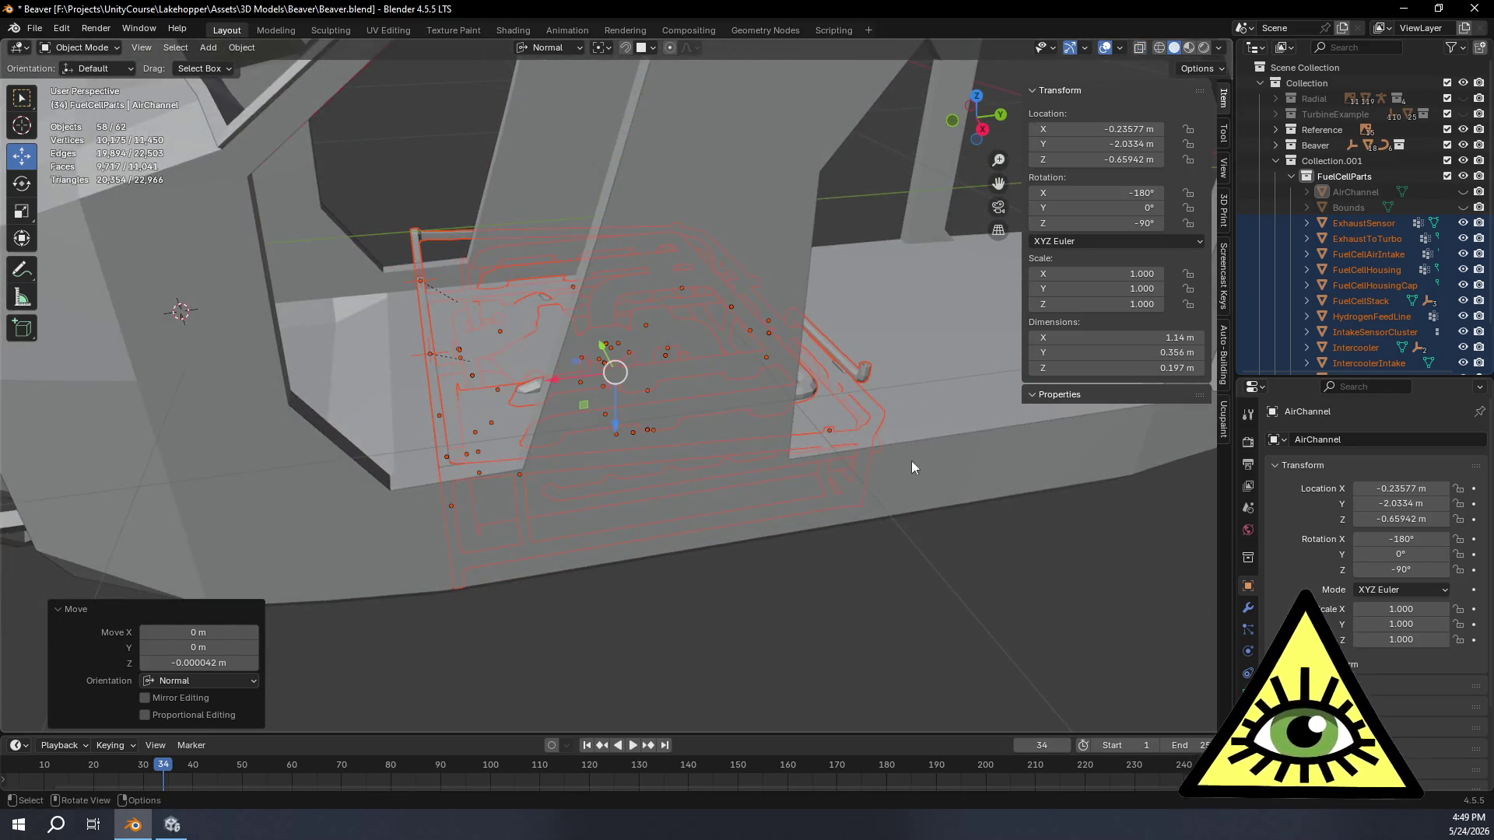
middle_click_drag(912, 461, 1114, 384)
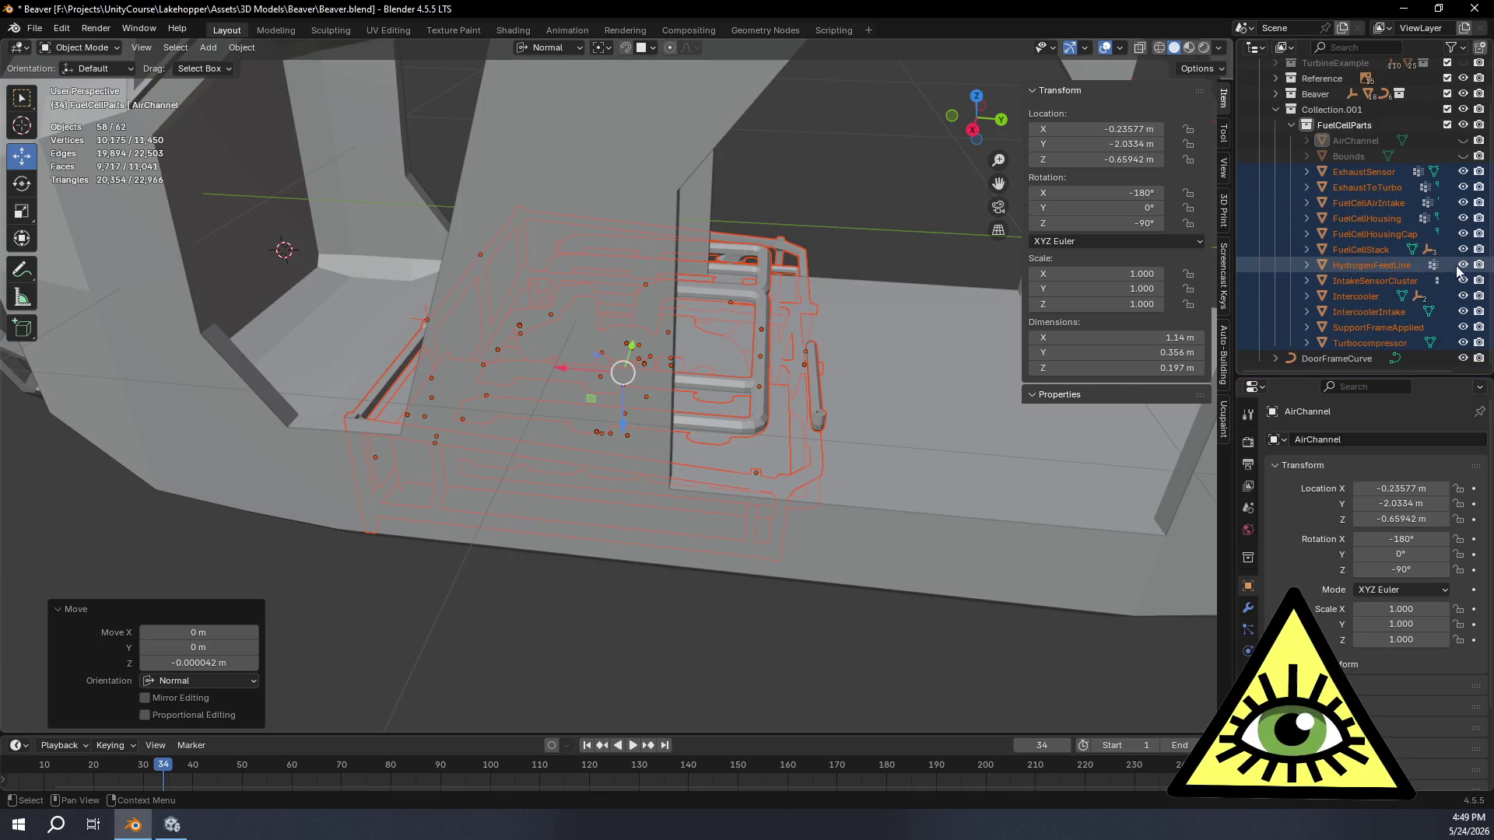
mouse_move(631, 513)
middle_mouse_down()
mouse_move(607, 510)
mouse_move(631, 520)
mouse_move(645, 566)
mouse_move(574, 548)
mouse_move(597, 493)
mouse_move(649, 491)
mouse_move(667, 550)
mouse_move(751, 590)
mouse_move(737, 568)
mouse_move(767, 510)
mouse_move(839, 581)
mouse_move(888, 598)
mouse_move(909, 579)
mouse_move(870, 589)
mouse_move(988, 541)
mouse_move(1051, 393)
mouse_move(1063, 492)
mouse_move(1040, 550)
mouse_move(961, 601)
mouse_move(909, 589)
mouse_move(897, 614)
mouse_move(879, 580)
mouse_move(915, 588)
mouse_move(629, 495)
mouse_move(524, 494)
mouse_move(609, 456)
mouse_move(702, 444)
mouse_move(858, 466)
mouse_move(814, 487)
mouse_move(691, 468)
middle_mouse_up()
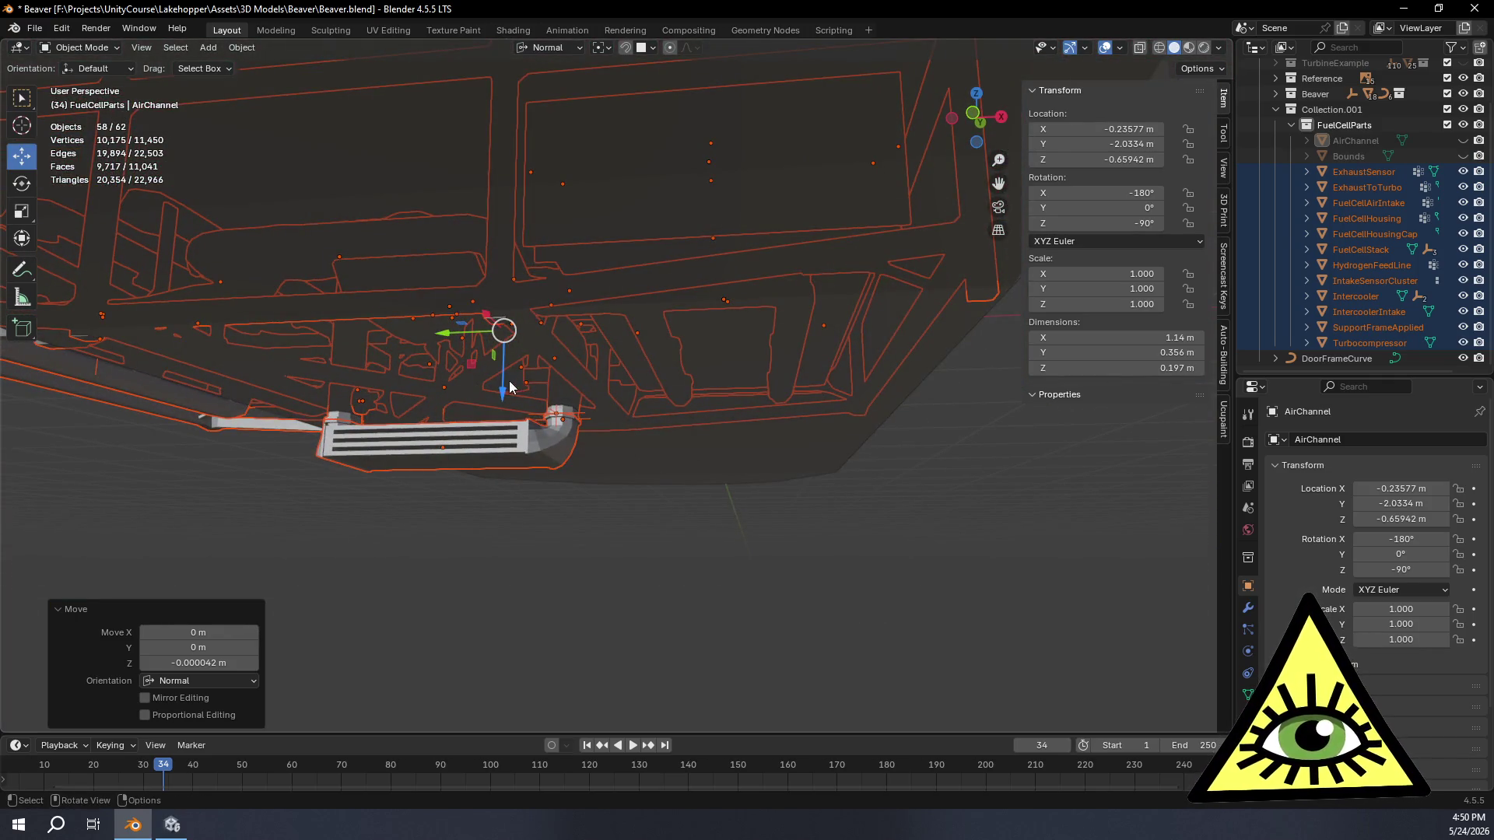
middle_click_drag(503, 399, 515, 416)
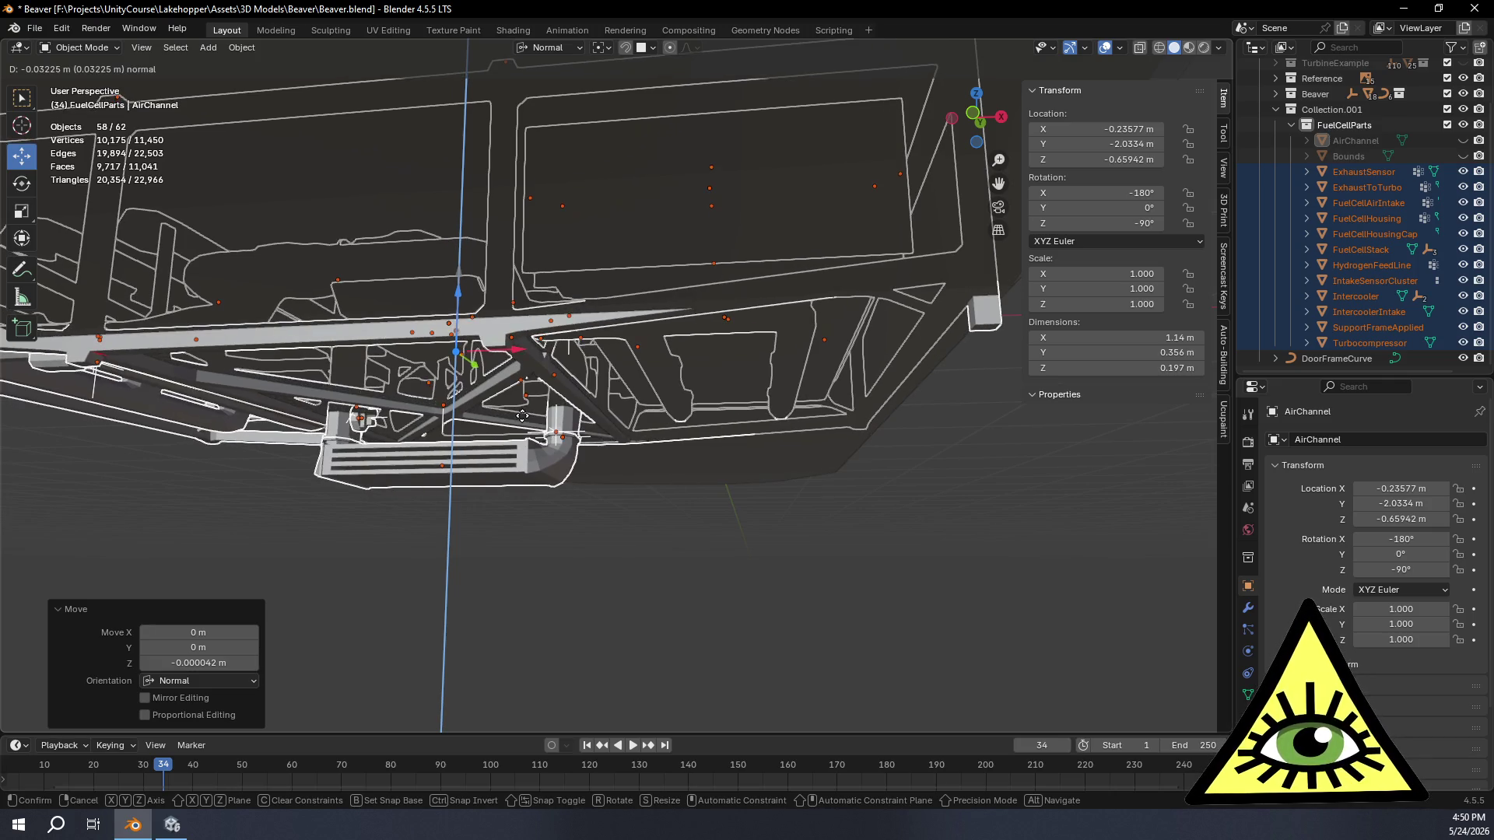
left_click(526, 416)
Step: Check alignment against the floor from both side views, briefly in X-ray
mouse_move(735, 444)
middle_mouse_down()
mouse_move(509, 430)
mouse_move(572, 468)
middle_mouse_up()
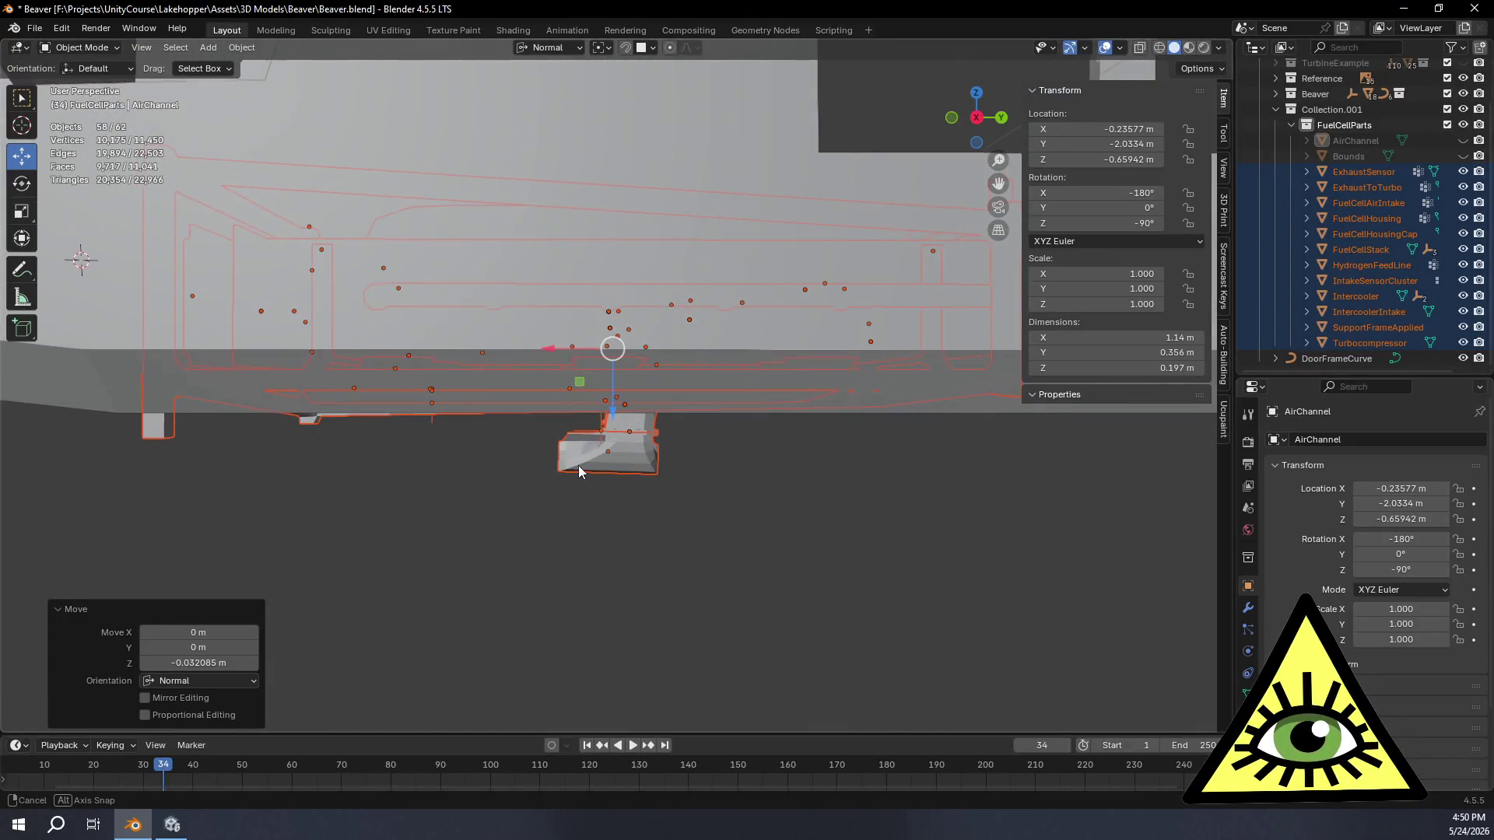
left_click(977, 119)
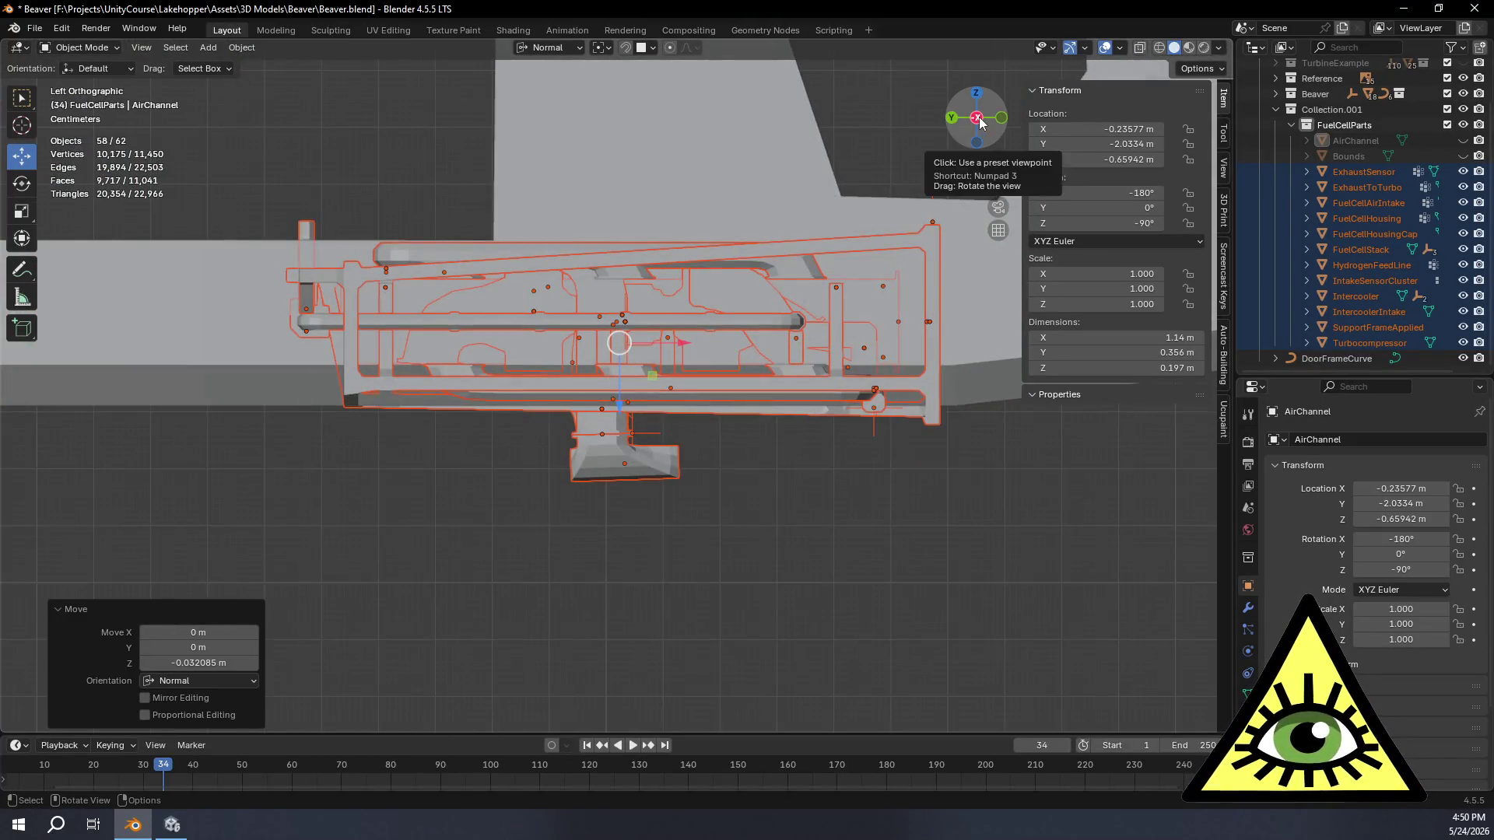
left_click(976, 119)
scroll(812, 346, "up", 3)
middle_click_drag(528, 482, 652, 478, "shift")
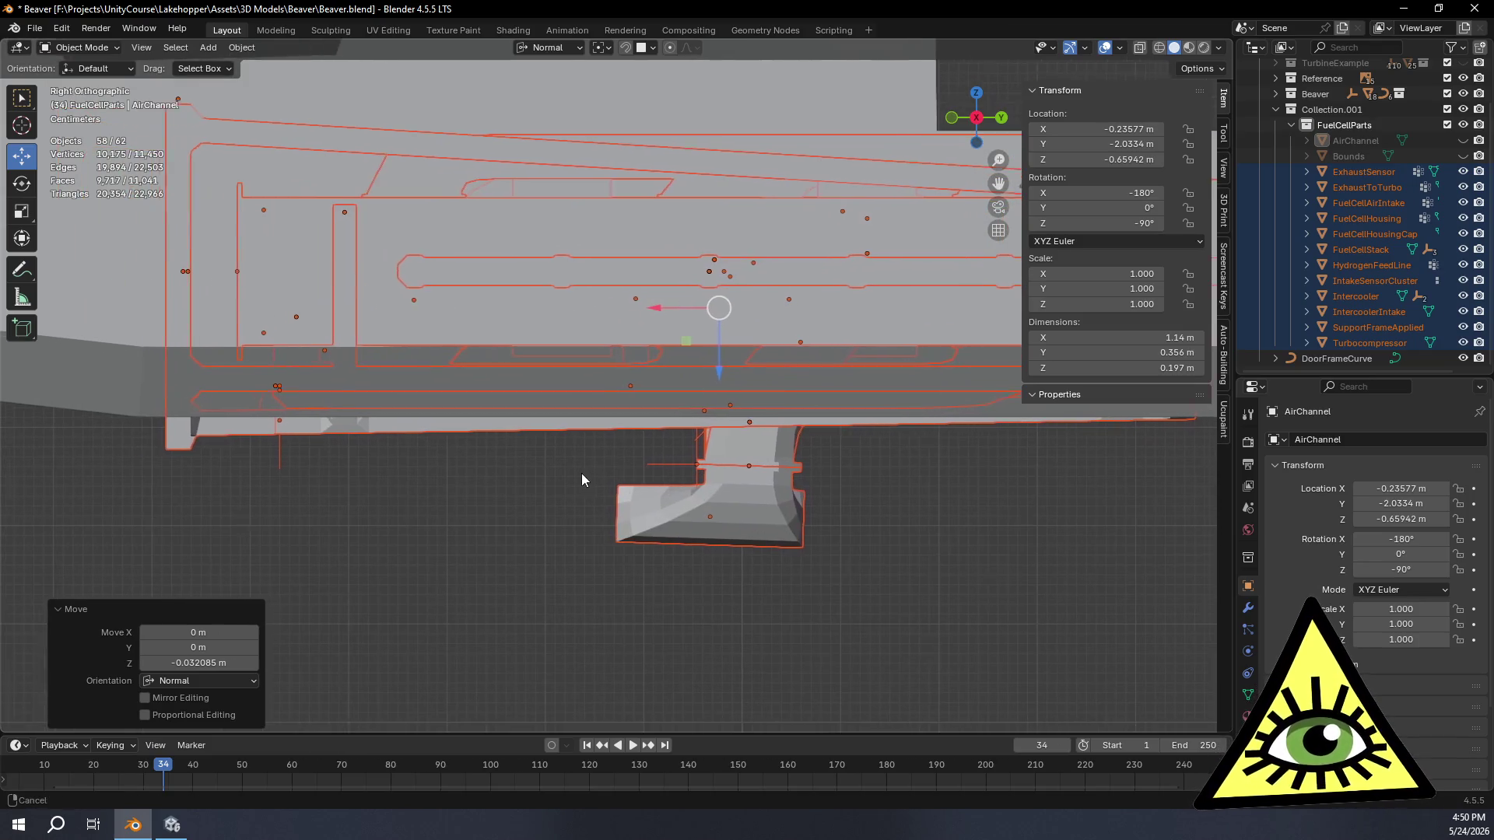
key("alt+z")
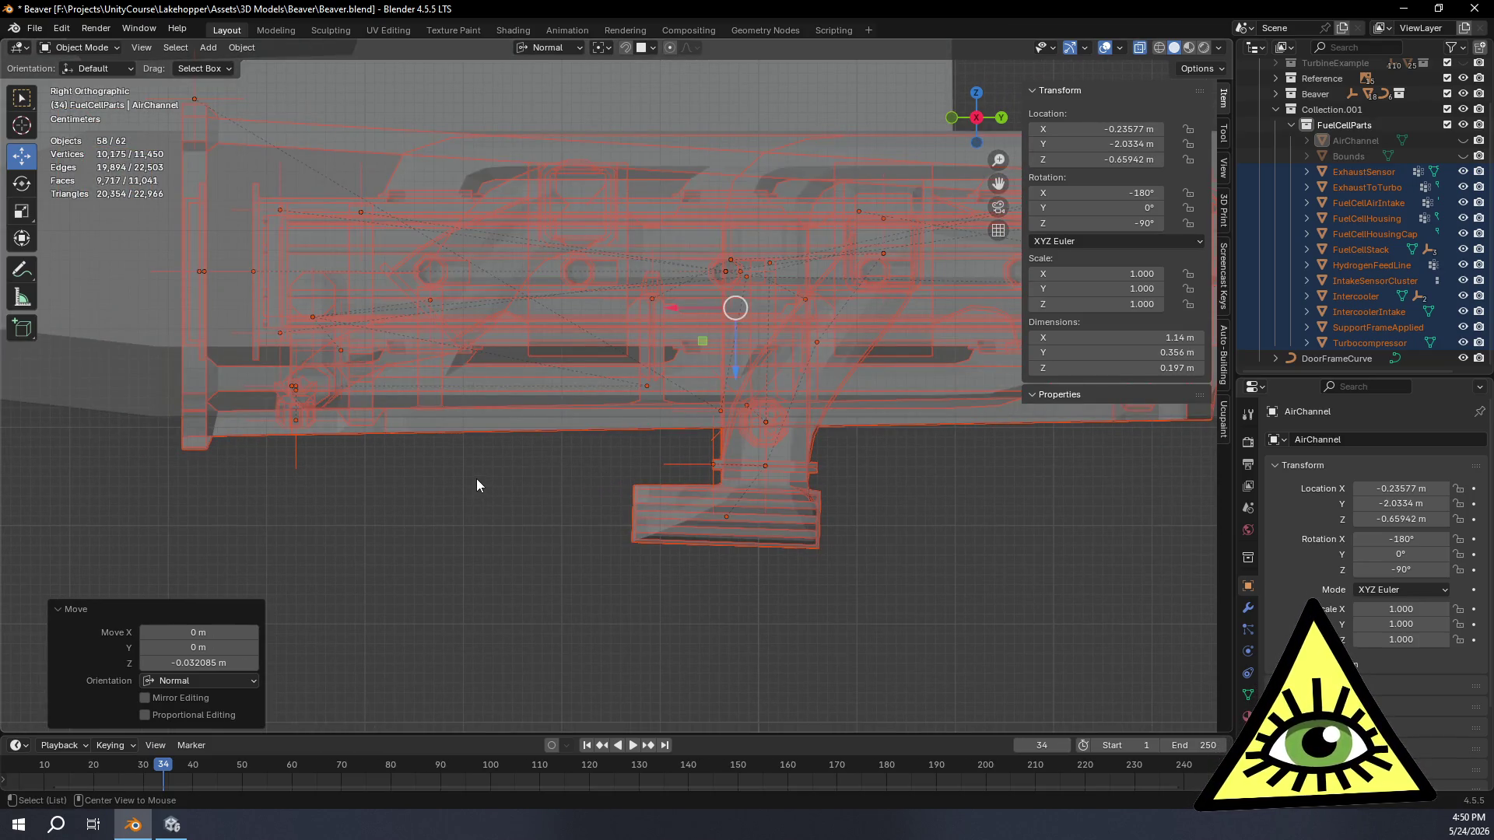
key("alt+z")
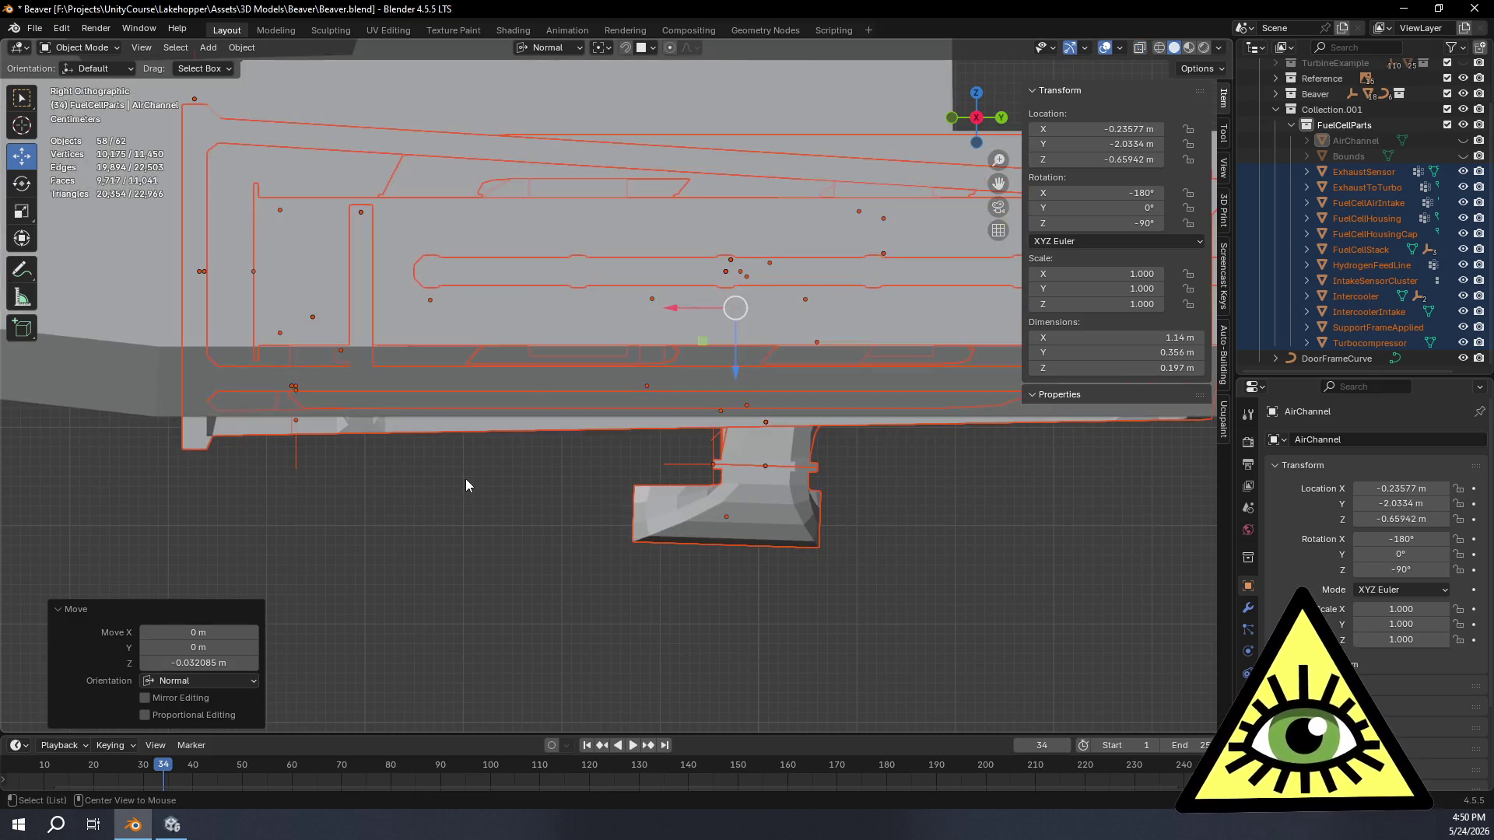
Step: Nudge the group a further −5.6 mm along its own Z so it sits against the floor underside
mouse_move(466, 462)
middle_mouse_down()
mouse_move(456, 420)
mouse_move(607, 469)
middle_mouse_up()
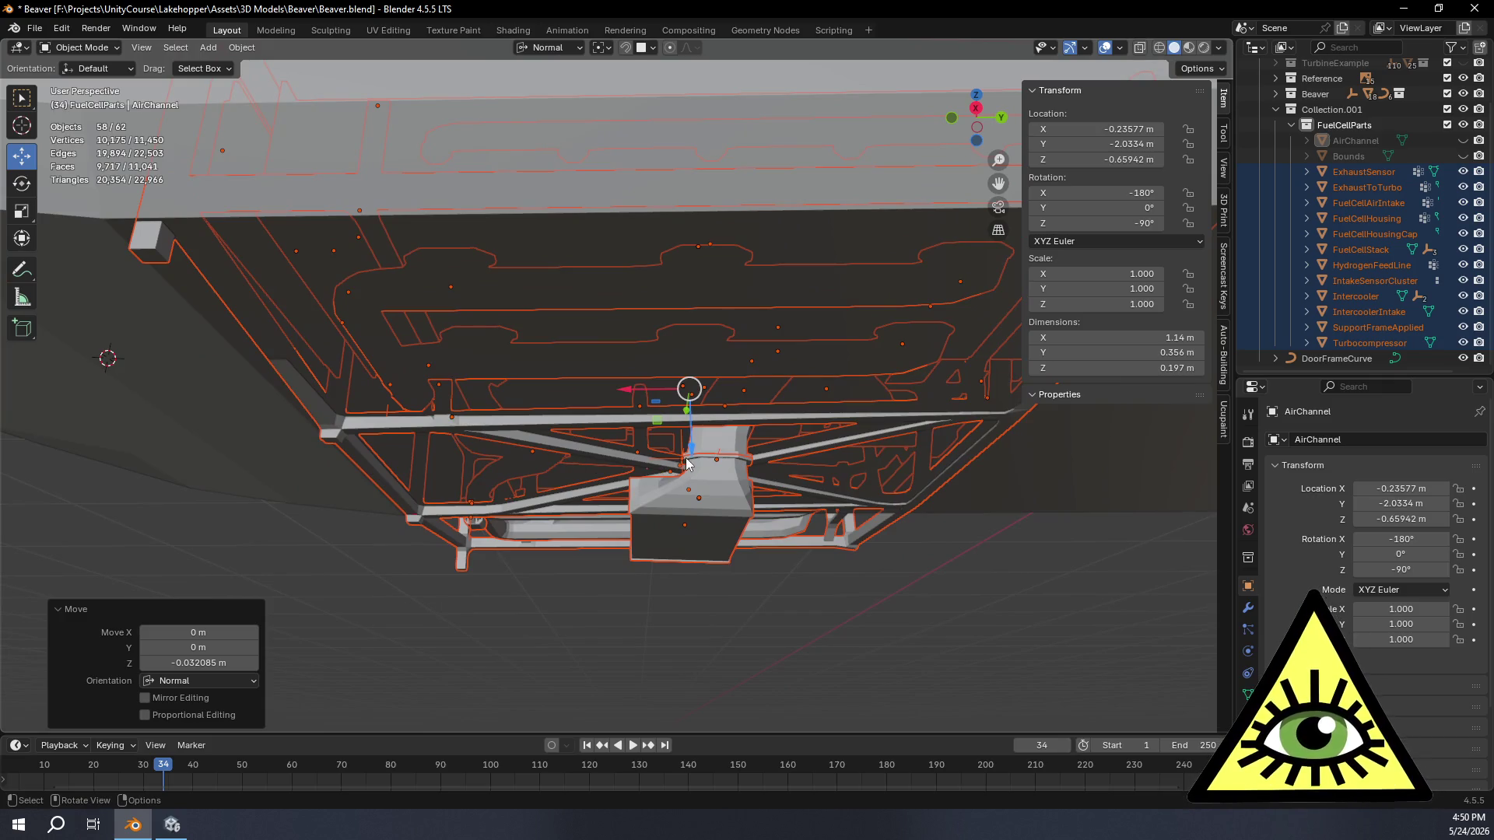
left_click_drag(686, 463, 700, 458)
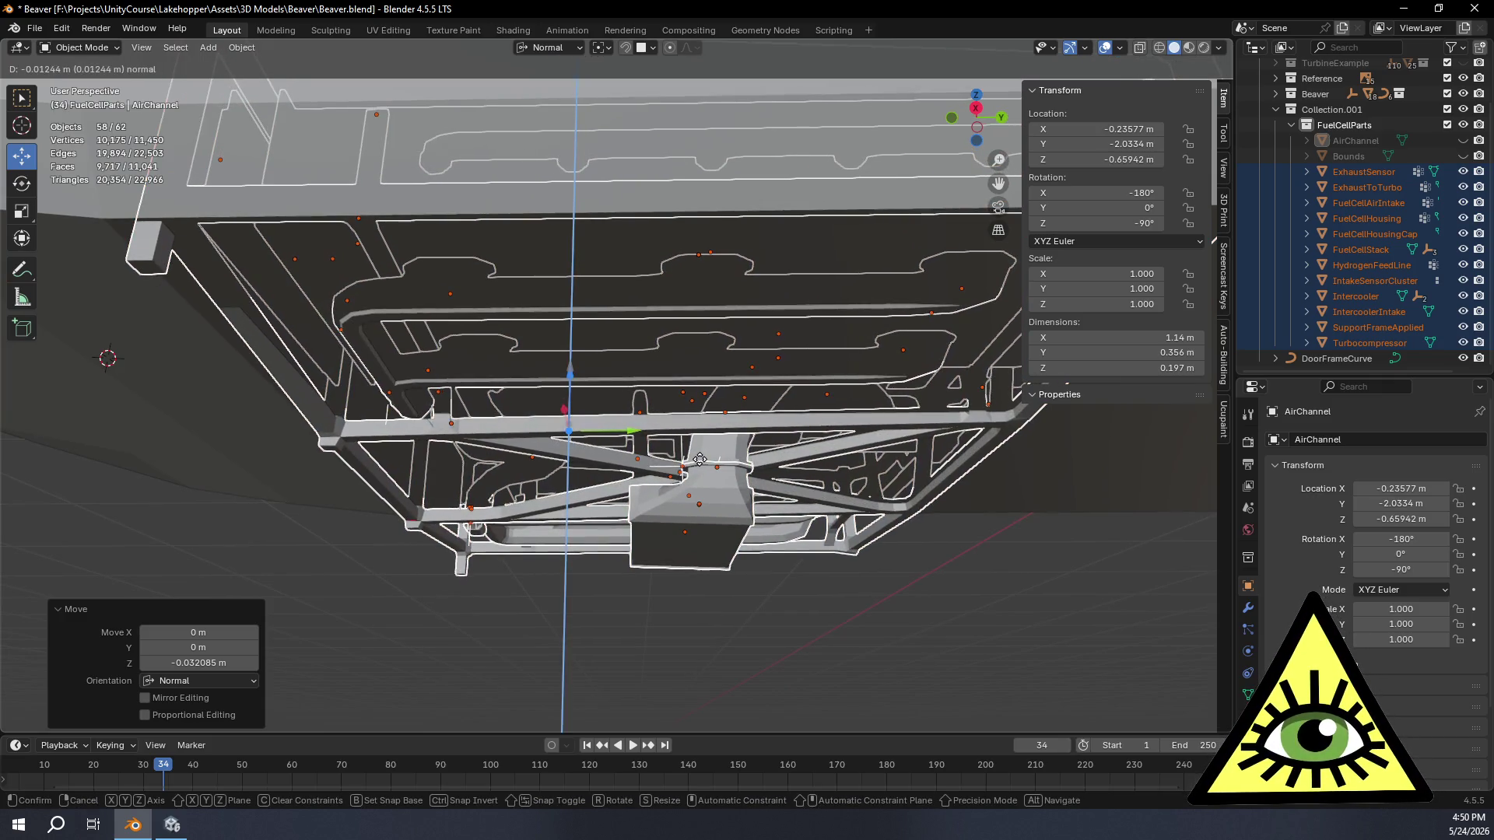
left_click_drag(699, 459, 701, 449)
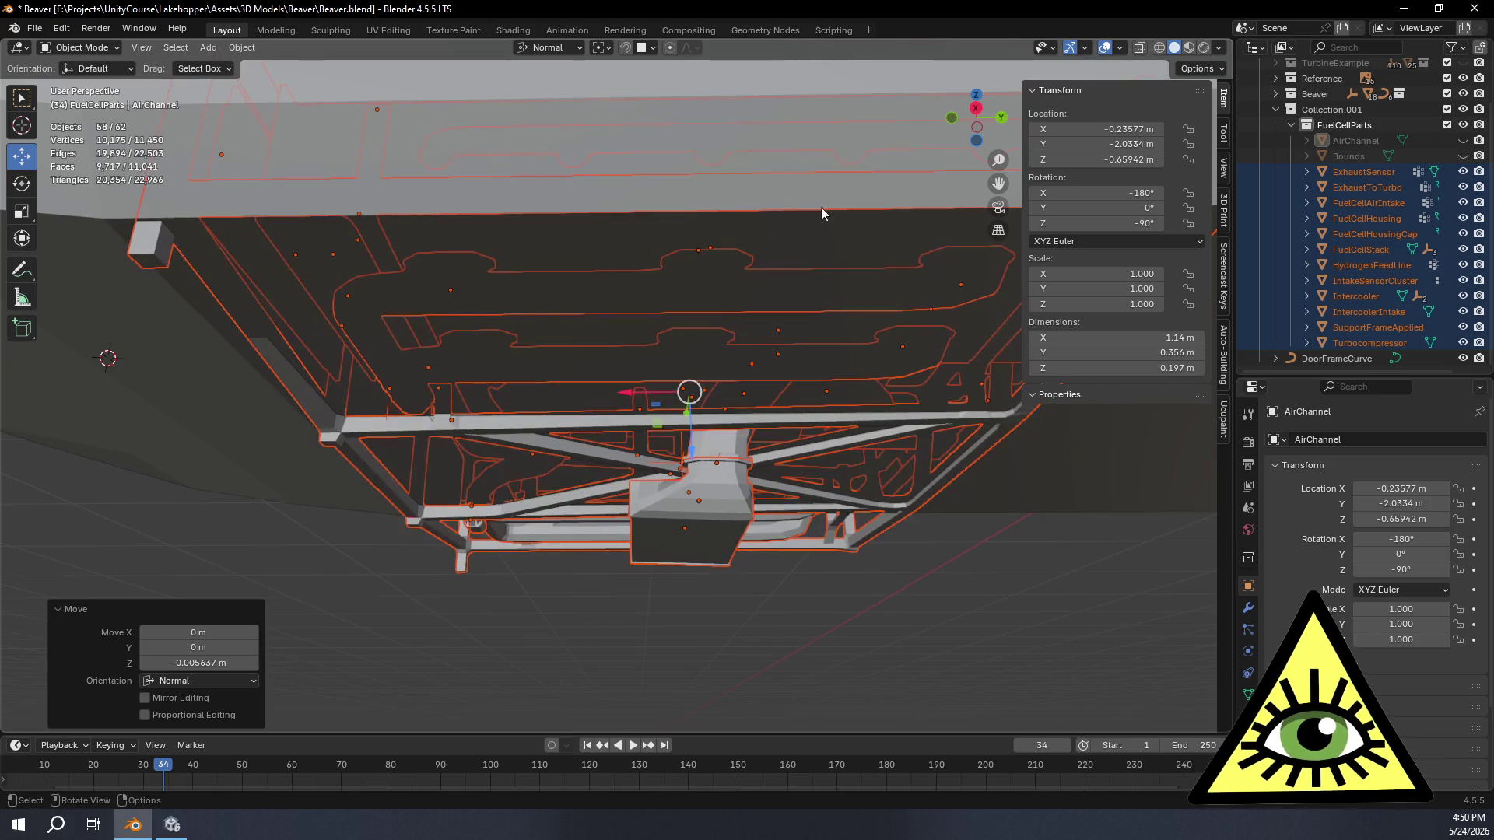
left_click(977, 108)
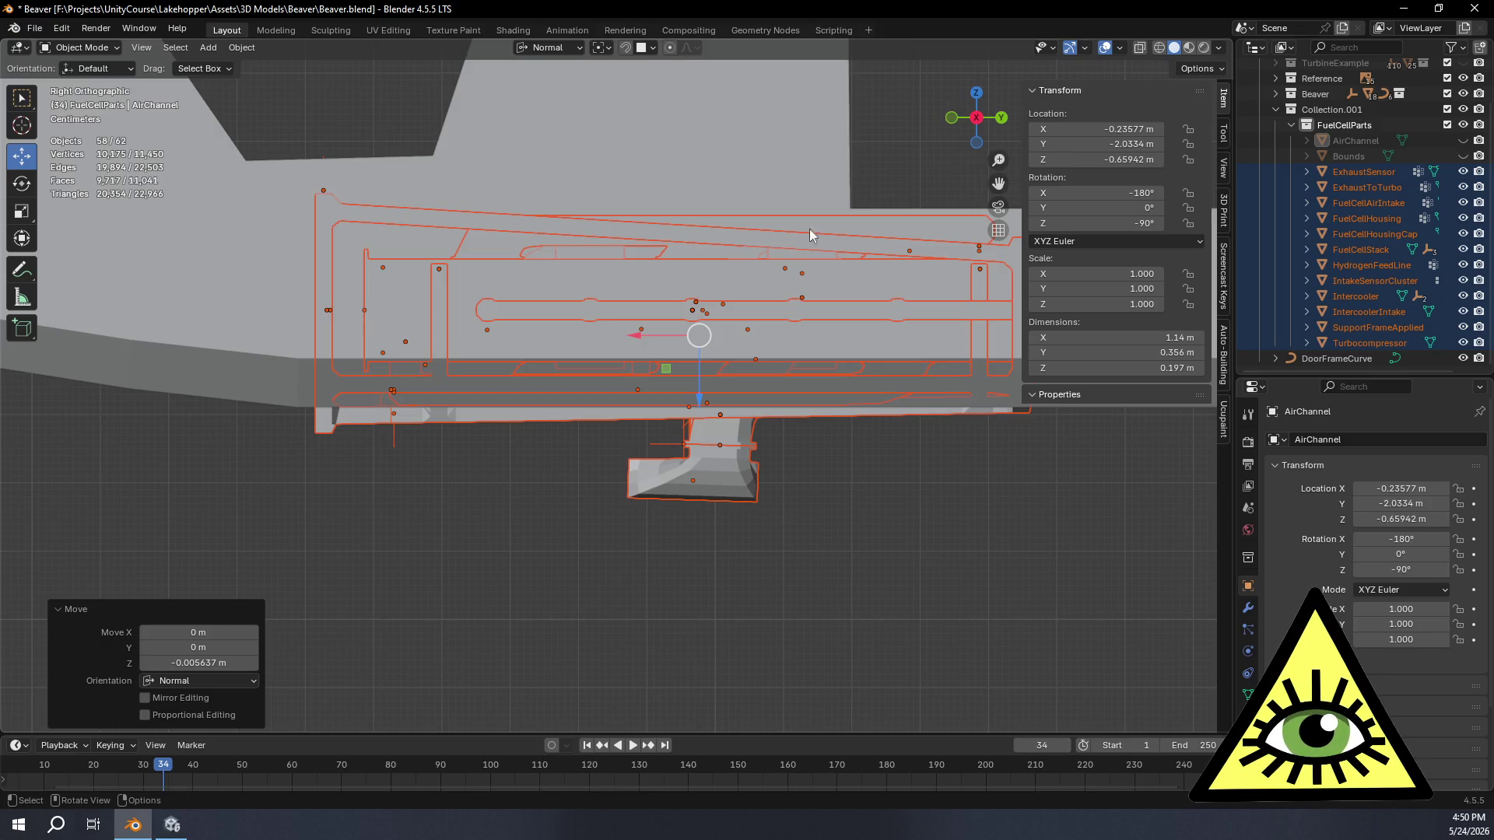
middle_click_drag(512, 475, 586, 478)
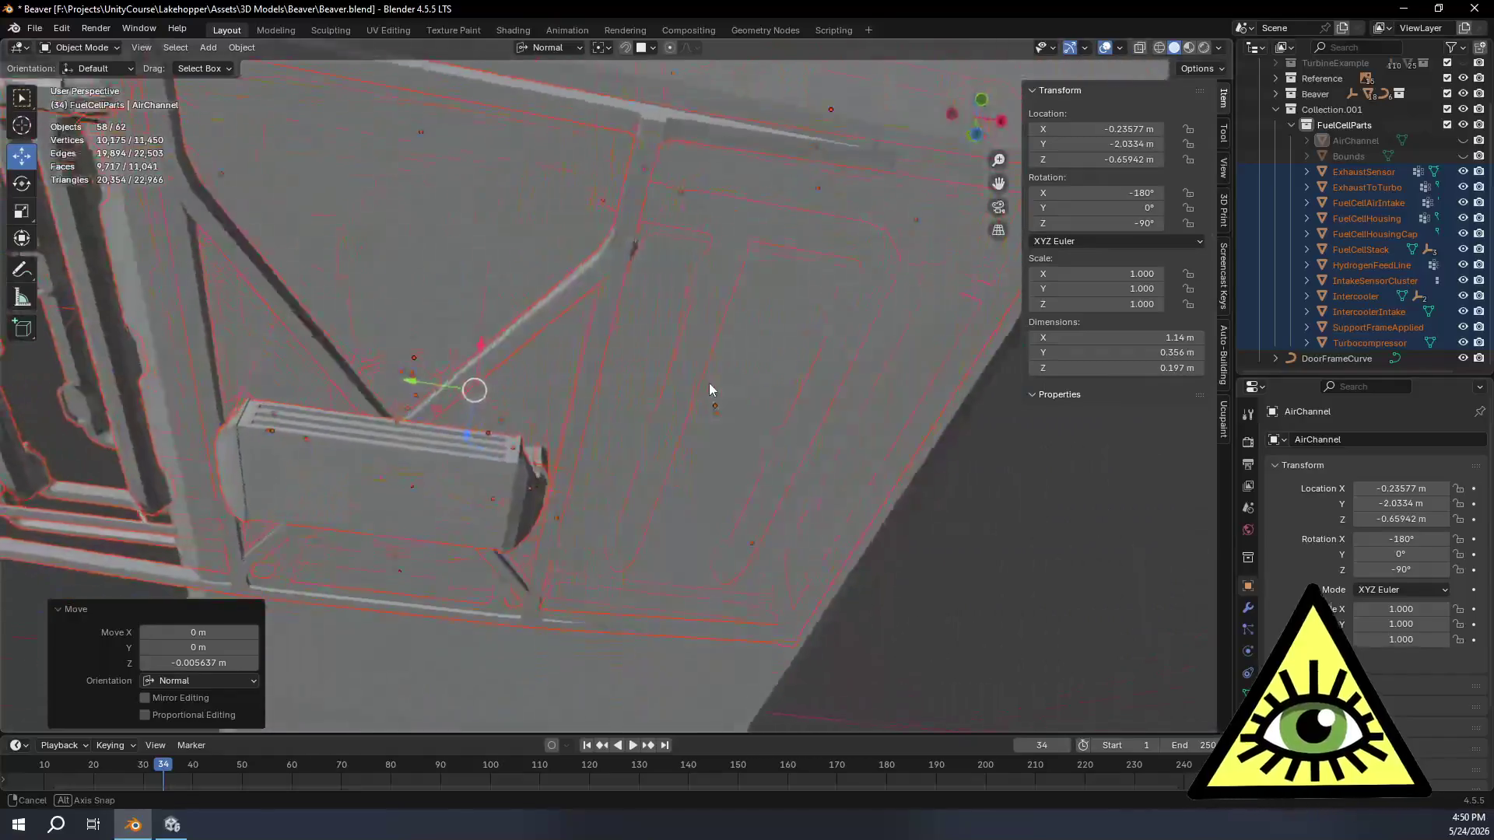
middle_click_drag(586, 477, 721, 405)
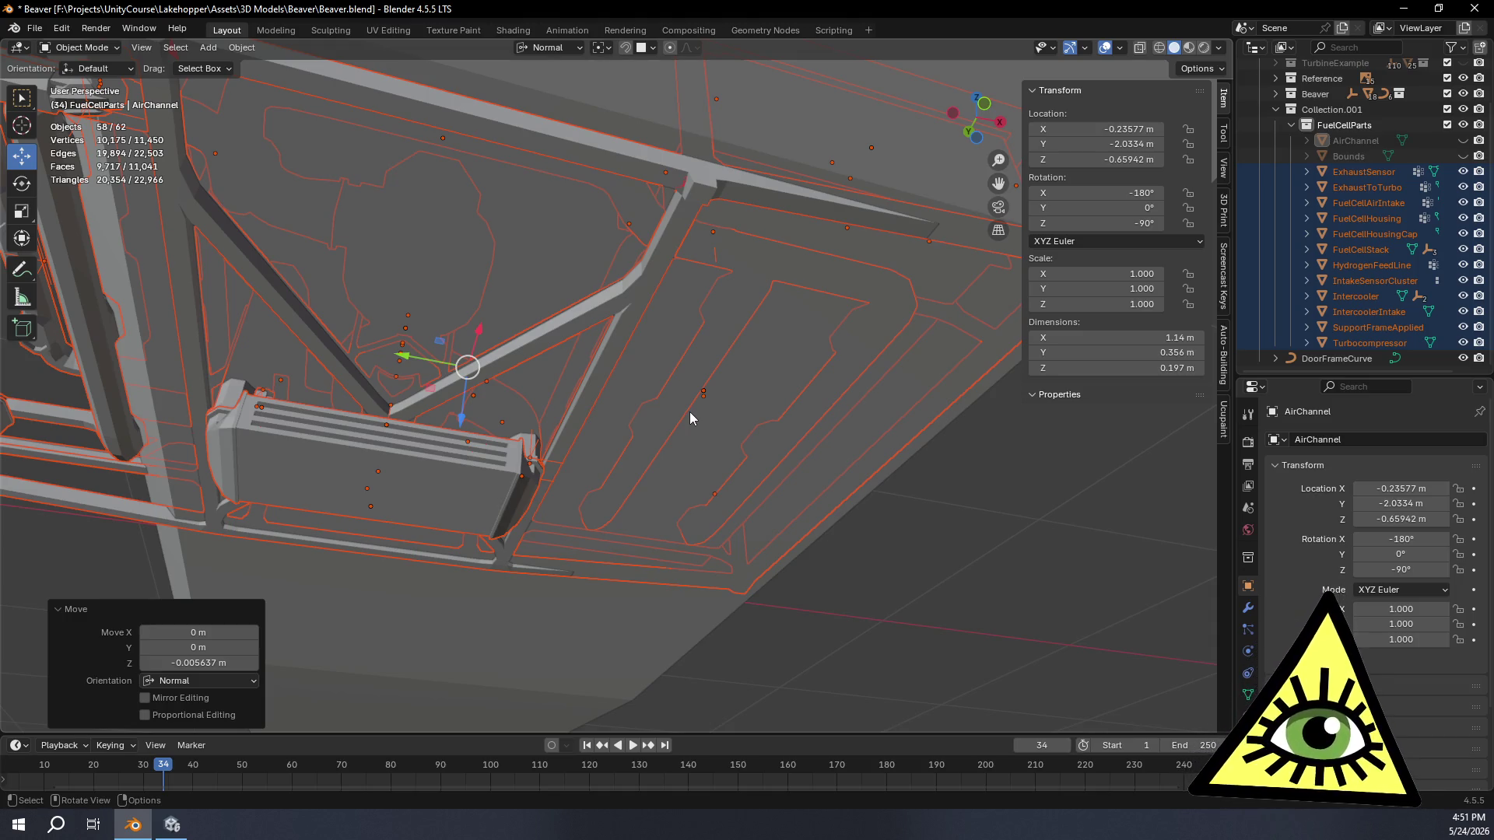
mouse_move(690, 411)
middle_mouse_down()
mouse_move(539, 505)
mouse_move(565, 475)
mouse_move(476, 467)
mouse_move(644, 506)
mouse_move(645, 526)
mouse_move(601, 487)
mouse_move(569, 424)
mouse_move(442, 444)
mouse_move(534, 441)
mouse_move(508, 421)
mouse_move(718, 403)
mouse_move(681, 421)
mouse_move(710, 442)
mouse_move(711, 471)
mouse_move(845, 467)
mouse_move(823, 512)
mouse_move(777, 521)
mouse_move(733, 501)
mouse_move(740, 462)
mouse_move(784, 433)
mouse_move(537, 460)
mouse_move(567, 469)
mouse_move(549, 456)
mouse_move(524, 501)
mouse_move(484, 503)
mouse_move(610, 464)
mouse_move(527, 439)
mouse_move(523, 330)
mouse_move(419, 454)
mouse_move(540, 397)
middle_mouse_up()
mouse_move(502, 268)
middle_mouse_down()
mouse_move(489, 324)
mouse_move(502, 280)
mouse_move(572, 292)
mouse_move(530, 305)
middle_mouse_up()
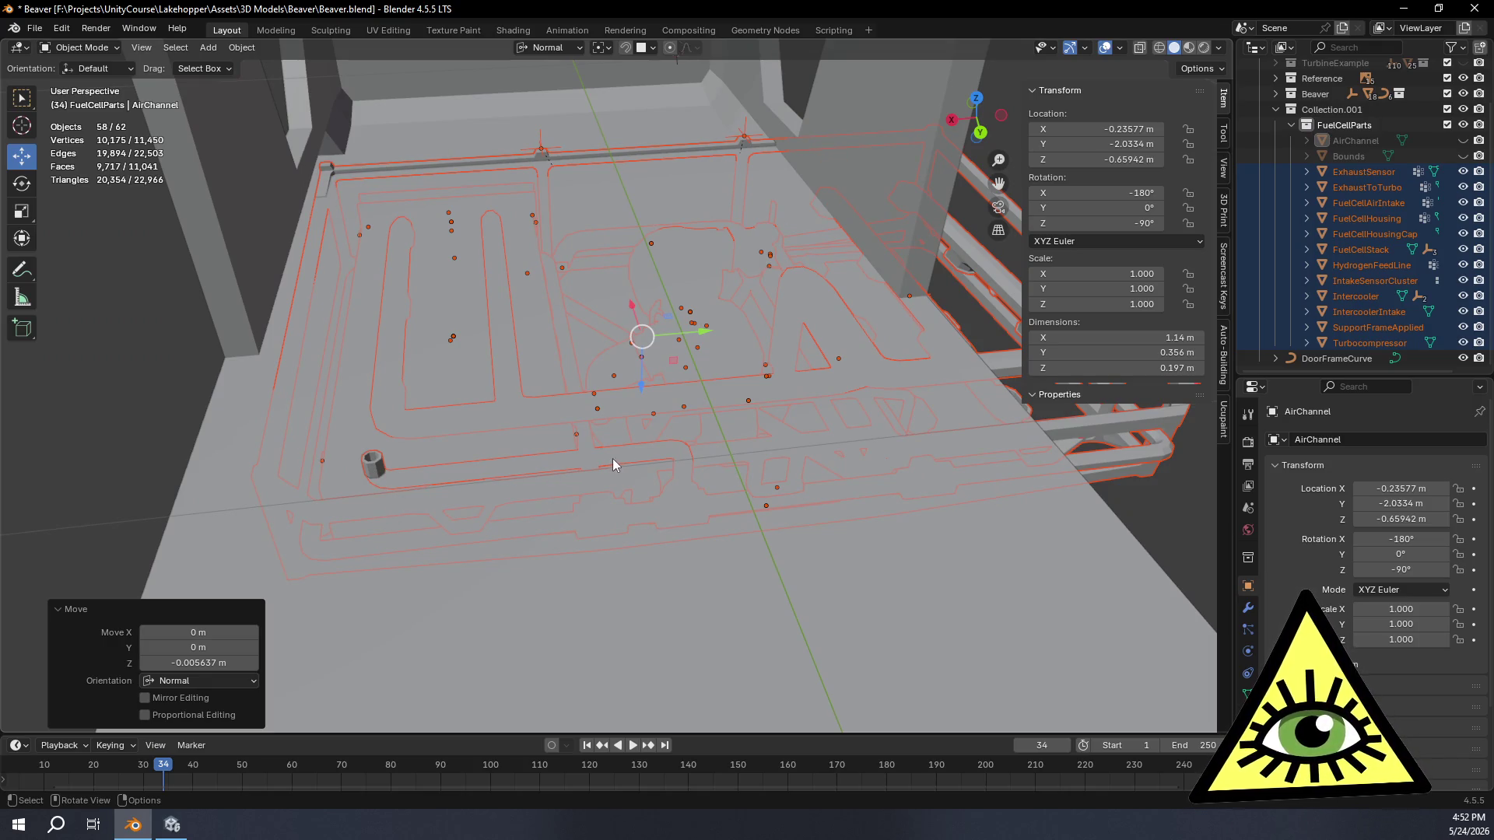
mouse_move(530, 473)
middle_mouse_down()
mouse_move(684, 298)
mouse_move(865, 353)
mouse_move(688, 342)
middle_mouse_up()
mouse_move(608, 279)
middle_mouse_down()
mouse_move(683, 325)
mouse_move(610, 275)
mouse_move(537, 357)
mouse_move(561, 329)
mouse_move(513, 301)
mouse_move(522, 288)
middle_mouse_up()
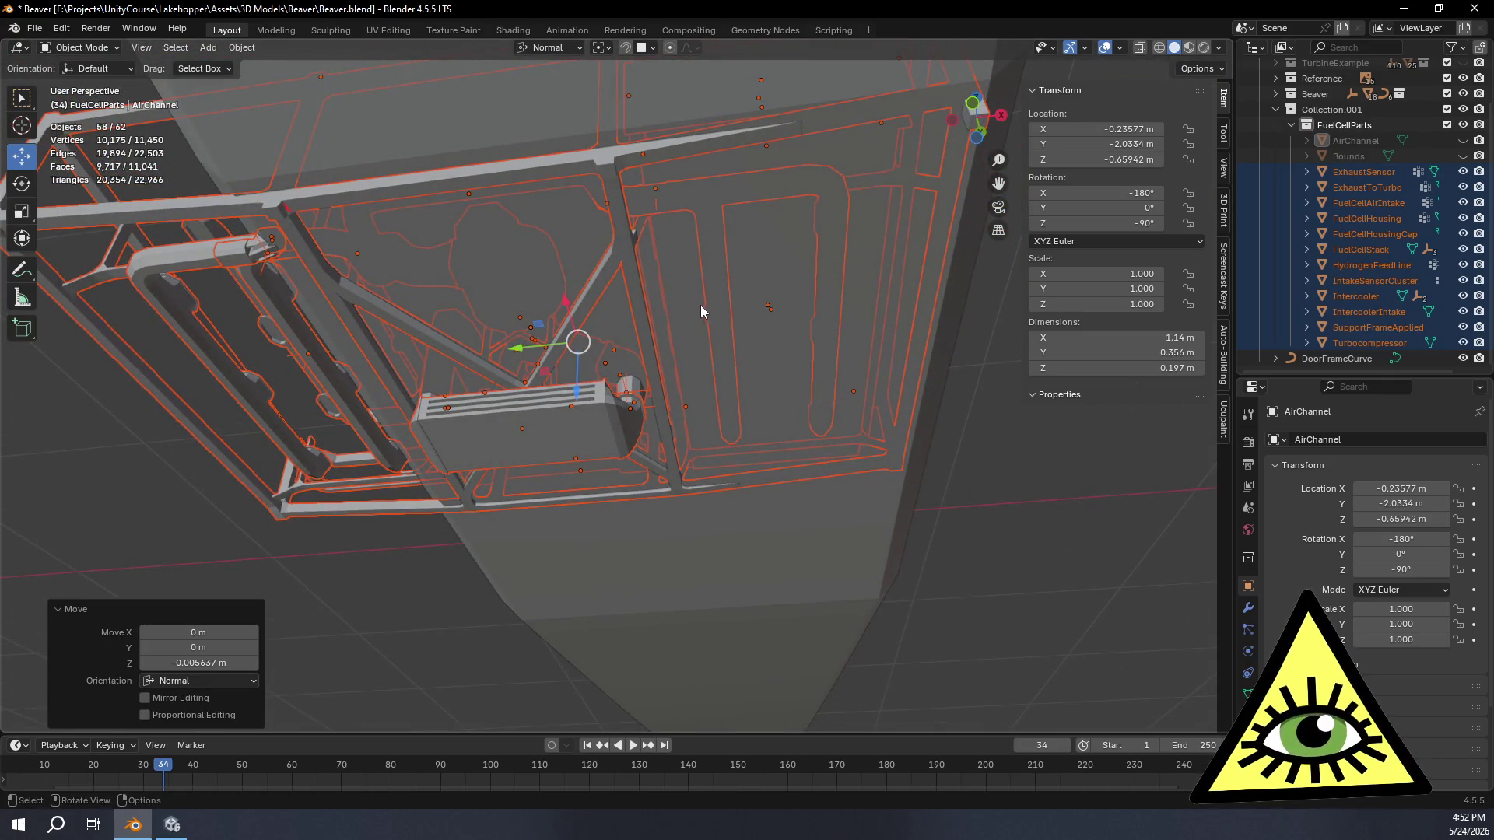
mouse_move(704, 316)
middle_mouse_down()
mouse_move(670, 293)
mouse_move(747, 257)
mouse_move(694, 214)
mouse_move(702, 280)
mouse_move(645, 293)
middle_mouse_up()
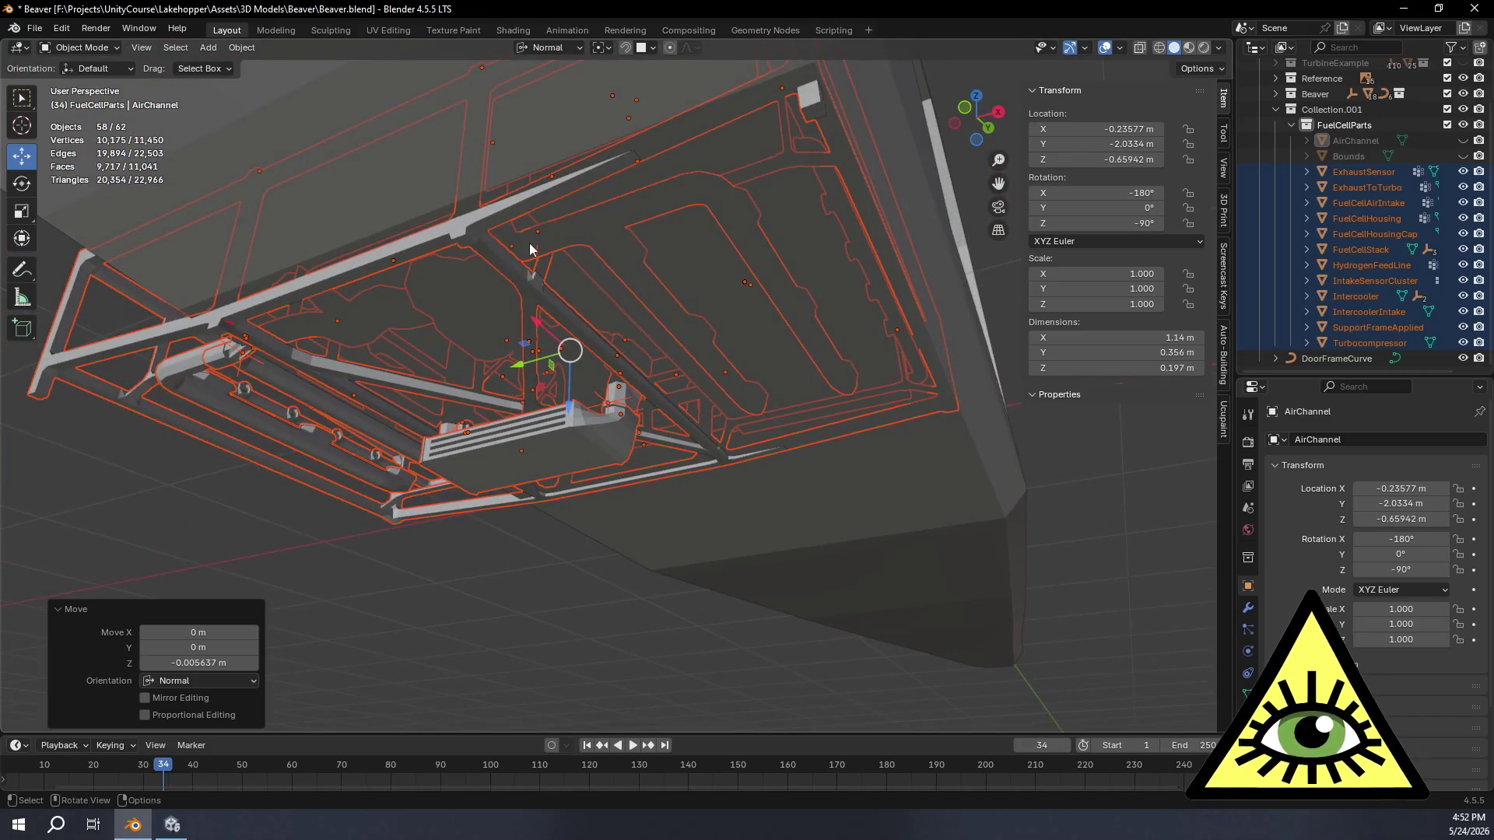
mouse_move(497, 240)
middle_mouse_down()
mouse_move(547, 310)
mouse_move(632, 322)
mouse_move(730, 400)
mouse_move(973, 459)
mouse_move(739, 457)
mouse_move(912, 434)
mouse_move(681, 469)
mouse_move(831, 464)
mouse_move(700, 480)
mouse_move(654, 460)
mouse_move(673, 481)
mouse_move(640, 576)
mouse_move(516, 568)
mouse_move(527, 509)
mouse_move(677, 607)
mouse_move(607, 691)
mouse_move(584, 470)
mouse_move(636, 445)
mouse_move(753, 458)
mouse_move(771, 483)
mouse_move(695, 470)
mouse_move(590, 415)
mouse_move(562, 397)
mouse_move(558, 362)
mouse_move(613, 389)
mouse_move(615, 456)
mouse_move(597, 384)
mouse_move(613, 525)
mouse_move(745, 471)
mouse_move(710, 479)
mouse_move(745, 455)
mouse_move(708, 448)
middle_mouse_up()
scroll(614, 525, "up", 3)
scroll(610, 523, "up", 2)
scroll(649, 509, "down", 3)
scroll(713, 482, "down", 2)
scroll(711, 480, "up", 3)
scroll(709, 477, "down", 3)
scroll(553, 482, "up", 3)
scroll(744, 456, "down", 3)
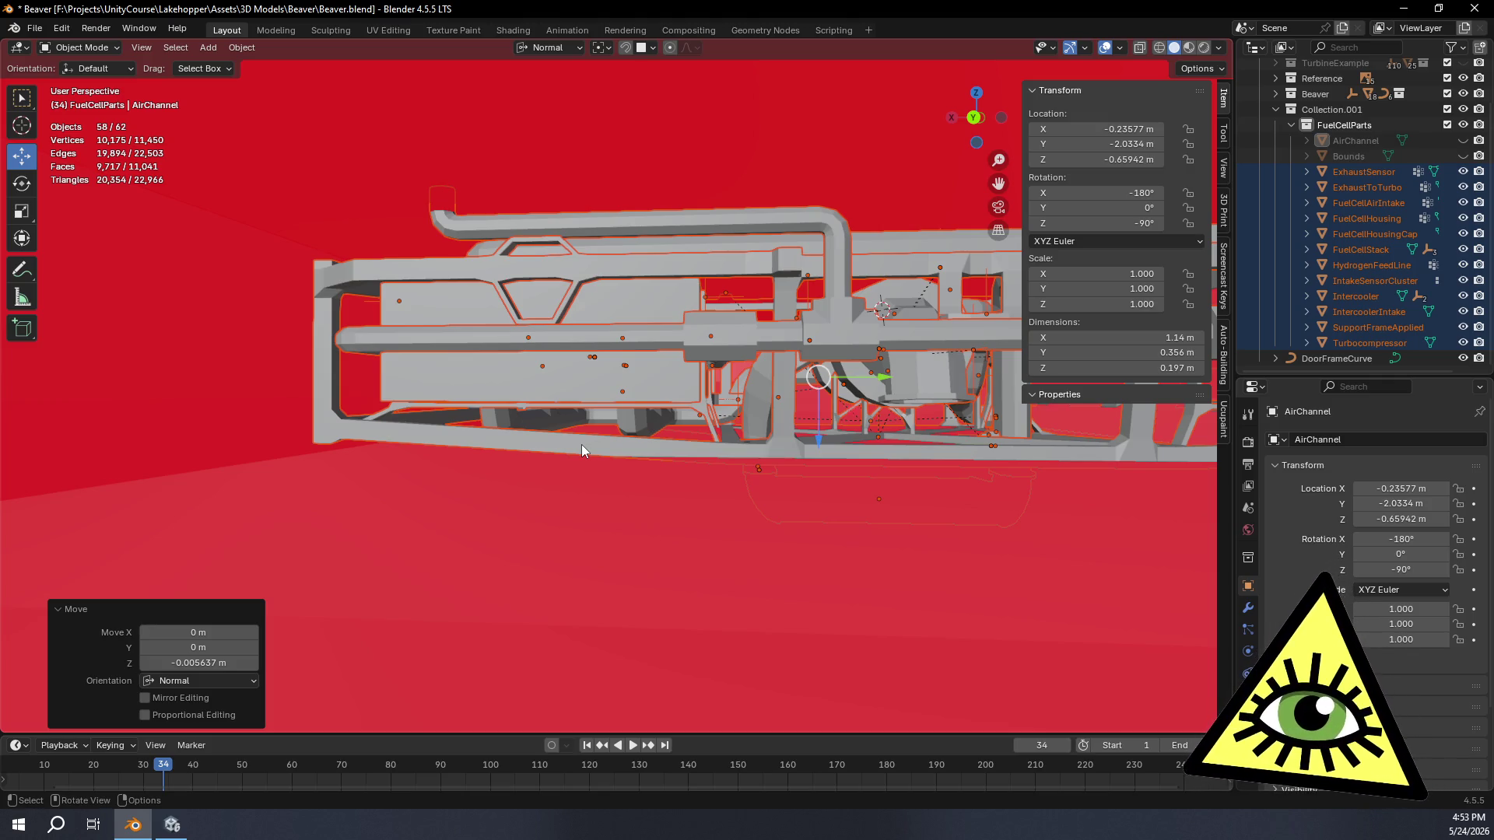
mouse_move(581, 446)
middle_mouse_down()
mouse_move(590, 407)
mouse_move(574, 387)
mouse_move(598, 361)
mouse_move(637, 366)
mouse_move(621, 388)
middle_mouse_up()
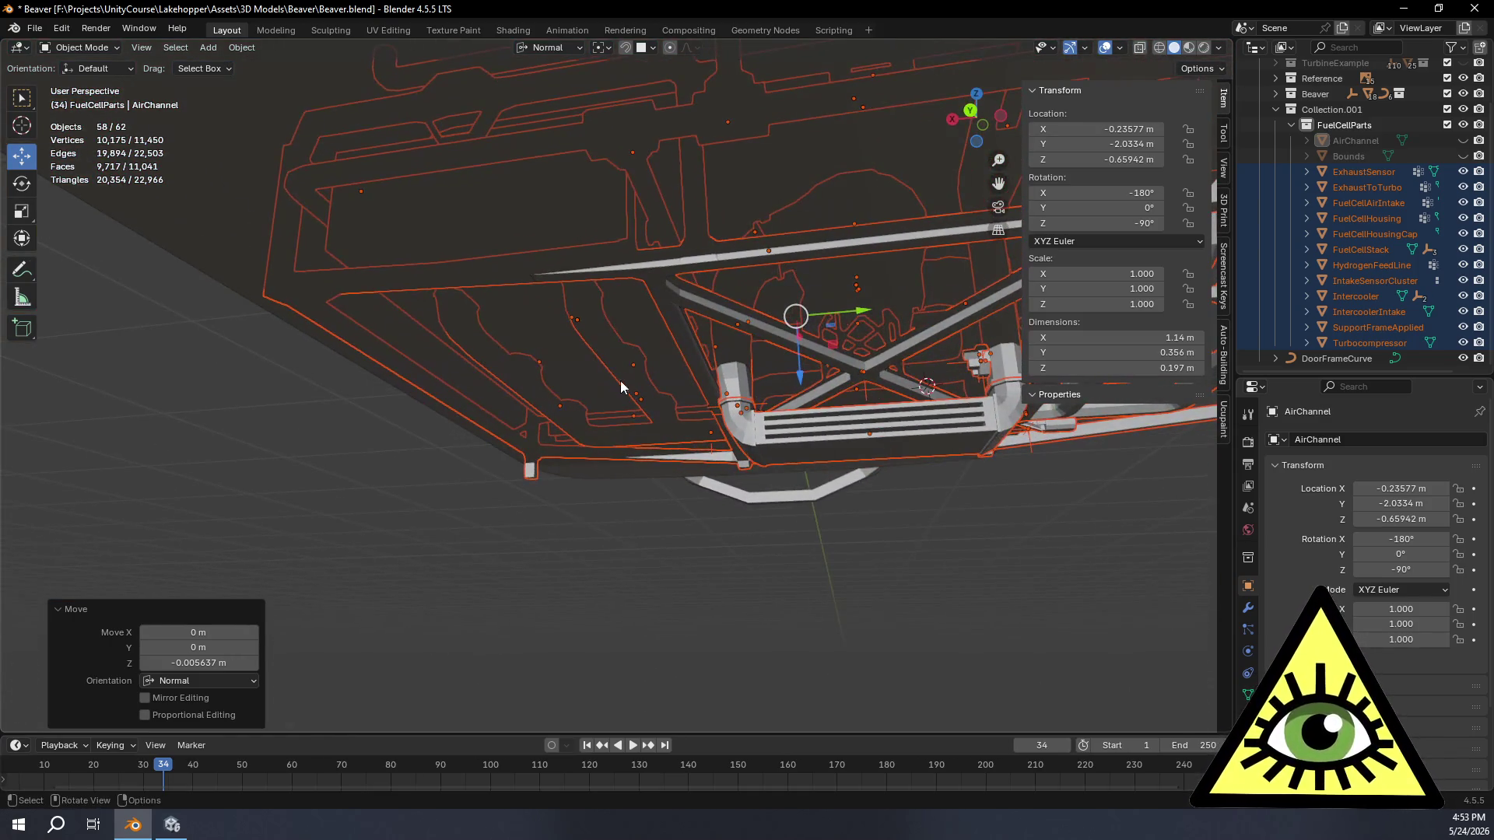
mouse_move(717, 365)
middle_mouse_down()
mouse_move(588, 436)
mouse_move(499, 456)
mouse_move(526, 445)
mouse_move(573, 487)
mouse_move(550, 483)
mouse_move(581, 491)
mouse_move(488, 371)
mouse_move(371, 370)
mouse_move(321, 420)
mouse_move(207, 474)
mouse_move(213, 507)
mouse_move(197, 499)
mouse_move(200, 395)
mouse_move(204, 429)
mouse_move(231, 404)
mouse_move(216, 376)
mouse_move(275, 333)
mouse_move(210, 487)
mouse_move(209, 431)
mouse_move(321, 346)
mouse_move(327, 358)
mouse_move(231, 502)
mouse_move(159, 460)
middle_mouse_up()
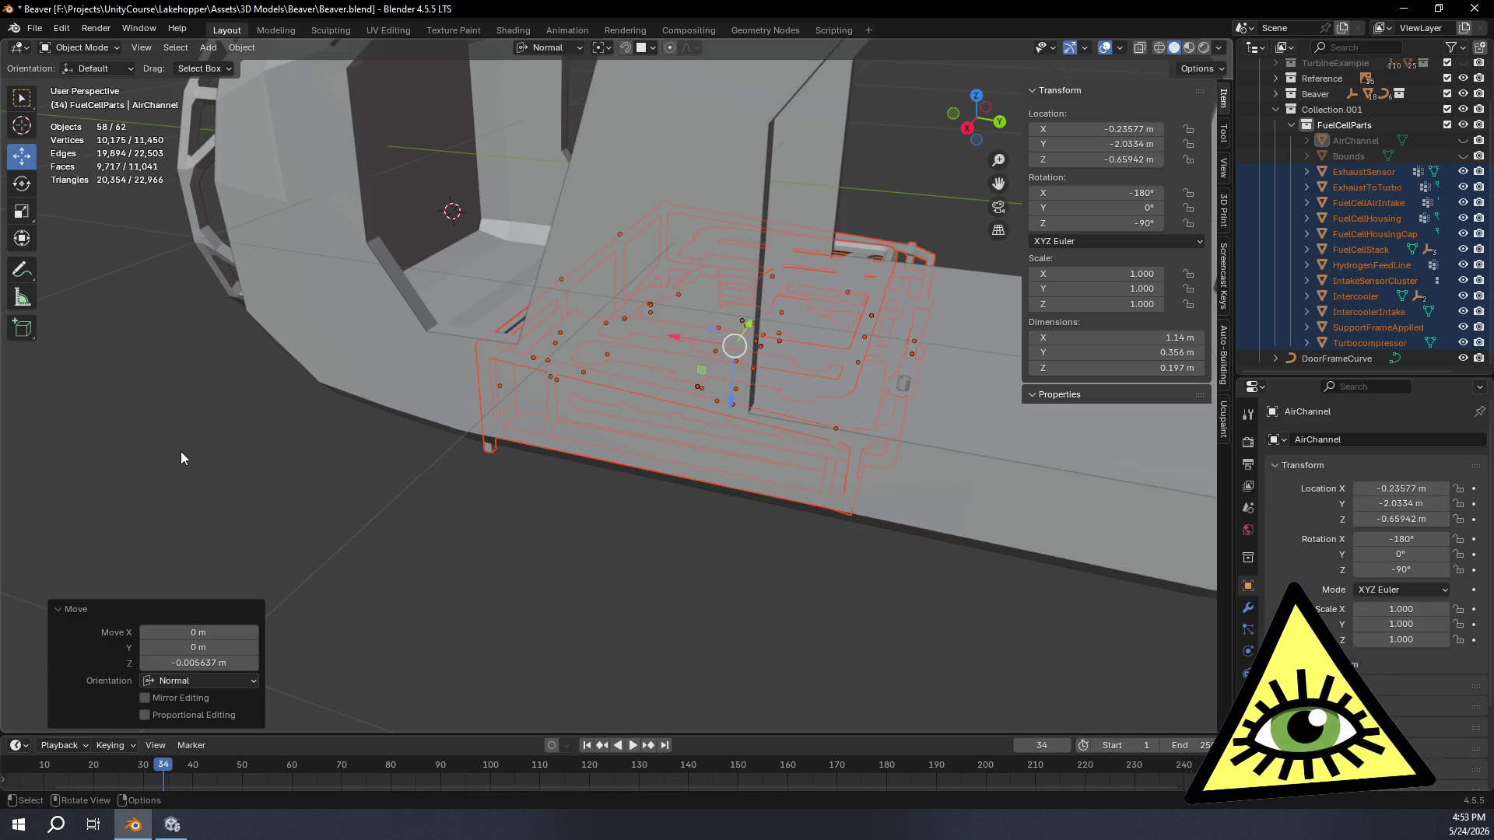
mouse_move(181, 452)
middle_mouse_down()
mouse_move(239, 488)
mouse_move(474, 466)
mouse_move(640, 381)
mouse_move(651, 444)
mouse_move(446, 434)
mouse_move(582, 444)
middle_mouse_up()
mouse_move(705, 490)
middle_mouse_down()
mouse_move(669, 454)
mouse_move(503, 463)
mouse_move(686, 470)
mouse_move(569, 485)
mouse_move(540, 477)
mouse_move(750, 463)
mouse_move(746, 498)
mouse_move(666, 447)
mouse_move(569, 316)
mouse_move(558, 222)
mouse_move(534, 272)
mouse_move(537, 346)
mouse_move(685, 372)
mouse_move(740, 423)
mouse_move(676, 334)
middle_mouse_up()
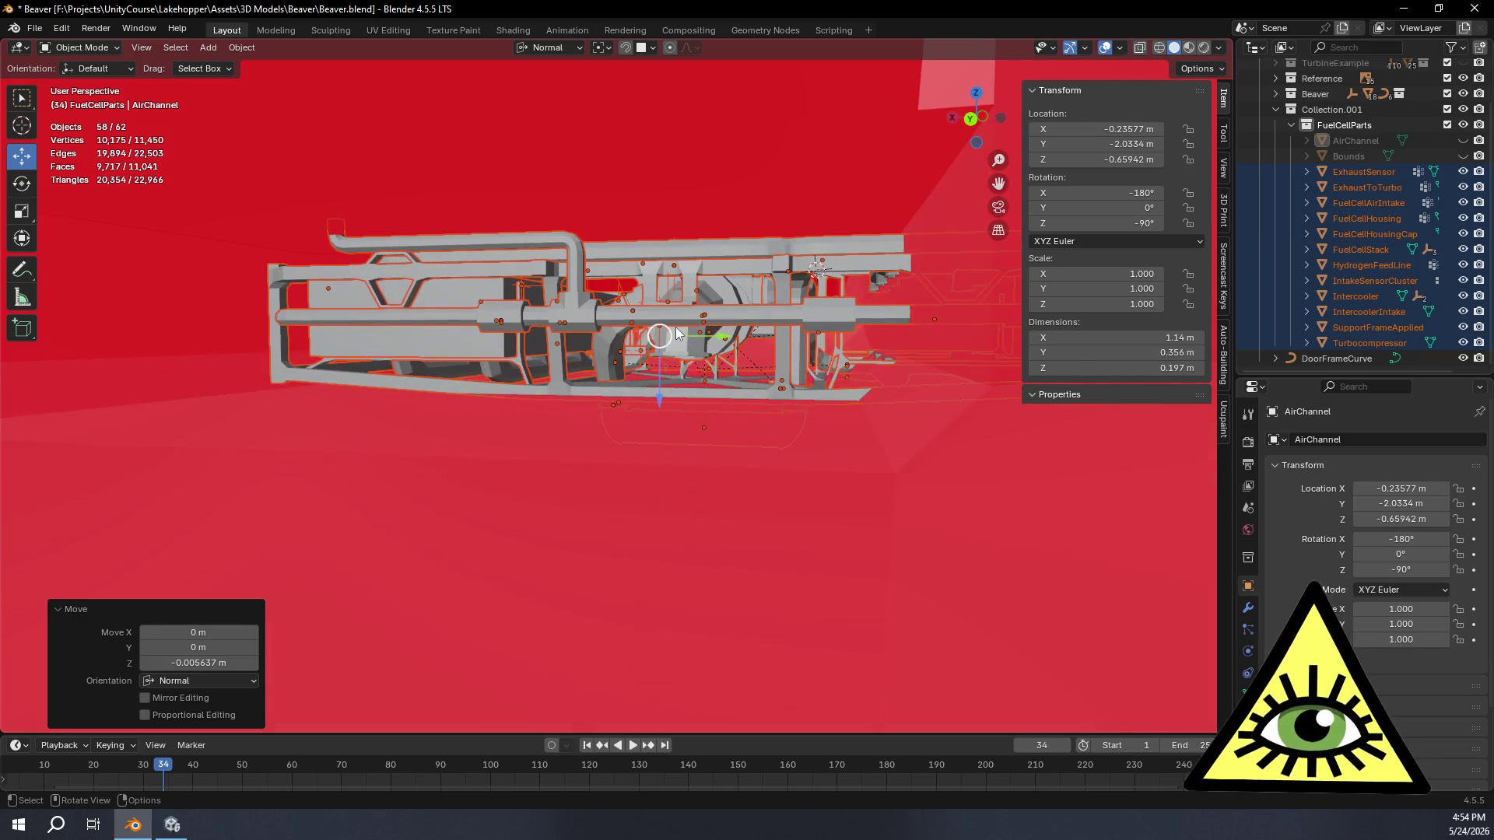
right_click(683, 339)
scroll(828, 442, "down", 3)
Step: Rotate the fuel-cell parts exactly 180° about the Z axis and check the result from above
mouse_move(826, 459)
middle_mouse_down()
mouse_move(786, 466)
mouse_move(726, 516)
middle_mouse_up()
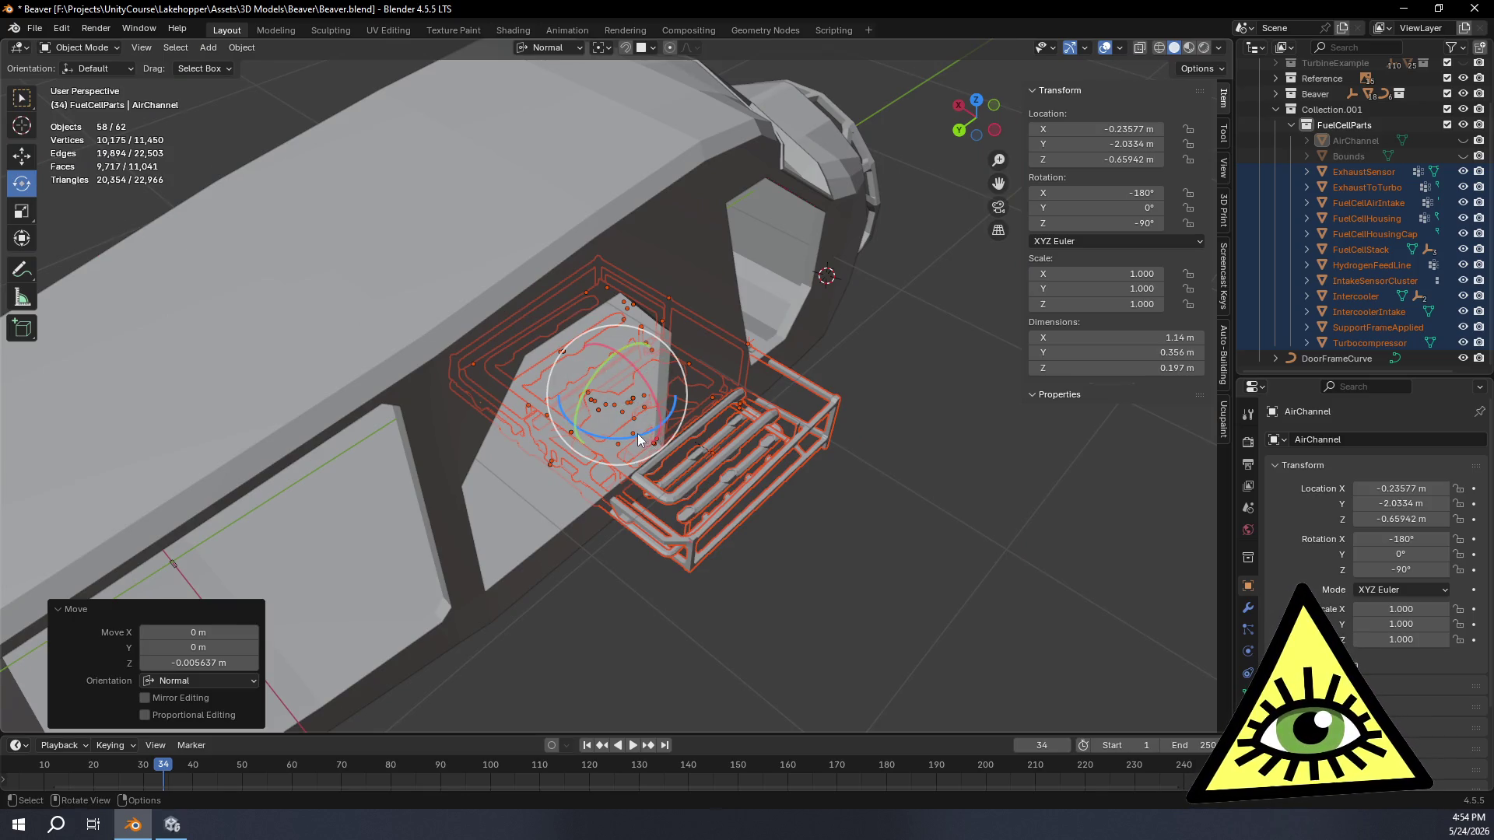
left_click_drag(638, 439, 536, 425)
type("-180")
key("Return")
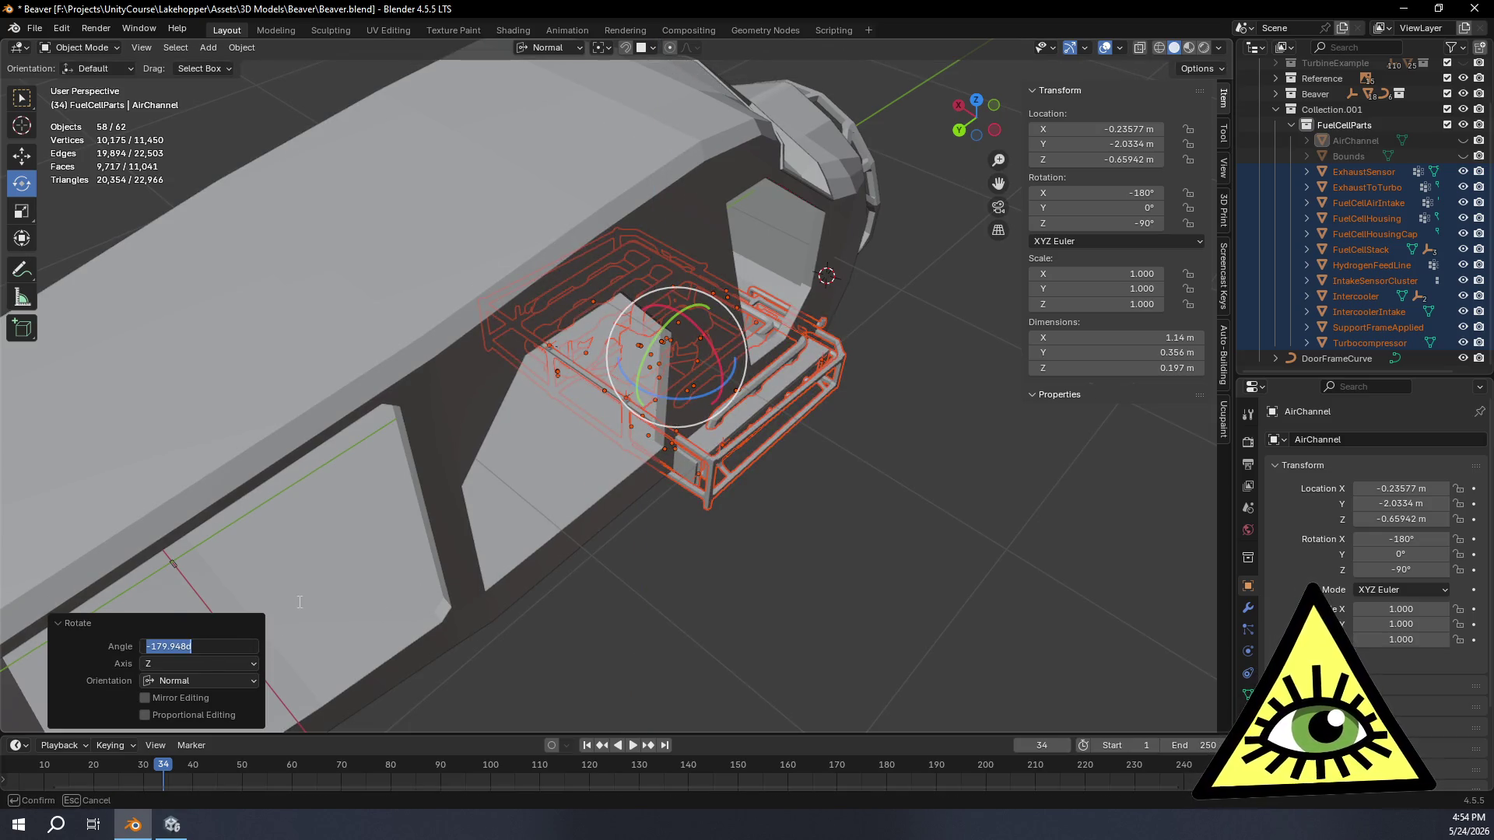
type("180")
mouse_move(792, 334)
middle_mouse_down()
mouse_move(790, 389)
mouse_move(863, 432)
mouse_move(740, 171)
middle_mouse_up()
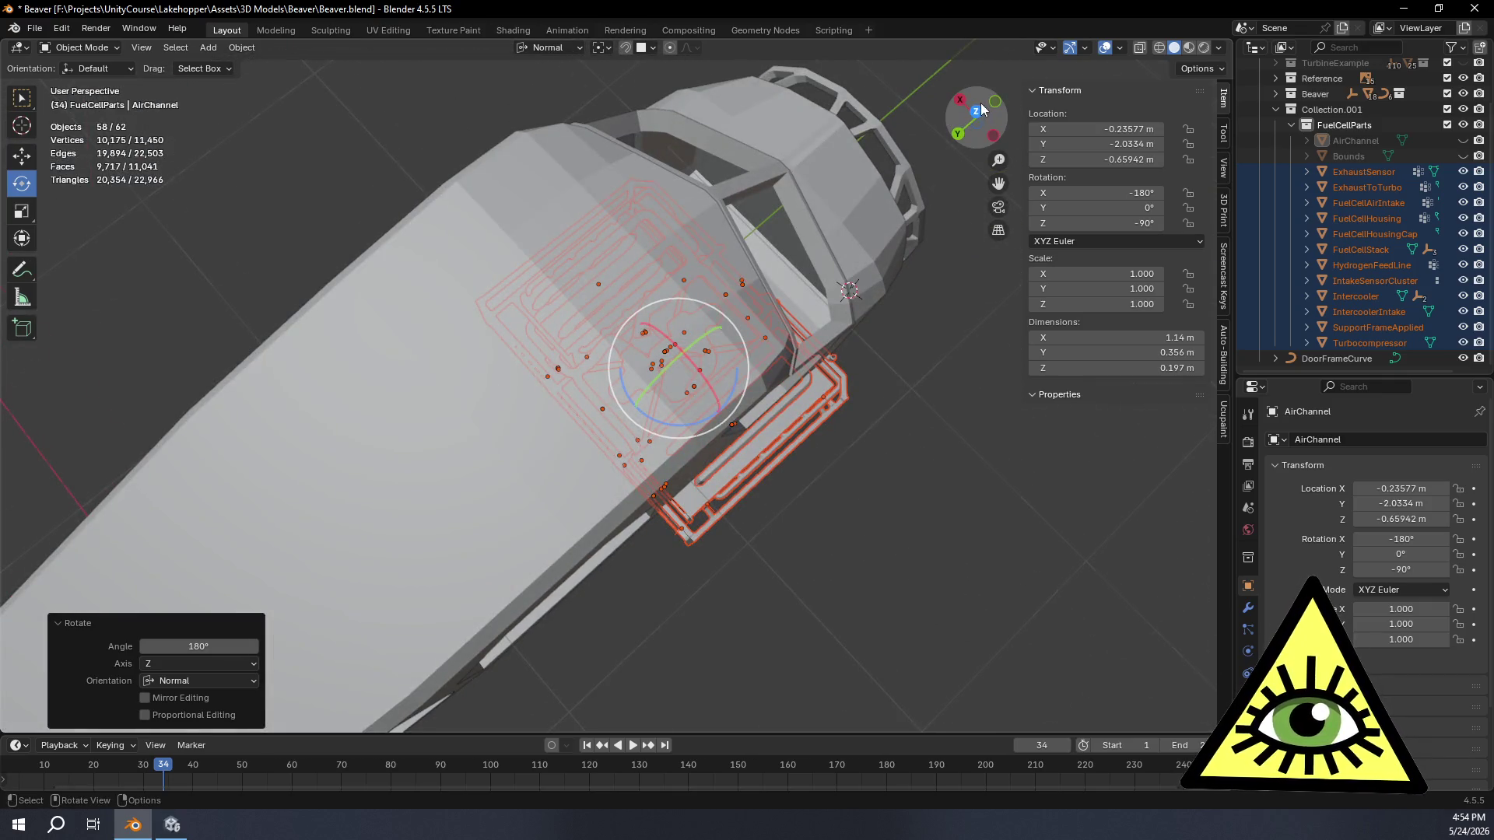
left_click(979, 109)
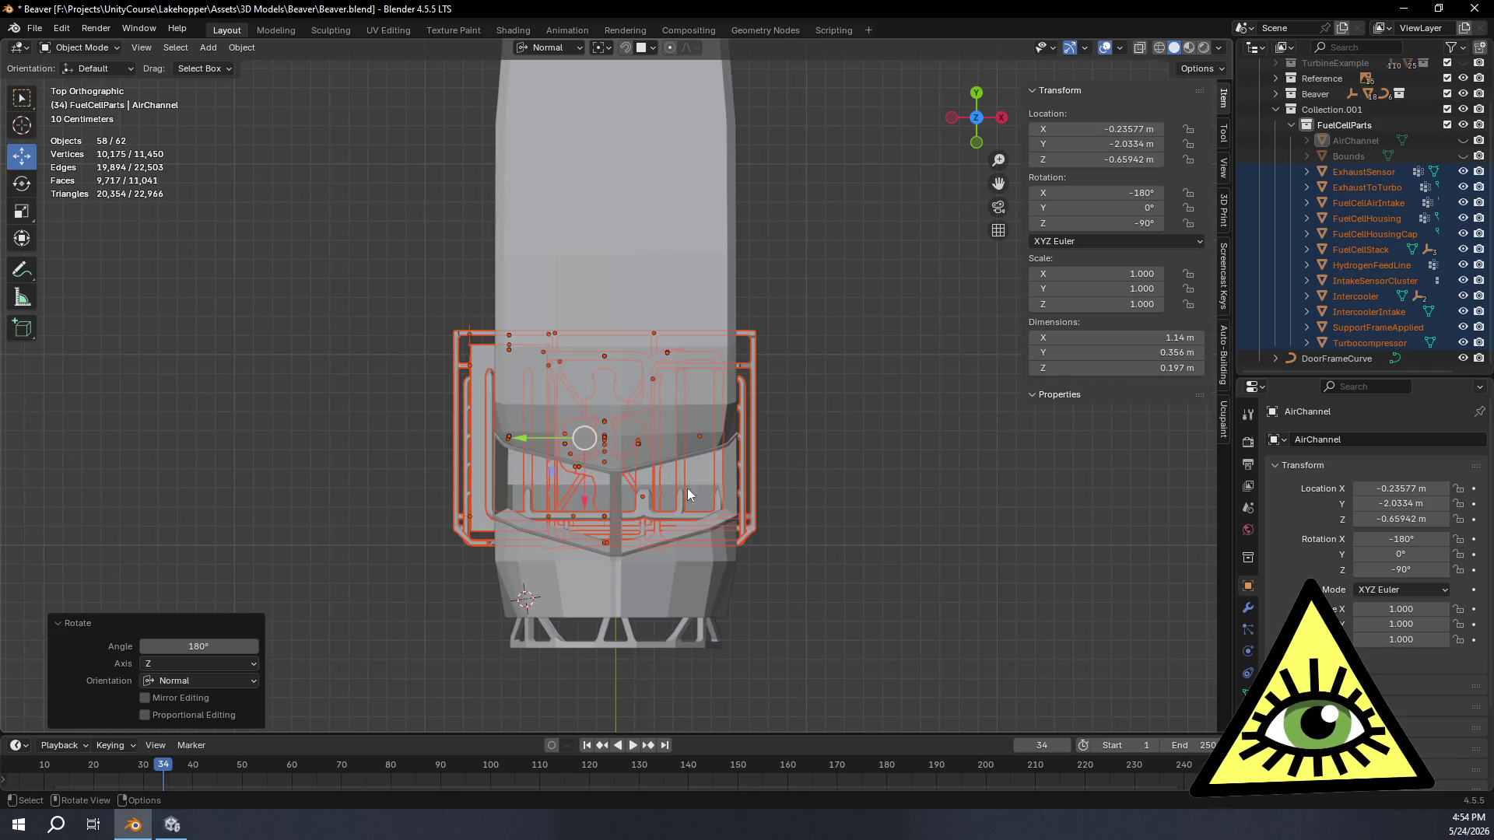
scroll(688, 494, "up", 4)
Step: Grab the fuel-cell parts about 0.27 m along X and 0.33 m along Y, then inspect the placement
key("g")
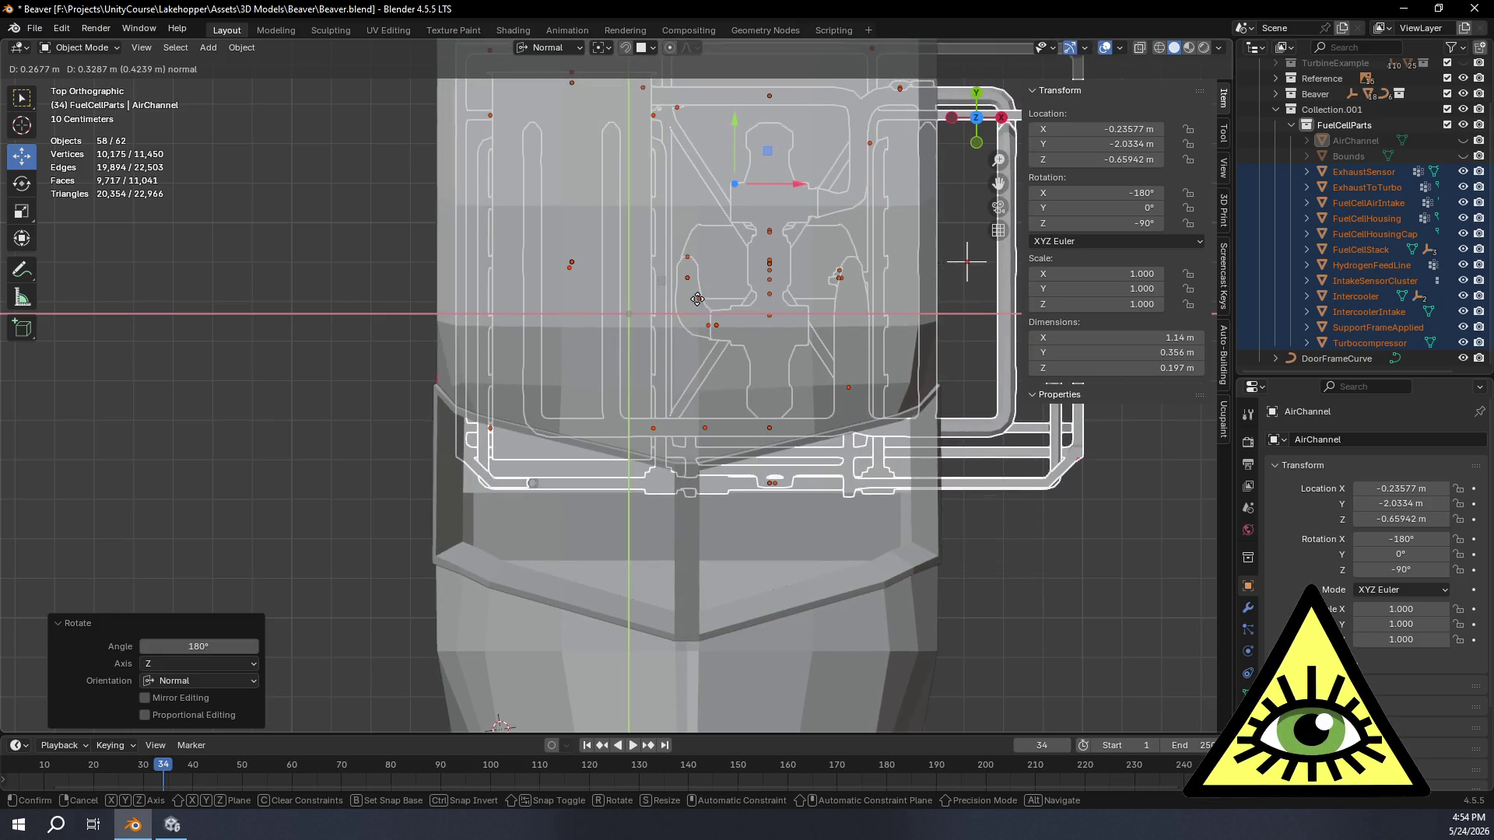
left_click(697, 300)
mouse_move(743, 505)
middle_mouse_down()
mouse_move(576, 364)
mouse_move(390, 307)
mouse_move(433, 353)
mouse_move(560, 401)
mouse_move(646, 485)
mouse_move(743, 469)
mouse_move(716, 461)
mouse_move(767, 444)
middle_mouse_up()
scroll(809, 449, "up", 5)
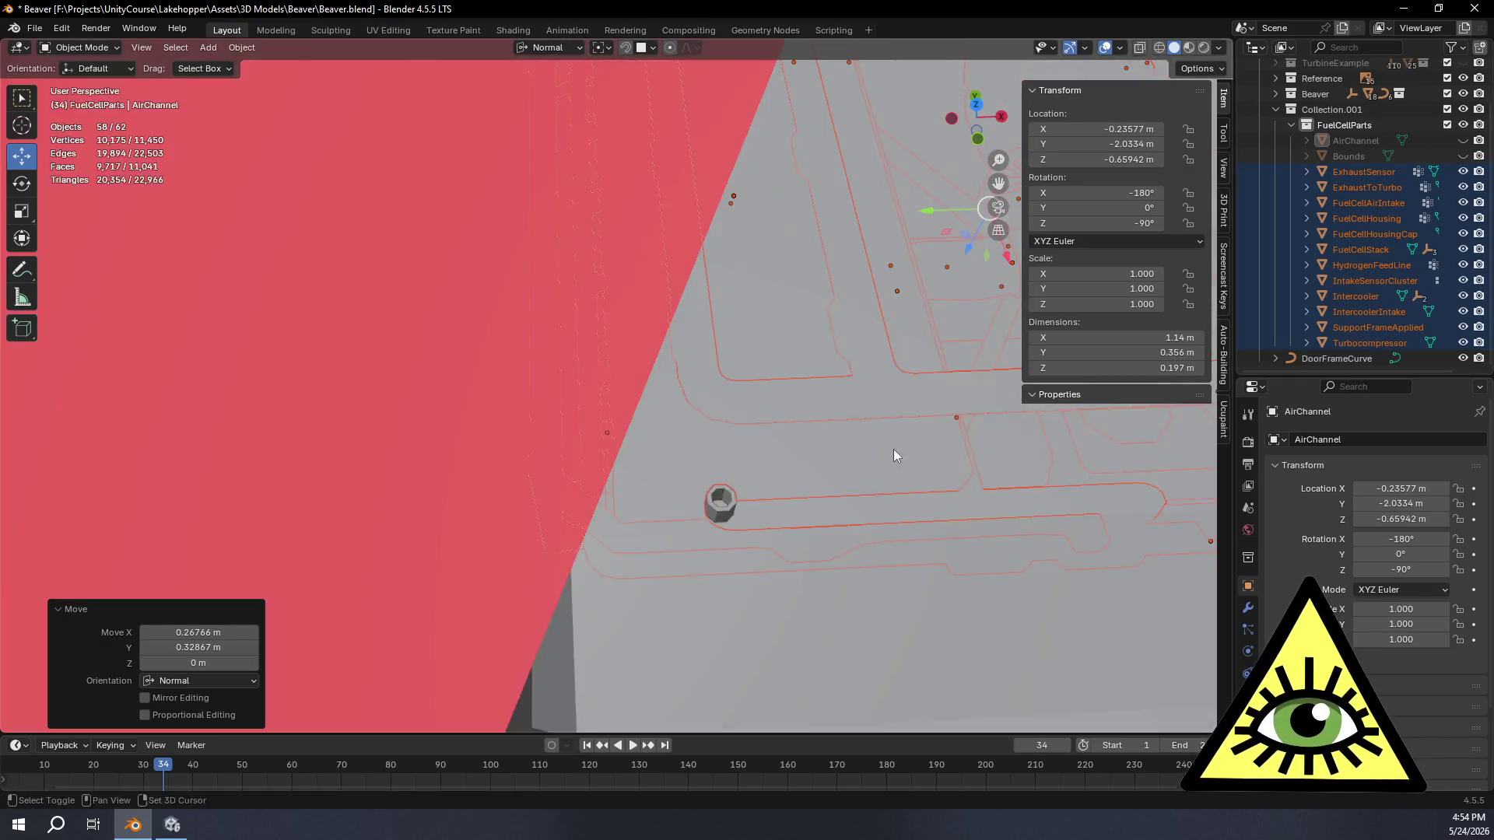
middle_click_drag(892, 450, 581, 531)
mouse_move(661, 500)
middle_mouse_down()
mouse_move(646, 438)
mouse_move(667, 407)
mouse_move(560, 464)
mouse_move(700, 419)
middle_mouse_up()
scroll(700, 418, "down", 5)
mouse_move(740, 179)
middle_mouse_down()
mouse_move(769, 89)
mouse_move(545, 332)
mouse_move(684, 260)
mouse_move(634, 351)
mouse_move(660, 357)
mouse_move(662, 446)
middle_mouse_up()
scroll(688, 348, "up", 4)
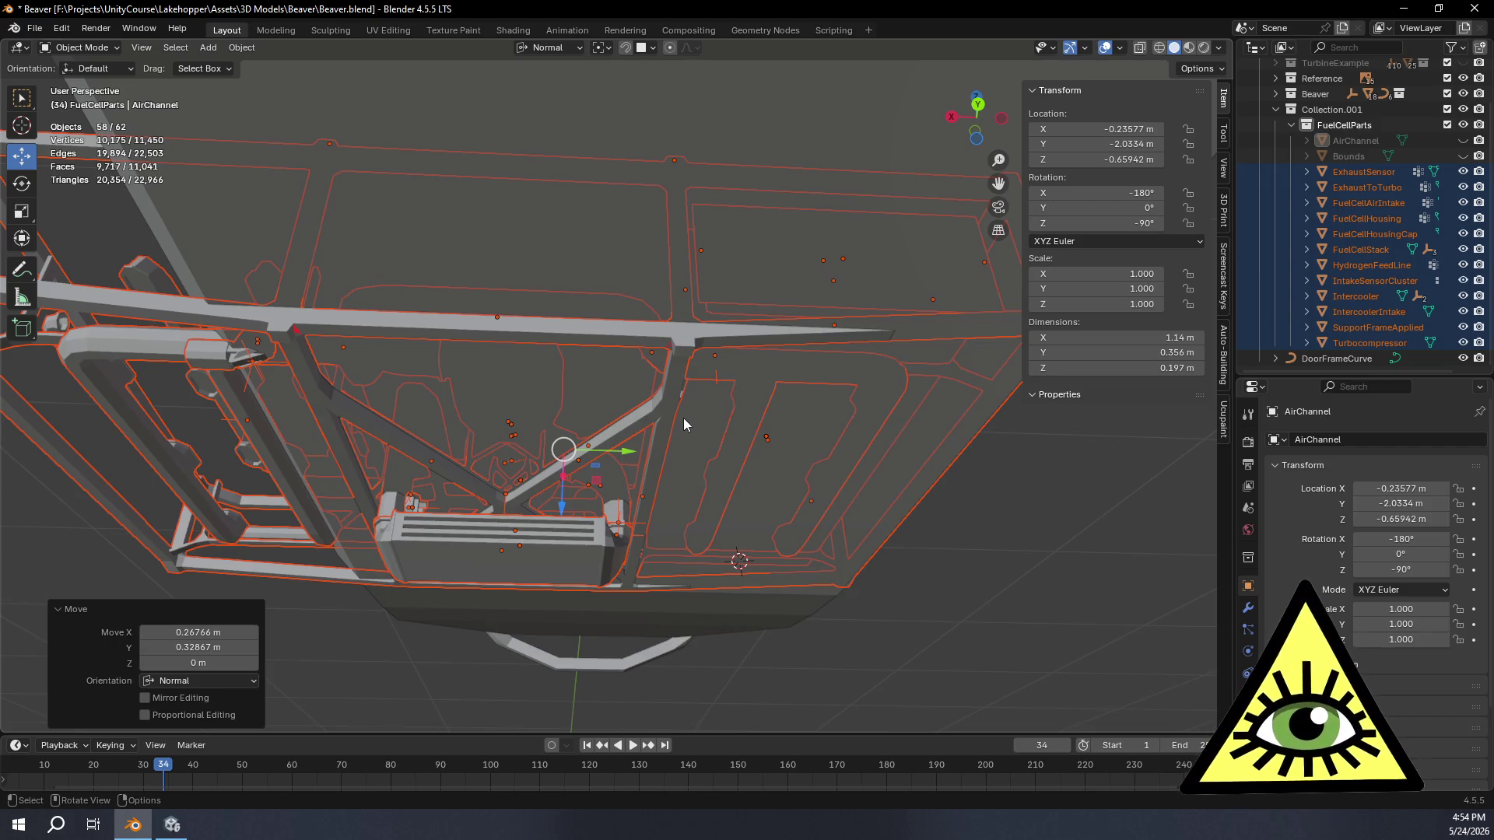
Step: From Top view, slide the parts a further 0.018 m along their own Y axis with the gizmo
mouse_move(669, 428)
middle_mouse_down()
mouse_move(702, 476)
mouse_move(669, 426)
mouse_move(692, 405)
mouse_move(698, 361)
mouse_move(650, 371)
mouse_move(627, 433)
mouse_move(685, 445)
mouse_move(660, 463)
mouse_move(678, 459)
mouse_move(658, 425)
mouse_move(629, 442)
middle_mouse_up()
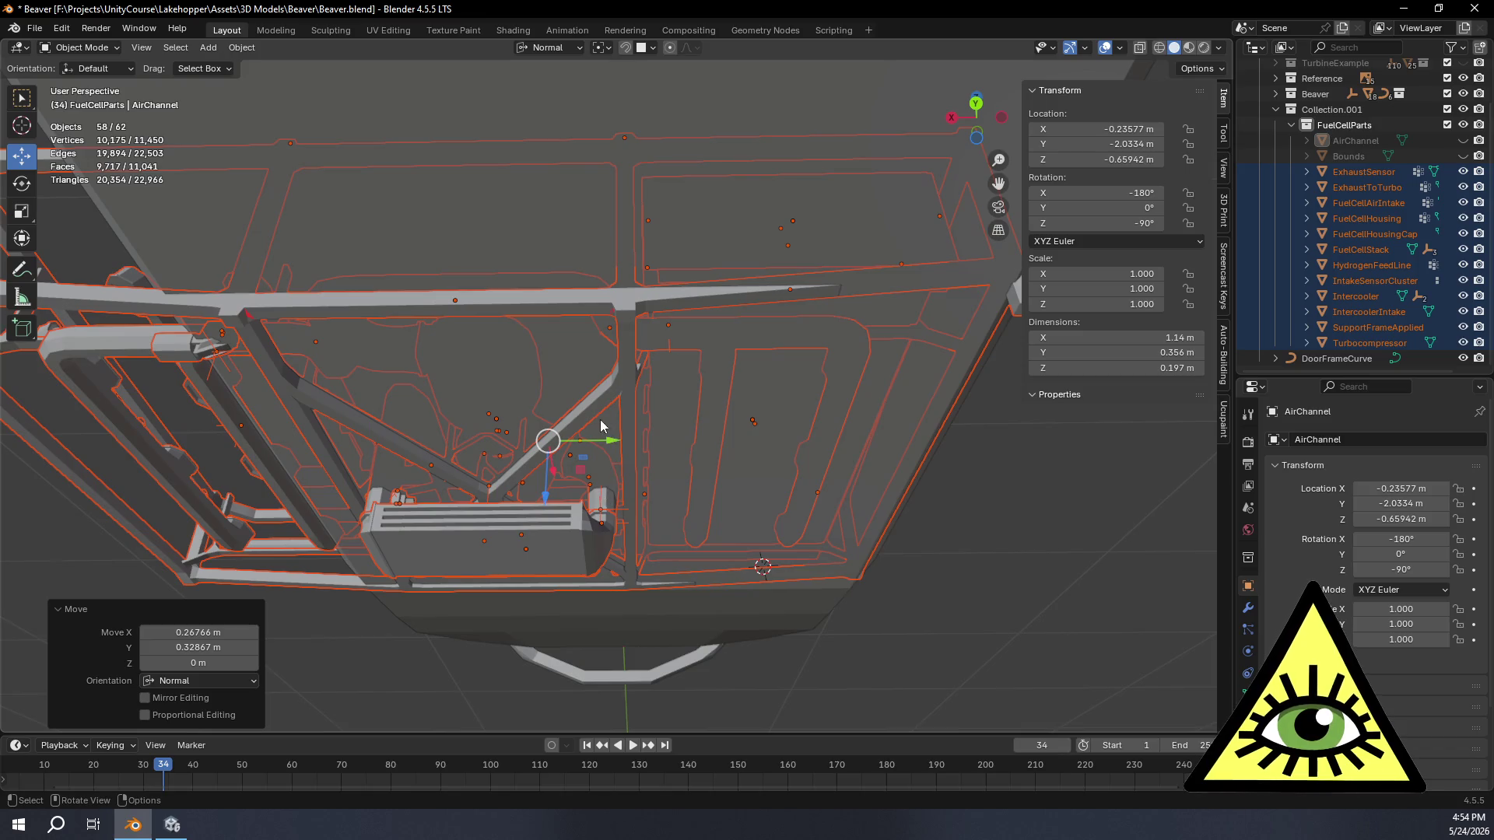
mouse_move(607, 509)
middle_mouse_down()
mouse_move(656, 526)
mouse_move(630, 539)
mouse_move(612, 498)
mouse_move(733, 547)
mouse_move(917, 543)
mouse_move(999, 561)
mouse_move(995, 485)
mouse_move(1026, 488)
mouse_move(1000, 485)
mouse_move(984, 401)
mouse_move(772, 491)
middle_mouse_up()
scroll(984, 400, "down", 4)
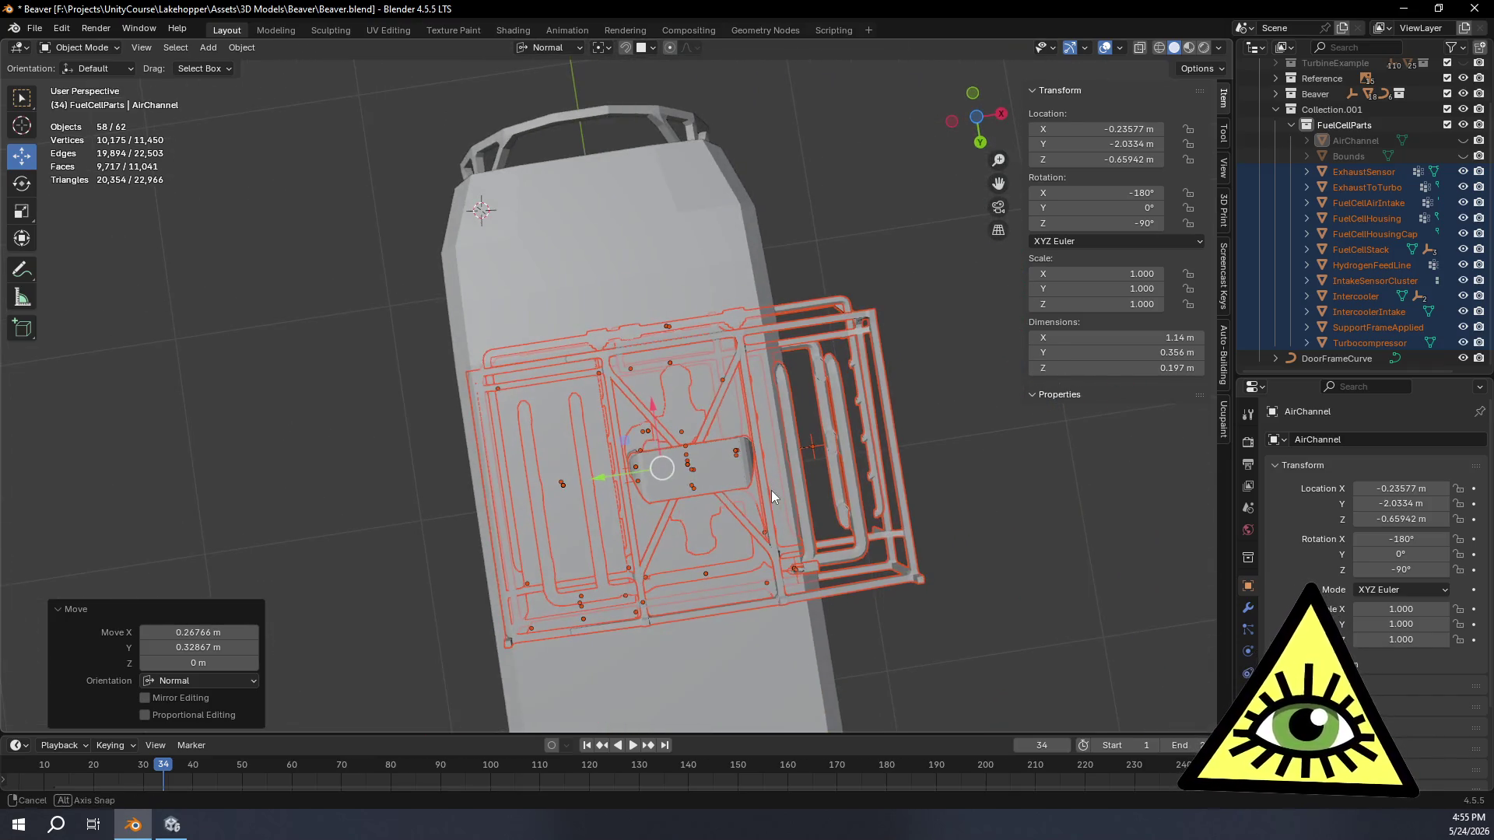
left_click(976, 122)
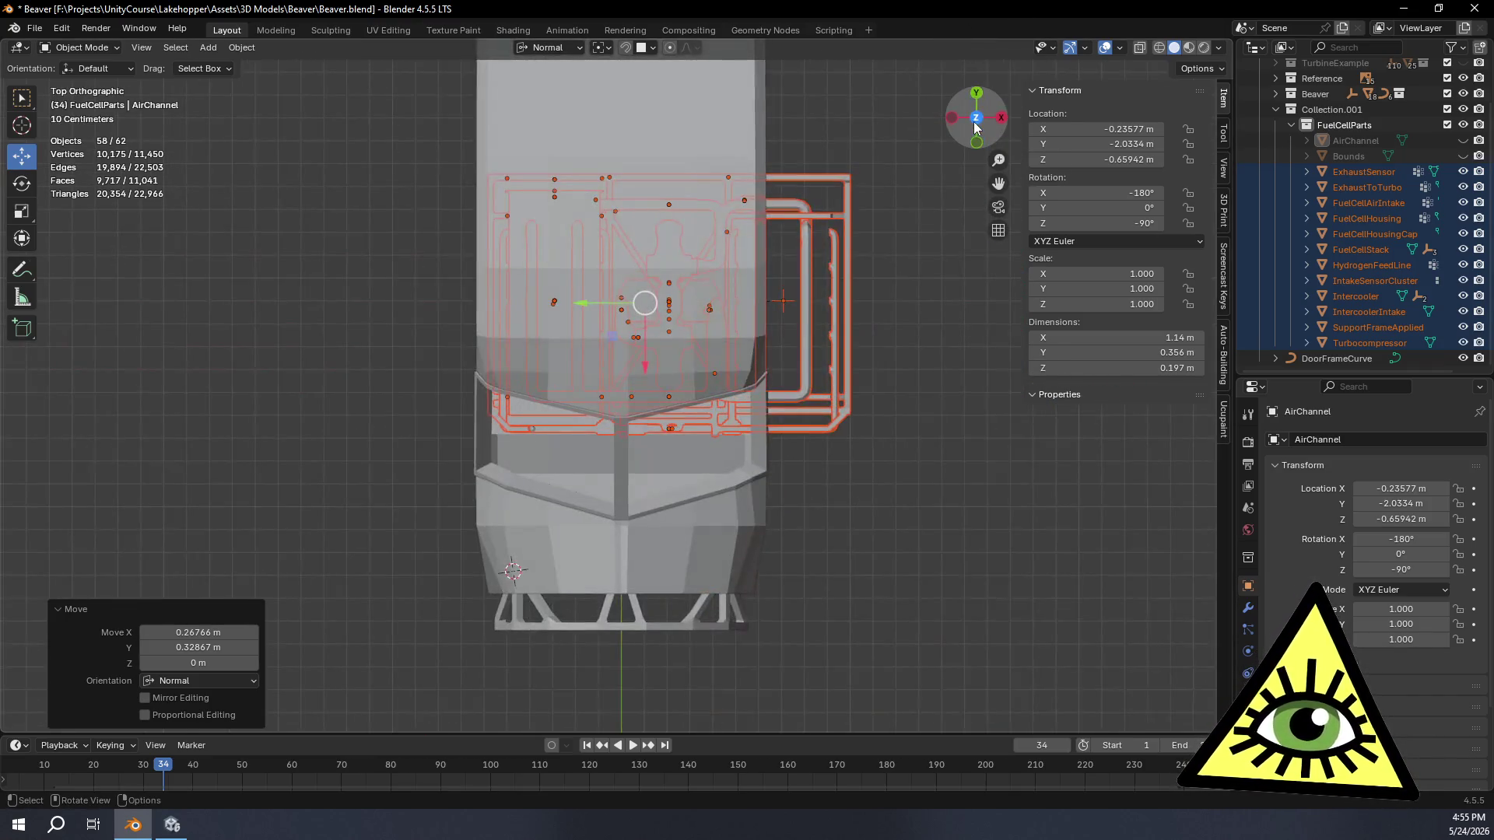
scroll(807, 218, "up", 2)
scroll(823, 440, "up", 2)
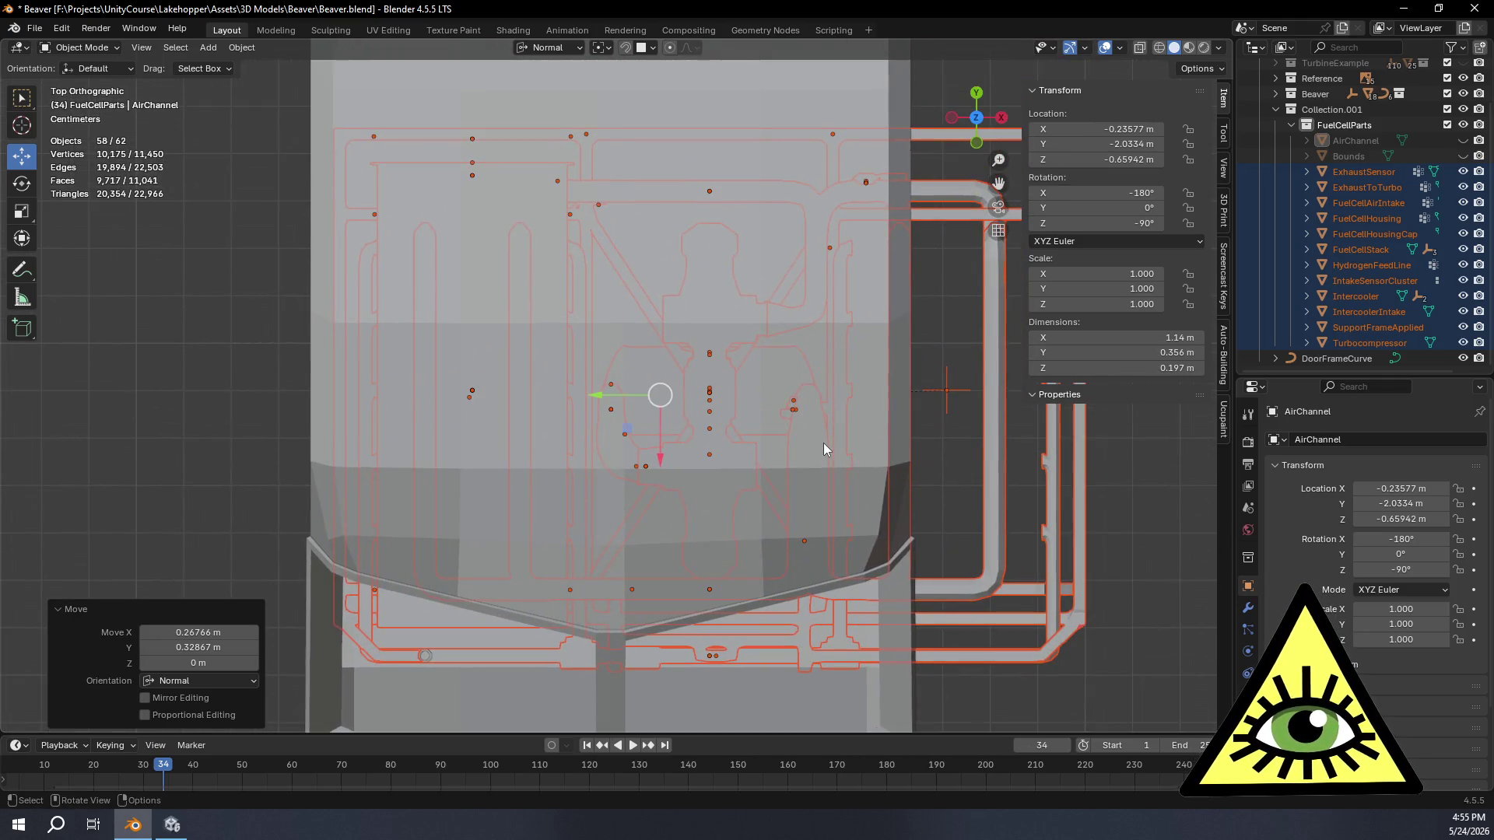
left_click_drag(601, 395, 701, 441)
mouse_move(701, 441)
middle_mouse_down()
mouse_move(746, 439)
mouse_move(787, 326)
middle_mouse_up()
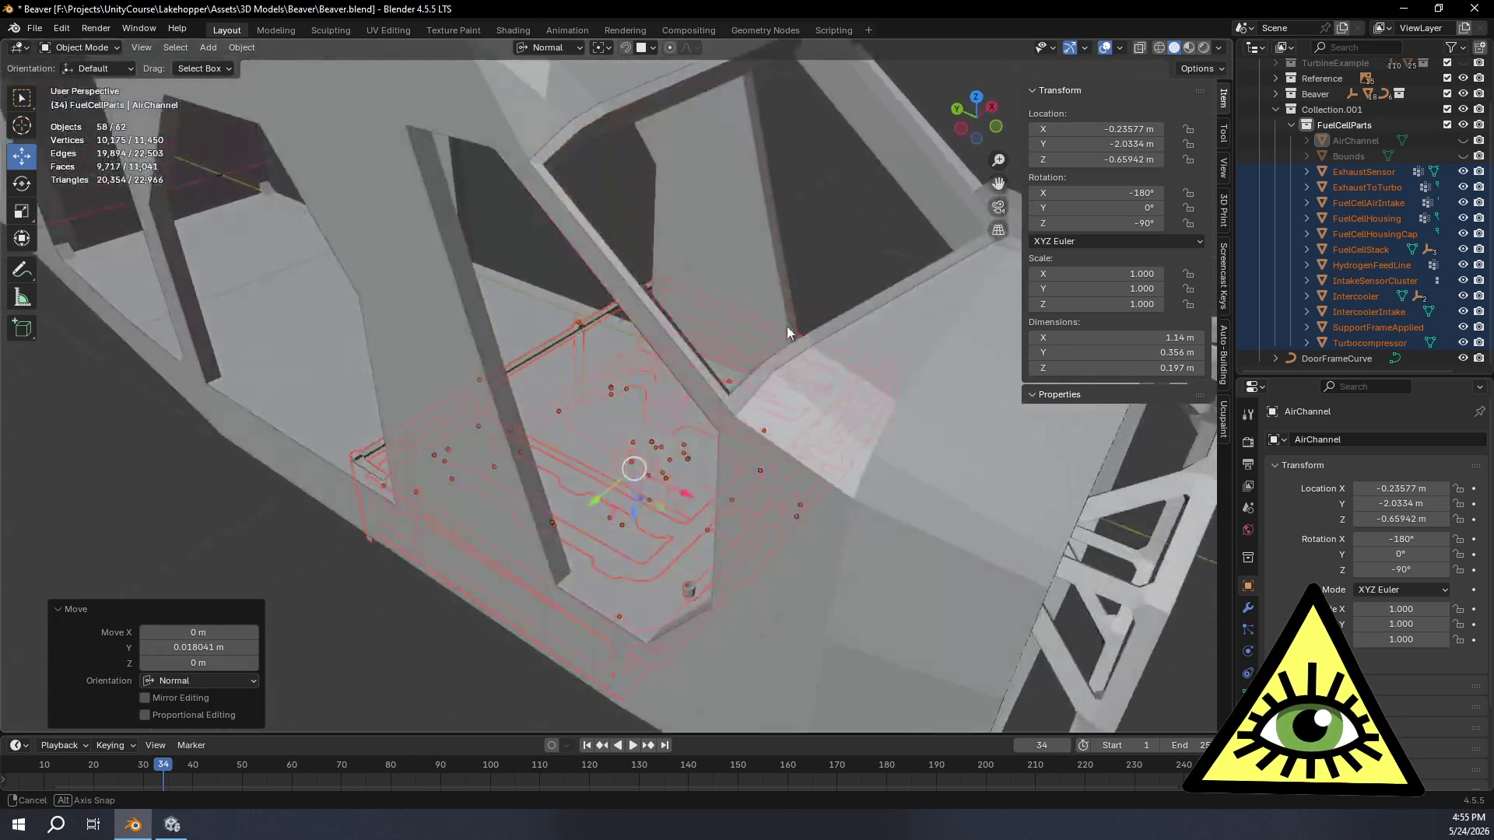
mouse_move(594, 488)
left_mouse_down()
mouse_move(565, 574)
mouse_move(420, 609)
mouse_move(470, 654)
left_mouse_up()
middle_click_drag(419, 401, 518, 154)
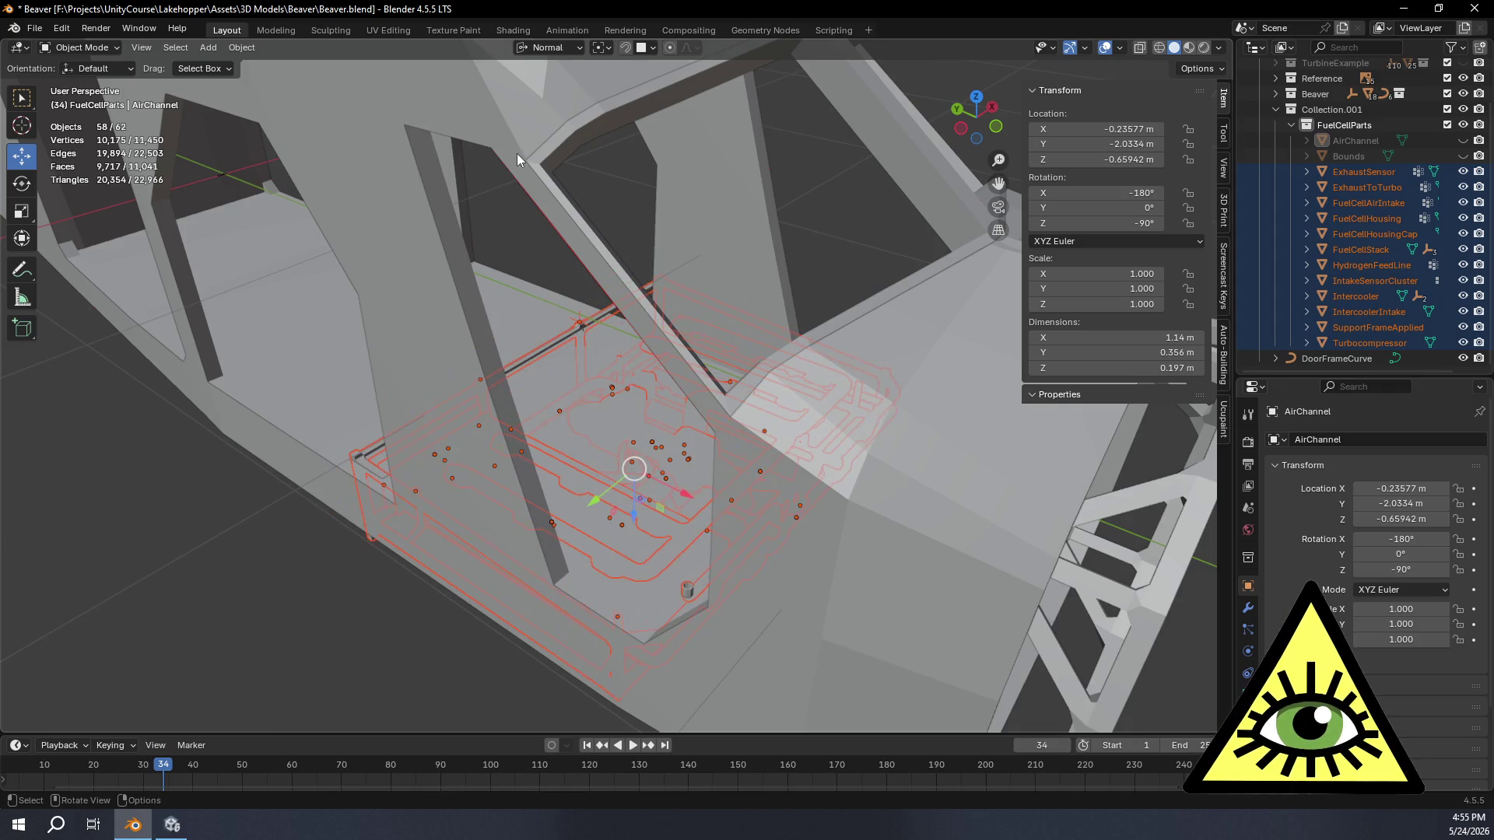
Step: Make transforms use Global orientation and nudge the fuel-cell parts along X, undoing a stray Y move
left_click(548, 47)
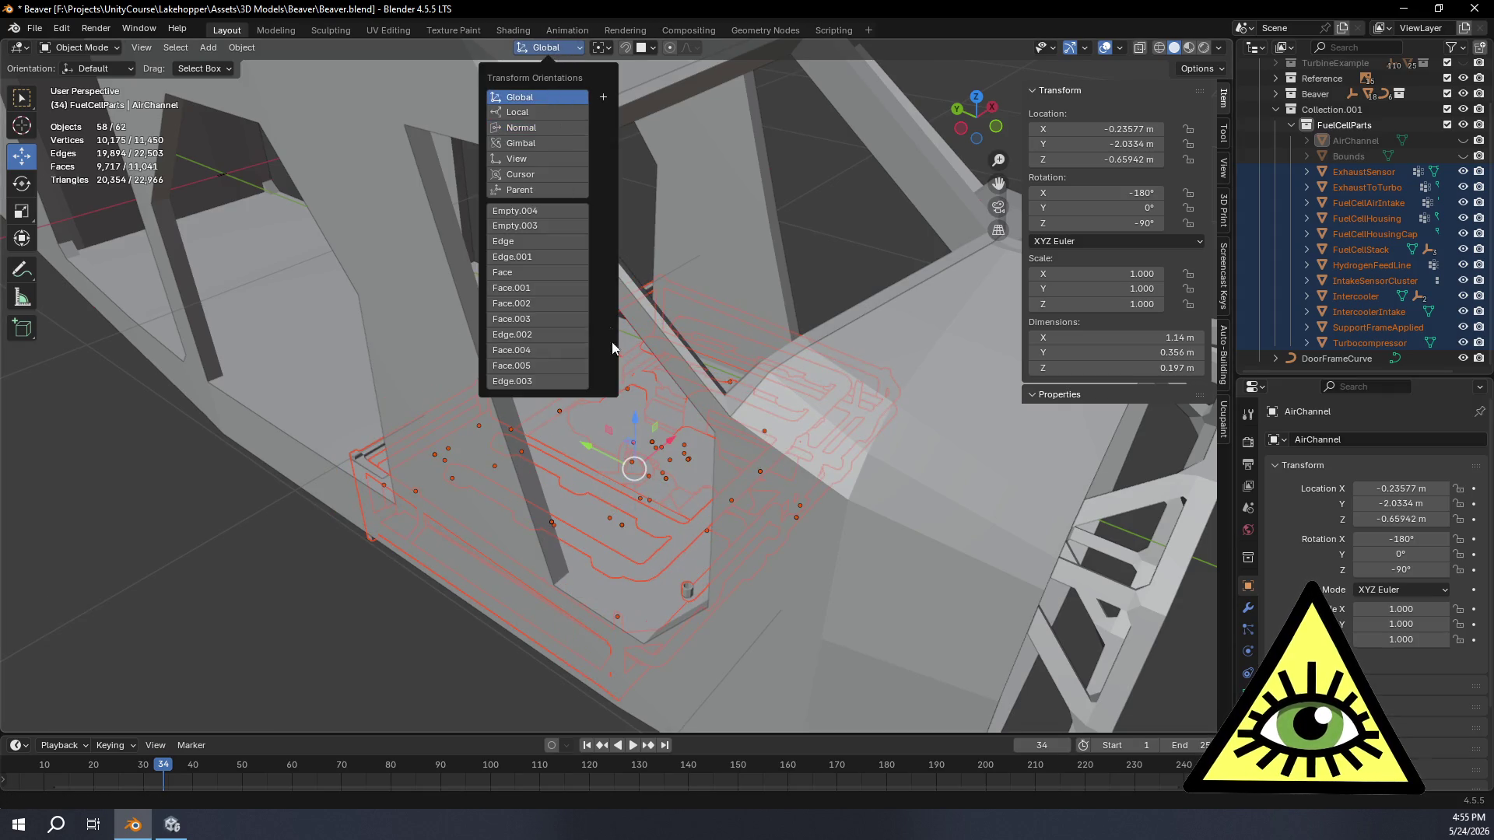
left_click(548, 100)
mouse_move(602, 450)
left_mouse_down()
mouse_move(673, 449)
mouse_move(694, 431)
left_mouse_up()
key("ctrl+z")
middle_click_drag(694, 431, 707, 449)
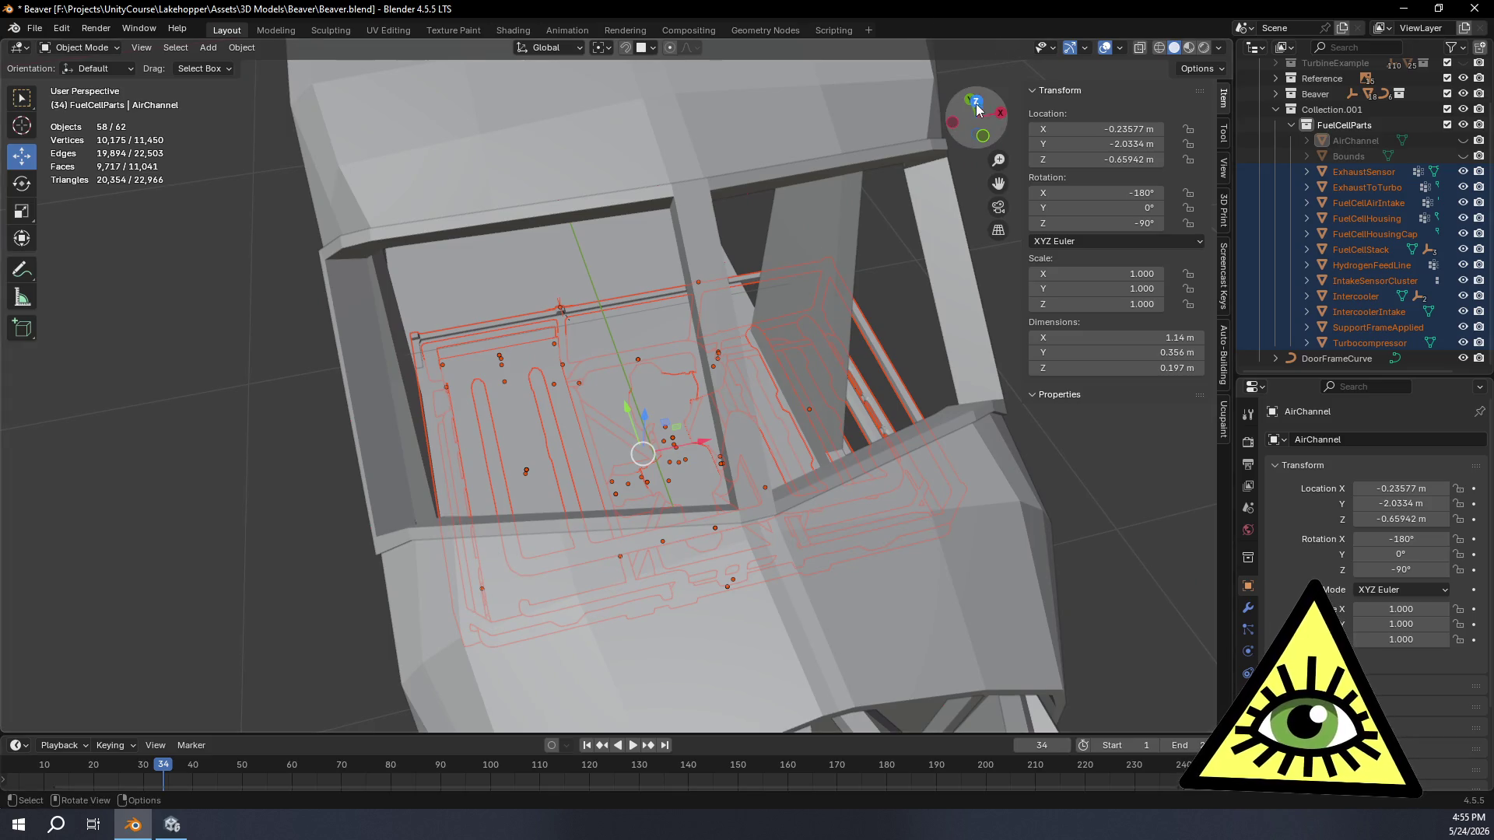
Step: From Top view, slide the fuel-cell parts about 0.055 m along global X
left_click(977, 109)
scroll(906, 291, "up", 2)
scroll(844, 395, "up", 2)
scroll(756, 397, "down", 3)
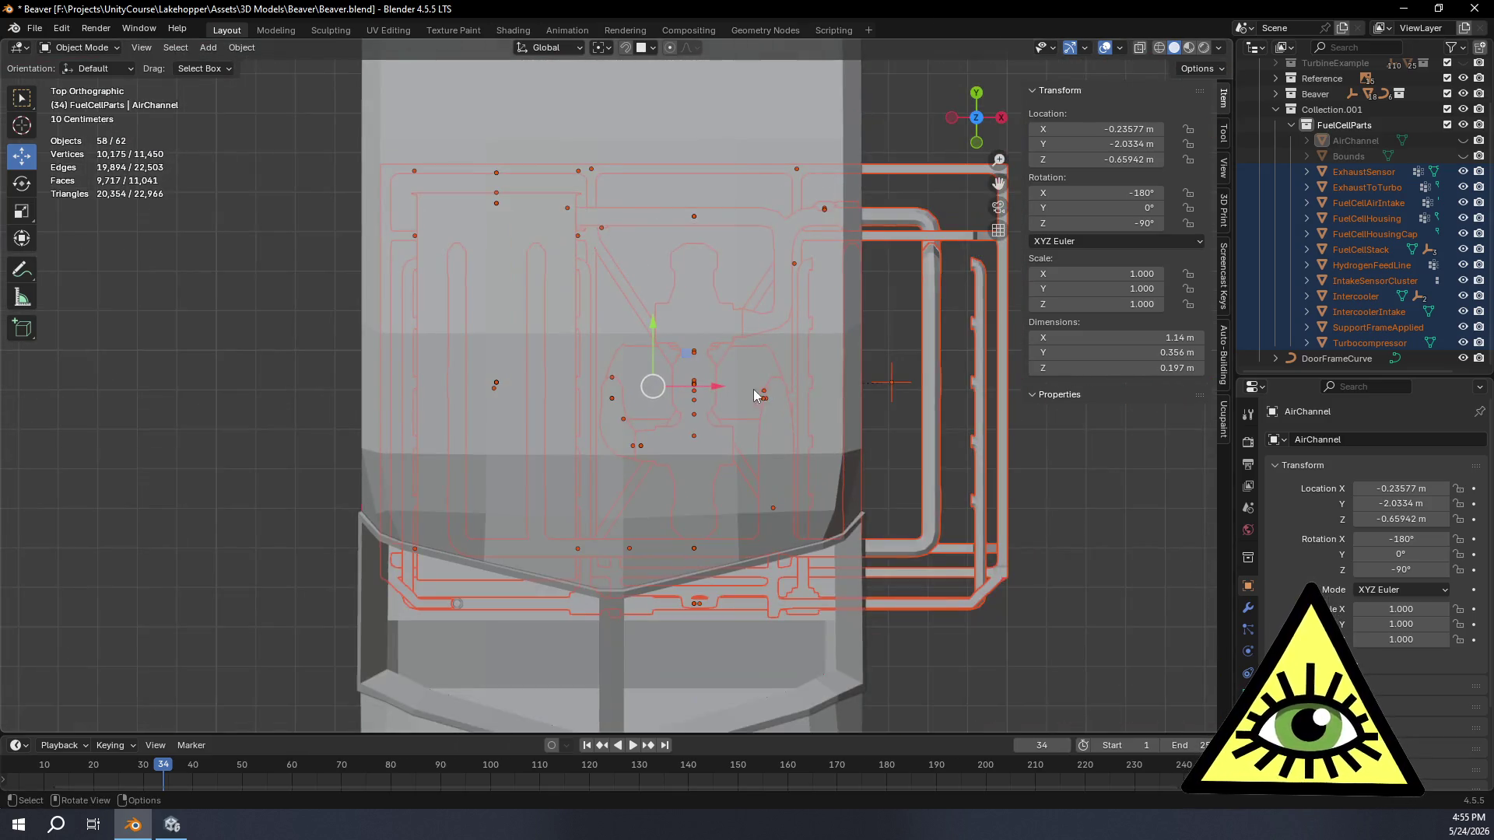
left_click_drag(715, 388, 743, 387)
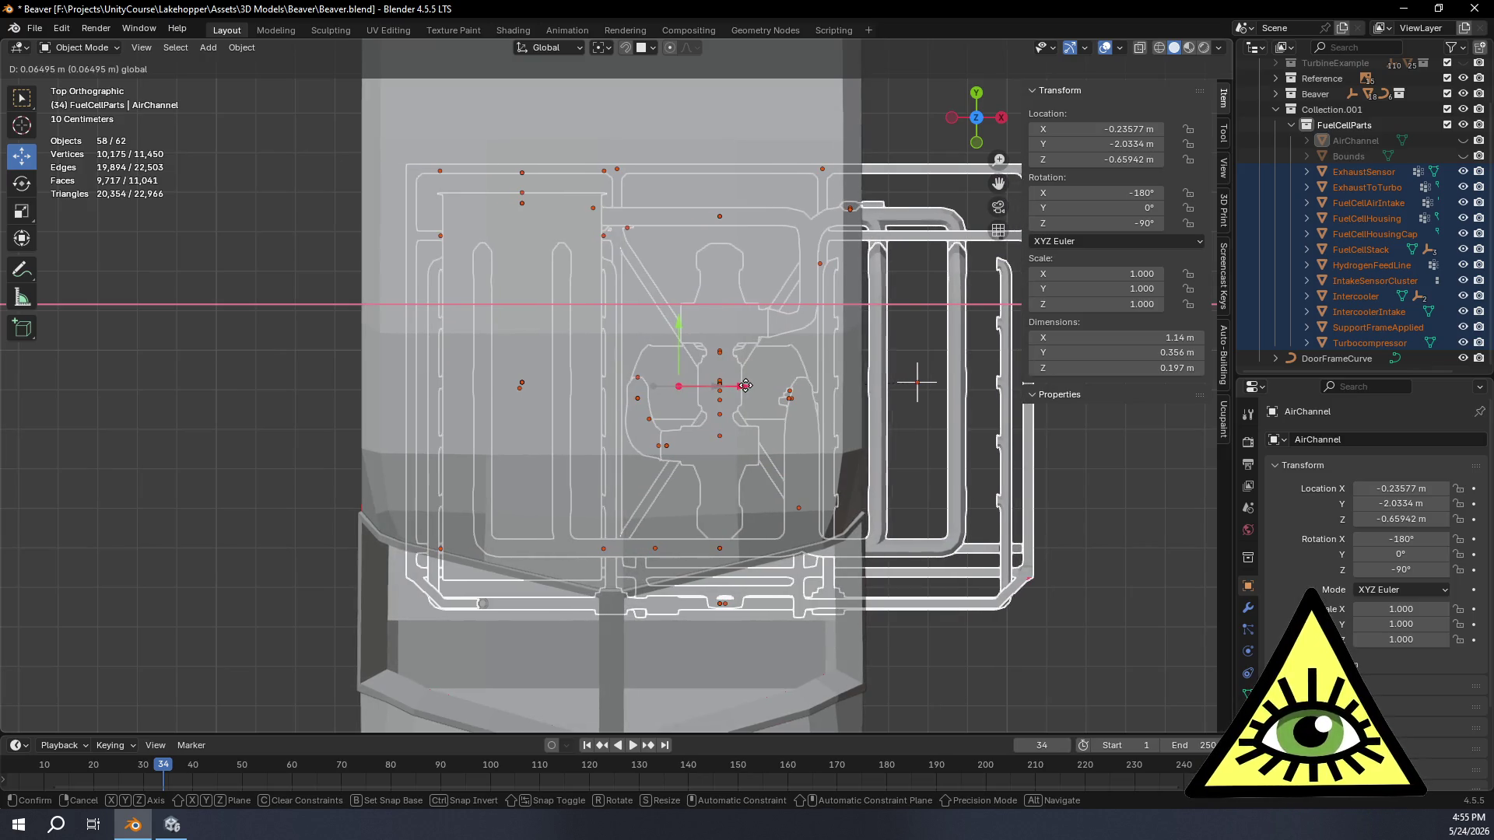
left_click_drag(743, 387, 742, 391)
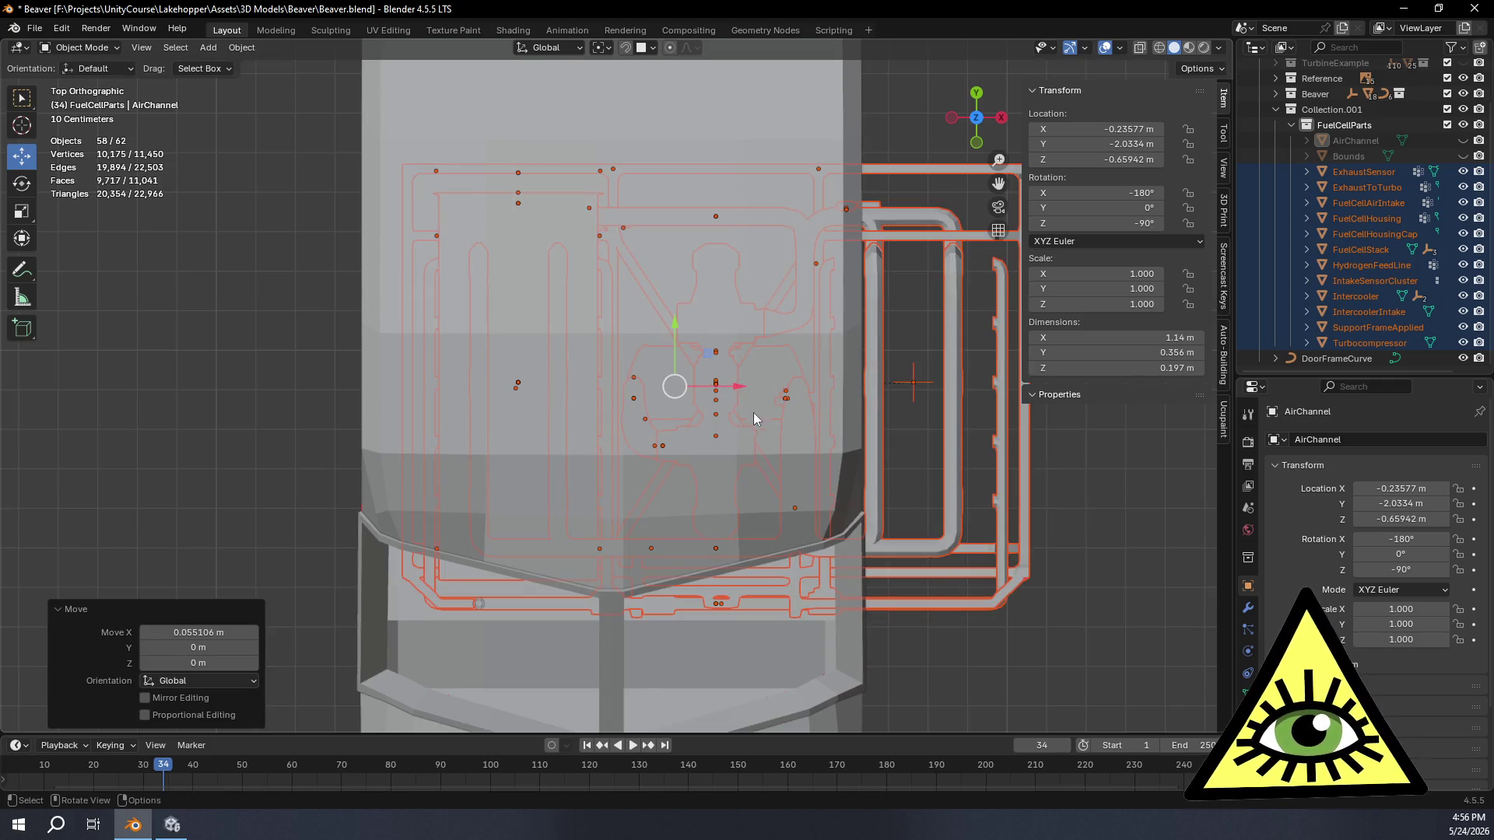
middle_click_drag(753, 413, 679, 403)
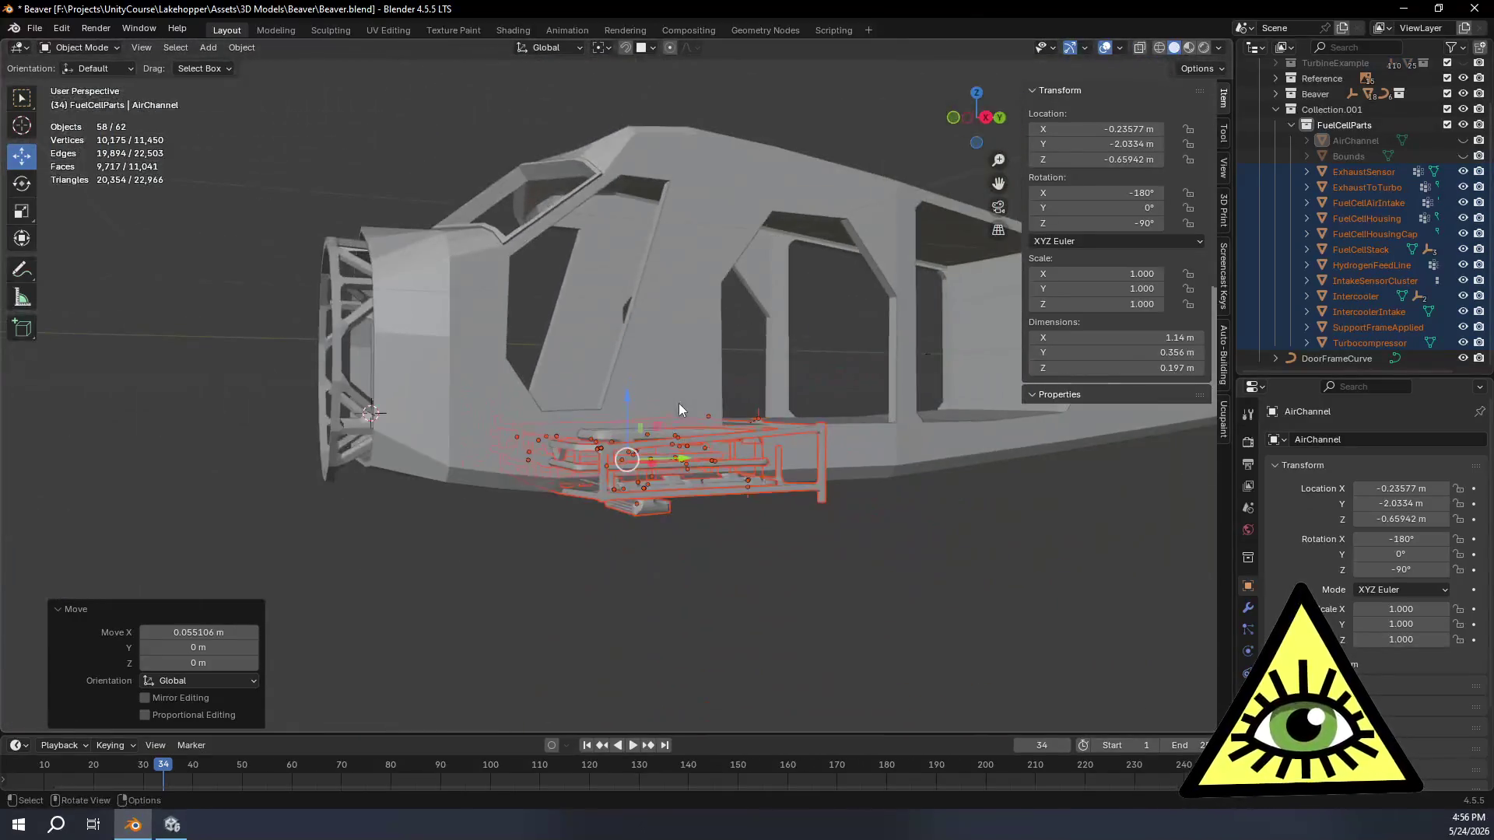
Step: Orbit around the assembly to inspect the fuel-cell parts from the other side and below
mouse_move(669, 419)
middle_mouse_down()
mouse_move(1017, 406)
mouse_move(996, 470)
middle_mouse_up()
scroll(718, 517, "up", 5)
mouse_move(695, 510)
middle_mouse_down()
mouse_move(599, 420)
mouse_move(571, 363)
middle_mouse_up()
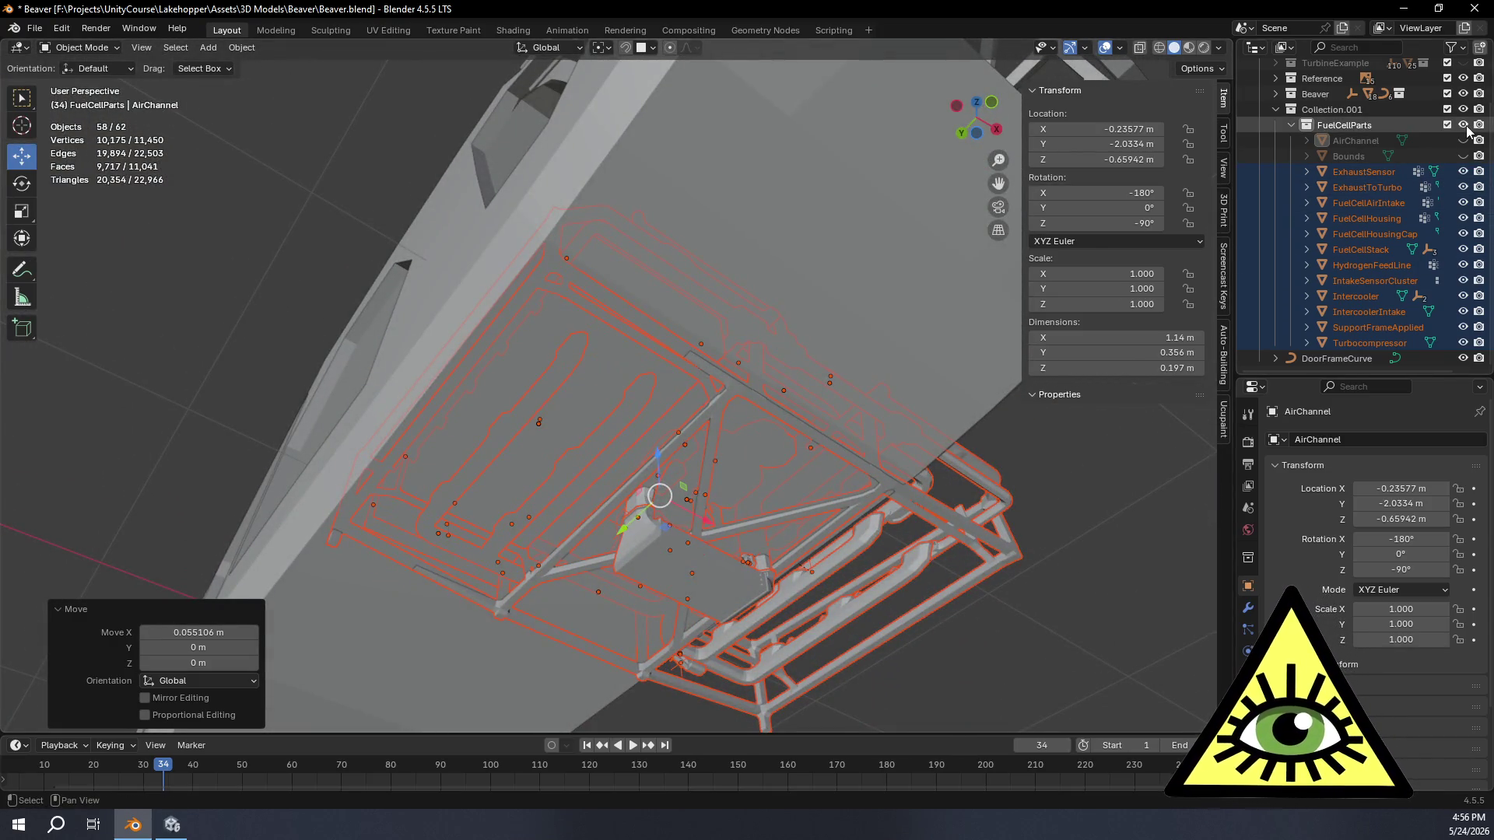
mouse_move(771, 370)
middle_mouse_down()
mouse_move(691, 420)
mouse_move(642, 425)
middle_mouse_up()
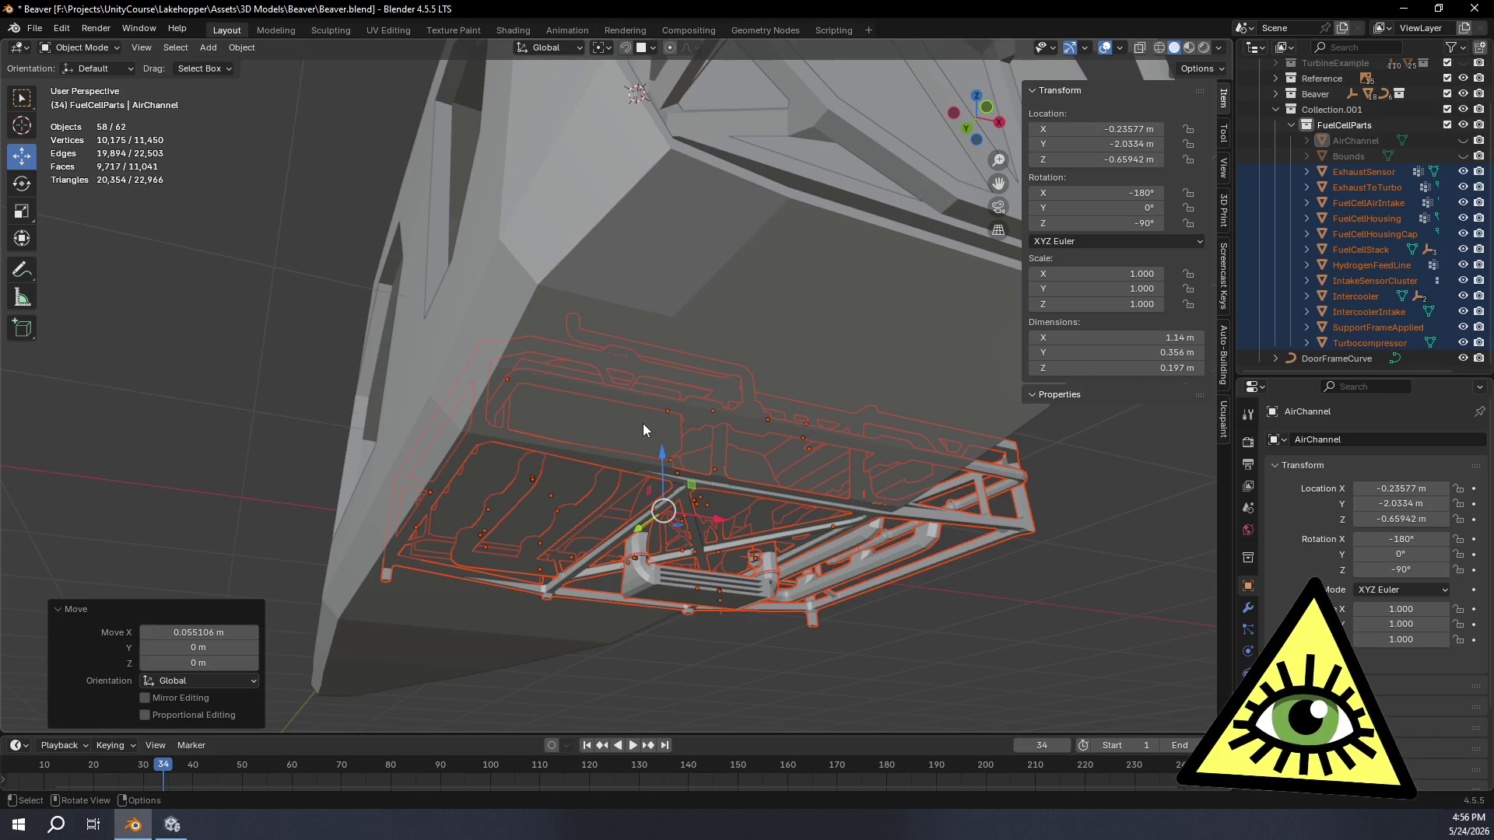
middle_click_drag(644, 424, 711, 410)
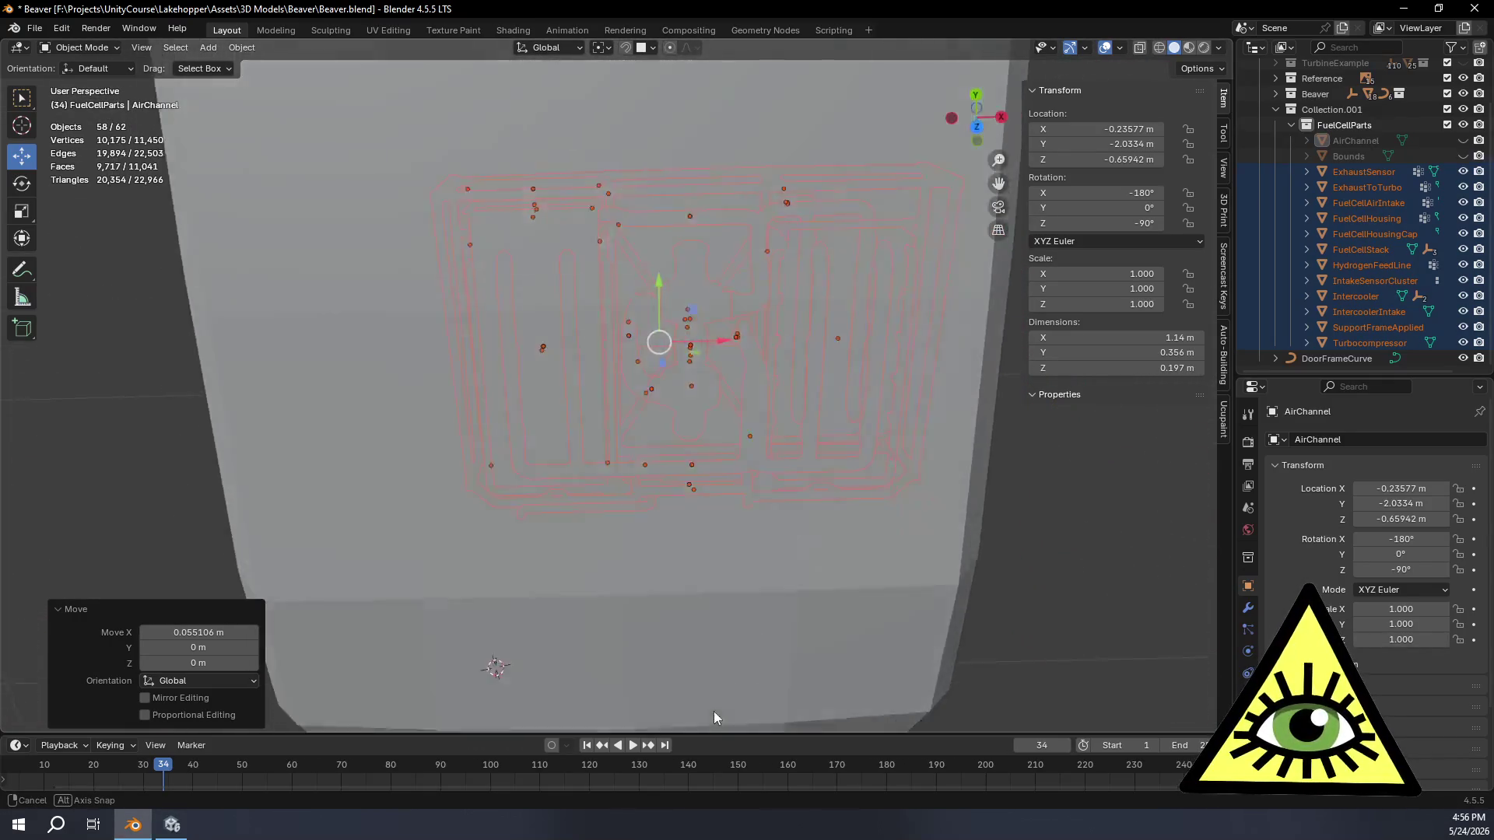
mouse_move(712, 416)
middle_mouse_down()
mouse_move(727, 99)
mouse_move(827, 185)
middle_mouse_up()
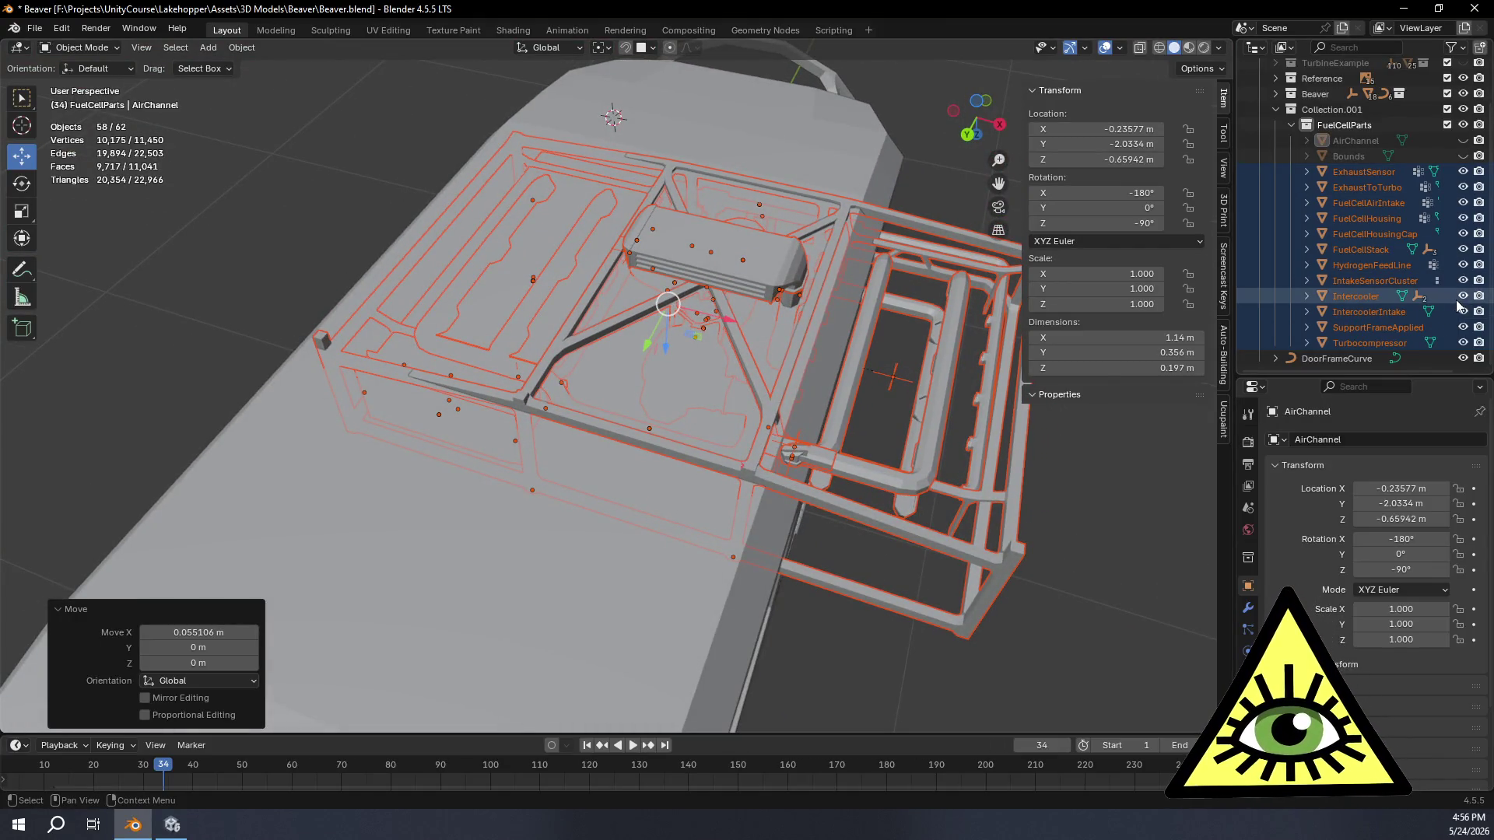
Step: Hide the SupportFrameApplied object so the piping shows beneath the fuselage
left_click(1464, 330)
mouse_move(807, 554)
middle_mouse_down()
mouse_move(855, 459)
mouse_move(817, 723)
mouse_move(841, 682)
middle_mouse_up()
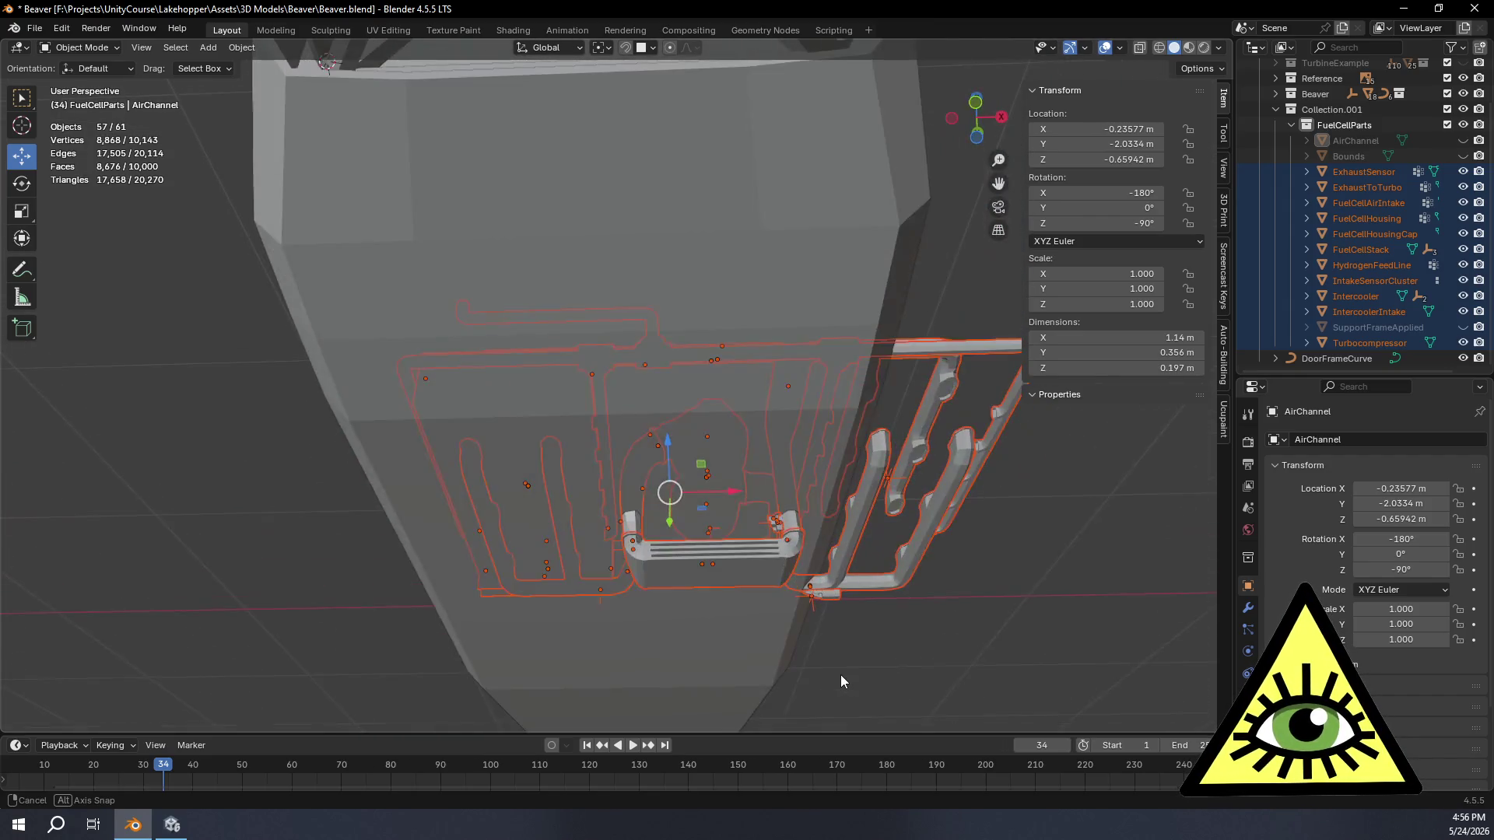
middle_click_drag(854, 583, 871, 539)
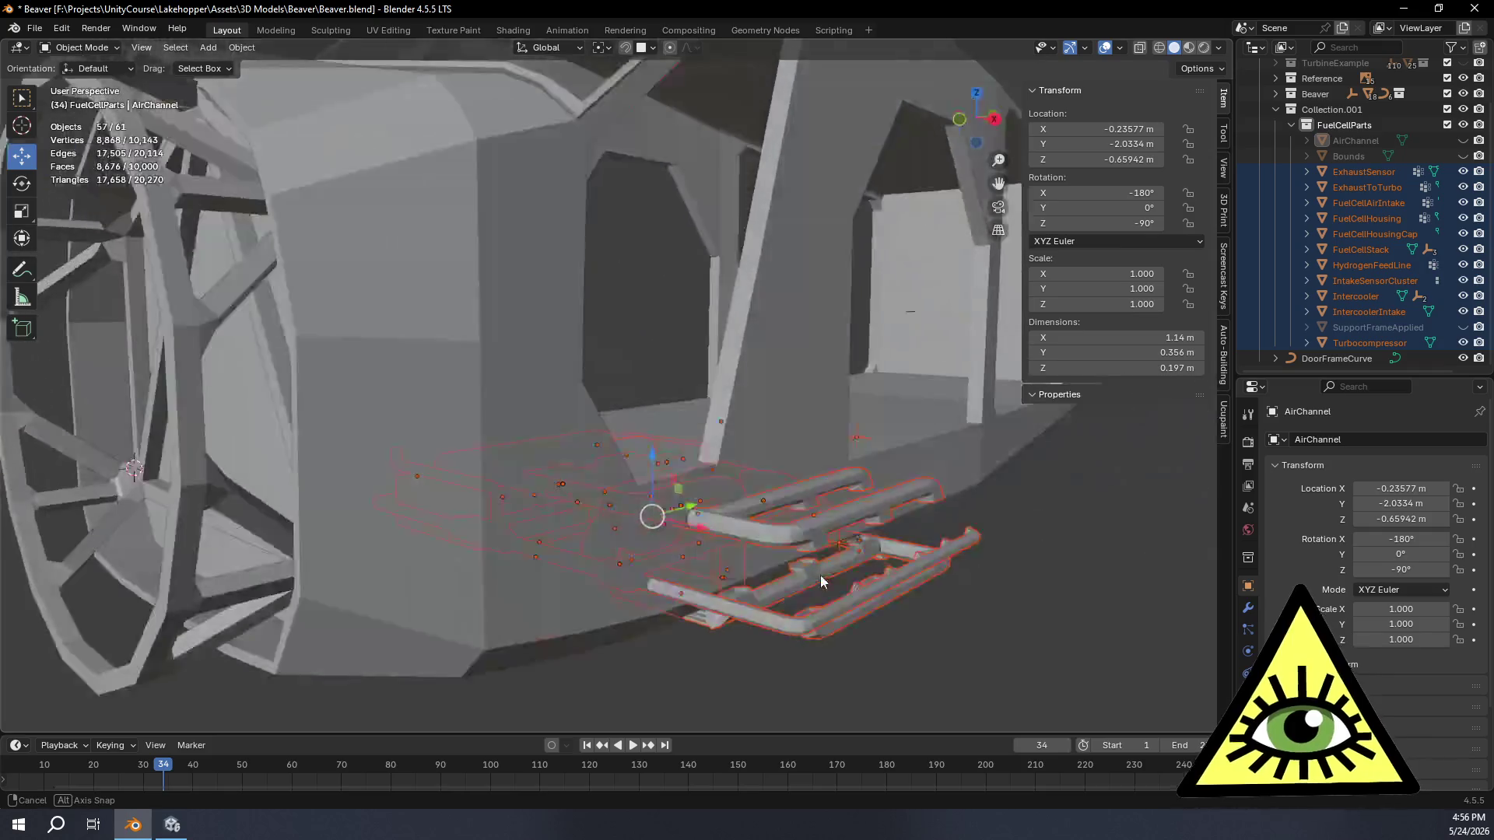
left_click(855, 529)
key("Tab")
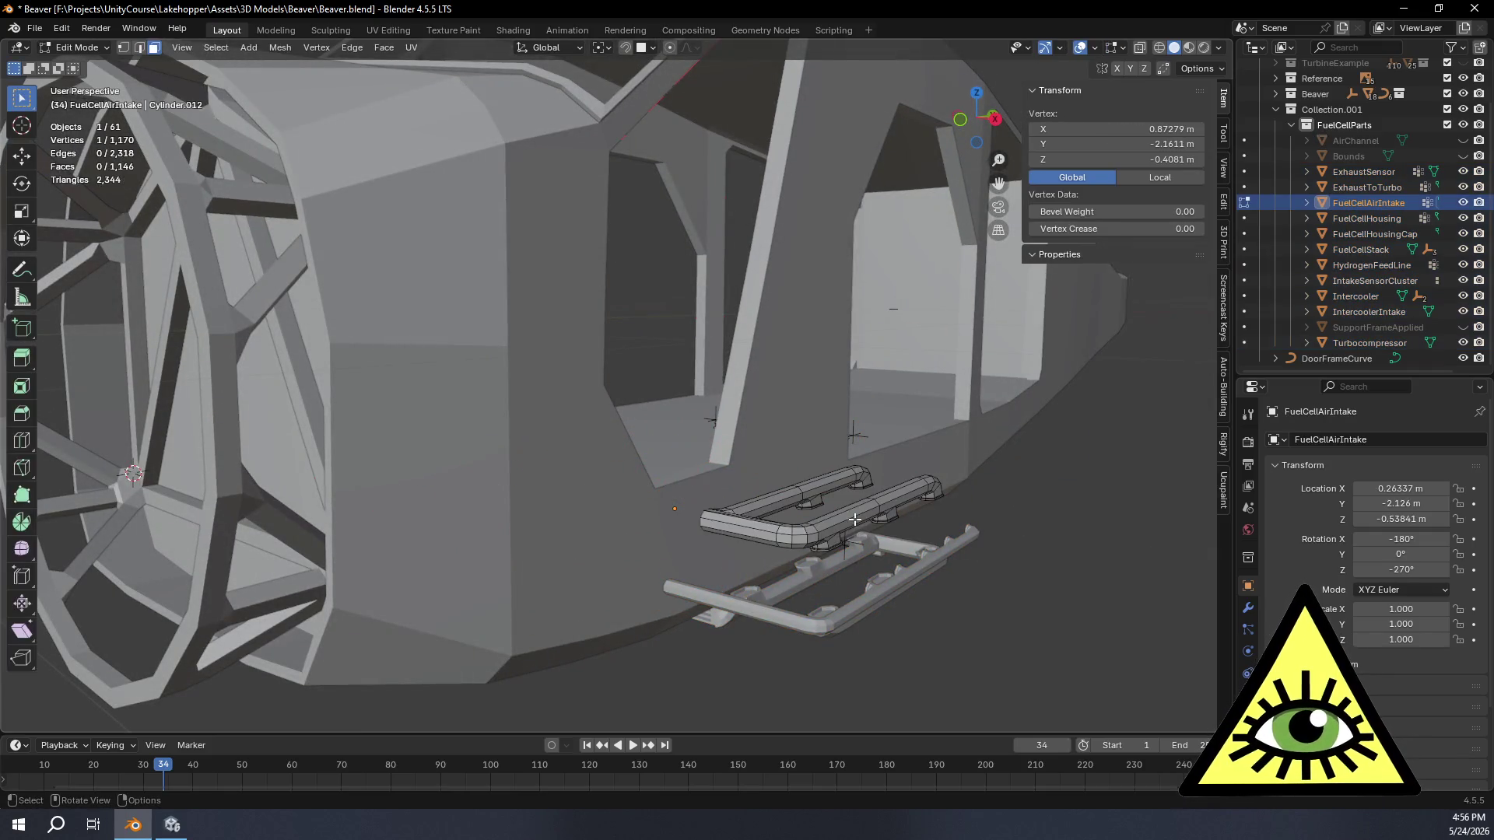
key("alt+z")
middle_click_drag(854, 500, 947, 551)
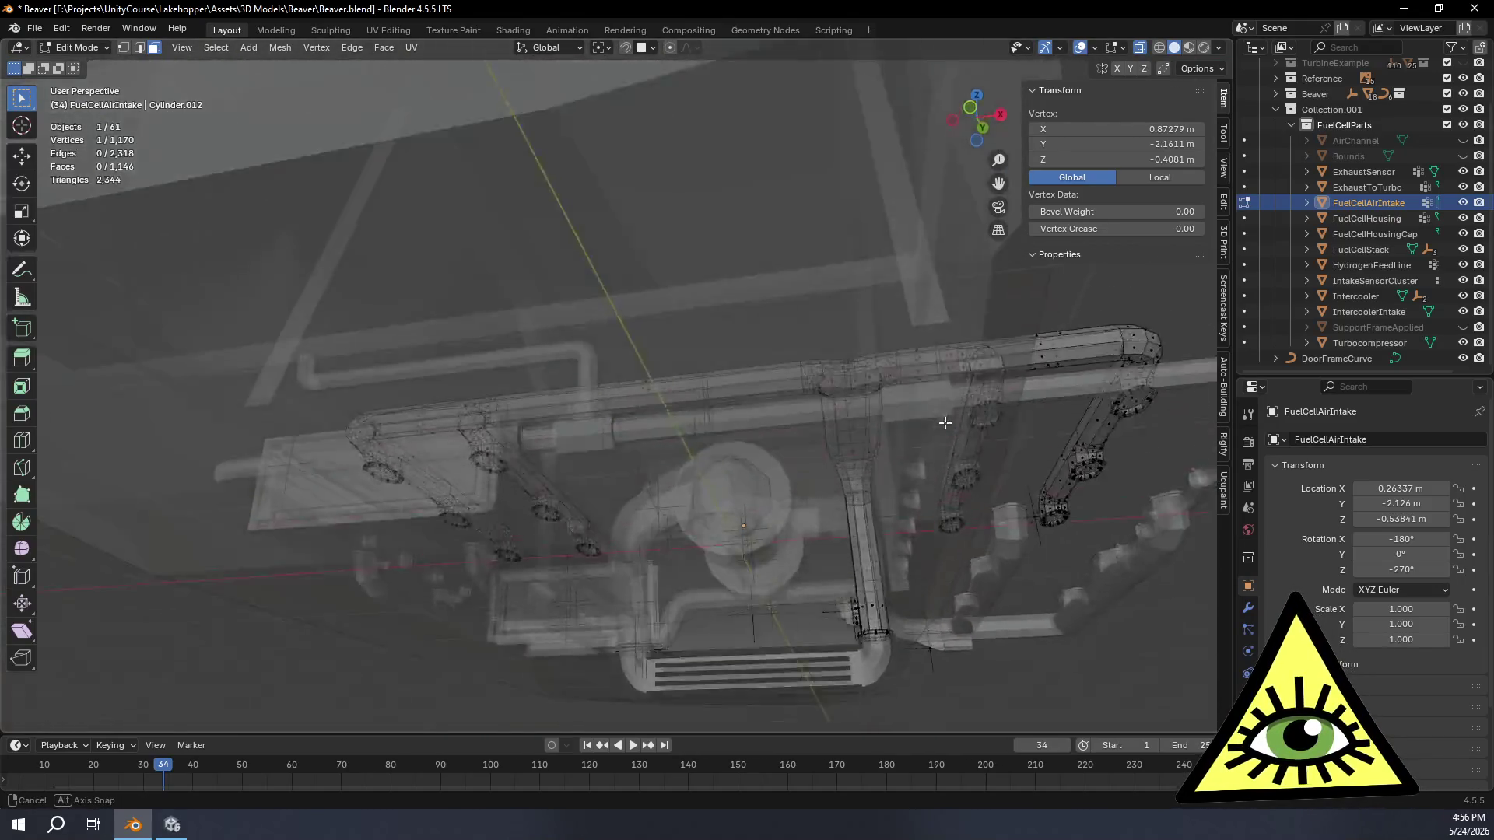
mouse_move(946, 551)
middle_mouse_down()
mouse_move(945, 387)
mouse_move(859, 464)
middle_mouse_up()
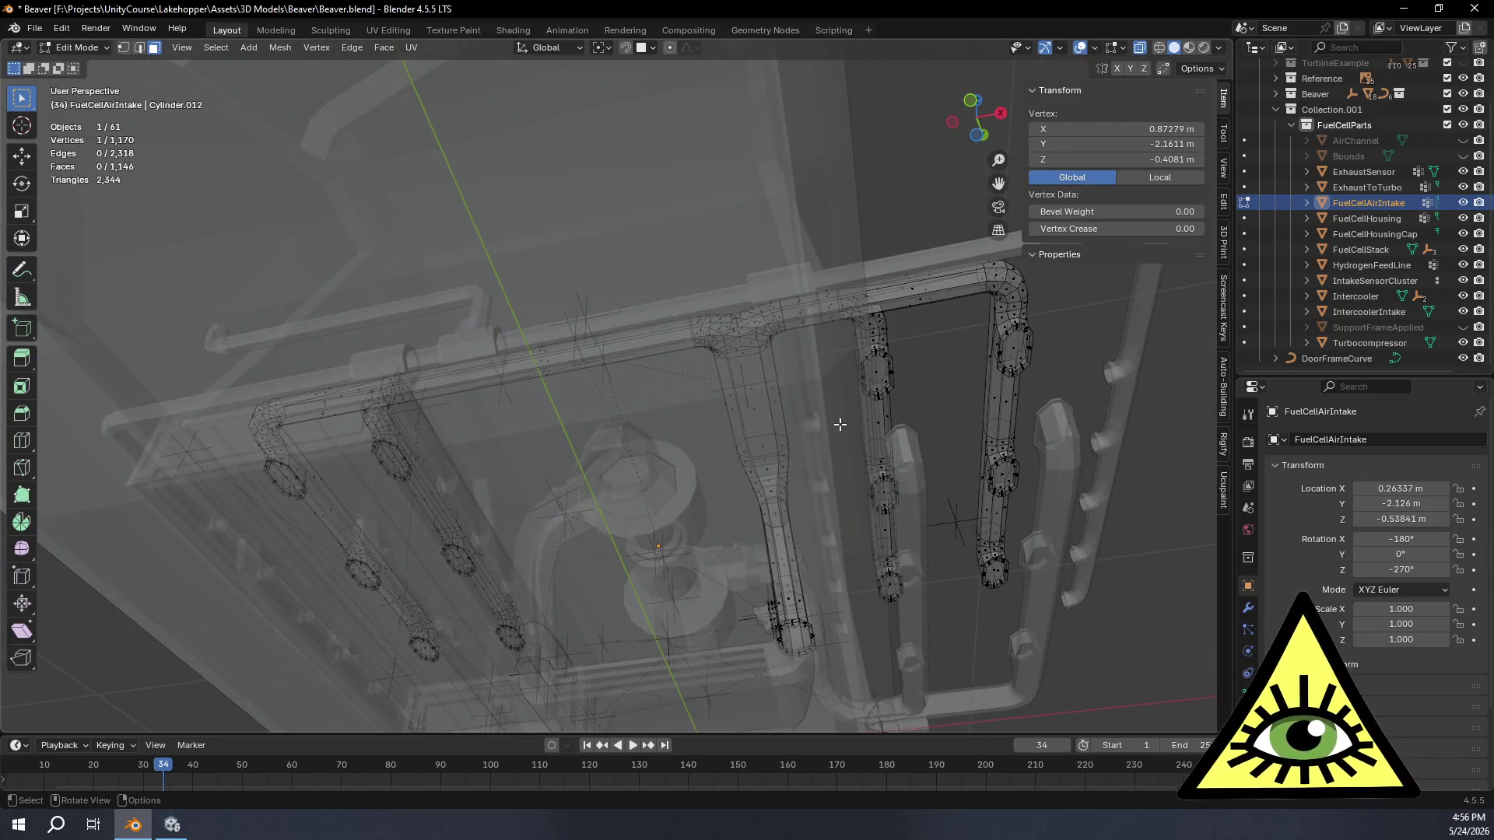
mouse_move(800, 372)
middle_mouse_down()
mouse_move(689, 390)
mouse_move(829, 436)
mouse_move(818, 410)
middle_mouse_up()
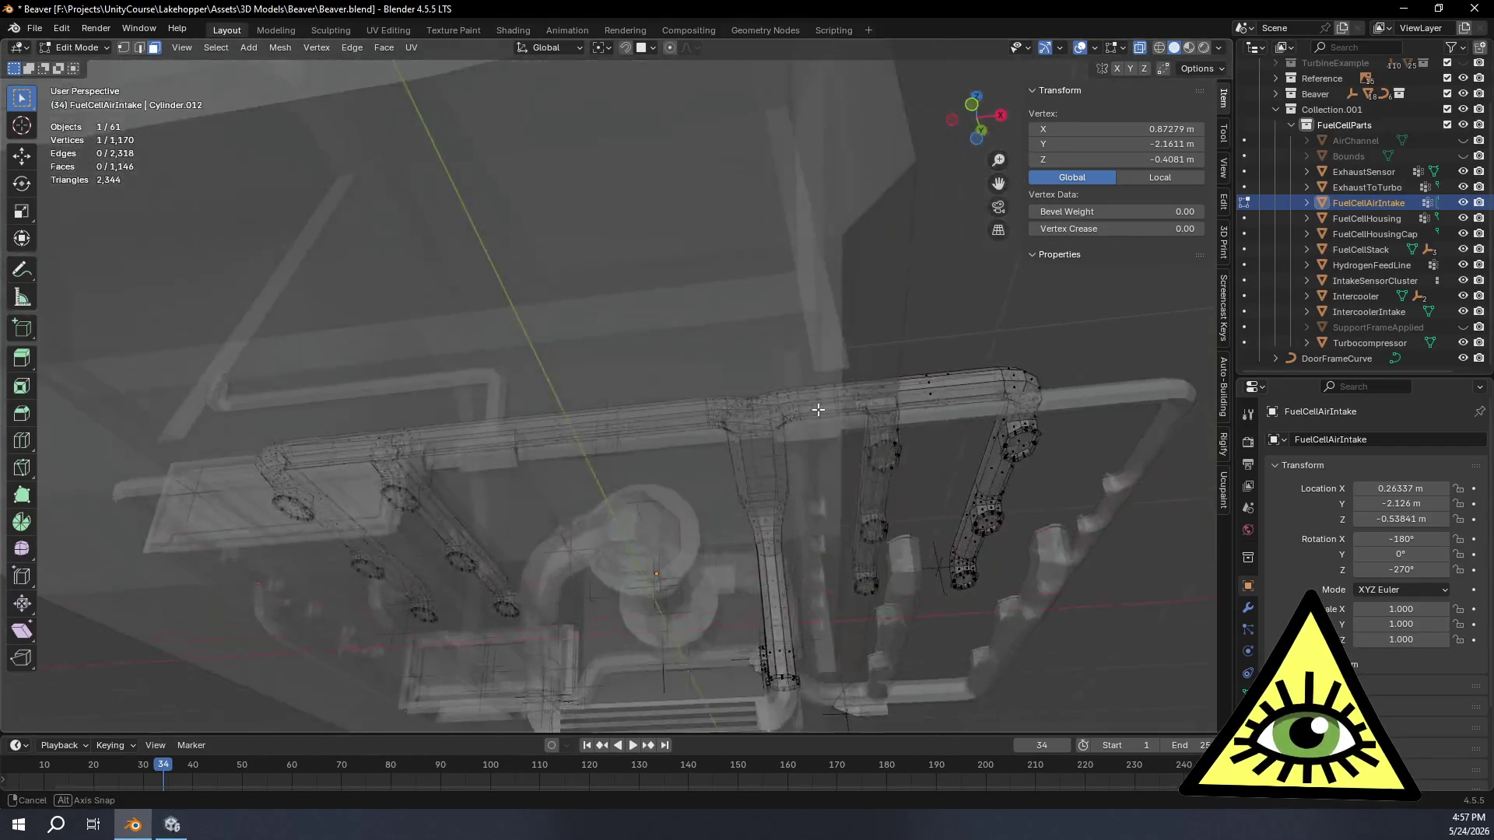
mouse_move(660, 403)
middle_mouse_down()
mouse_move(734, 605)
mouse_move(513, 491)
mouse_move(371, 539)
middle_mouse_up()
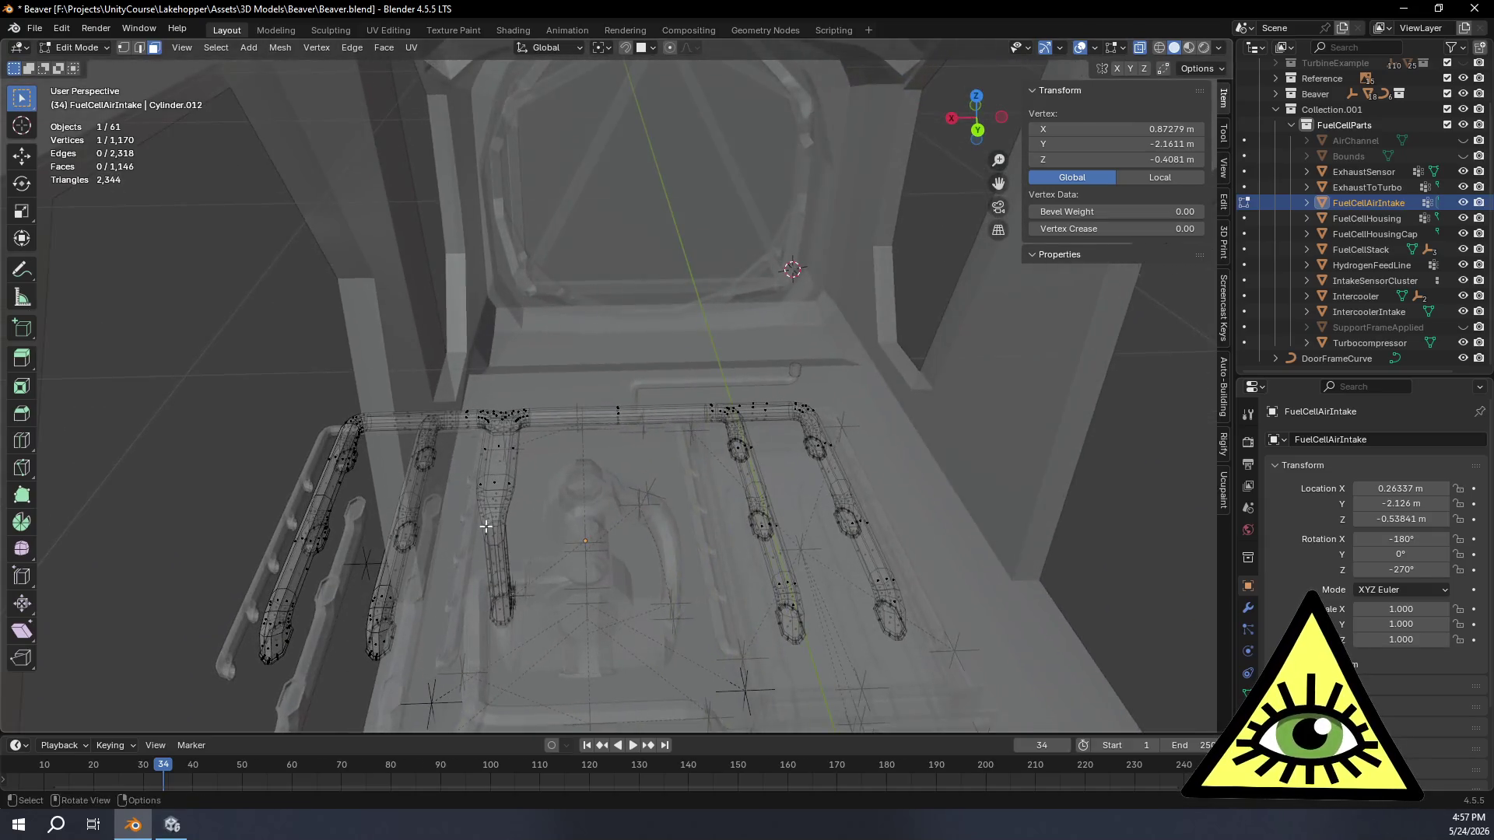
middle_click_drag(485, 526, 547, 409)
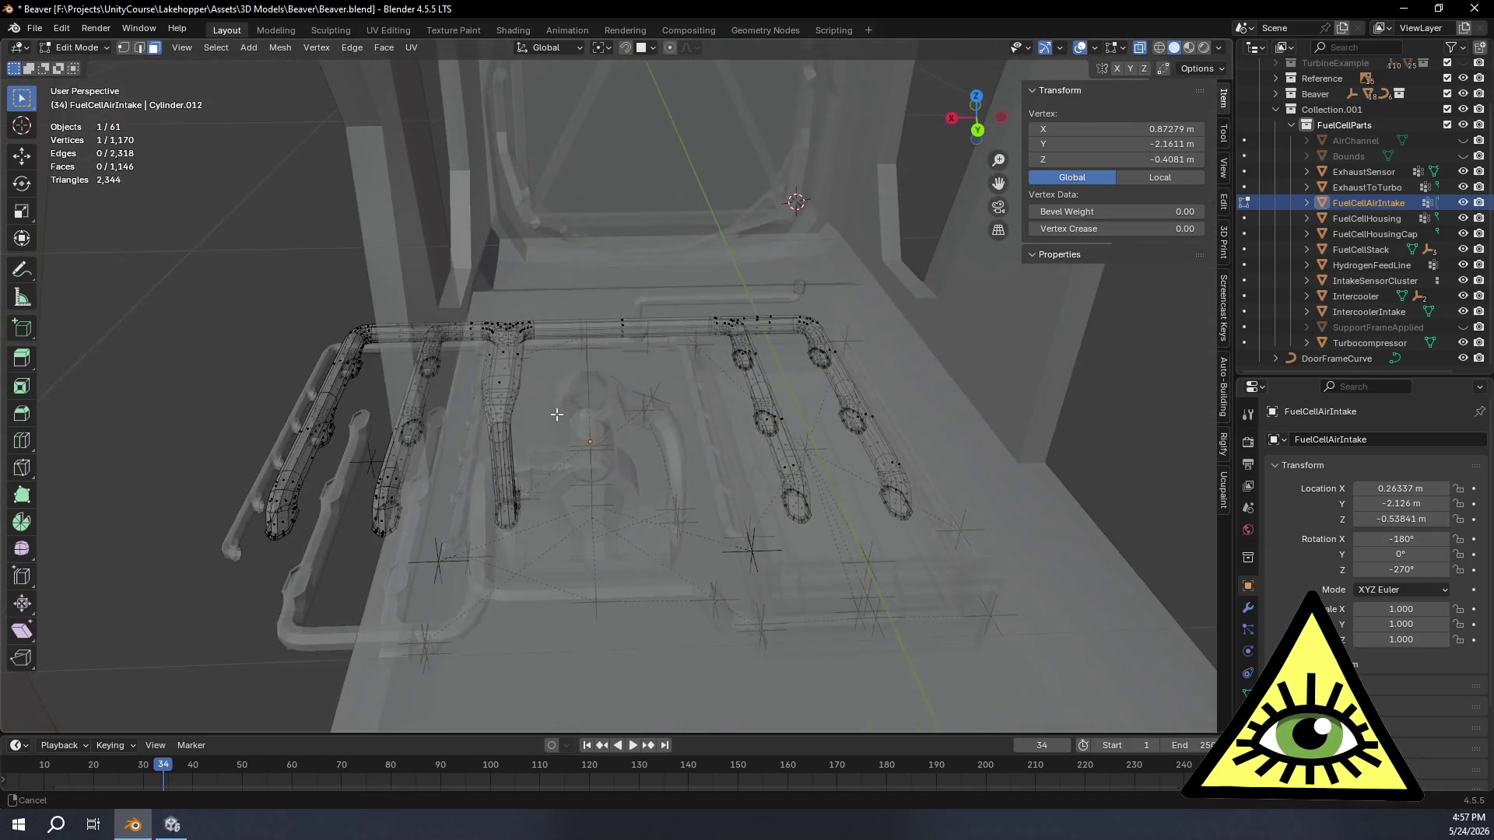
scroll(546, 410, "up", 3)
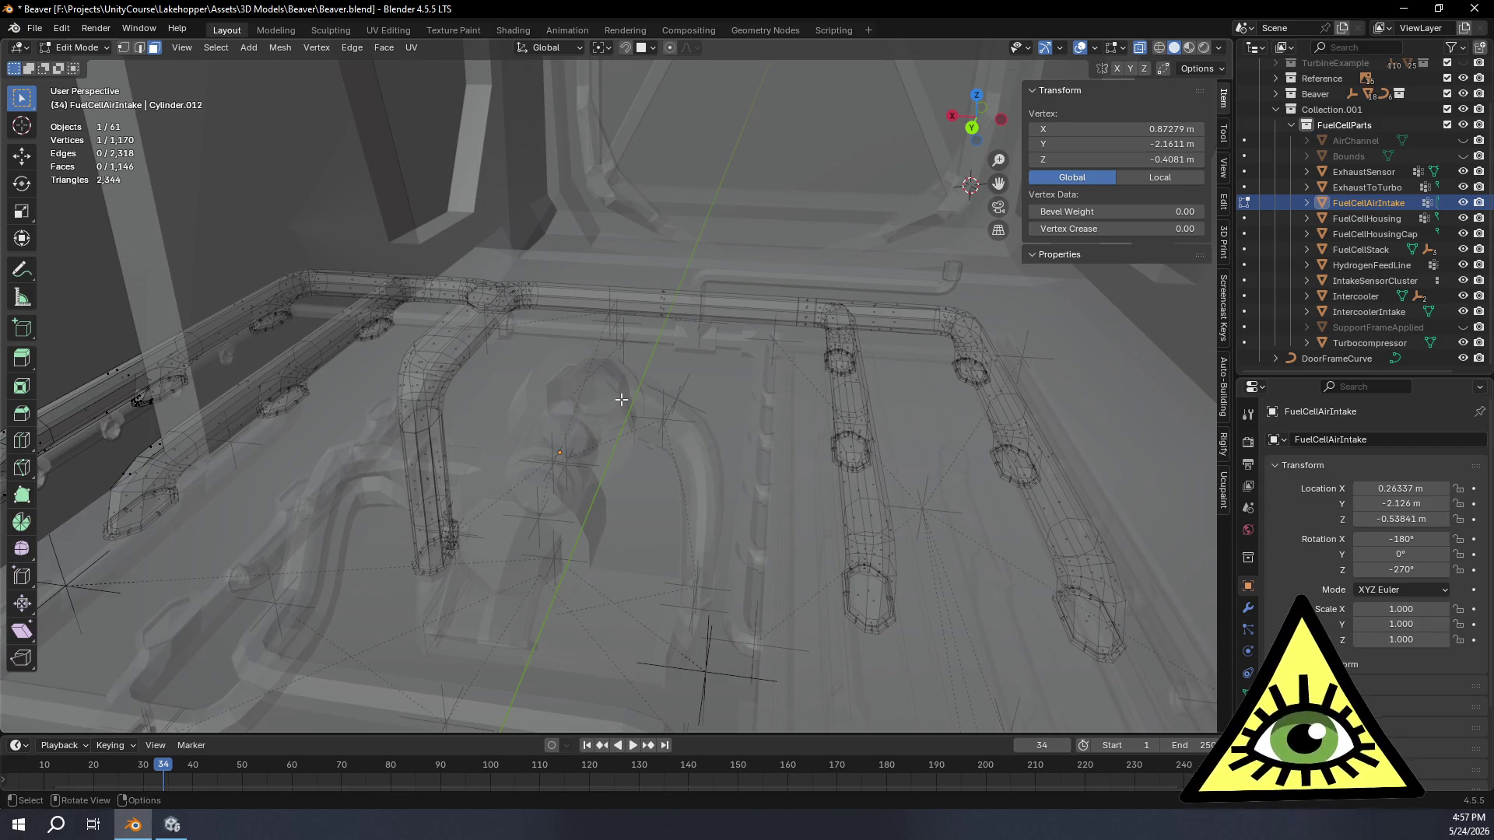
middle_click_drag(624, 400, 658, 461)
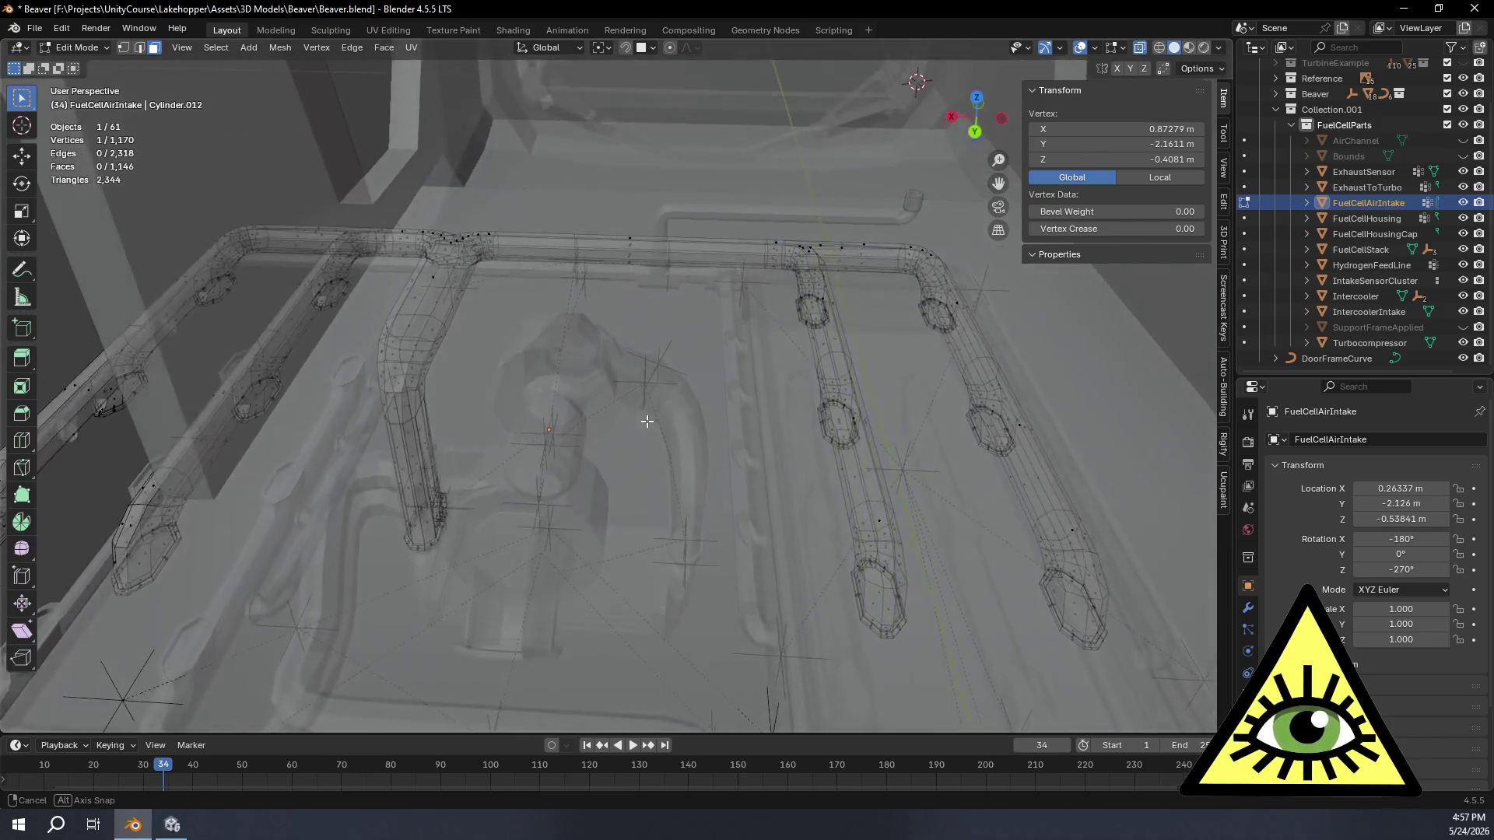
mouse_move(642, 387)
middle_mouse_down()
mouse_move(806, 317)
mouse_move(828, 357)
mouse_move(740, 393)
mouse_move(811, 260)
mouse_move(794, 267)
middle_mouse_up()
mouse_move(792, 383)
middle_mouse_down("shift")
mouse_move(894, 441)
mouse_move(906, 488)
middle_mouse_up("shift")
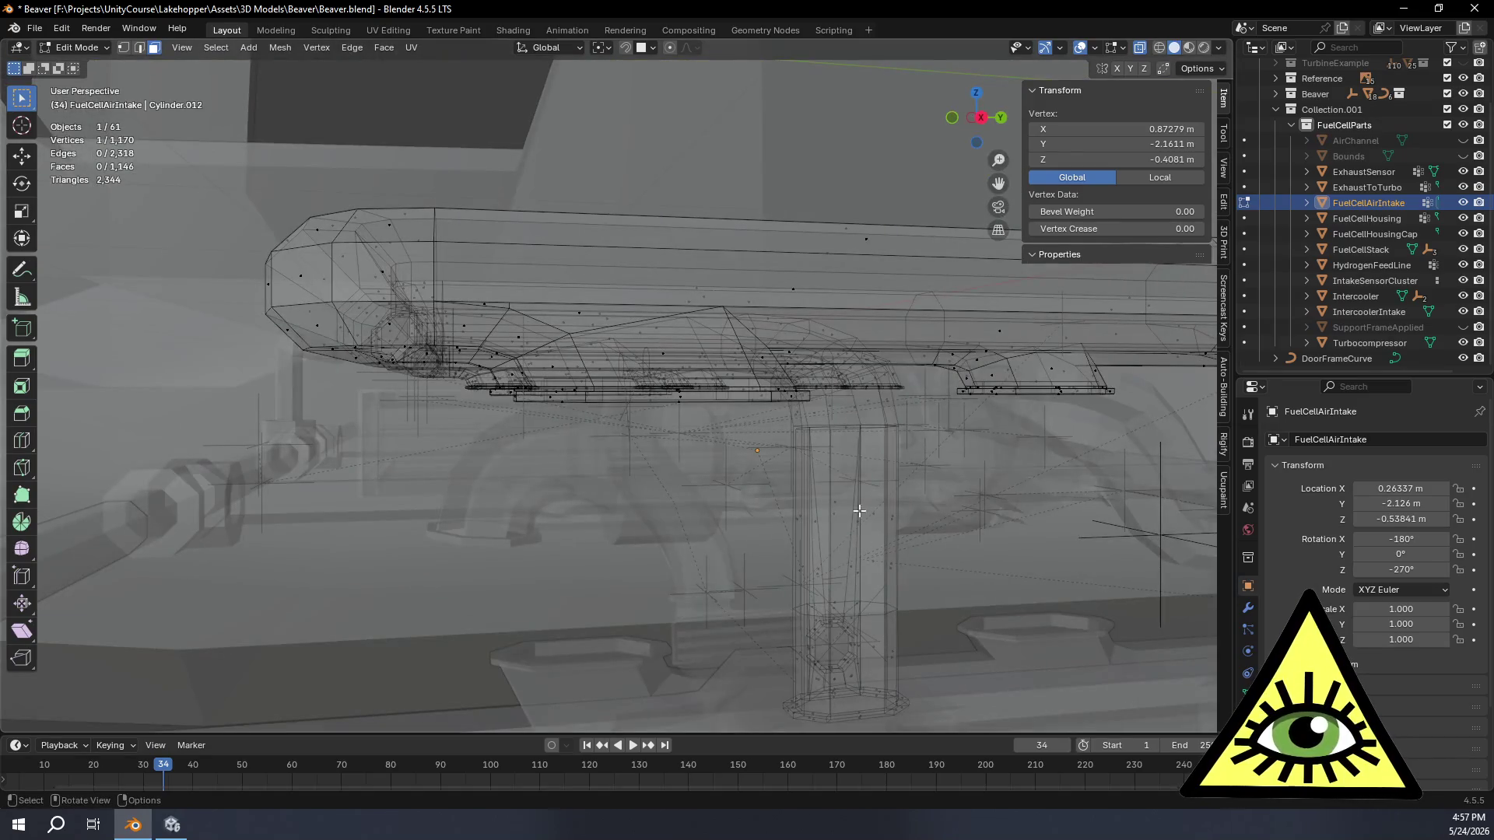
middle_click_drag(592, 342, 795, 433)
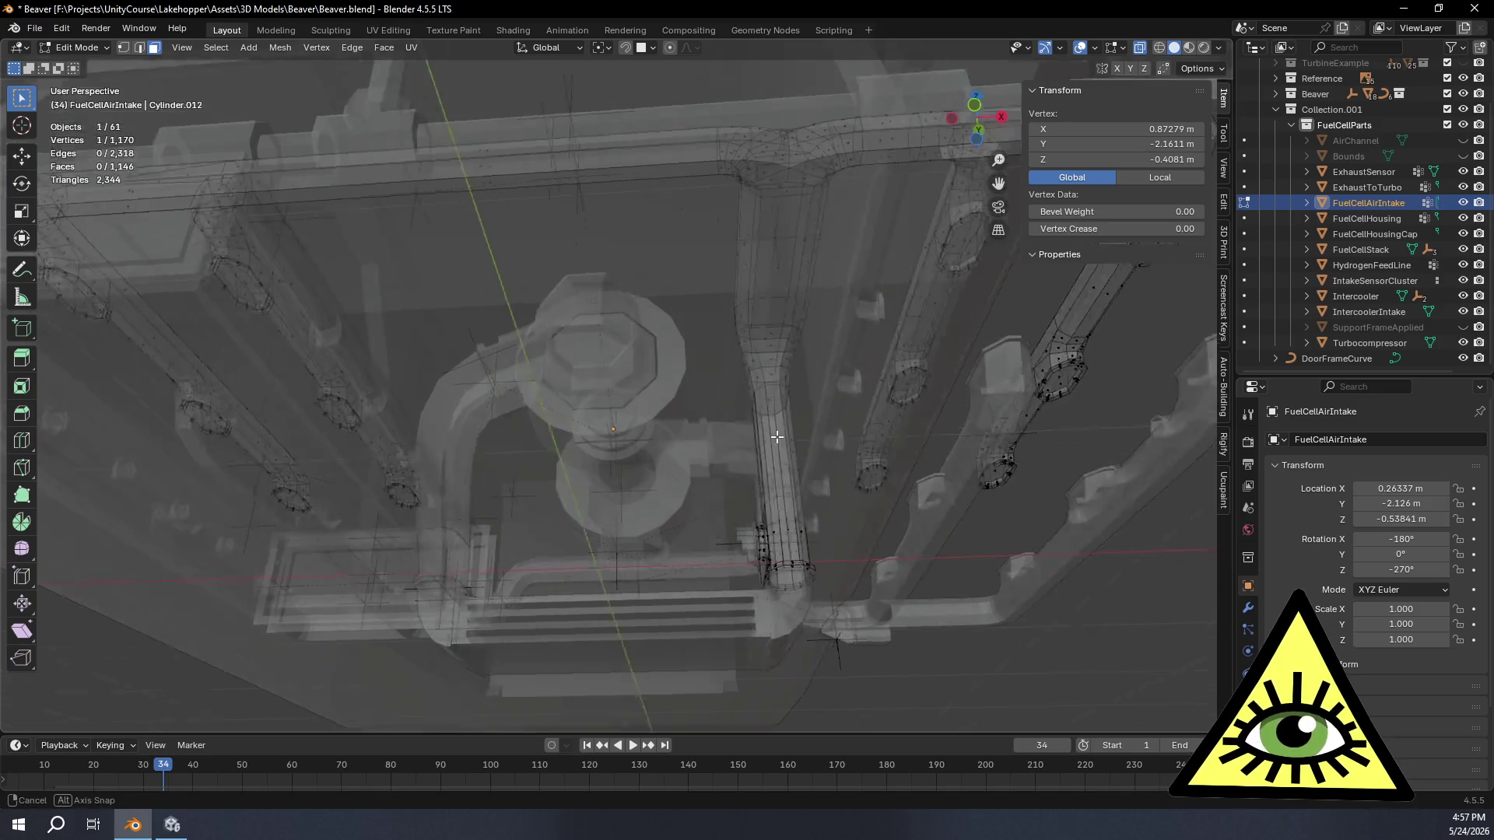
middle_click_drag(776, 438, 823, 407)
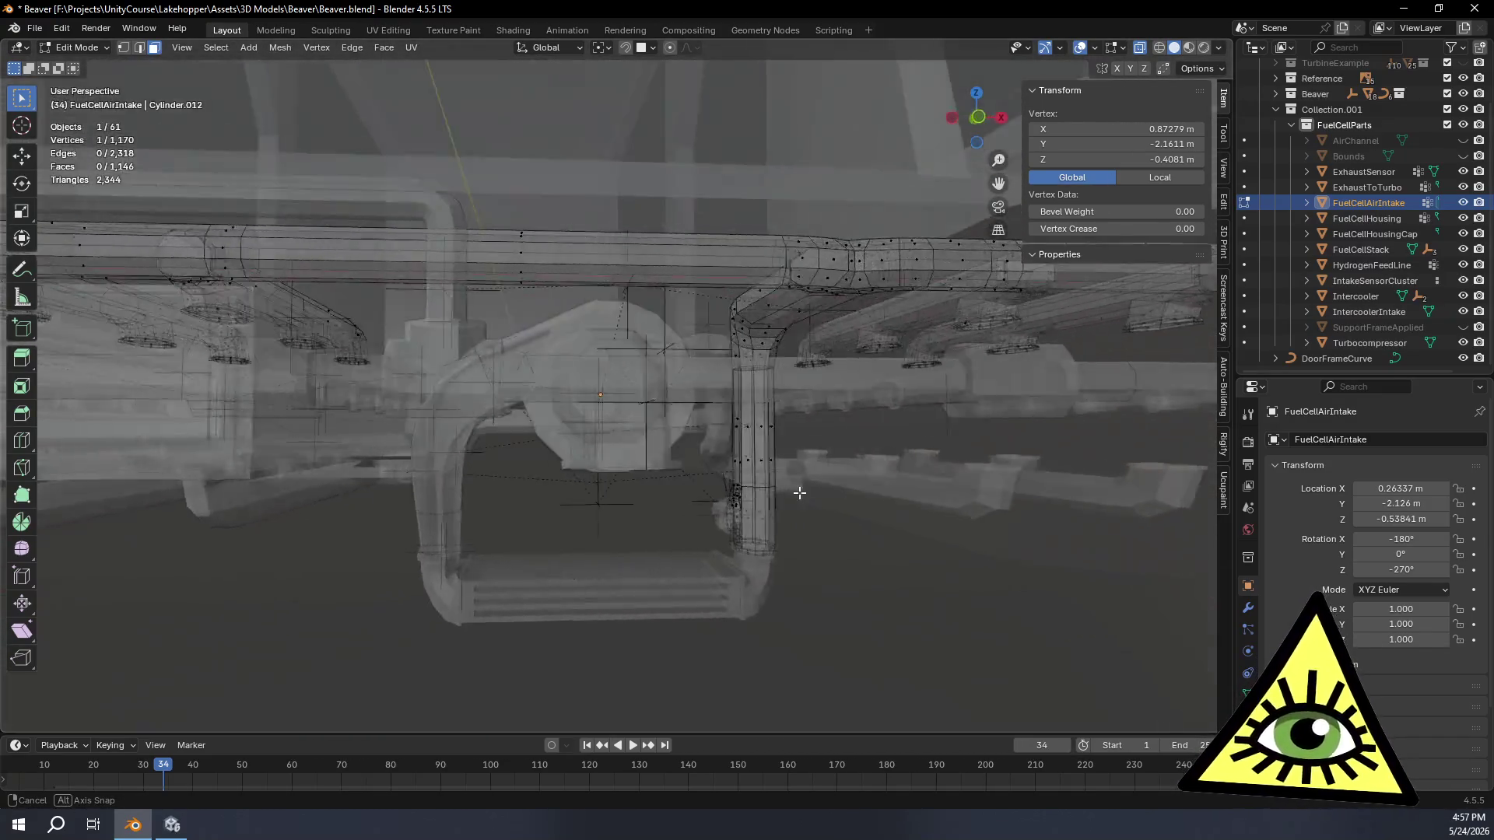
mouse_move(798, 492)
middle_mouse_down()
mouse_move(780, 585)
mouse_move(857, 464)
mouse_move(833, 507)
mouse_move(840, 464)
mouse_move(817, 510)
mouse_move(791, 506)
mouse_move(817, 416)
mouse_move(830, 439)
middle_mouse_up()
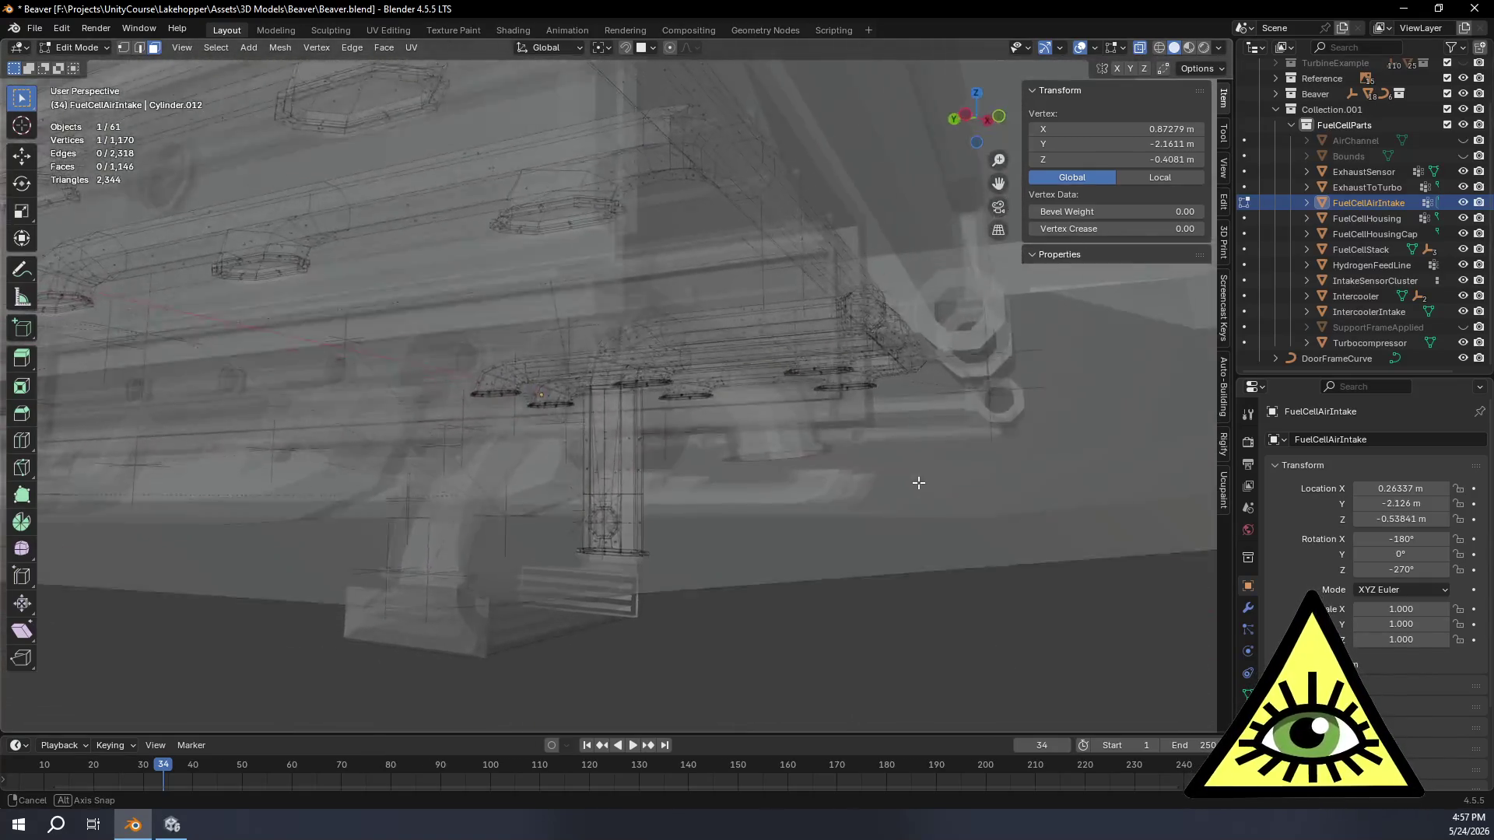
mouse_move(918, 482)
middle_mouse_down()
mouse_move(918, 533)
mouse_move(883, 595)
mouse_move(791, 599)
mouse_move(739, 569)
middle_mouse_up()
mouse_move(790, 583)
middle_mouse_down()
mouse_move(848, 595)
mouse_move(862, 631)
mouse_move(790, 544)
mouse_move(806, 548)
middle_mouse_up()
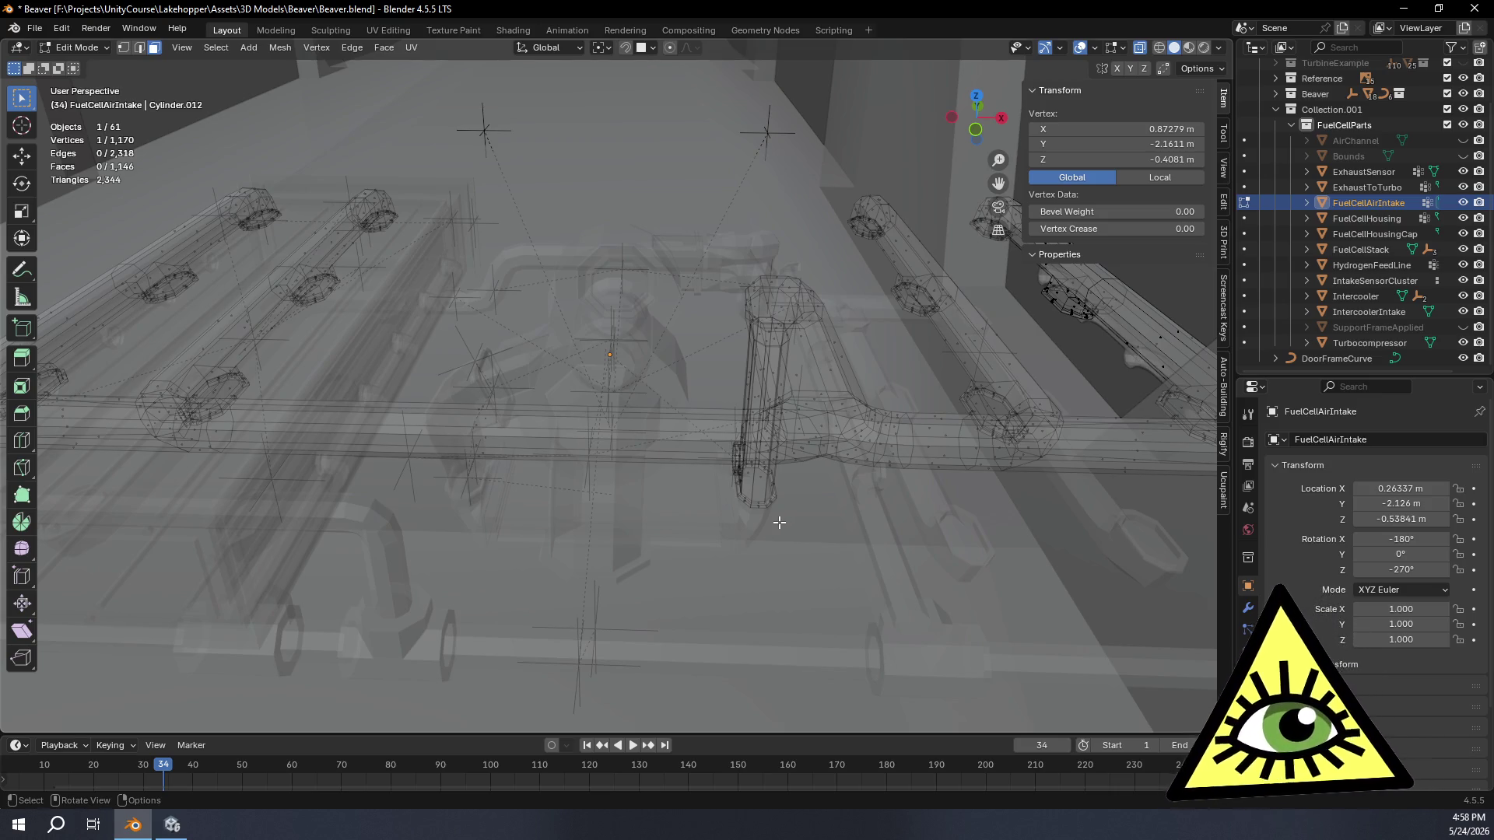
mouse_move(705, 528)
middle_mouse_down()
mouse_move(701, 573)
mouse_move(810, 584)
mouse_move(709, 599)
mouse_move(747, 601)
middle_mouse_up()
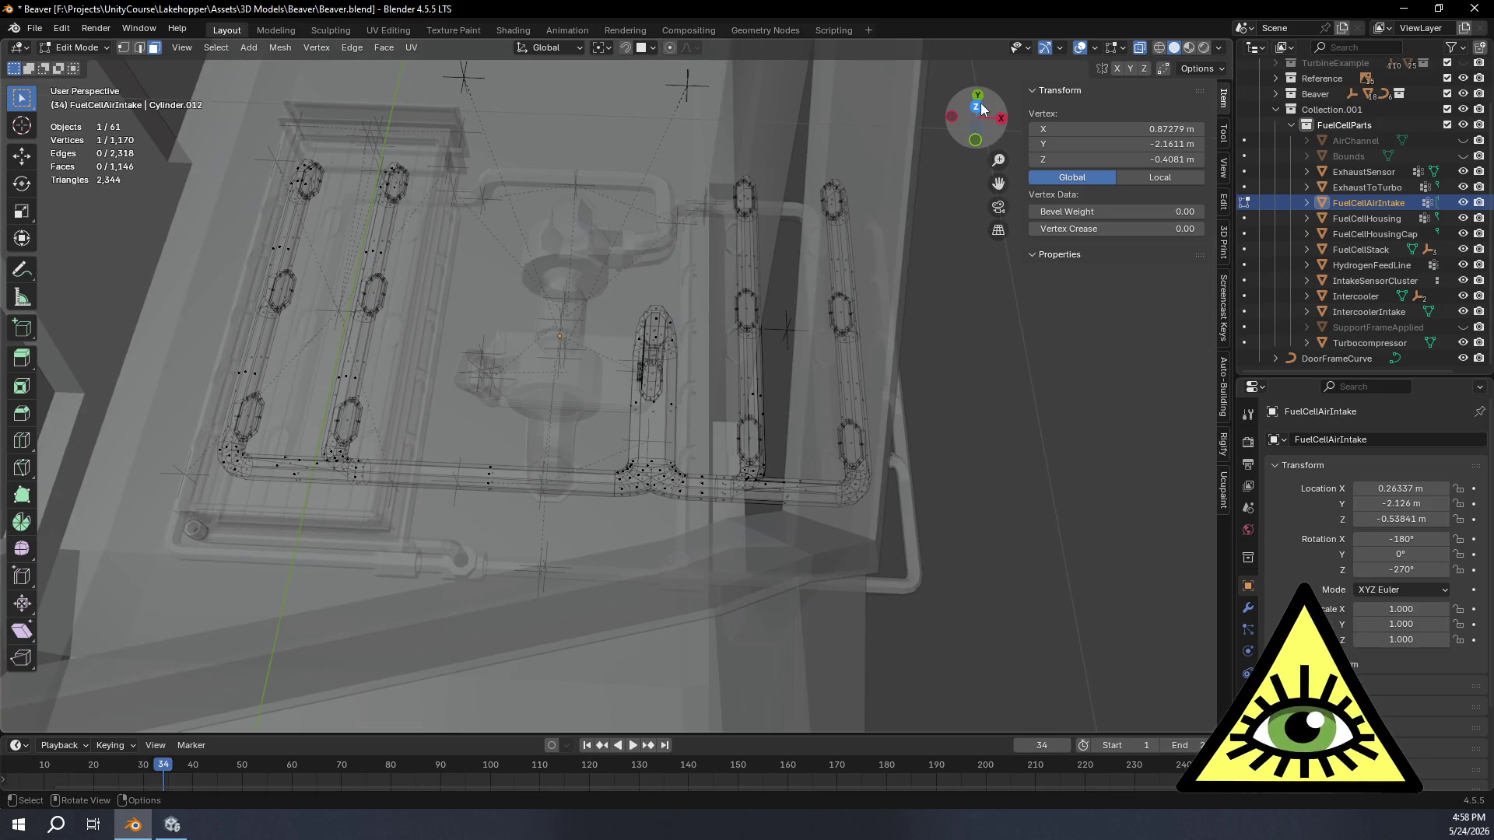
Step: From Top view, box-select the two right-hand branch pipes and delete their vertices
left_click(977, 108)
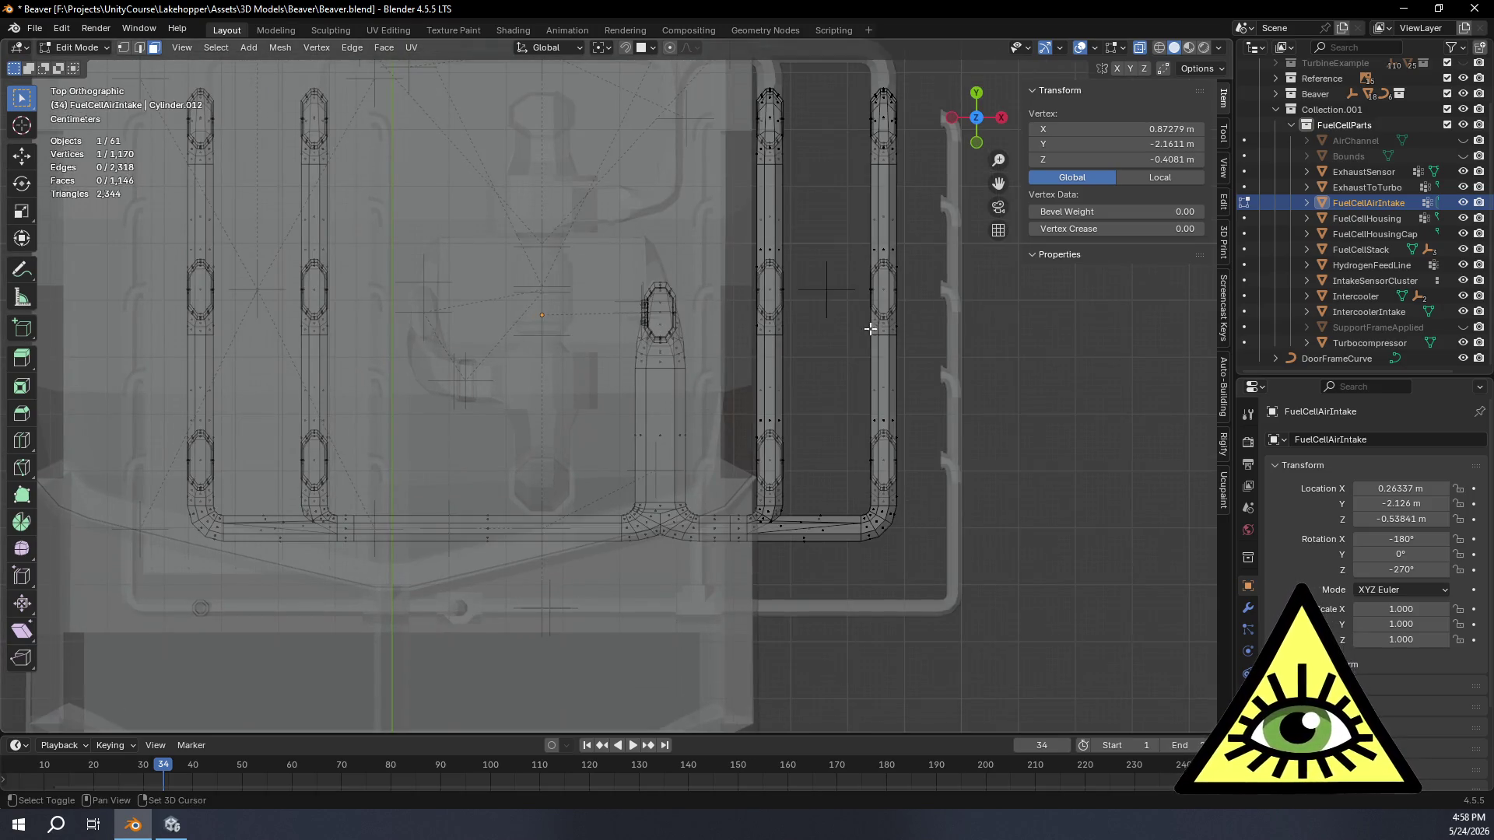
middle_click_drag(870, 329, 821, 383, "shift")
left_click_drag(665, 92, 880, 637)
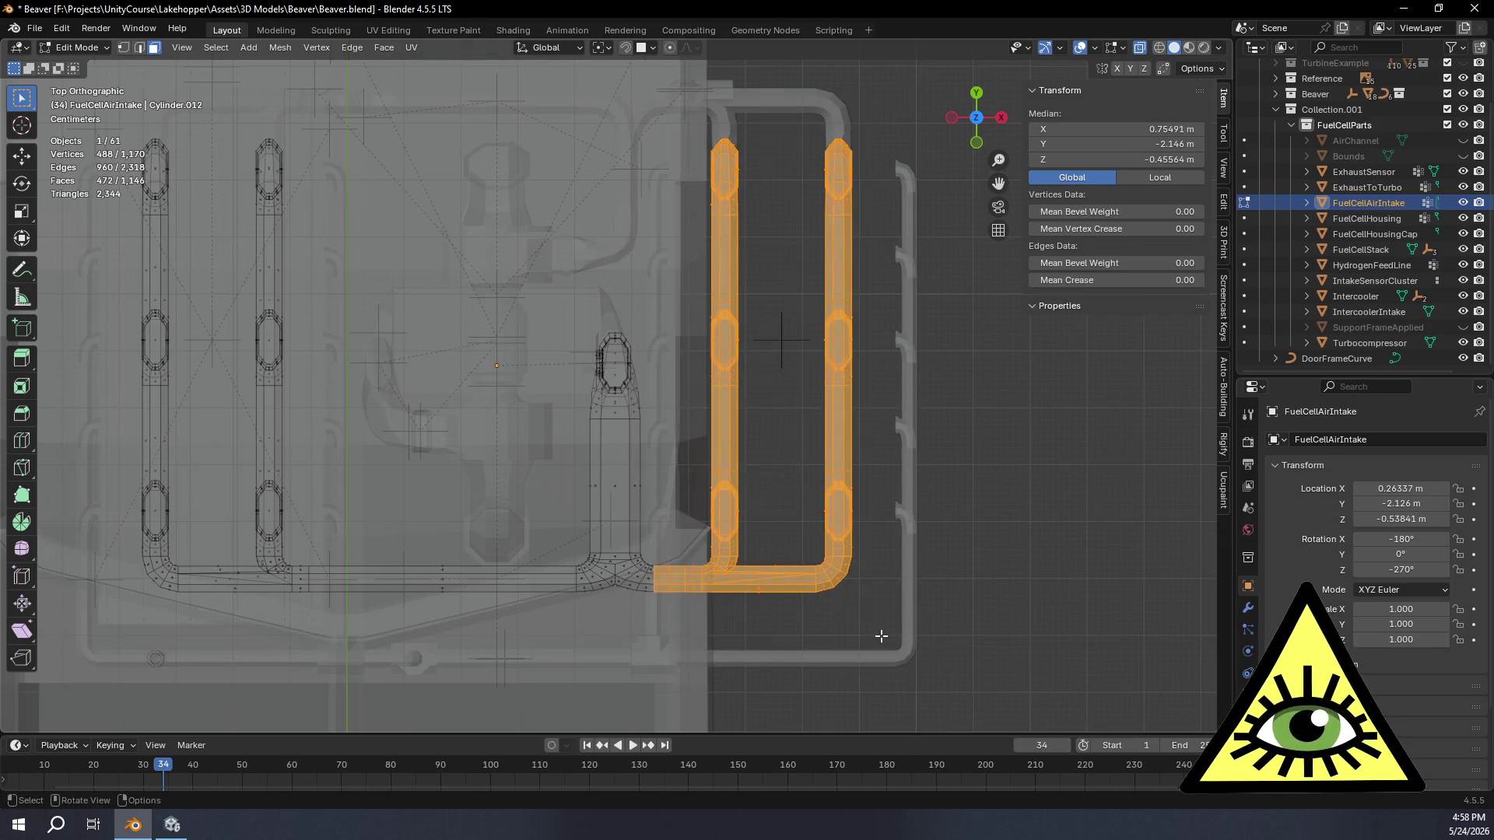
key("x")
left_click(866, 614)
scroll(790, 598, "up", 1)
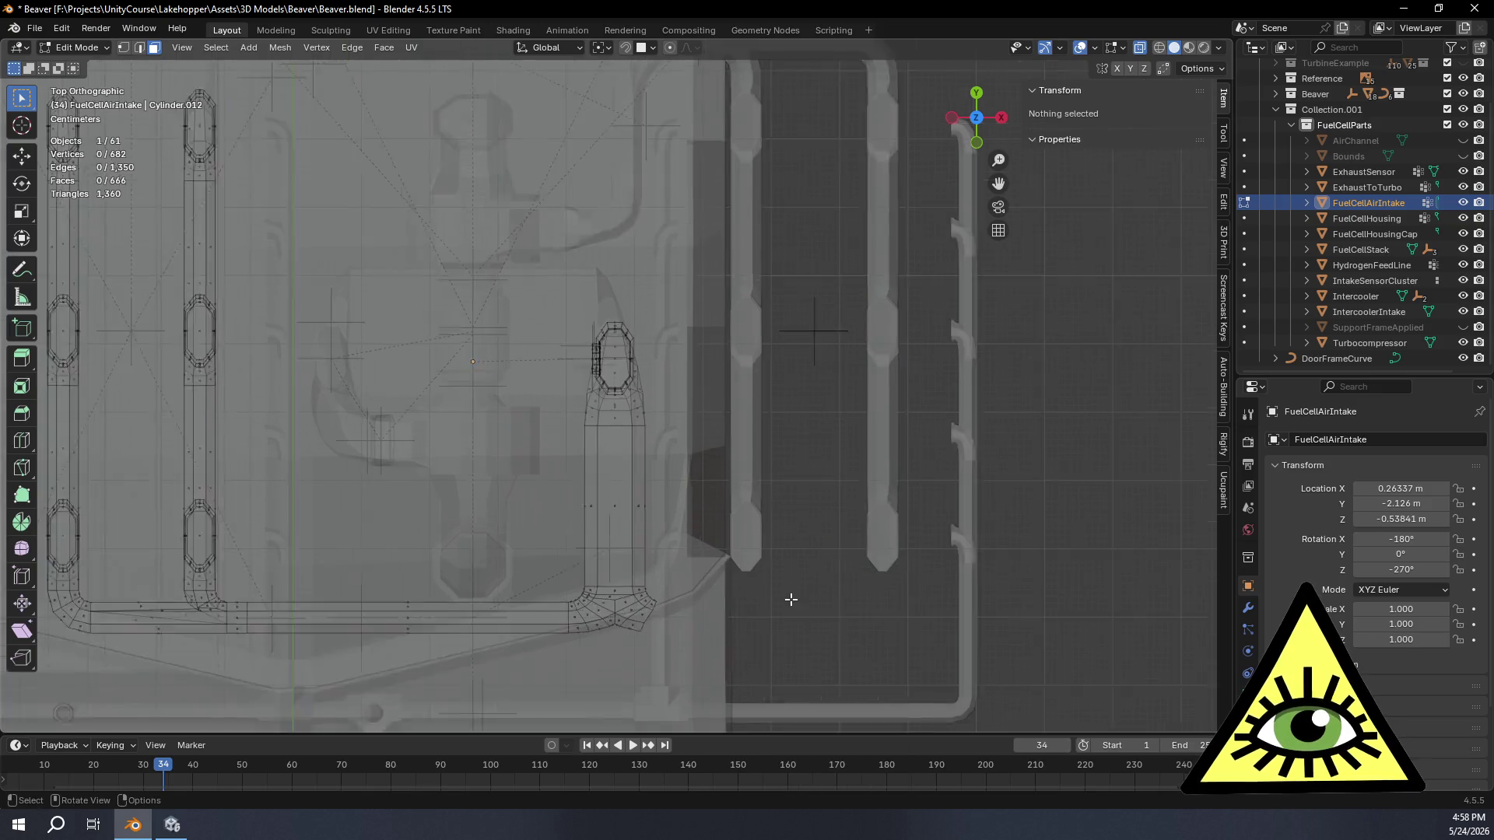
scroll(791, 598, "up", 2)
Step: In face select mode, box-select the intake stub's lower faces and delete them
middle_click_drag(790, 600, 824, 354, "shift")
scroll(723, 415, "up", 2)
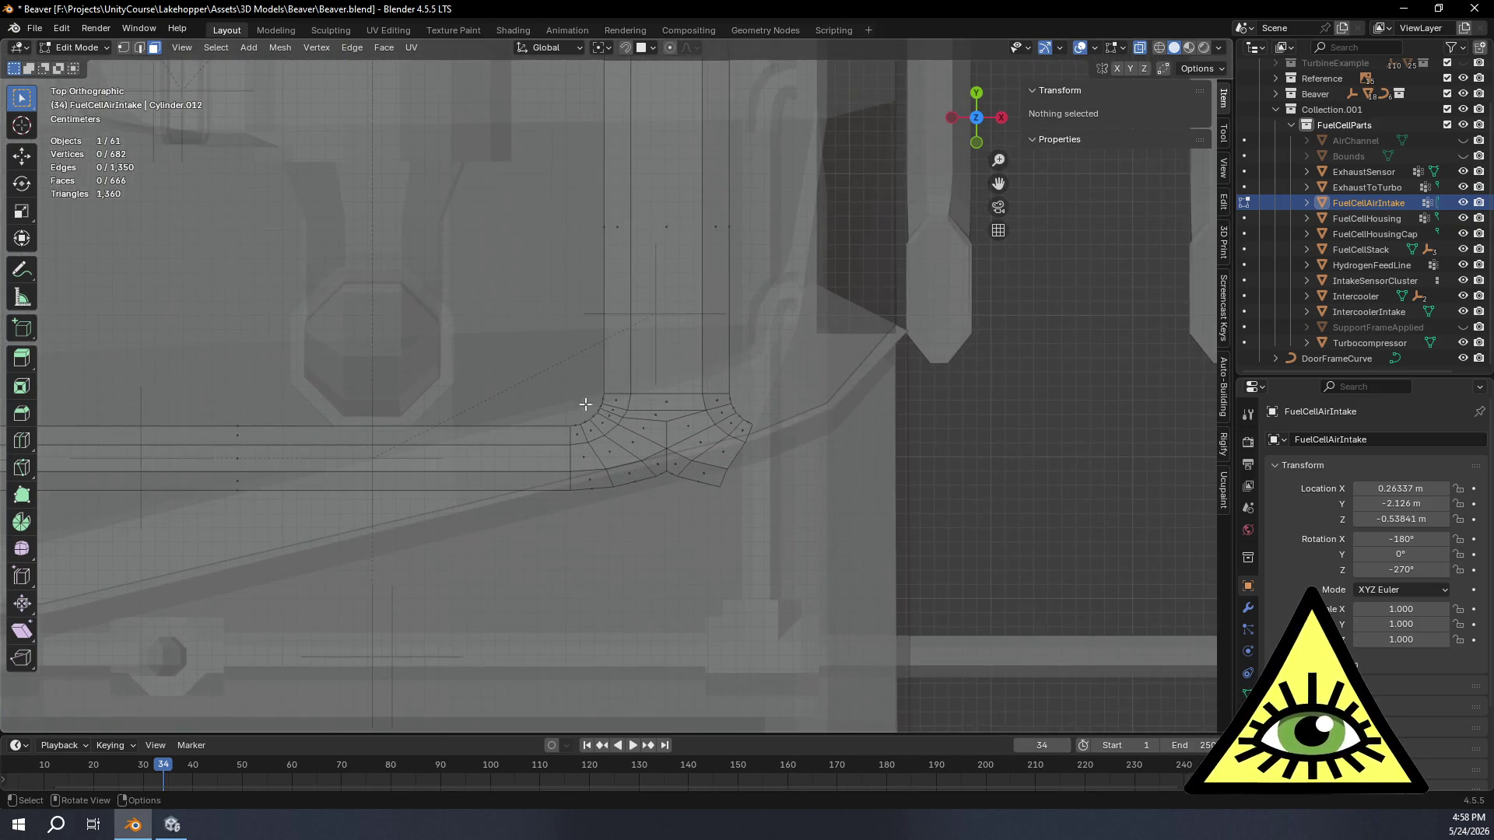
left_click(153, 47)
scroll(698, 338, "down", 2)
middle_click_drag(659, 245, 710, 361, "shift")
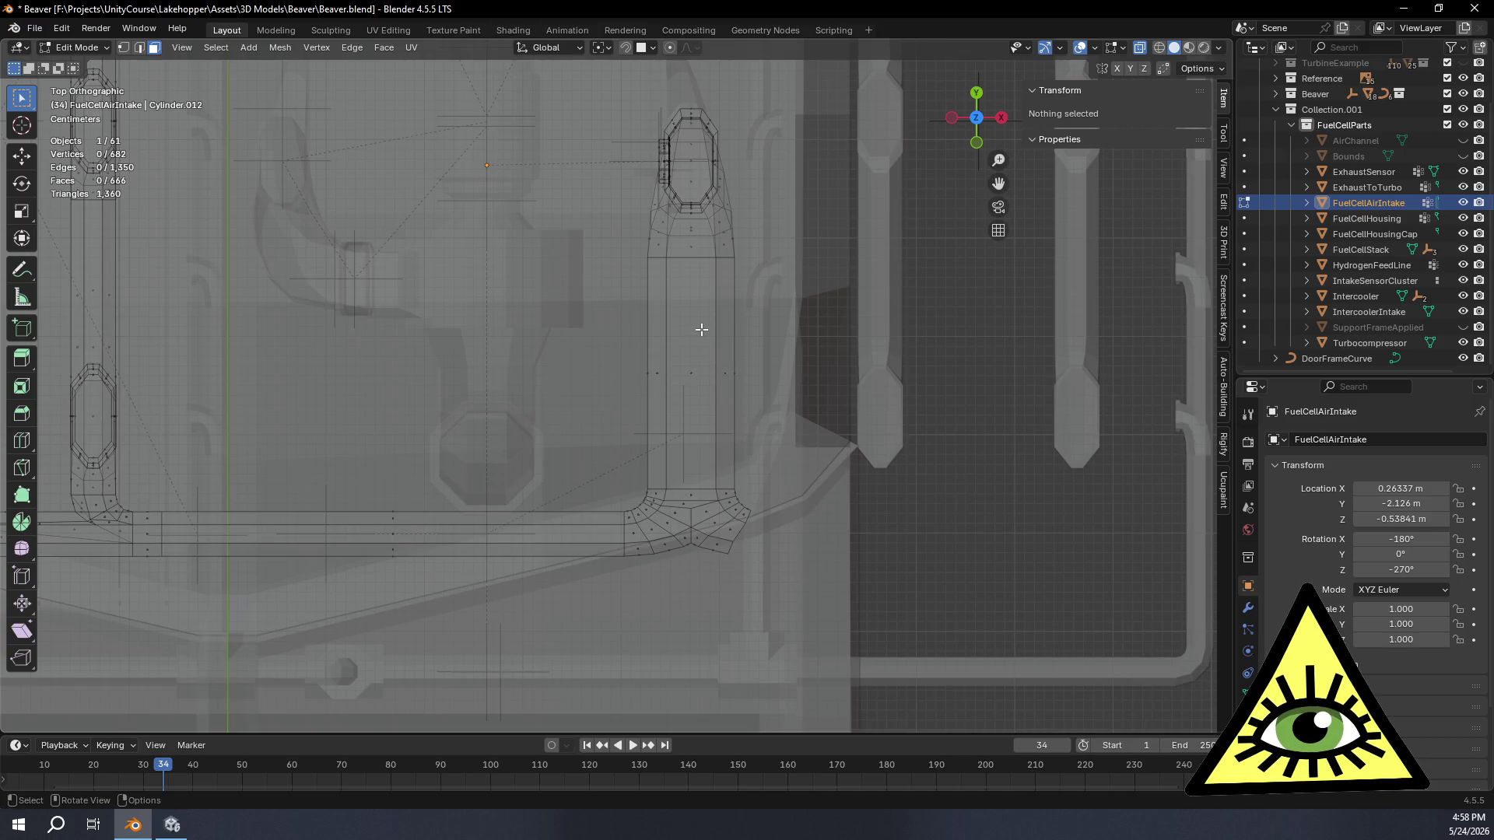
key("b")
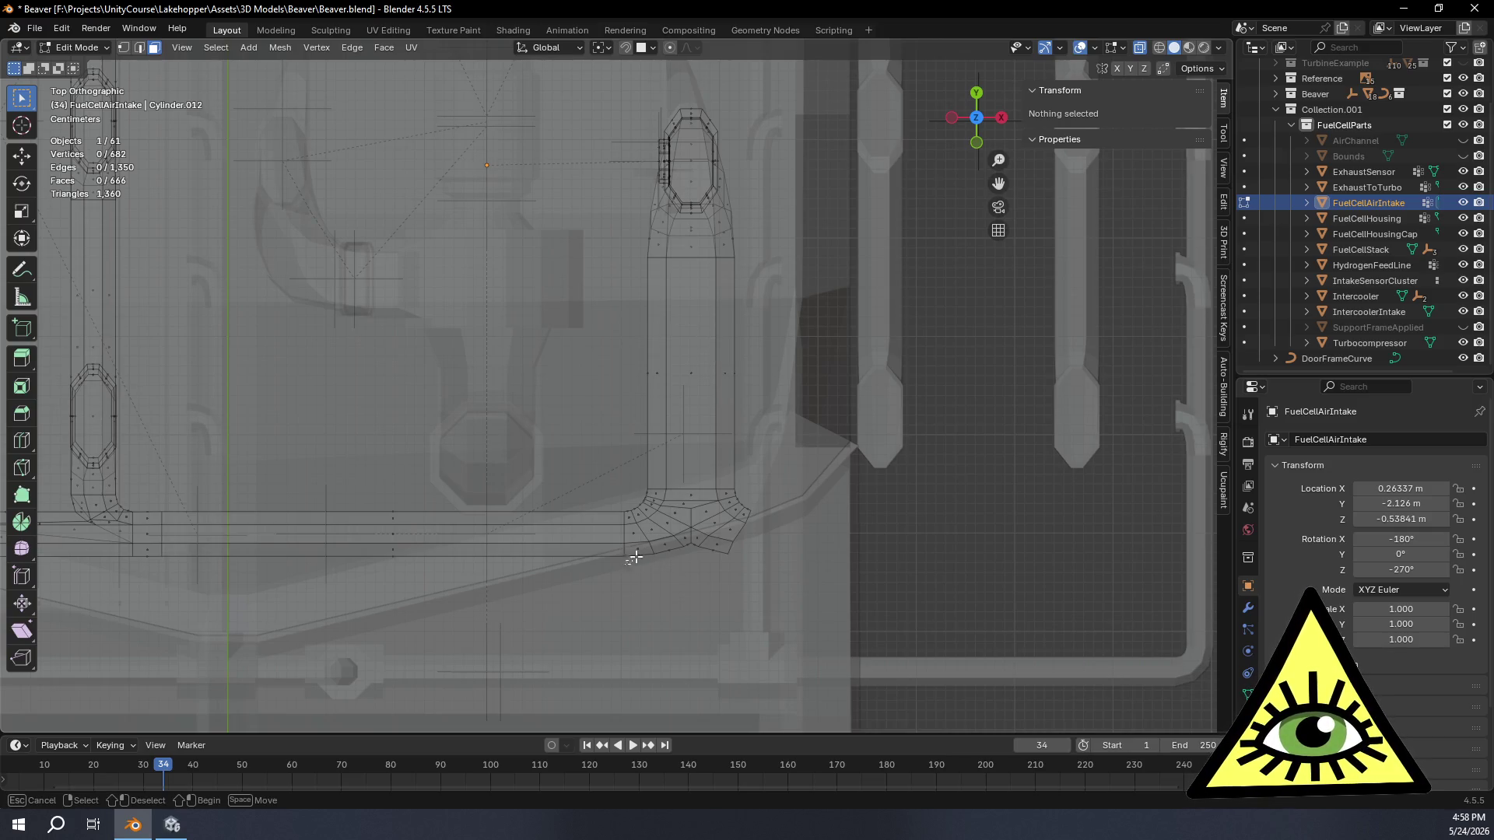
left_click_drag(767, 346, 818, 316)
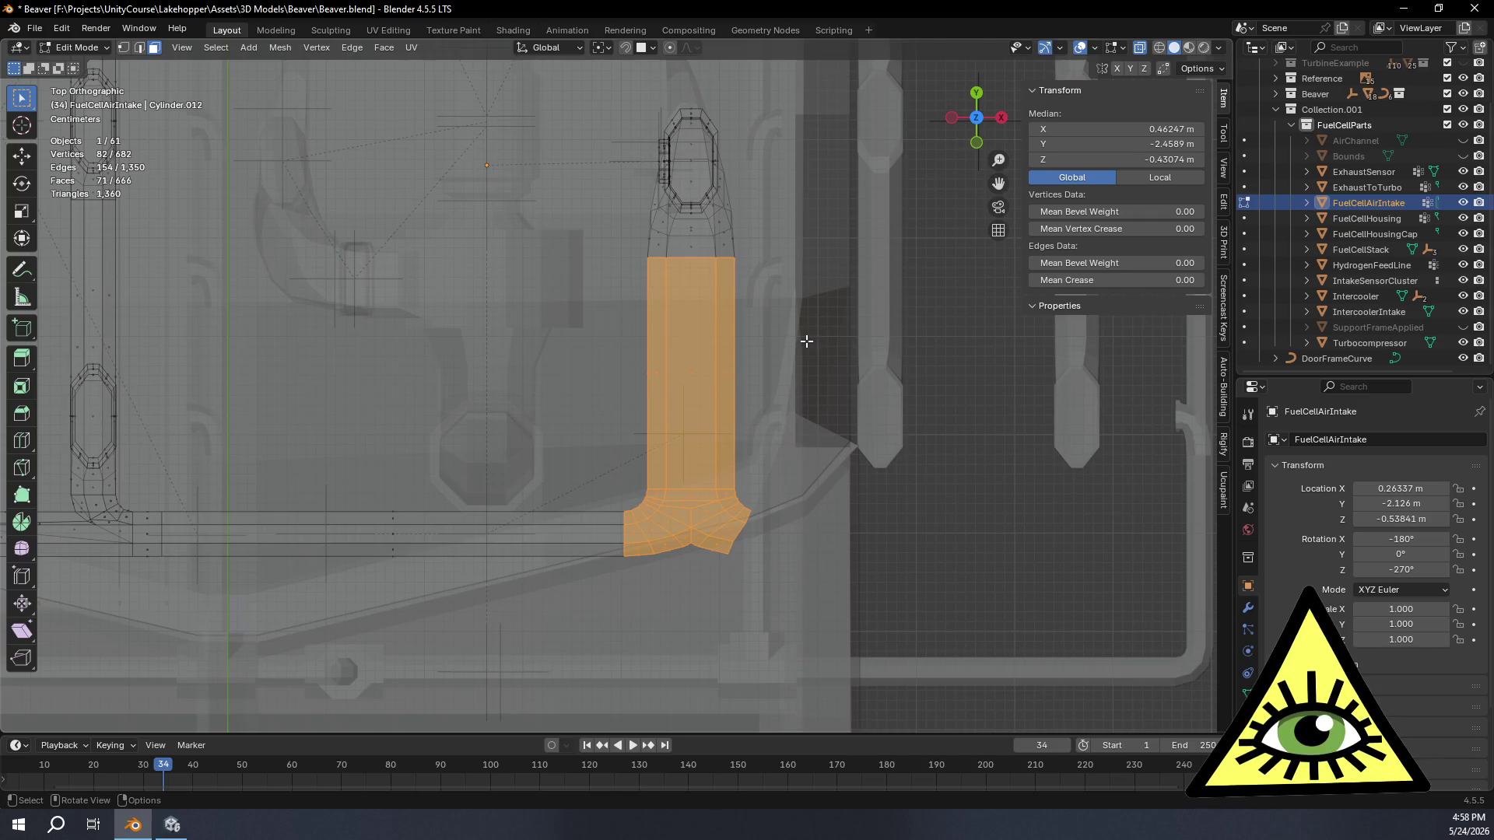
key("x")
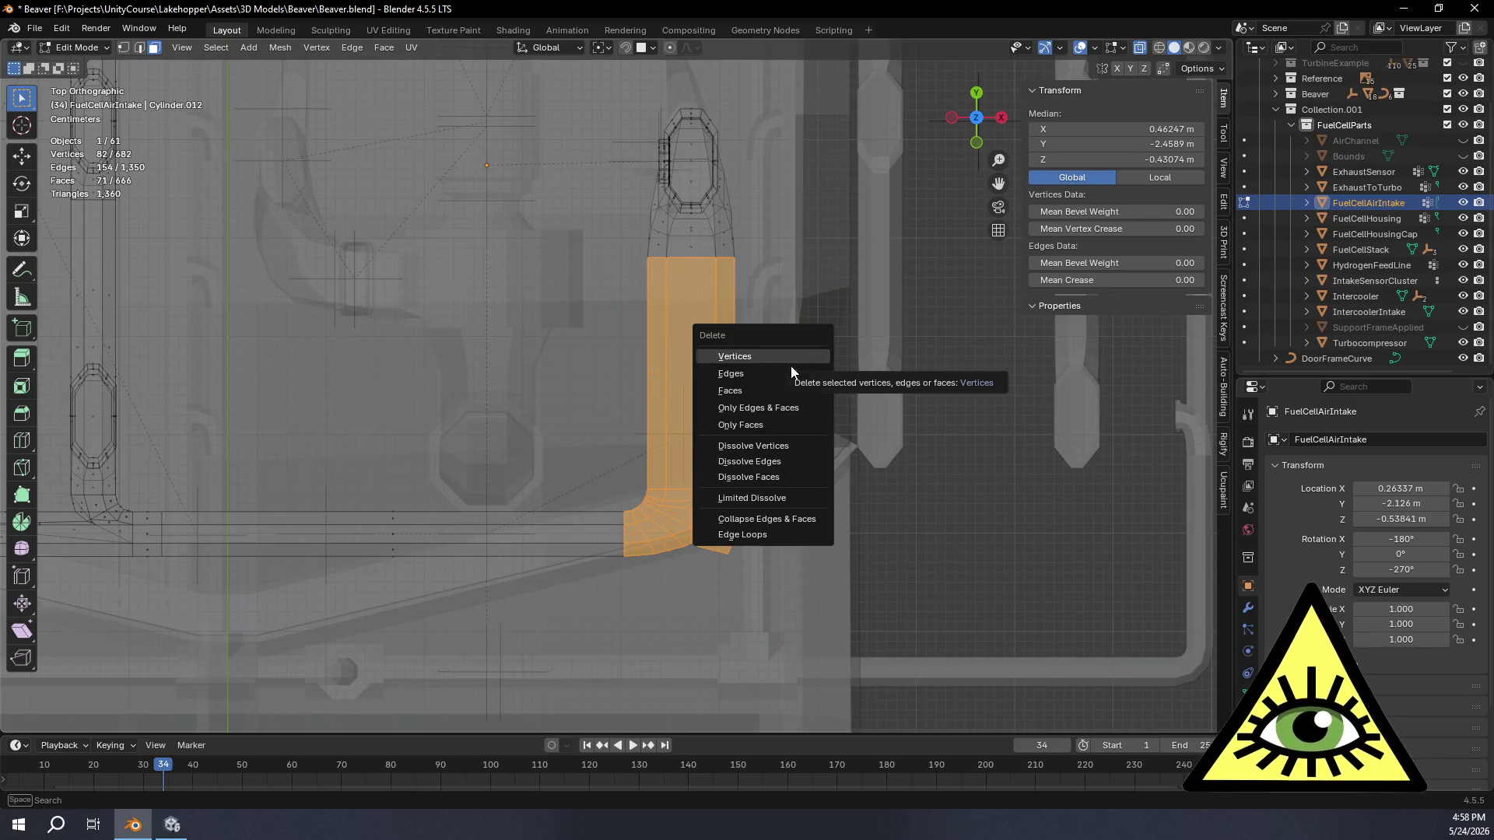
left_click(771, 391)
middle_click_drag(772, 390, 898, 330)
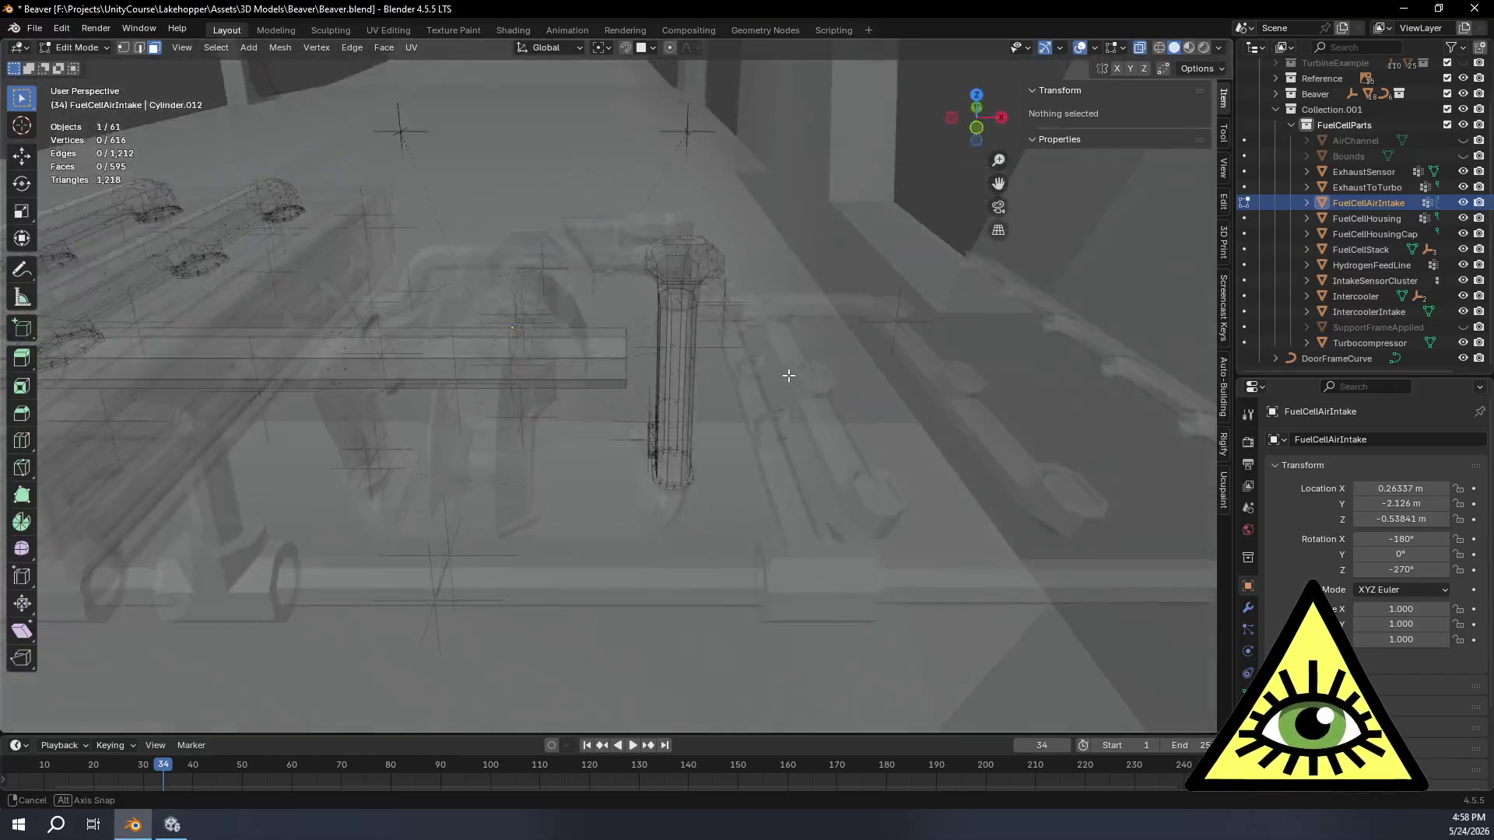
Step: From Front view, box-select the stub's flared top cap and delete its edges
middle_click_drag(900, 329, 794, 325)
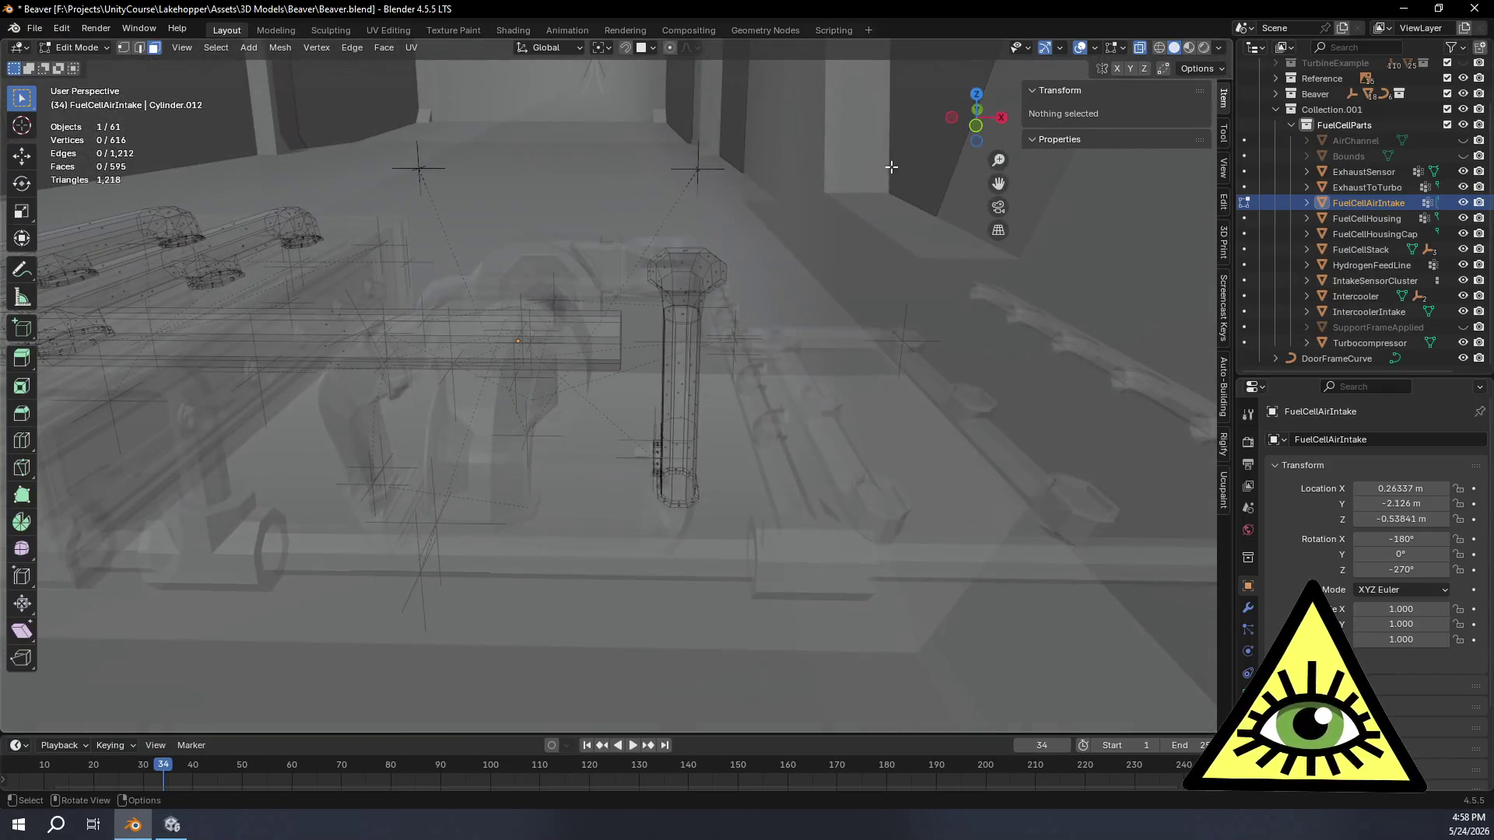
left_click(979, 132)
scroll(726, 214, "up", 3)
left_click_drag(655, 164, 836, 346)
key("x")
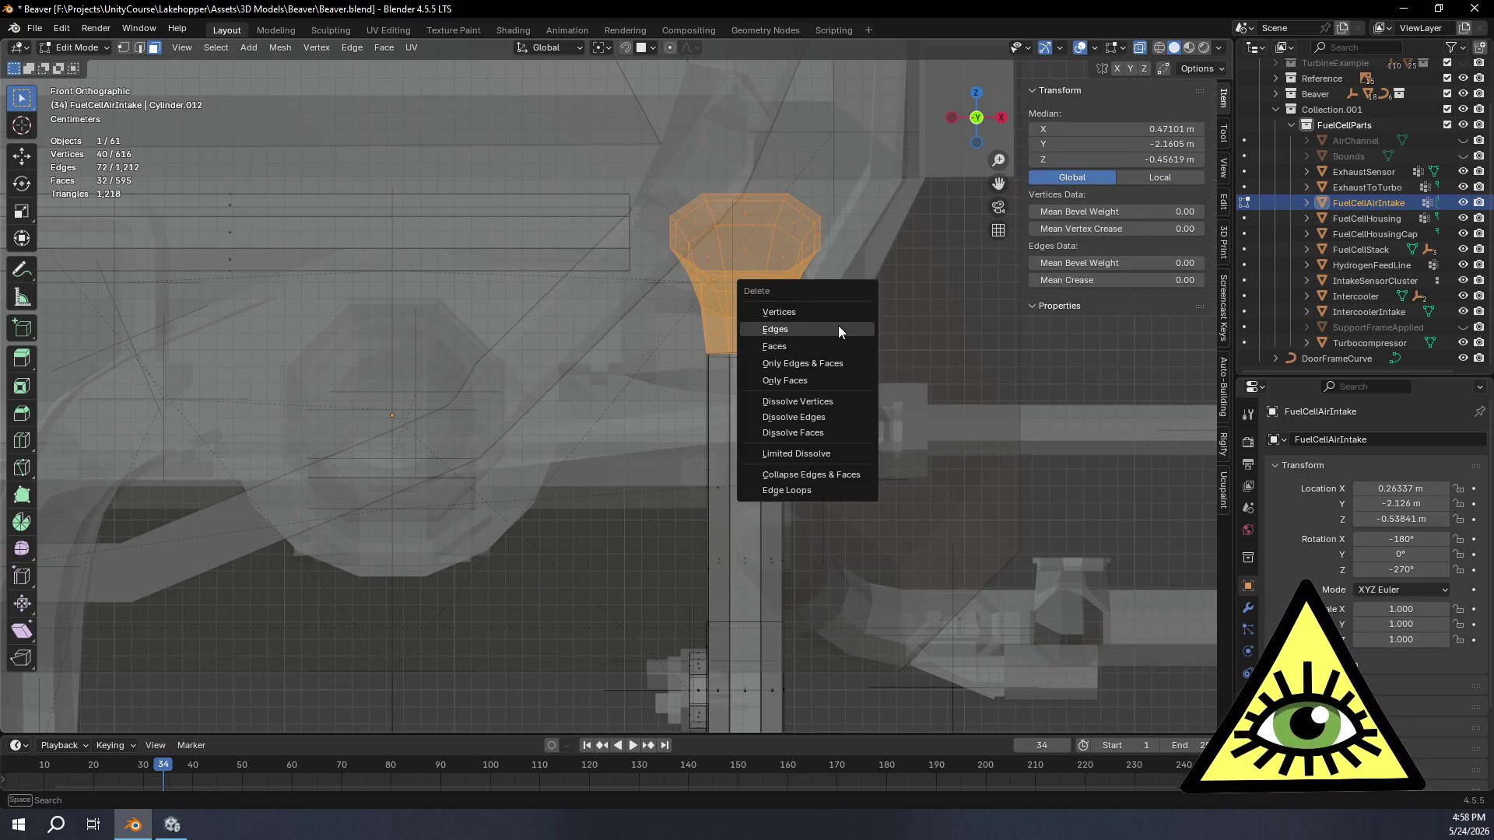
left_click(815, 324)
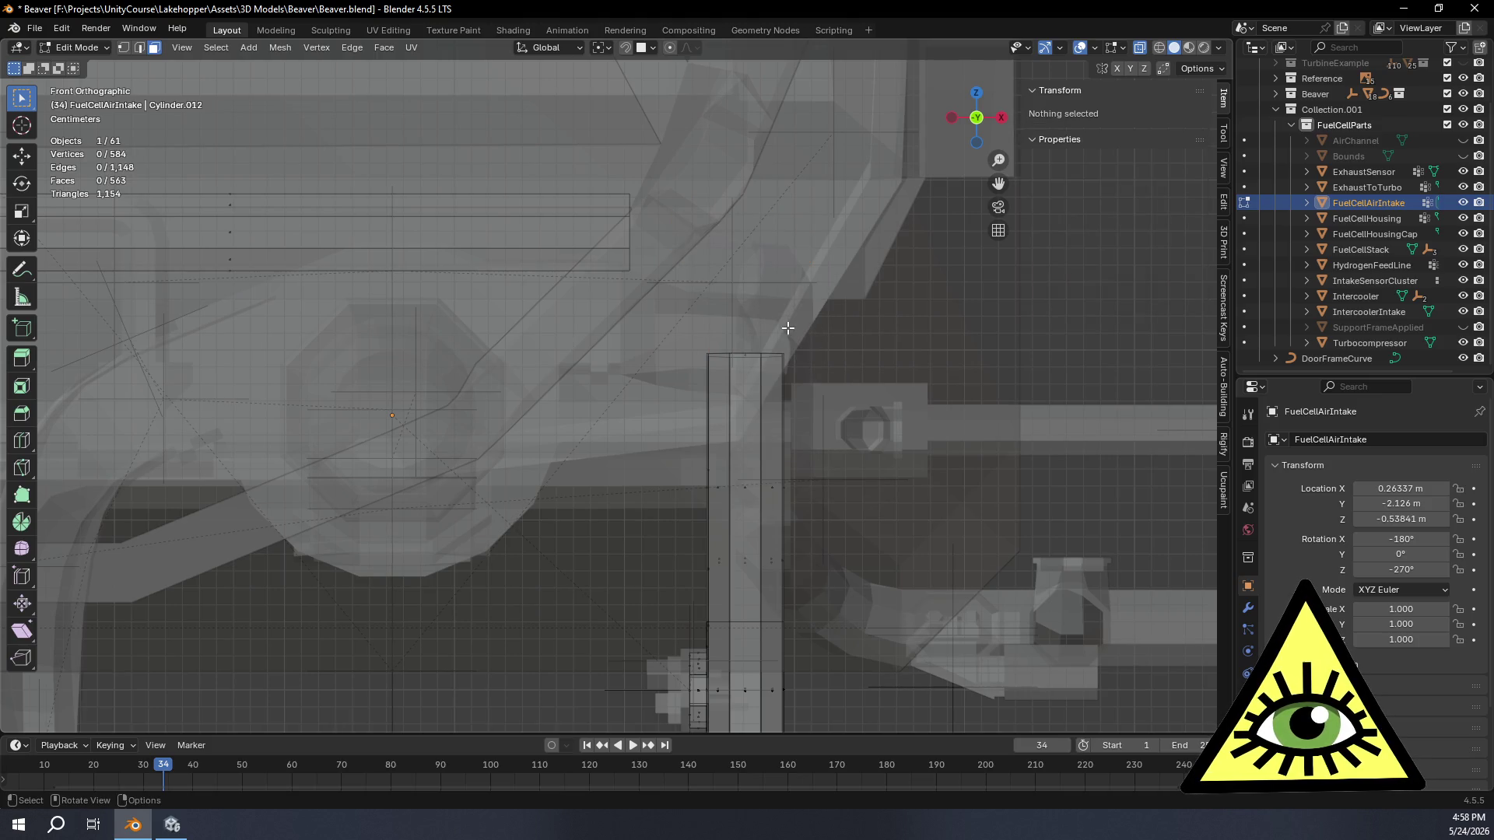
Step: Select the stub's remaining top rim and return to Front view
left_click(750, 358, "alt")
mouse_move(749, 358)
middle_mouse_down()
mouse_move(874, 345)
mouse_move(847, 345)
middle_mouse_up()
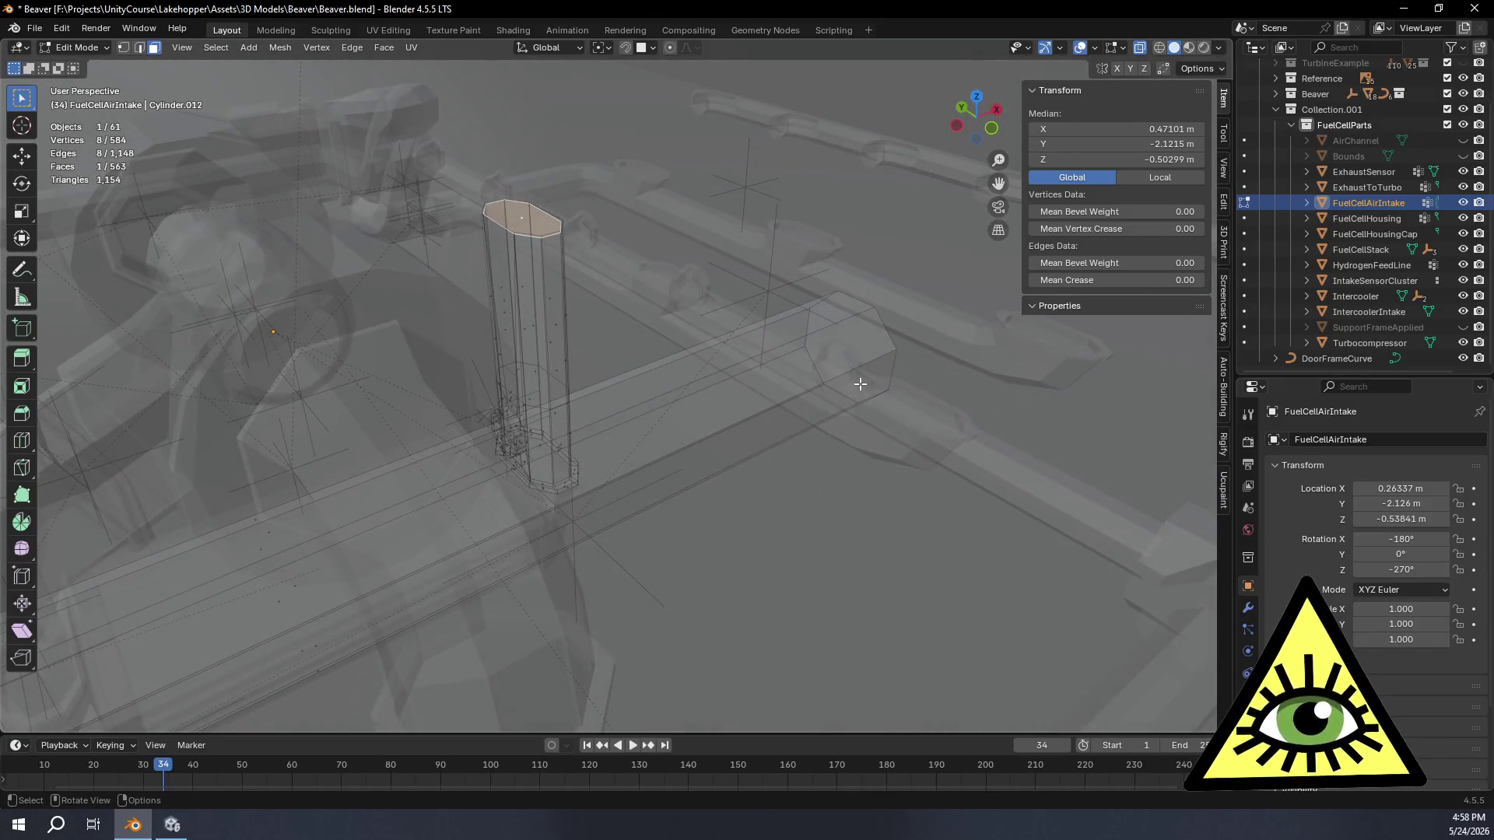
left_click(991, 133)
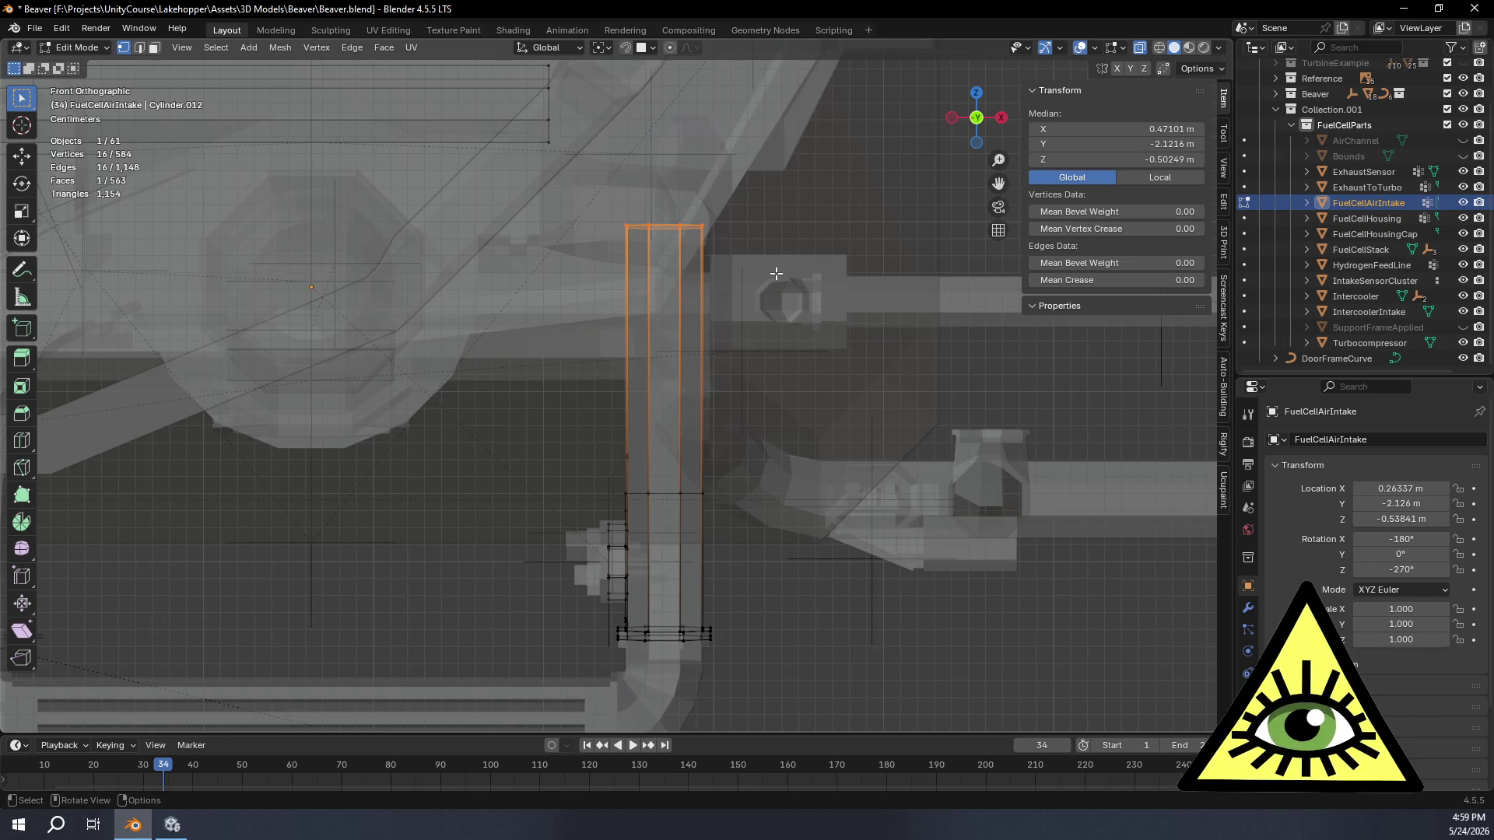
Step: Lower the stub's top rim about 0.118 m straight down along Z
key("g")
key("z")
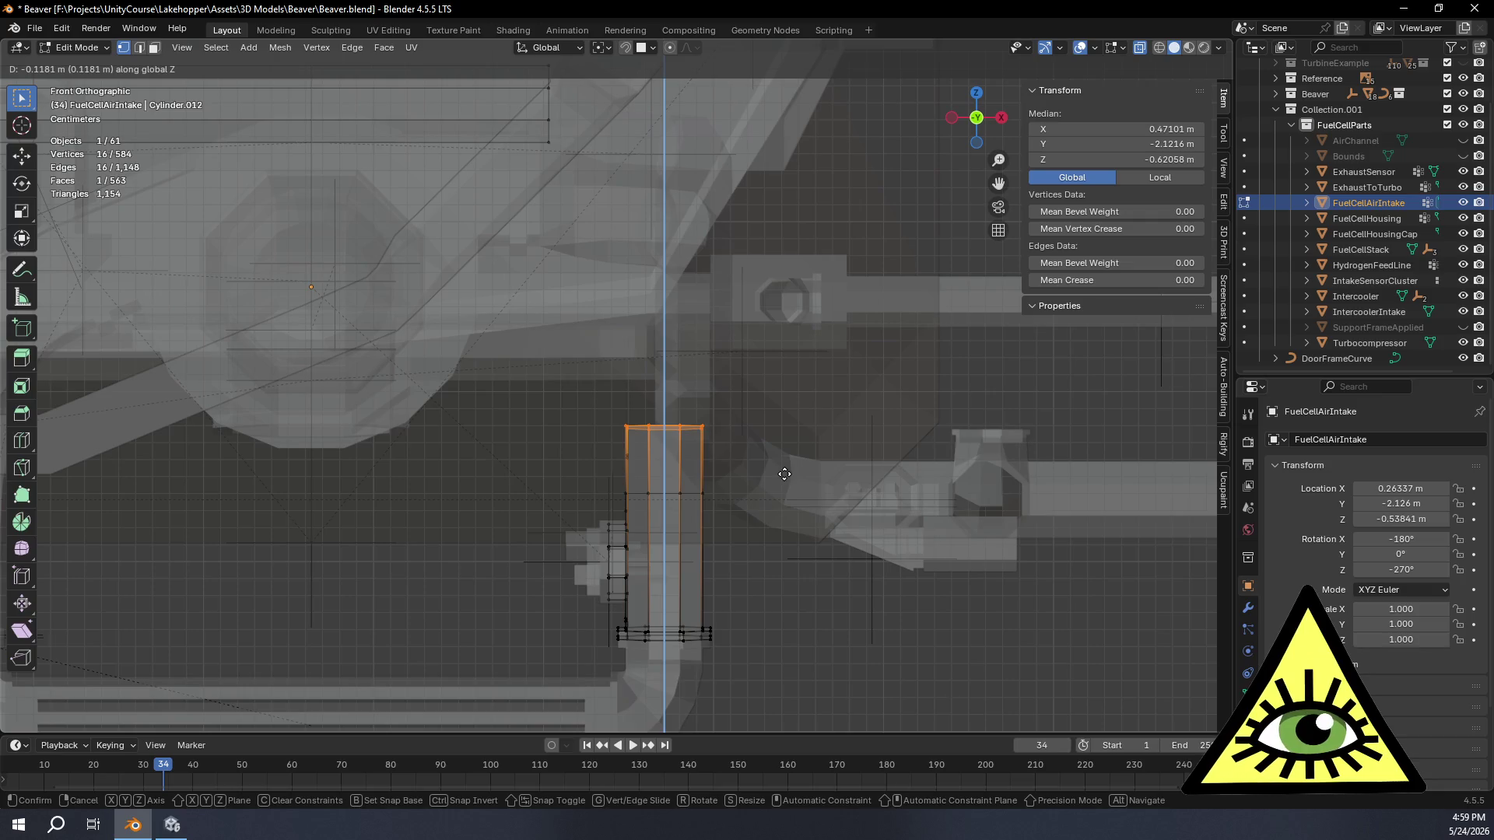
left_click(785, 474)
mouse_move(785, 474)
middle_mouse_down()
mouse_move(592, 404)
mouse_move(902, 518)
mouse_move(817, 487)
middle_mouse_up()
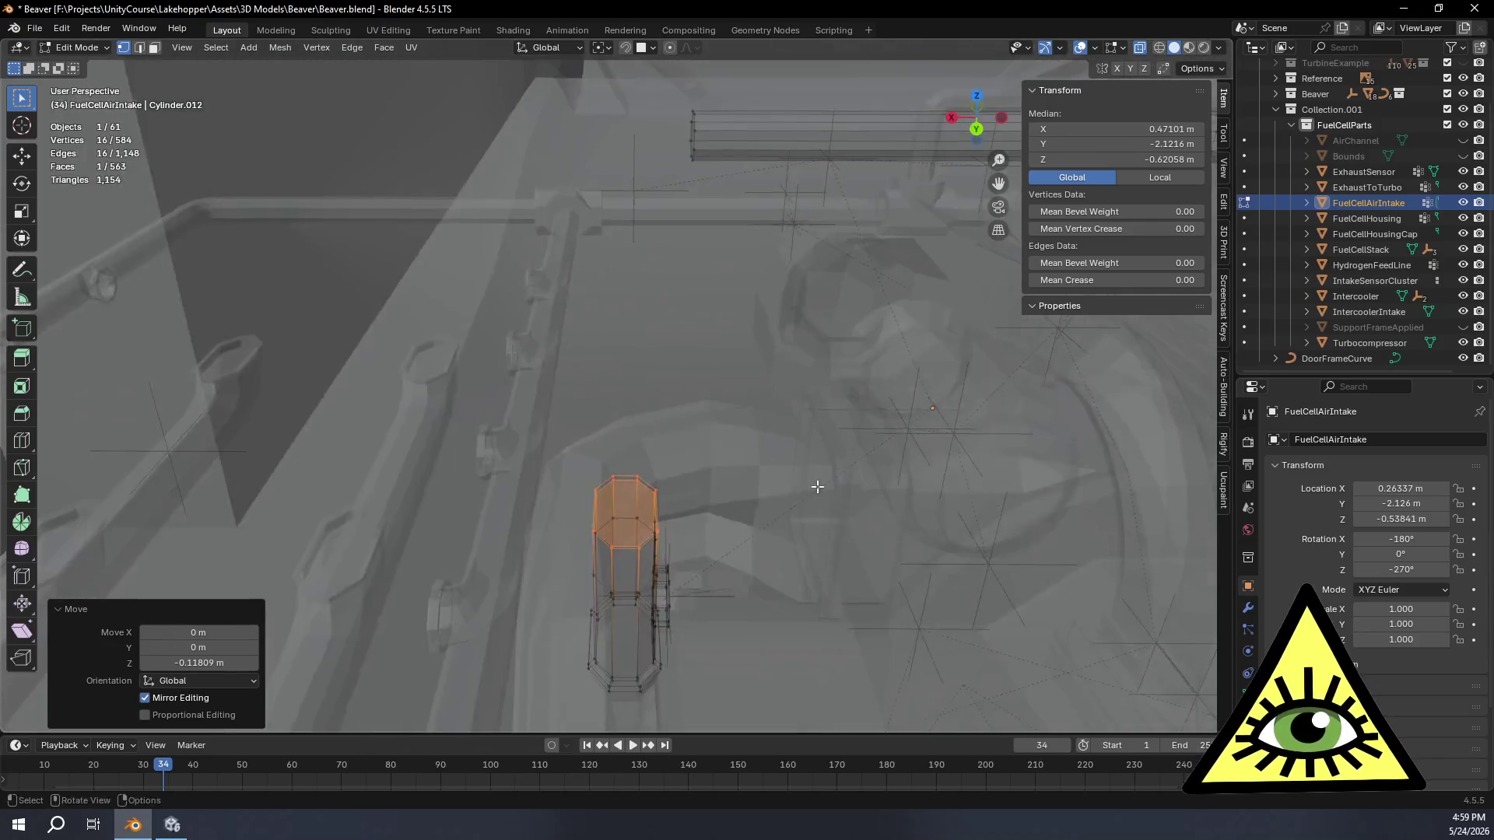
Step: Select the stub's top rim together with the horizontal pipe's open end loop
left_click(636, 480, "alt")
left_click(631, 474, "alt")
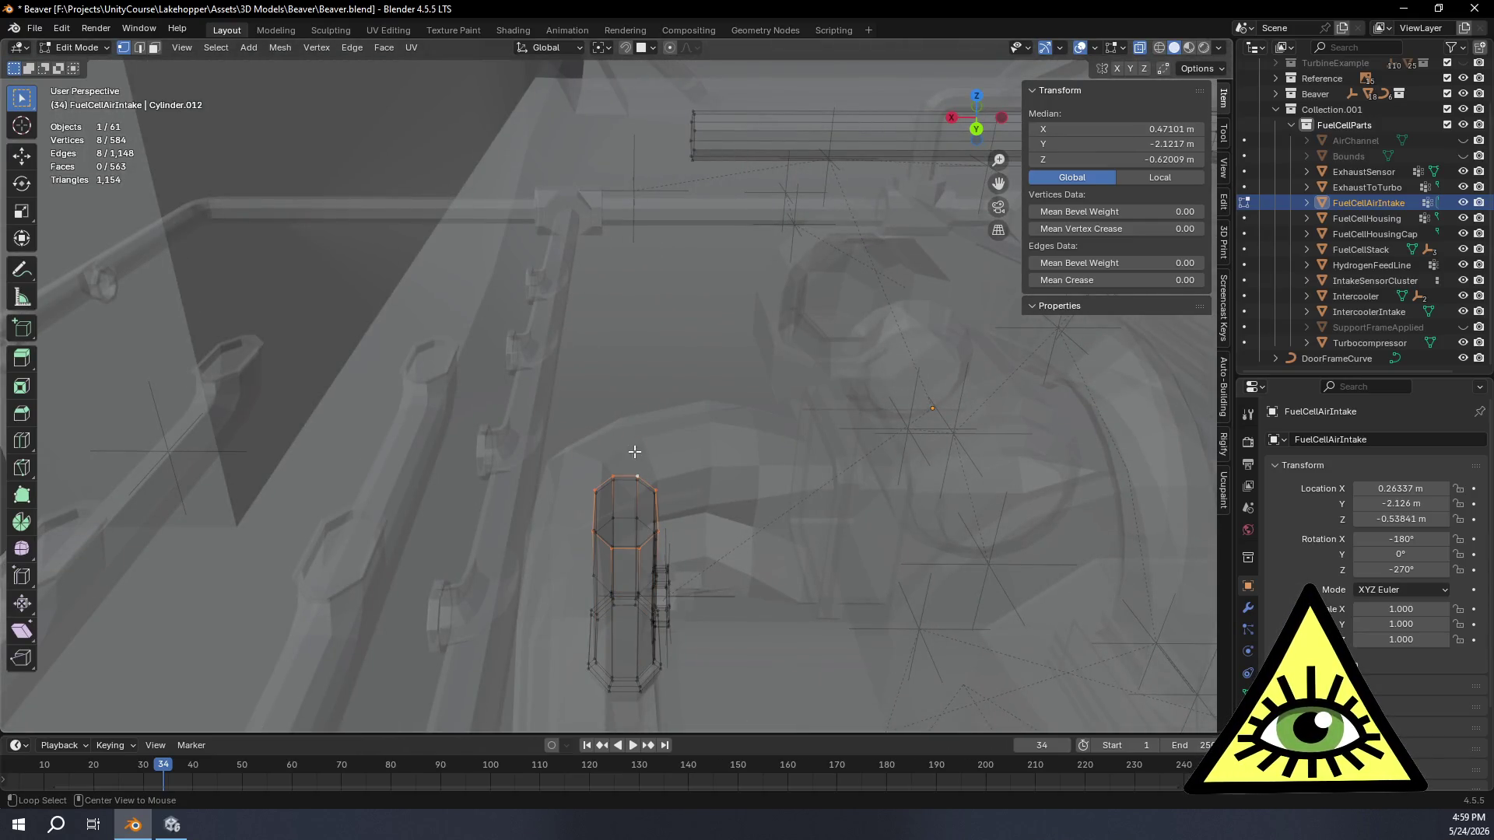
left_click(693, 134, "alt+shift")
mouse_move(693, 134)
middle_mouse_down()
mouse_move(1027, 177)
mouse_move(1043, 198)
middle_mouse_up()
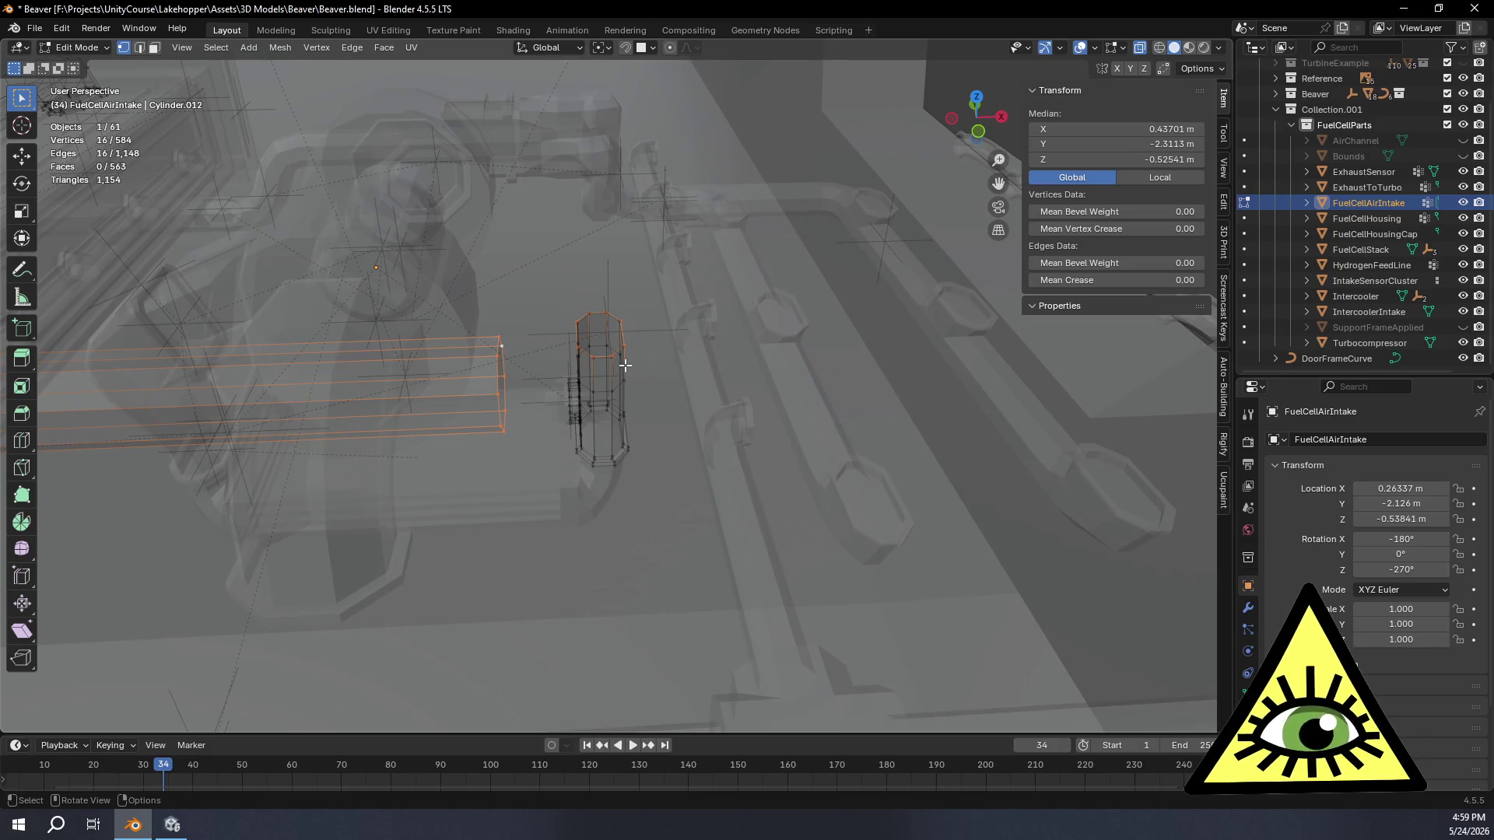
key("ctrl+e")
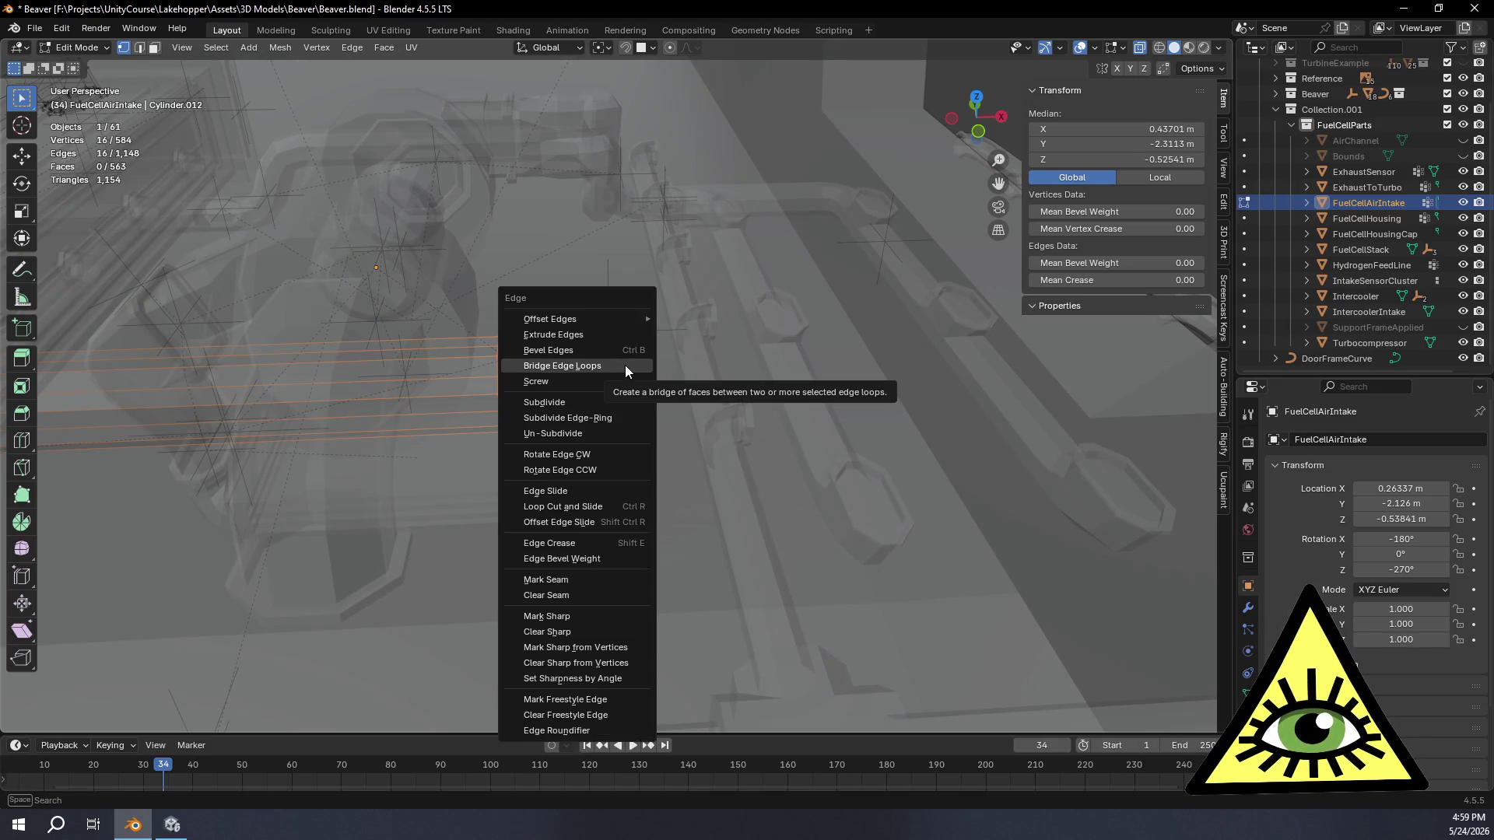
Step: Bridge the two open ends as an open loop with Blend Surface interpolation
left_click(625, 365)
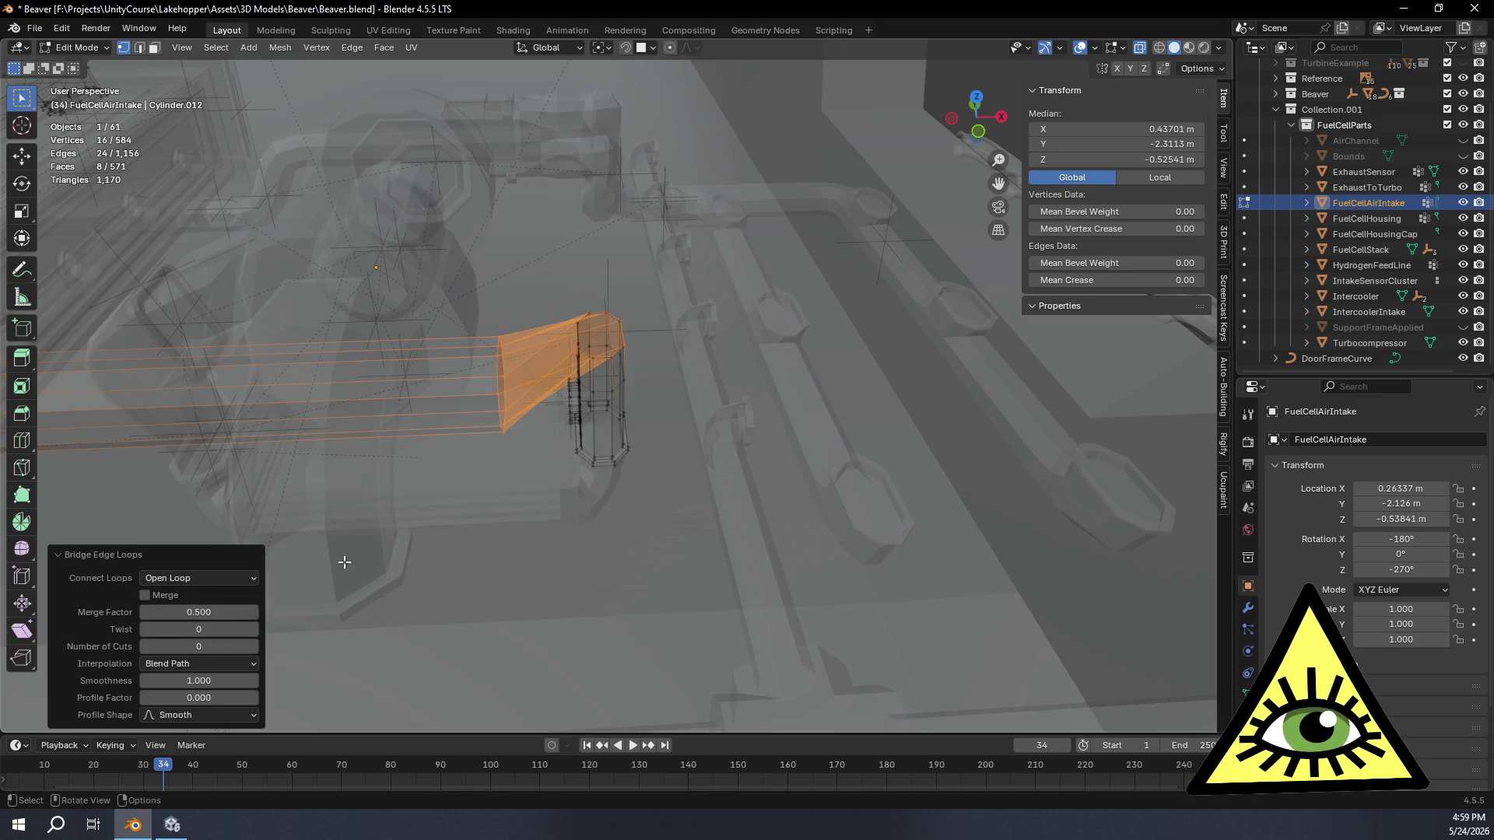
middle_click_drag(344, 563, 340, 598)
left_click(253, 582)
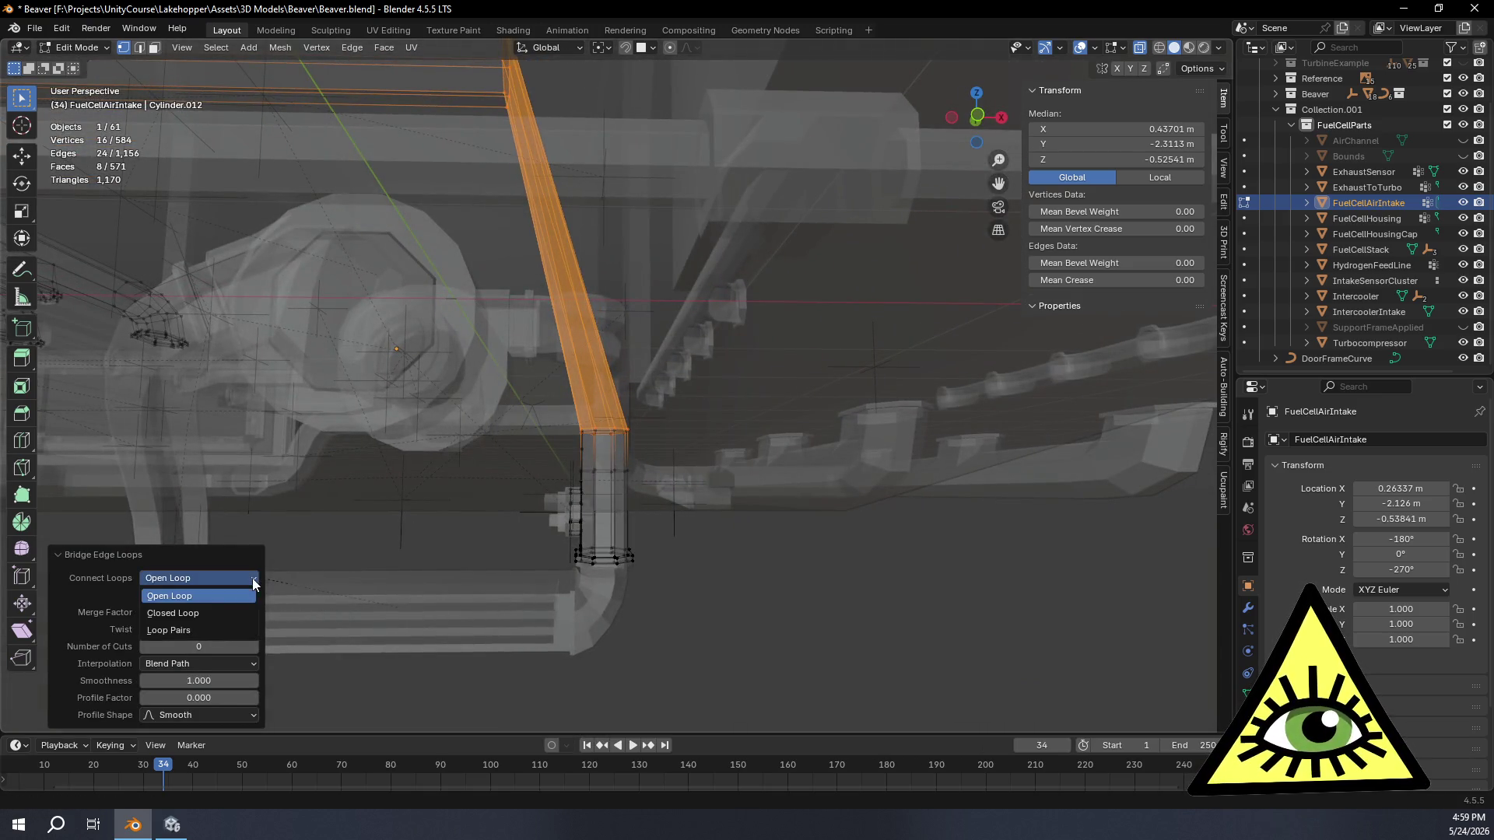
left_click(199, 595)
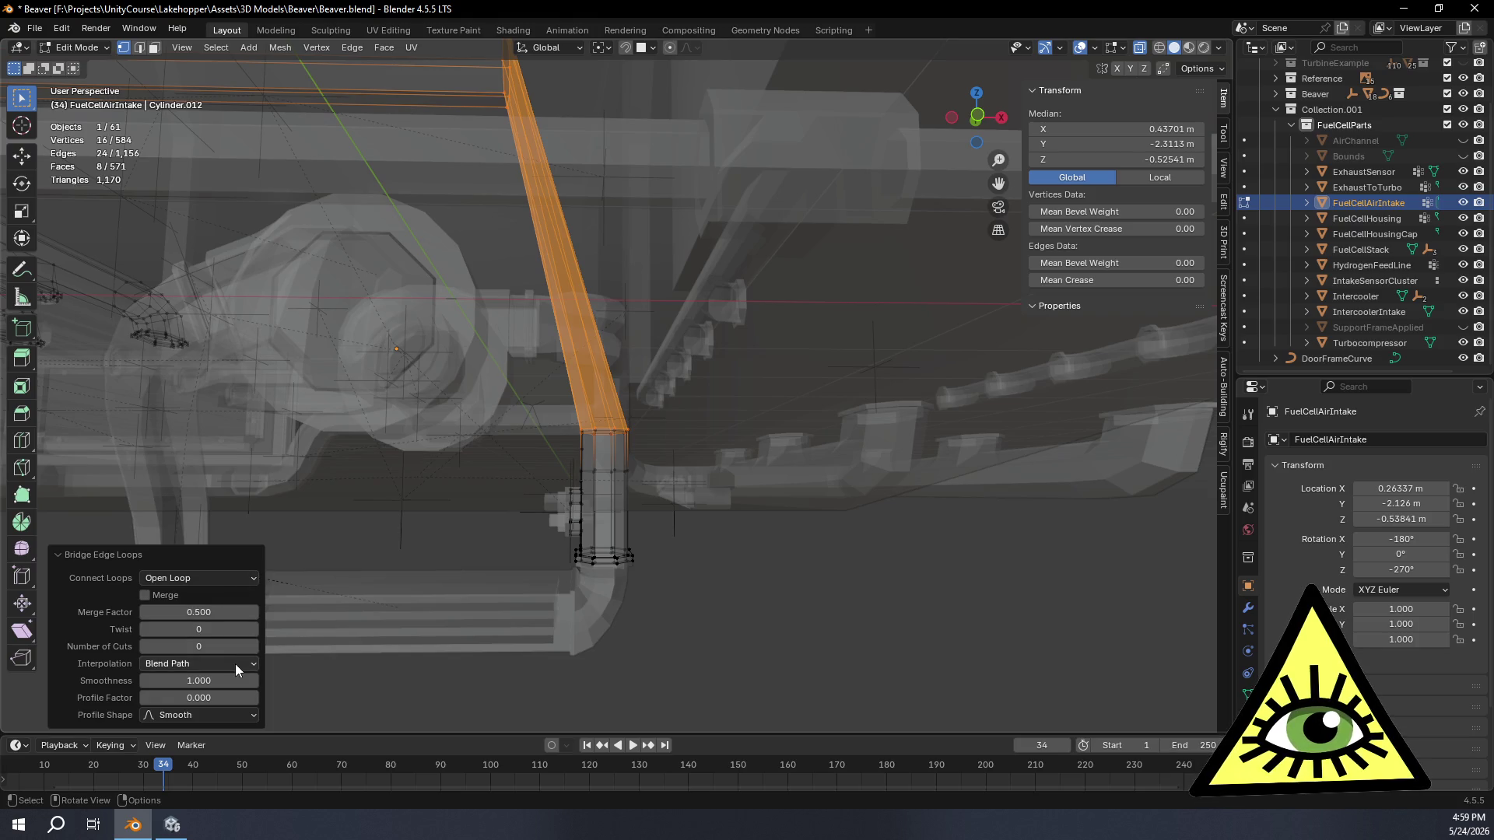
left_click(235, 664)
left_click(213, 711)
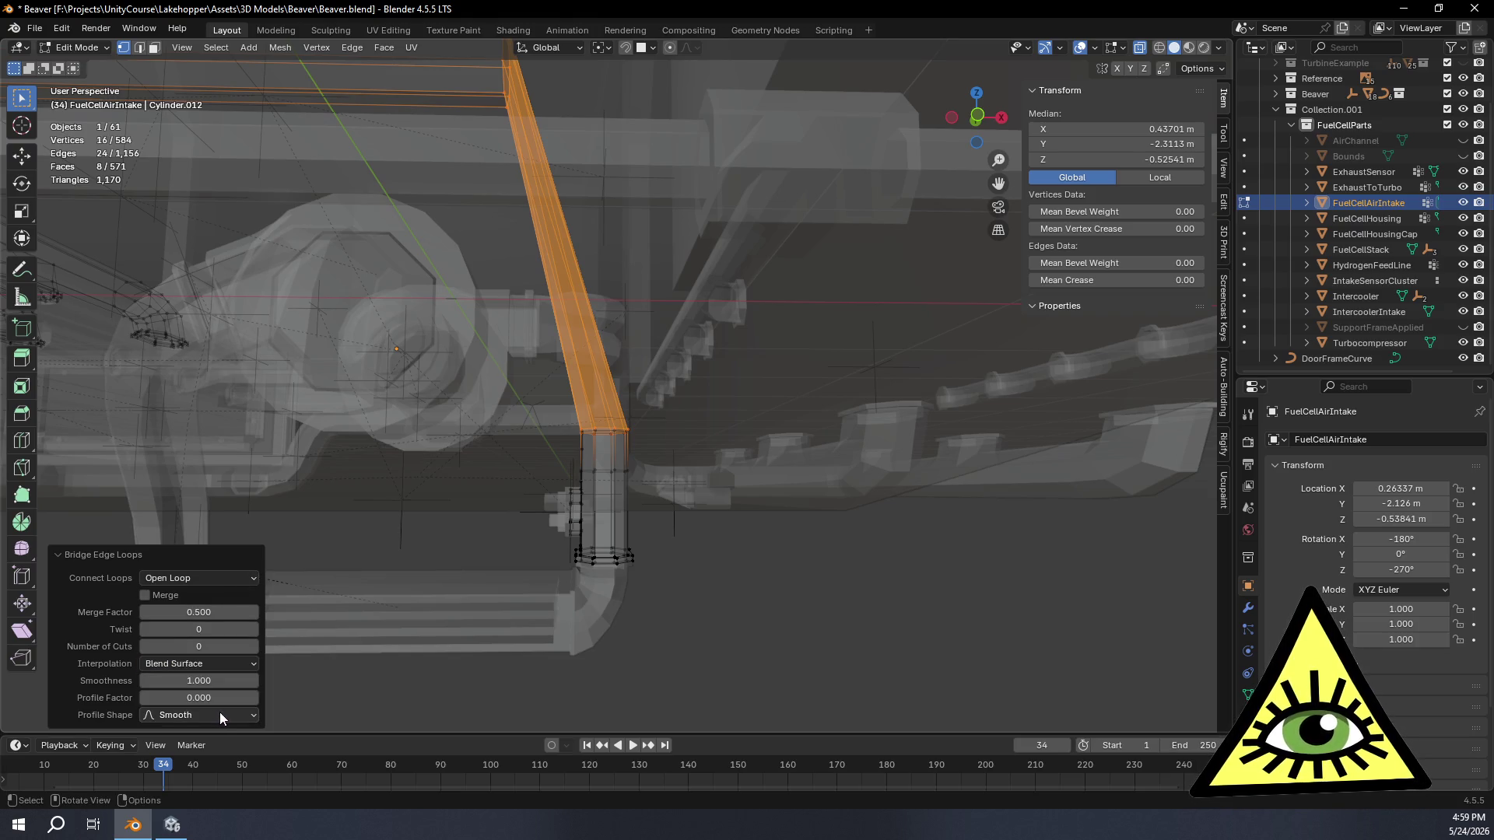
Step: Raise the bridge's Number of Cuts to 6 so the bend is smooth
left_click(253, 646)
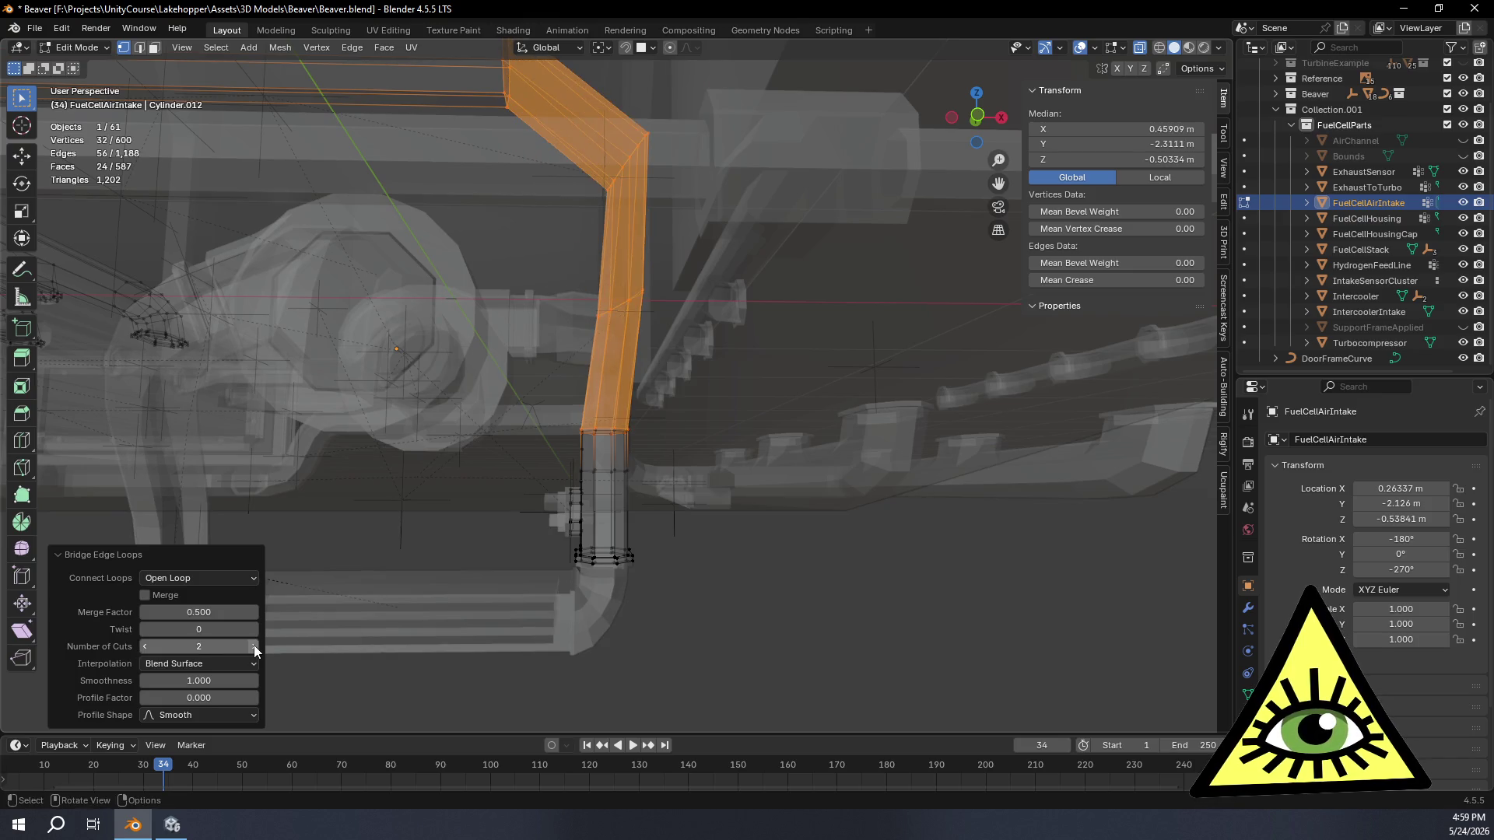
left_click(253, 646)
left_click(254, 646)
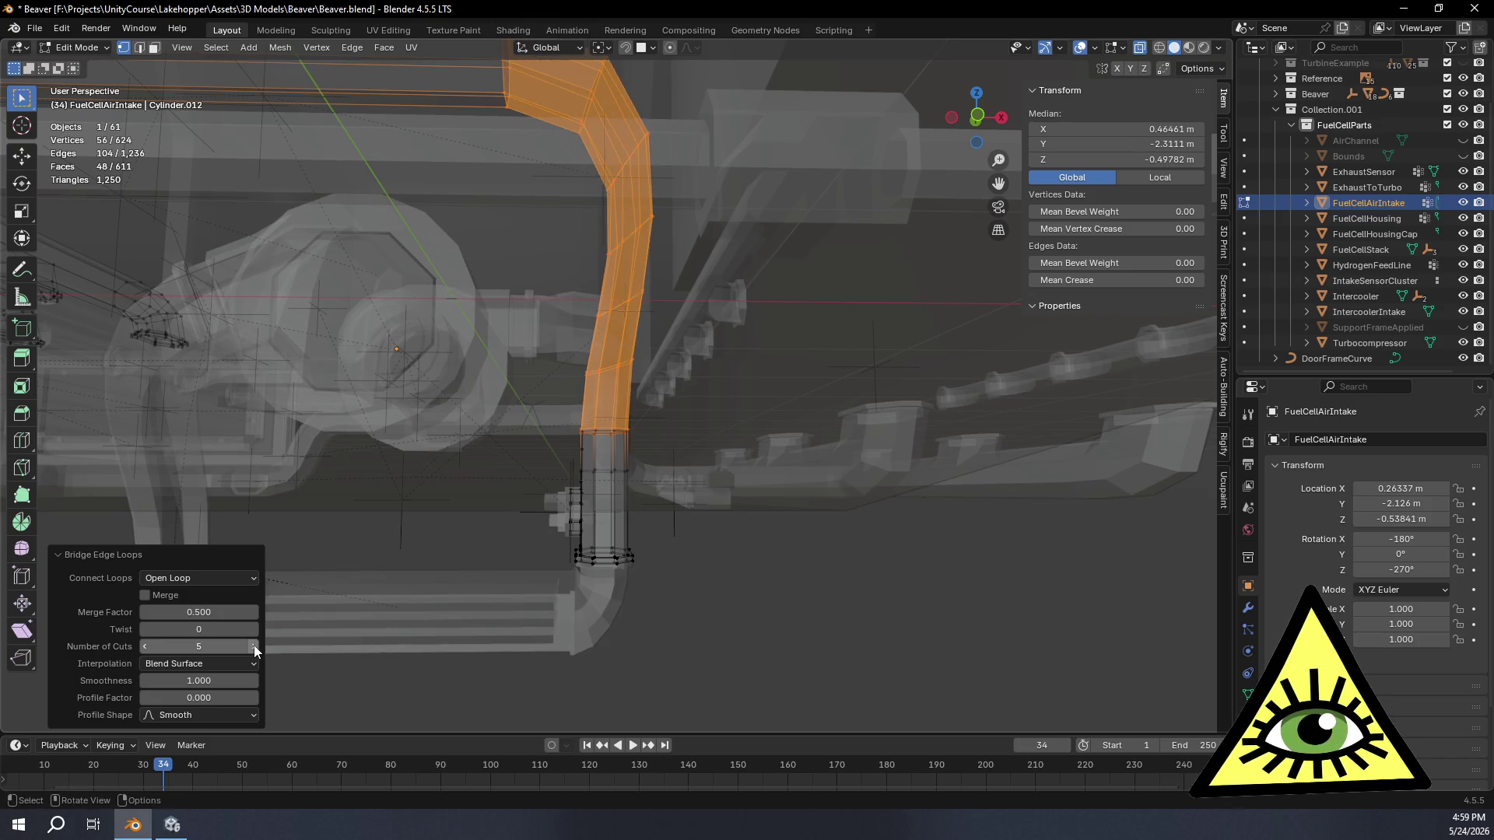
left_click(254, 645)
mouse_move(526, 350)
middle_mouse_down()
mouse_move(827, 391)
mouse_move(965, 550)
mouse_move(1195, 380)
mouse_move(58, 444)
middle_mouse_up()
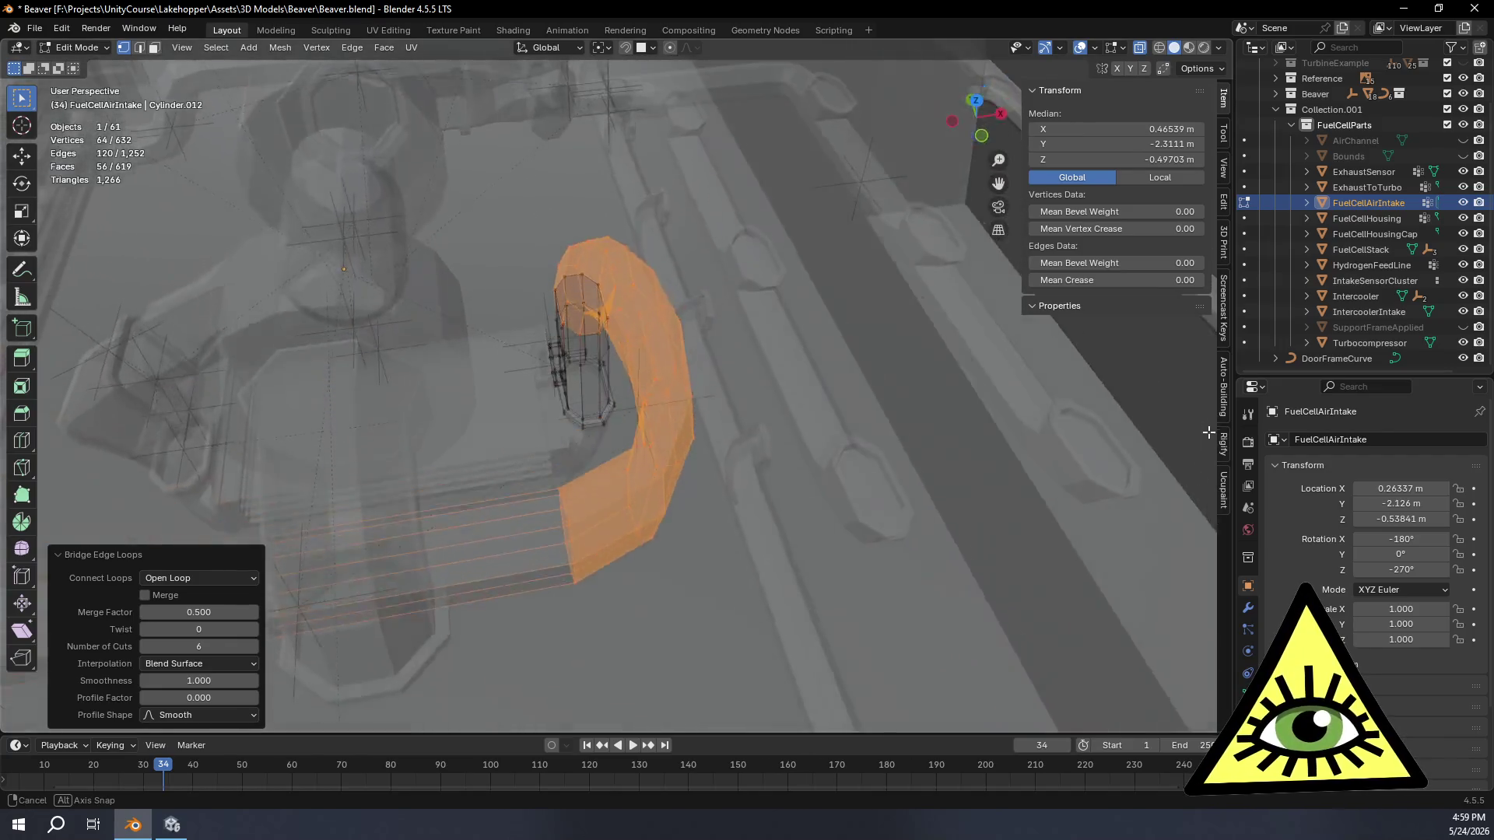
Step: Switch the bridge to Blend Path interpolation and lower its smoothness to about 0.68
middle_click_drag(59, 444, 859, 528)
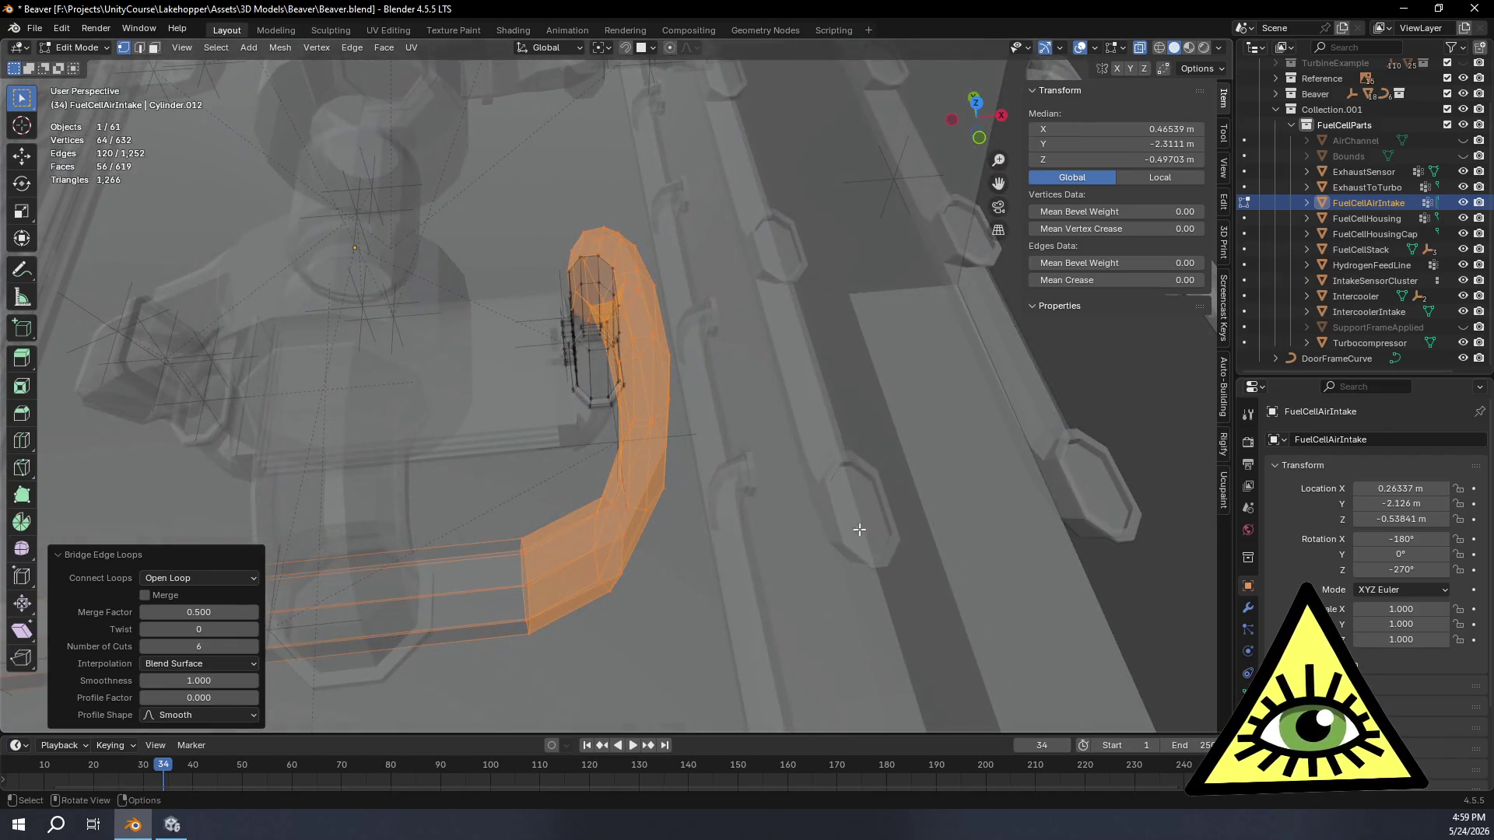
left_click(234, 664)
left_click(230, 697)
mouse_move(649, 543)
middle_mouse_down()
mouse_move(748, 551)
mouse_move(689, 642)
middle_mouse_up()
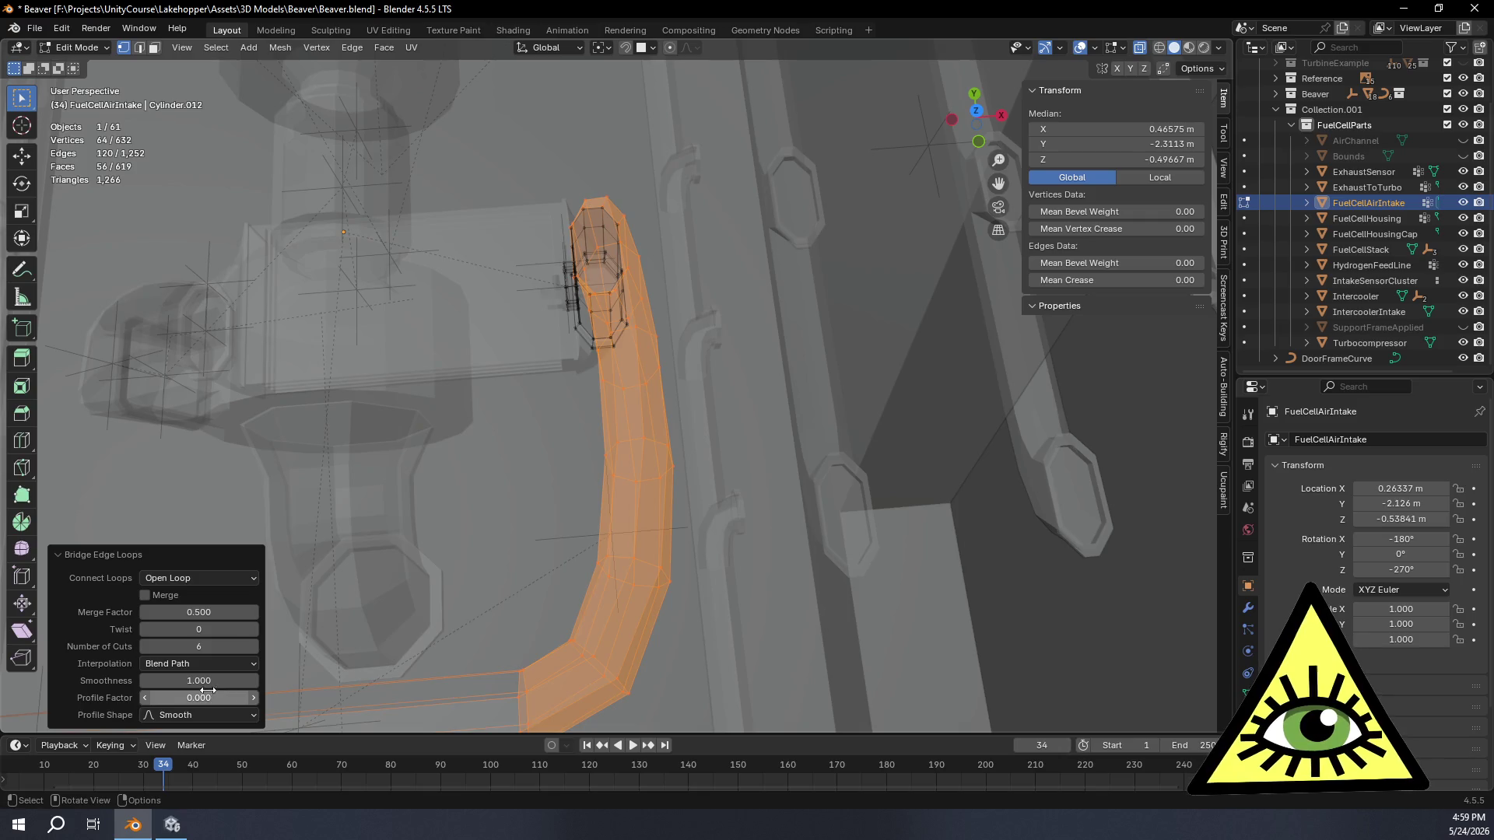
left_click_drag(199, 680, 181, 680)
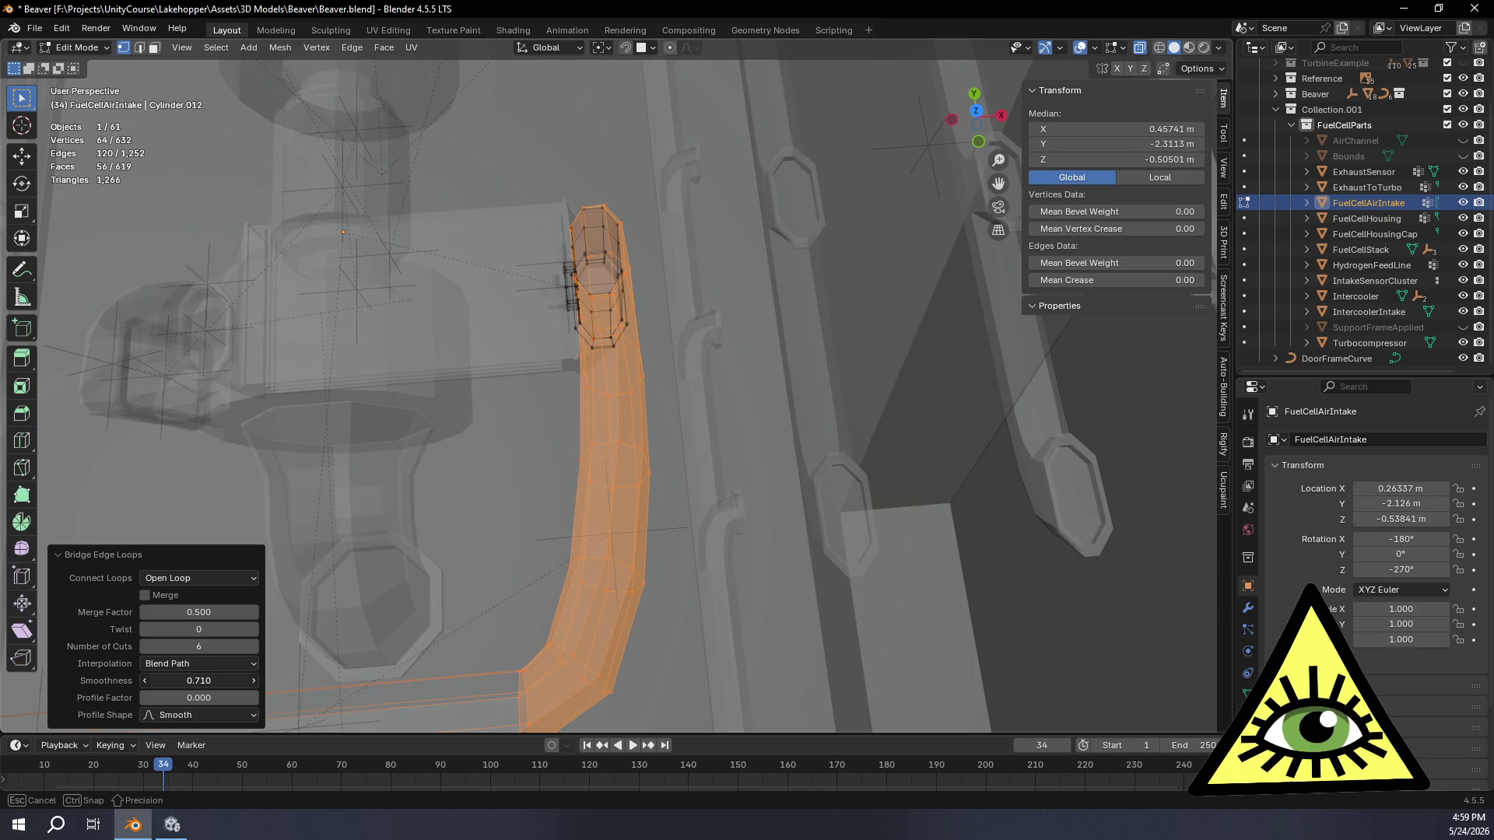
left_click_drag(182, 681, 176, 680)
Step: After inspecting the elbow, undo the bridge and select only the branch's open end loop from Top view
mouse_move(755, 471)
middle_mouse_down()
mouse_move(759, 417)
mouse_move(944, 483)
middle_mouse_up()
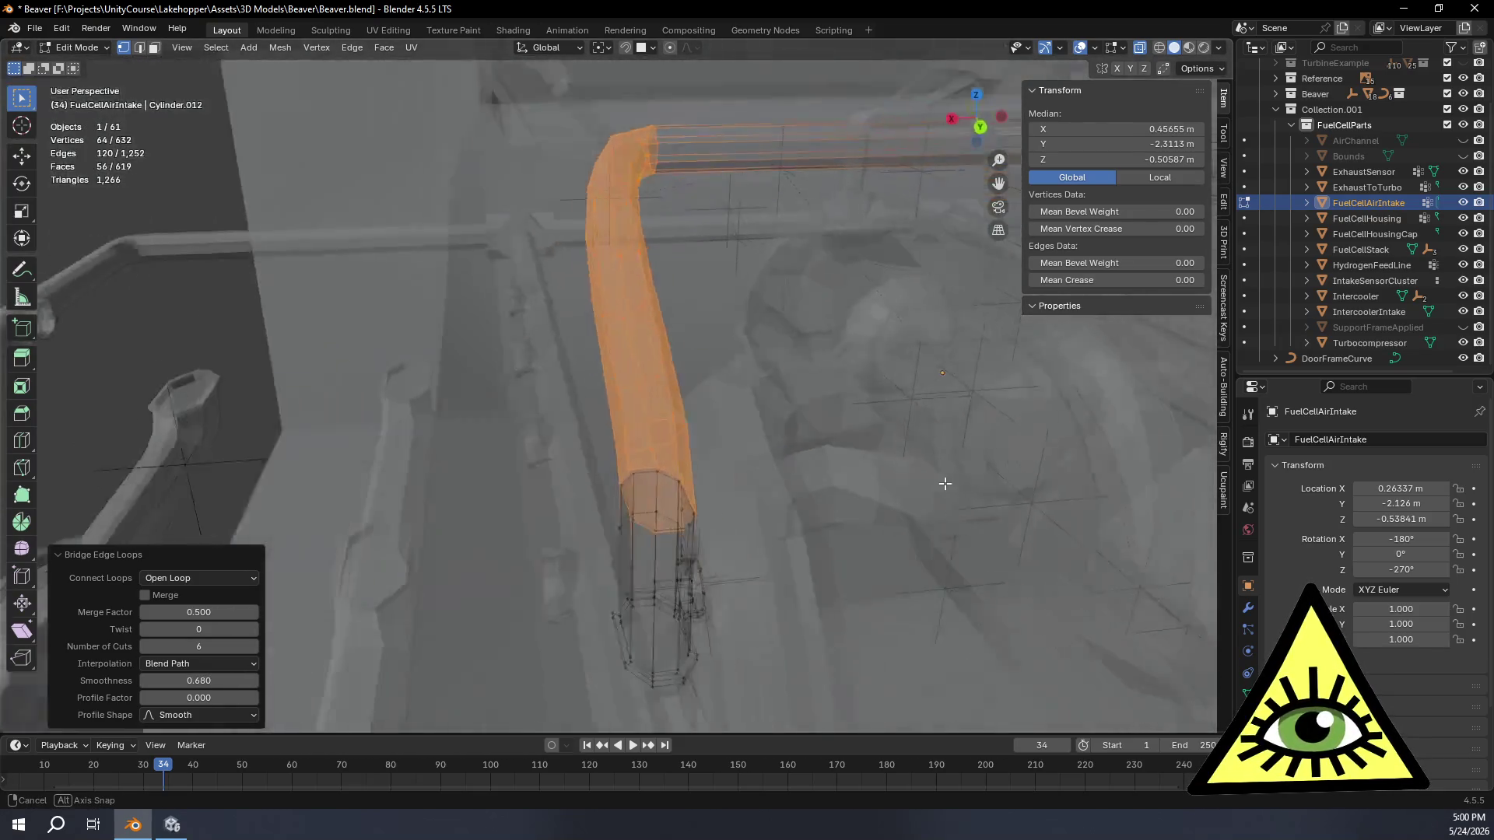
middle_click_drag(943, 483, 47, 473)
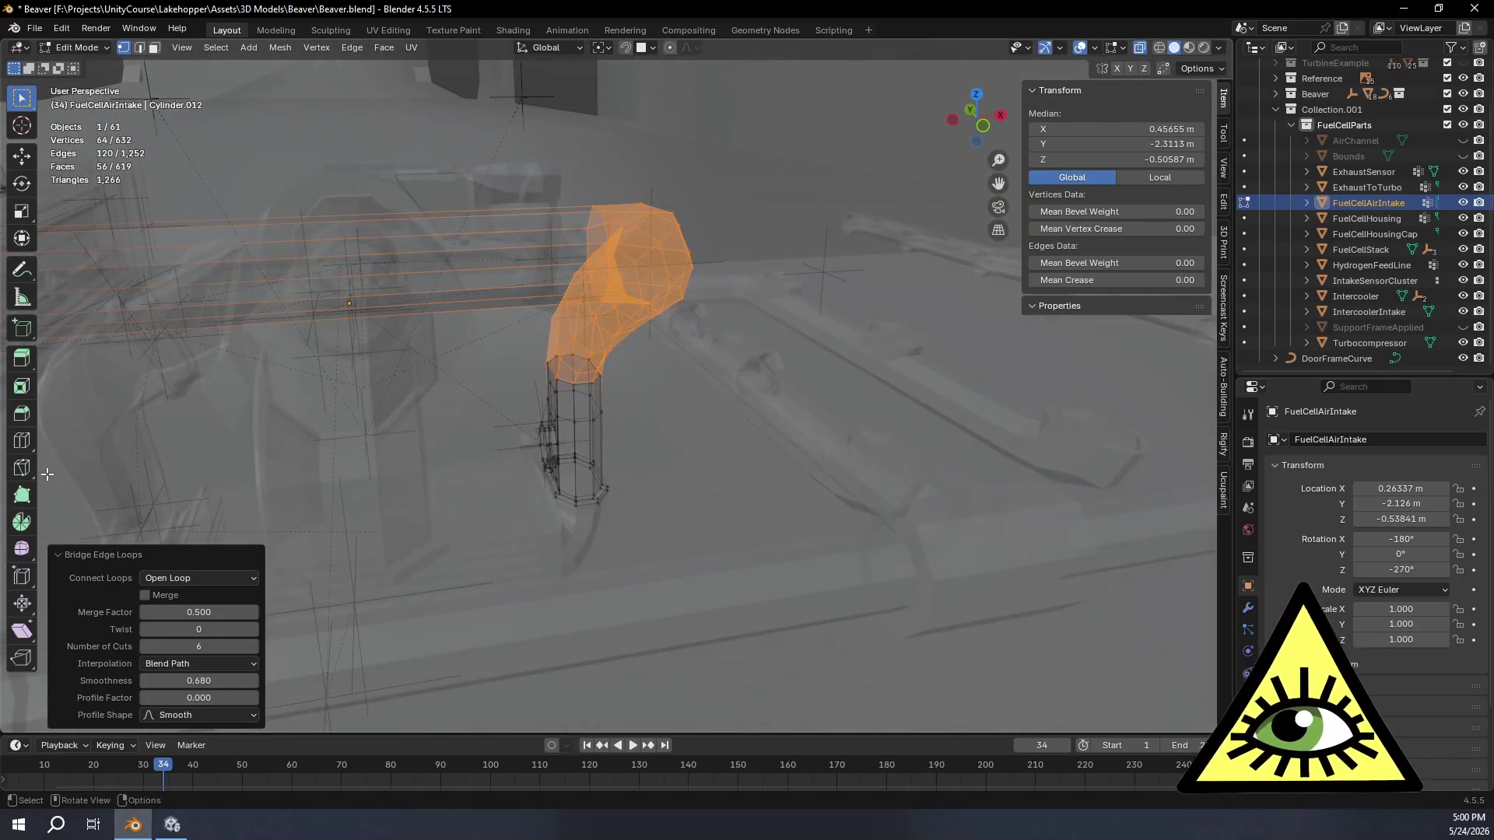
mouse_move(677, 491)
middle_mouse_down()
mouse_move(772, 528)
mouse_move(638, 515)
mouse_move(769, 389)
middle_mouse_up()
key("ctrl+z")
scroll(644, 507, "up", 3)
left_click(978, 105)
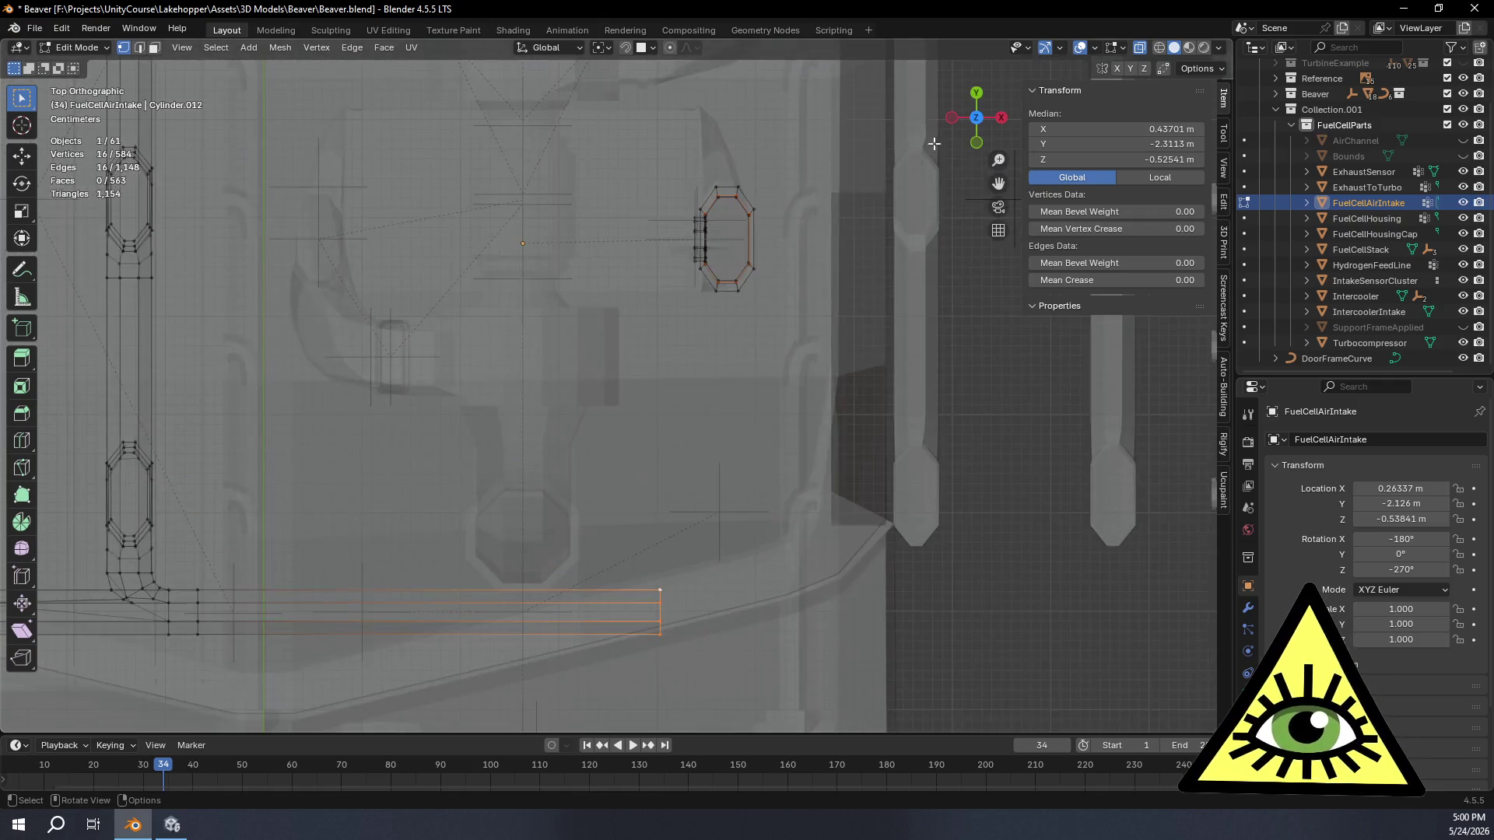
left_click_drag(634, 567, 687, 644)
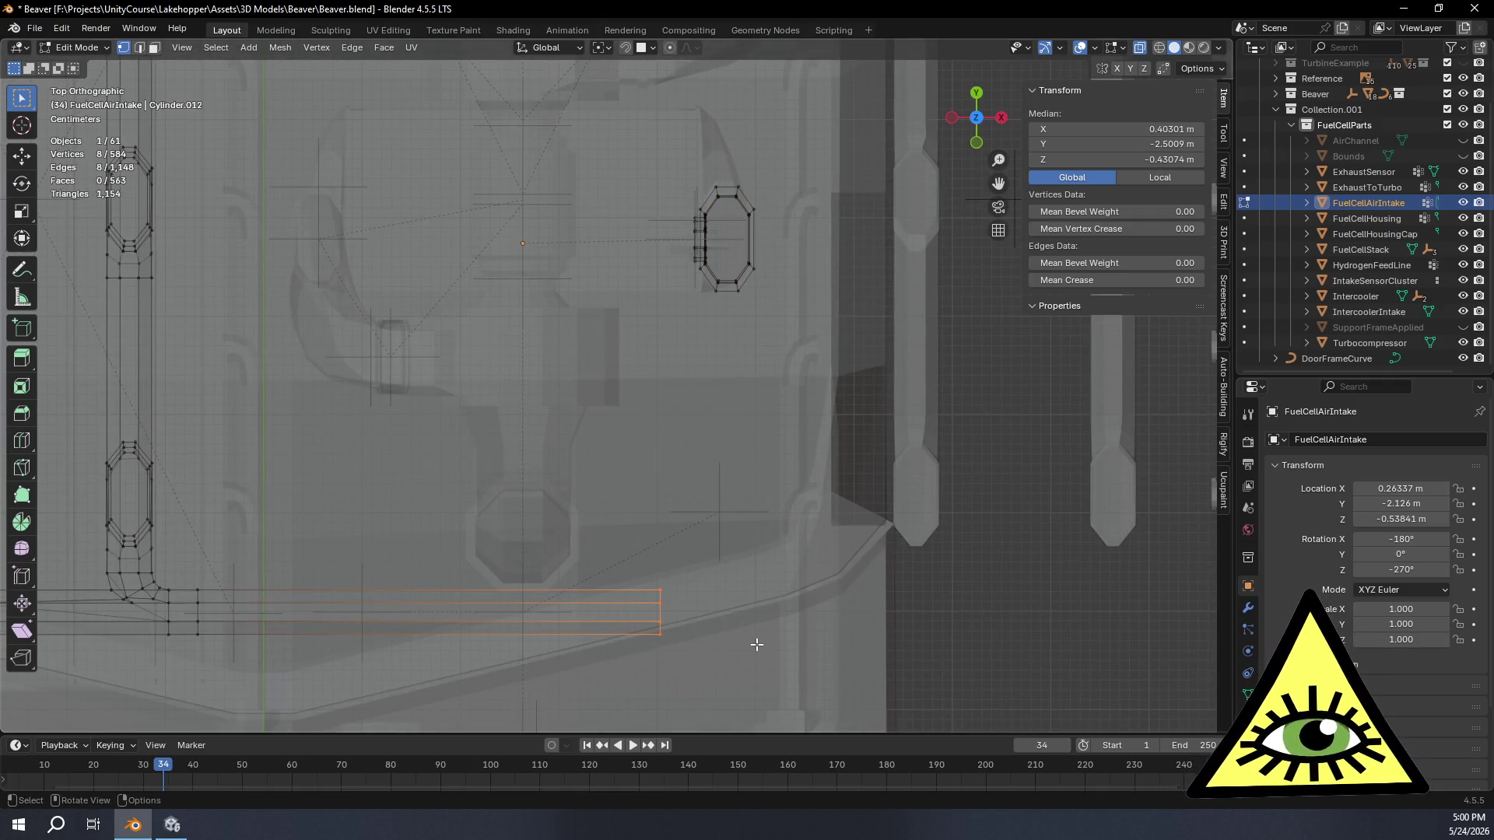
Step: Move the branch's open end loop about 0.089 m along X
key("g")
key("x")
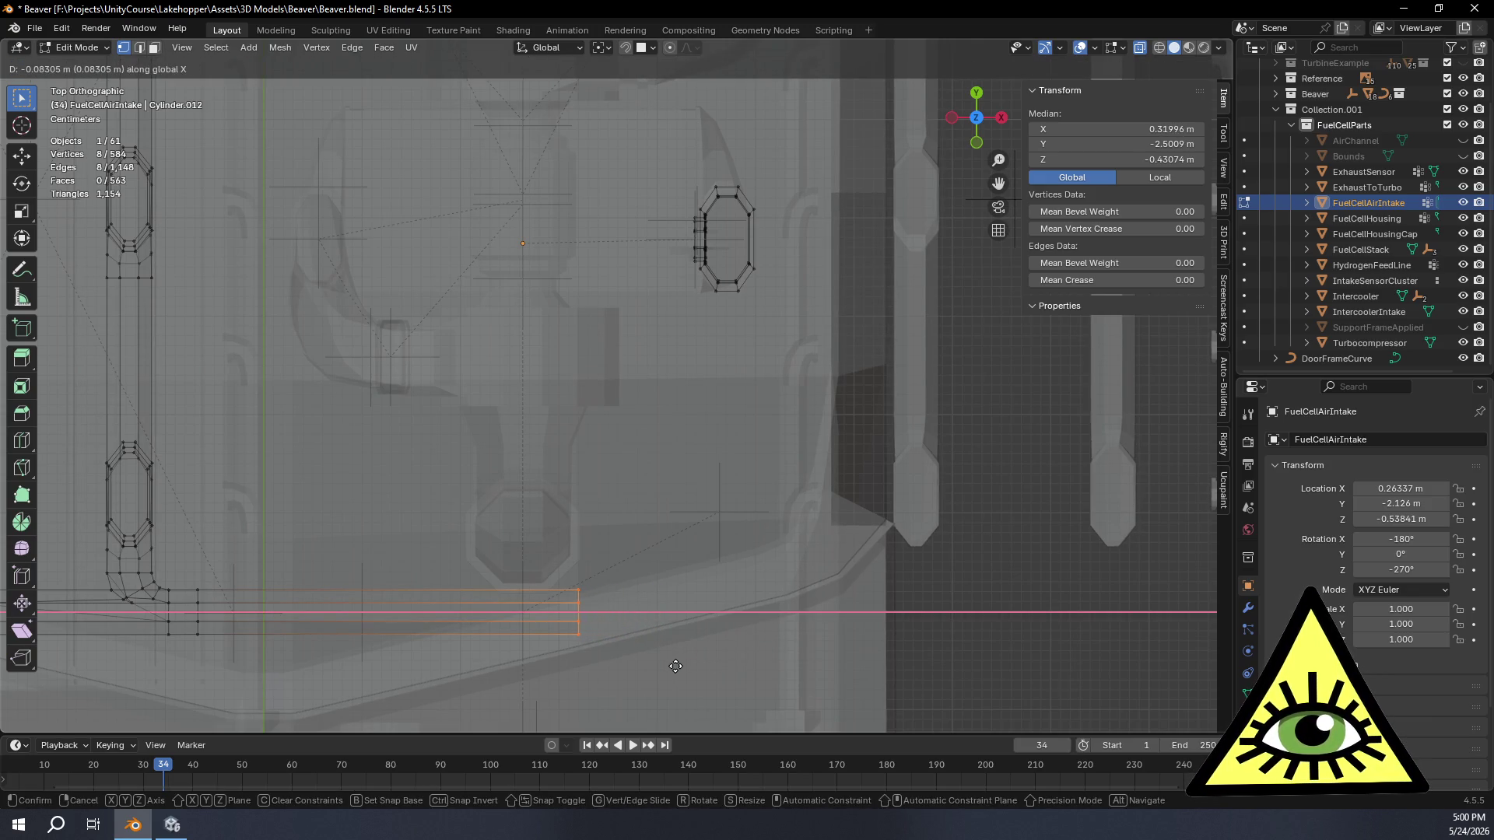
left_click(670, 667)
mouse_move(670, 667)
middle_mouse_down()
mouse_move(667, 507)
mouse_move(786, 494)
mouse_move(750, 524)
mouse_move(757, 569)
middle_mouse_up()
scroll(786, 494, "up", 3)
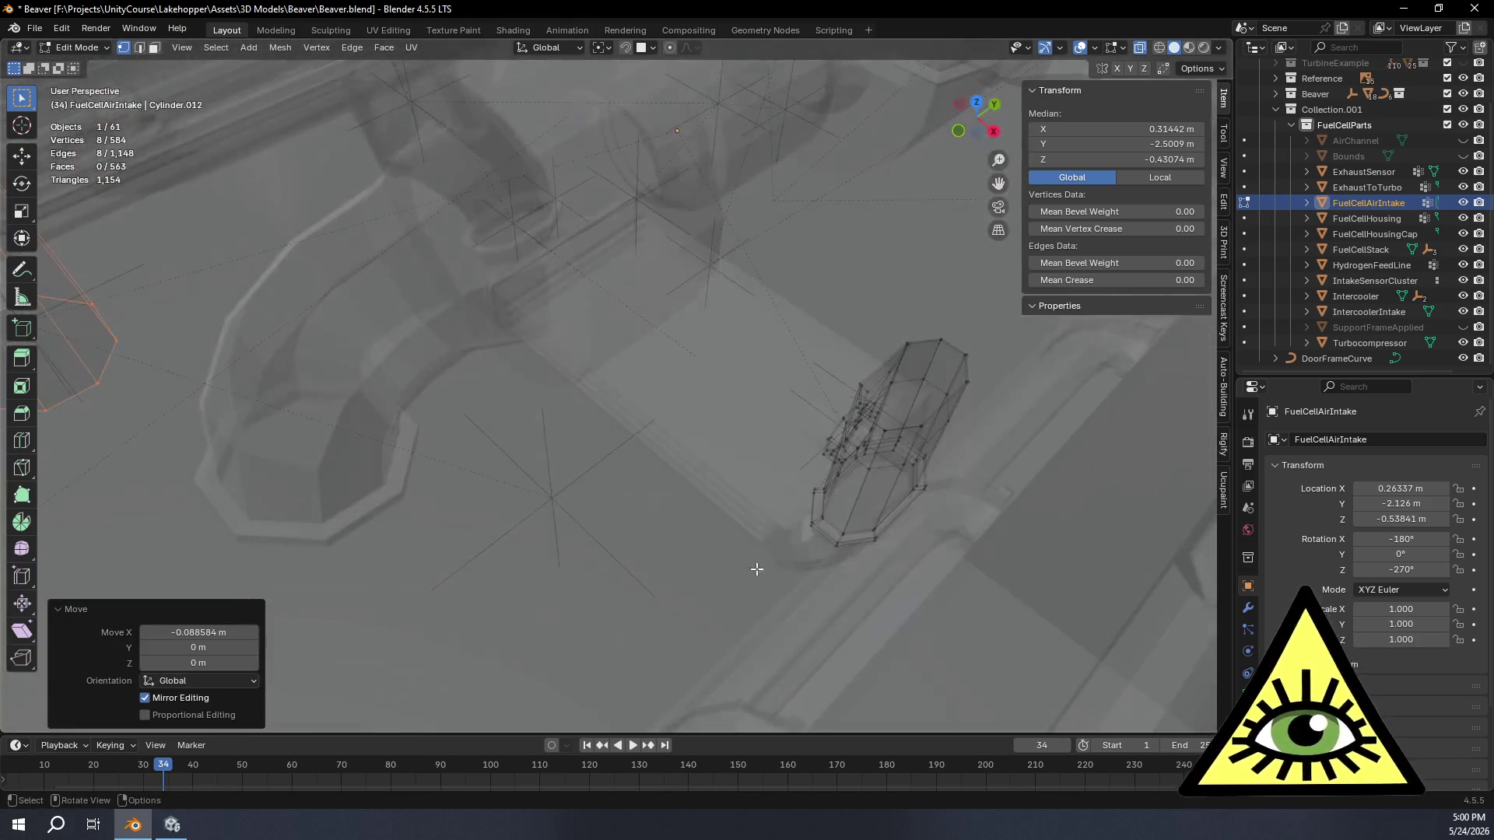
Step: Add the stub's end loop to the selection and view both loops together
left_click(930, 337, "alt+shift")
mouse_move(929, 337)
middle_mouse_down()
mouse_move(884, 331)
mouse_move(934, 544)
mouse_move(740, 545)
mouse_move(584, 510)
mouse_move(507, 527)
mouse_move(523, 556)
middle_mouse_up()
scroll(523, 556, "down", 3)
scroll(783, 561, "down", 3)
mouse_move(466, 416)
middle_mouse_down()
mouse_move(576, 628)
mouse_move(571, 605)
middle_mouse_up()
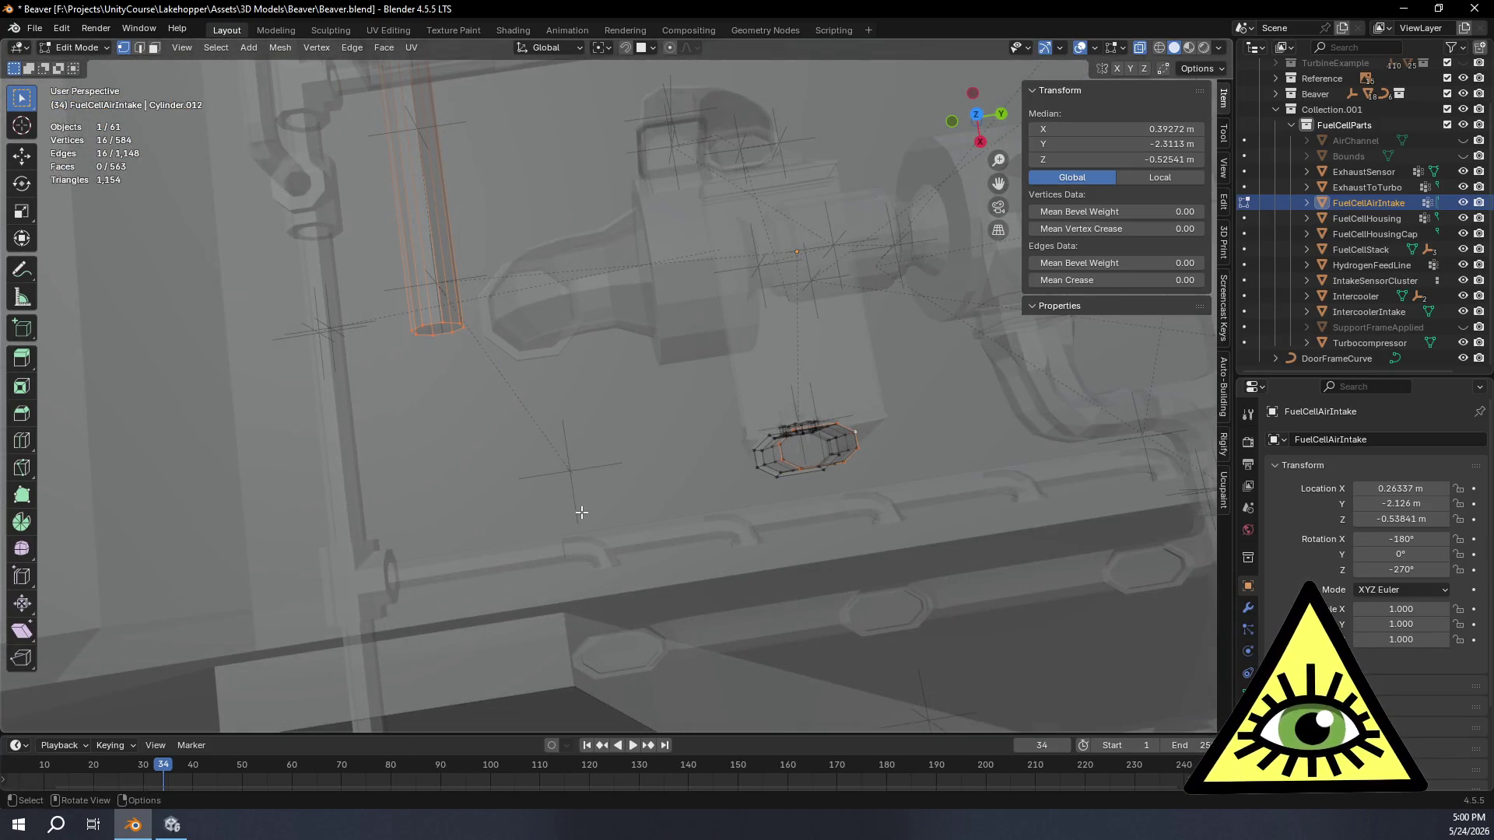
key("ctrl+e")
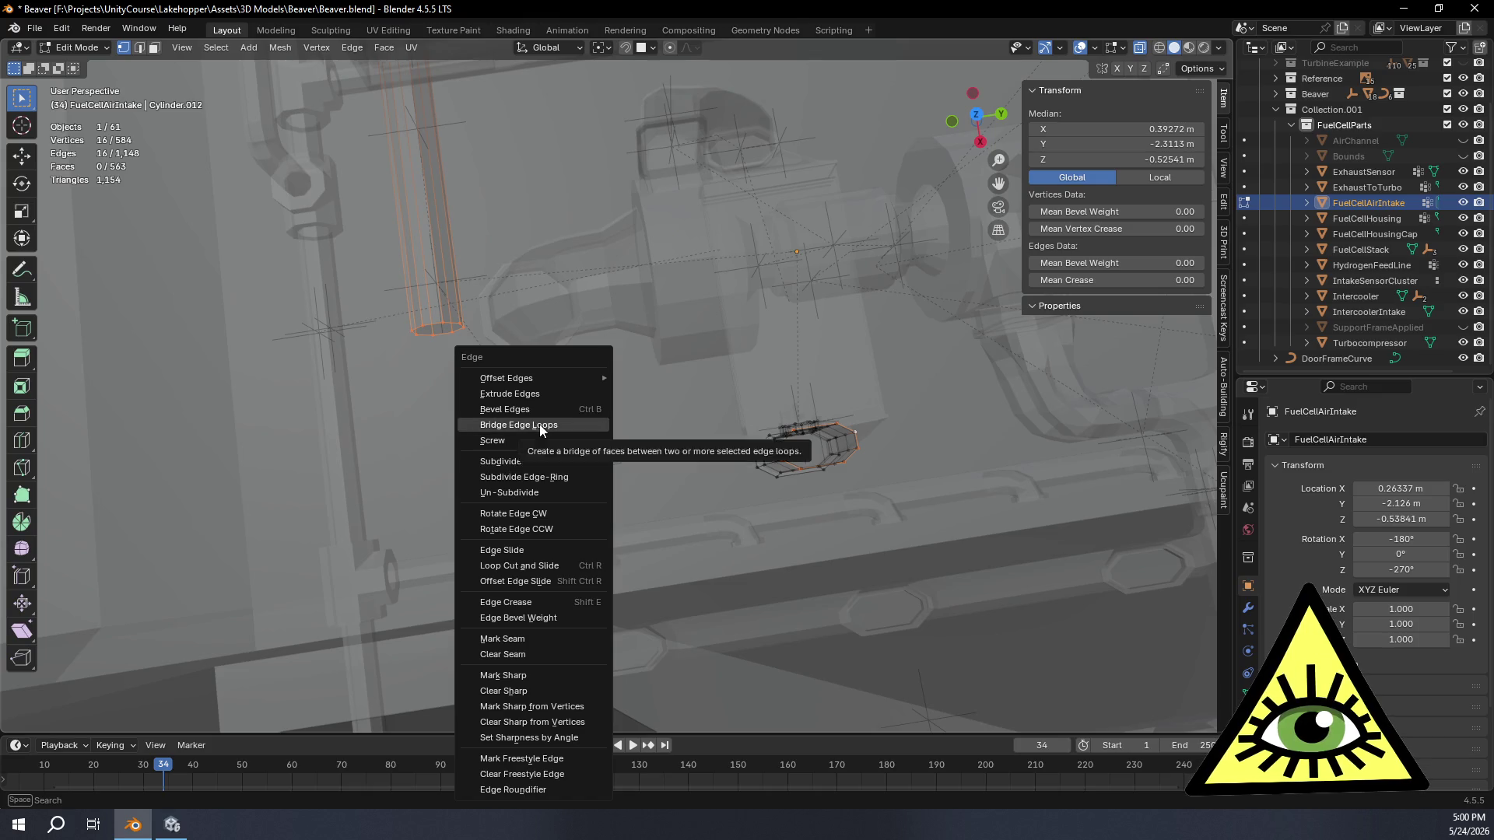
Step: Bridge the two loops into a tube with Twist 0 and six cuts
left_click(540, 424)
left_click(249, 634)
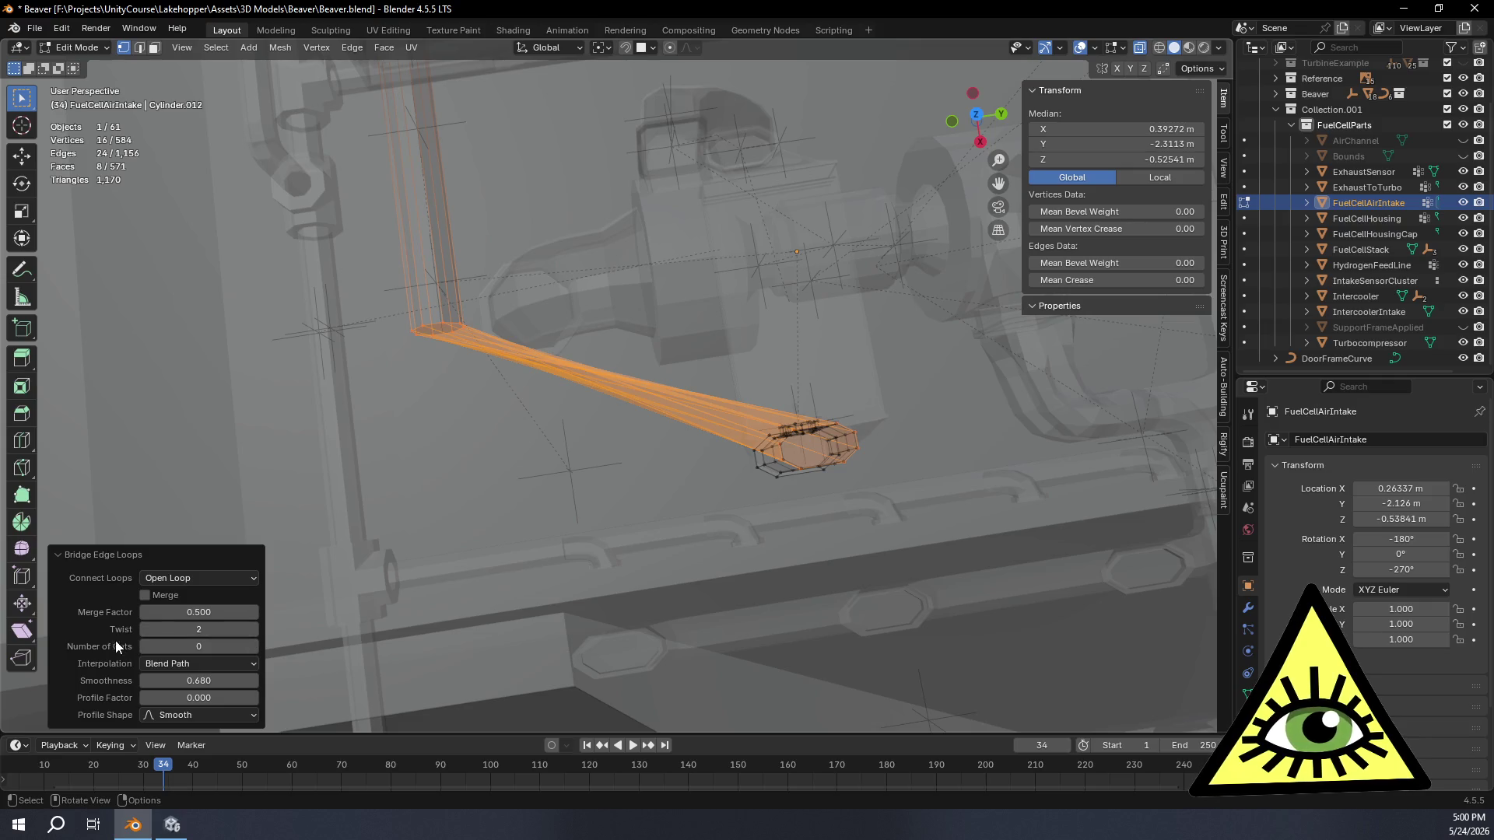
left_click(146, 631)
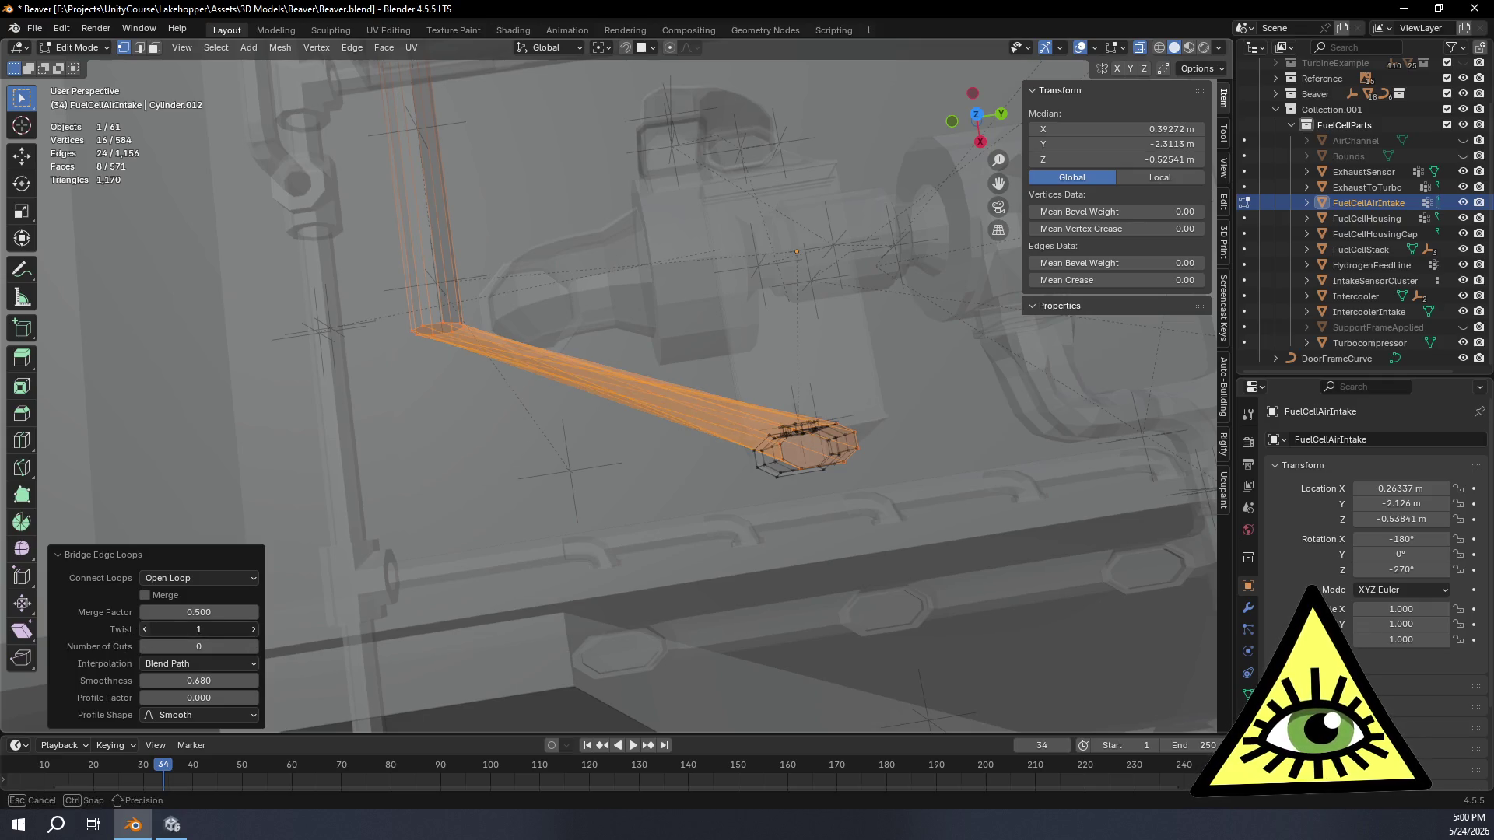
left_click(255, 648)
left_click(255, 648)
left_click(256, 647)
left_click(256, 648)
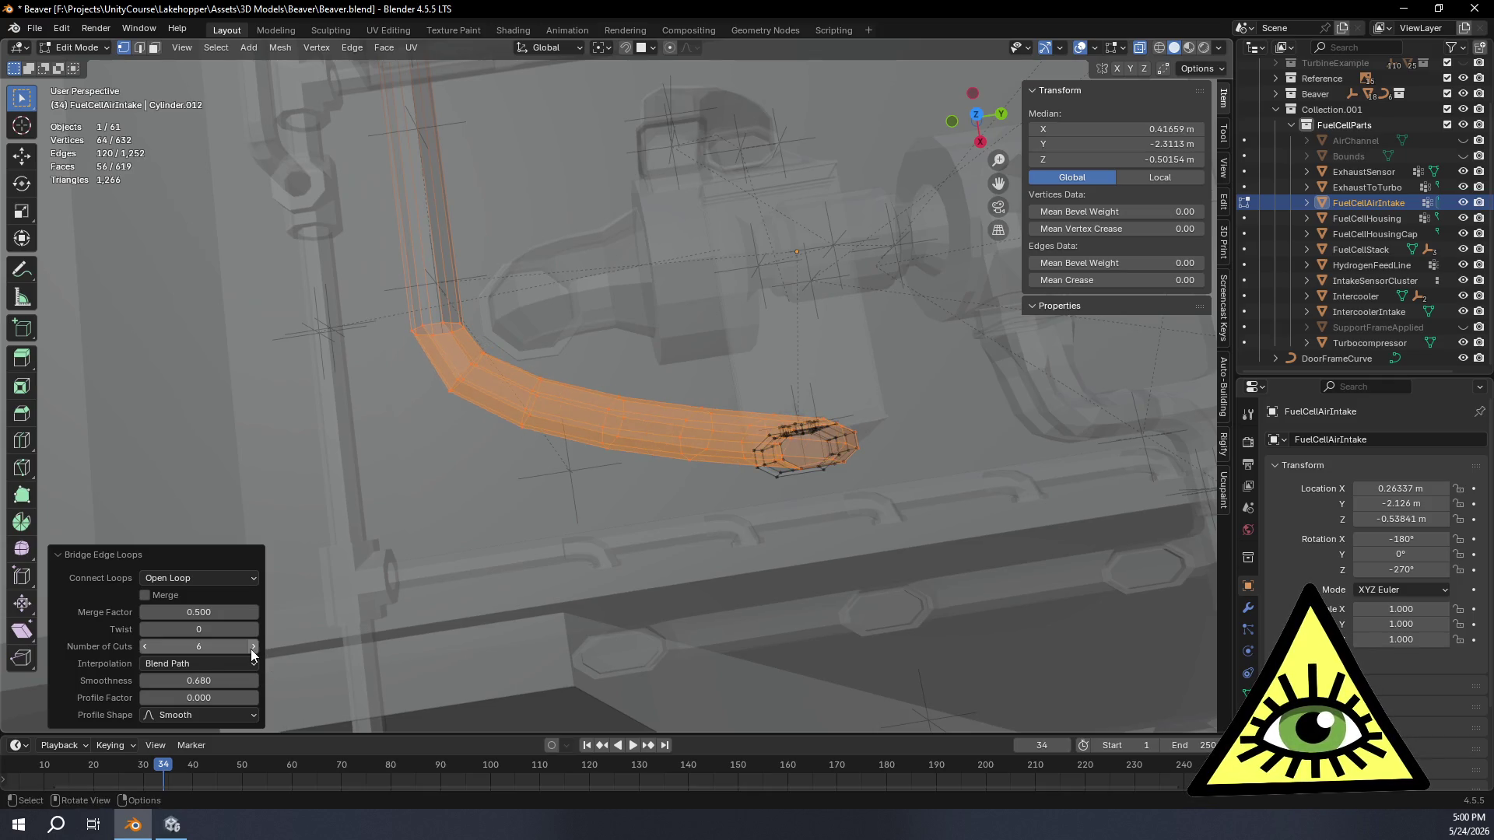
Step: Adjust the bend's smoothness, trying 1.25 and 1.0 before settling on 0.9
left_click_drag(239, 680, 304, 681)
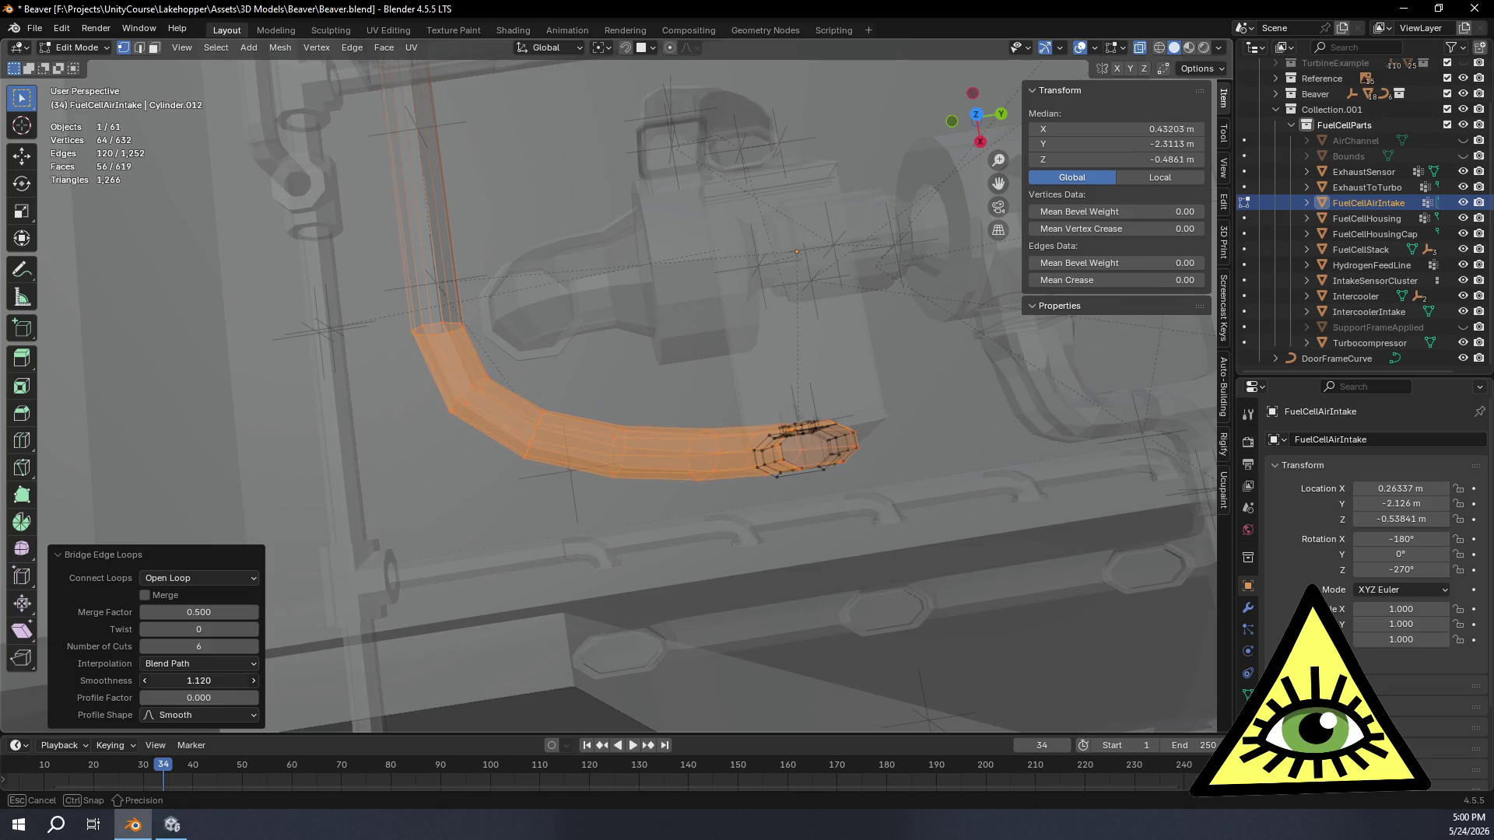
left_click_drag(198, 681, 193, 681)
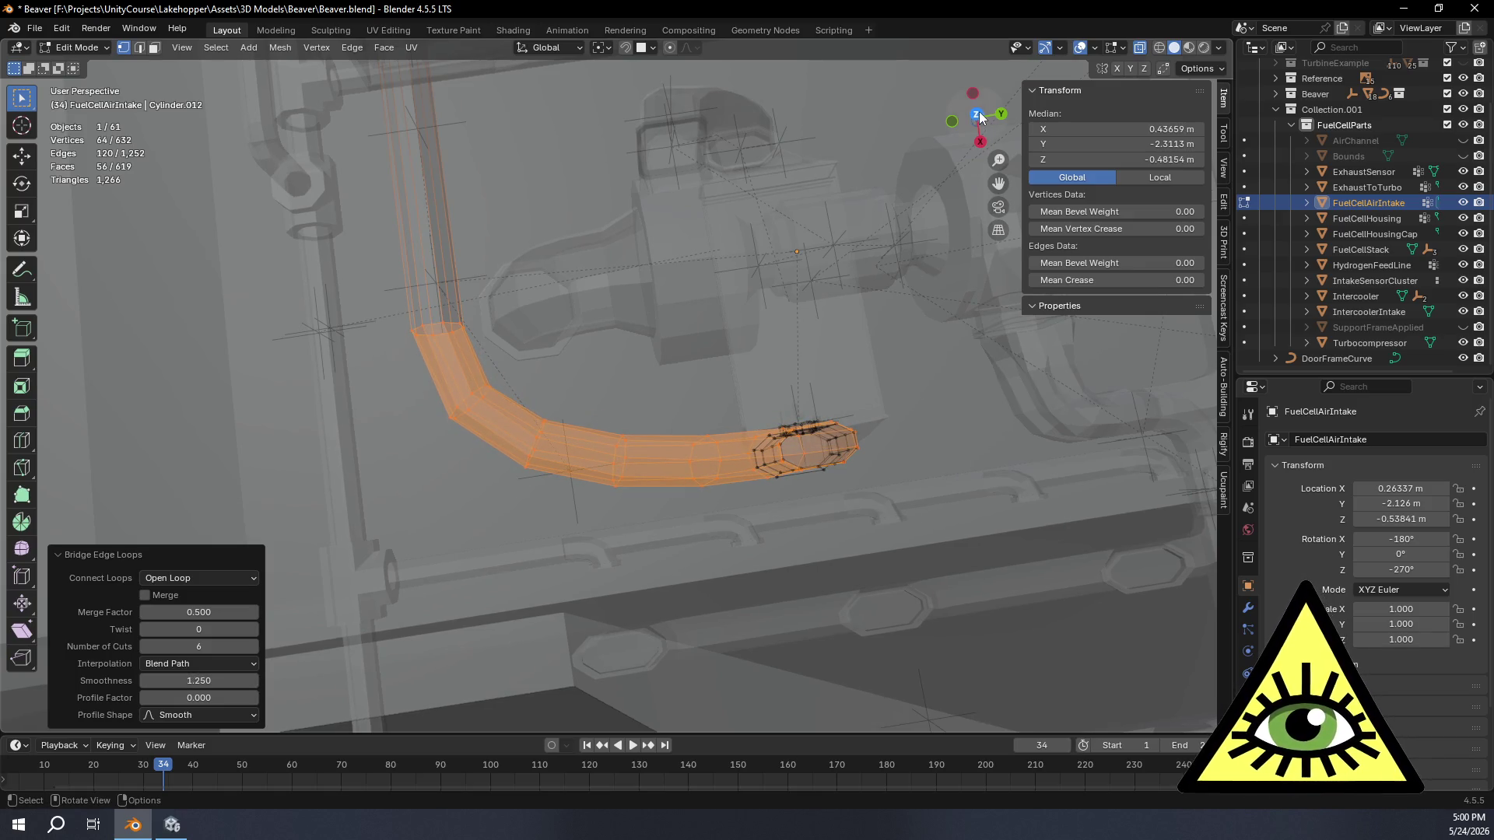
left_click(980, 116)
mouse_move(864, 350)
middle_mouse_down("shift")
mouse_move(815, 397)
mouse_move(774, 483)
middle_mouse_up("shift")
scroll(815, 398, "up", 3)
left_click(200, 680)
key("Return")
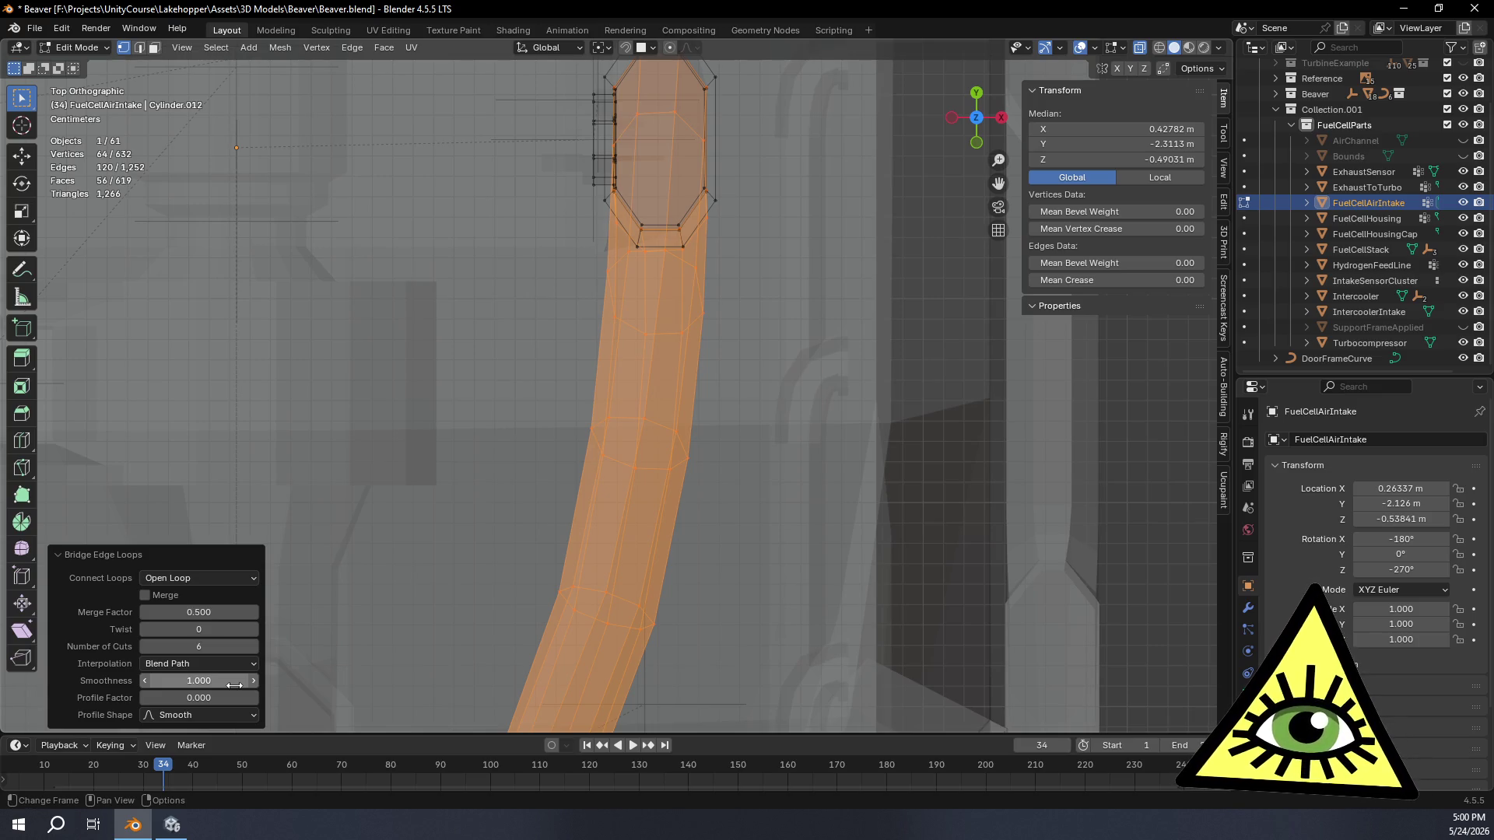
left_click_drag(234, 685, 207, 685)
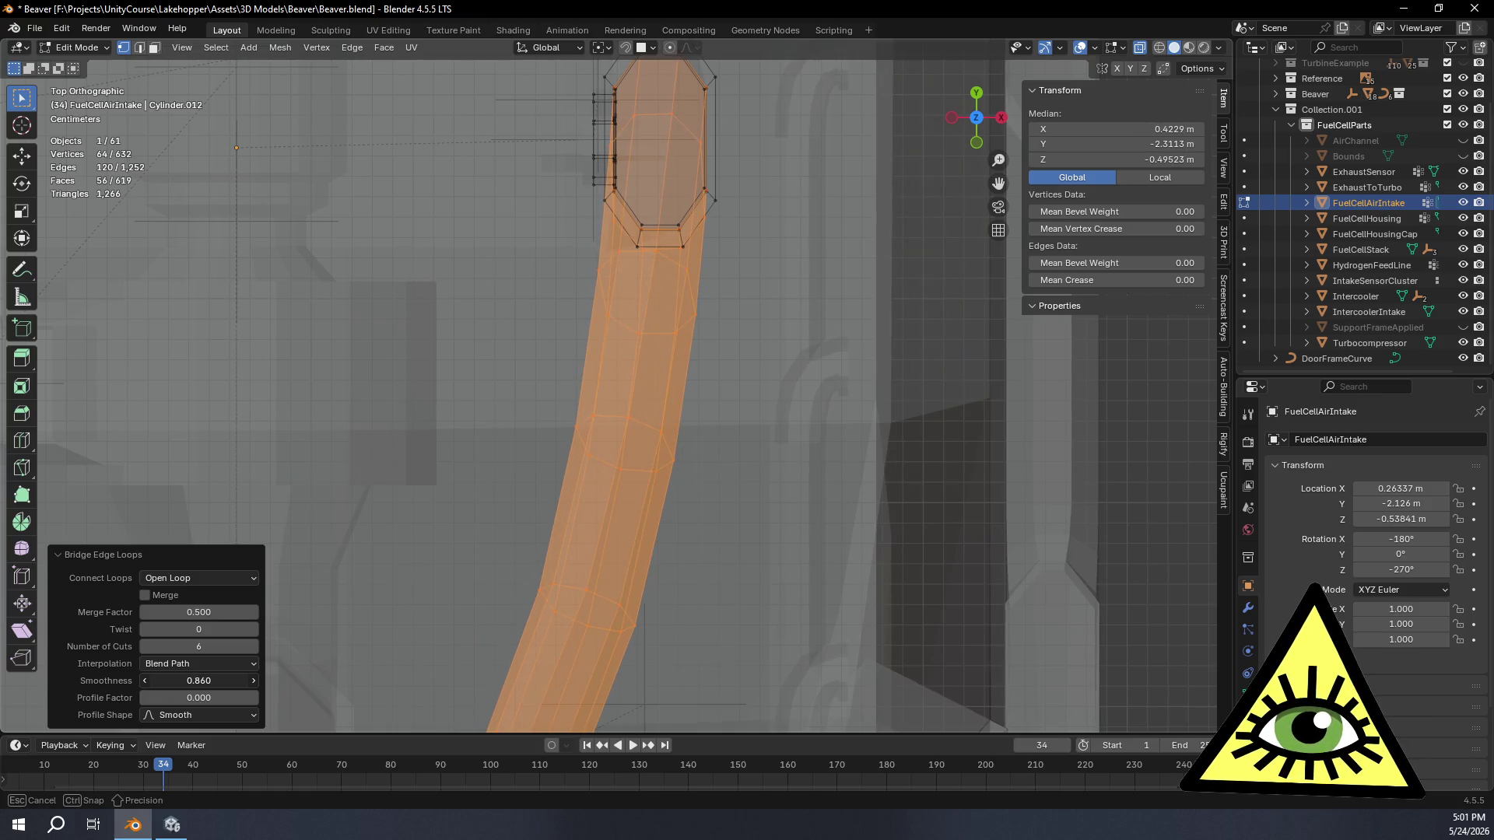
left_click(215, 681)
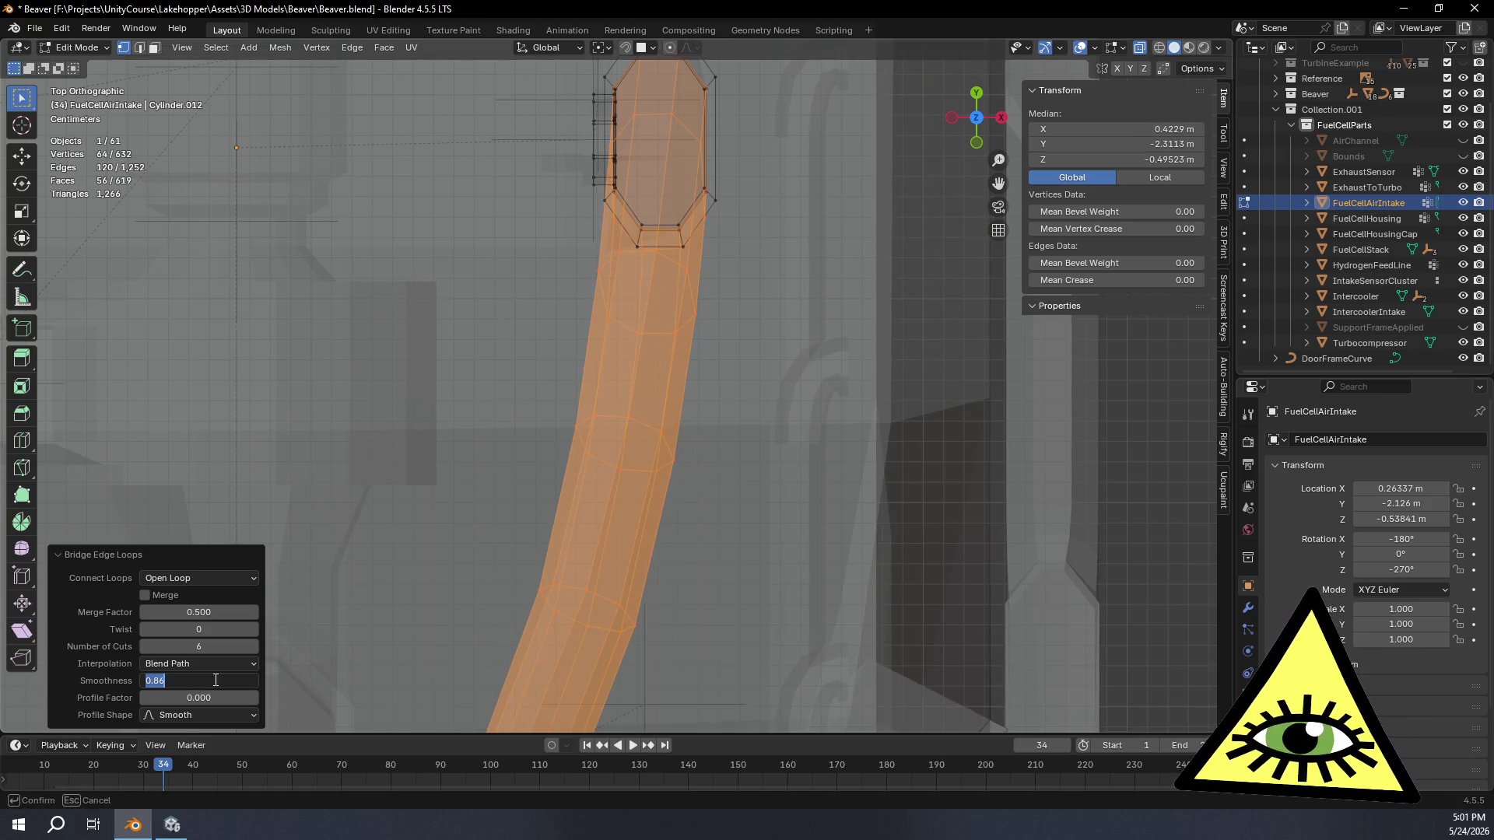
type(".9")
key("Return")
mouse_move(561, 456)
middle_mouse_down()
mouse_move(582, 375)
mouse_move(780, 324)
mouse_move(756, 407)
middle_mouse_up()
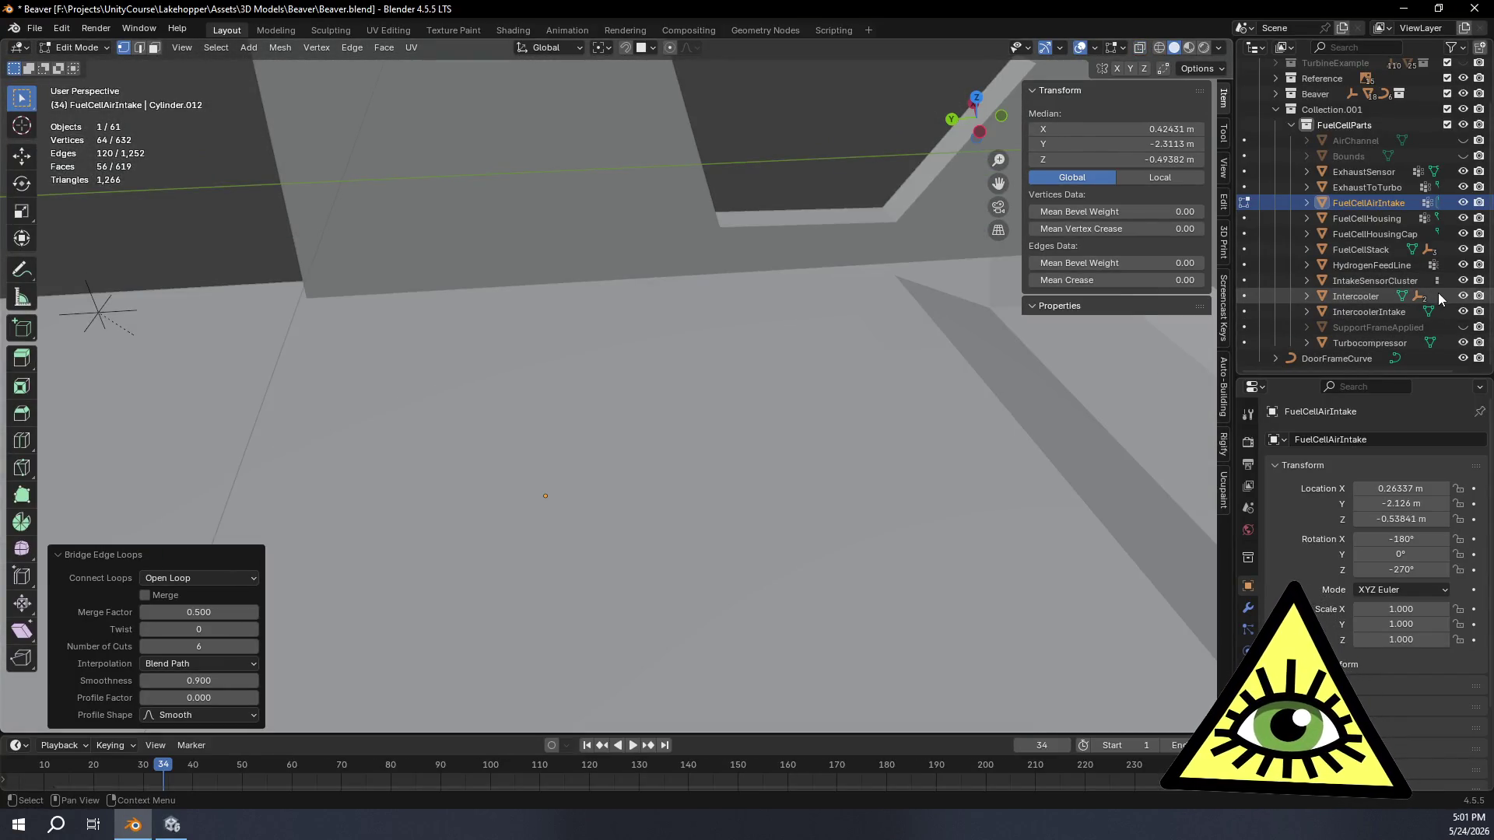
scroll(1437, 268, "up", 2)
scroll(1438, 275, "down", 2)
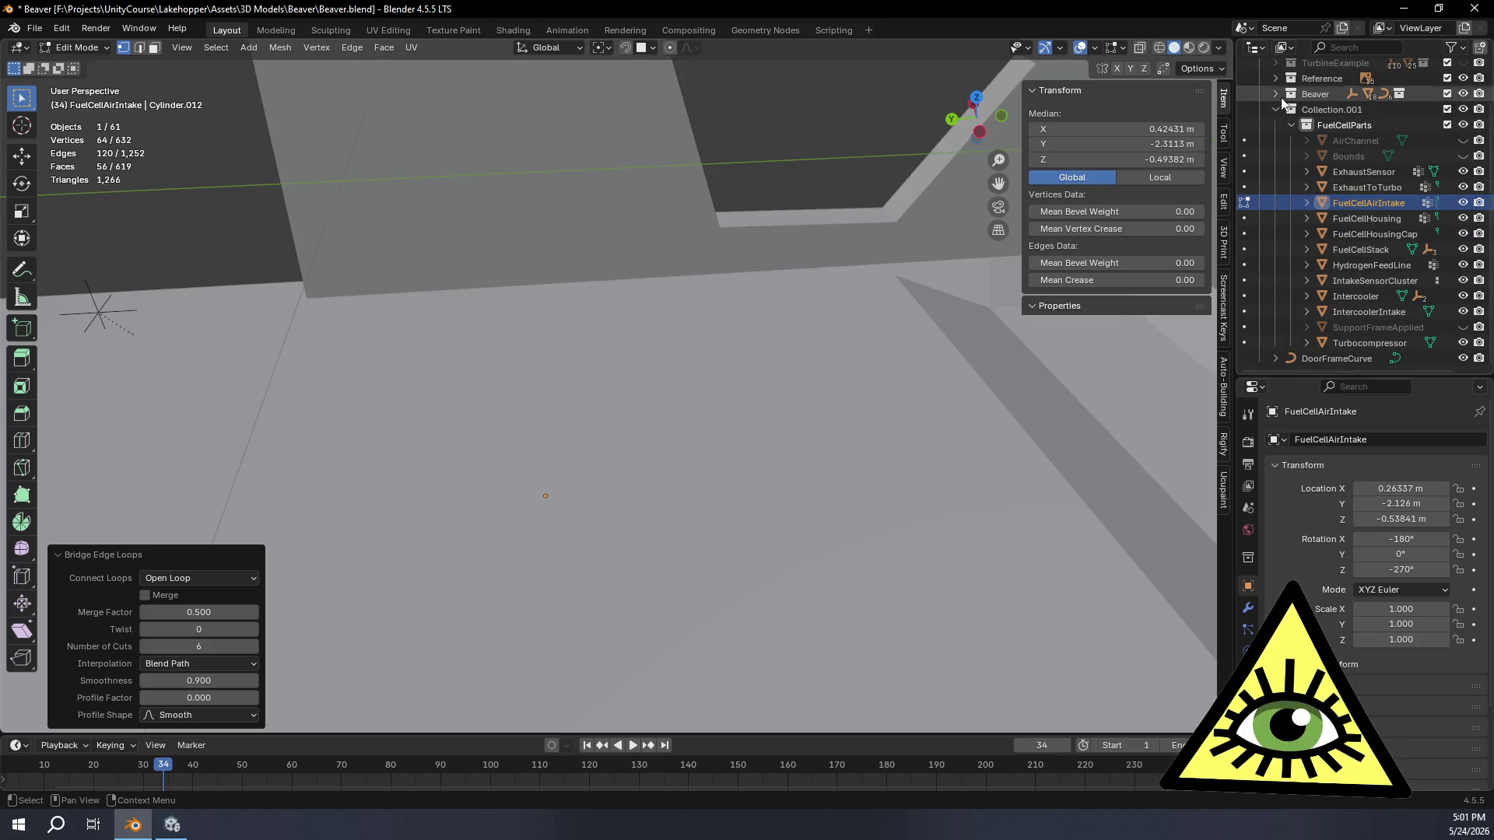
Step: Hide the Interior object and leave mesh editing to see the finished pipe
left_click(1276, 94)
scroll(1319, 128, "down", 2)
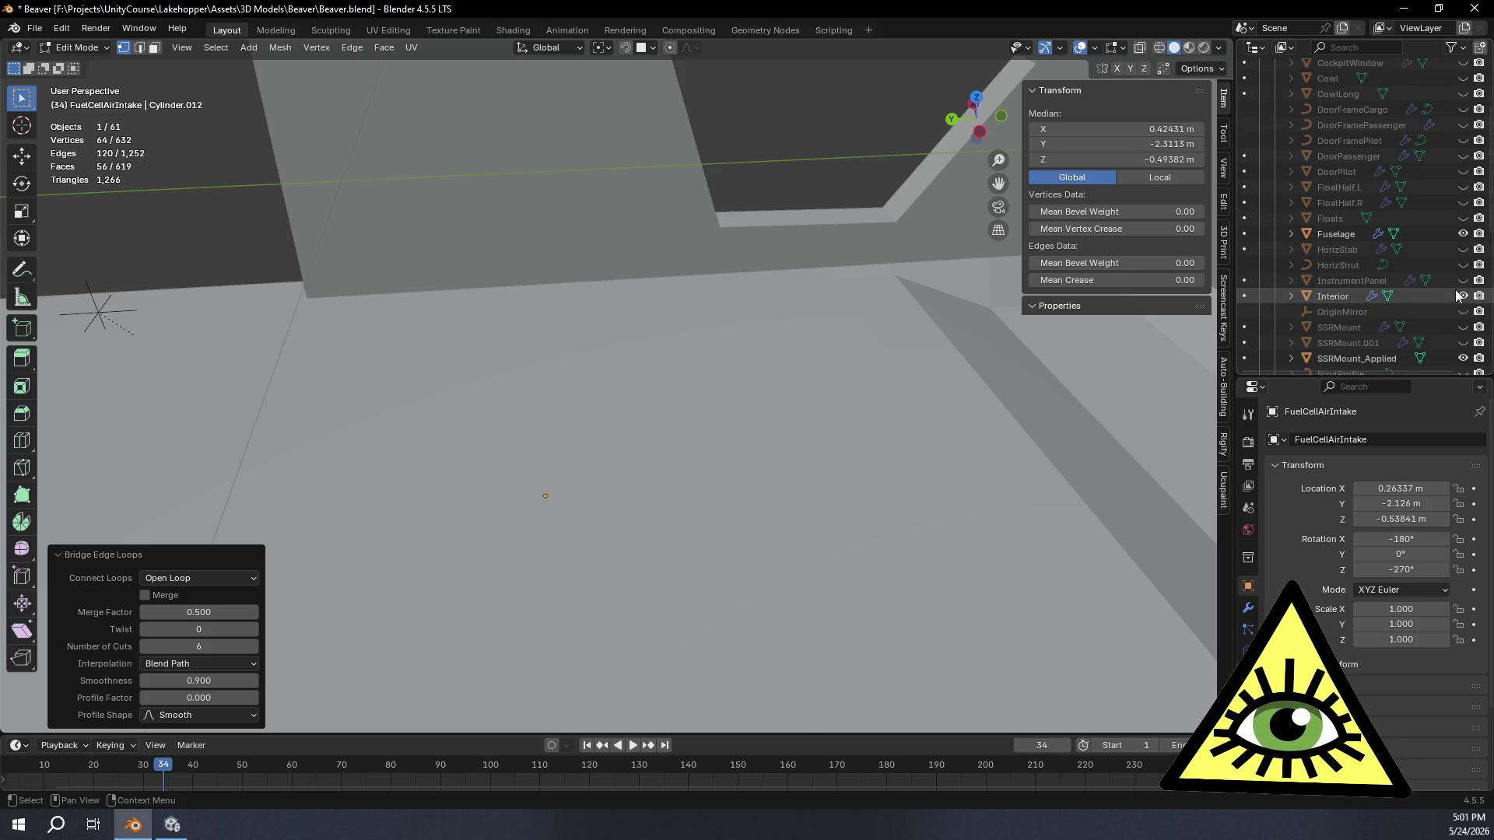
left_click(1462, 295)
key("Tab")
Step: Orbit around the rejoined intake pipe, then return it to mesh editing
mouse_move(784, 459)
middle_mouse_down()
mouse_move(769, 499)
mouse_move(683, 585)
mouse_move(601, 523)
mouse_move(624, 455)
mouse_move(735, 414)
mouse_move(821, 464)
middle_mouse_up()
mouse_move(870, 470)
middle_mouse_down()
mouse_move(996, 519)
mouse_move(913, 463)
middle_mouse_up()
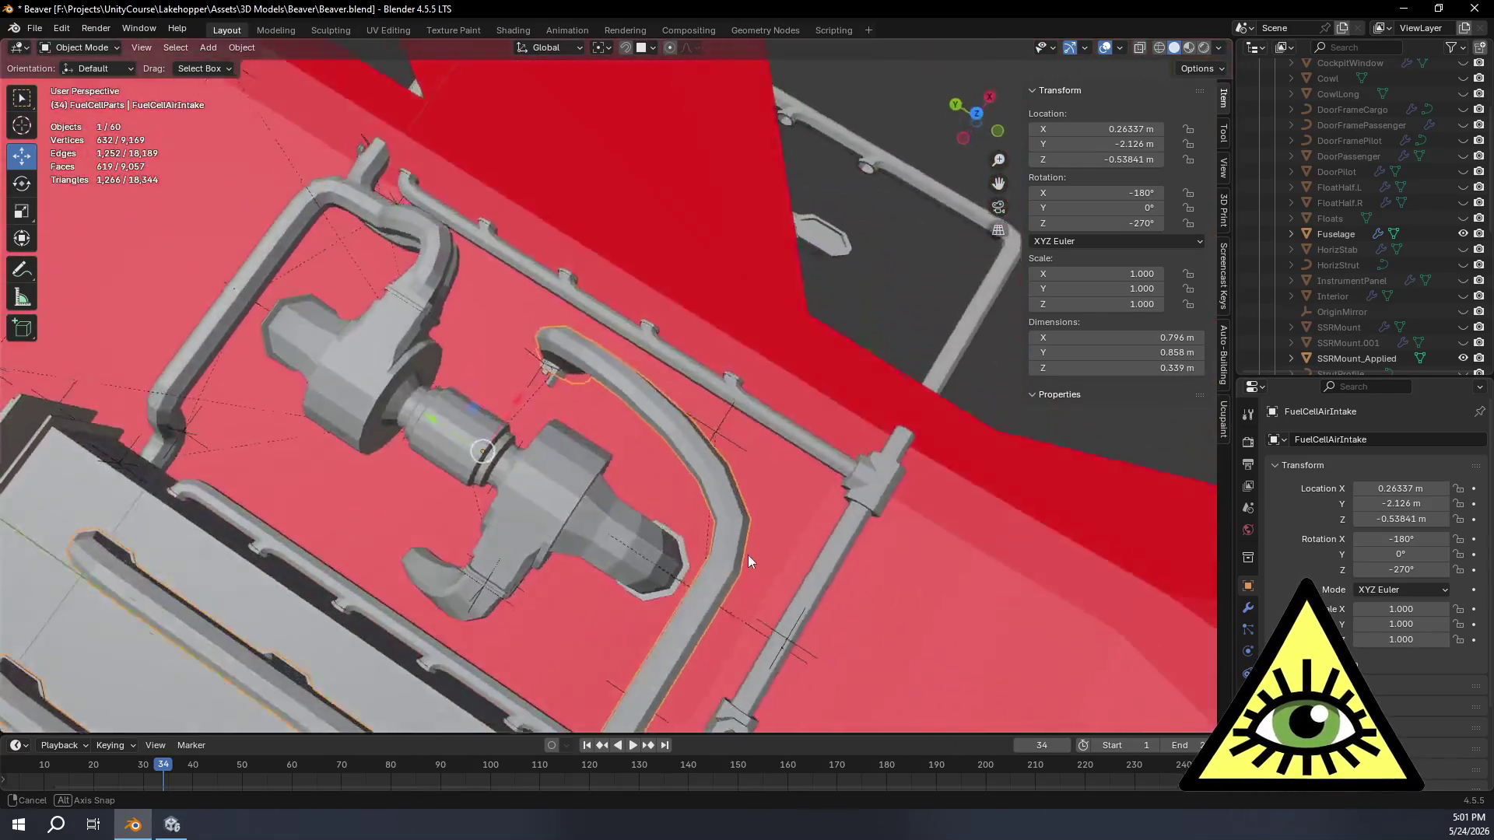
mouse_move(914, 463)
middle_mouse_down()
mouse_move(696, 547)
mouse_move(579, 555)
middle_mouse_up()
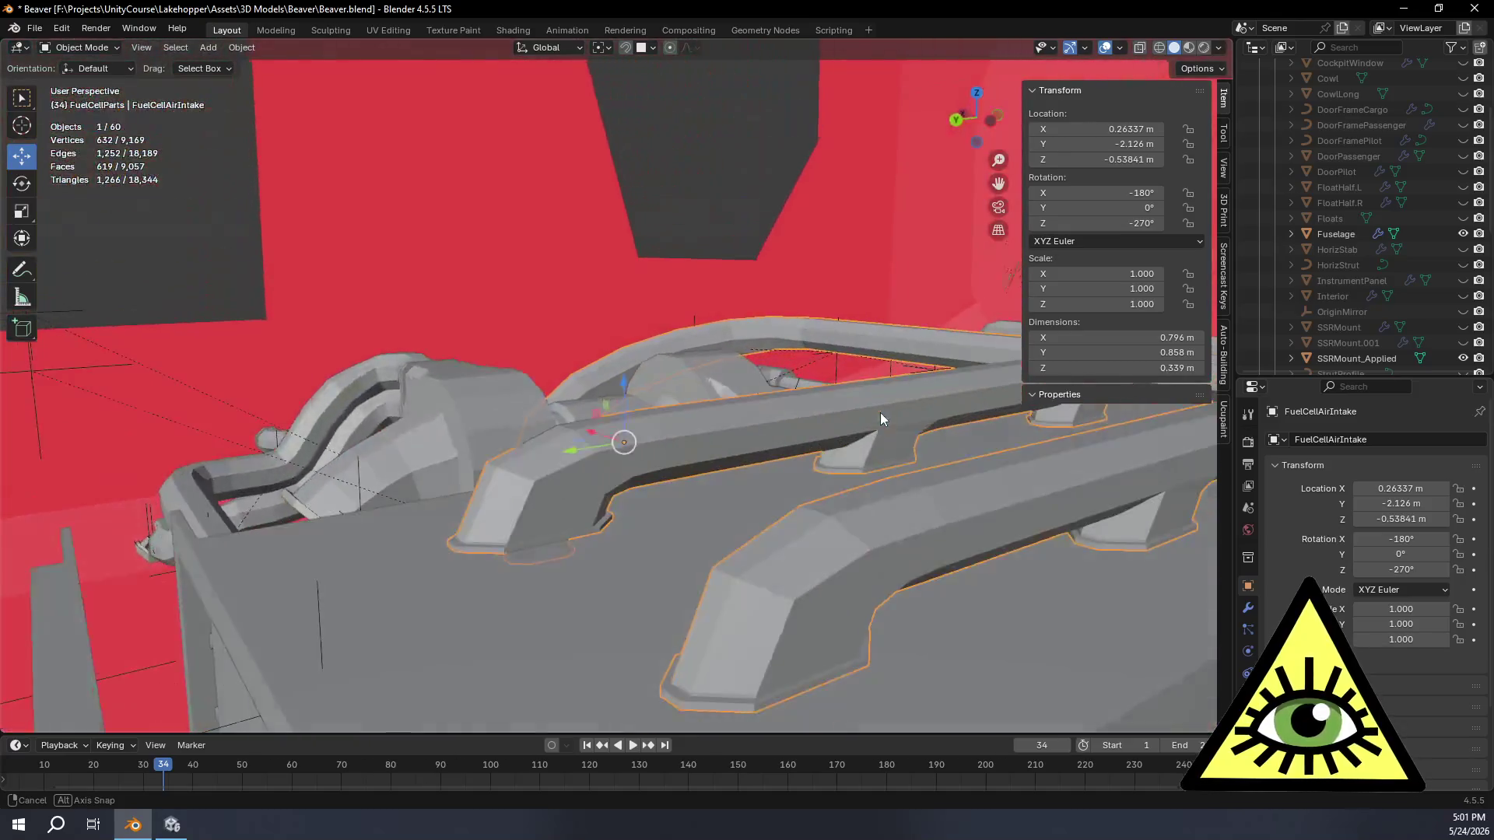
mouse_move(579, 553)
middle_mouse_down()
mouse_move(887, 452)
mouse_move(722, 444)
mouse_move(811, 479)
mouse_move(766, 457)
middle_mouse_up()
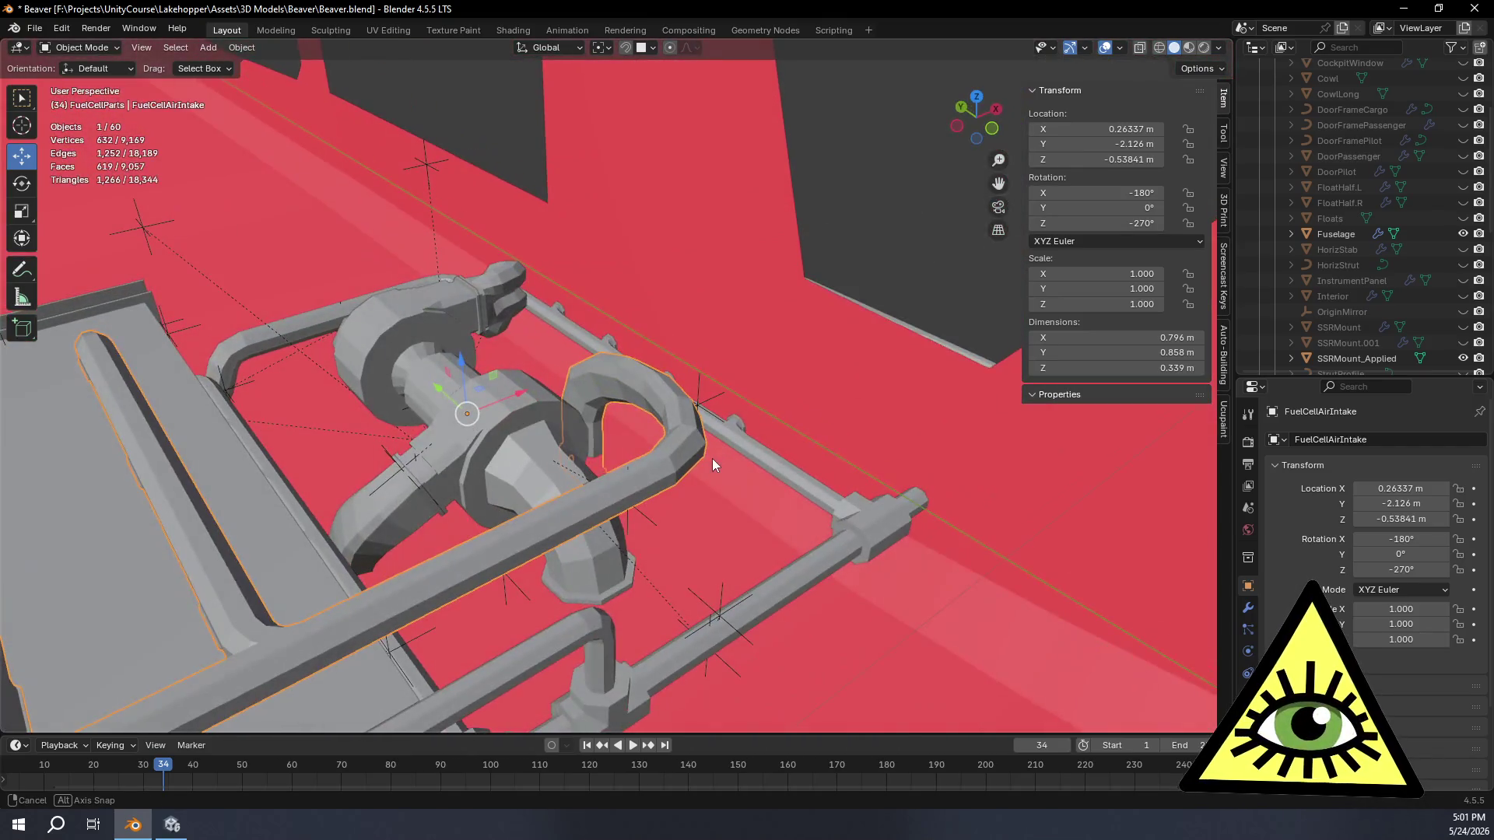
middle_click_drag(766, 458, 712, 459)
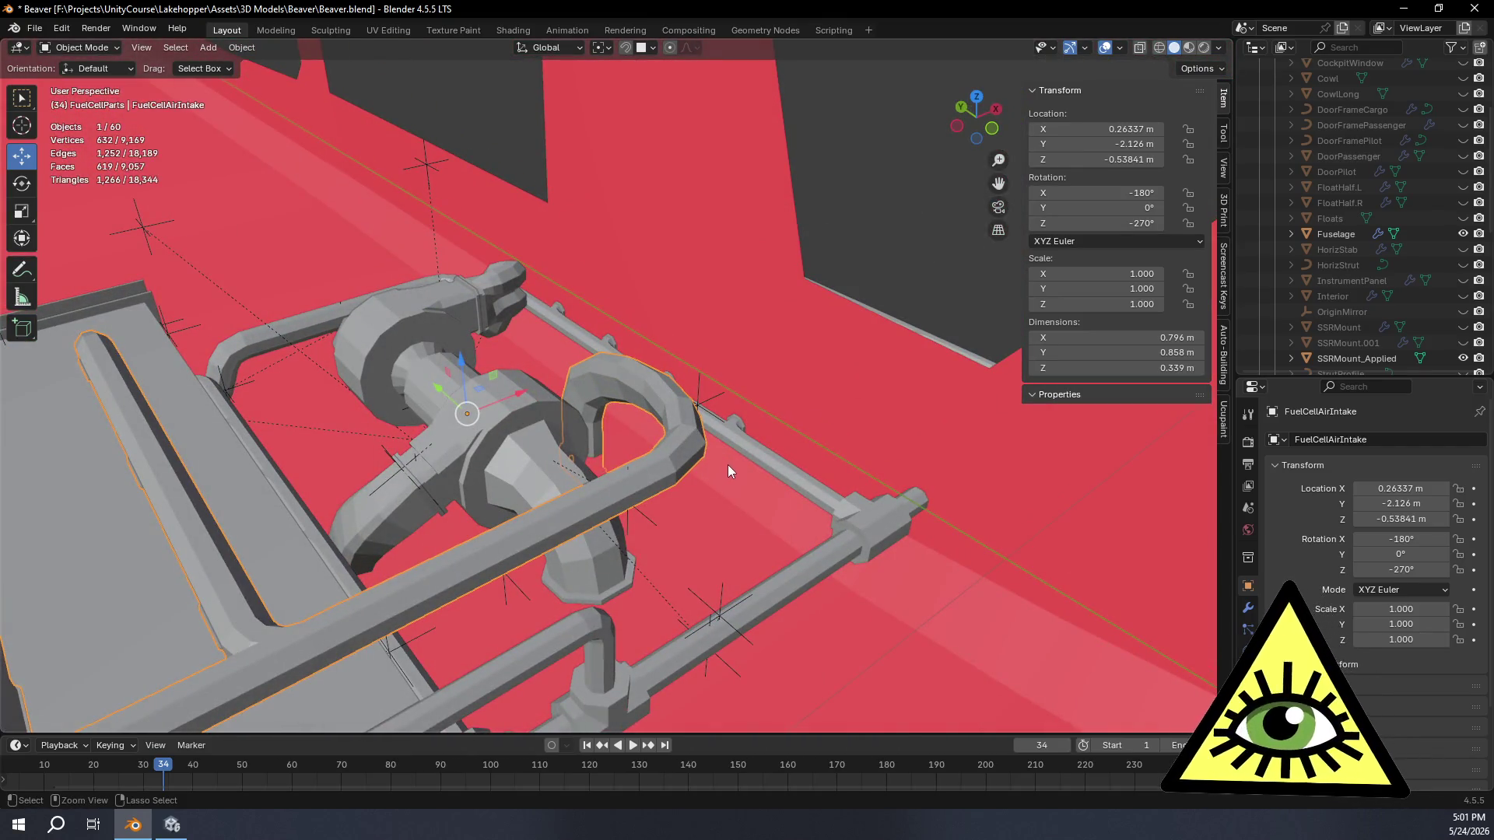
key("Tab")
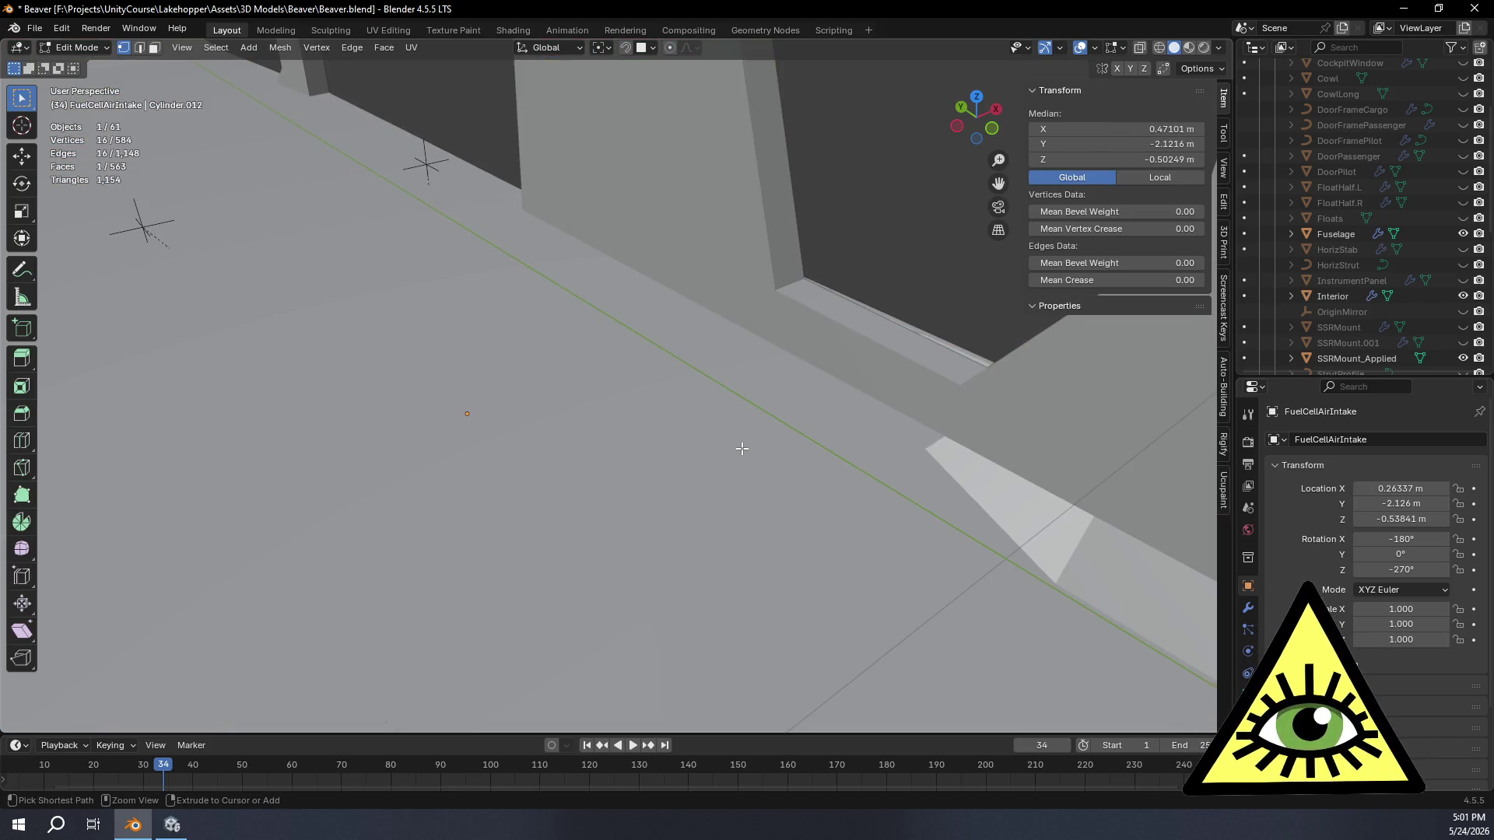
Step: Undo the trial elbow bend with X-ray on, leaving only the open end loops
key("ctrl+z")
key("ctrl+z")
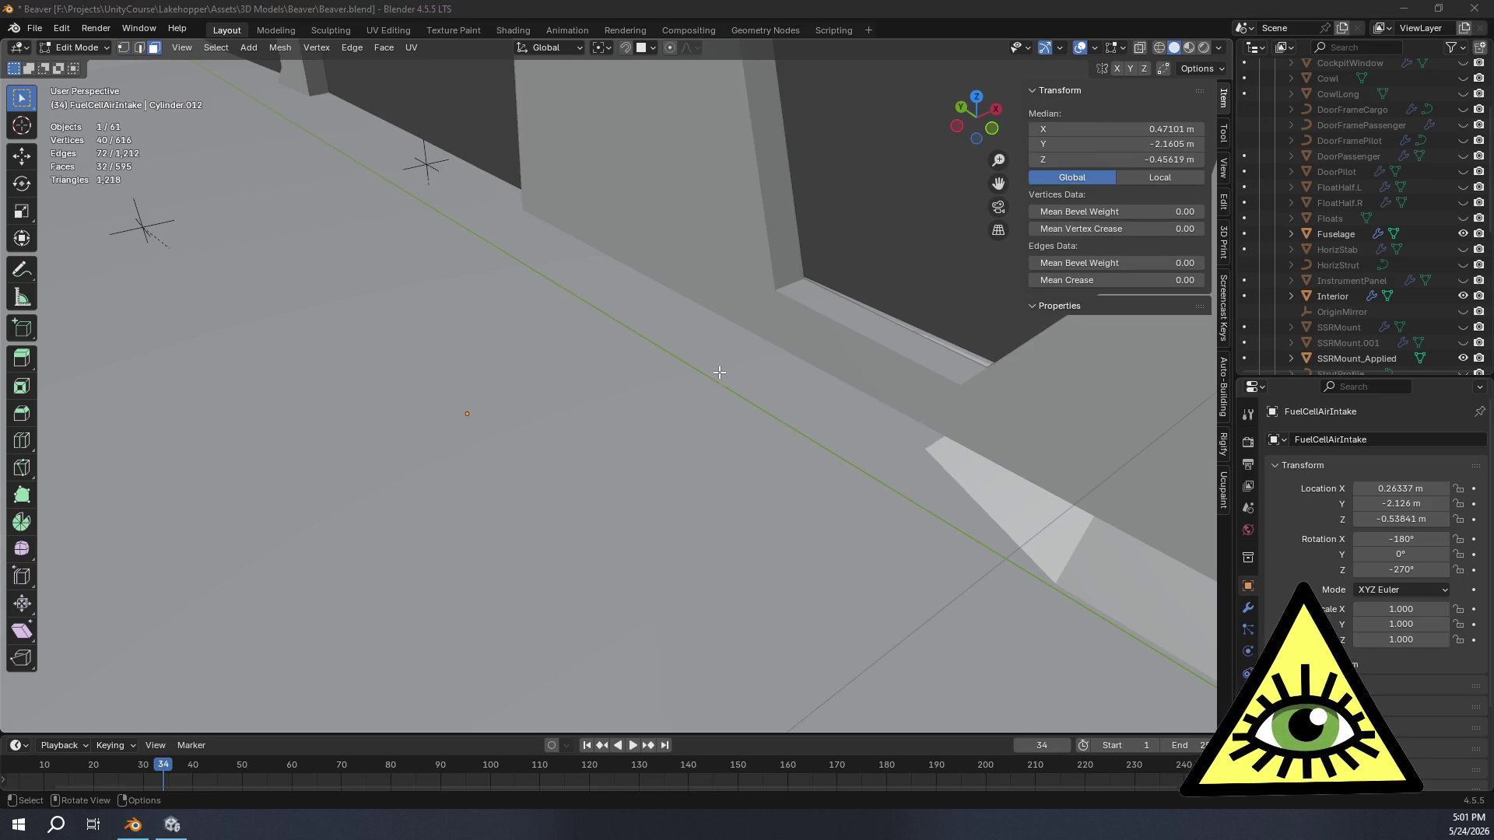
scroll(722, 365, "down", 3)
key("alt+z")
middle_click_drag(758, 374, 849, 353)
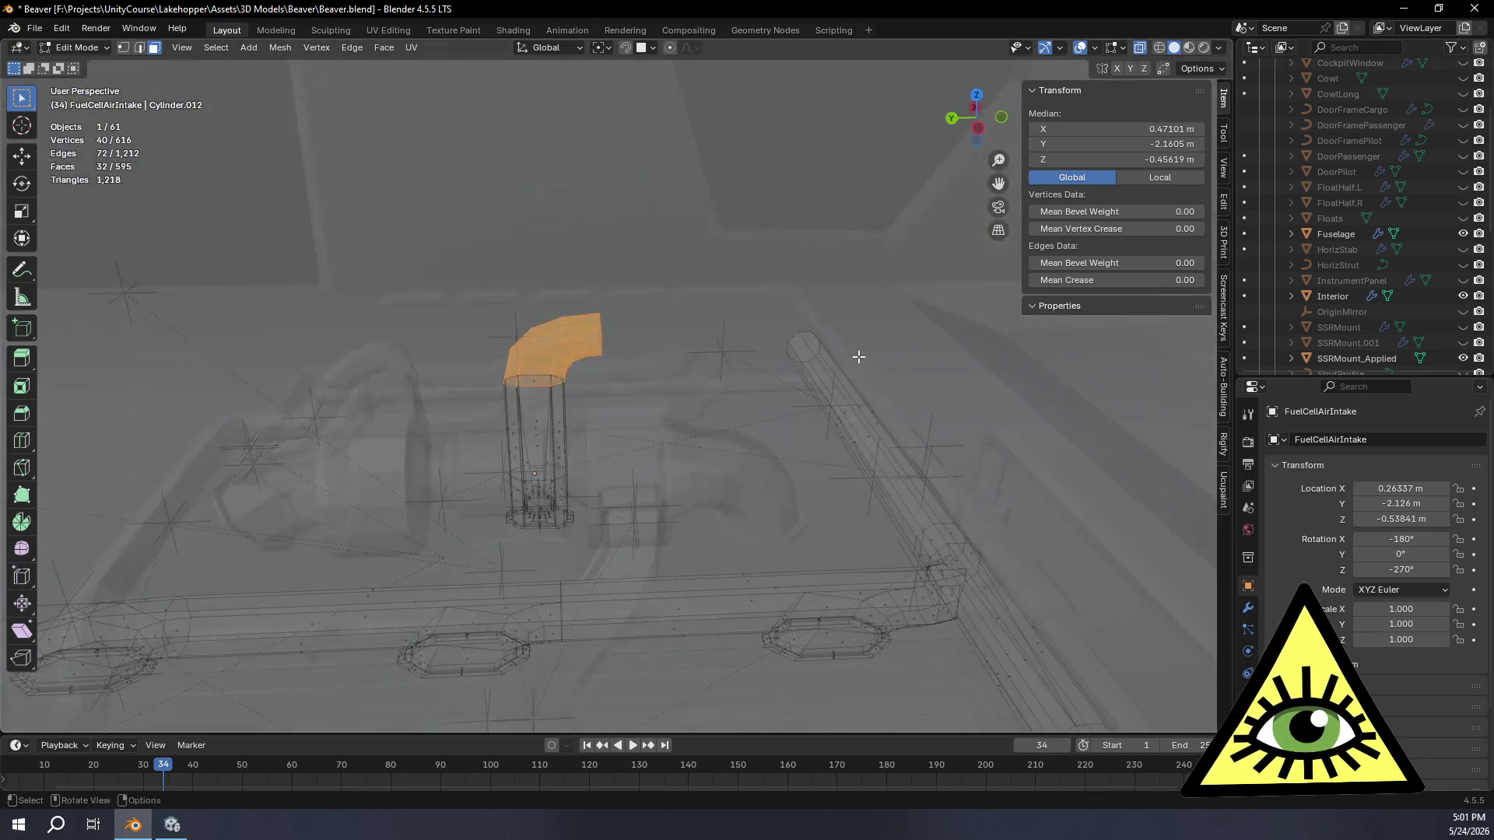
key("ctrl+z")
key("ctrl+z")
key("ctrl+z")
key("ctrl+z")
key("ctrl+z")
key("ctrl+z")
key("ctrl+z")
key("ctrl+z")
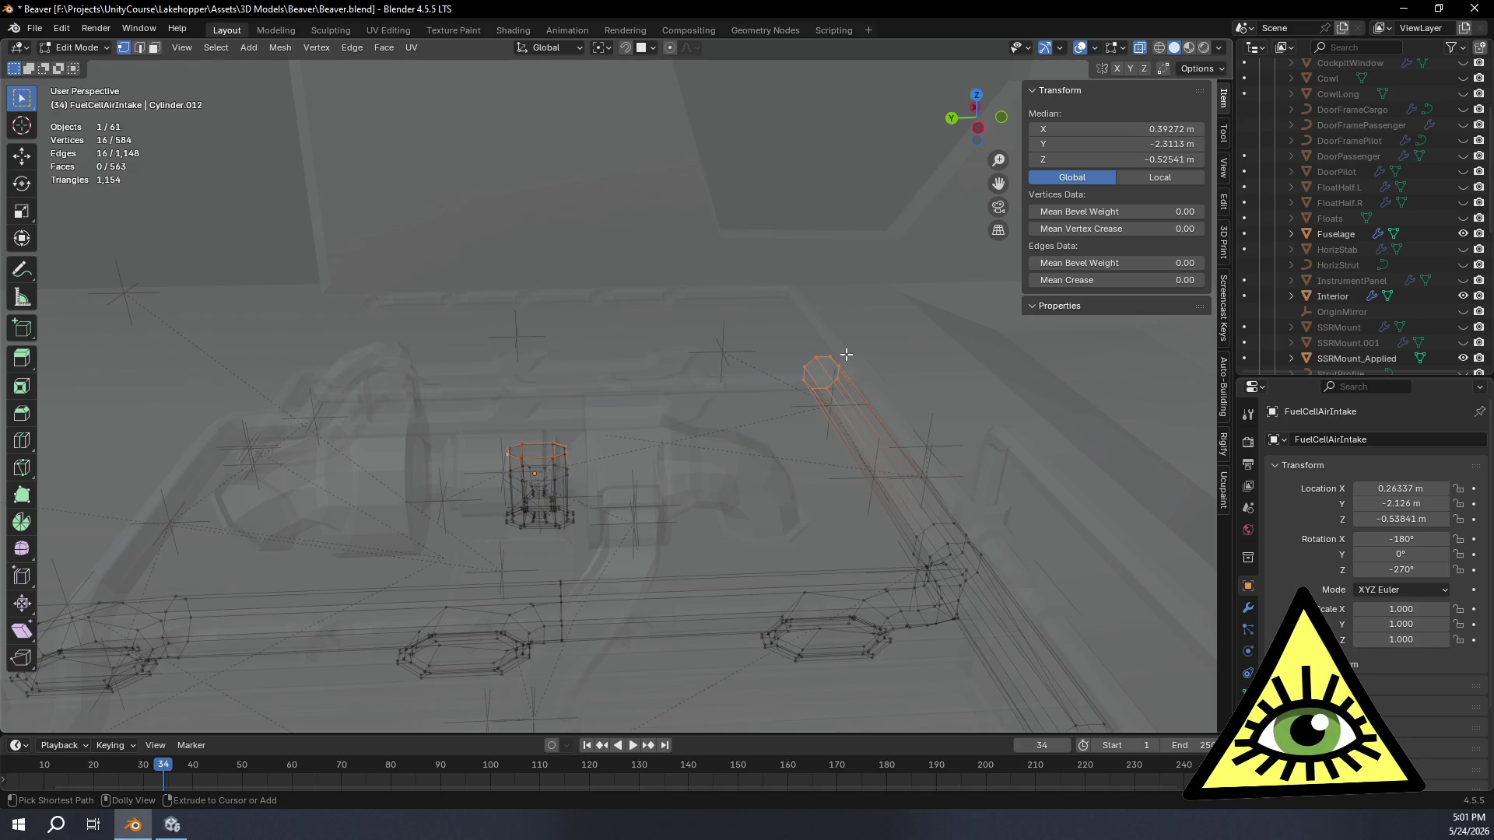
Step: From Top view over the pipe ends, set the snap target to Edge Center instead of faces
middle_click_drag(843, 358, 833, 467)
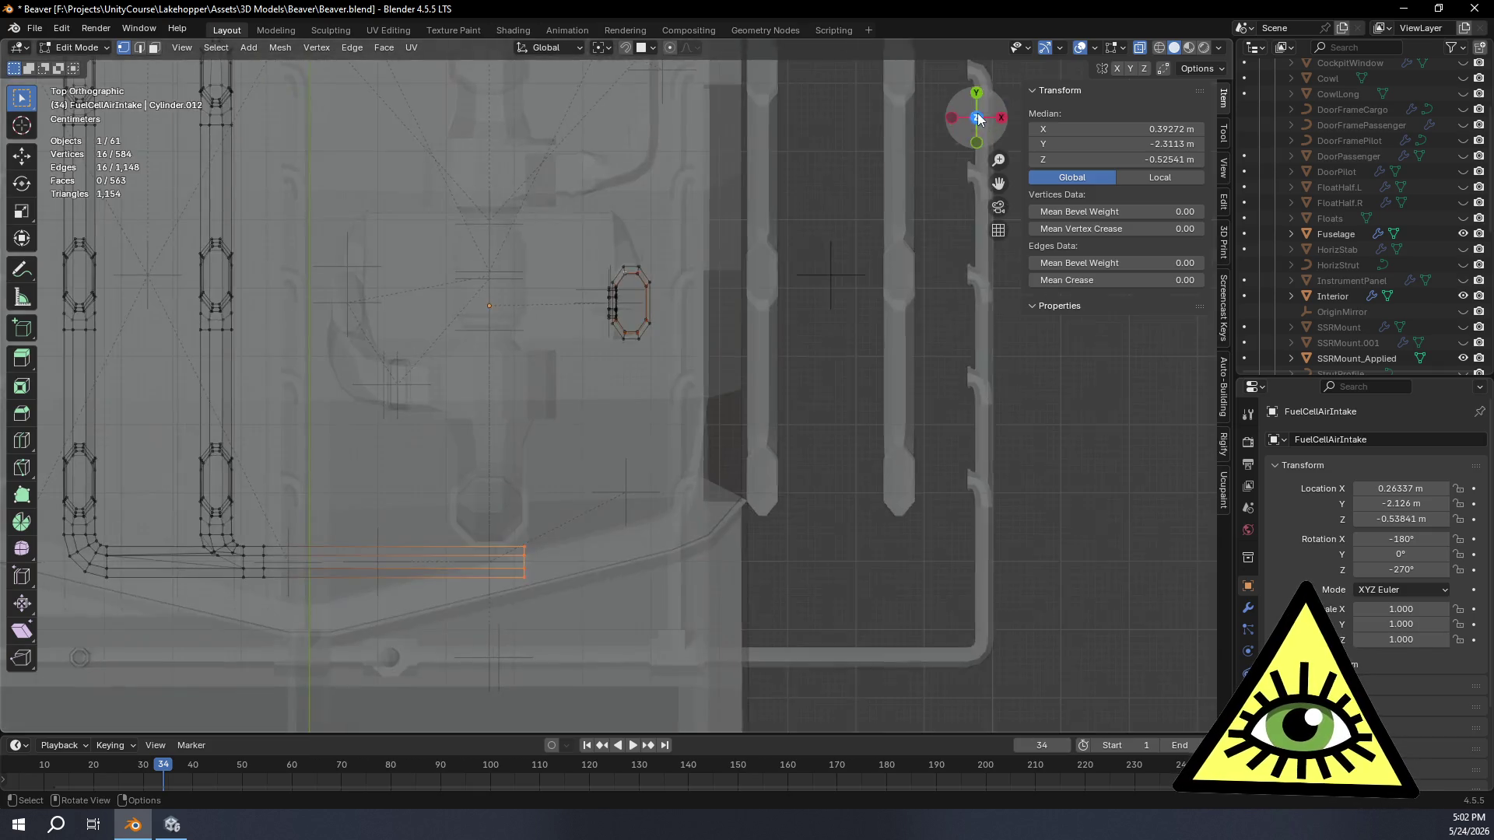
left_click(978, 120)
mouse_move(744, 515)
middle_mouse_down("shift")
mouse_move(706, 541)
mouse_move(774, 375)
middle_mouse_up("shift")
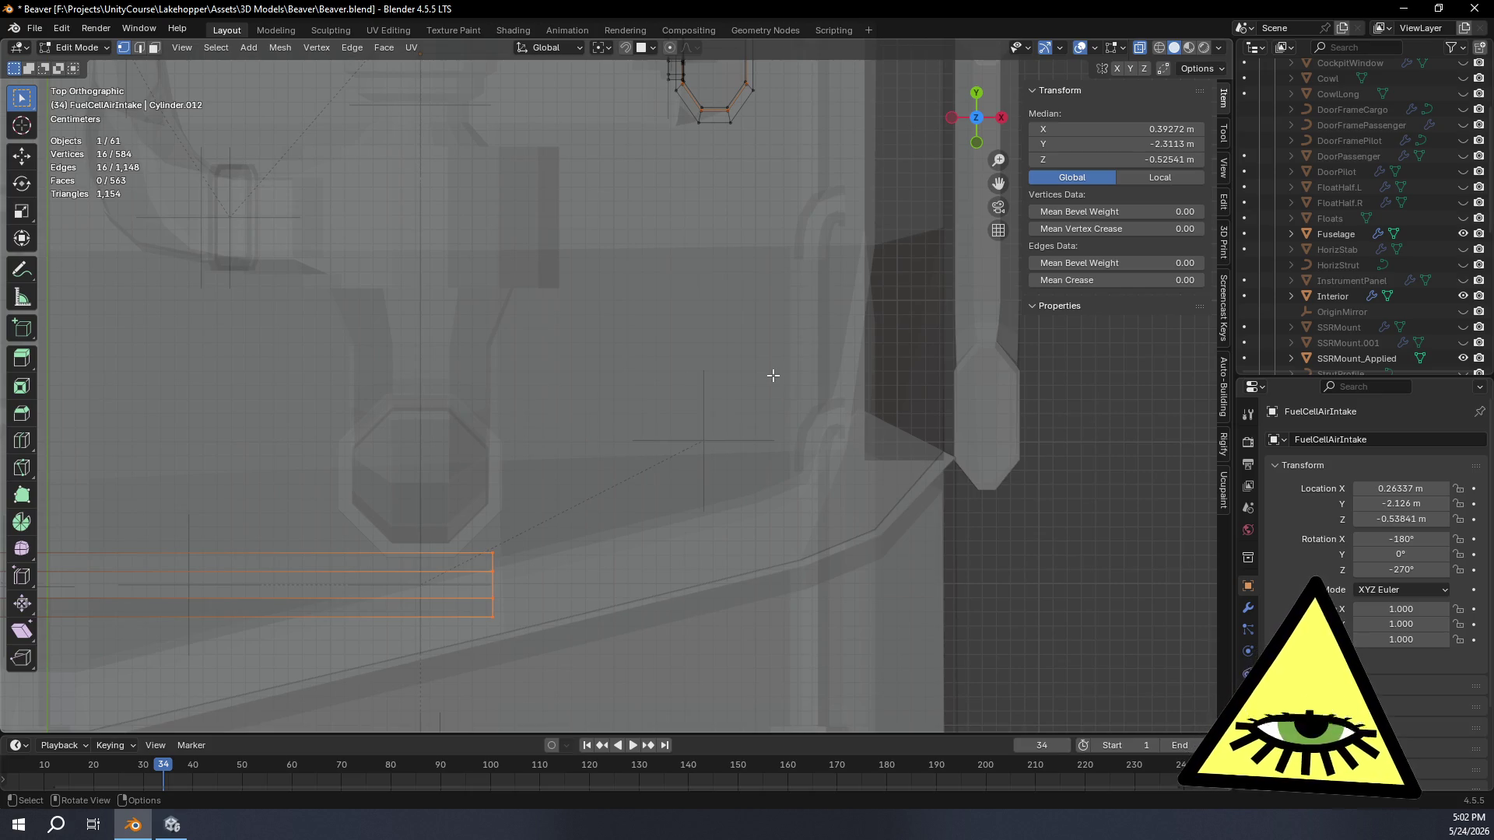
middle_click_drag(710, 437, 704, 480, "shift")
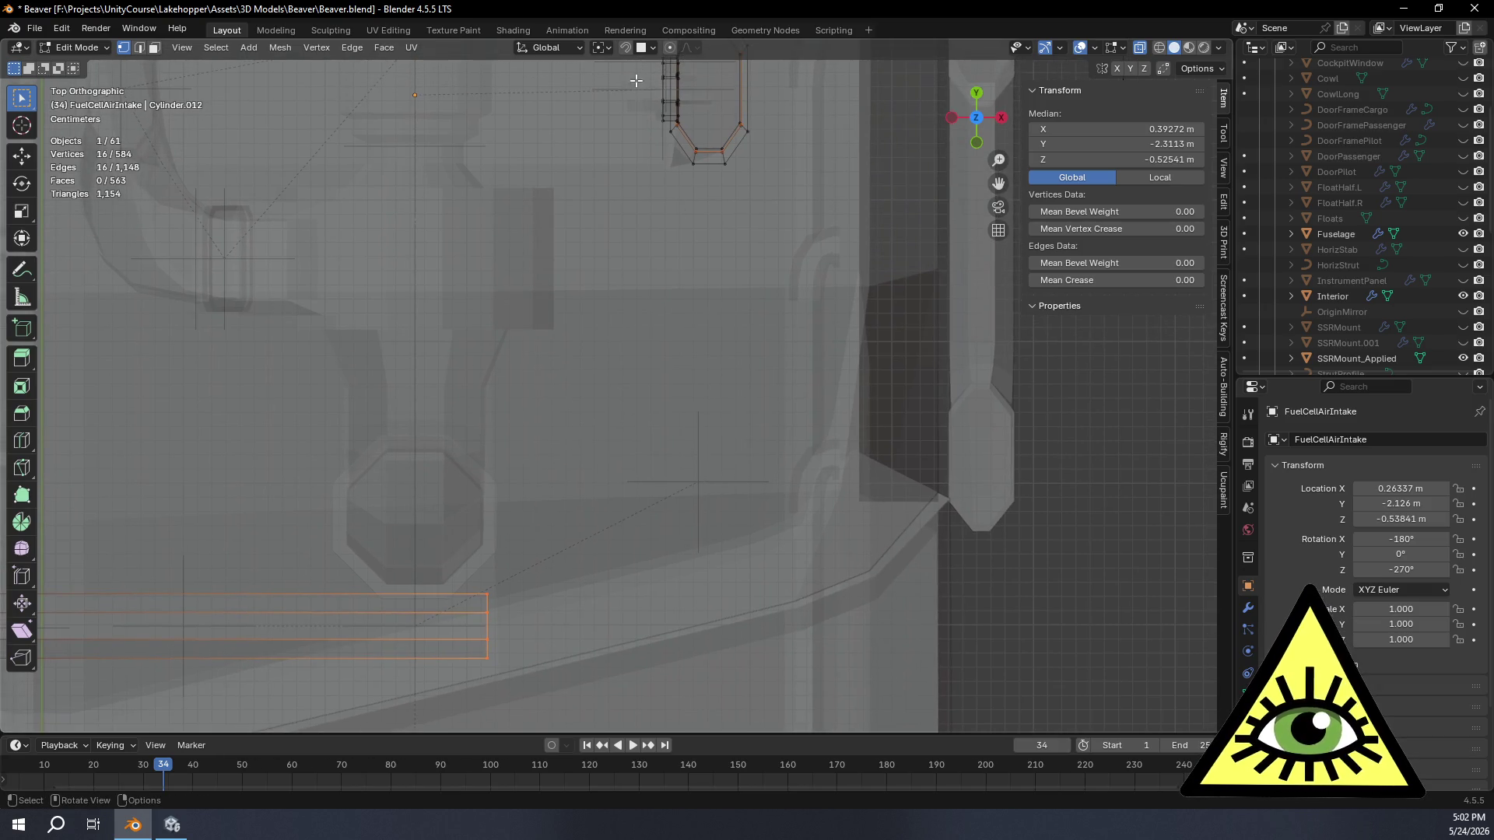
left_click(654, 48)
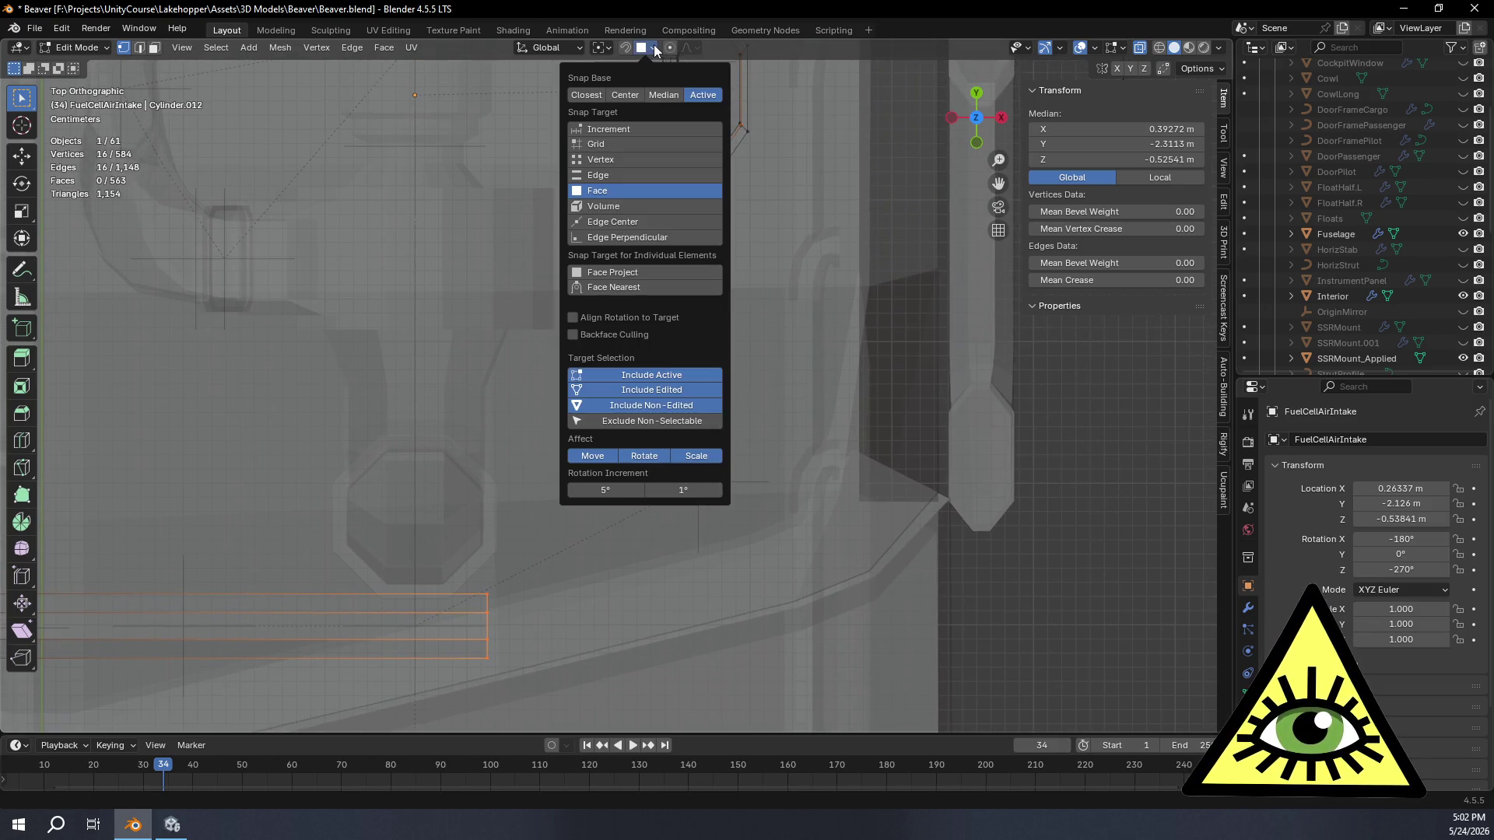
left_click(620, 219)
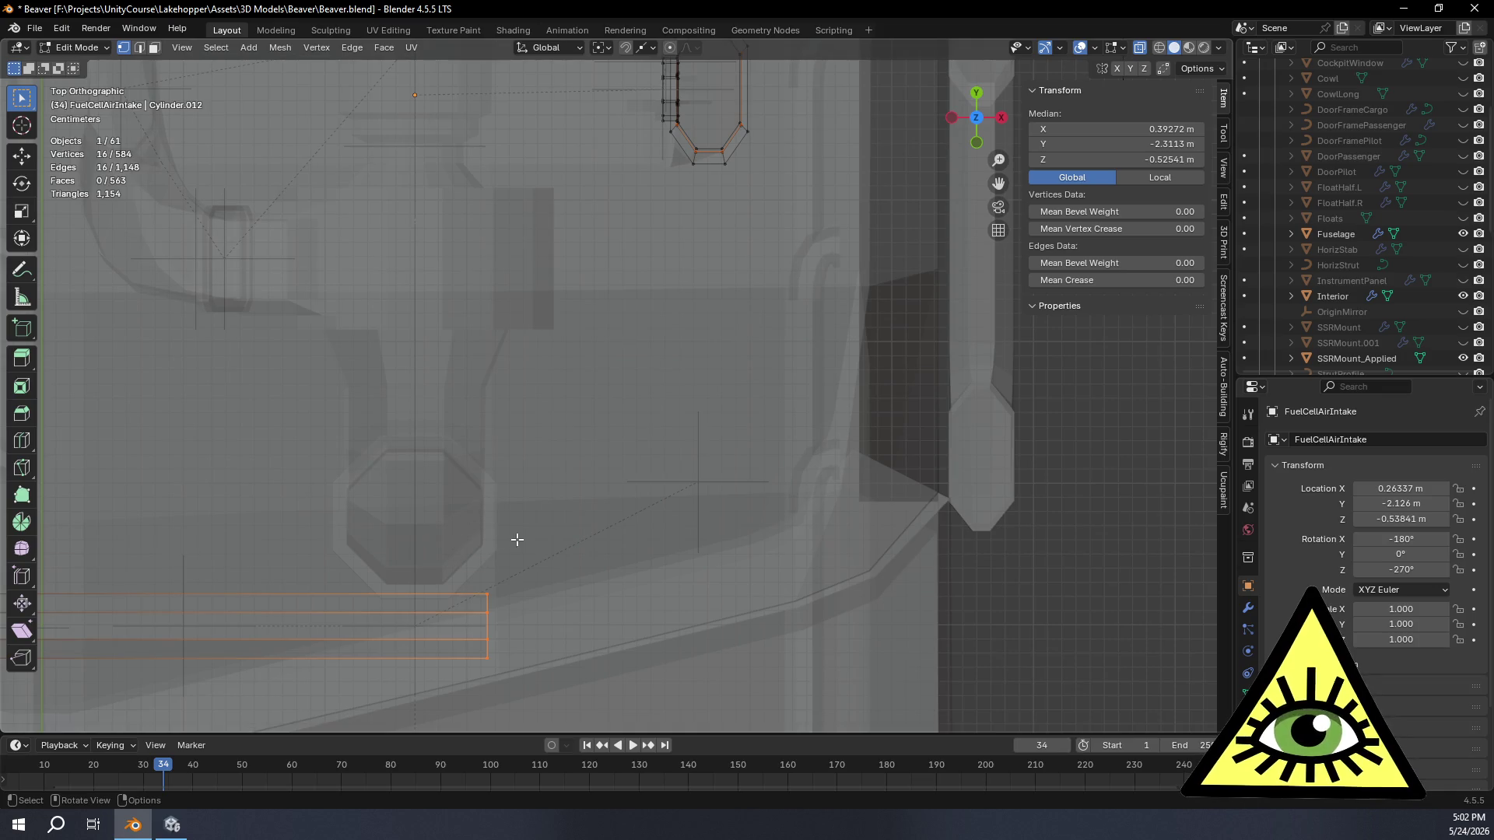
Step: Discard a trial X-axis duplicate of the loops and keep only the lower pipe end selected
key("shift+d")
key("x")
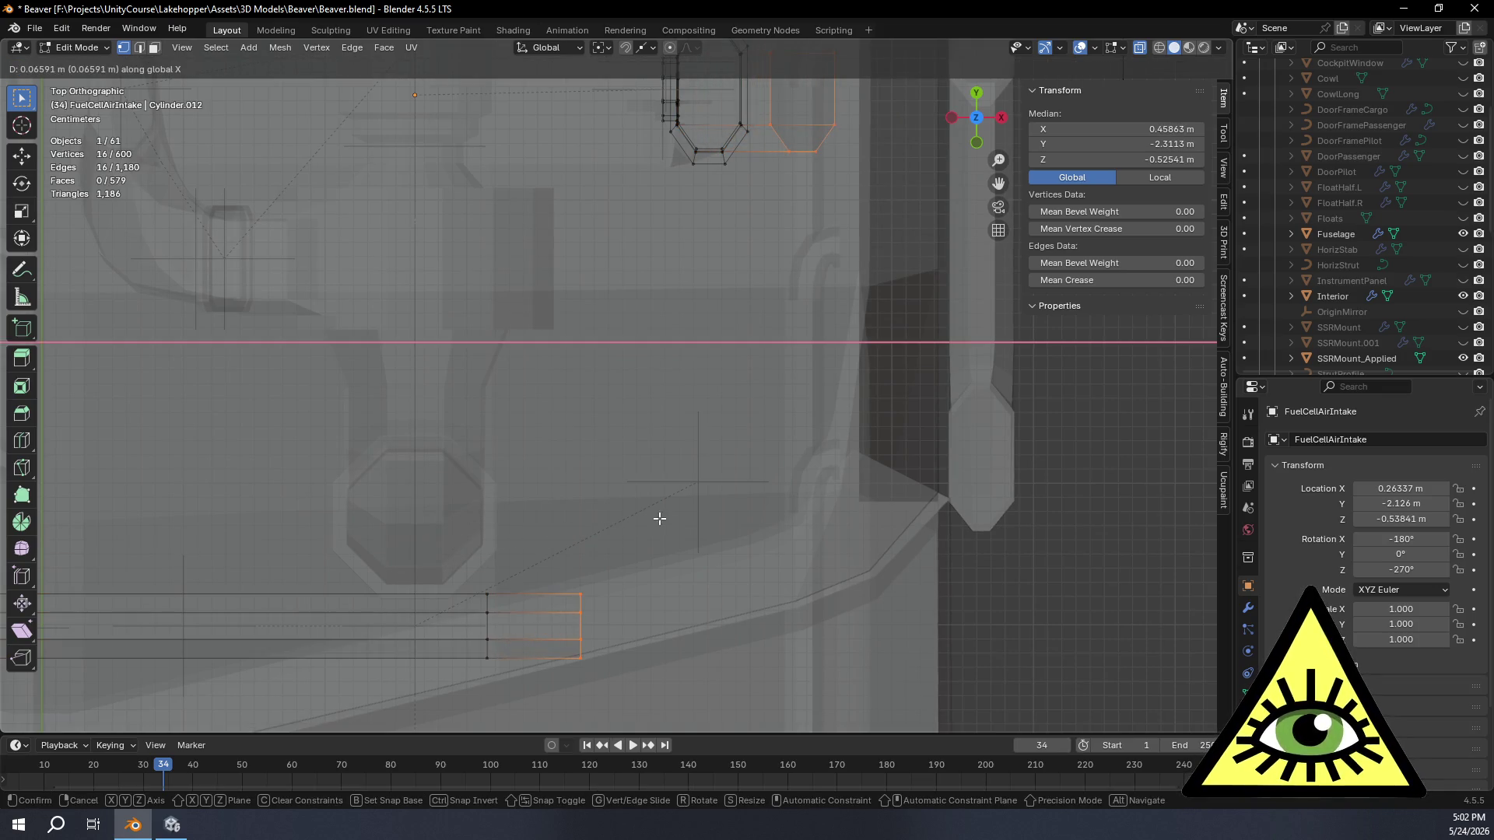
left_click(659, 519)
key("ctrl+z")
left_click(487, 628, "alt")
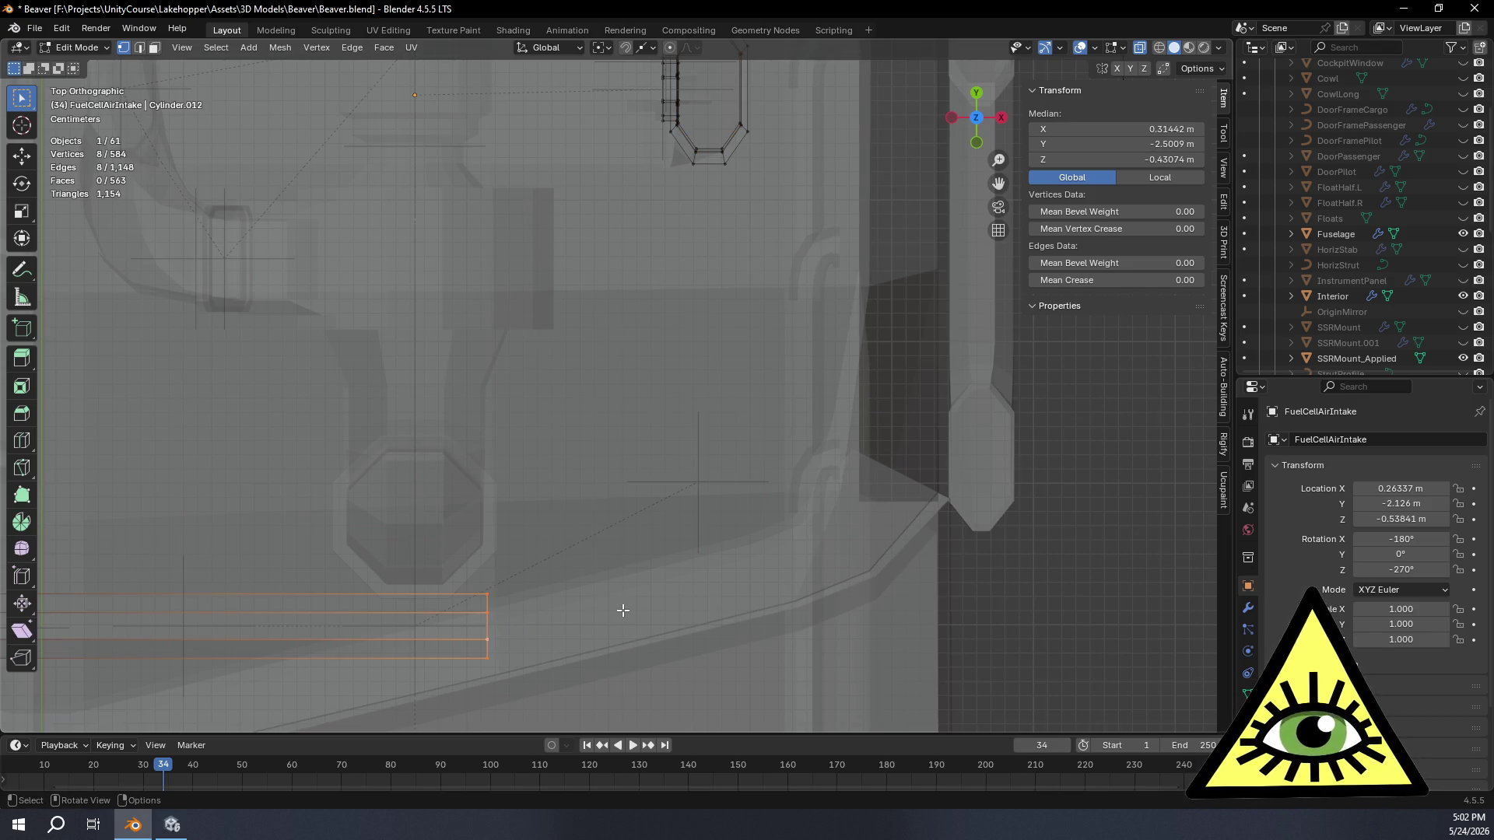
key("shift+d")
Step: Extrude the end loop 0.15658 m along X with snapping
key("x")
key("ctrl")
left_click(707, 164)
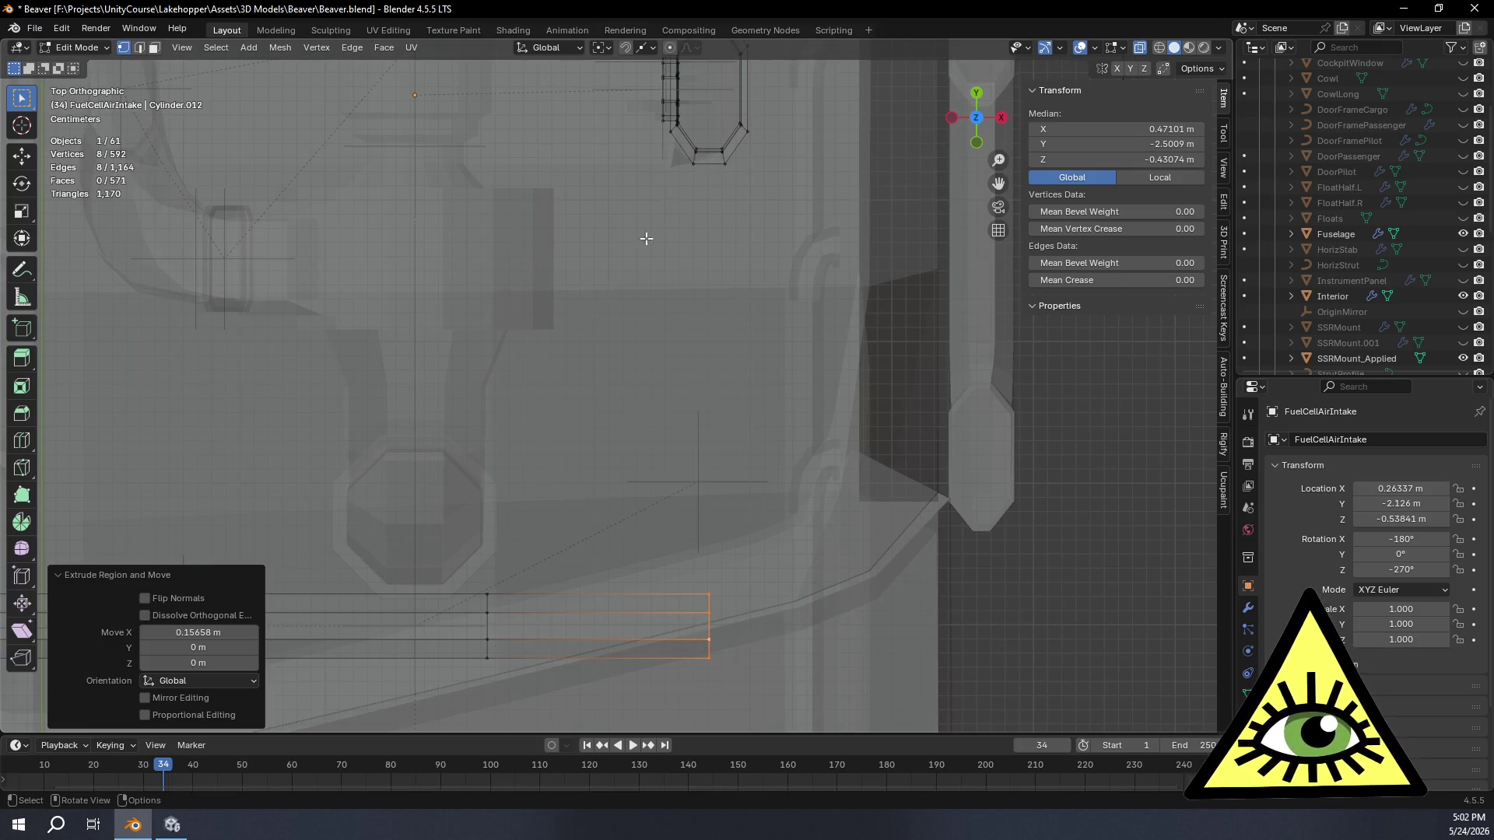
left_click(198, 631)
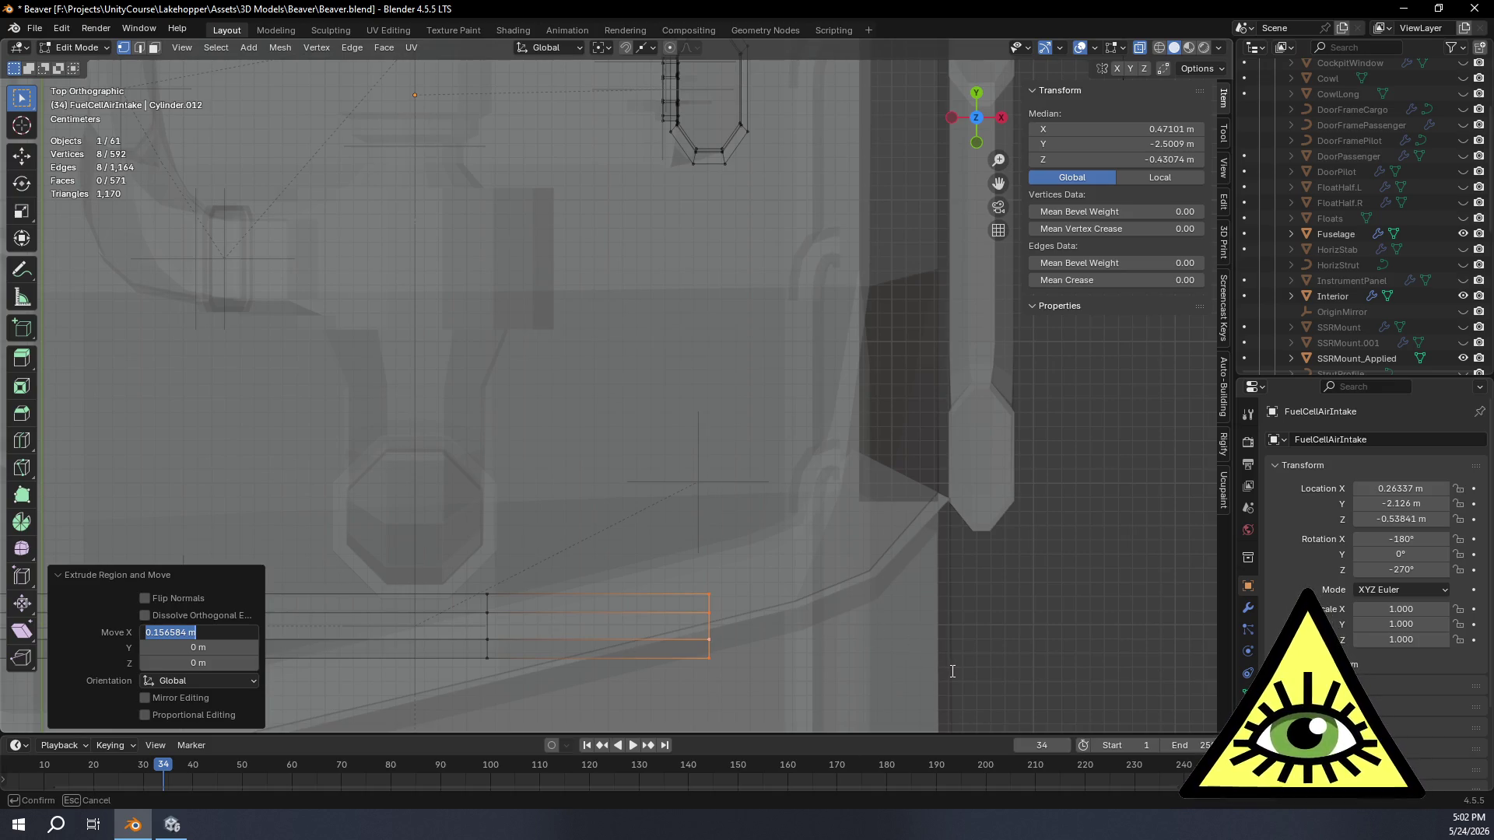
key("Return")
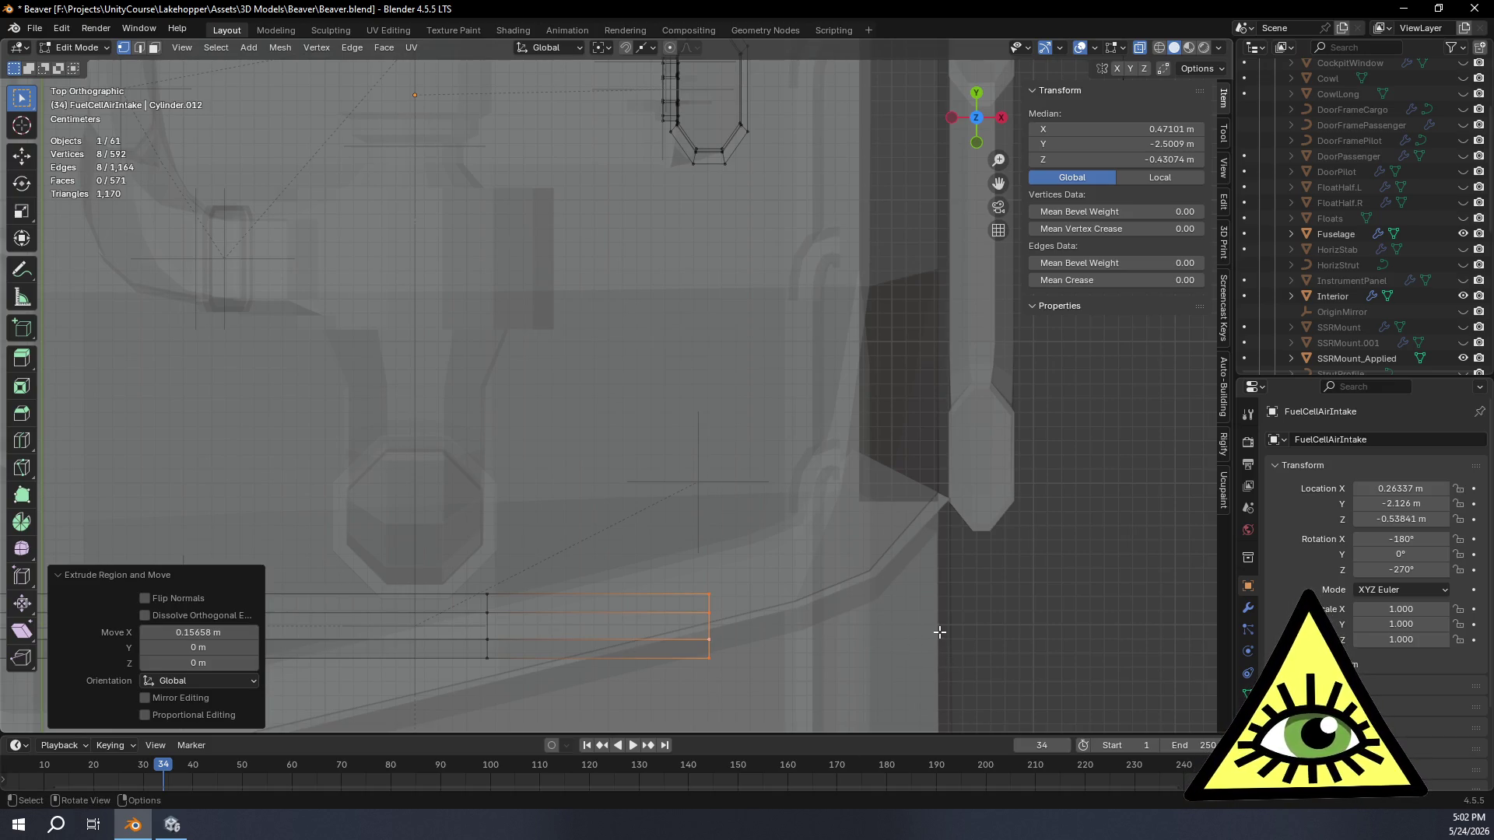
Step: Turn the new loop 90° about Z and offset it 0.15658 m along Y
key("r")
key("z")
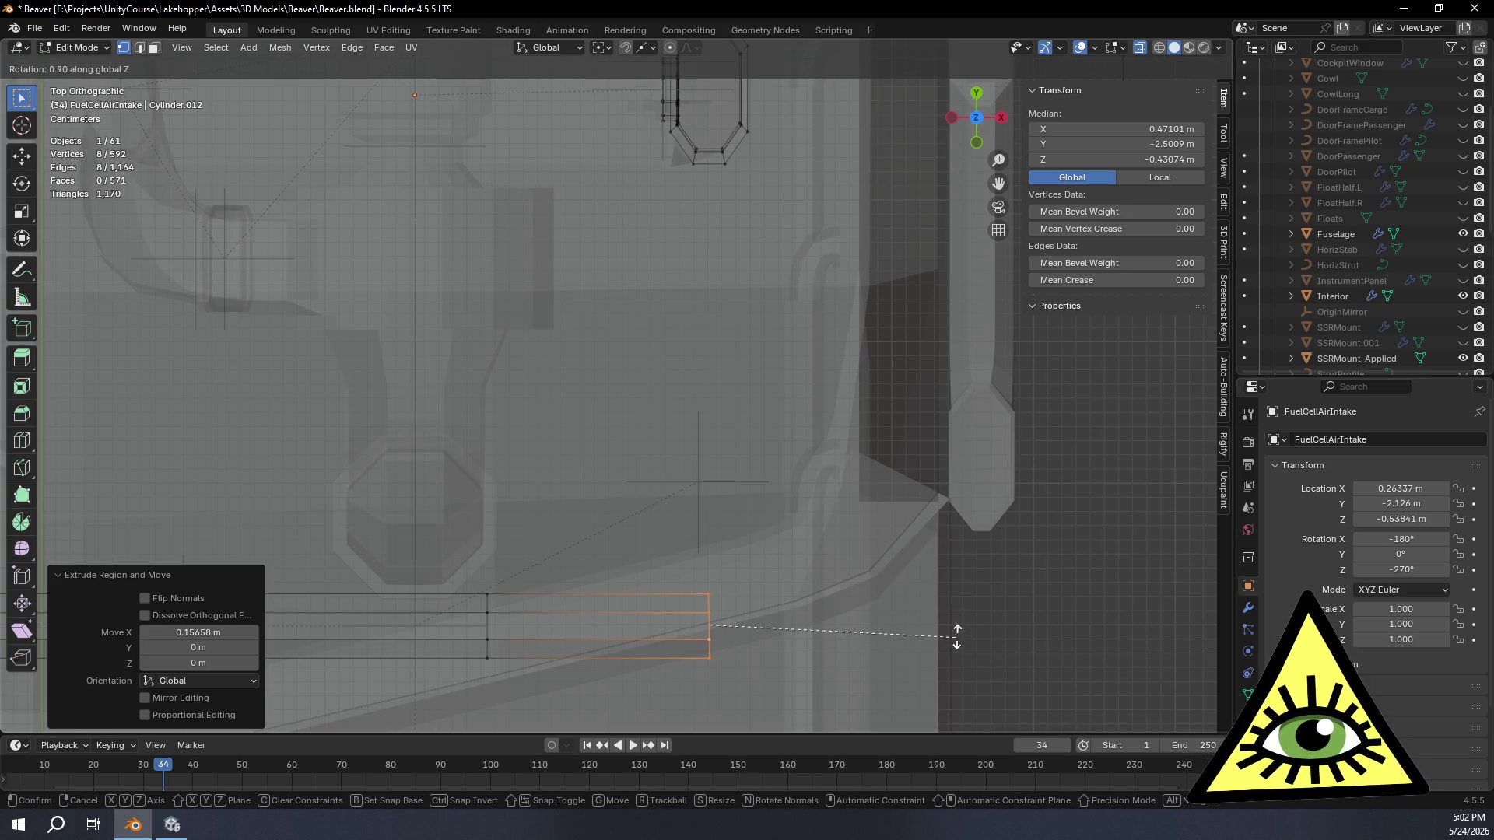
left_click(711, 449)
left_click(187, 646)
type("0")
key("Return")
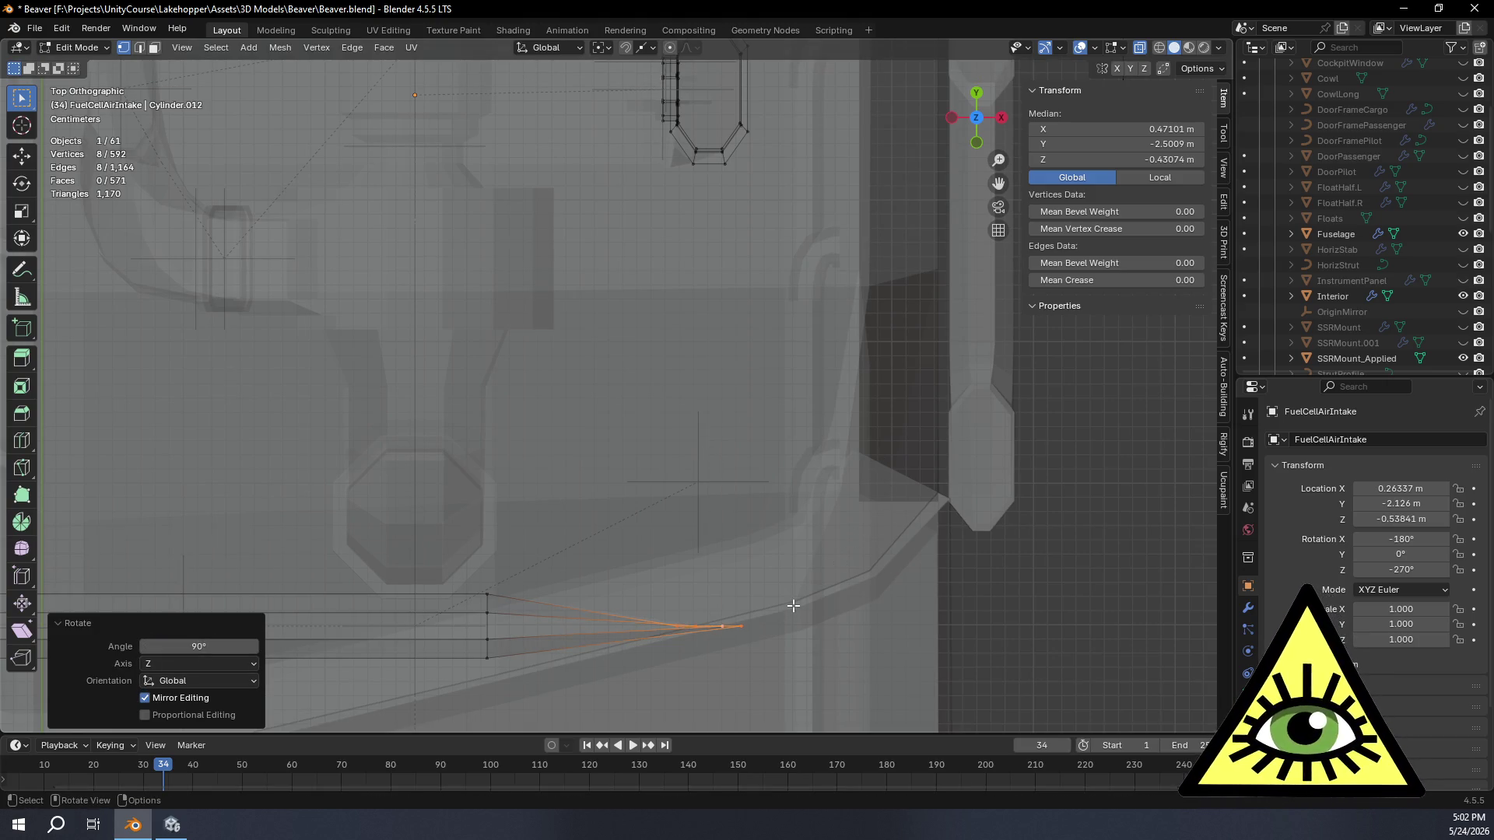
key("g")
key("y")
left_click(794, 421)
left_click(212, 648)
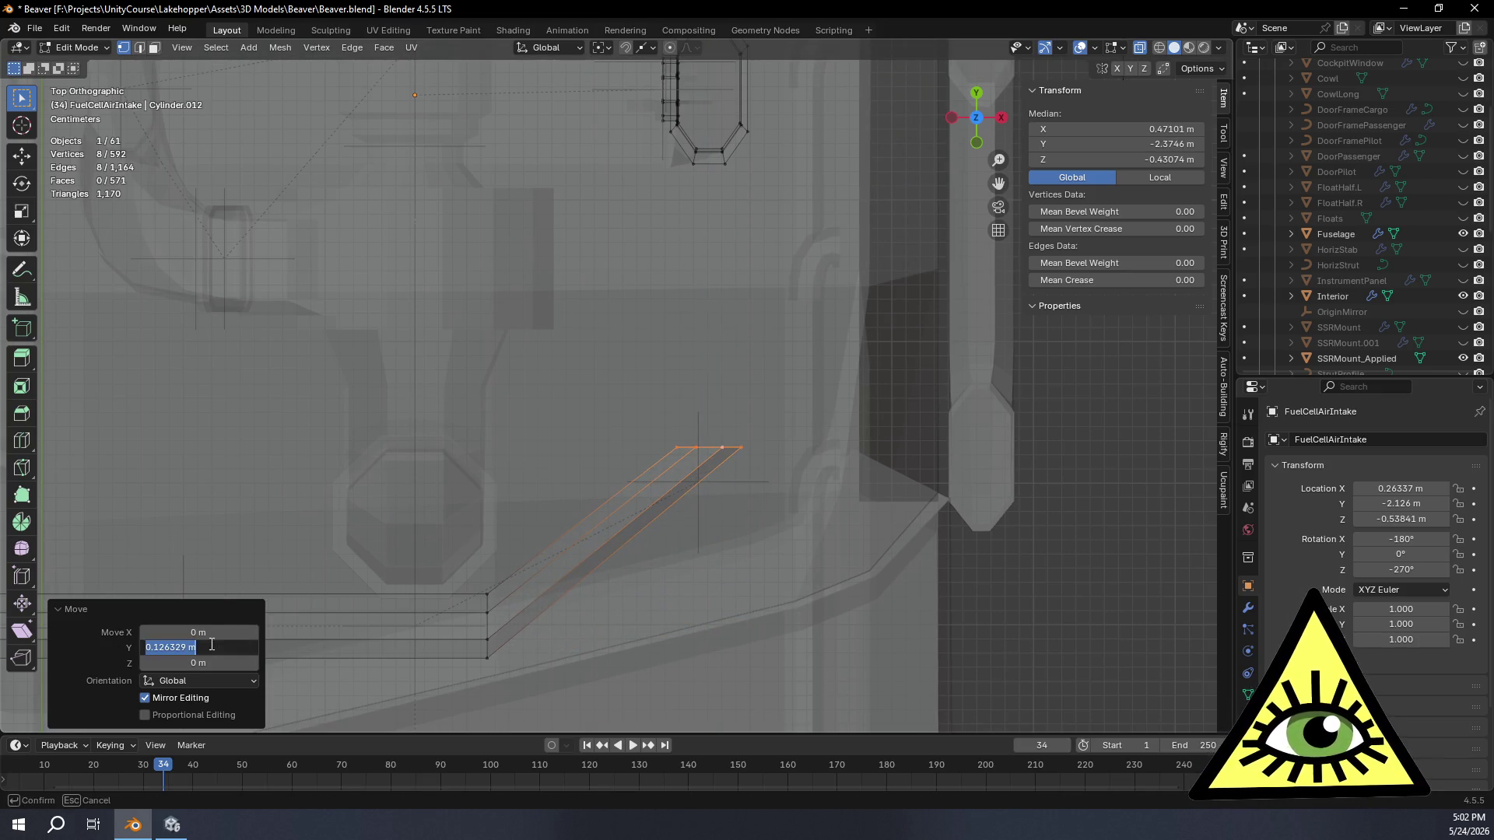
key("Return")
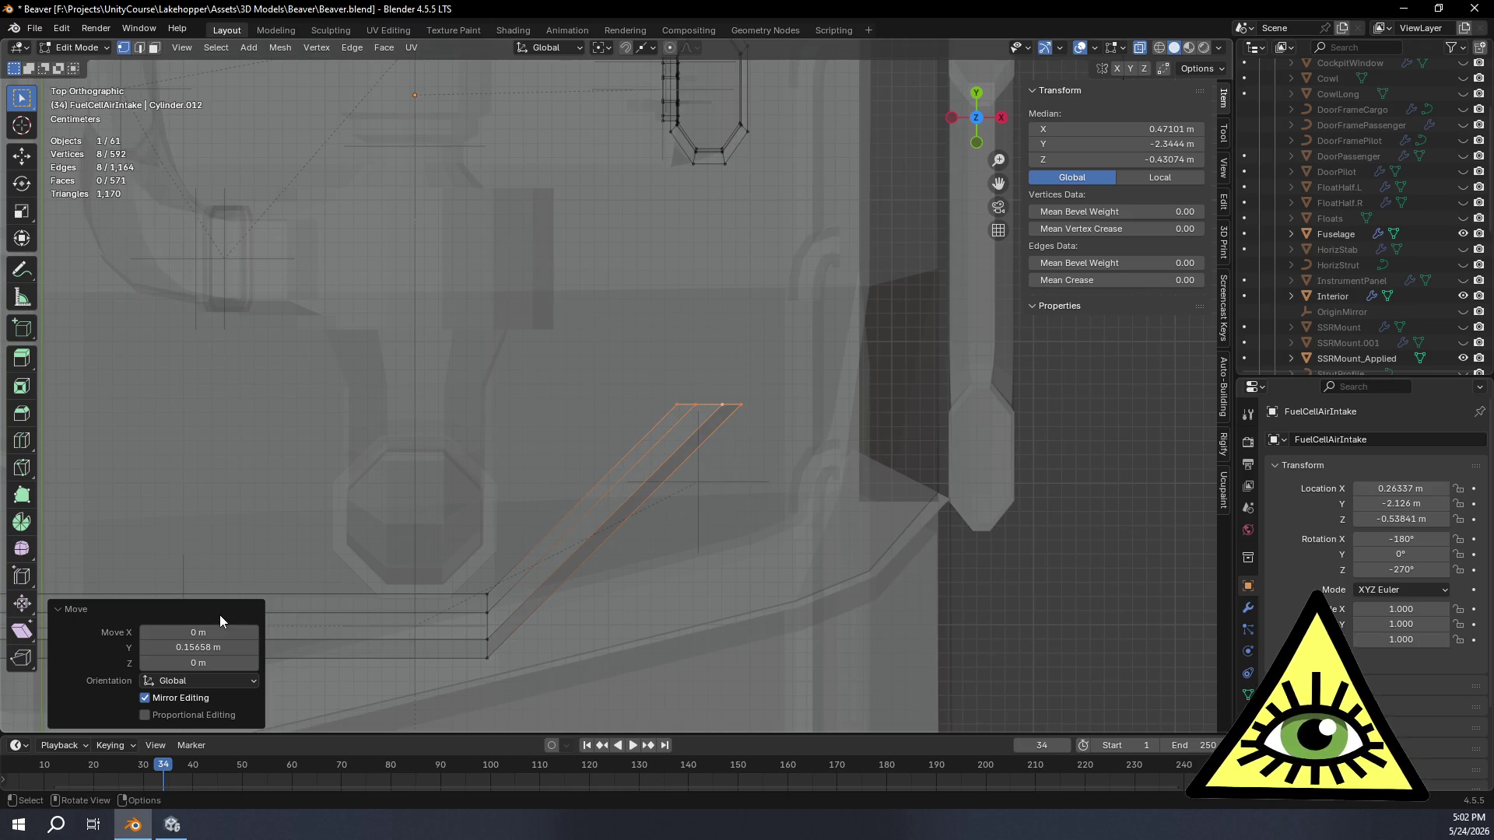
Step: Delete the strip's long edges and select the now-detached end loop
left_click(141, 50)
left_click(630, 519, "ctrl+alt")
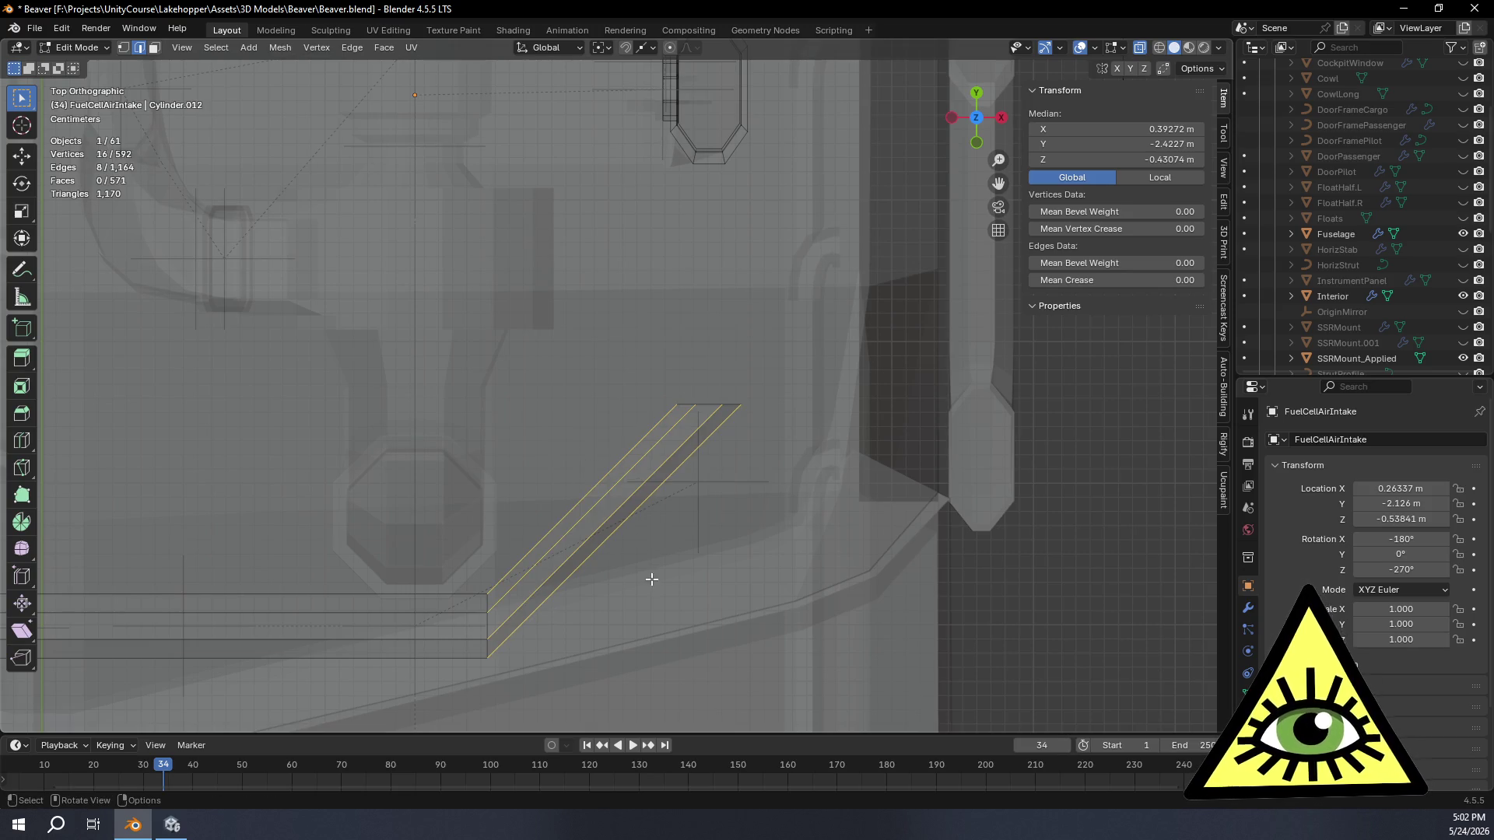
key("x")
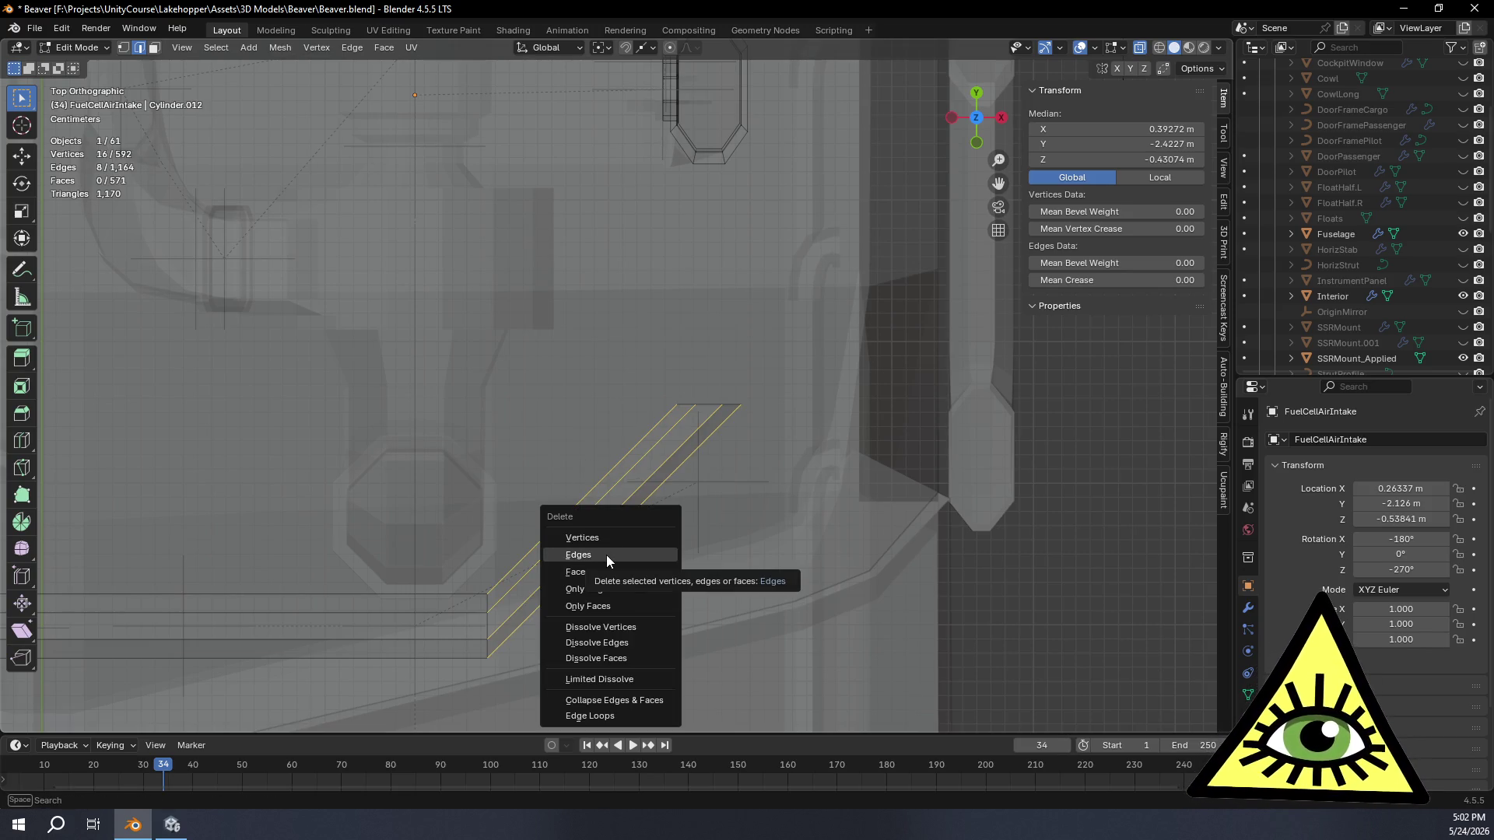
left_click(606, 555)
key("1")
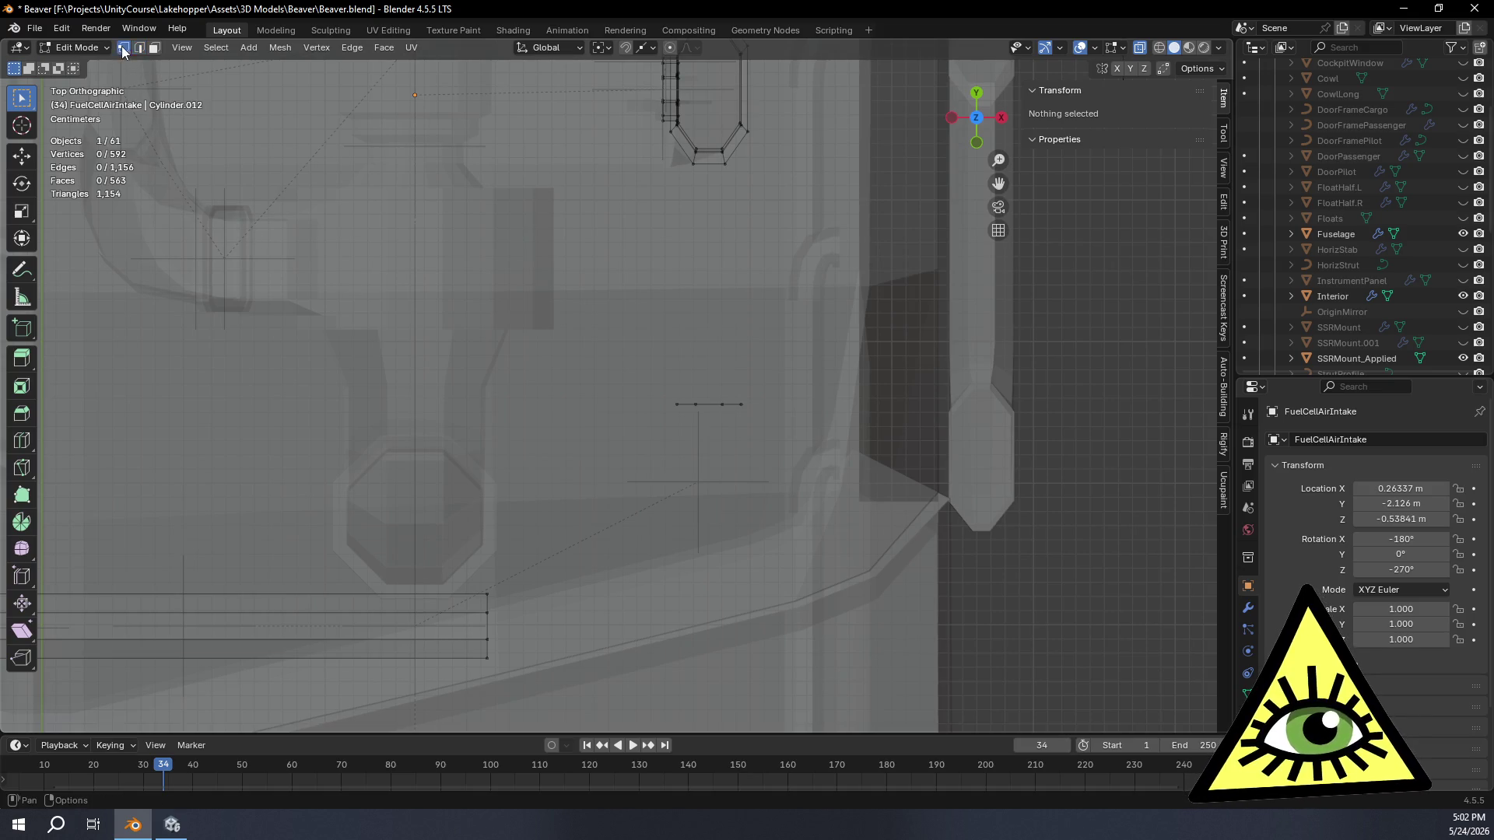
left_click_drag(657, 377, 776, 471)
key("e")
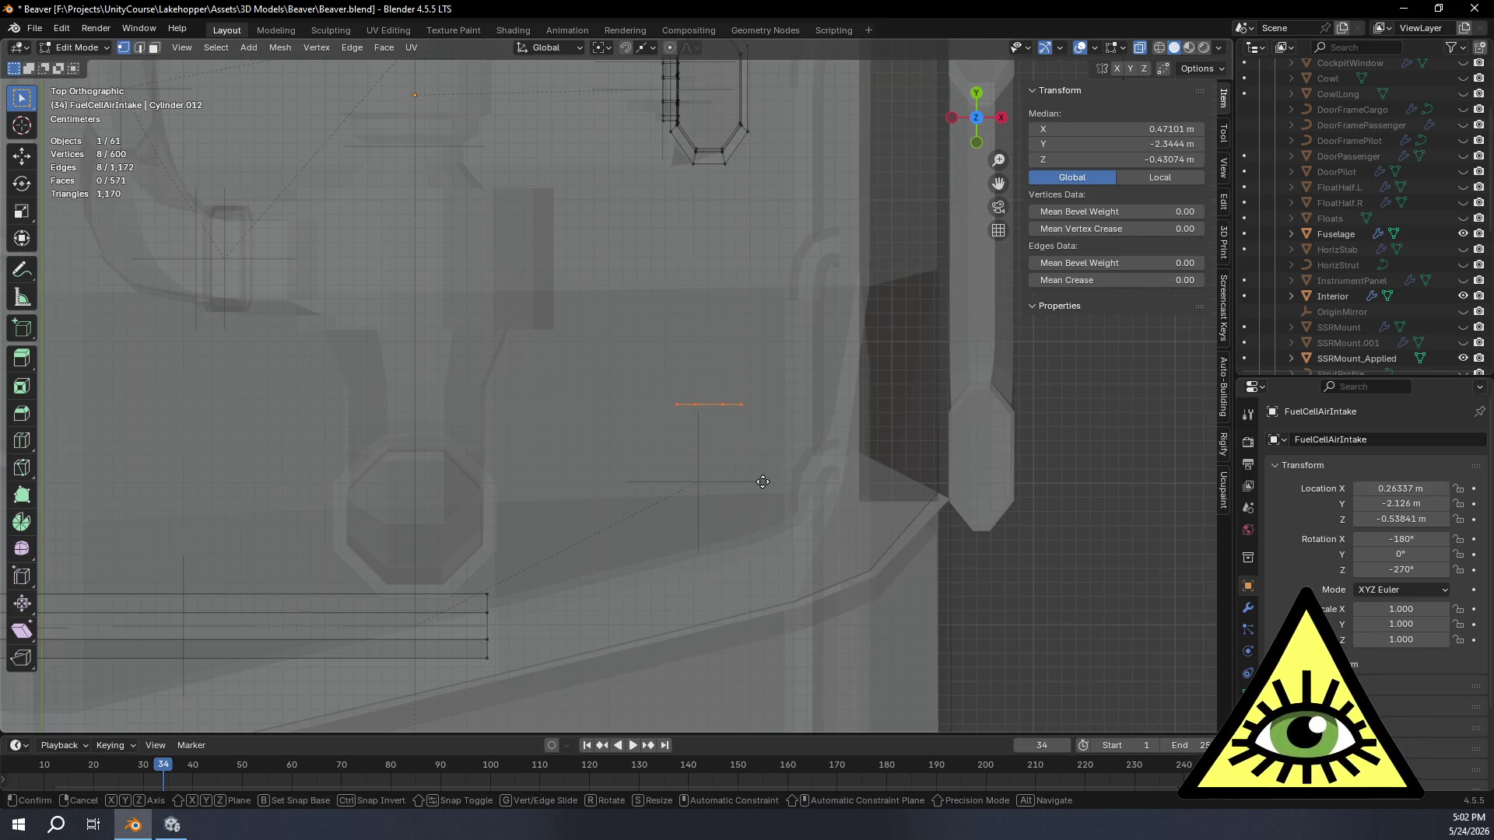
Step: Extrude the loop into a short 0.023 m stub along Y and select it with the pipe's open end loop
key("y")
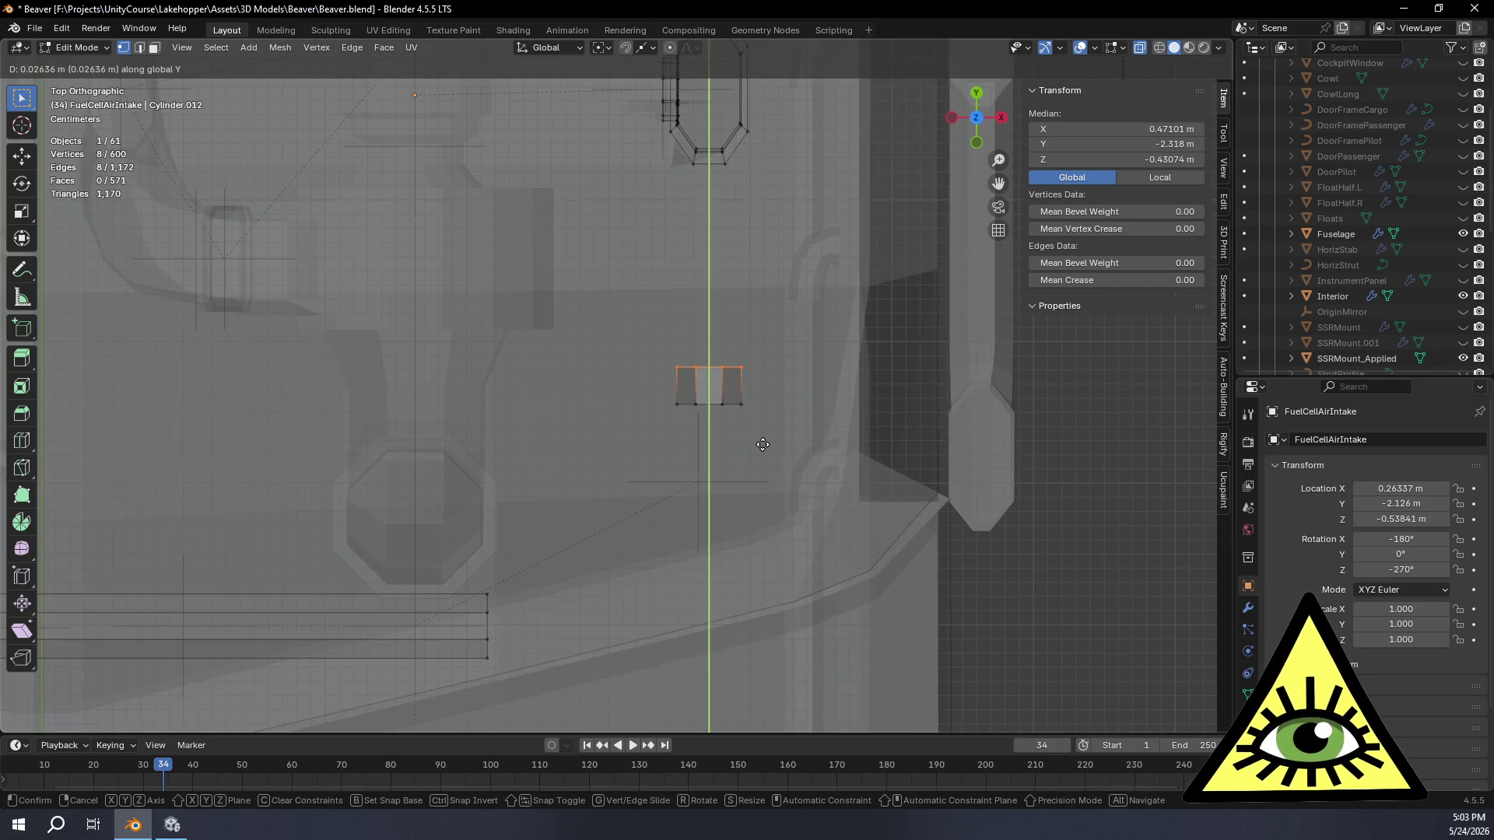
left_click(760, 450)
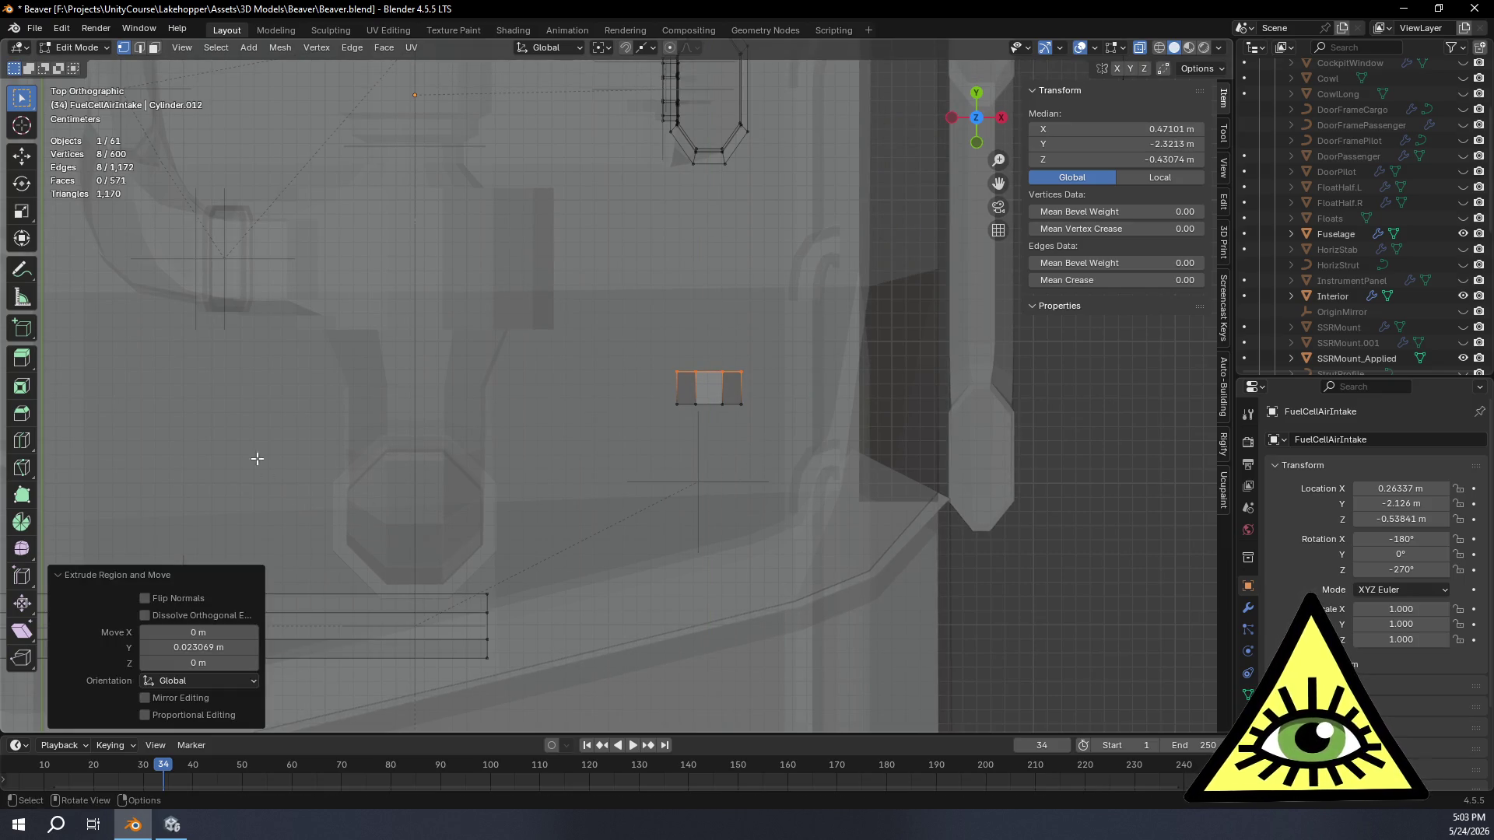
left_click(489, 621, "alt")
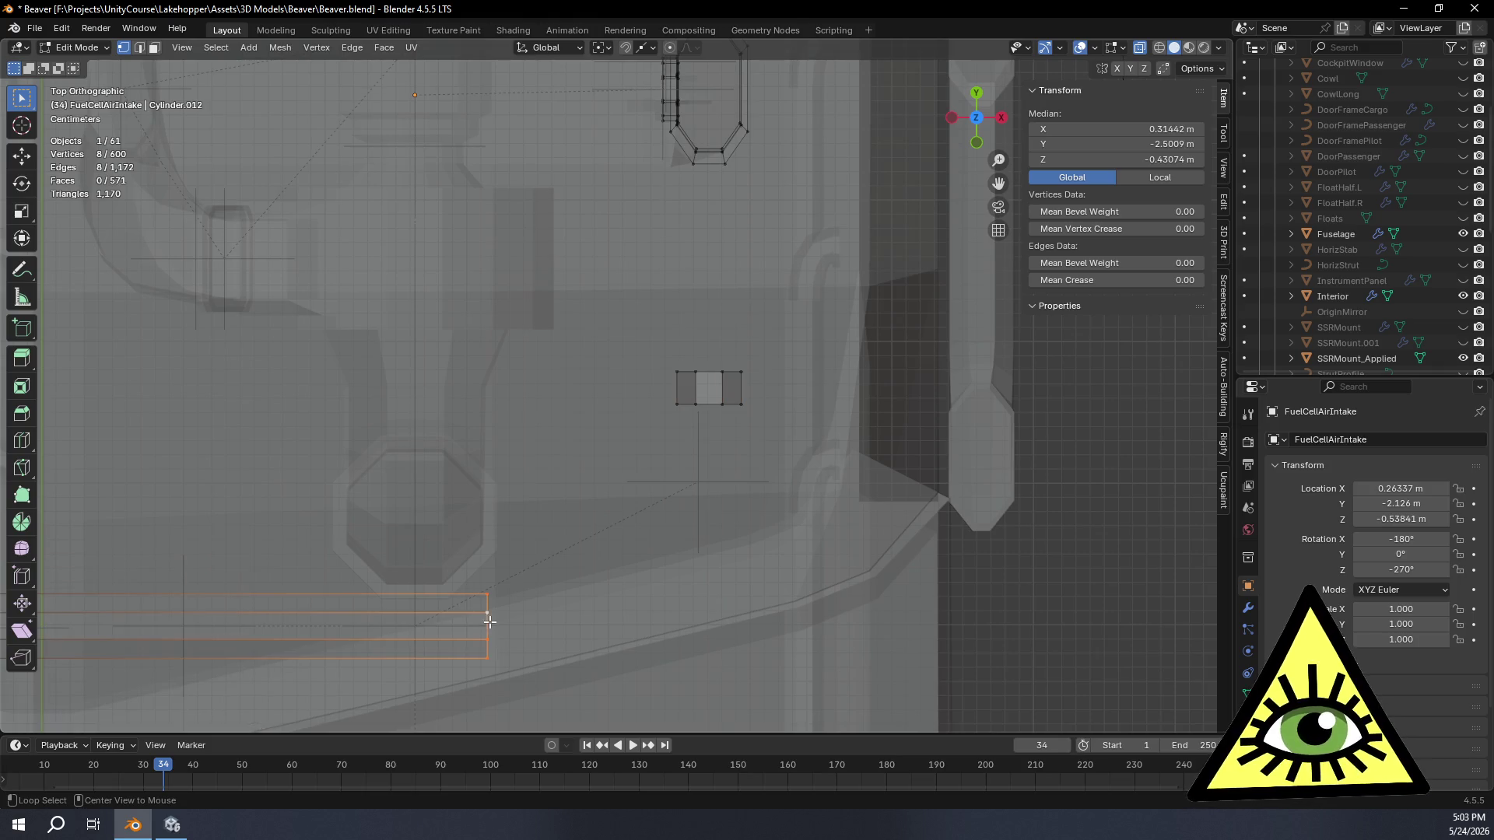
left_click(707, 404, "alt+shift")
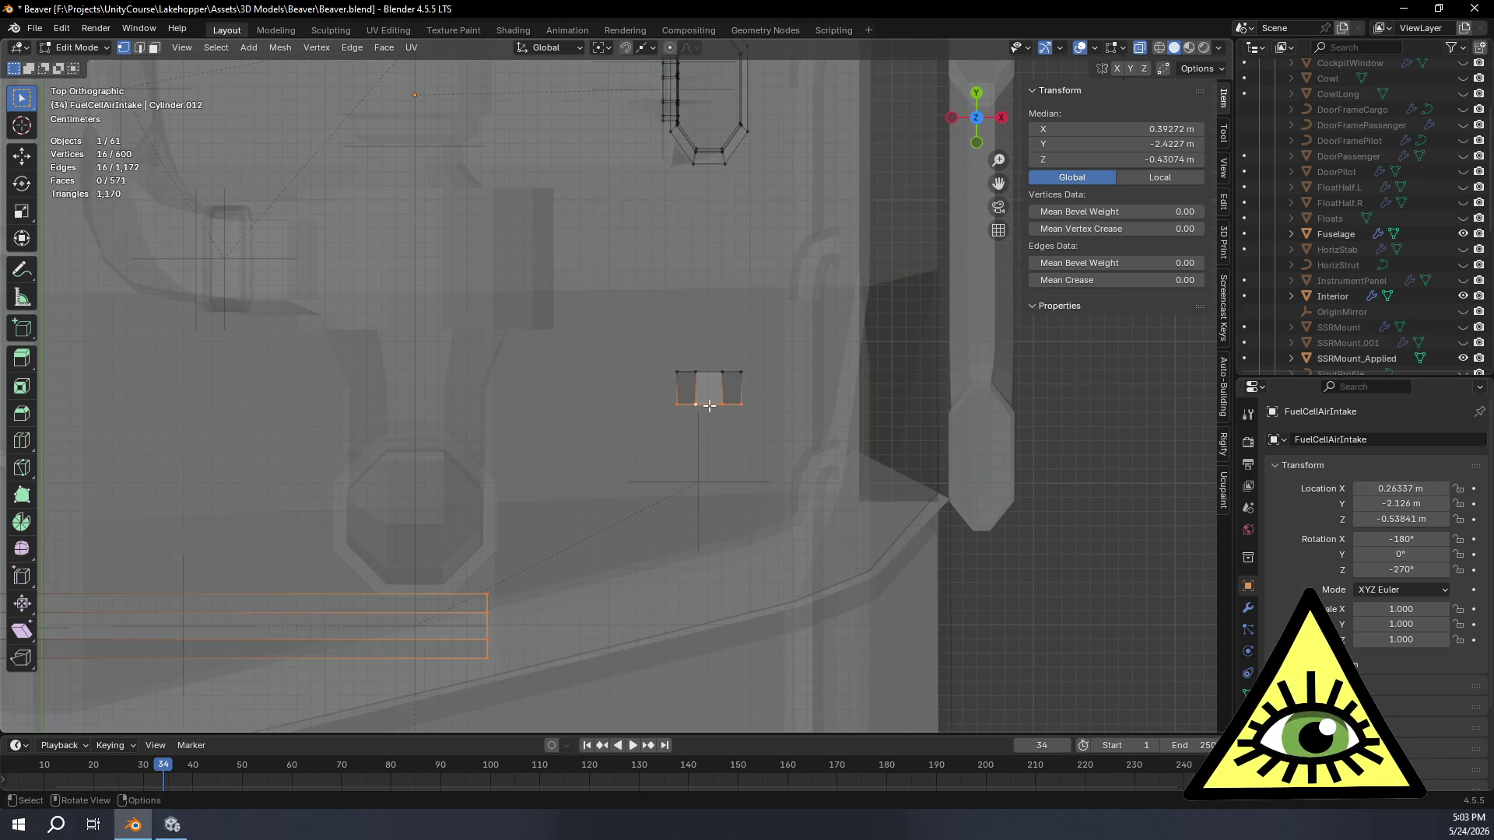
key("ctrl+e")
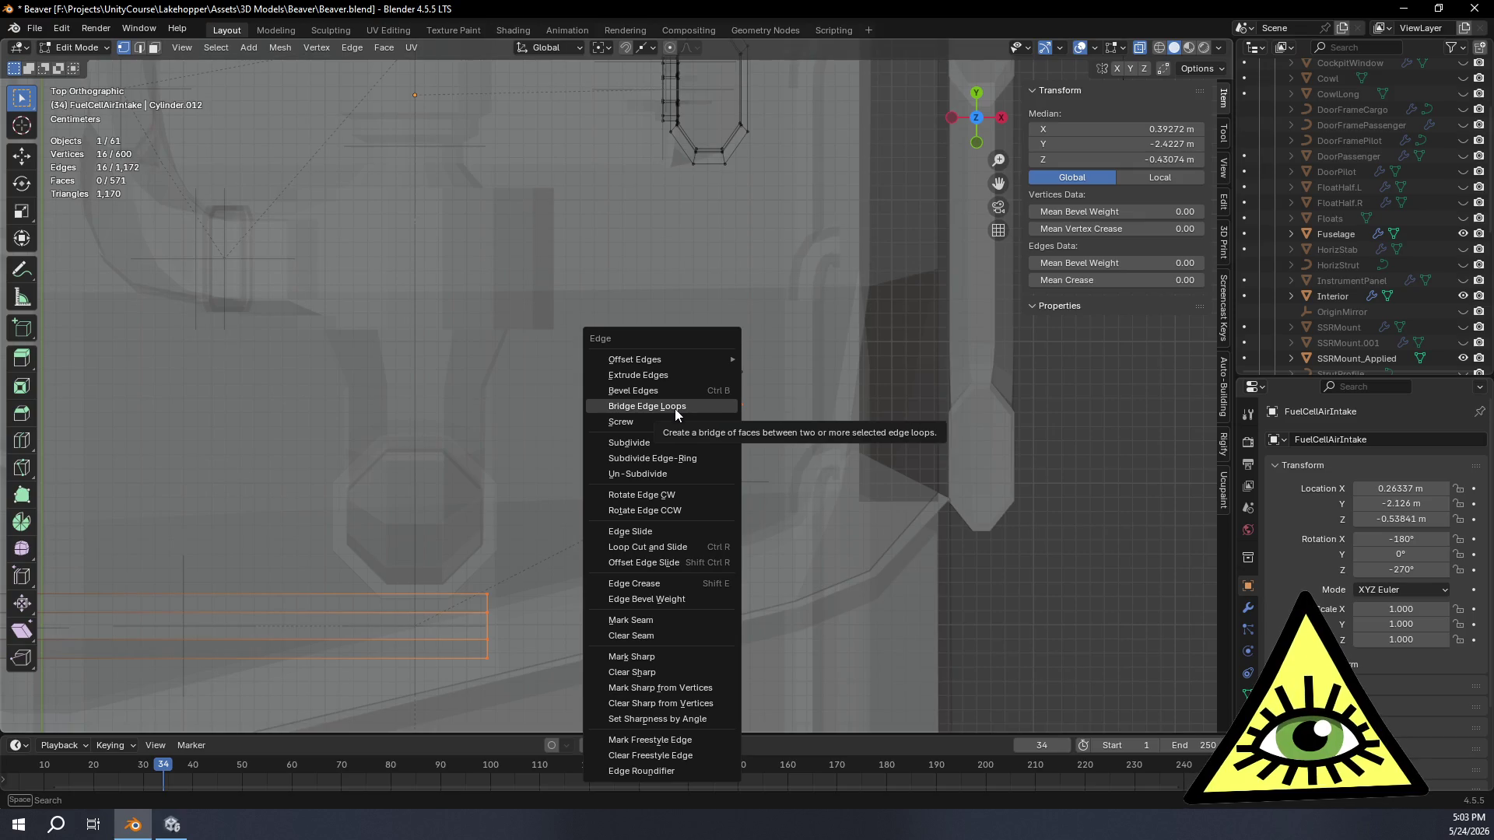
Step: Bridge the two loops, zero the twist and settle the bend at four cuts
left_click(675, 408)
left_click(250, 629)
left_click(149, 630)
left_click(251, 647)
left_click(250, 647)
left_click(250, 647)
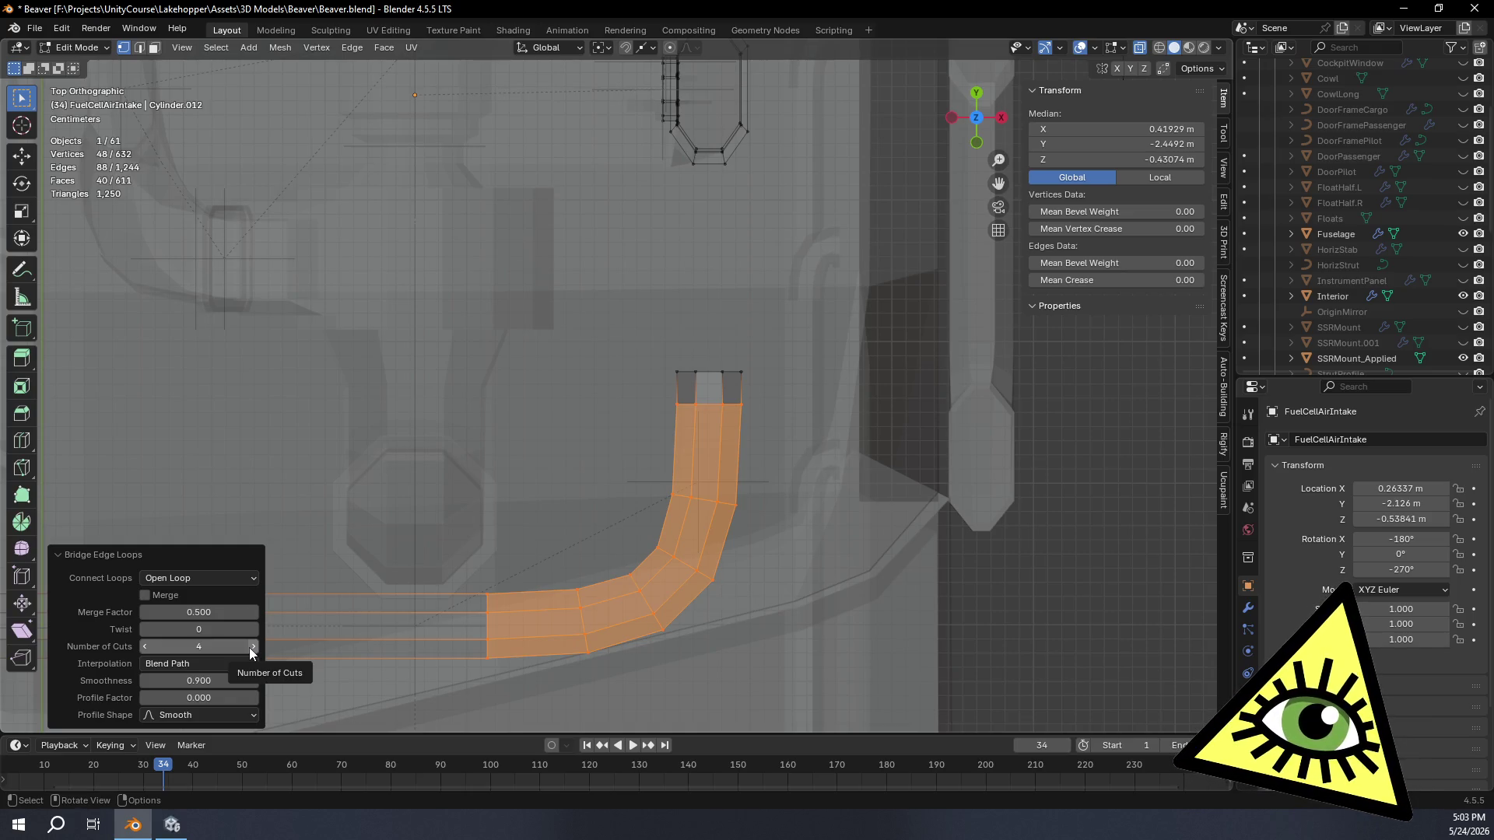
left_click(251, 647)
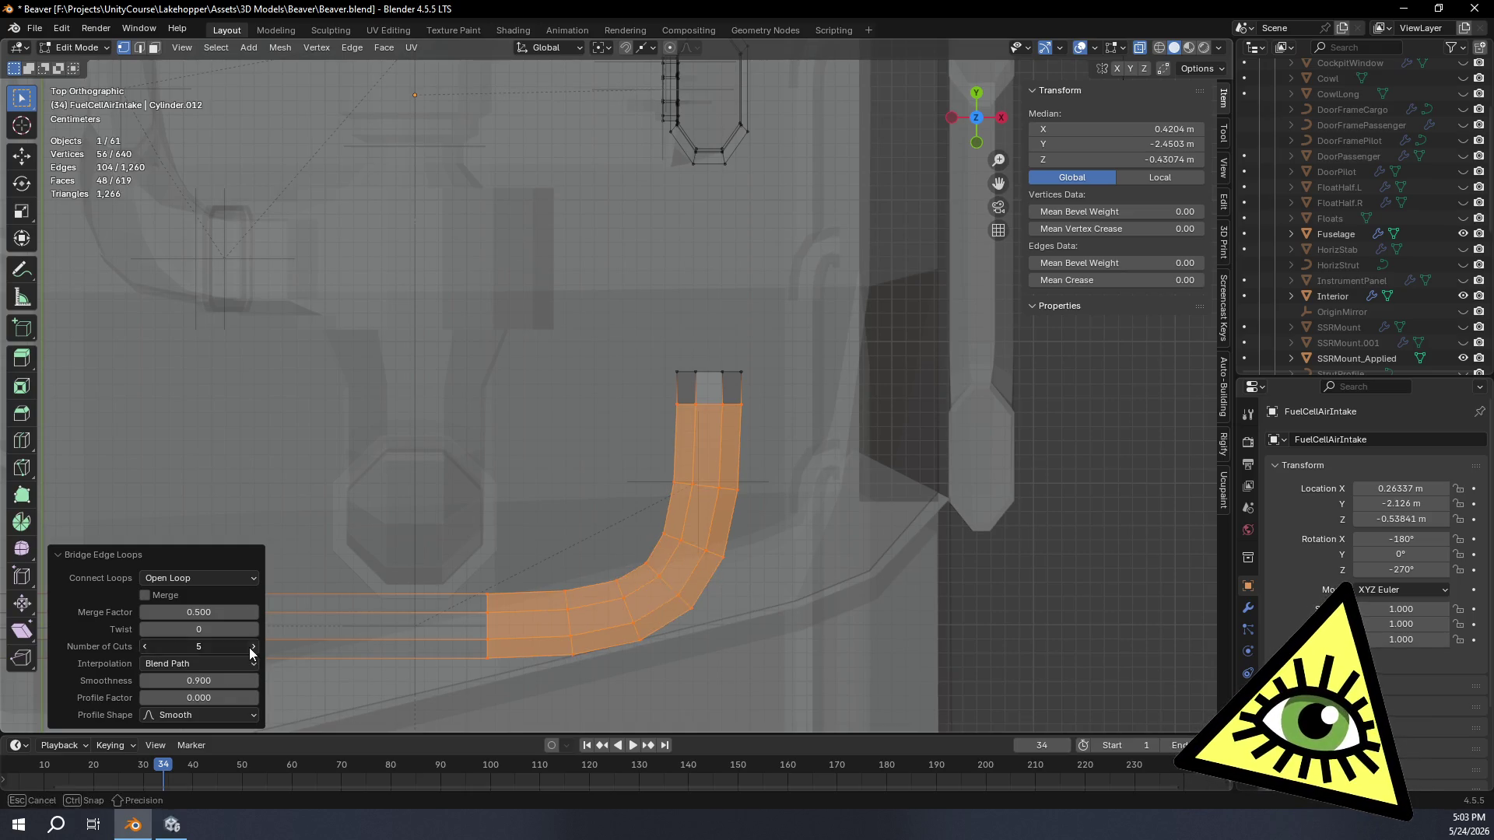
left_click(145, 647)
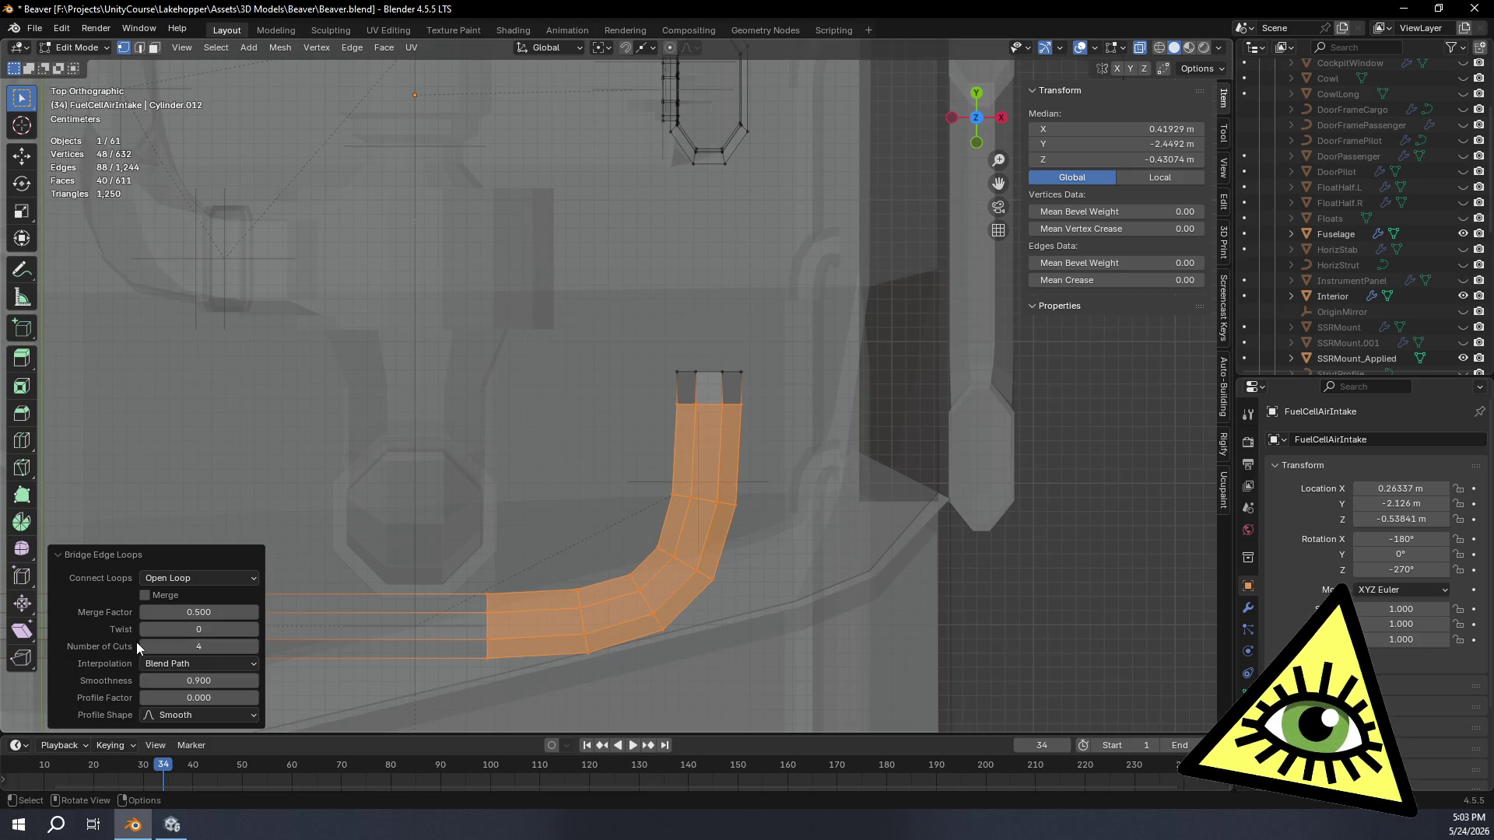
Step: Give the bend 0.75 smoothness and Blend Surface interpolation
left_click_drag(229, 678, 170, 680)
left_click(251, 681)
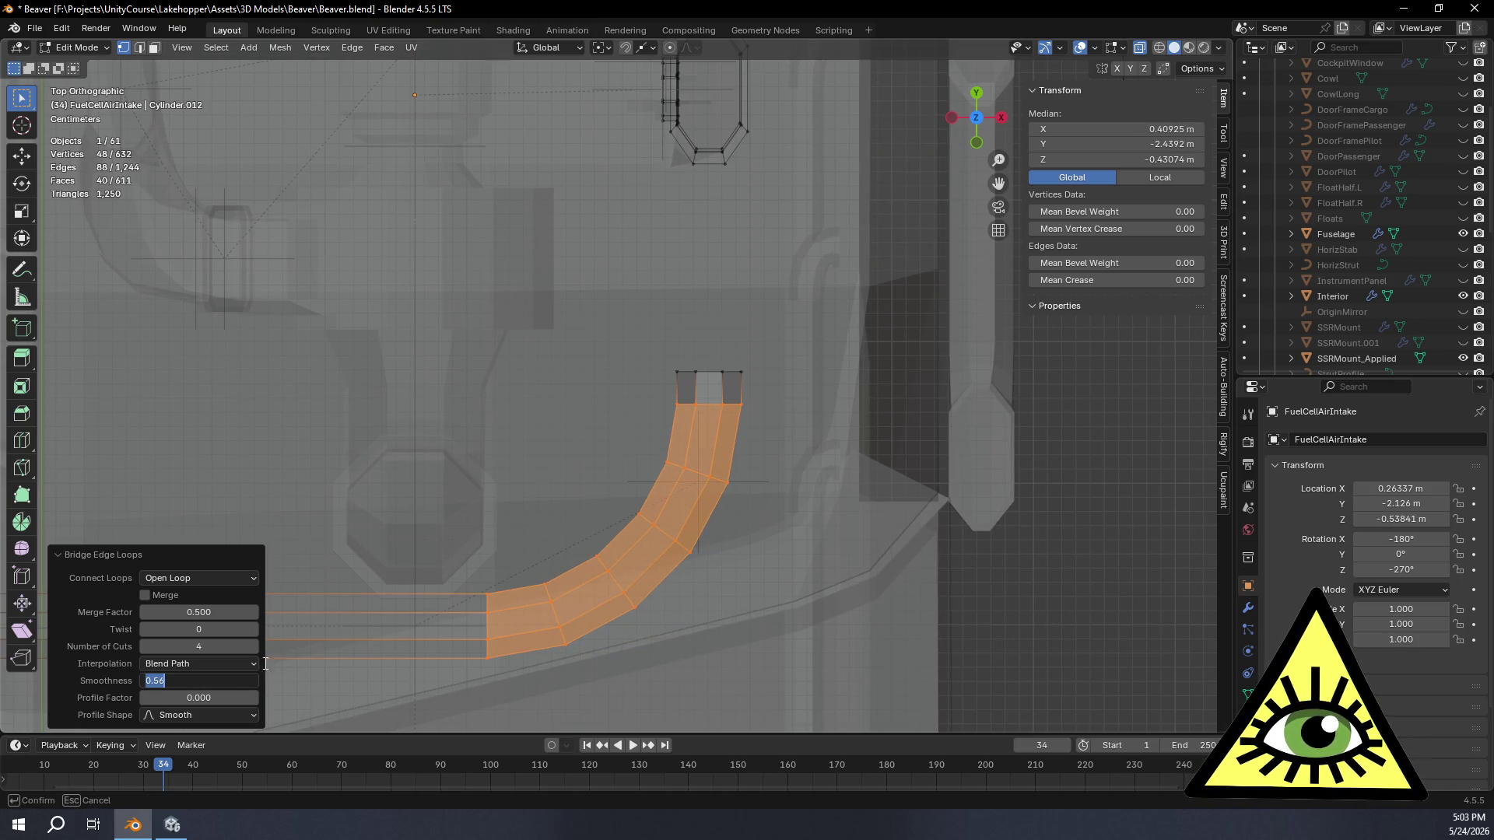
type("0.750")
key("Return")
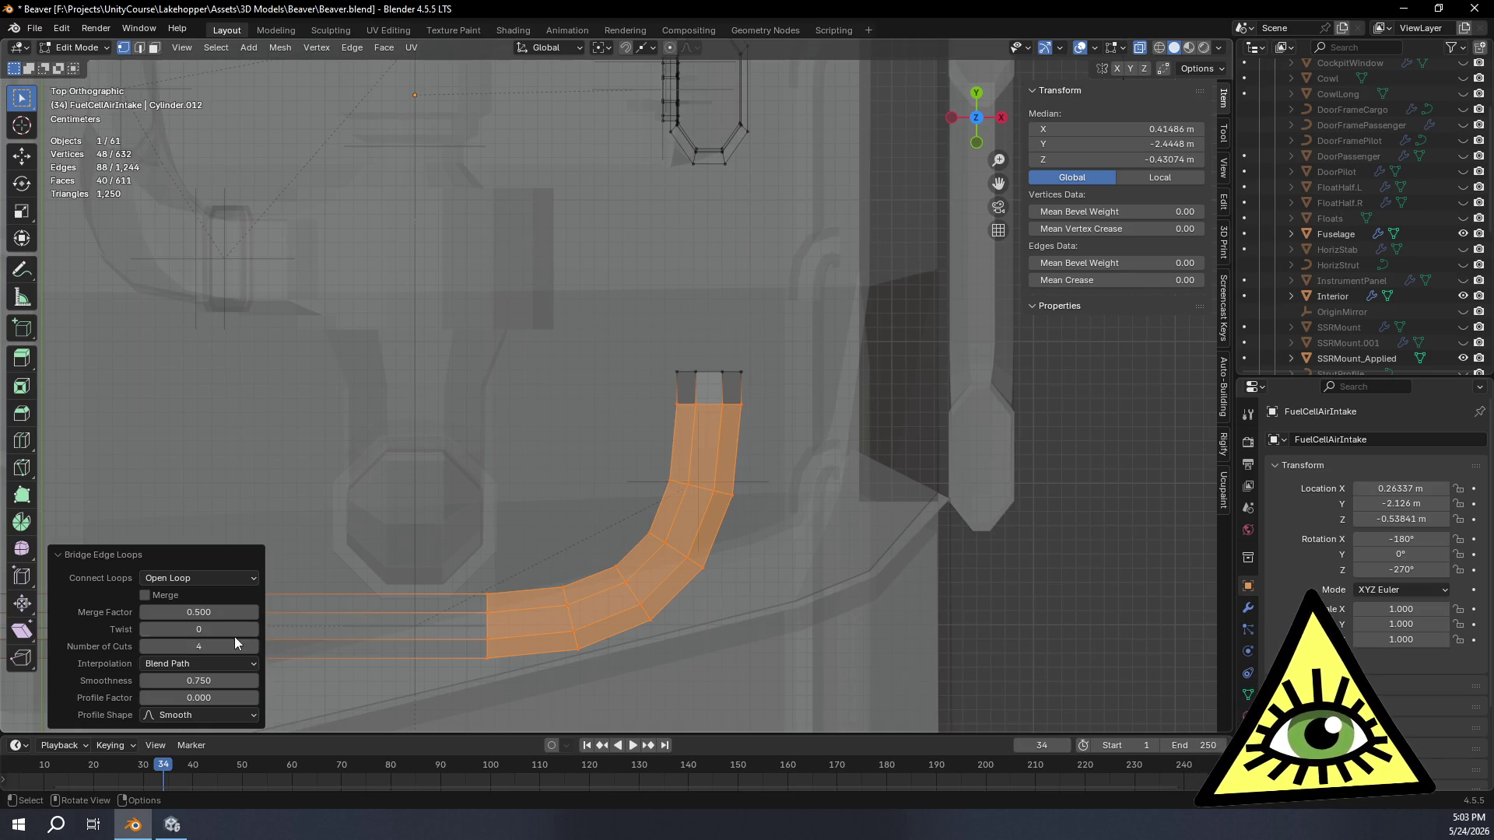
left_click(193, 665)
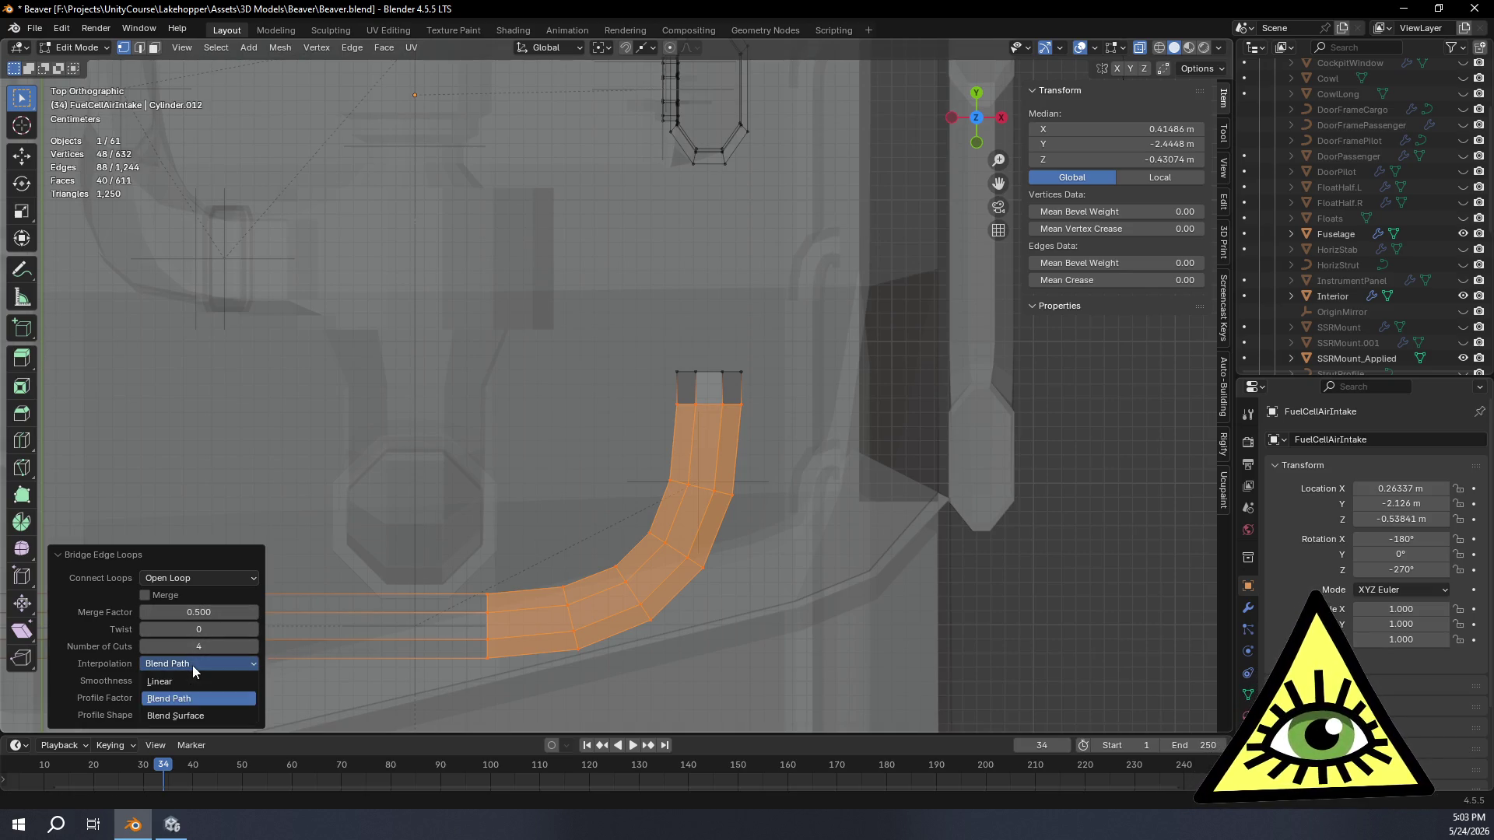
left_click(198, 715)
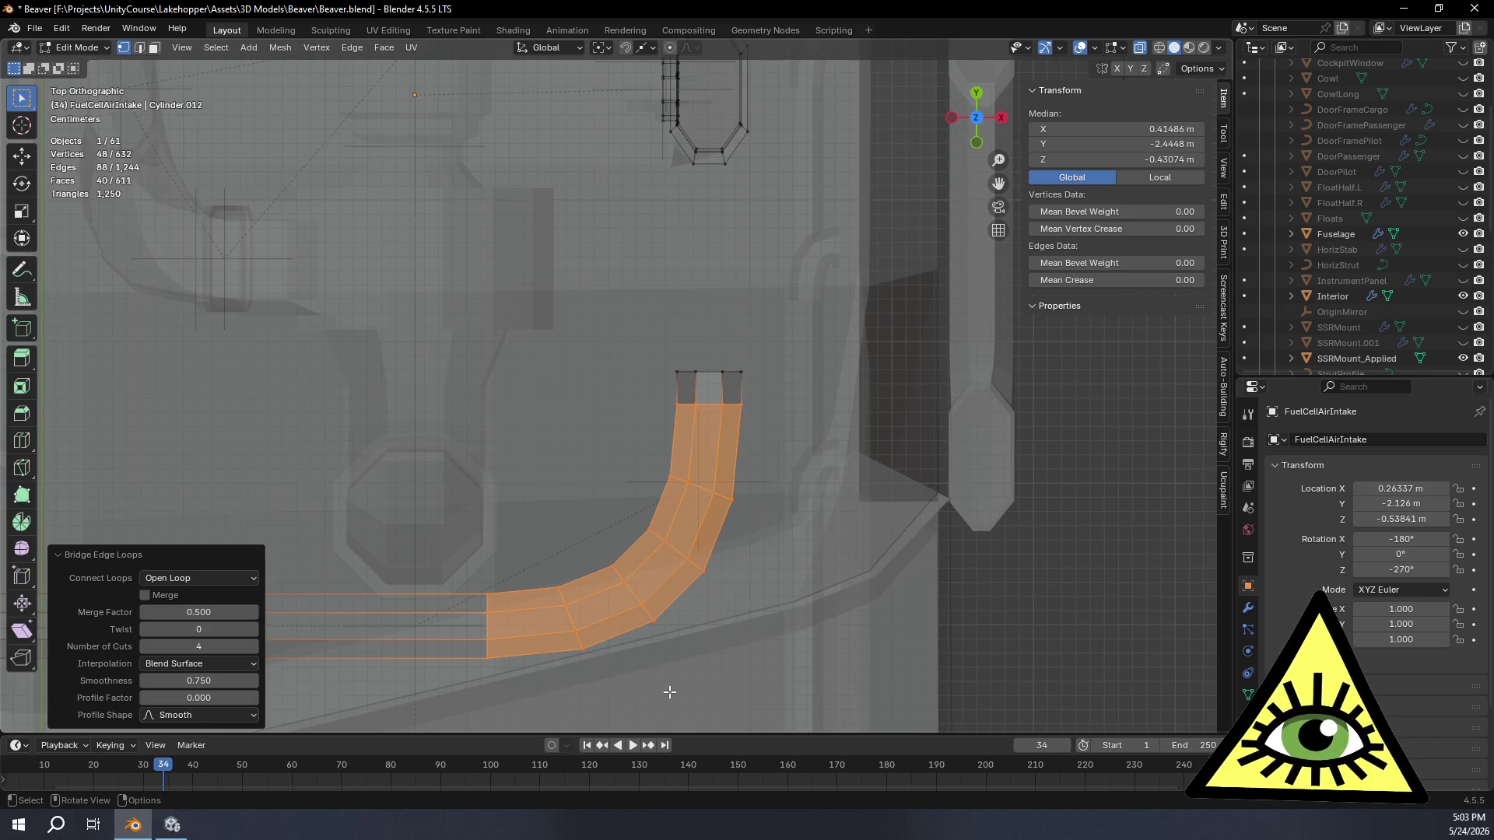
mouse_move(682, 668)
middle_mouse_down()
mouse_move(755, 503)
mouse_move(832, 609)
mouse_move(910, 502)
middle_mouse_up()
Step: Hide the Interior object and orbit in around the pipe bend
middle_click(823, 601, "alt")
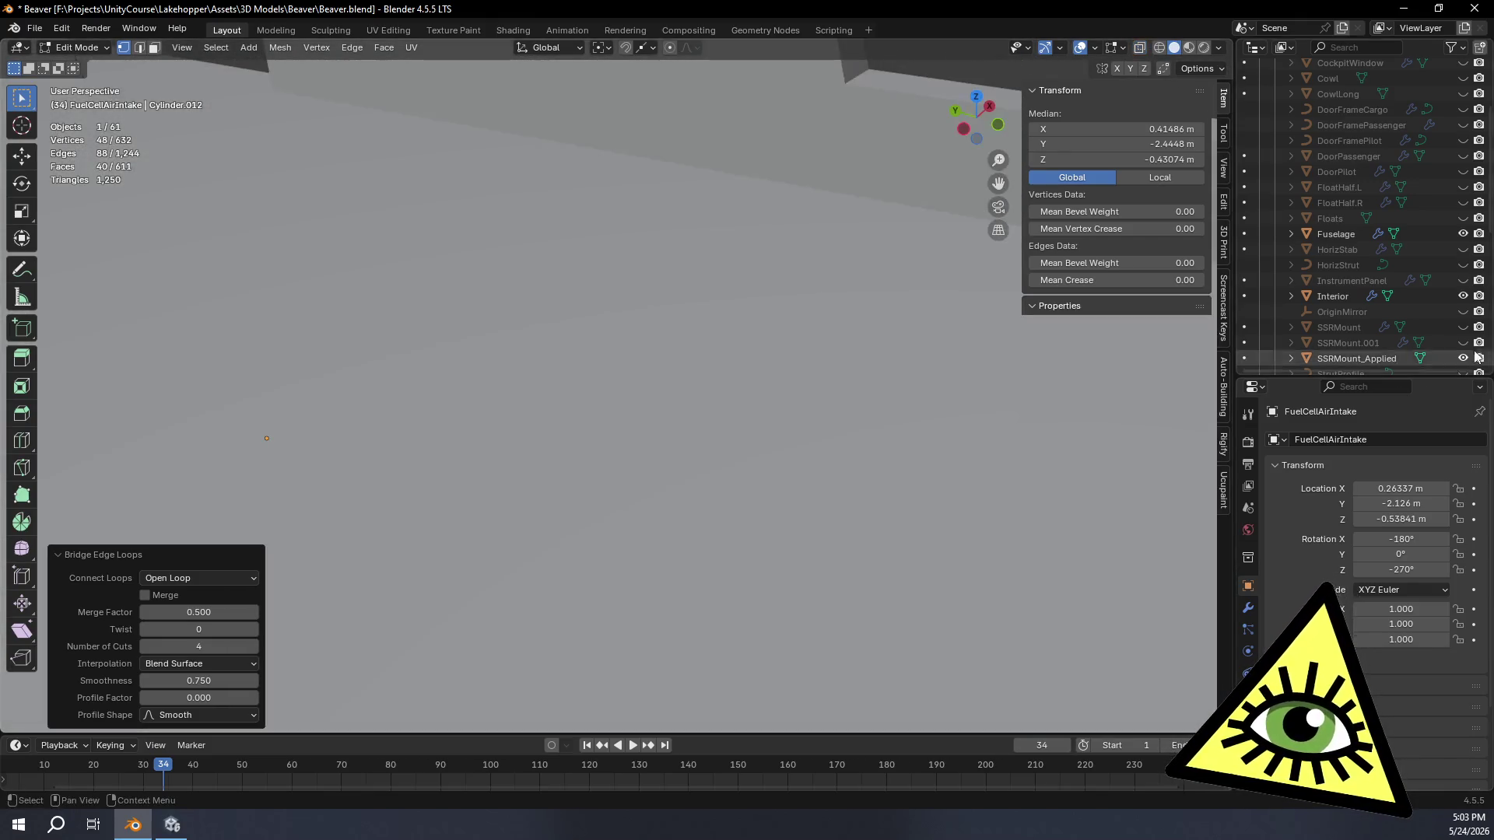
left_click(1463, 297)
mouse_move(747, 550)
middle_mouse_down()
mouse_move(819, 608)
mouse_move(874, 540)
middle_mouse_up()
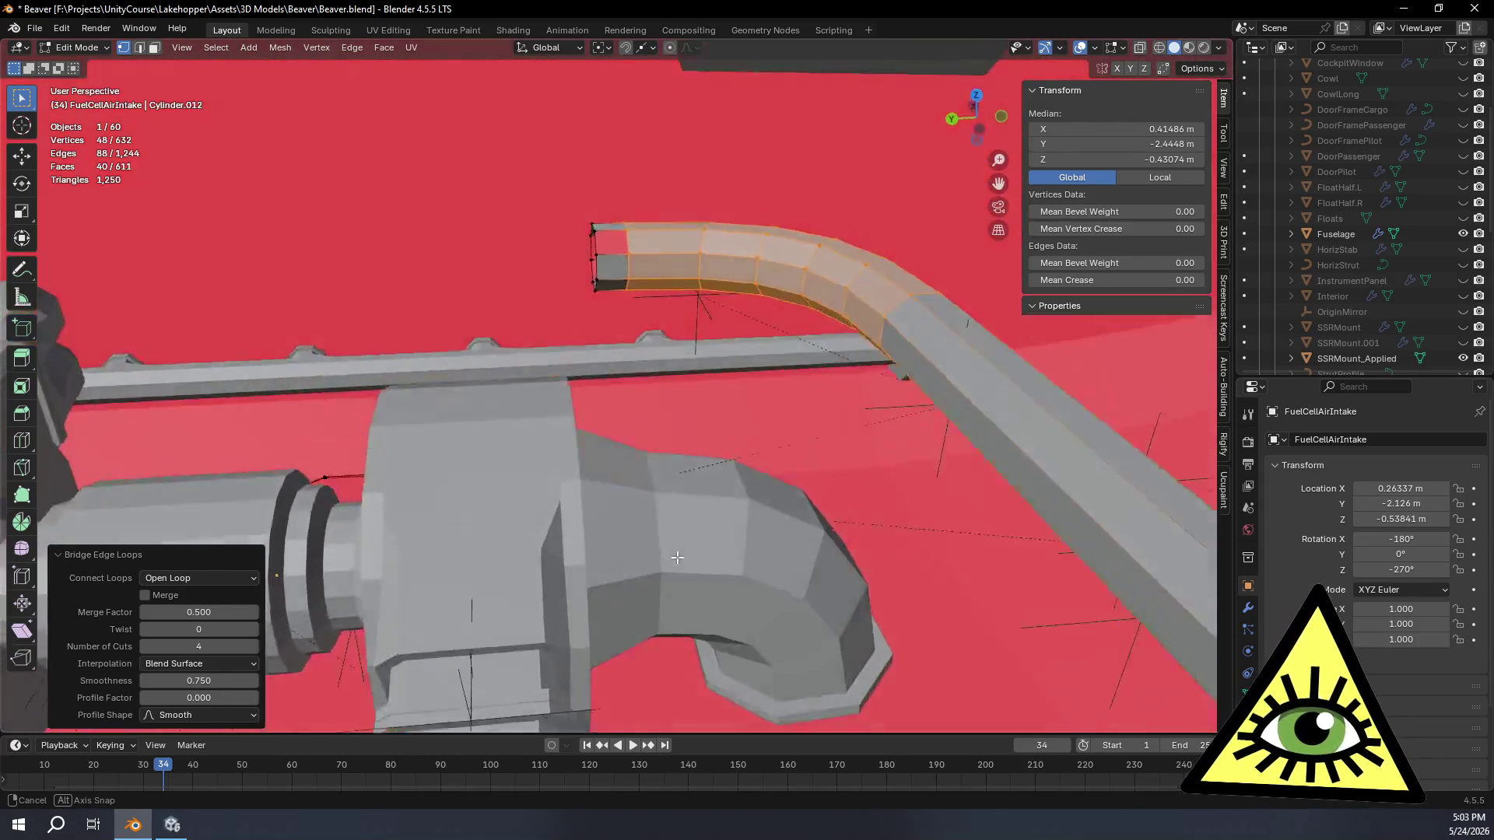
mouse_move(874, 540)
middle_mouse_down()
mouse_move(666, 520)
mouse_move(596, 599)
mouse_move(766, 619)
mouse_move(701, 584)
middle_mouse_up()
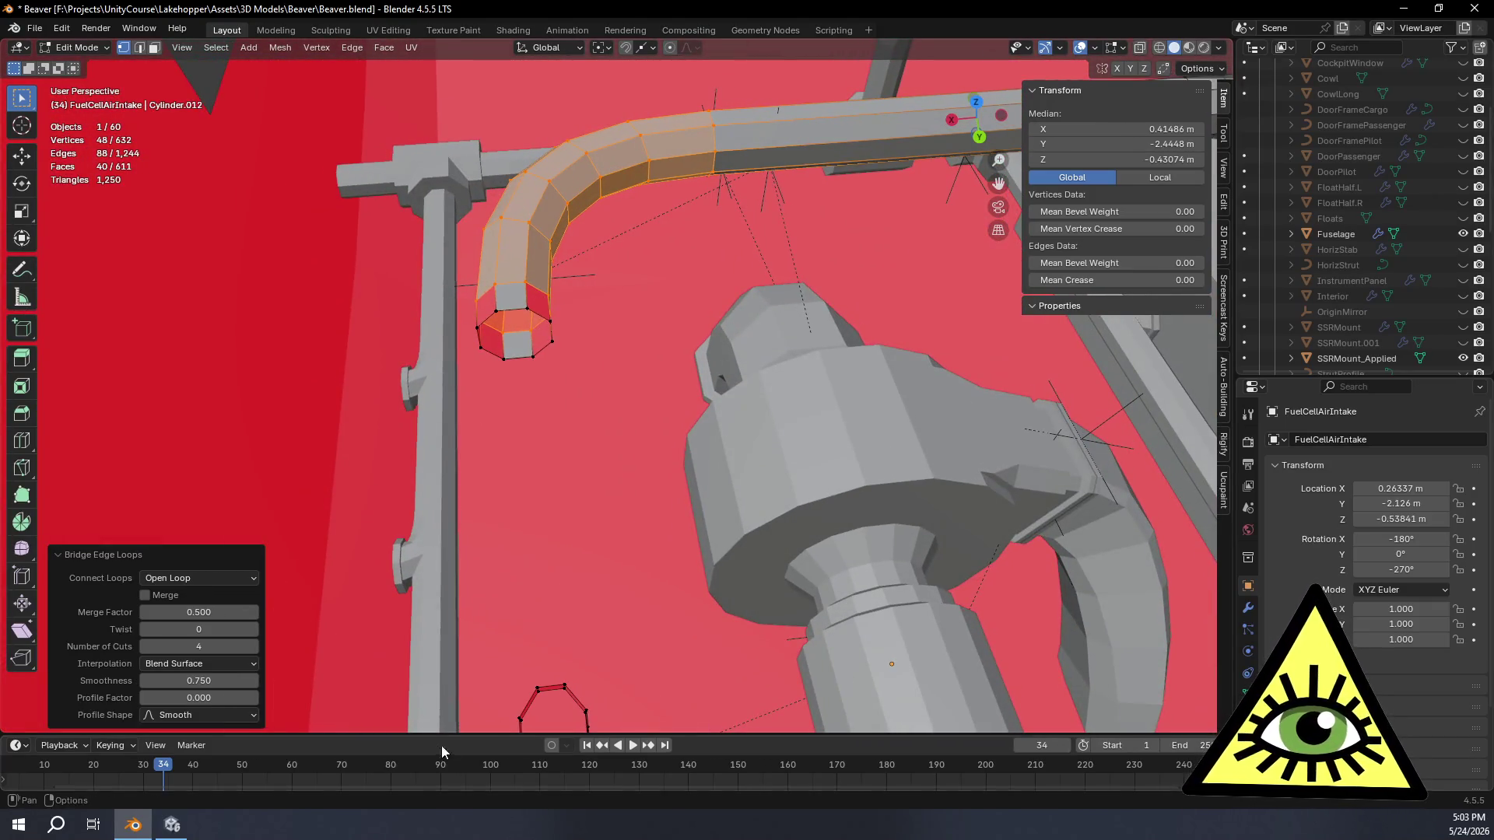
Step: Return the bridge to Blend Path interpolation and select the pipe's free end loop
left_click(167, 664)
left_click(195, 699)
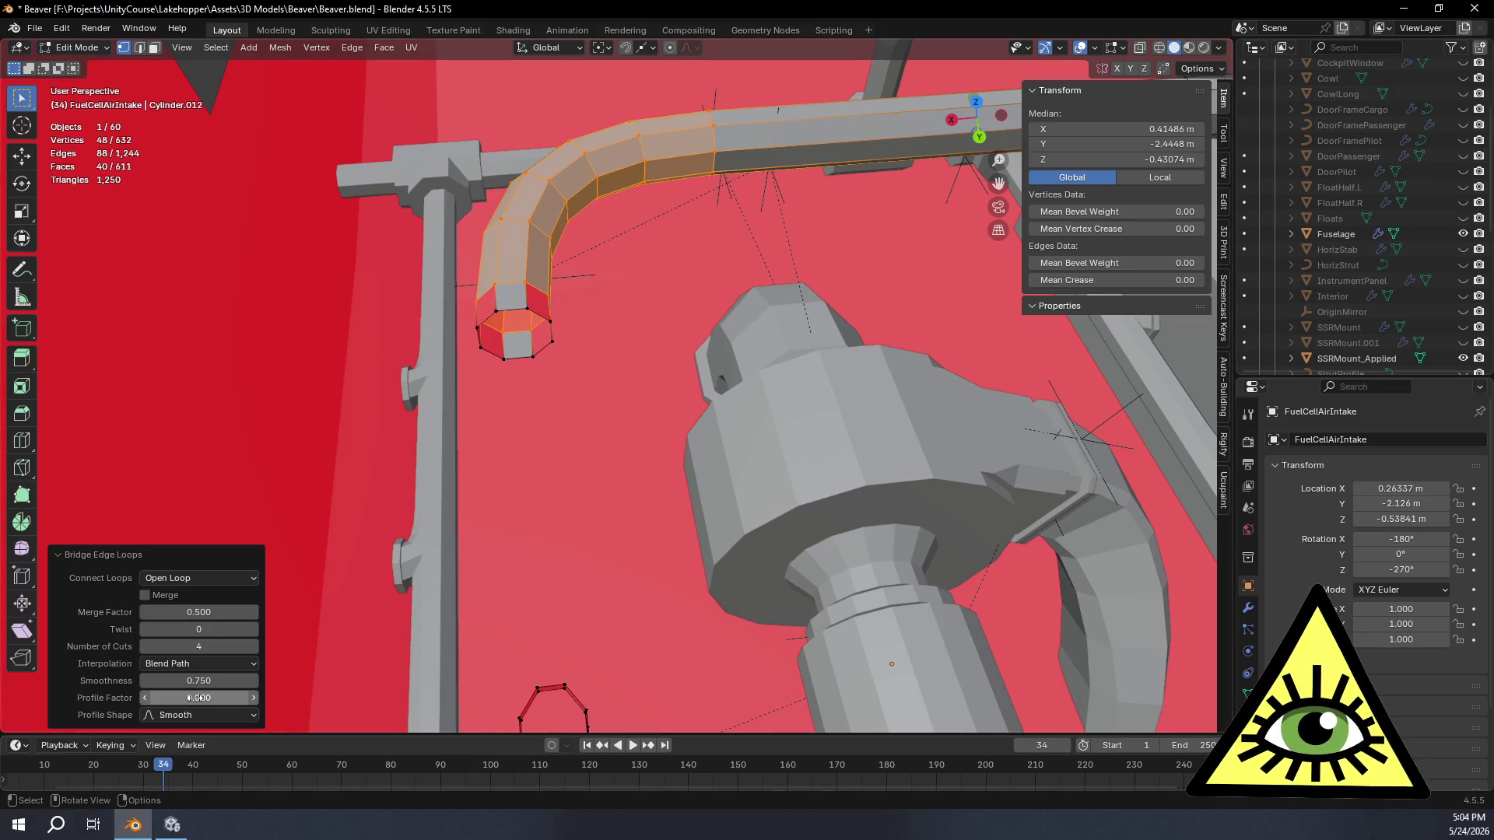
mouse_move(521, 439)
middle_mouse_down()
mouse_move(185, 431)
mouse_move(144, 368)
middle_mouse_up()
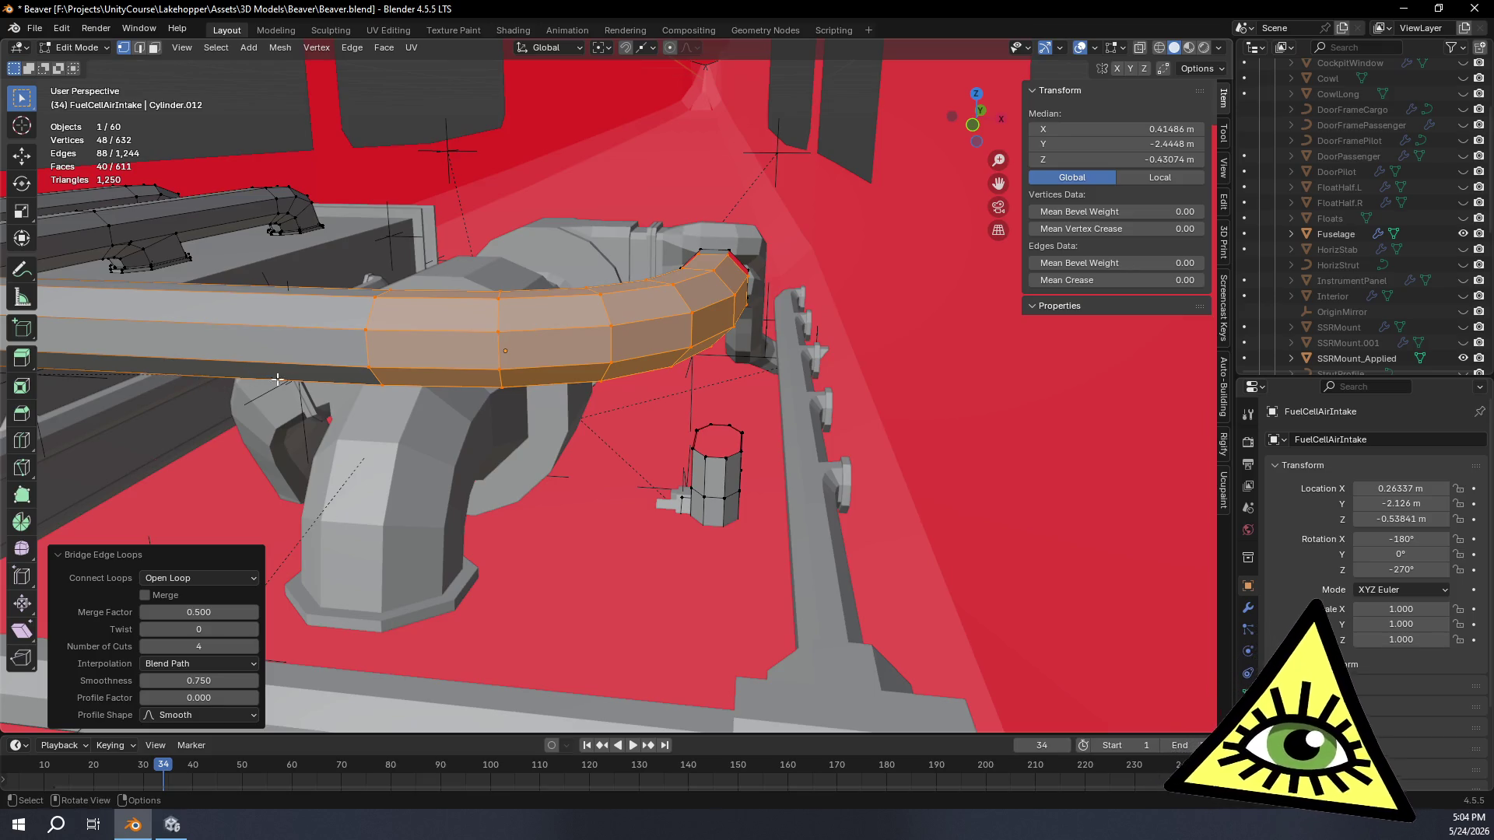
mouse_move(594, 335)
middle_mouse_down()
mouse_move(712, 386)
mouse_move(798, 508)
middle_mouse_up()
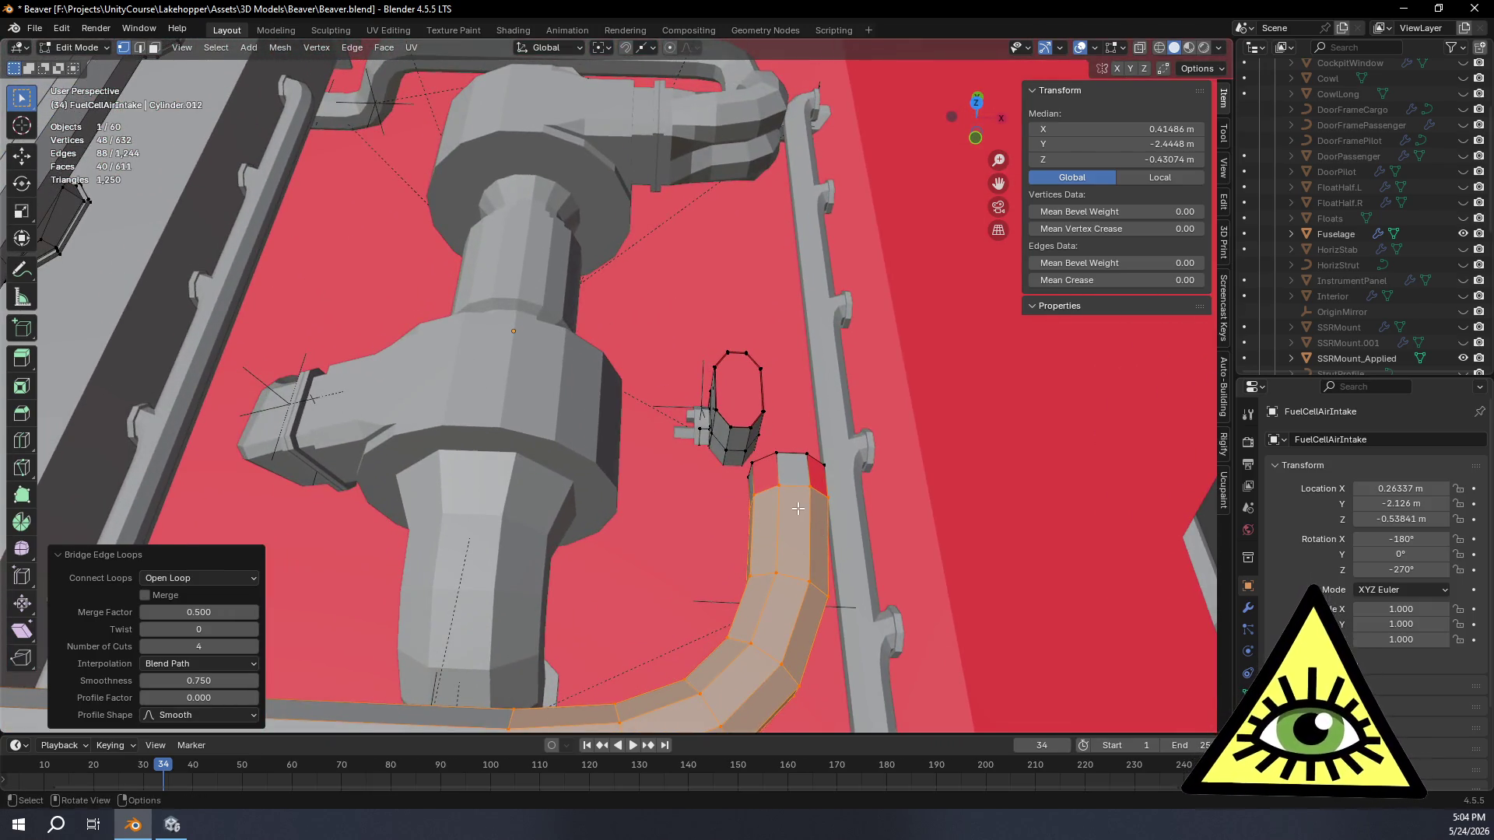
left_click(811, 458, "alt")
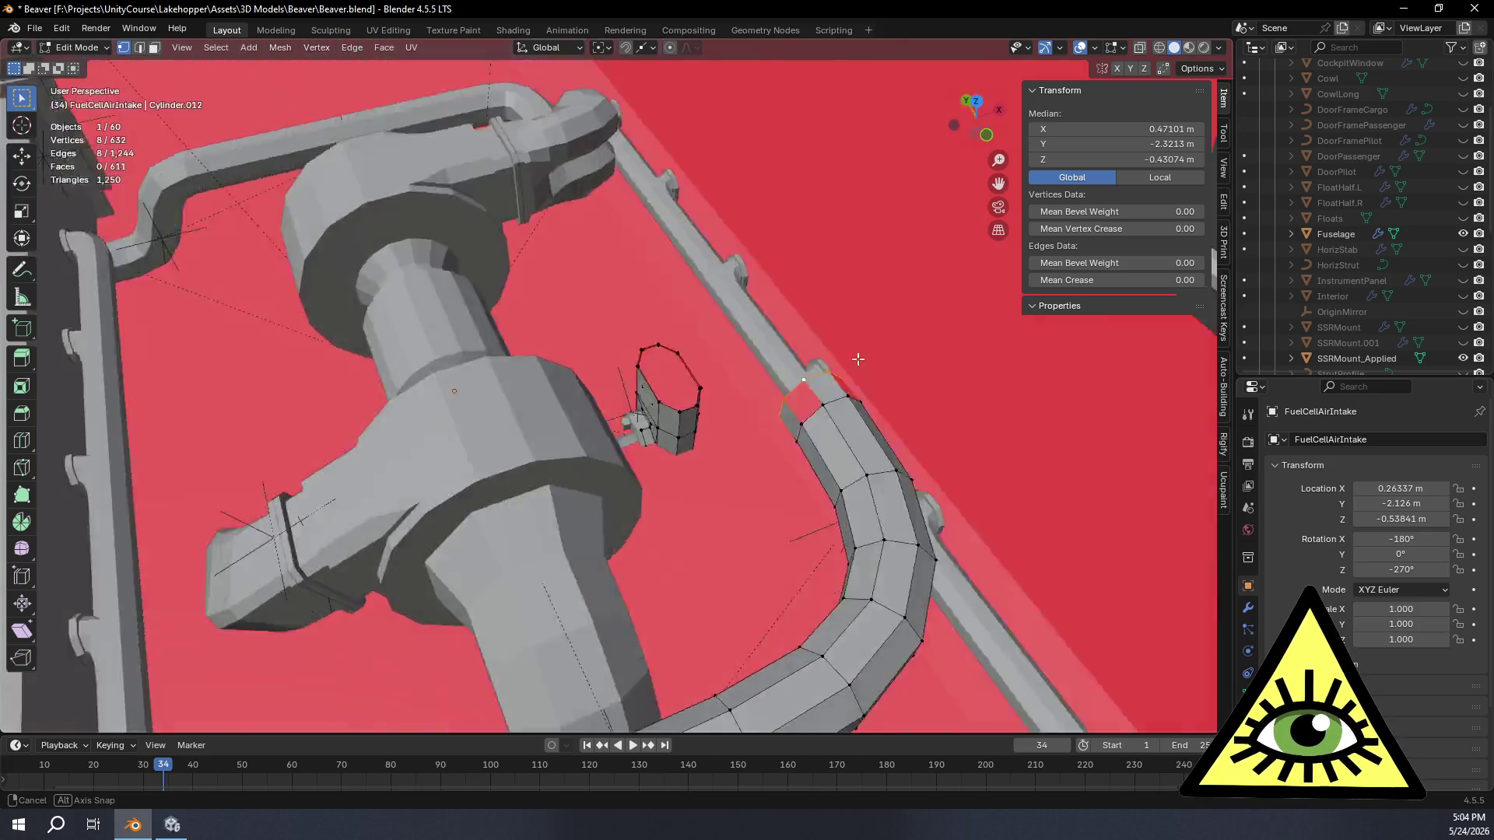
Step: Add the intake stub's loop to the selection and turn off Face Orientation colouring in Overlays
middle_click_drag(727, 386, 701, 455)
scroll(700, 456, "up", 4)
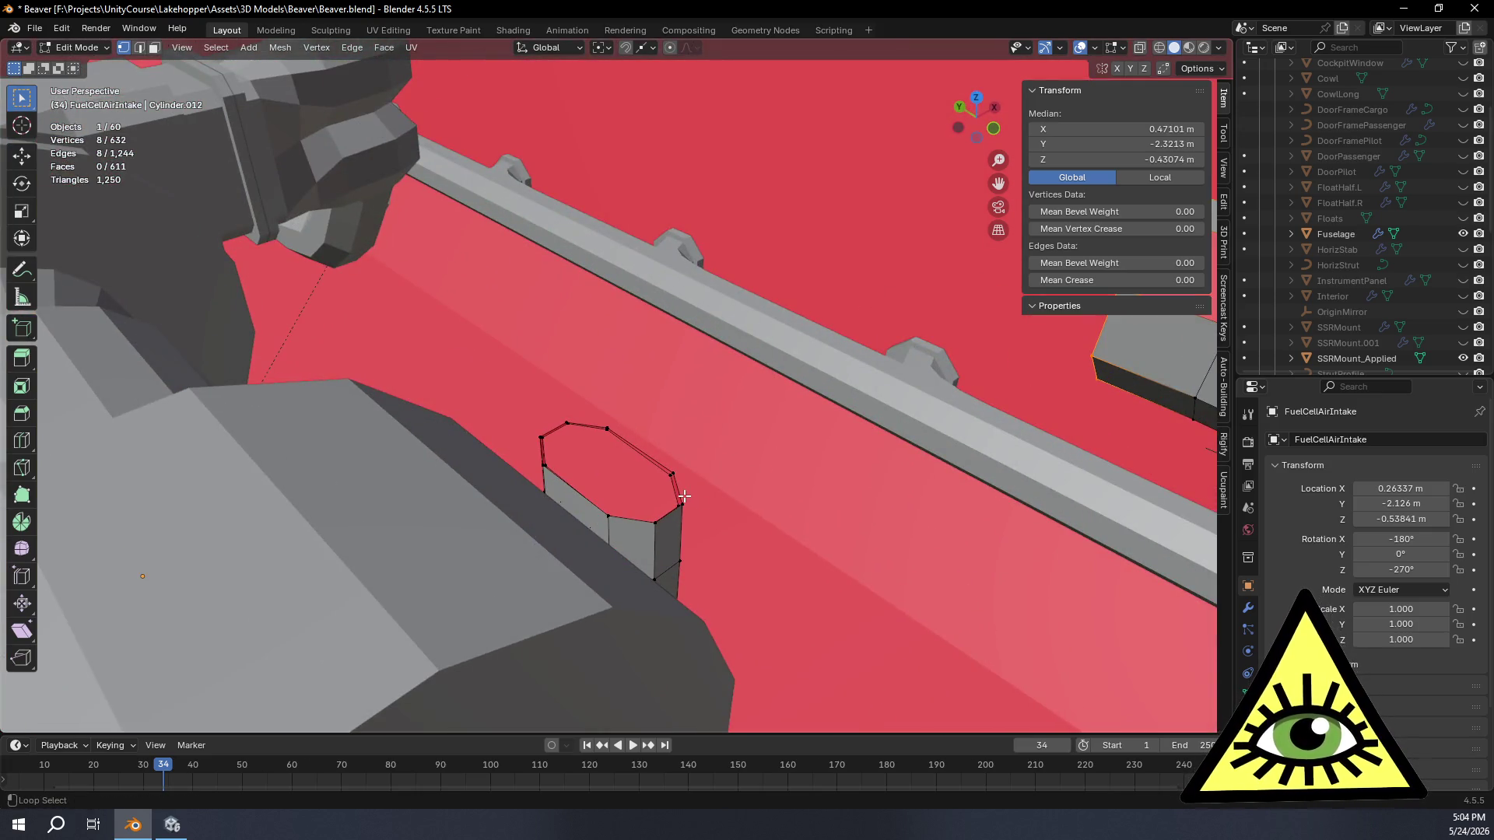
left_click(681, 495, "alt+shift")
middle_click_drag(721, 497, 967, 333)
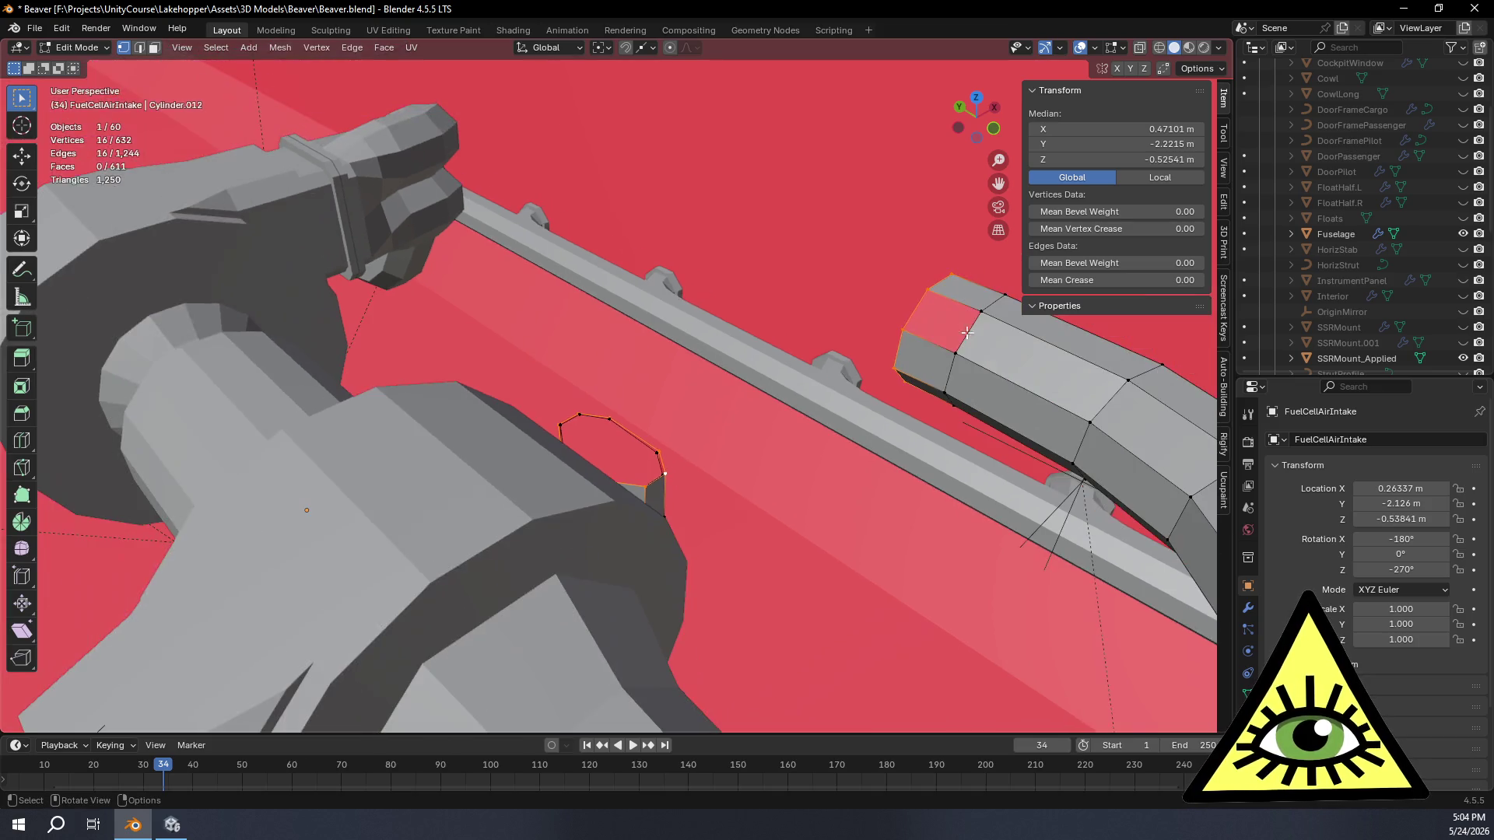
left_click(1093, 47)
left_click(1020, 345)
mouse_move(772, 443)
middle_mouse_down()
mouse_move(719, 499)
mouse_move(778, 514)
middle_mouse_up()
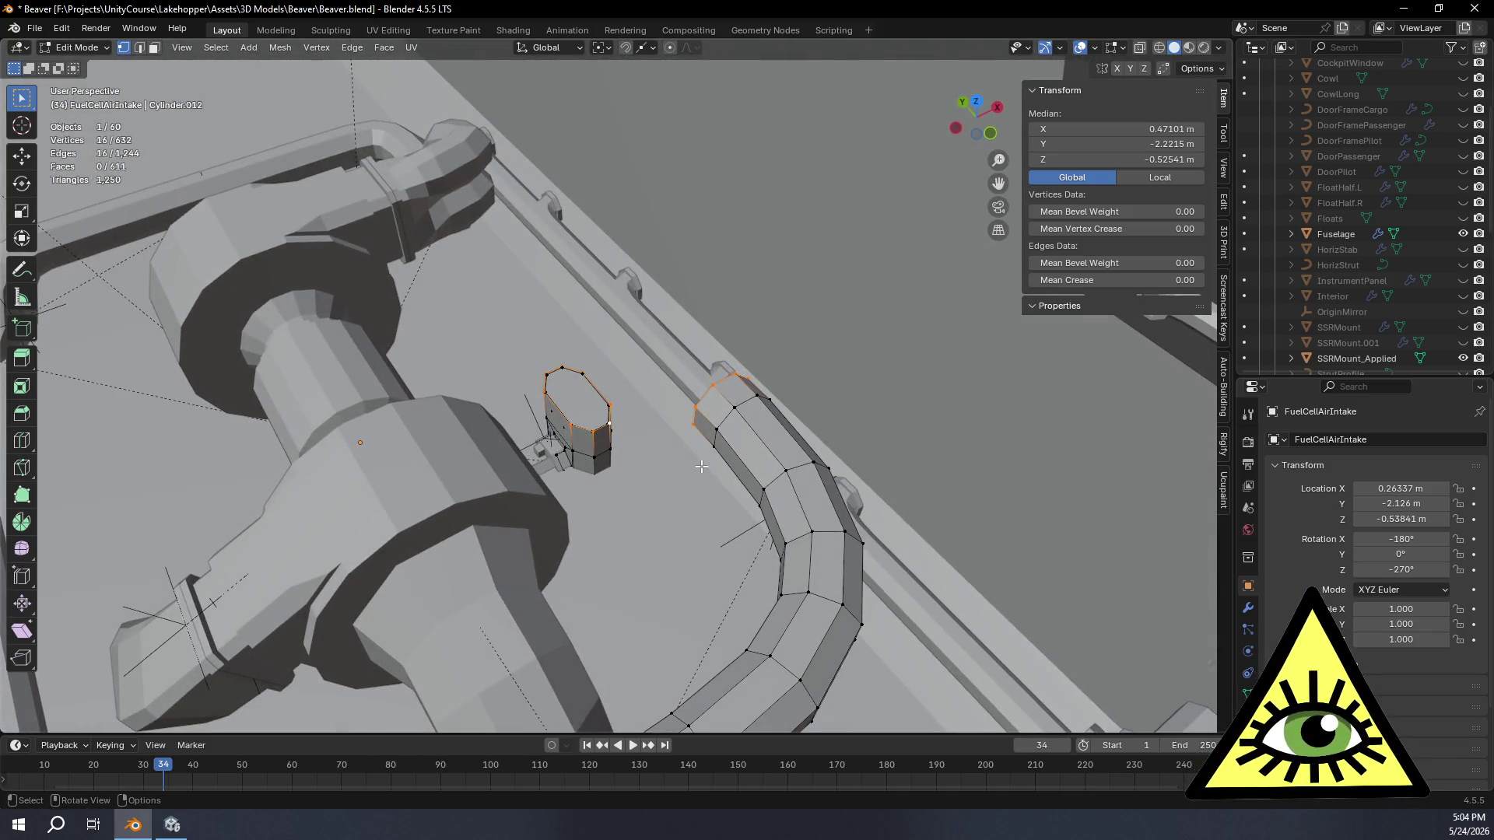
key("ctrl+e")
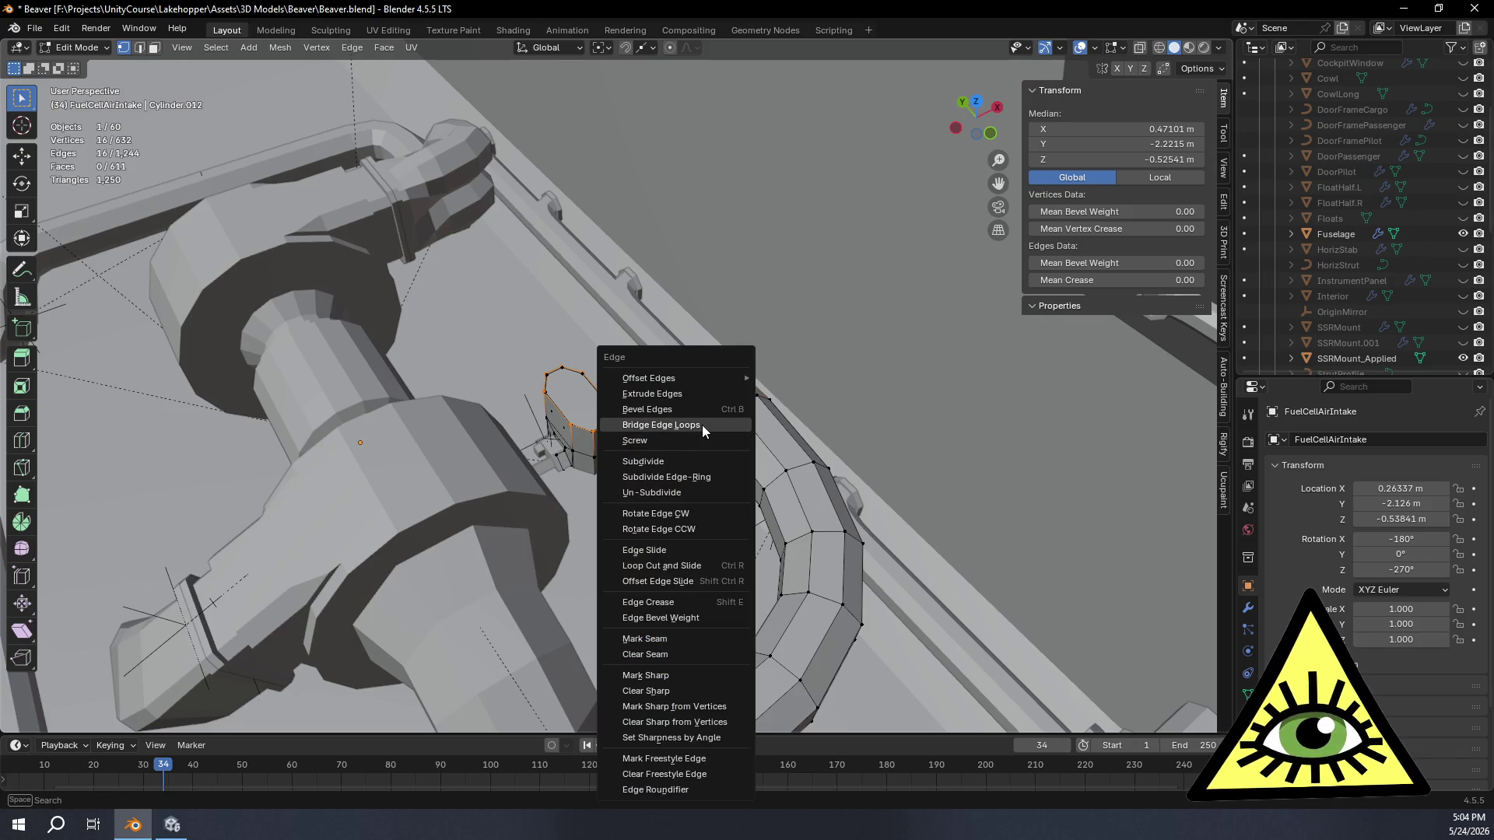
Step: Bridge the pipe end to the stub and raise the bend to four cuts
left_click(702, 425)
mouse_move(702, 425)
middle_mouse_down()
mouse_move(1008, 503)
mouse_move(298, 629)
middle_mouse_up()
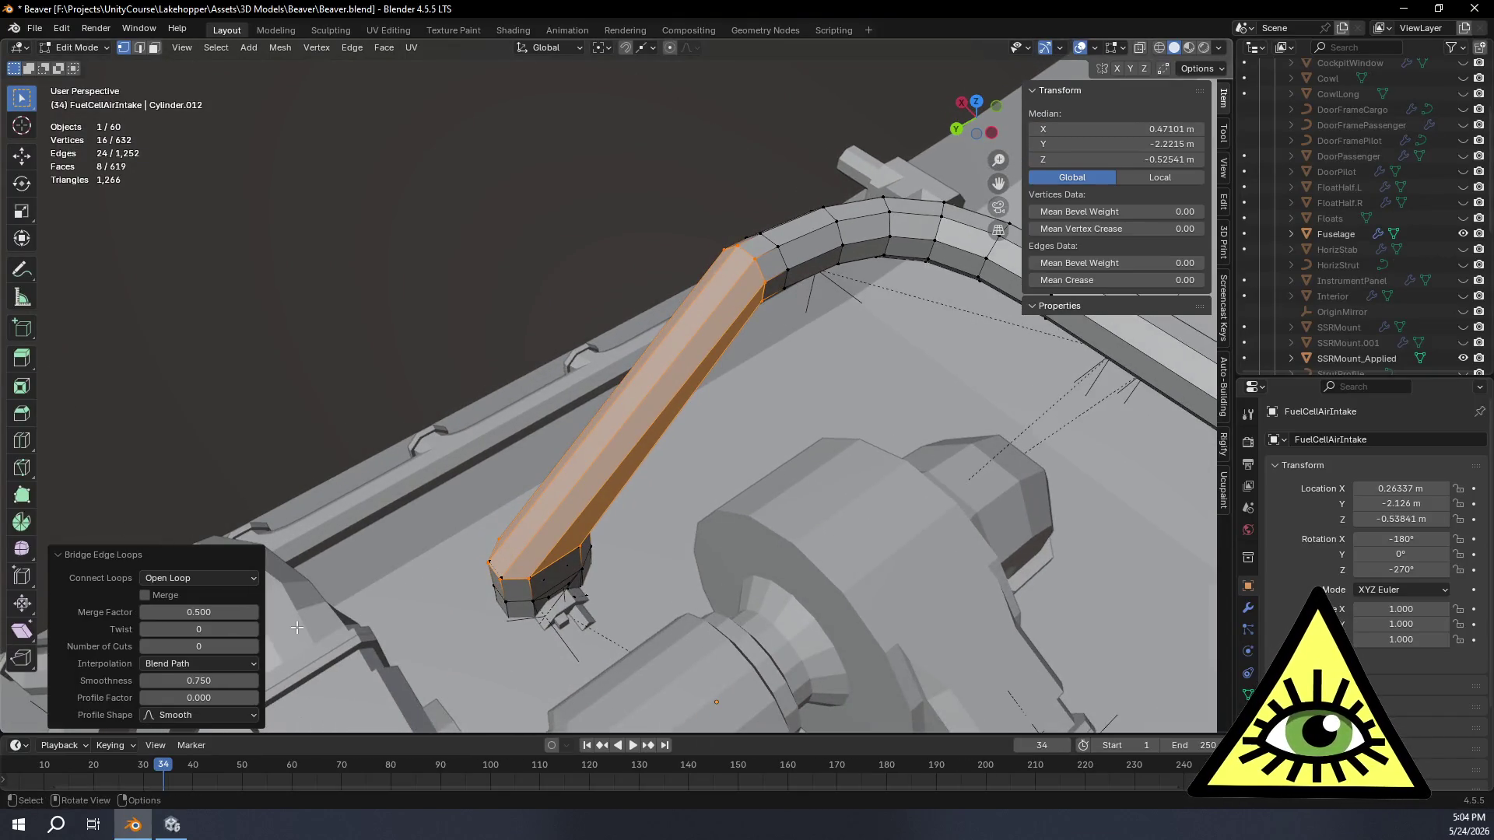
left_click(252, 648)
left_click(253, 647)
mouse_move(410, 607)
middle_mouse_down()
mouse_move(732, 454)
mouse_move(723, 478)
middle_mouse_up()
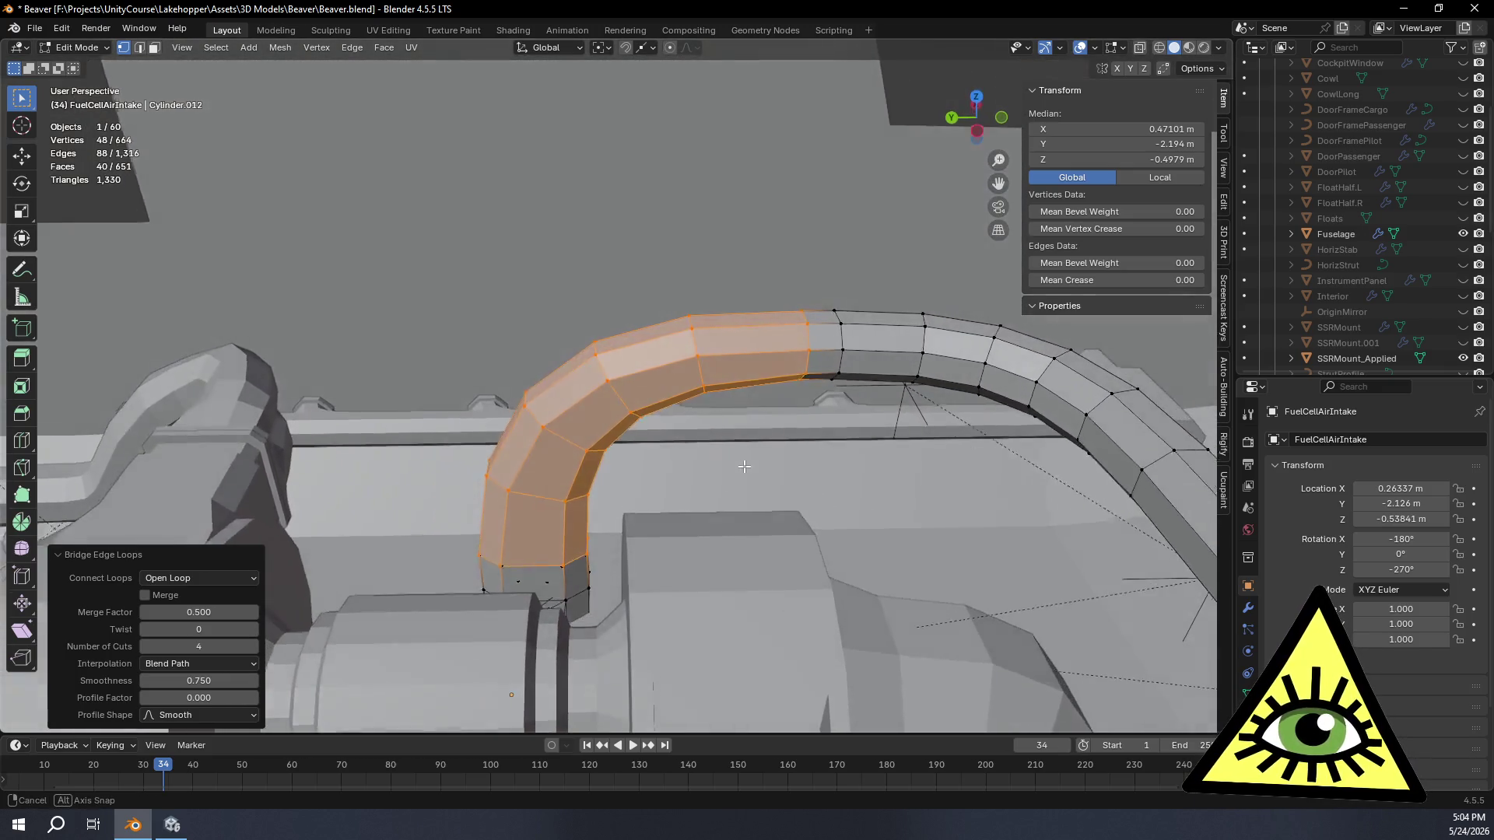
Step: Set the bridge smoothness to 0.8
left_click_drag(199, 681, 227, 681)
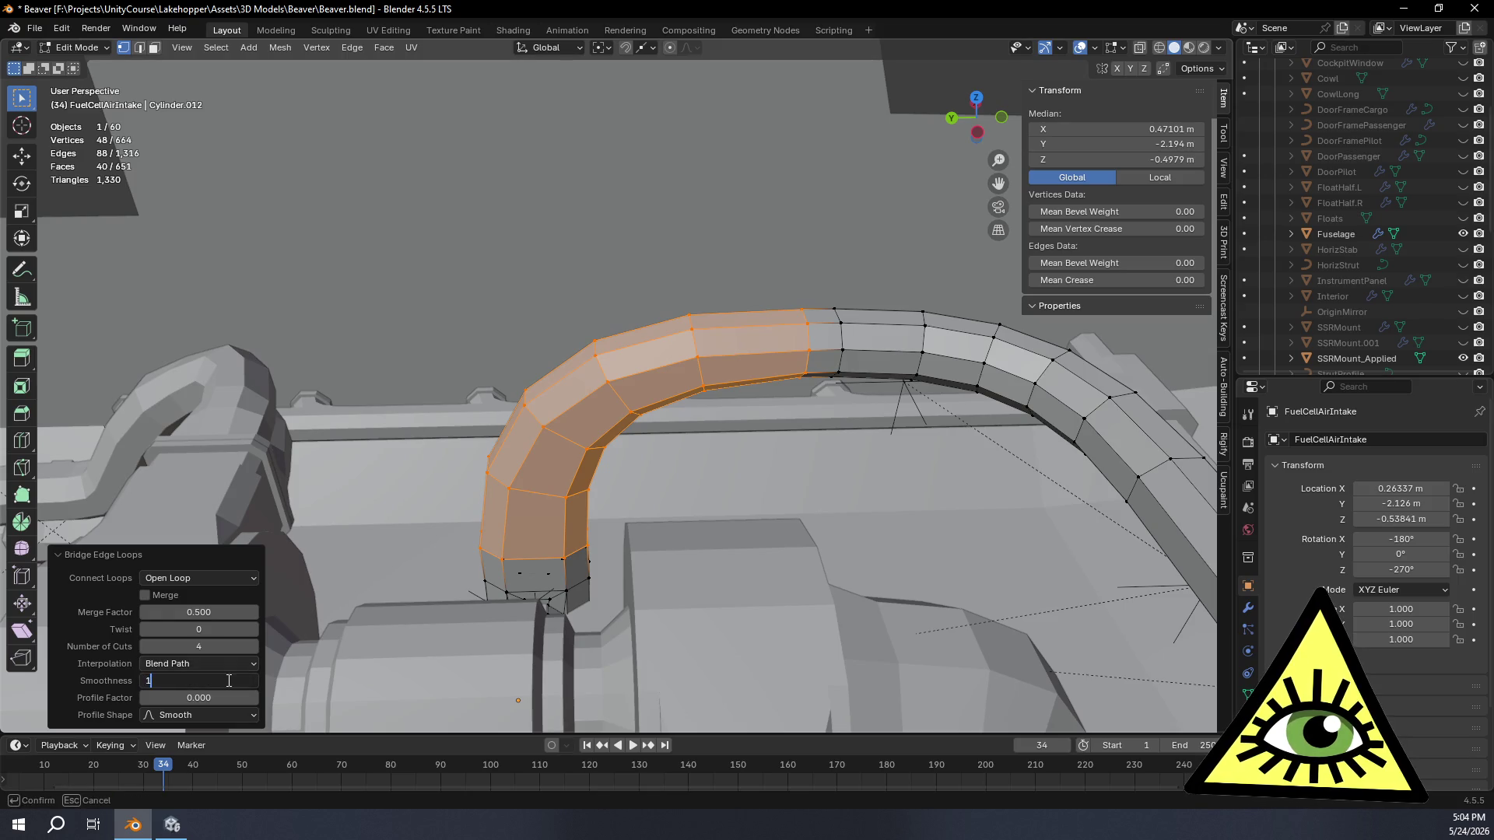
middle_click_drag(467, 493, 418, 522)
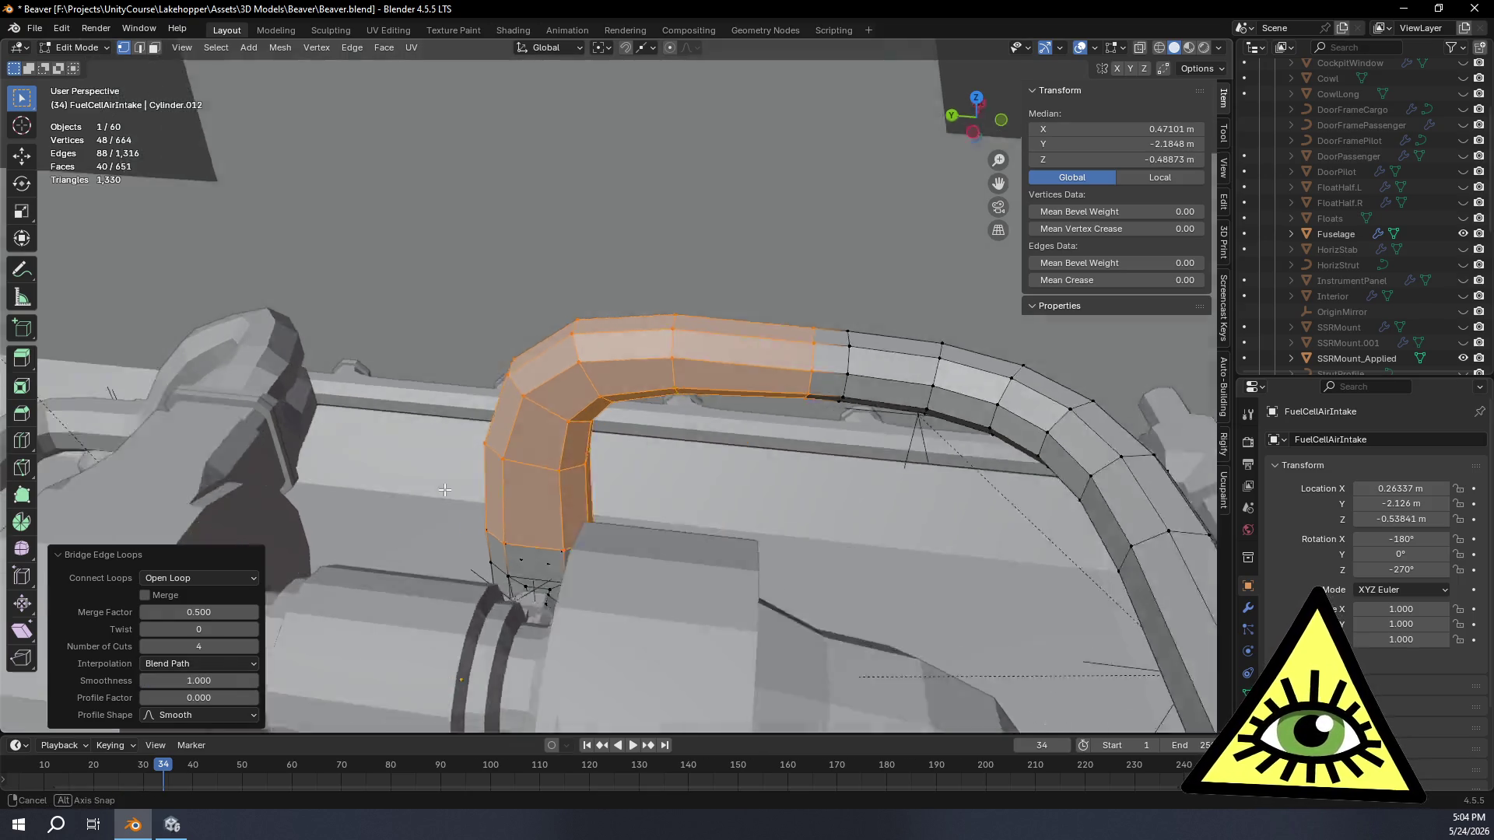
left_click(214, 683)
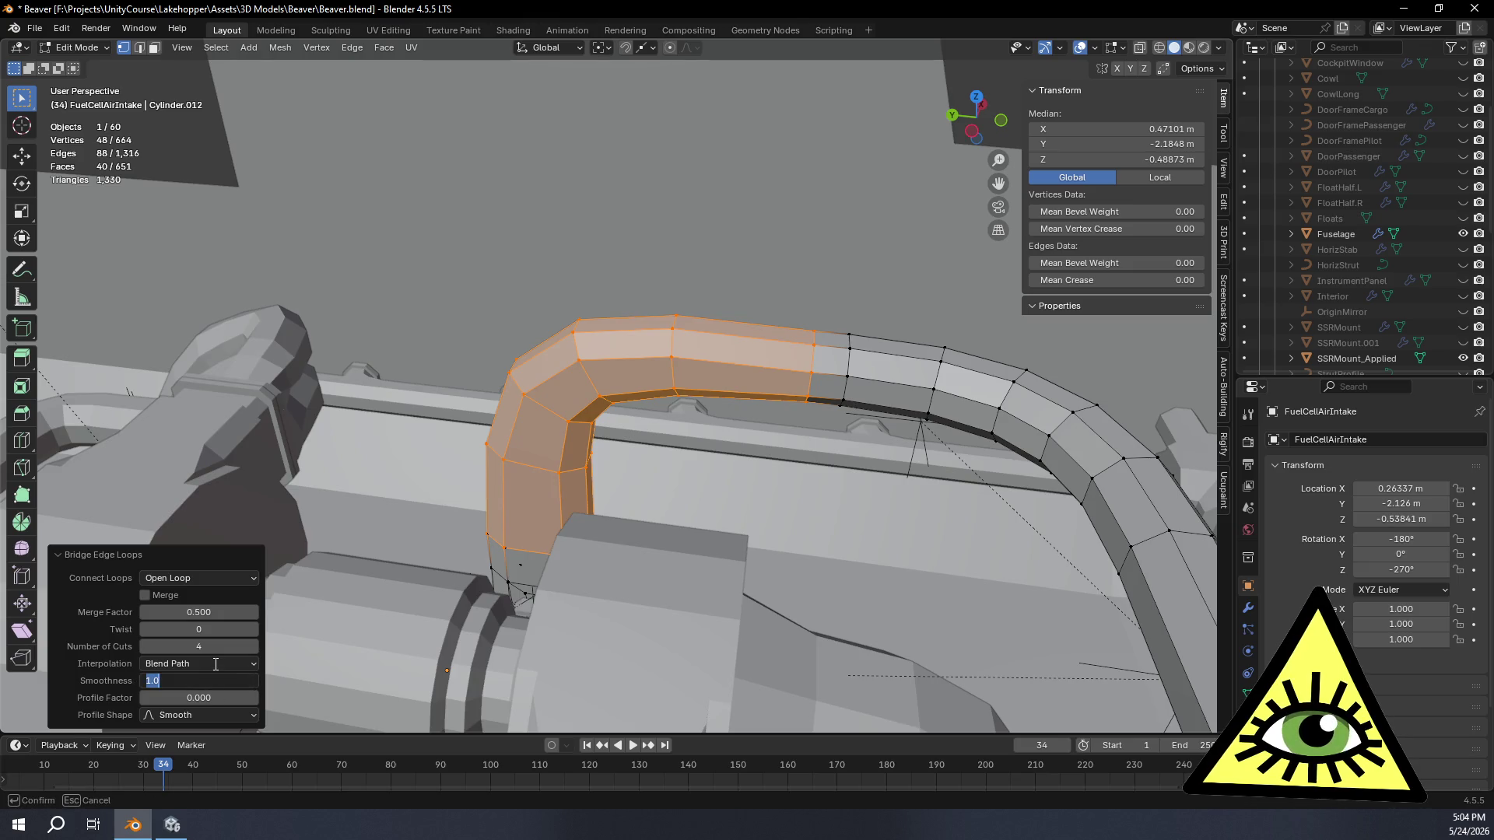
type("0.8")
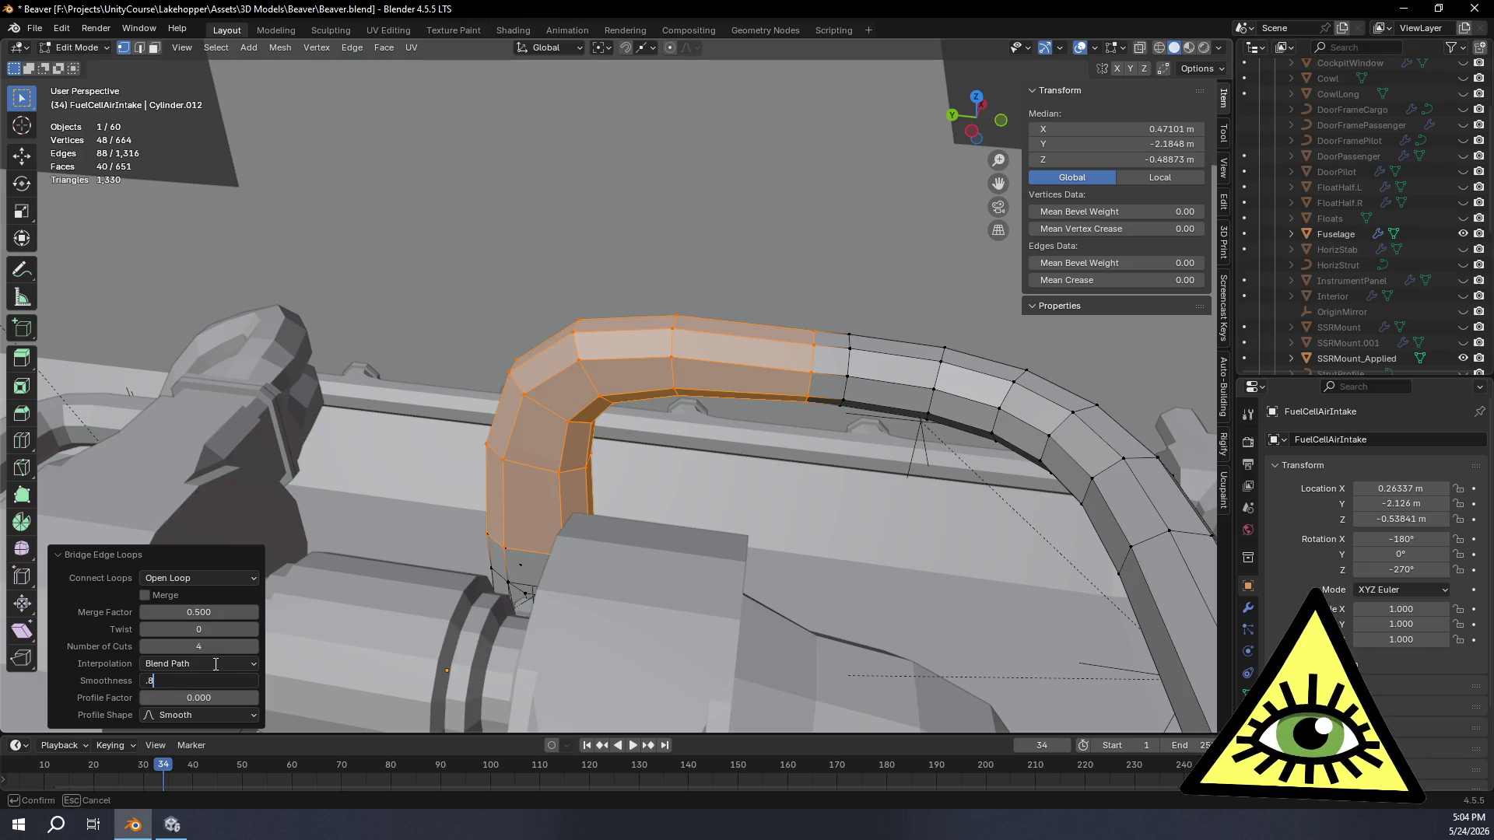
key("Return")
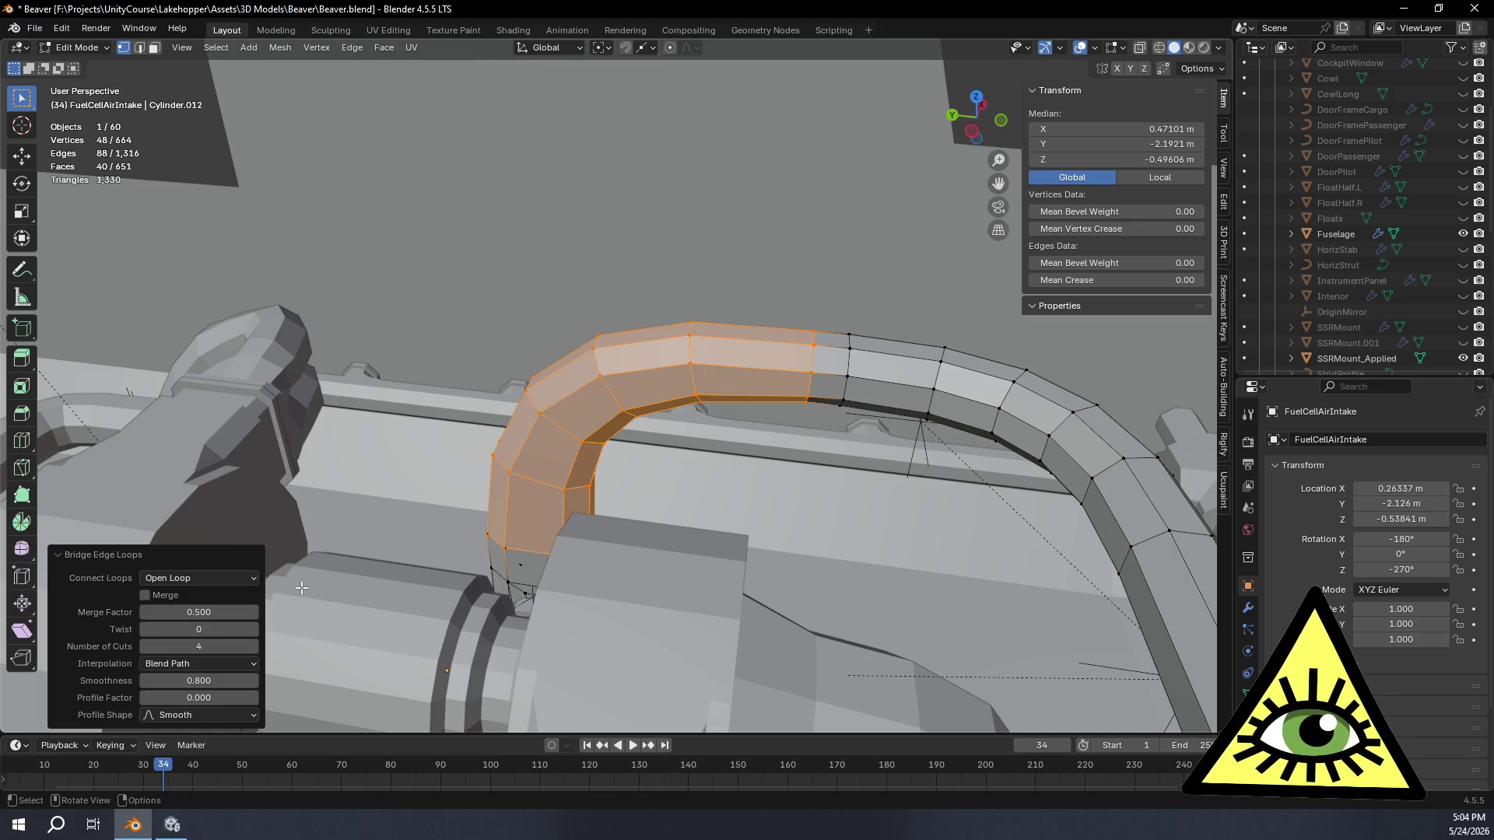
Step: Try Blend Surface interpolation, then return the bend to Blend Path
left_click(244, 663)
left_click(211, 713)
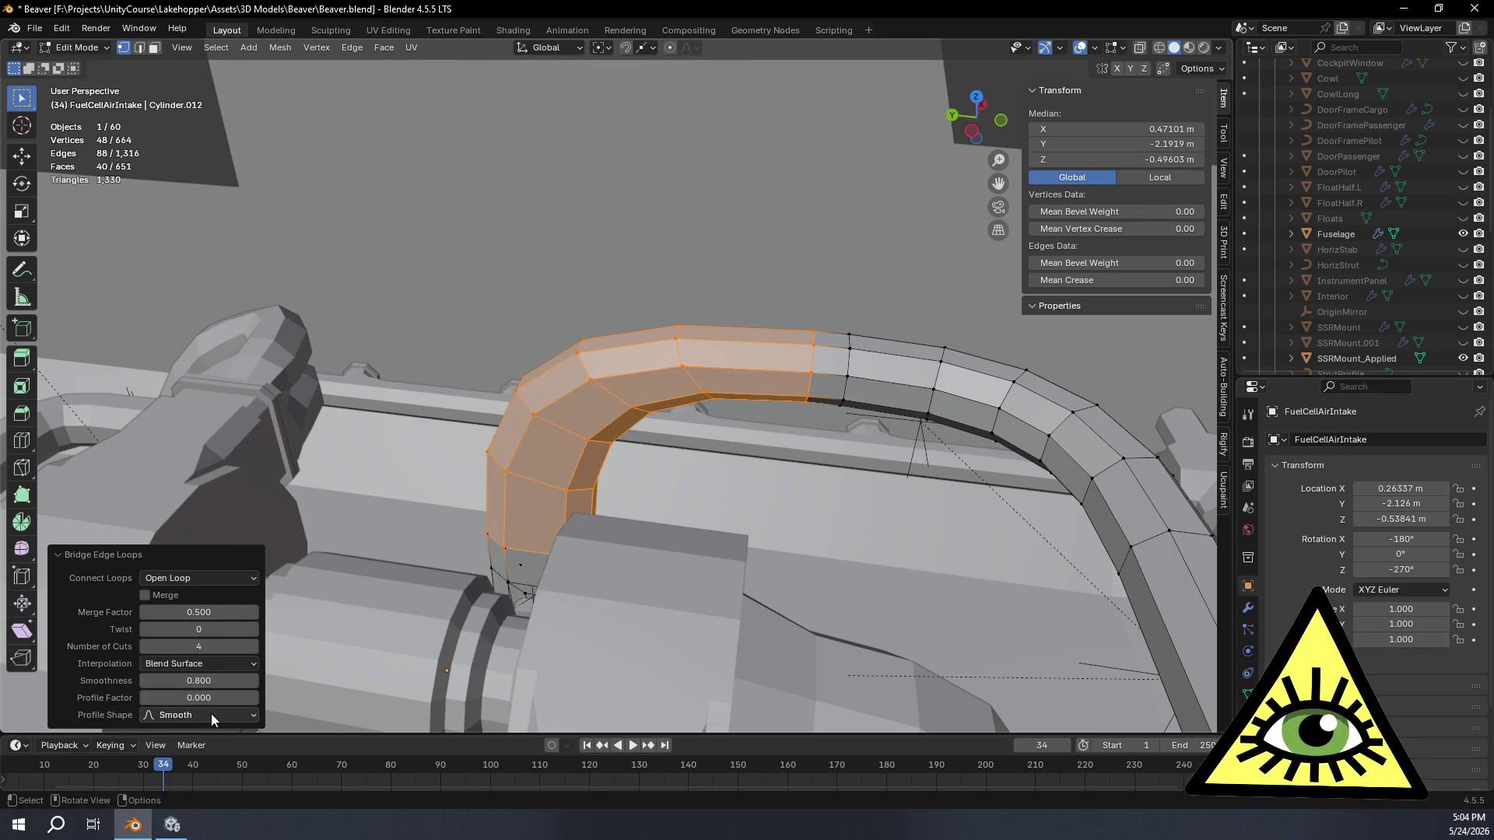
mouse_move(308, 626)
middle_mouse_down()
mouse_move(370, 496)
mouse_move(281, 607)
middle_mouse_up()
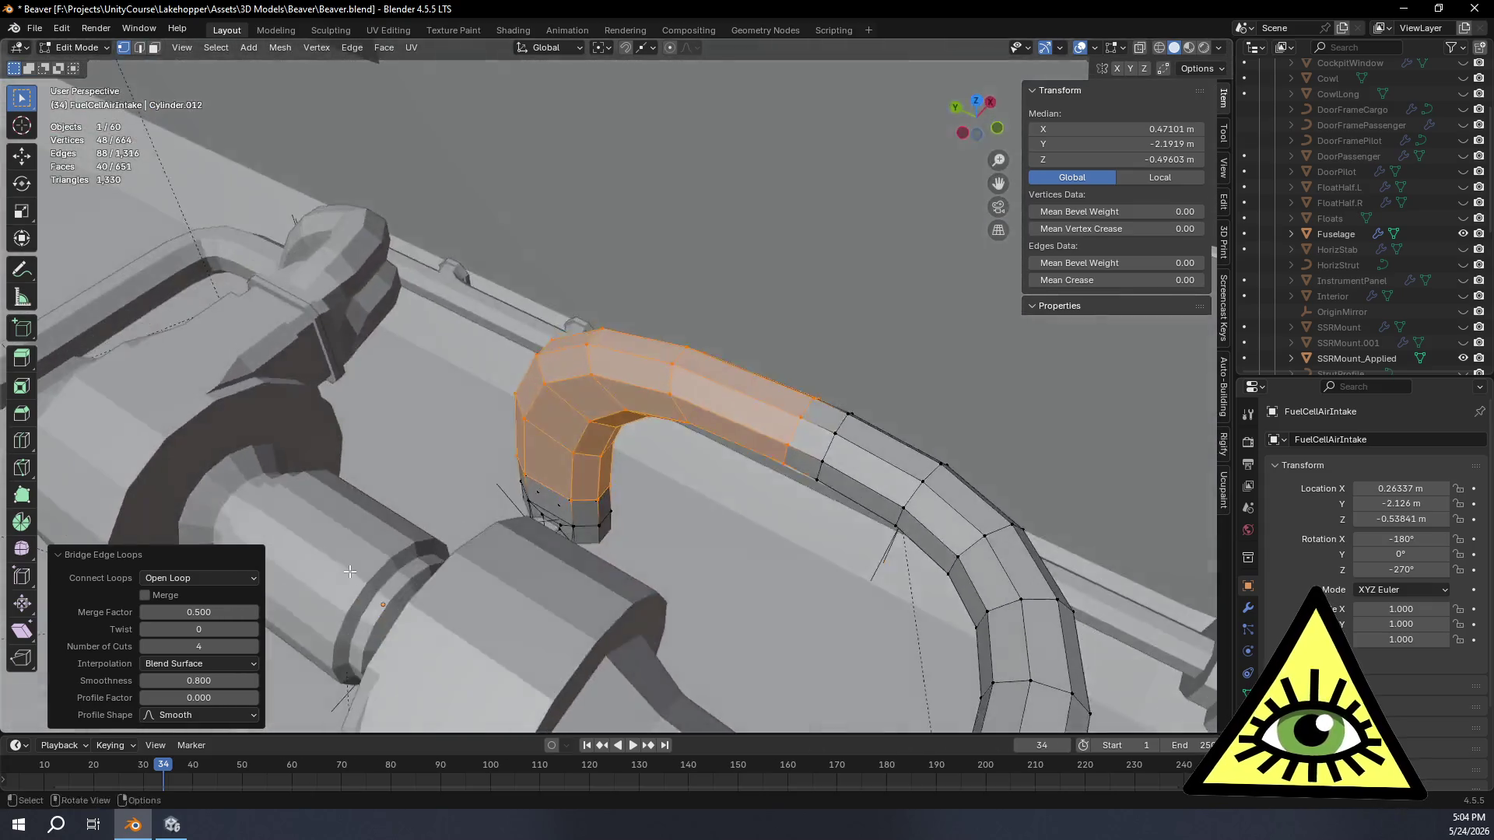
left_click(199, 665)
left_click(201, 697)
mouse_move(617, 536)
middle_mouse_down()
mouse_move(567, 556)
mouse_move(611, 476)
mouse_move(567, 428)
mouse_move(587, 485)
mouse_move(643, 501)
mouse_move(651, 524)
mouse_move(749, 576)
mouse_move(963, 533)
mouse_move(759, 595)
mouse_move(776, 616)
mouse_move(826, 555)
mouse_move(759, 572)
mouse_move(799, 603)
mouse_move(760, 522)
middle_mouse_up()
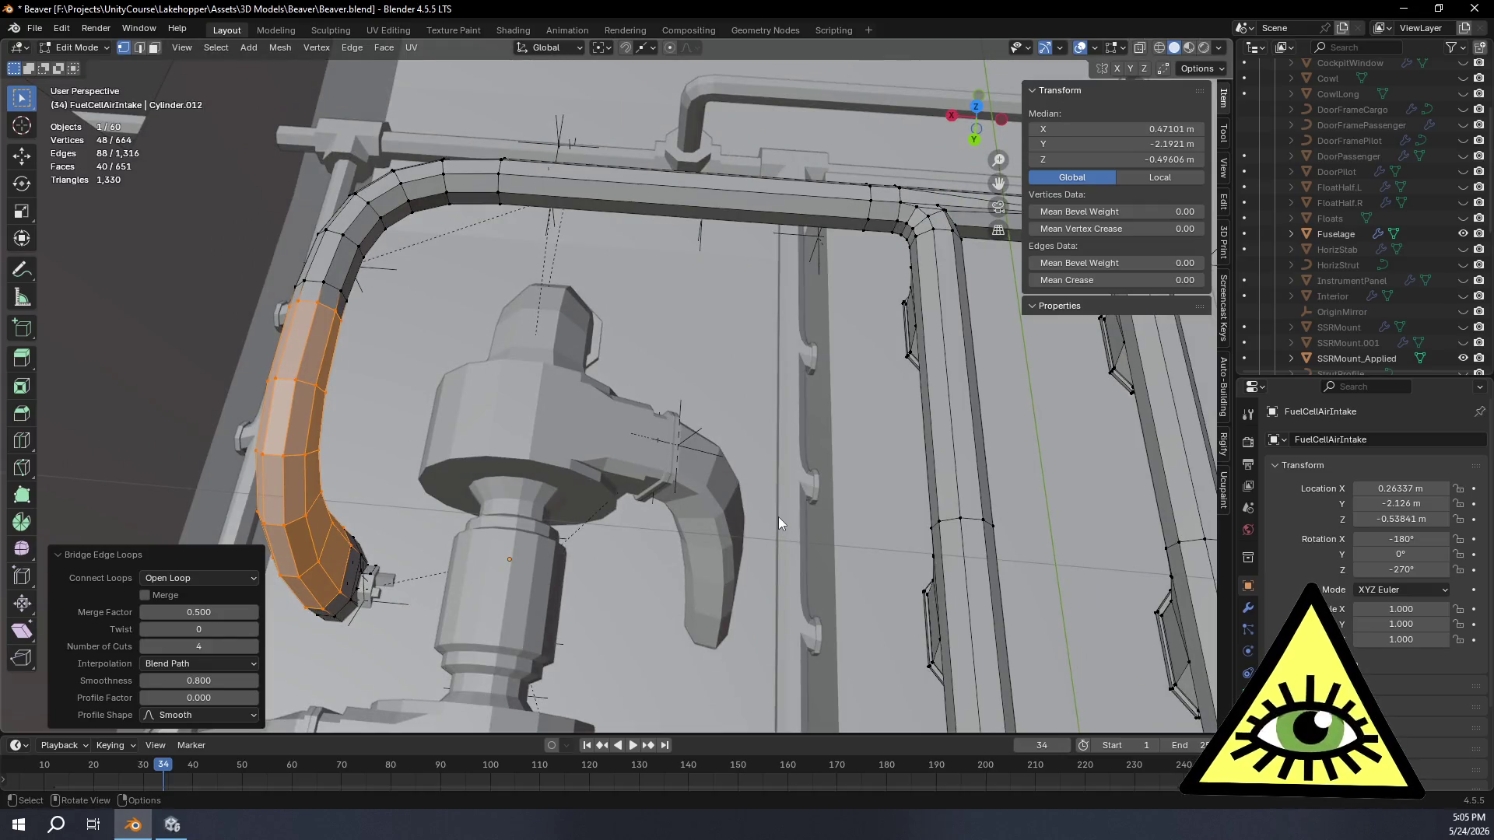
mouse_move(667, 546)
middle_mouse_down()
mouse_move(709, 309)
mouse_move(726, 358)
mouse_move(656, 305)
mouse_move(374, 284)
mouse_move(392, 302)
mouse_move(361, 343)
mouse_move(385, 353)
mouse_move(388, 201)
mouse_move(403, 443)
mouse_move(415, 313)
mouse_move(419, 440)
mouse_move(370, 282)
mouse_move(393, 244)
mouse_move(382, 231)
mouse_move(391, 458)
mouse_move(395, 328)
mouse_move(393, 410)
middle_mouse_up()
scroll(709, 308, "down", 2)
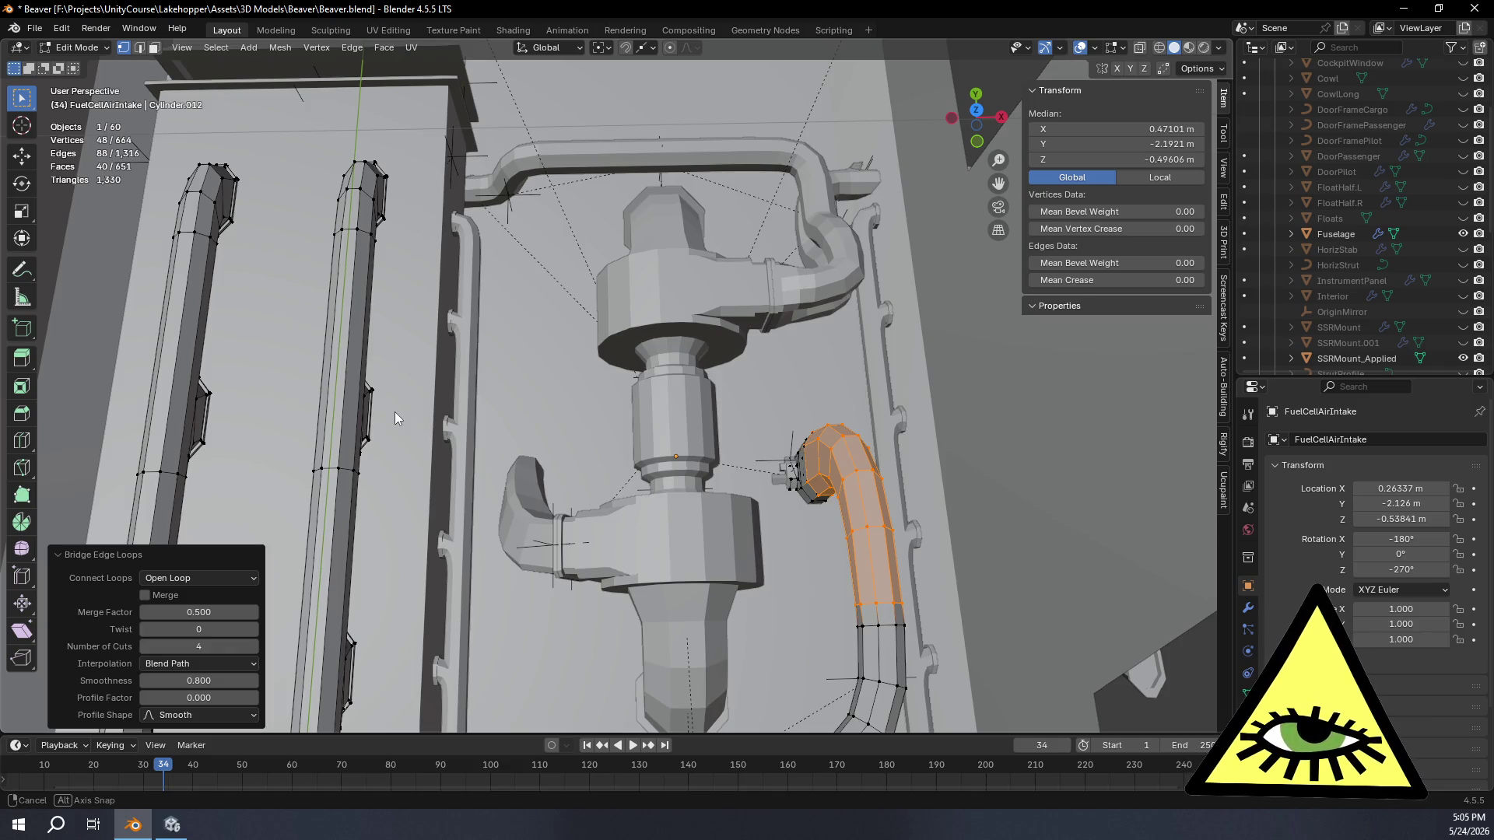
middle_click_drag(395, 412, 397, 409)
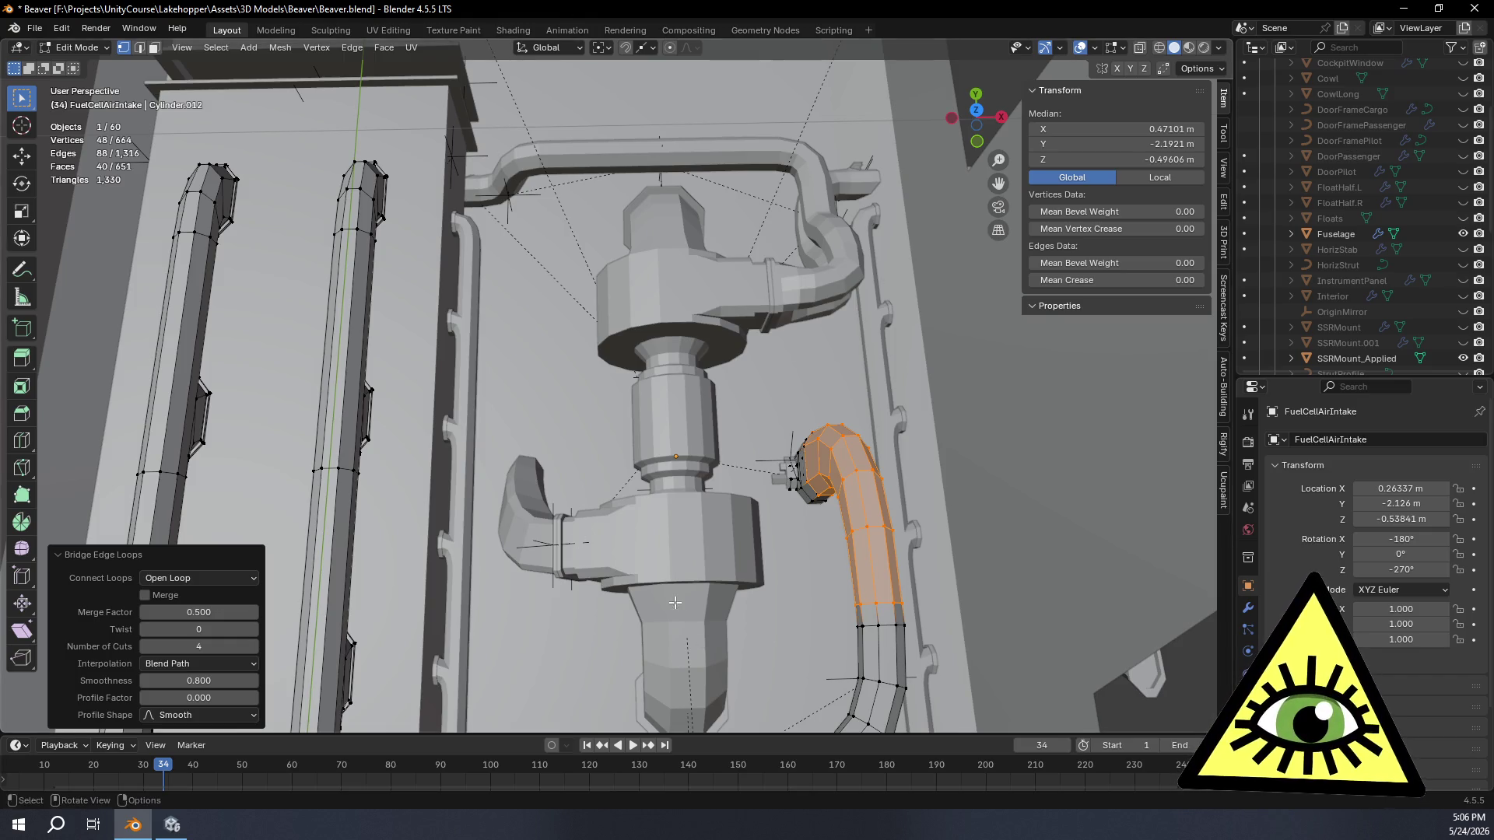
middle_click_drag(401, 378, 350, 234)
middle_click_drag(737, 417, 762, 228)
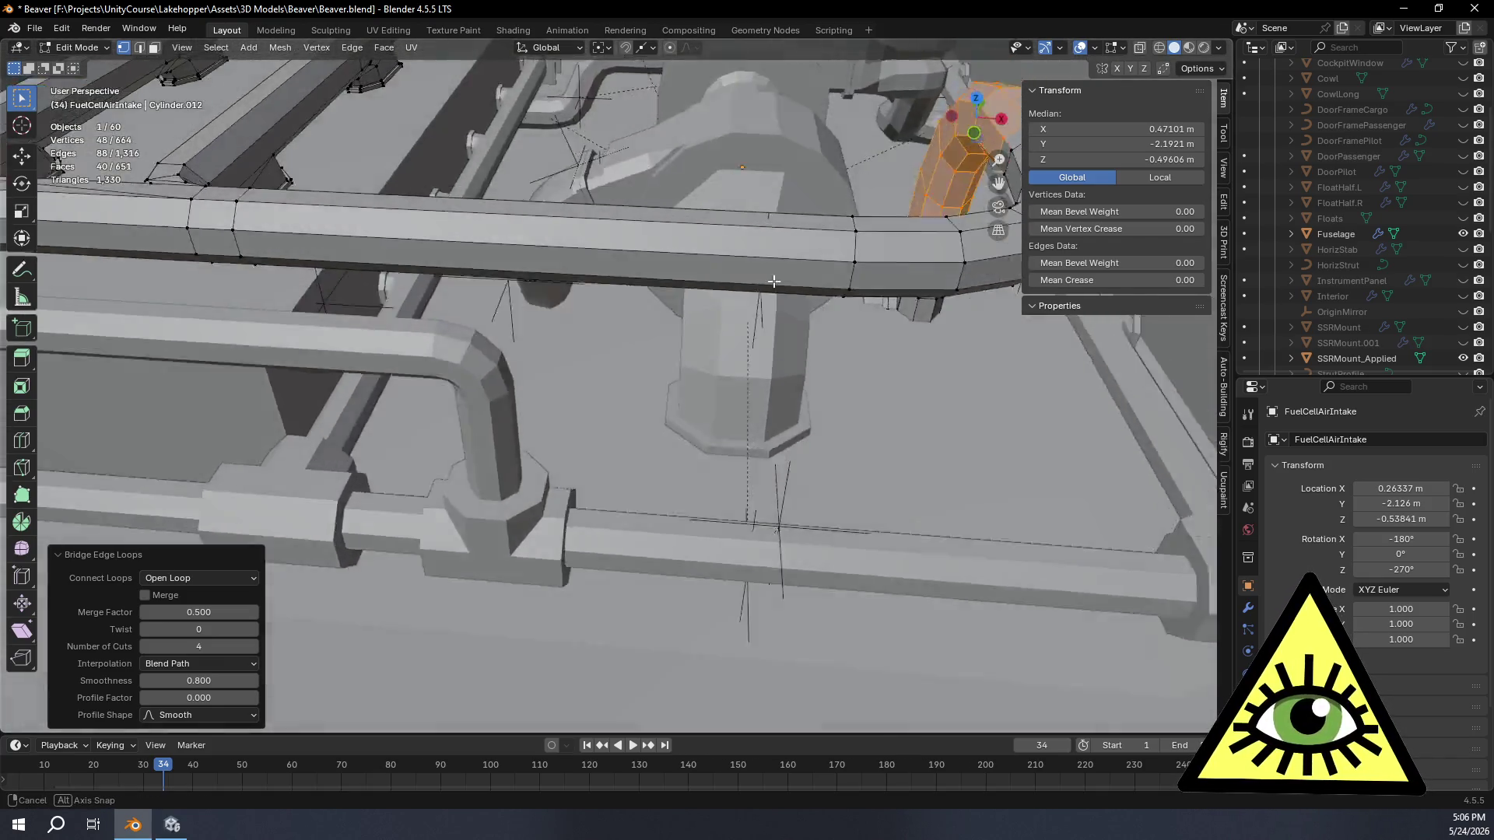
mouse_move(761, 227)
middle_mouse_down()
mouse_move(752, 329)
mouse_move(435, 146)
middle_mouse_up()
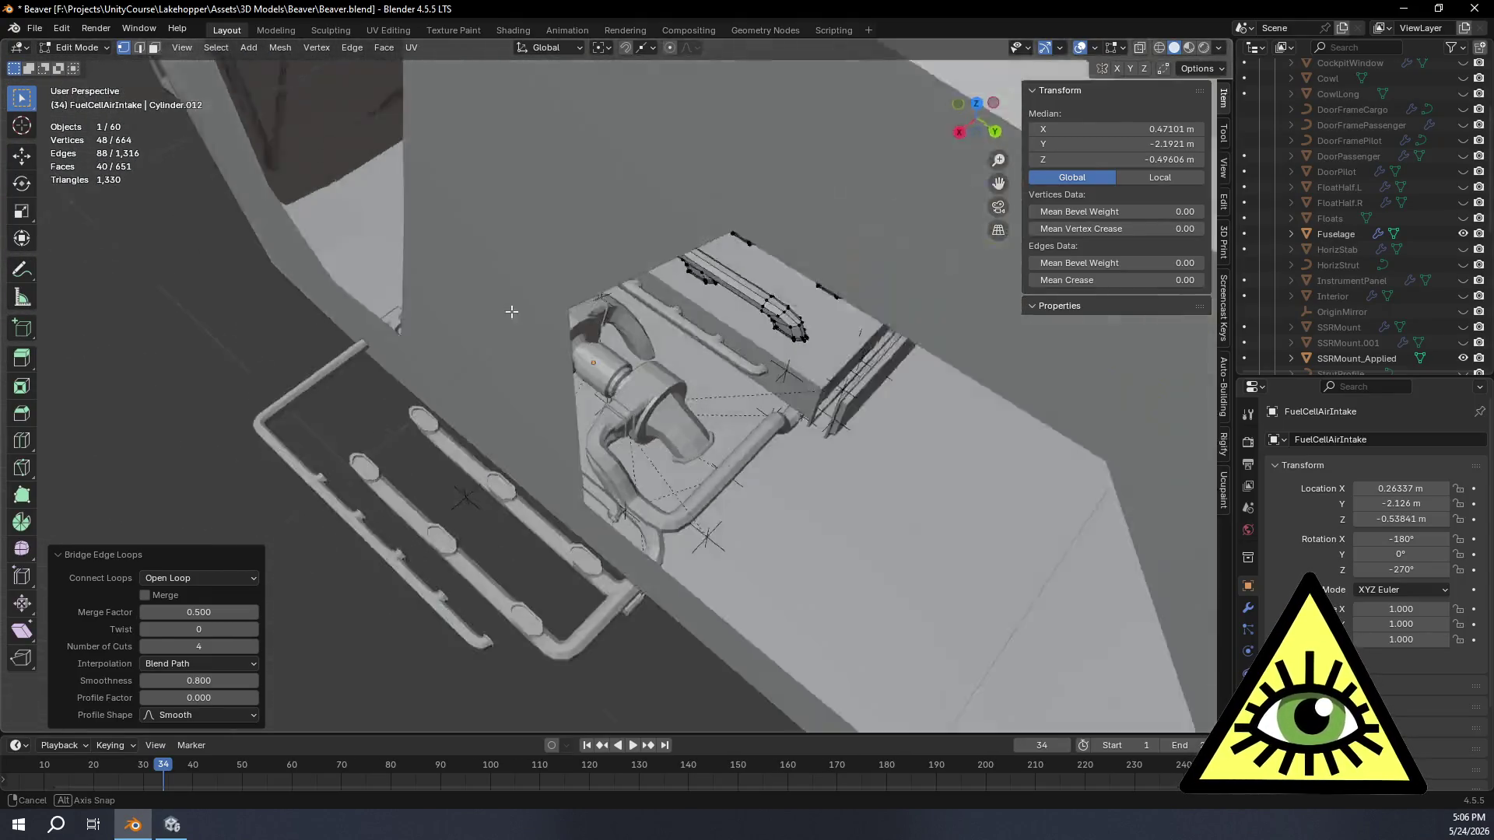
mouse_move(435, 146)
middle_mouse_down()
mouse_move(405, 304)
mouse_move(569, 308)
mouse_move(606, 403)
middle_mouse_up()
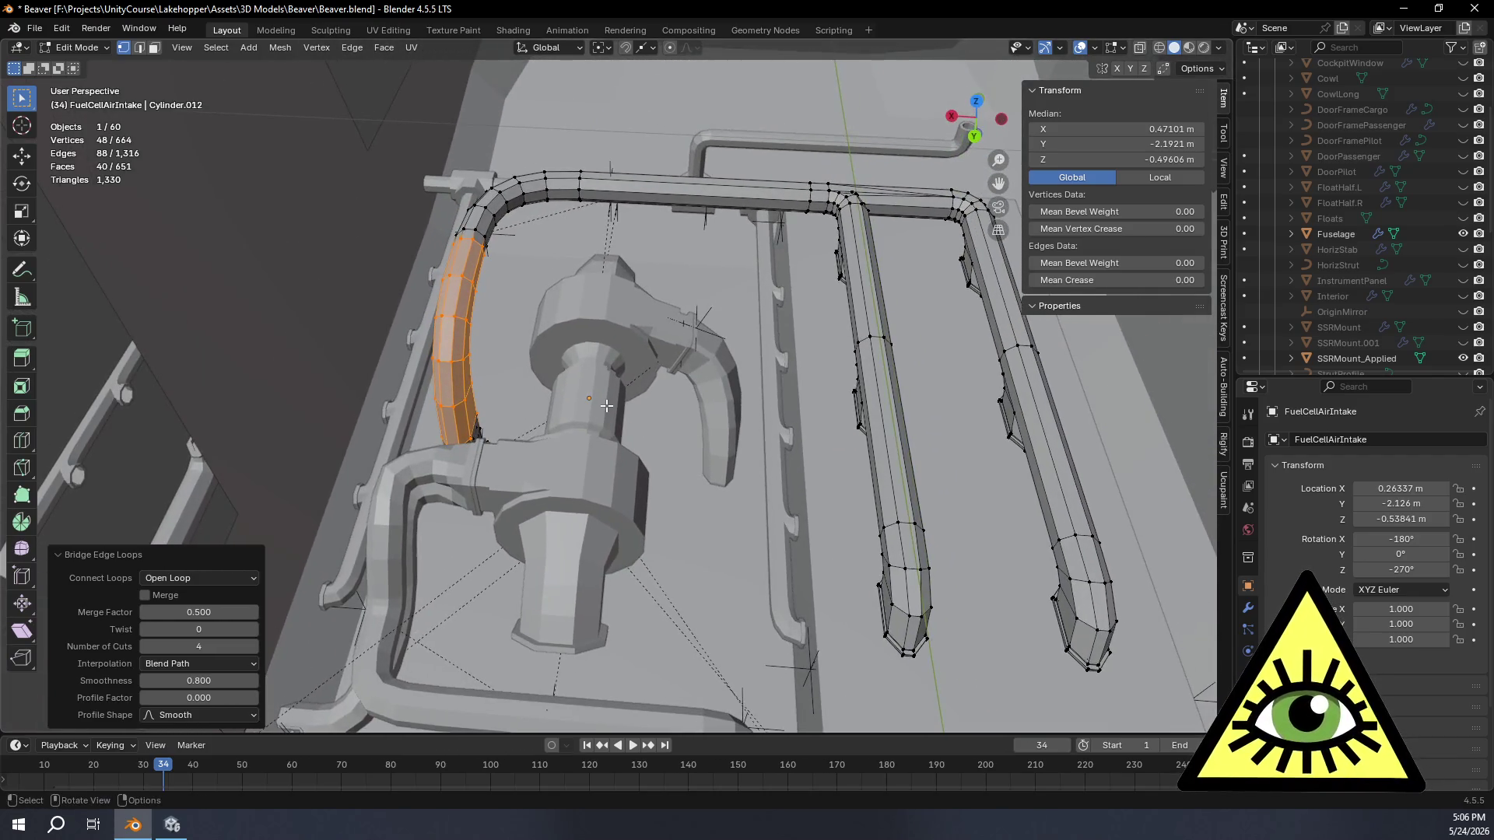
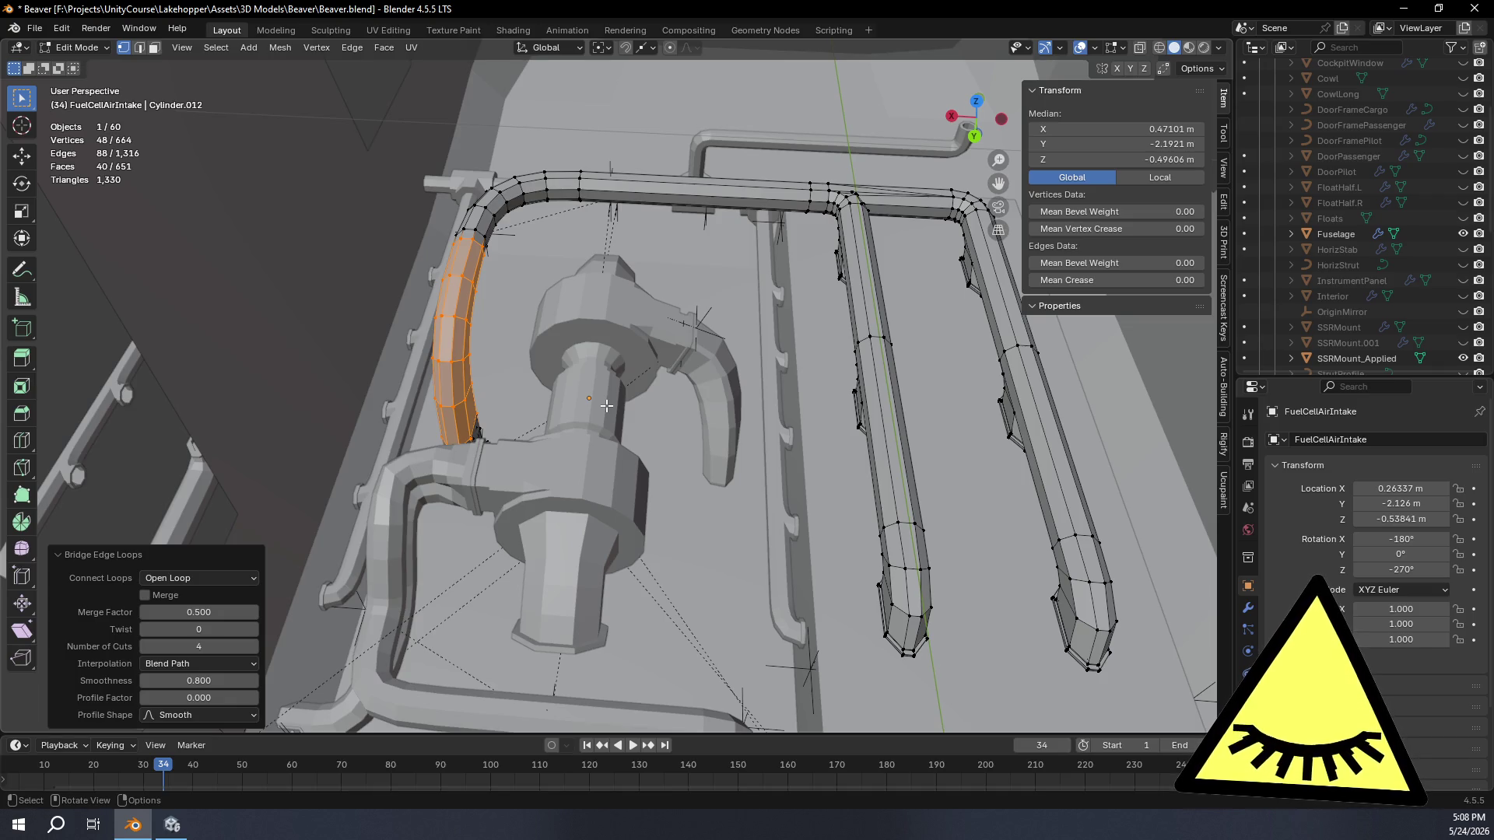
Step: Separate the bridged bend section into its own object (P > Selection) and return to object mode
middle_click_drag(156, 186, 488, 351)
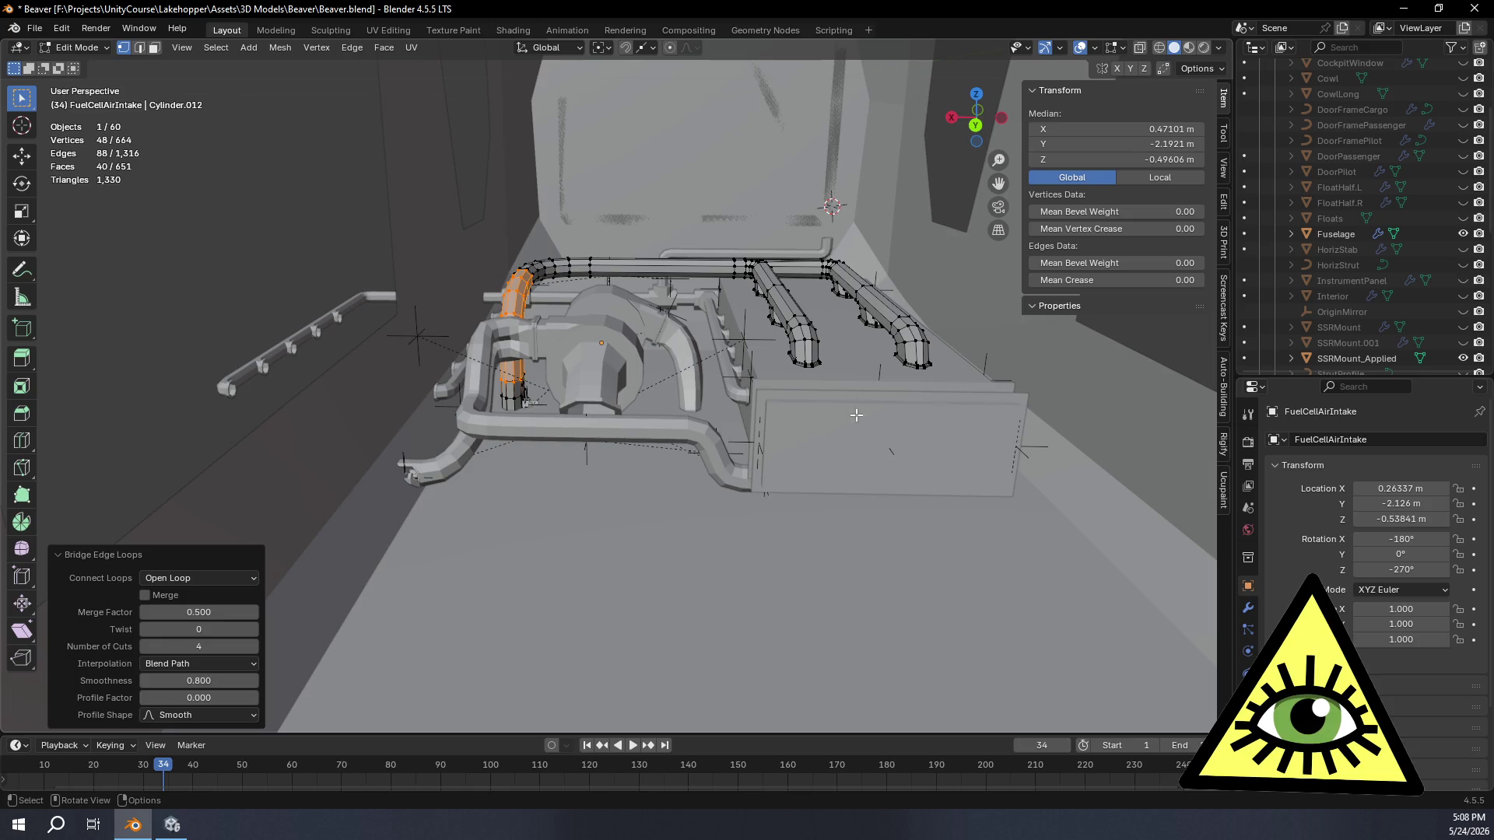
scroll(635, 371, "down", 3)
key("p")
left_click(634, 385)
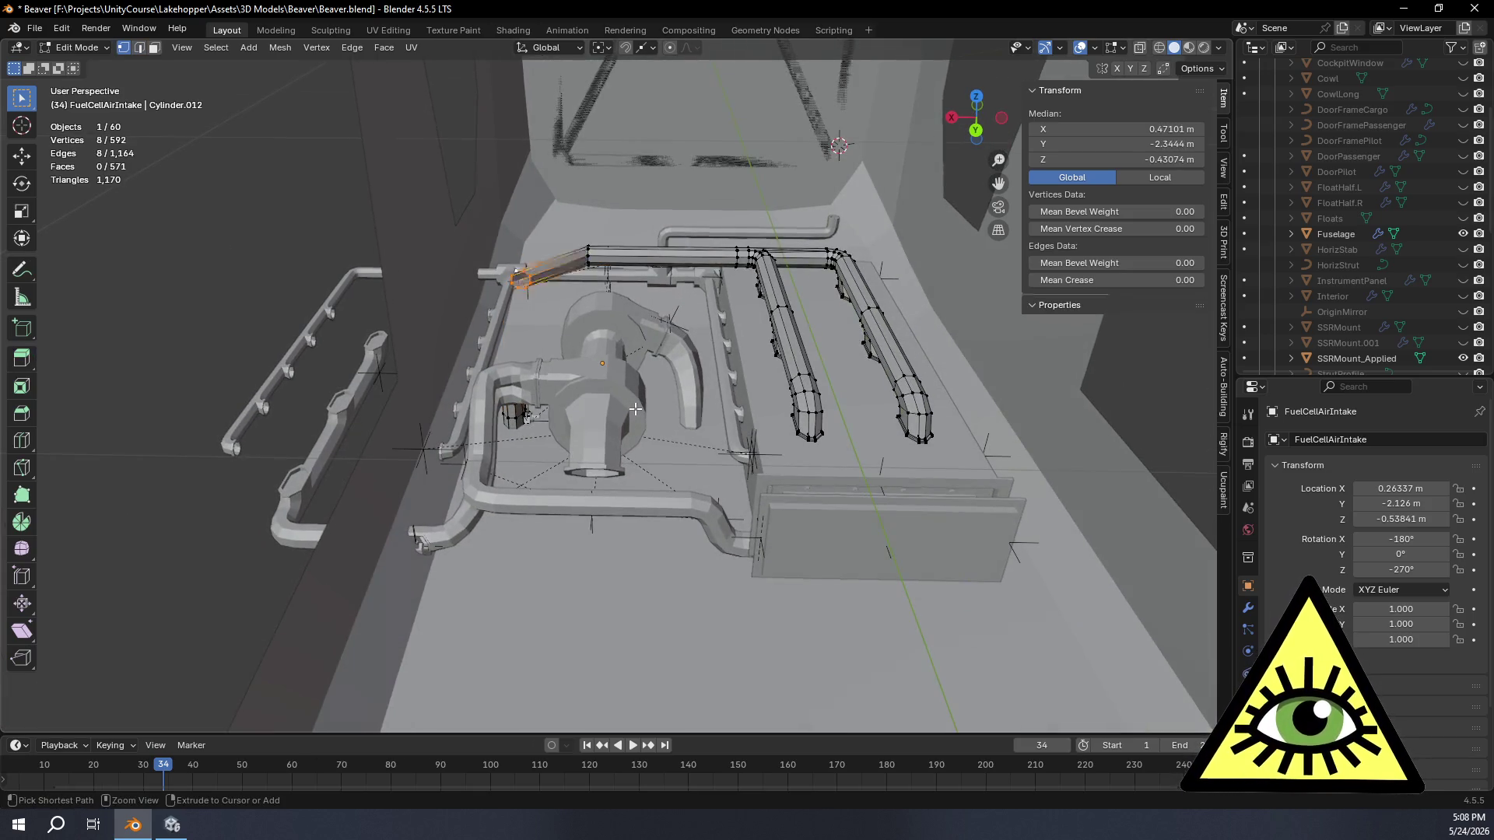
scroll(634, 406, "up", 5)
key("Tab")
scroll(635, 407, "down", 4)
scroll(630, 405, "up", 2)
scroll(629, 406, "up", 2)
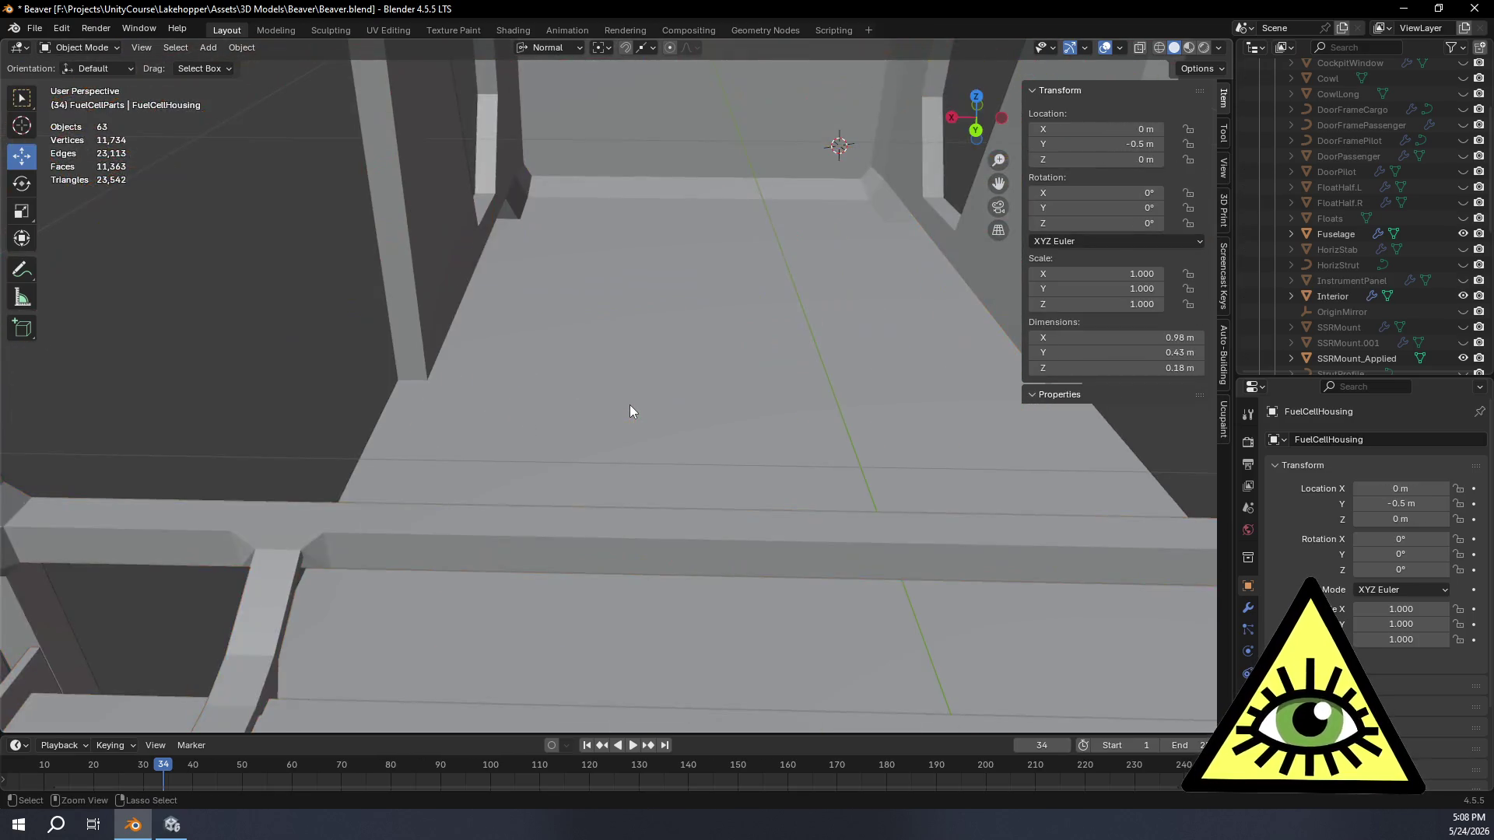
scroll(629, 405, "down", 3)
scroll(629, 406, "up", 3)
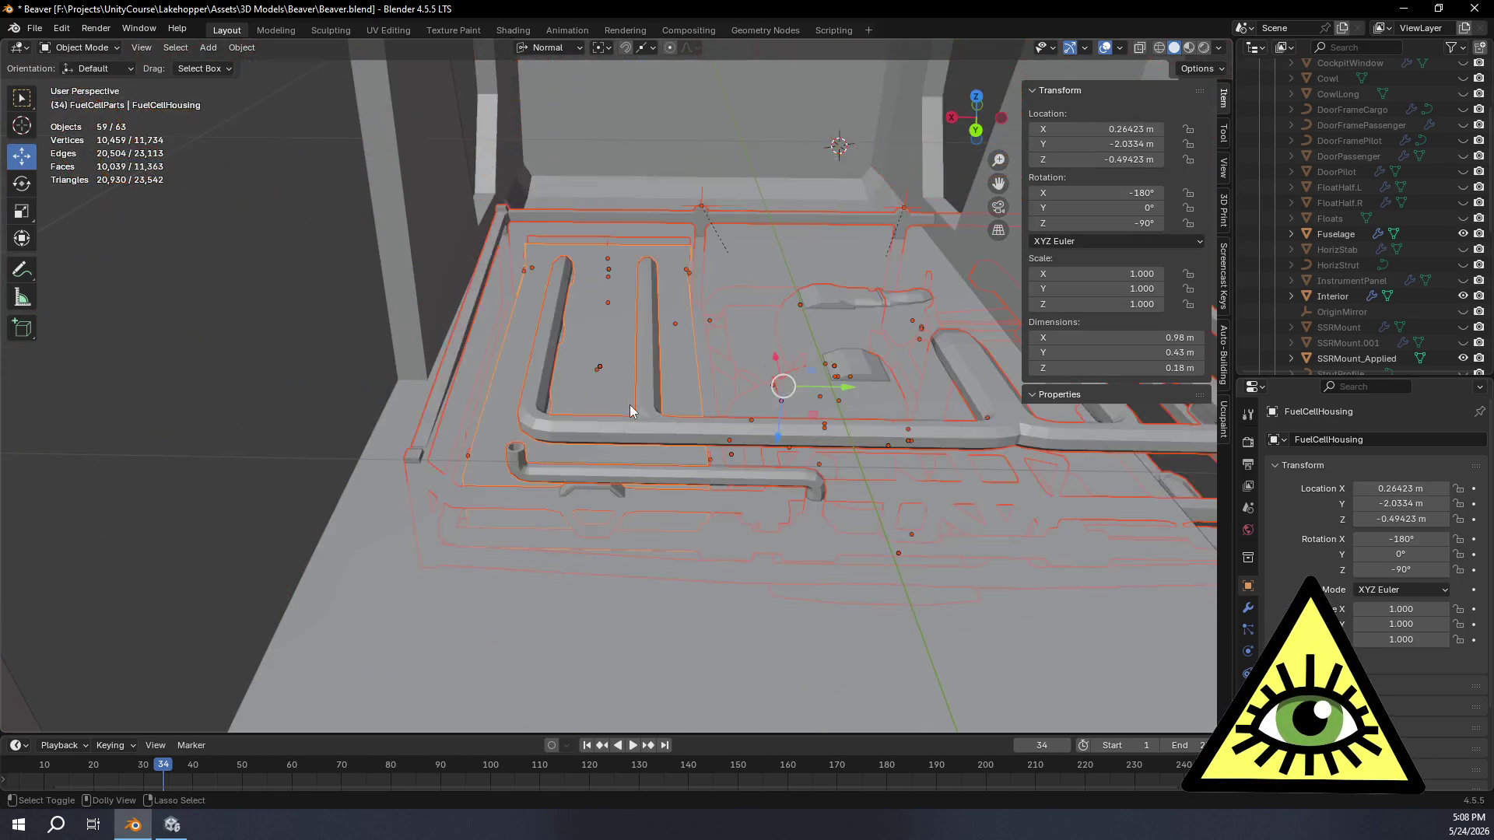
Step: Undo the last couple of changes and briefly check the intake pipe in edit mode
key("ctrl+z")
key("ctrl+z")
key("ctrl+z")
key("ctrl+z")
key("ctrl+z")
key("ctrl+z")
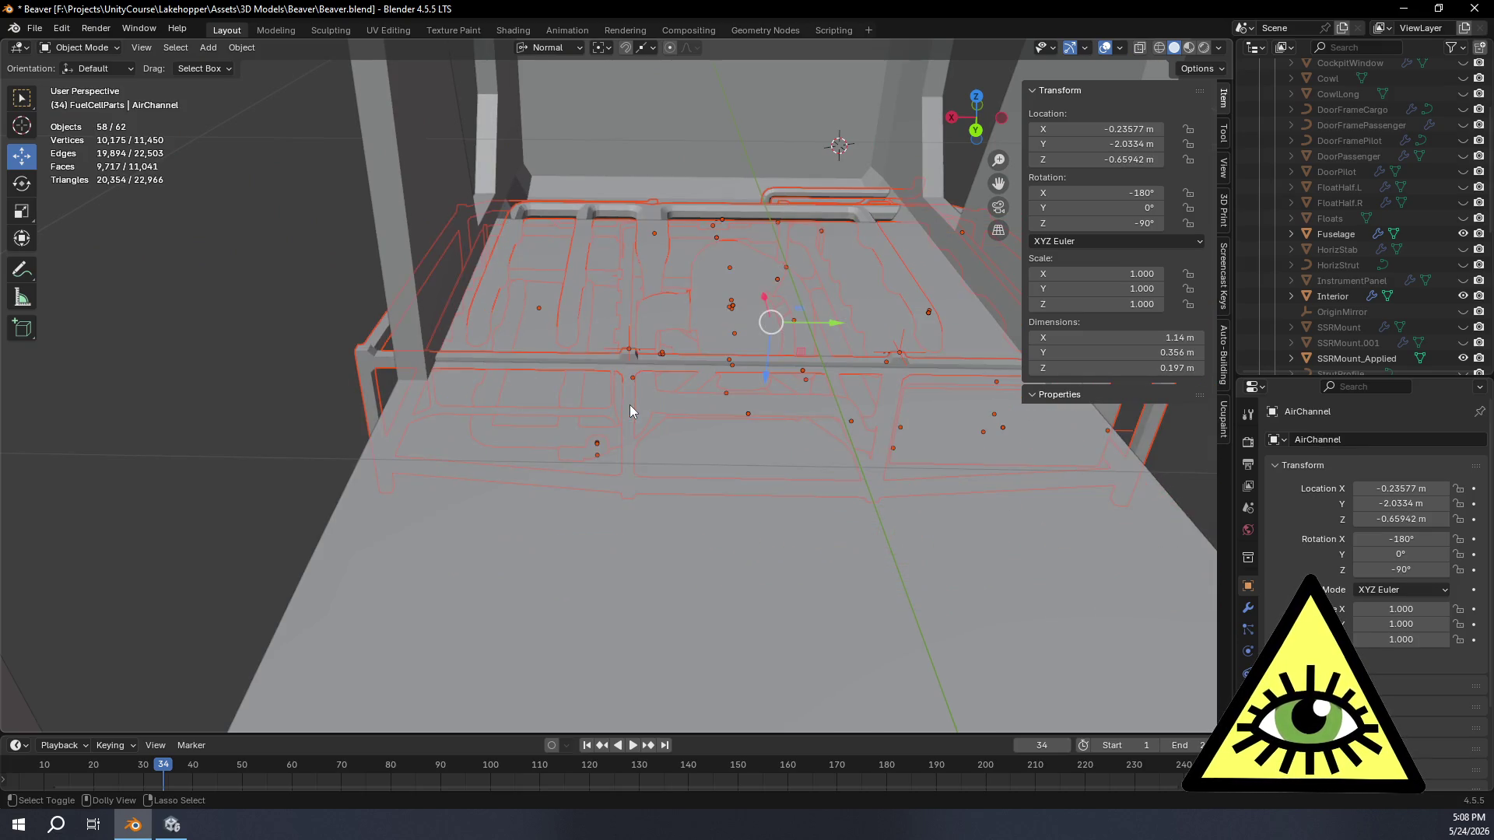
key("ctrl+z")
key("ctrl+z")
key("ctrl+z")
key("ctrl+z")
key("ctrl+z")
key("ctrl+z")
key("Tab")
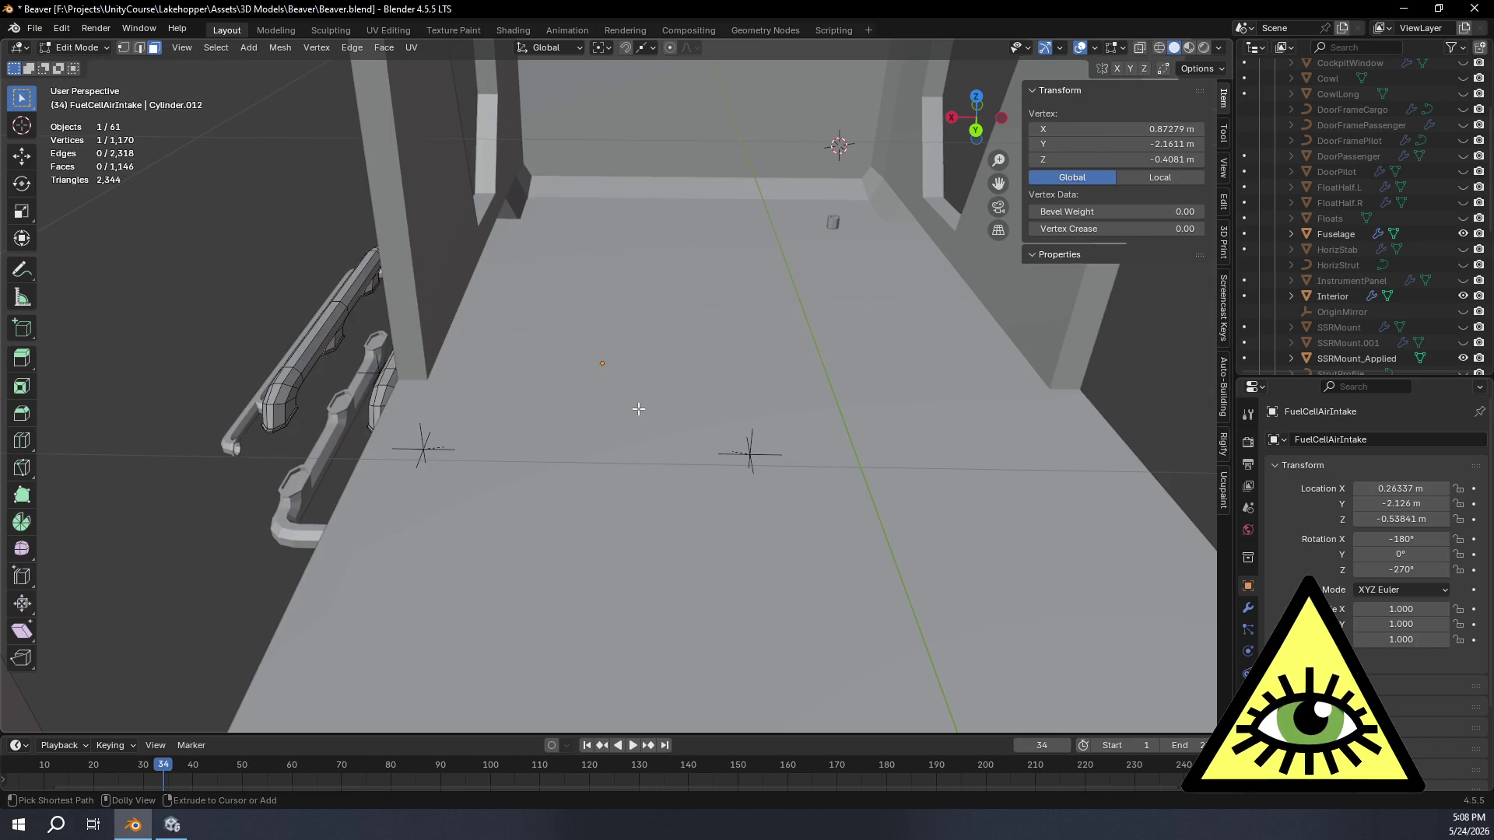
key("Tab")
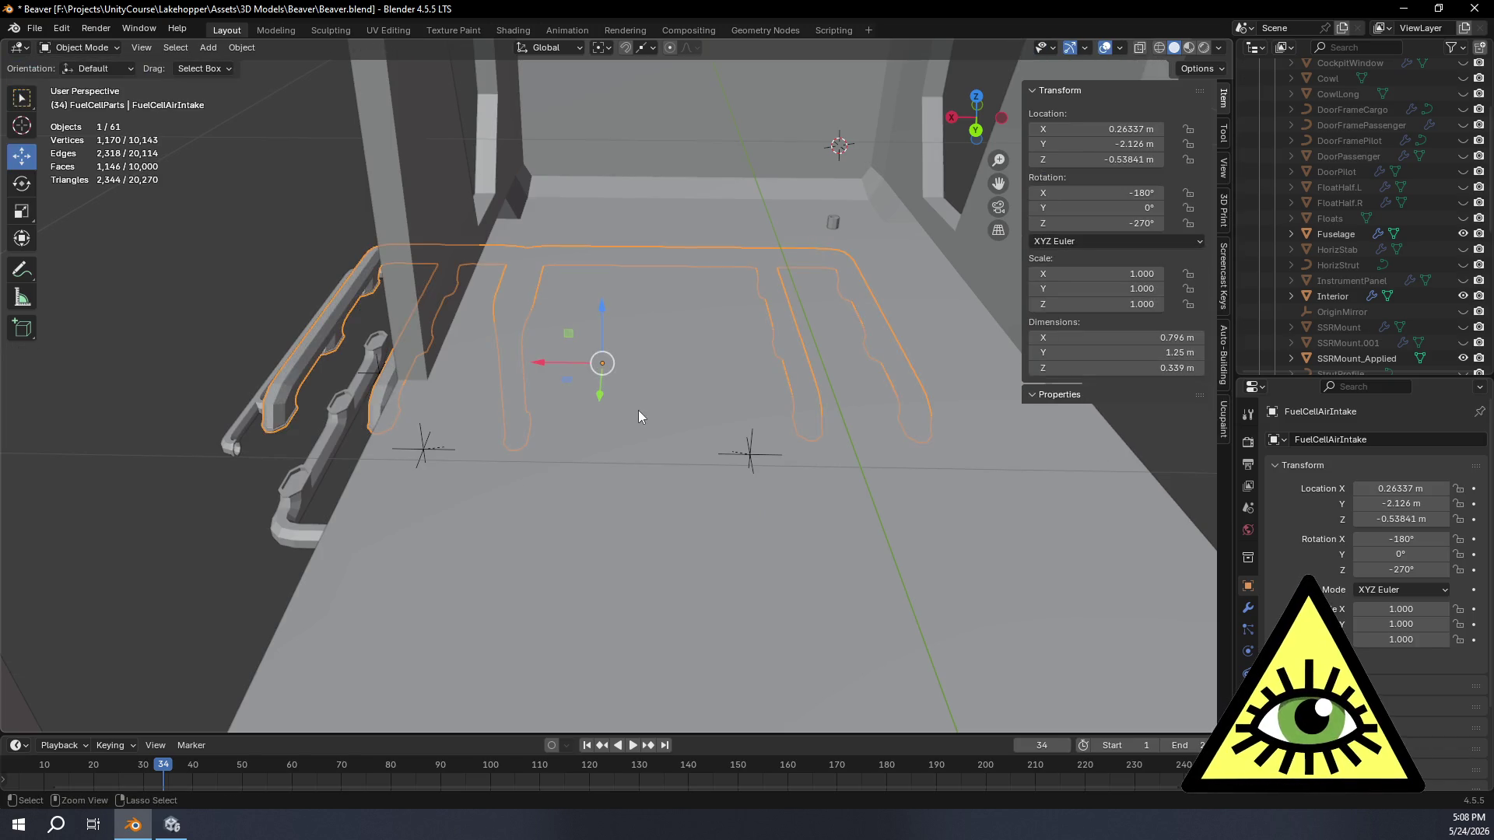
Step: Redo to restore the selection of all fuel cell parts and turn on X-ray shading
key("ctrl+shift+z")
key("ctrl+shift+z")
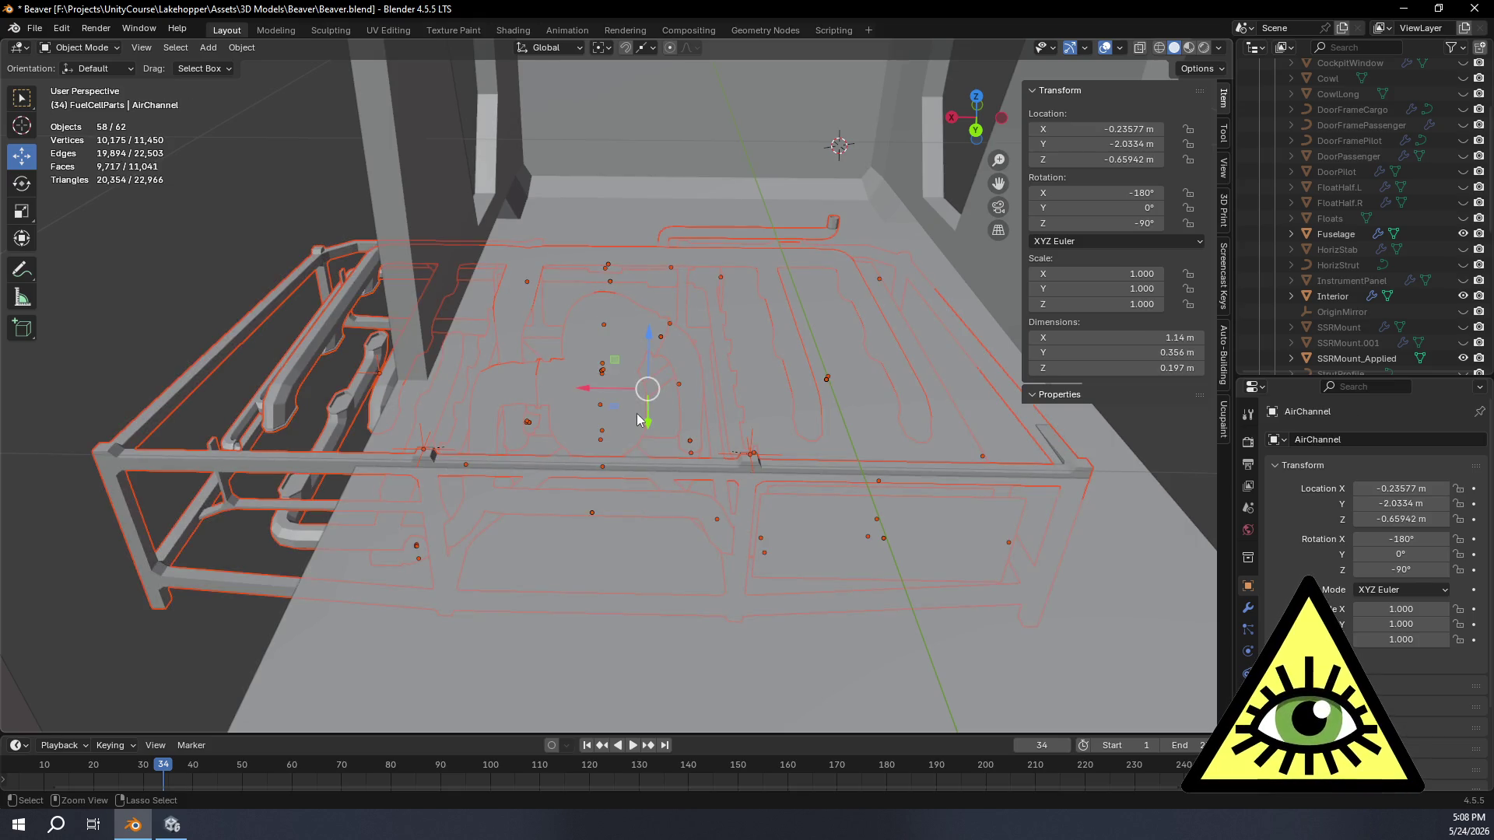
key("ctrl+shift+z")
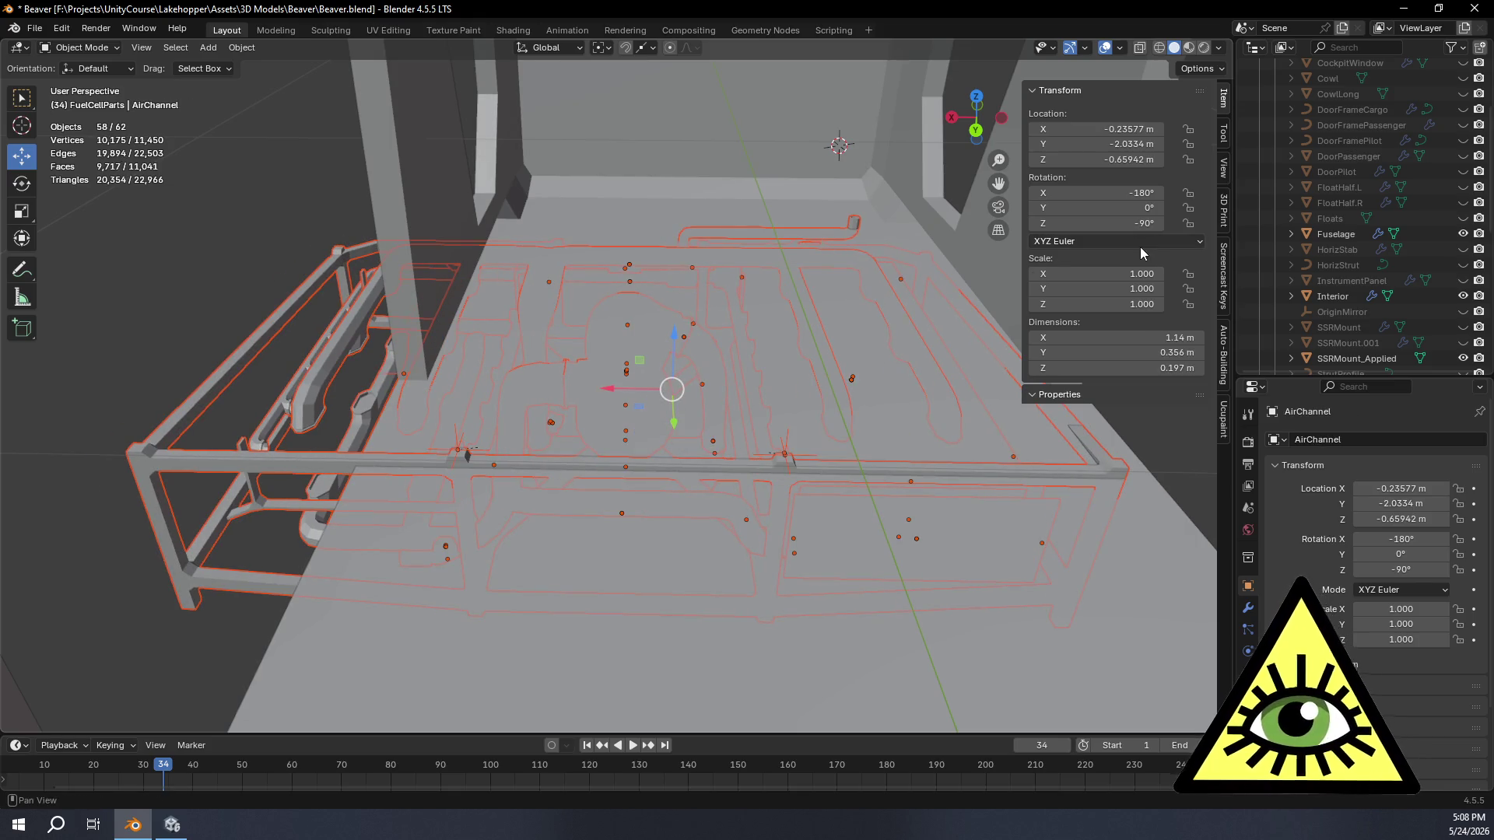
scroll(1323, 220, "up", 4)
scroll(1308, 158, "down", 10)
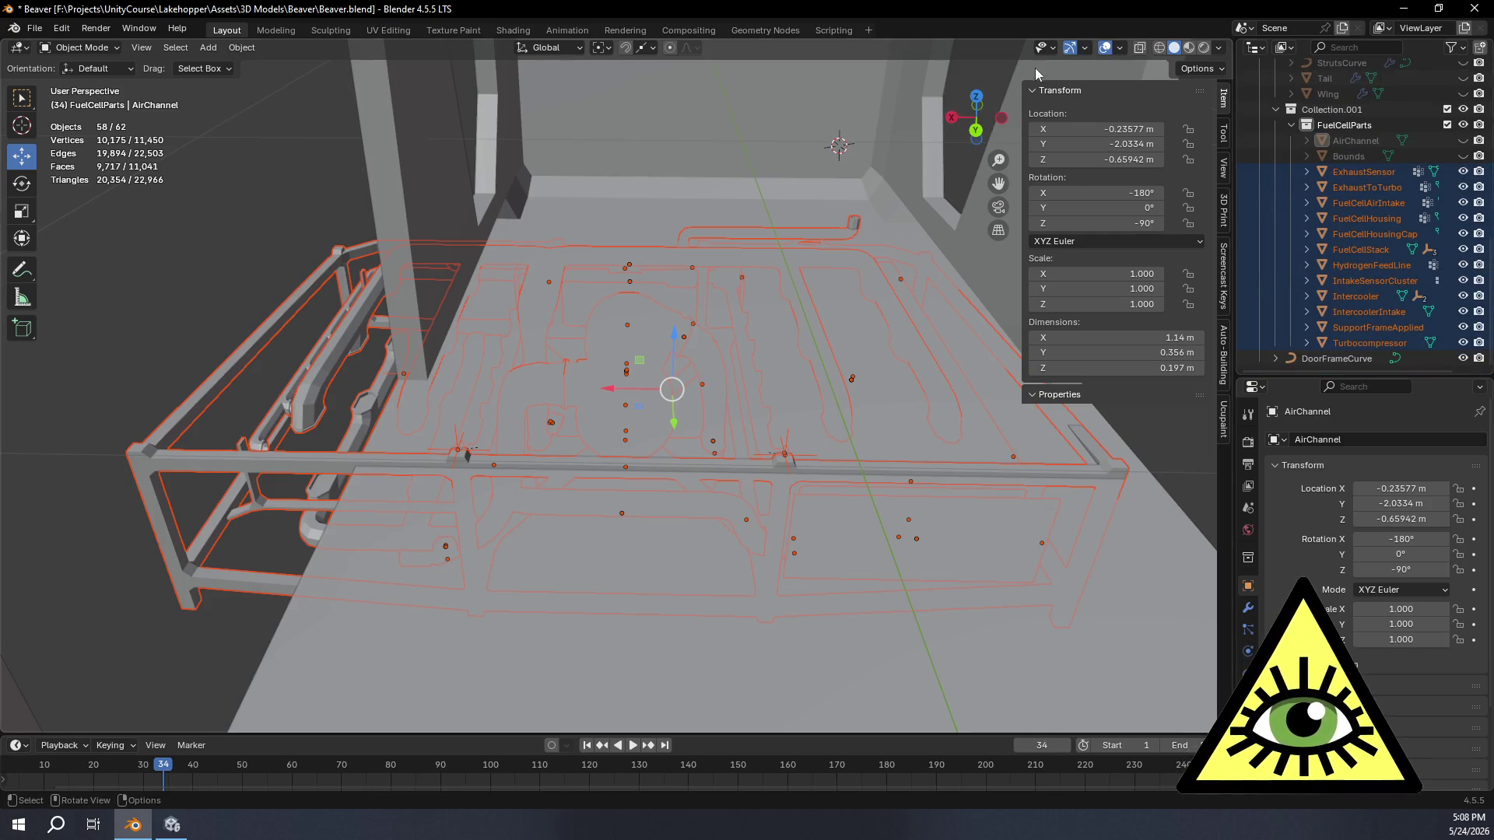
key("alt+z")
Step: From top view, slide the fuel cell parts left along X inside the fuselage
left_click(982, 94)
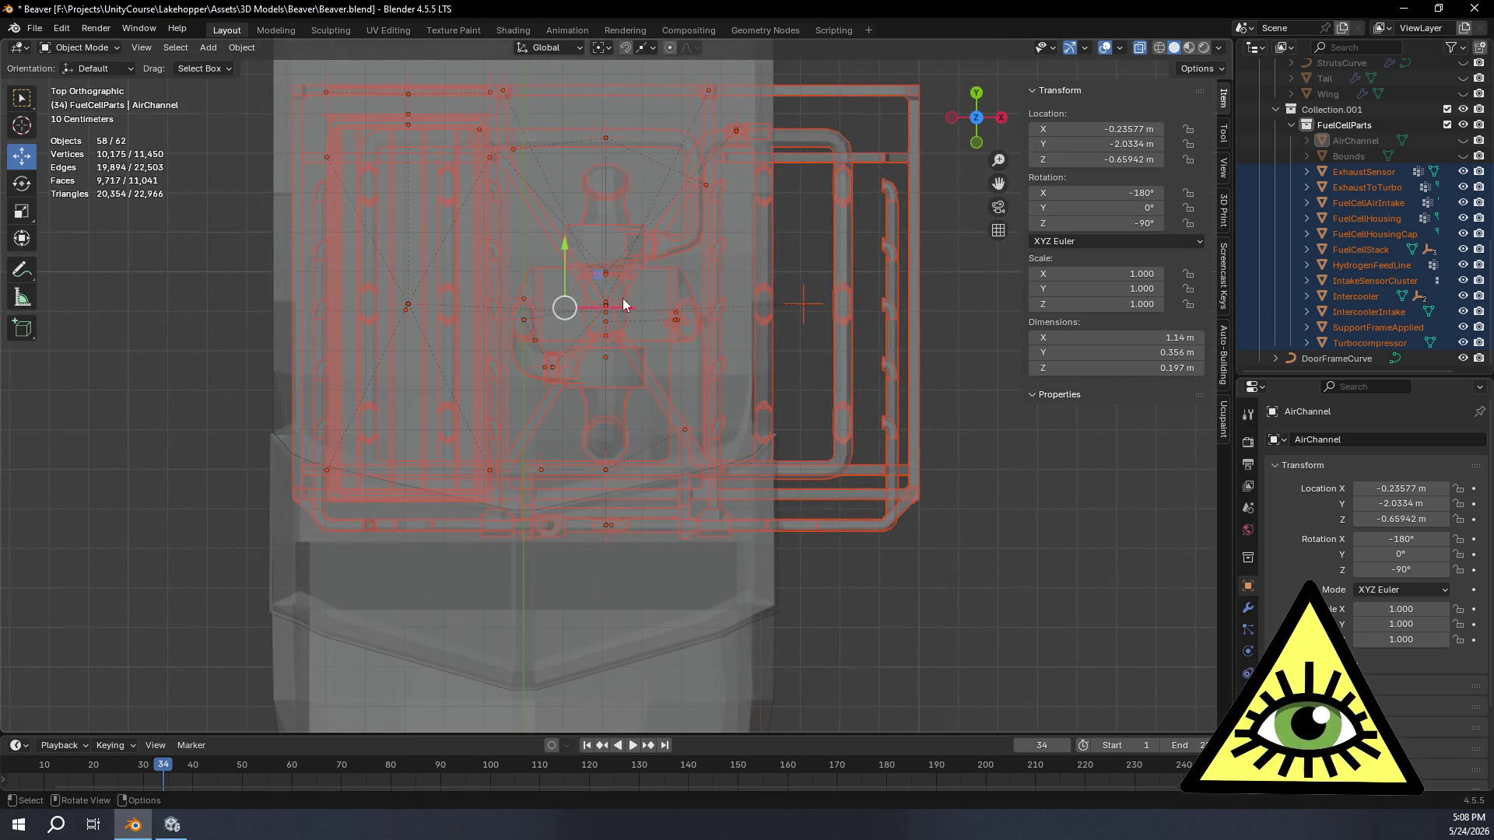
left_click_drag(631, 310, 453, 294)
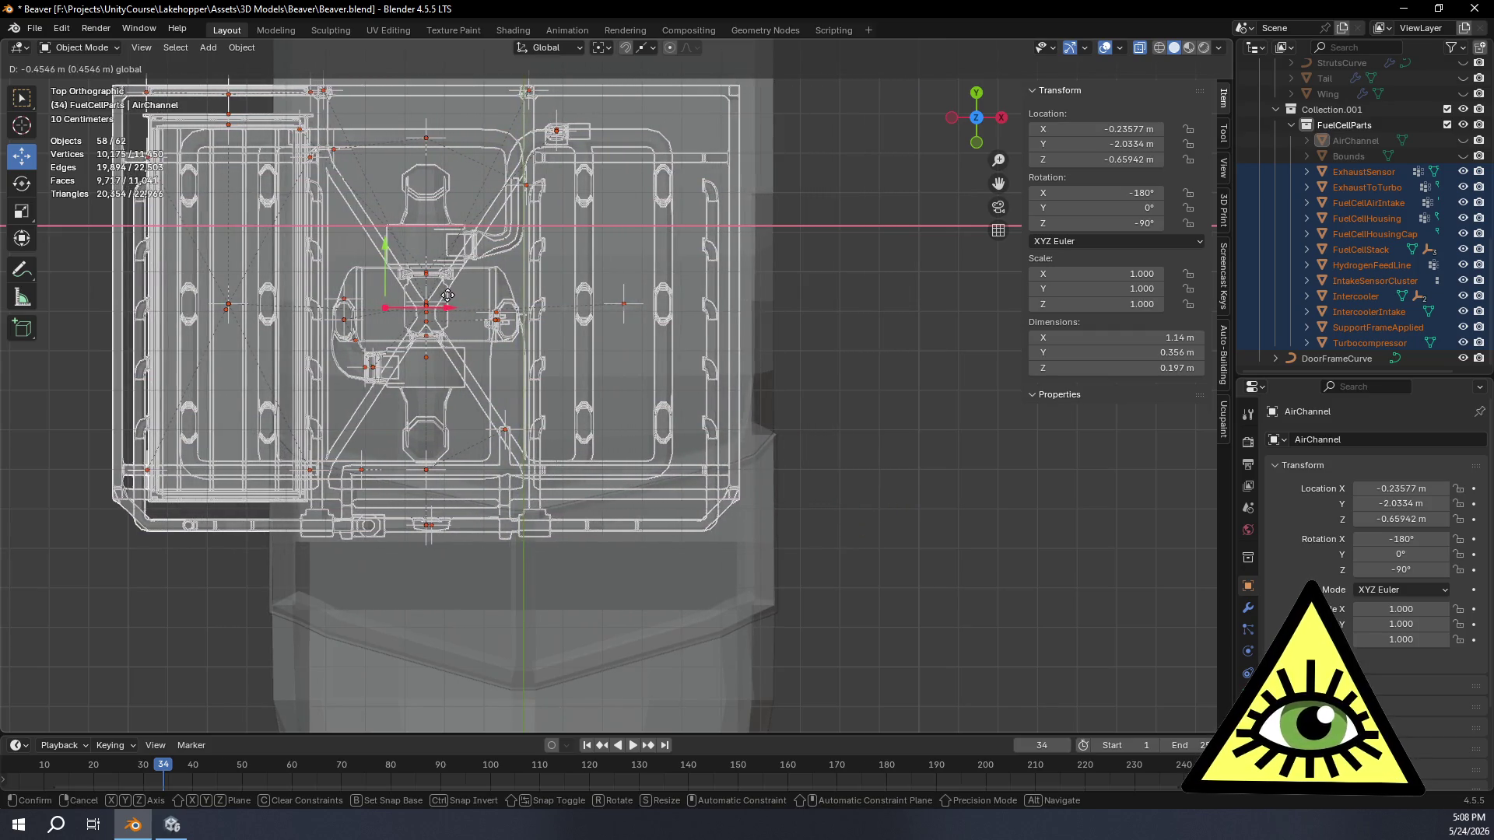
left_click(409, 330)
scroll(518, 356, "up", 2)
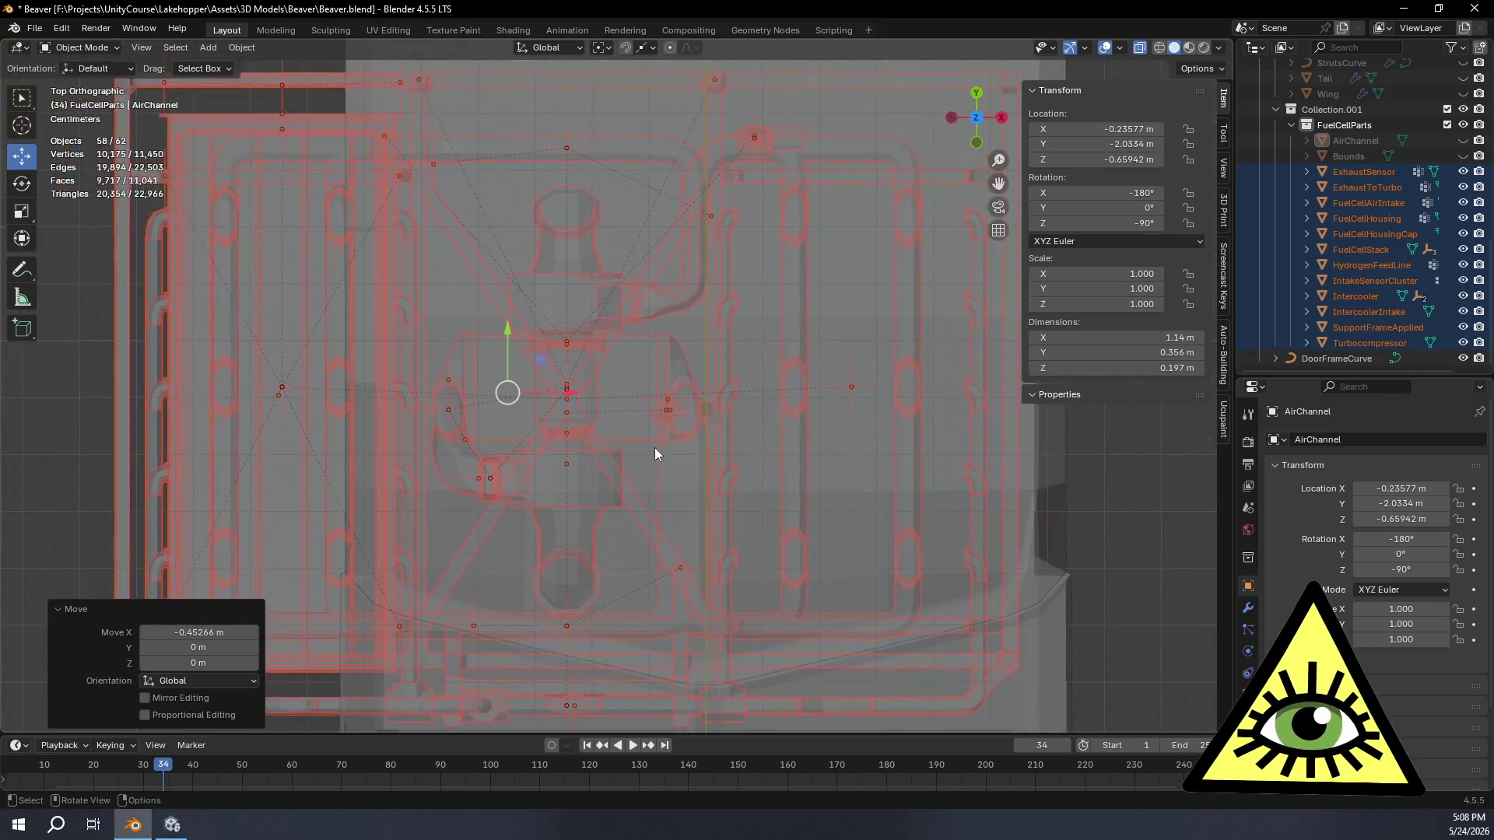
scroll(655, 447, "down", 4)
scroll(704, 419, "up", 1)
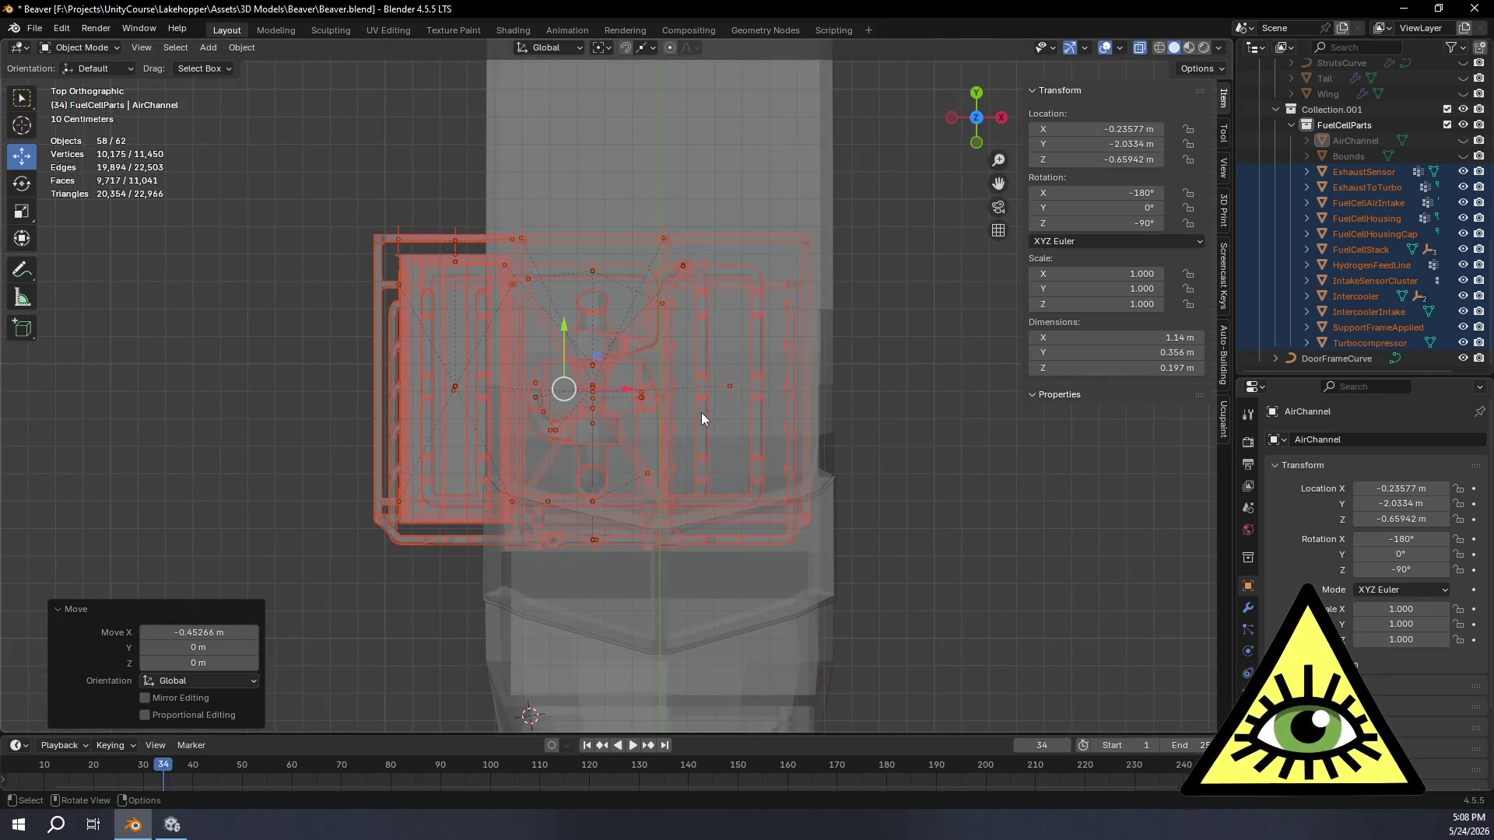
scroll(702, 418, "up", 1)
Step: From bottom view, make a further small X adjustment to the parts (G X)
left_click(976, 117)
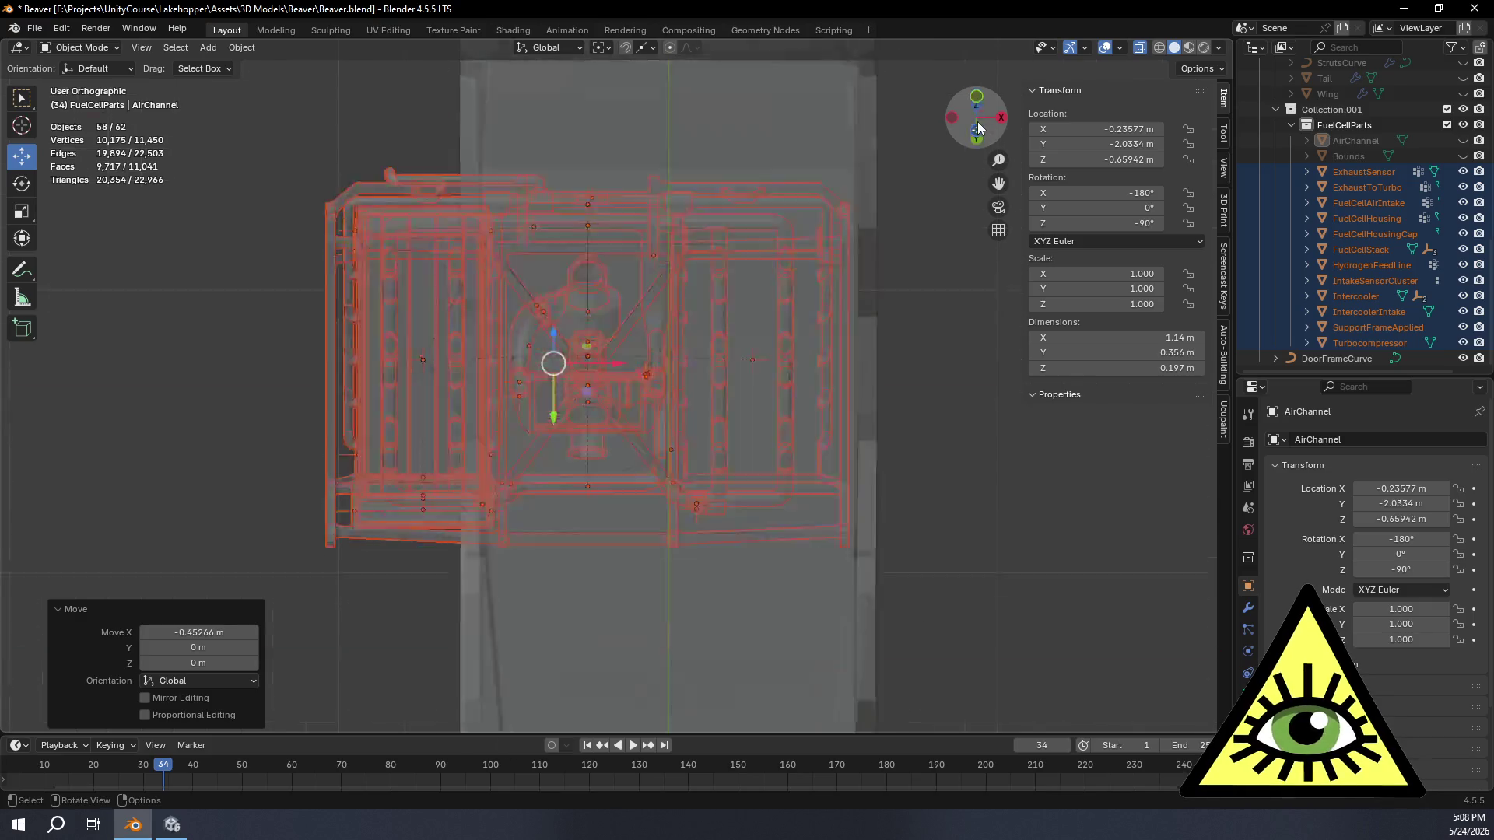
middle_click_drag(837, 407, 835, 315, "shift")
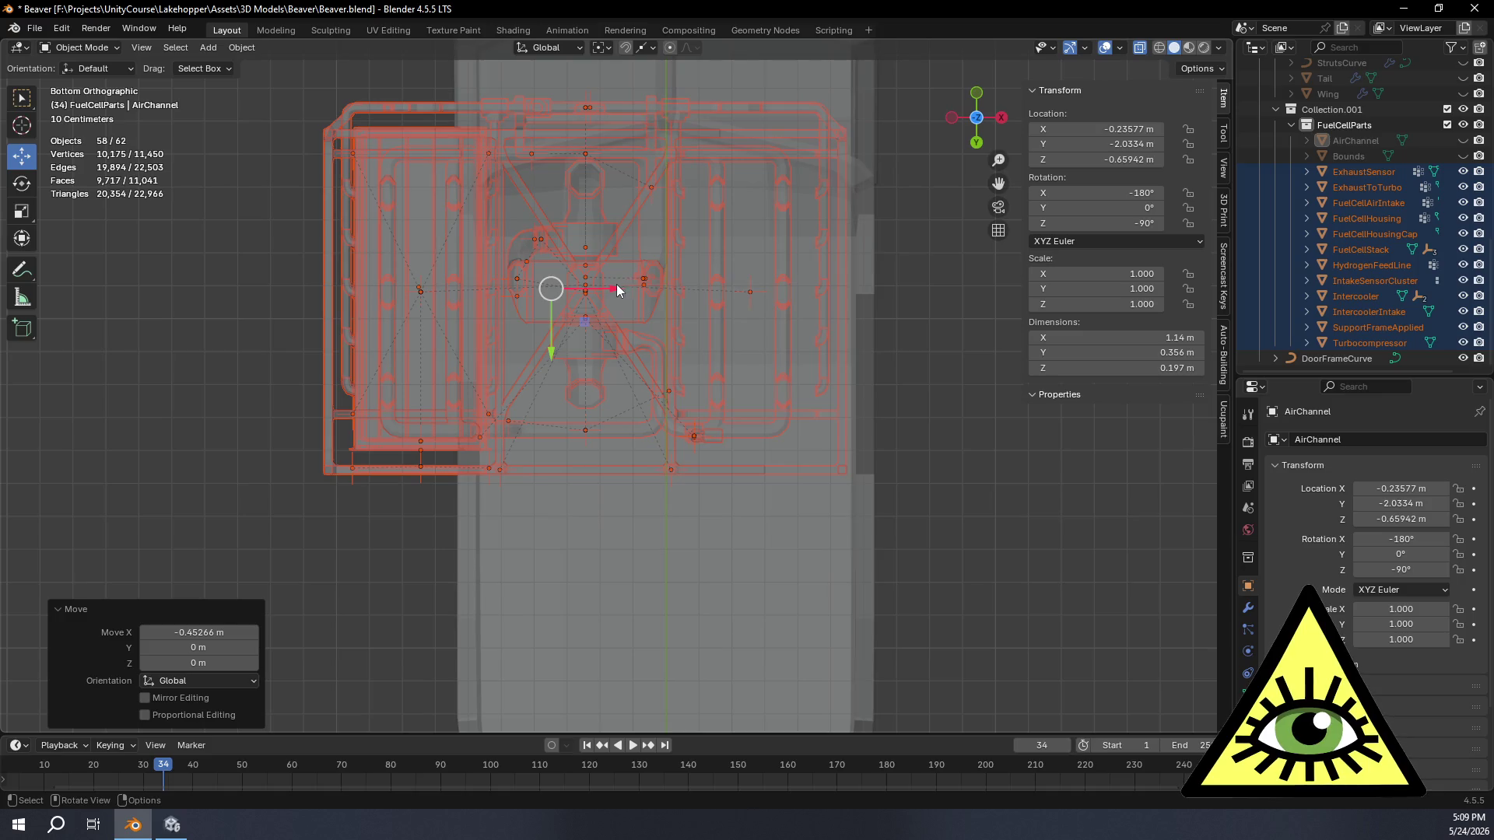
key("g")
key("x")
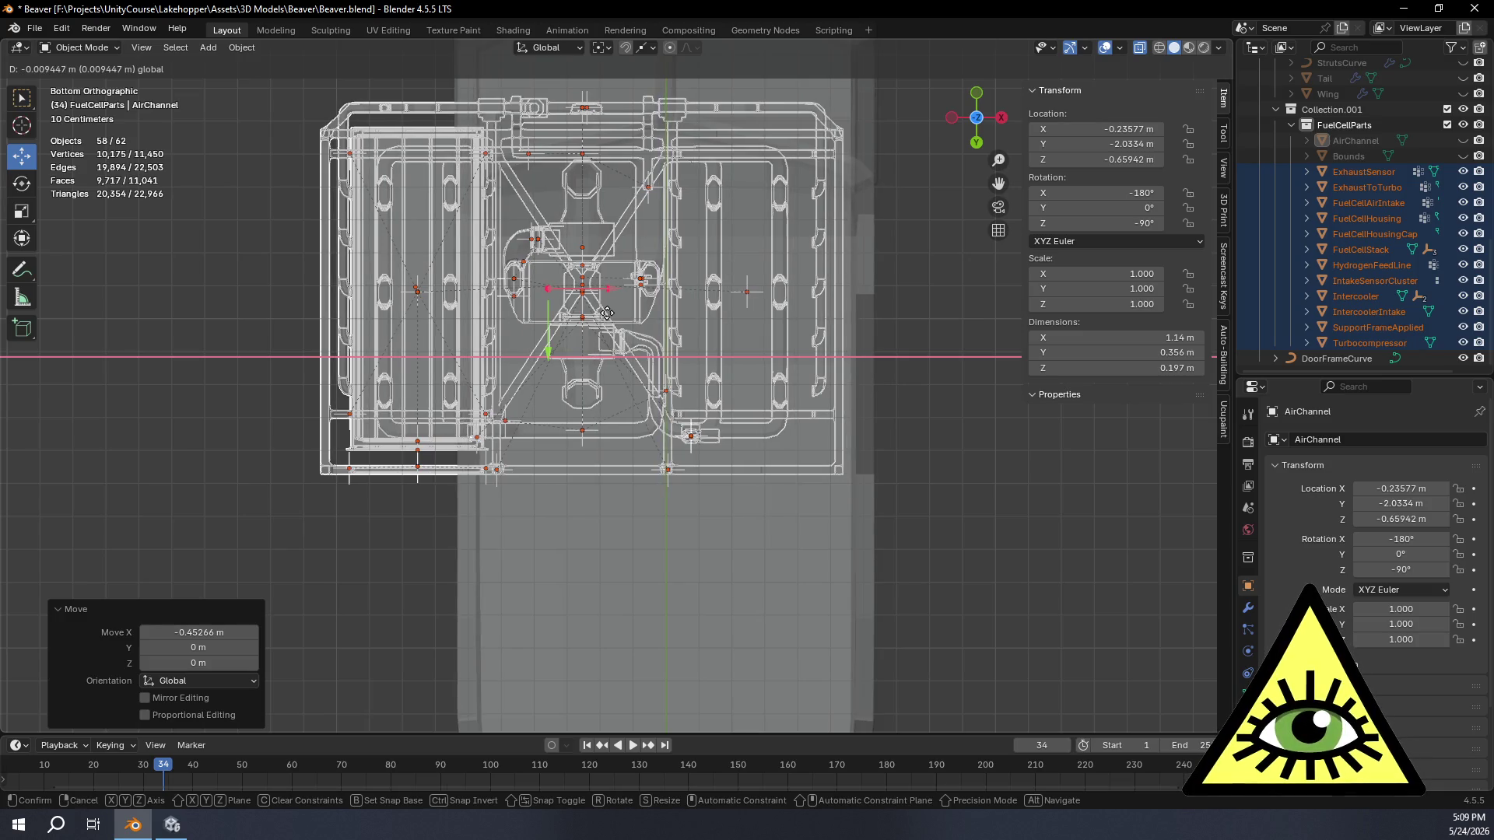
left_click(611, 313)
scroll(610, 314, "down", 1)
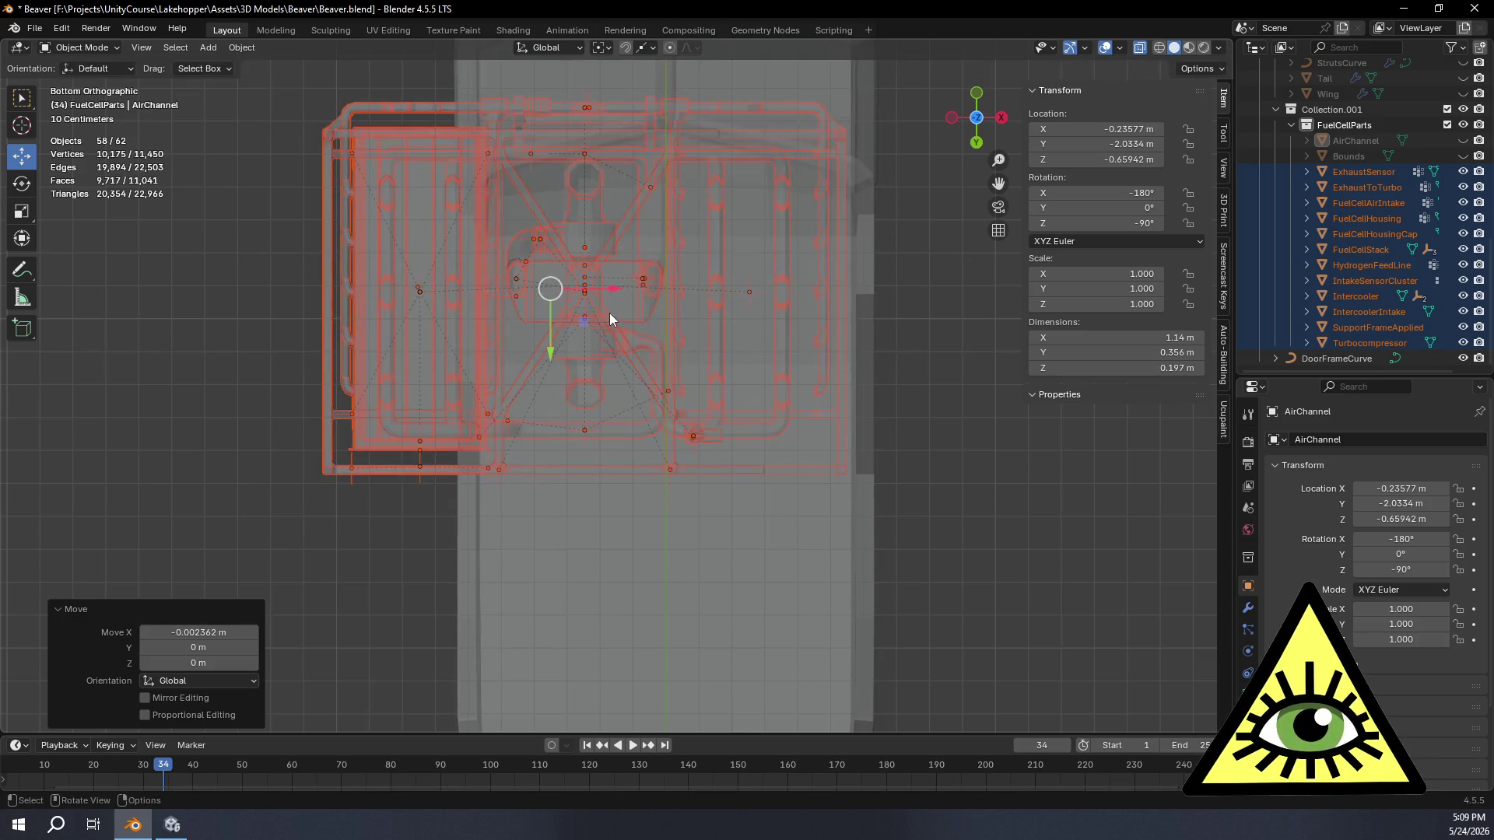
scroll(609, 315, "down", 1)
scroll(610, 317, "down", 1)
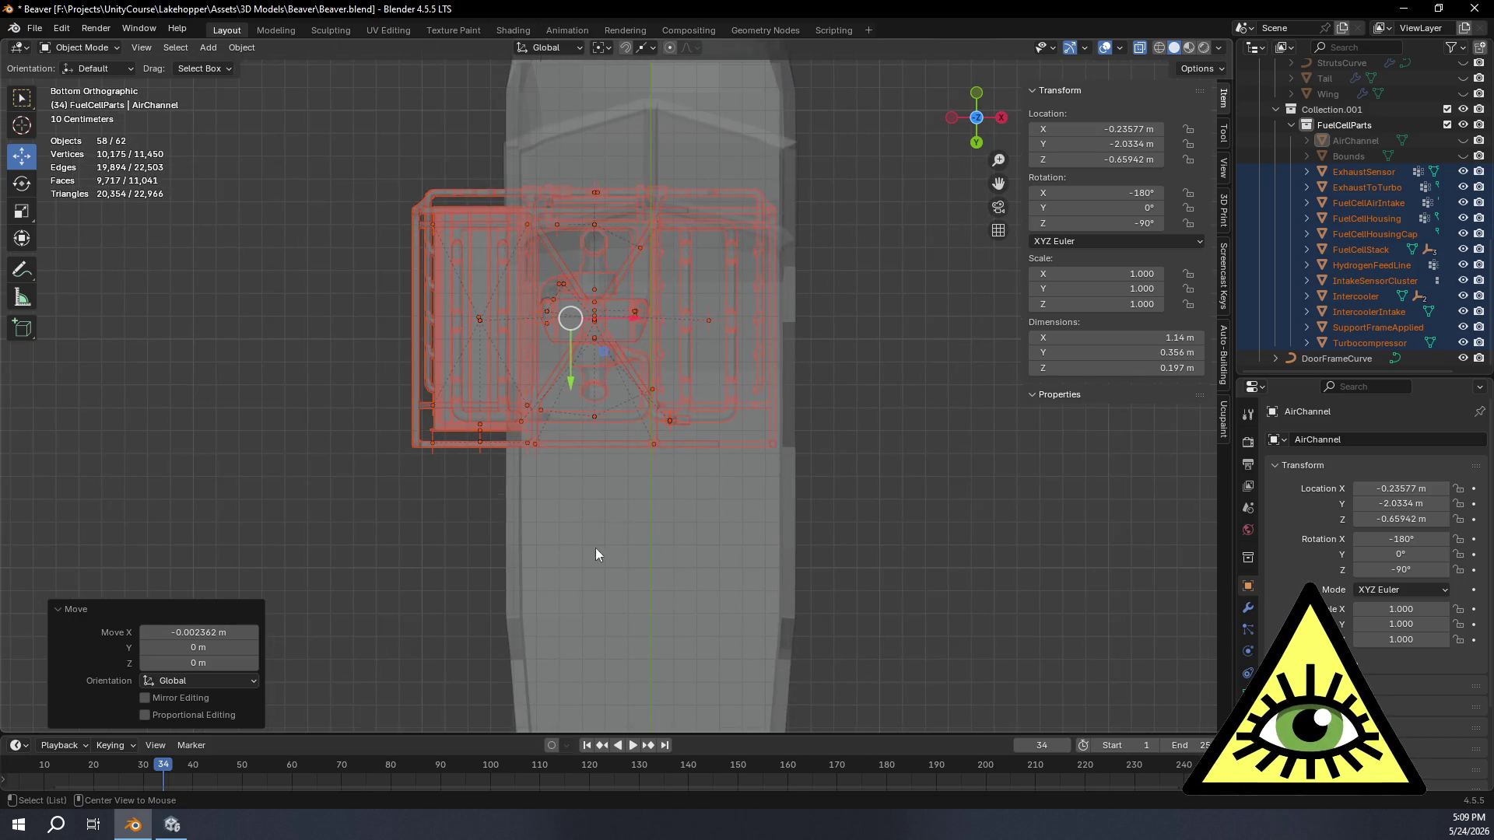
Step: Orbit to an angled view and select only the FuelCellHousing in the Outliner
middle_click_drag(596, 554, 779, 139)
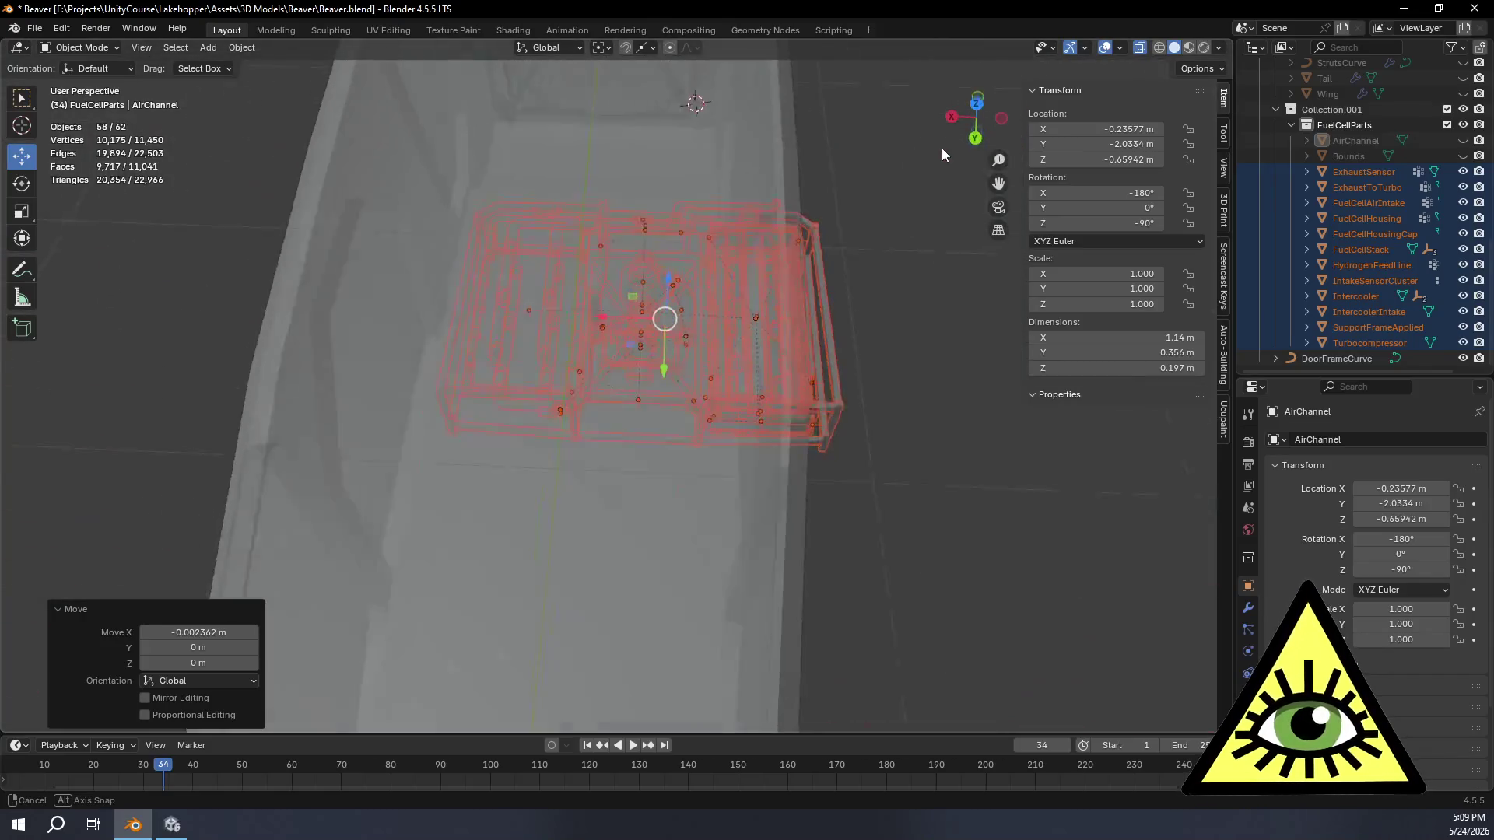
middle_click_drag(778, 139, 854, 222)
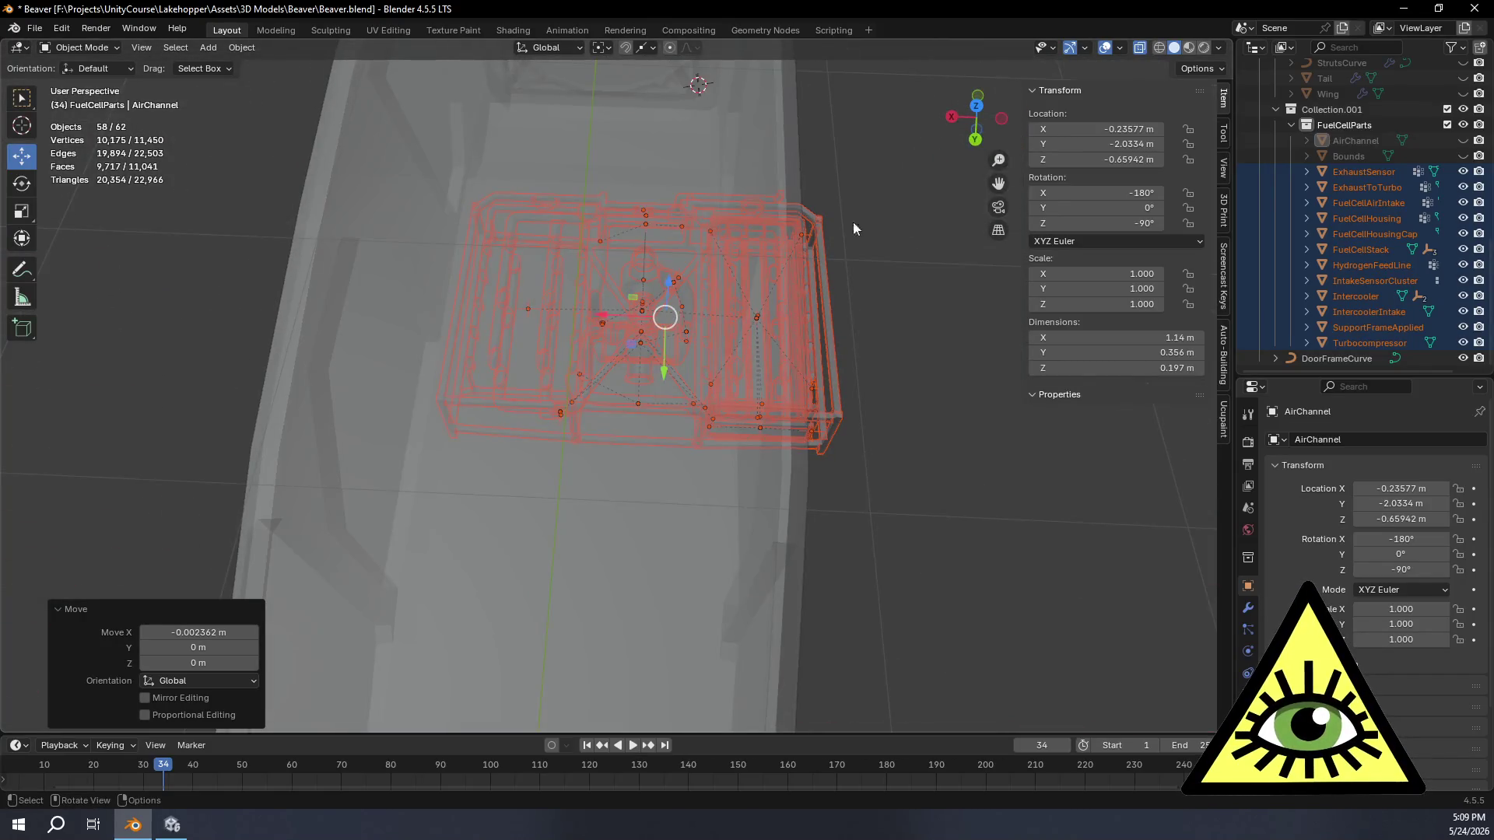
scroll(773, 302, "up", 2)
scroll(698, 362, "up", 2)
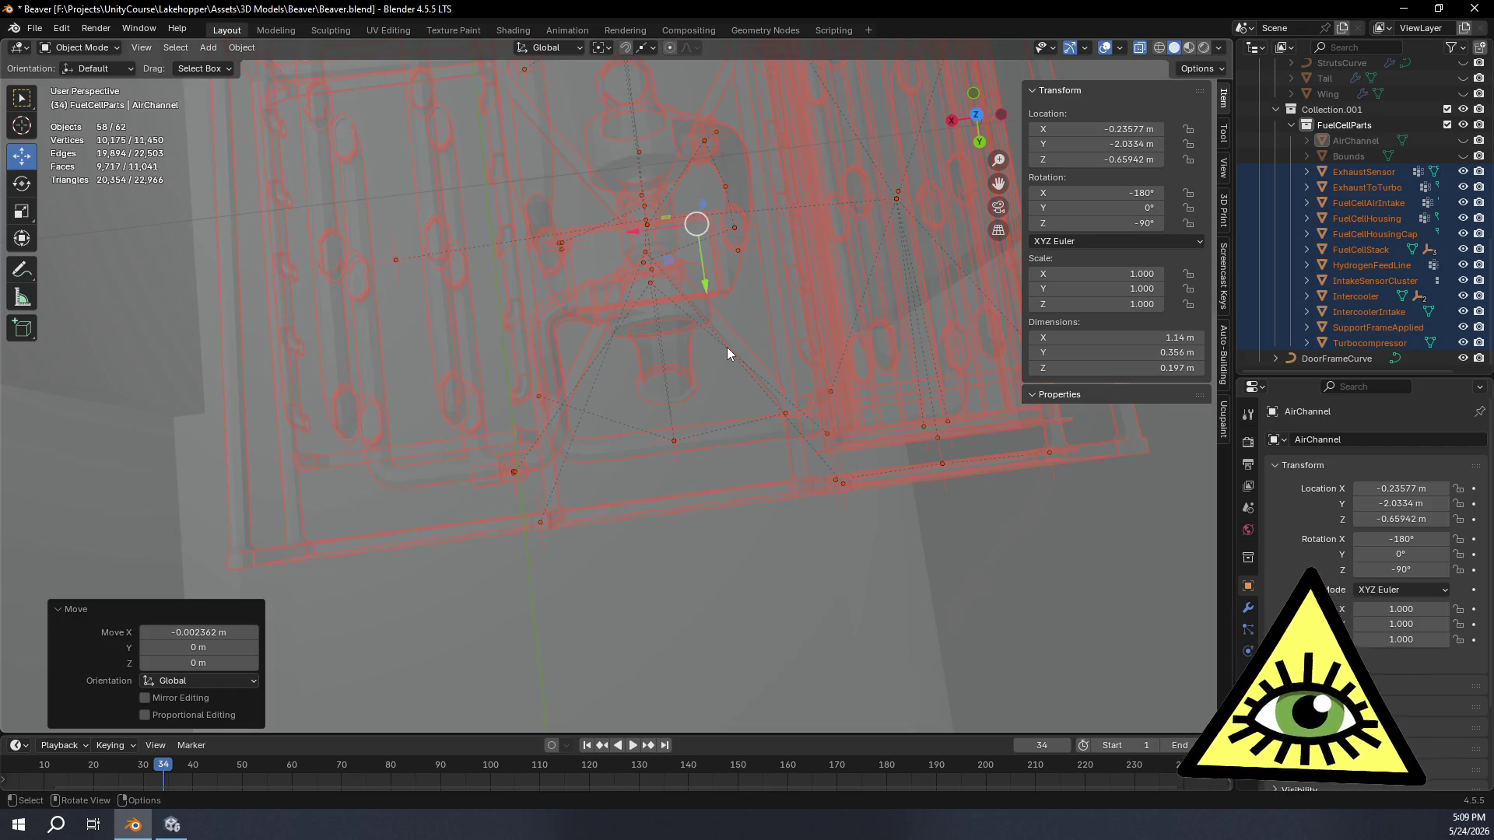
middle_click_drag(734, 292, 638, 226)
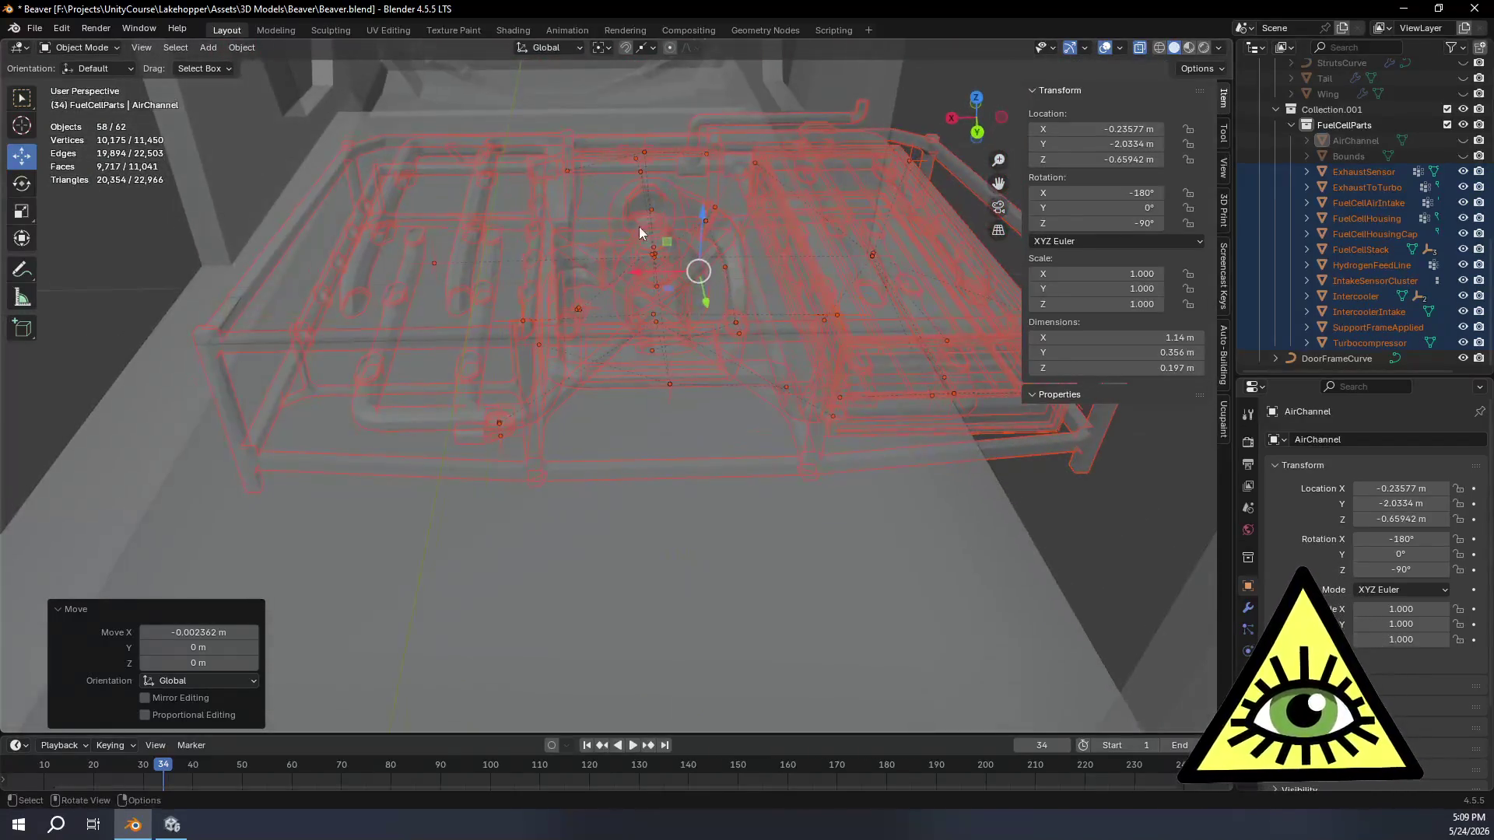
left_click(1381, 216)
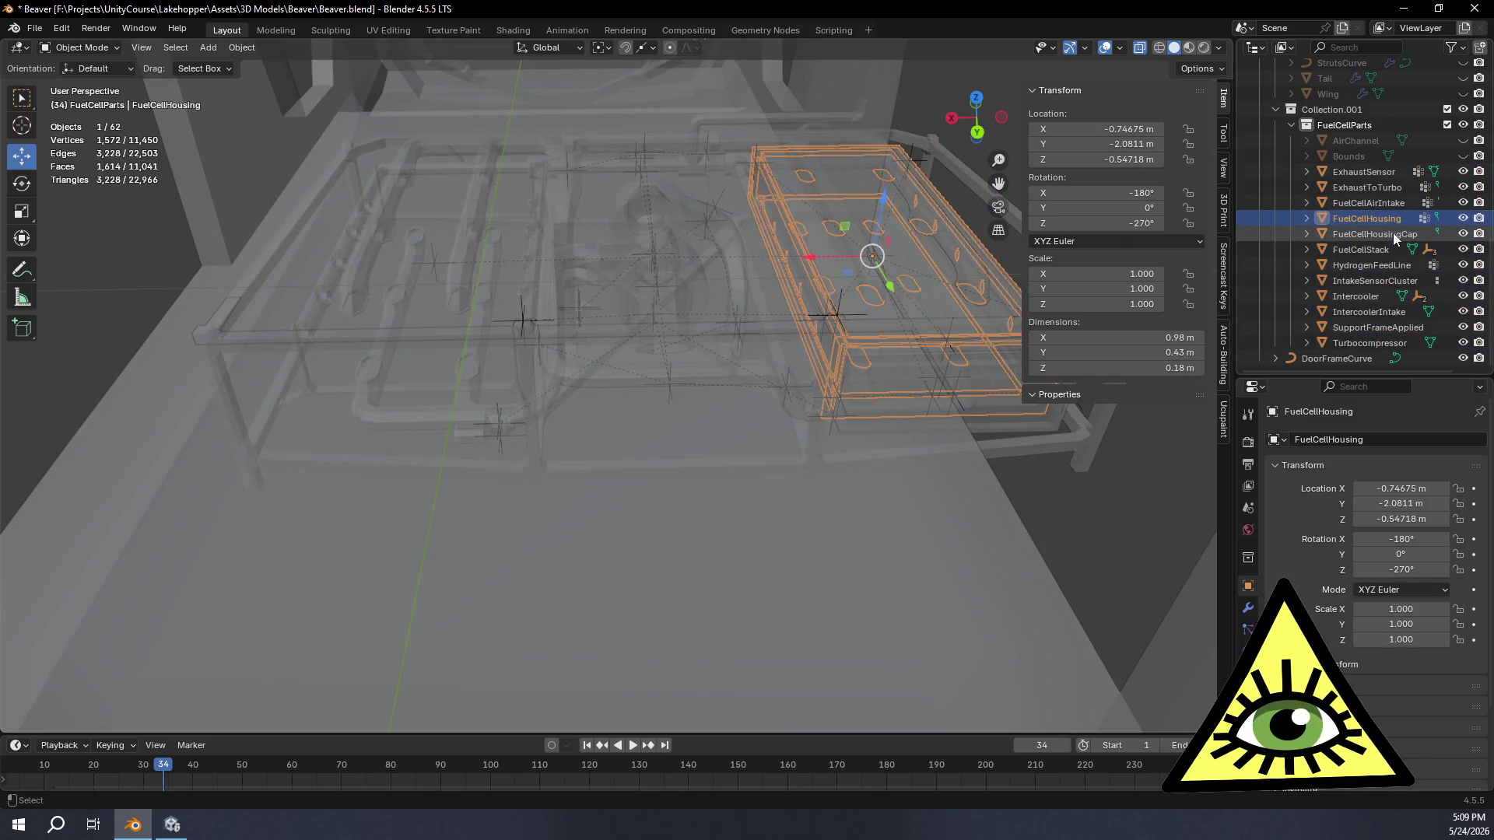
Step: Select the FuelCellHousingCap and nudge it along X in two small moves
left_click(1387, 233)
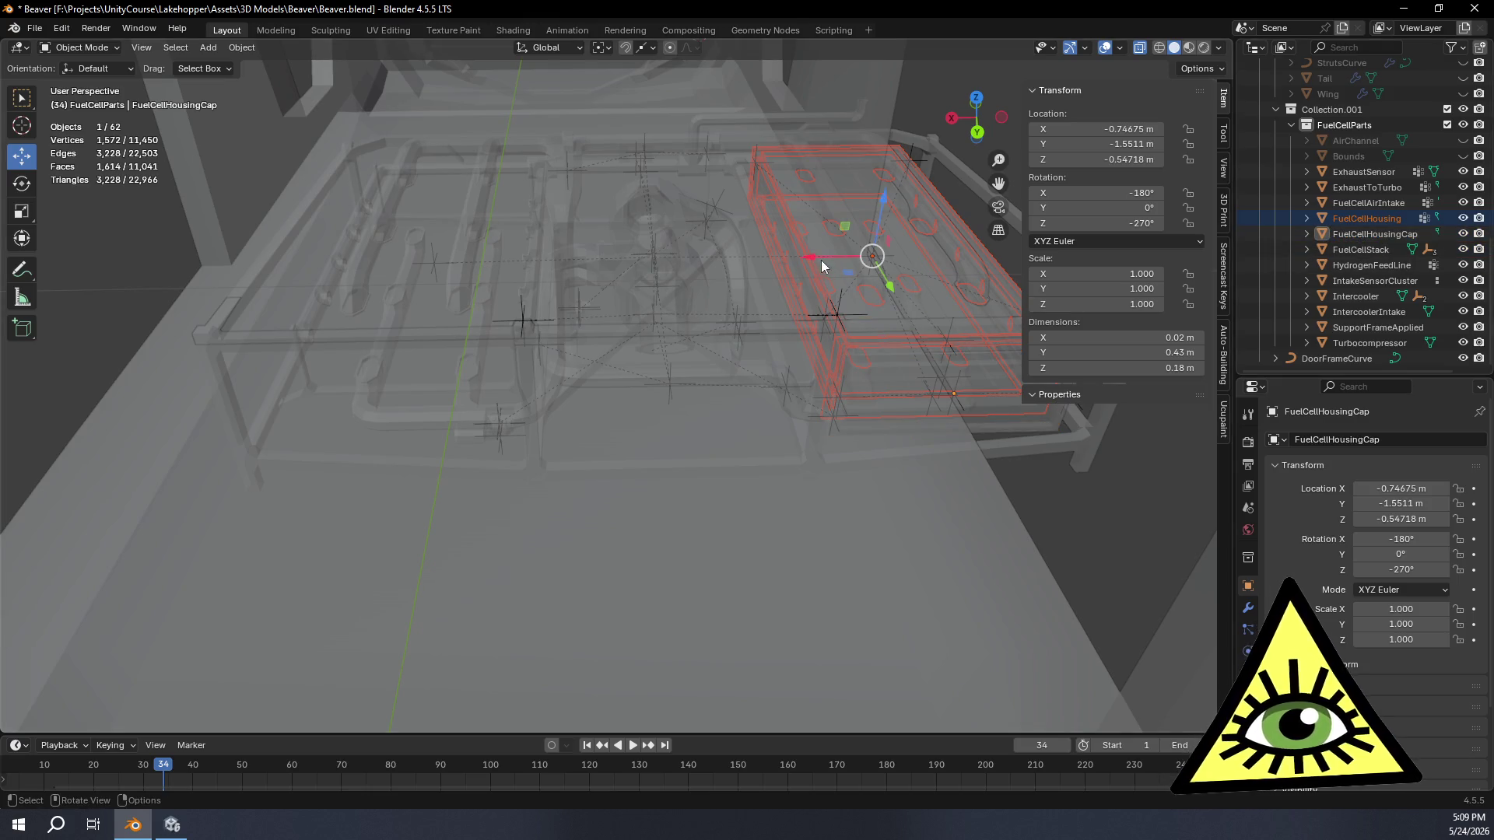
key("g")
key("x")
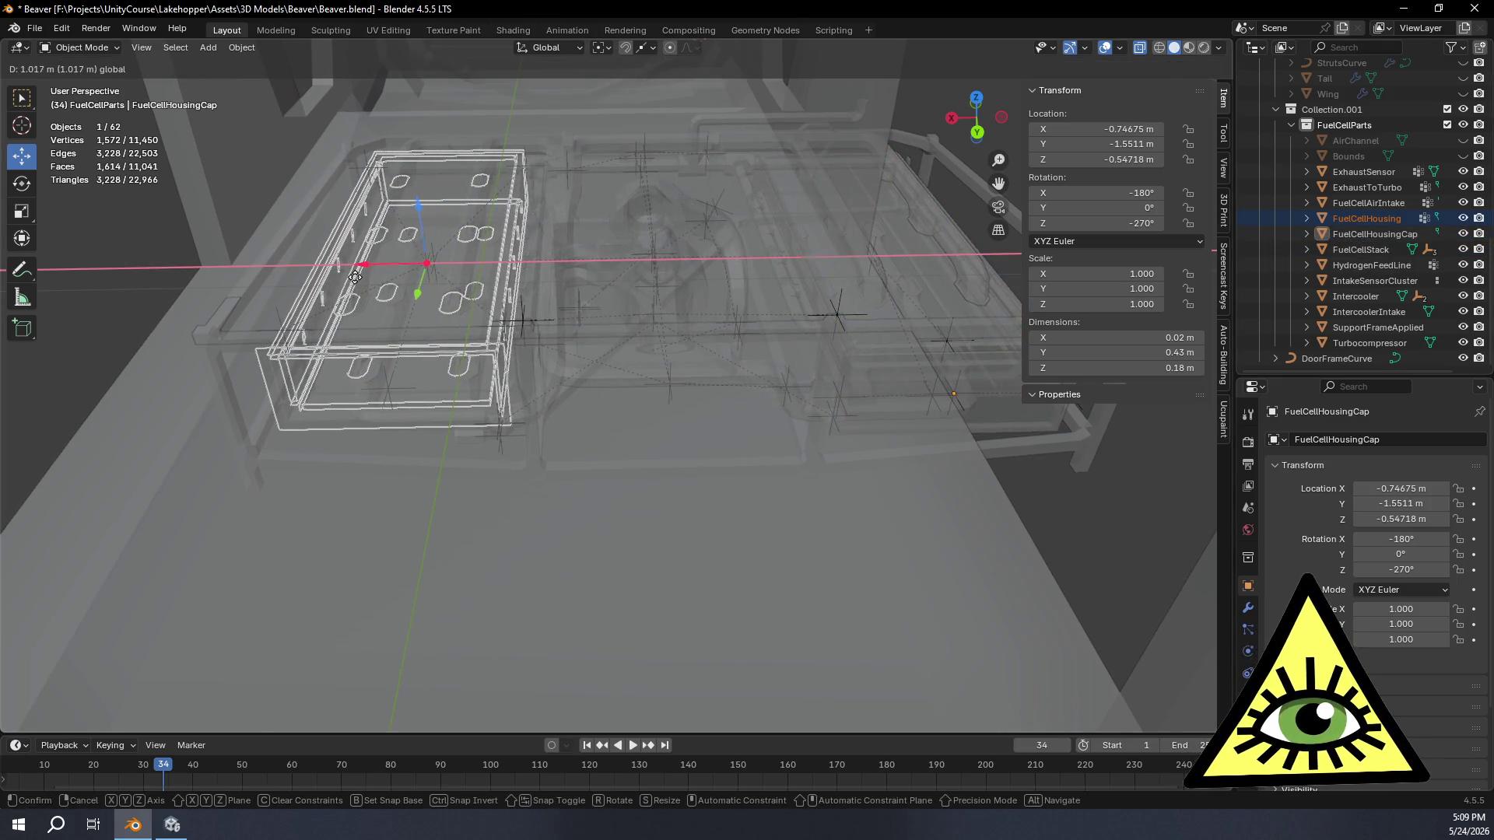
left_click(642, 277)
scroll(641, 277, "up", 2)
scroll(684, 374, "up", 4)
scroll(760, 390, "up", 3)
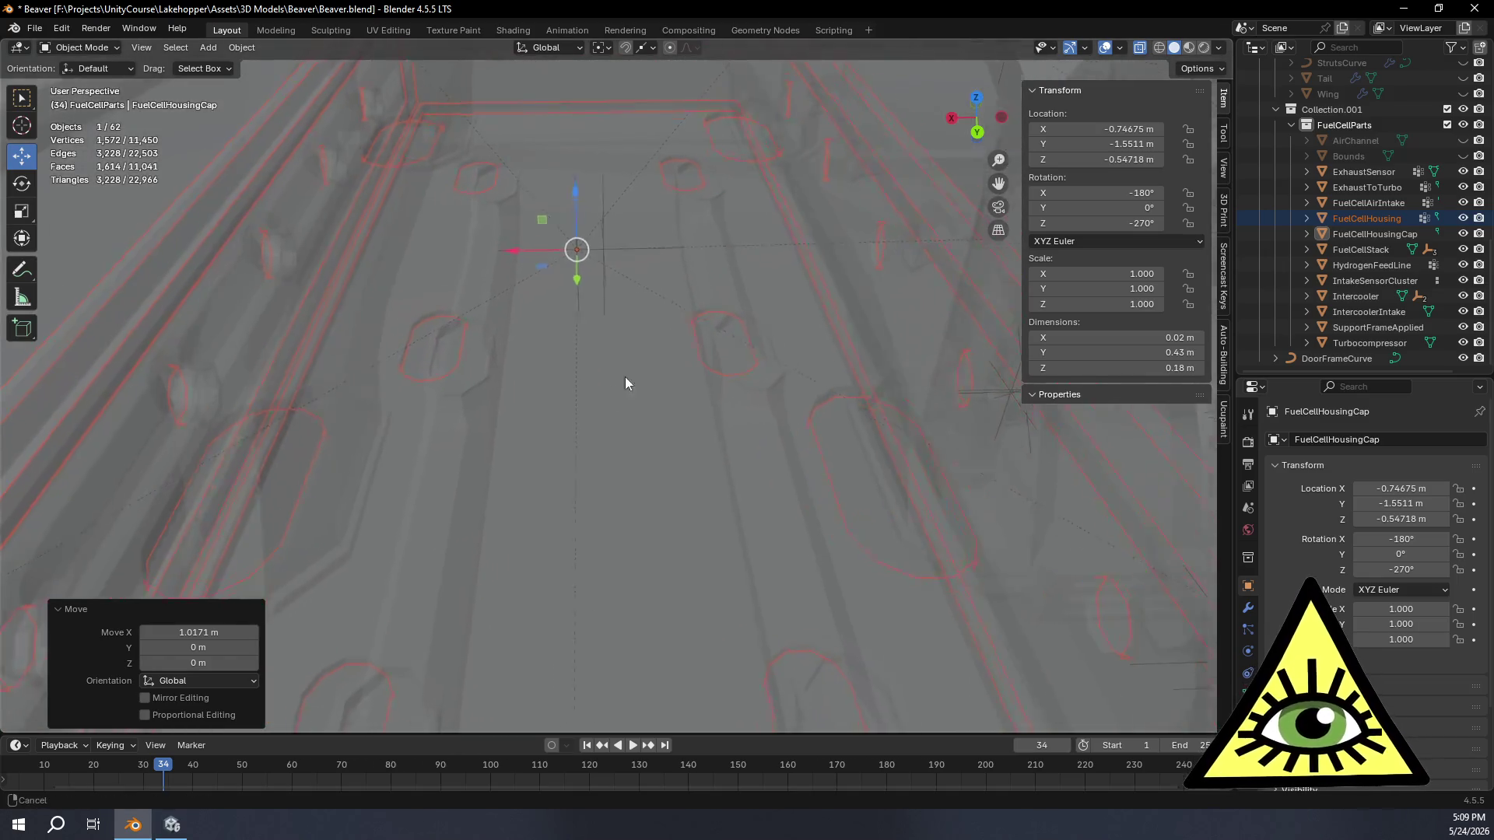
scroll(623, 381, "up", 2)
scroll(704, 313, "down", 2)
scroll(660, 259, "down", 2)
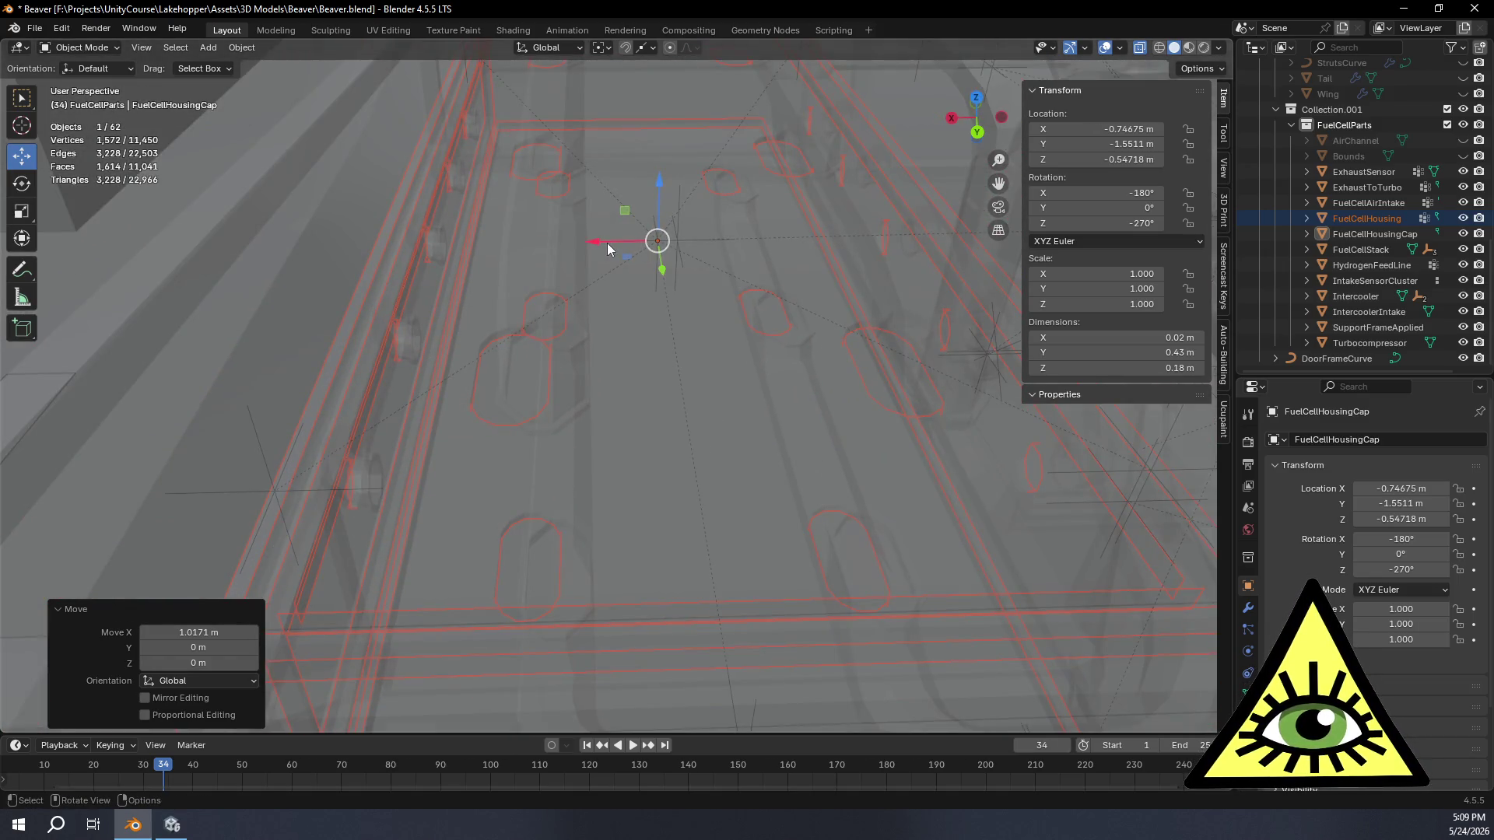
key("g")
key("x")
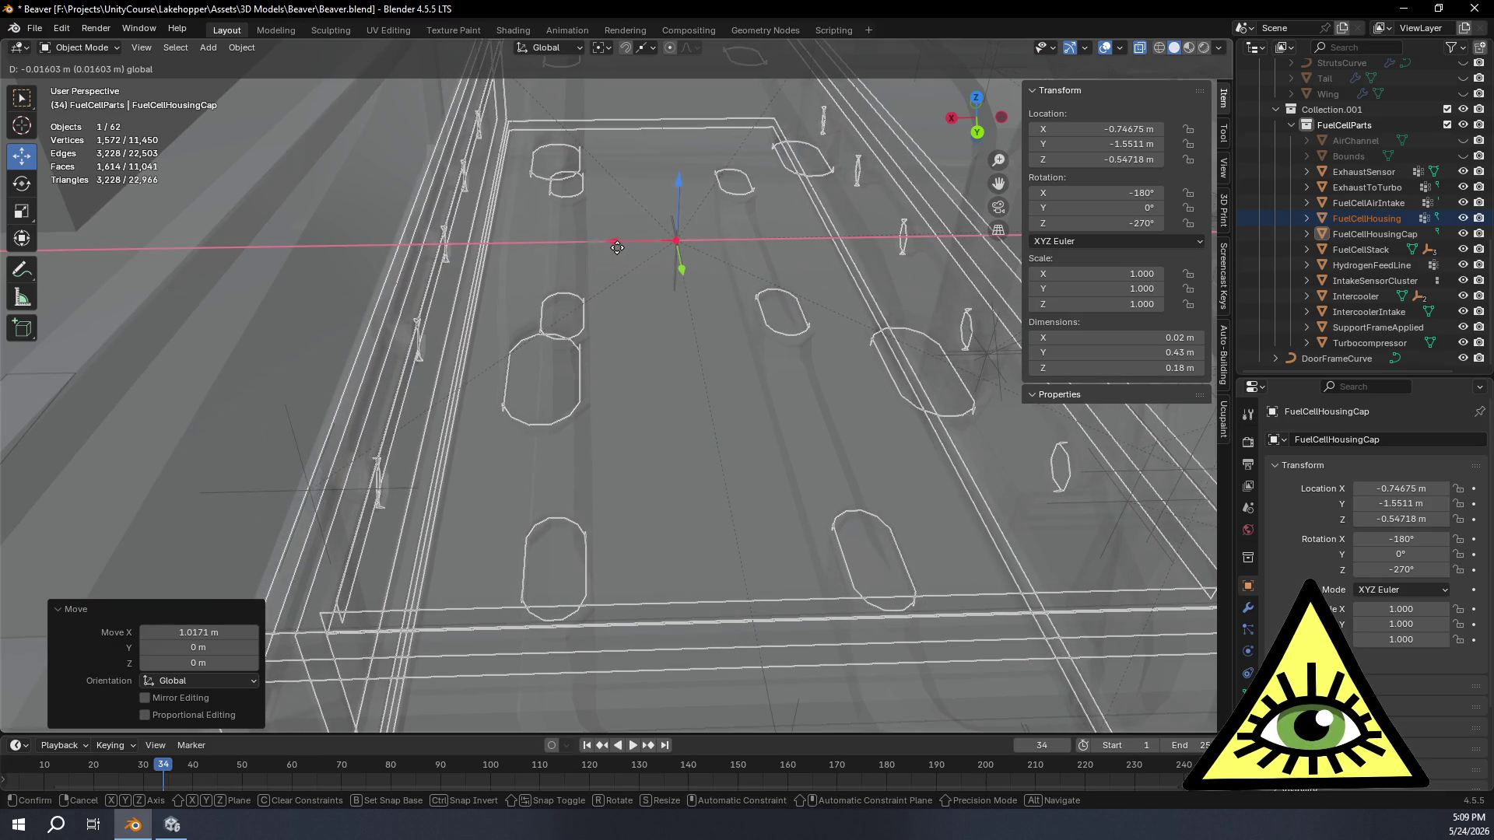
left_click(616, 245)
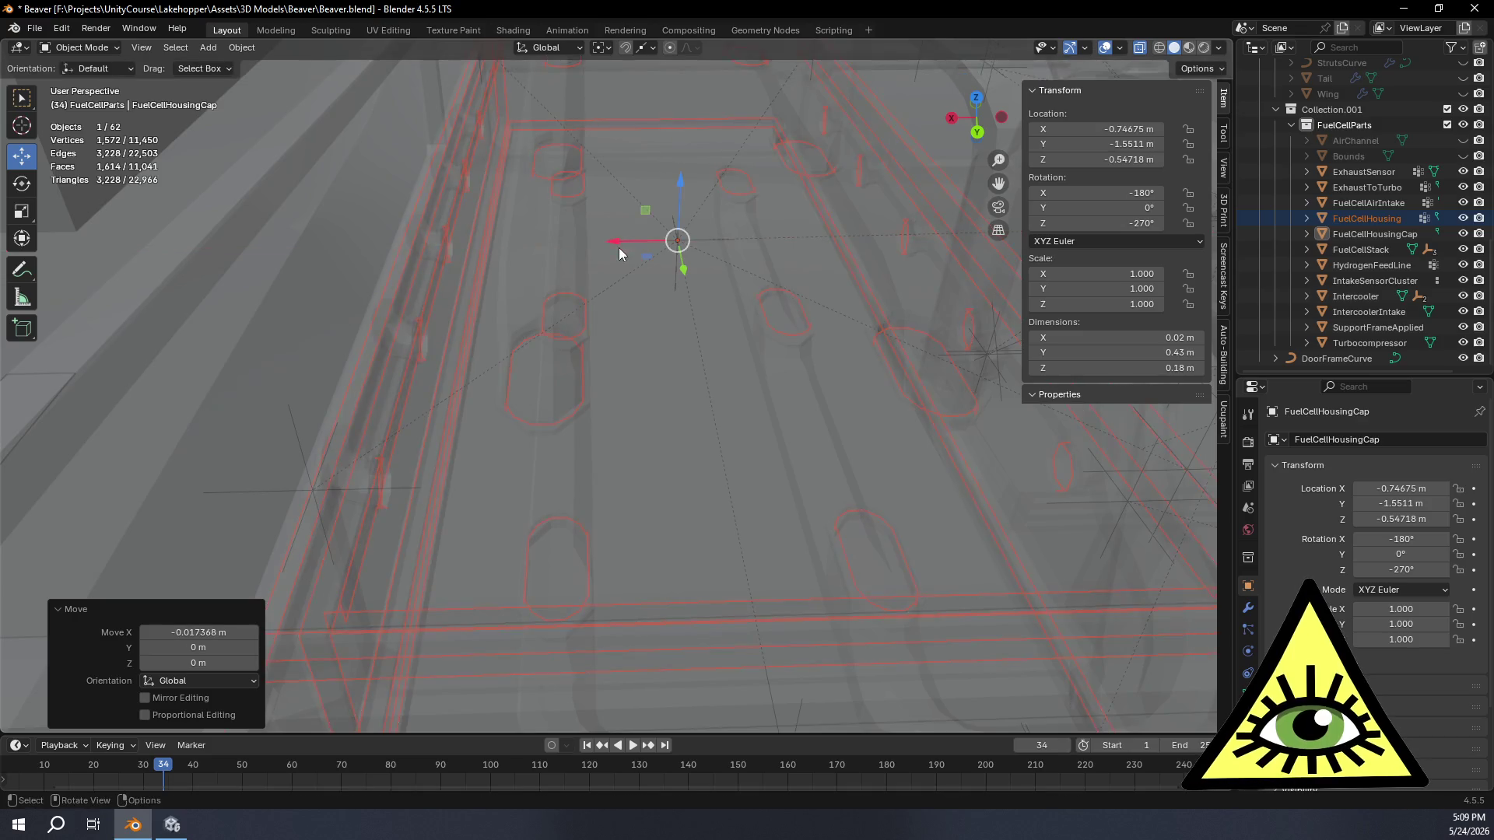
Step: Inspect from several angles and move the housing cap up by about 0.009 m
middle_click_drag(618, 247, 677, 282)
scroll(701, 298, "down", 4)
mouse_move(801, 356)
middle_mouse_down()
mouse_move(821, 329)
mouse_move(823, 365)
middle_mouse_up()
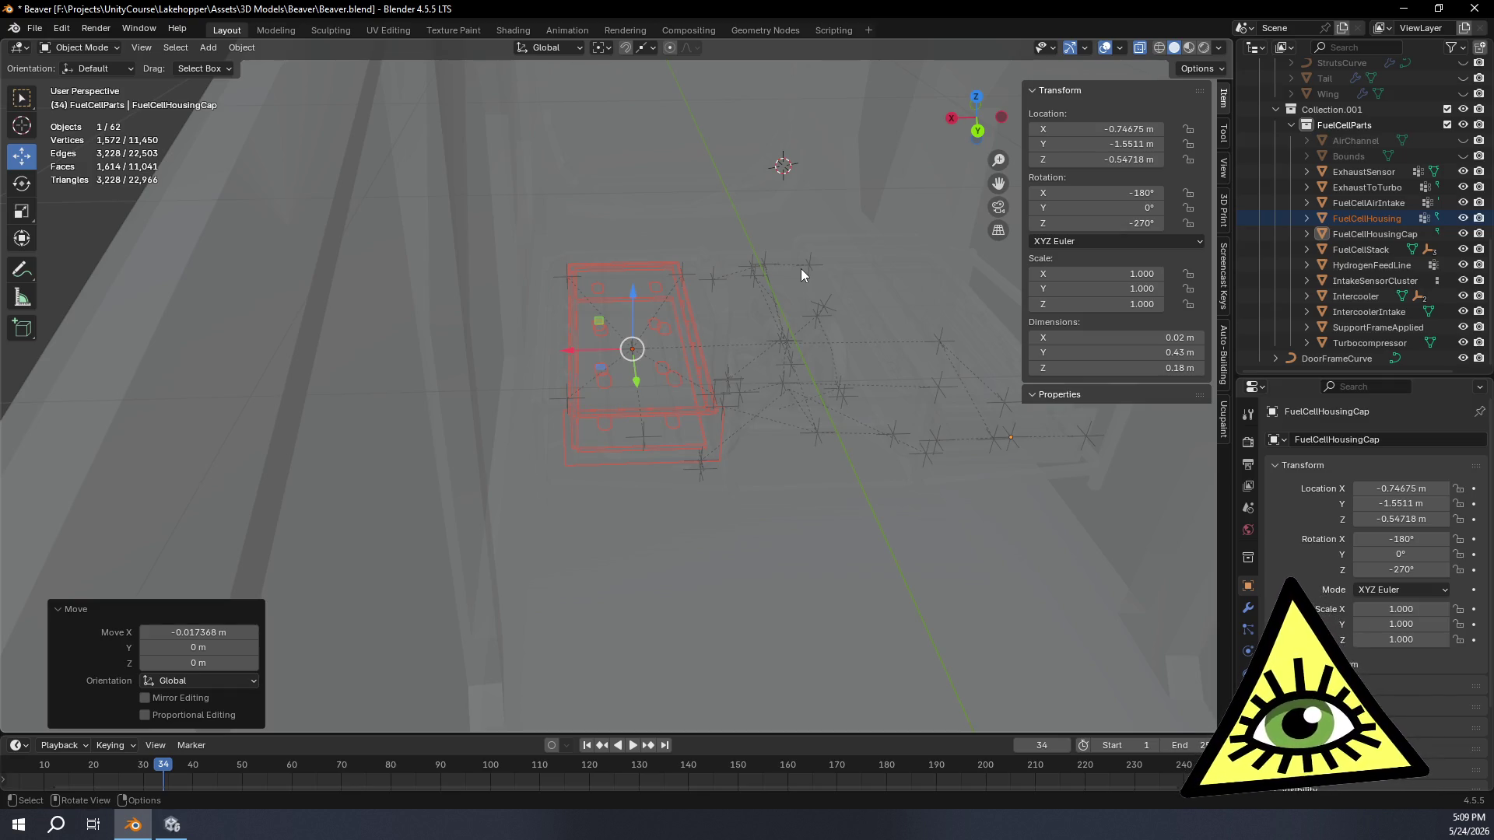
mouse_move(785, 279)
middle_mouse_down()
mouse_move(850, 266)
mouse_move(818, 259)
mouse_move(829, 319)
mouse_move(933, 282)
mouse_move(656, 354)
mouse_move(741, 164)
mouse_move(786, 183)
middle_mouse_up()
scroll(762, 445, "up", 3)
scroll(826, 522, "up", 1)
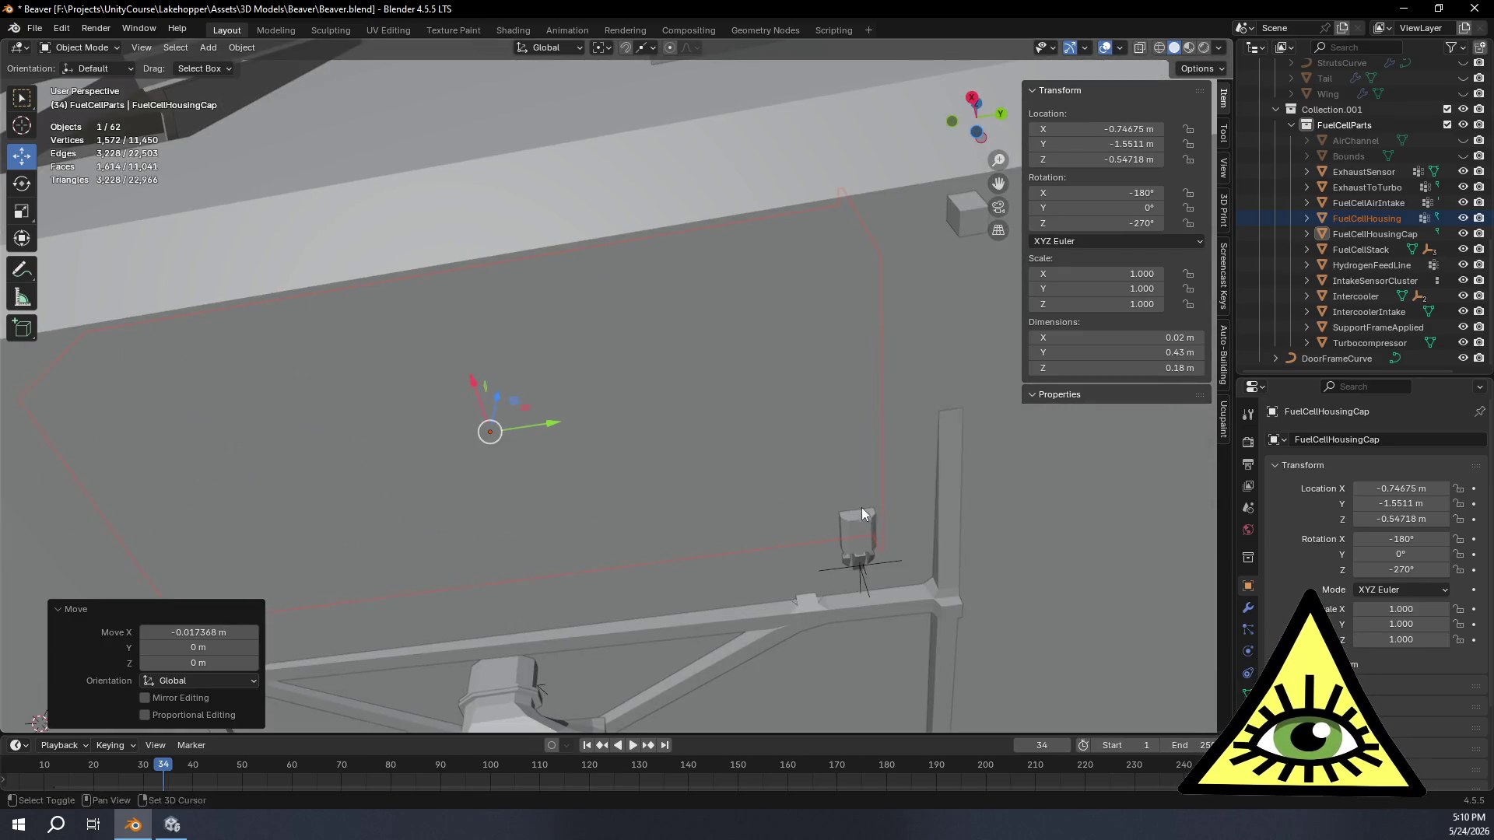
scroll(861, 513, "down", 3)
mouse_move(775, 273)
middle_mouse_down()
mouse_move(661, 452)
mouse_move(585, 431)
mouse_move(618, 450)
mouse_move(637, 439)
mouse_move(547, 315)
middle_mouse_up()
scroll(618, 447, "down", 2)
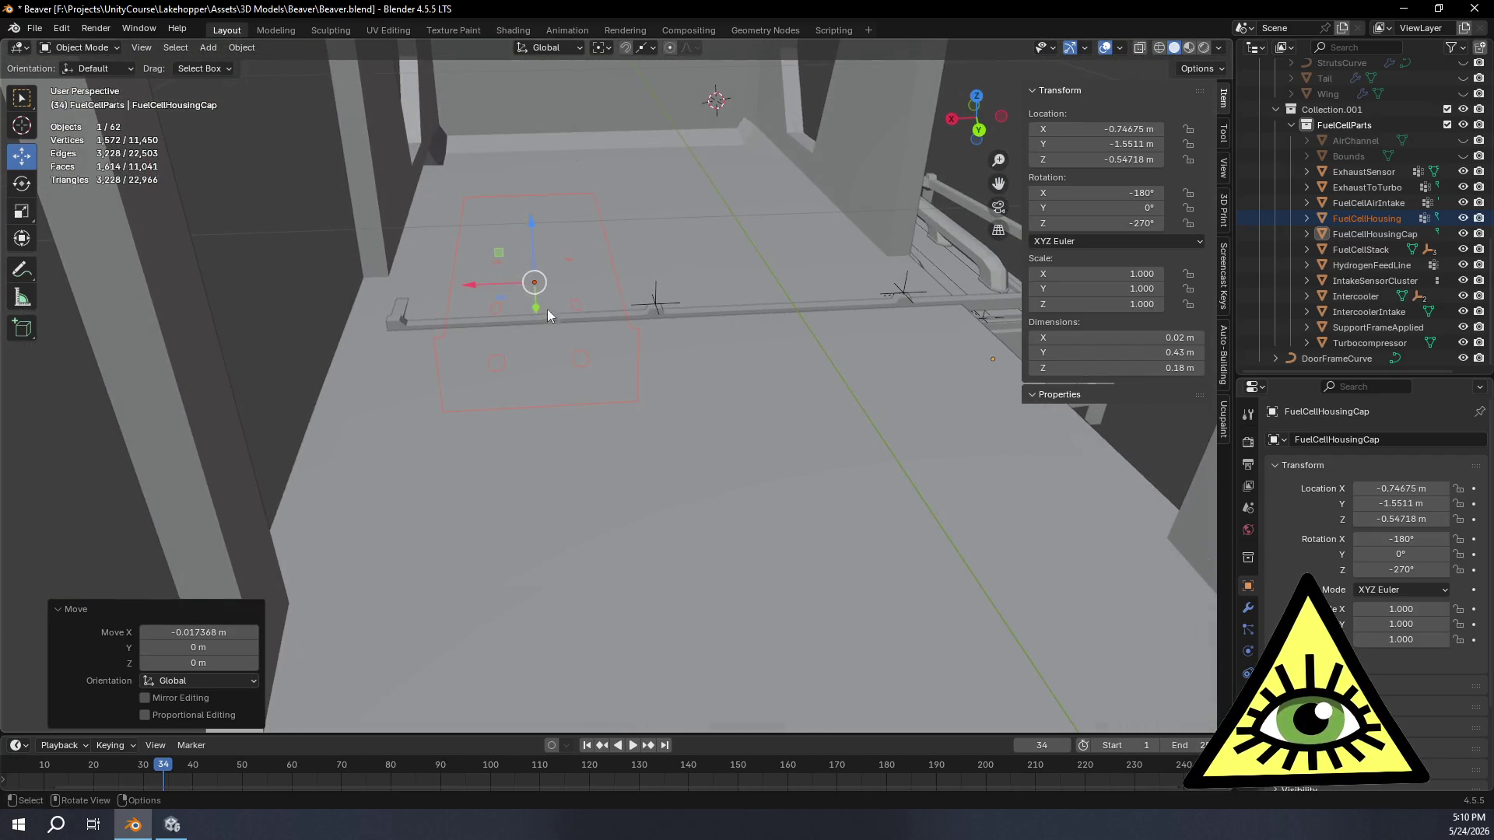
left_click_drag(532, 221, 529, 213)
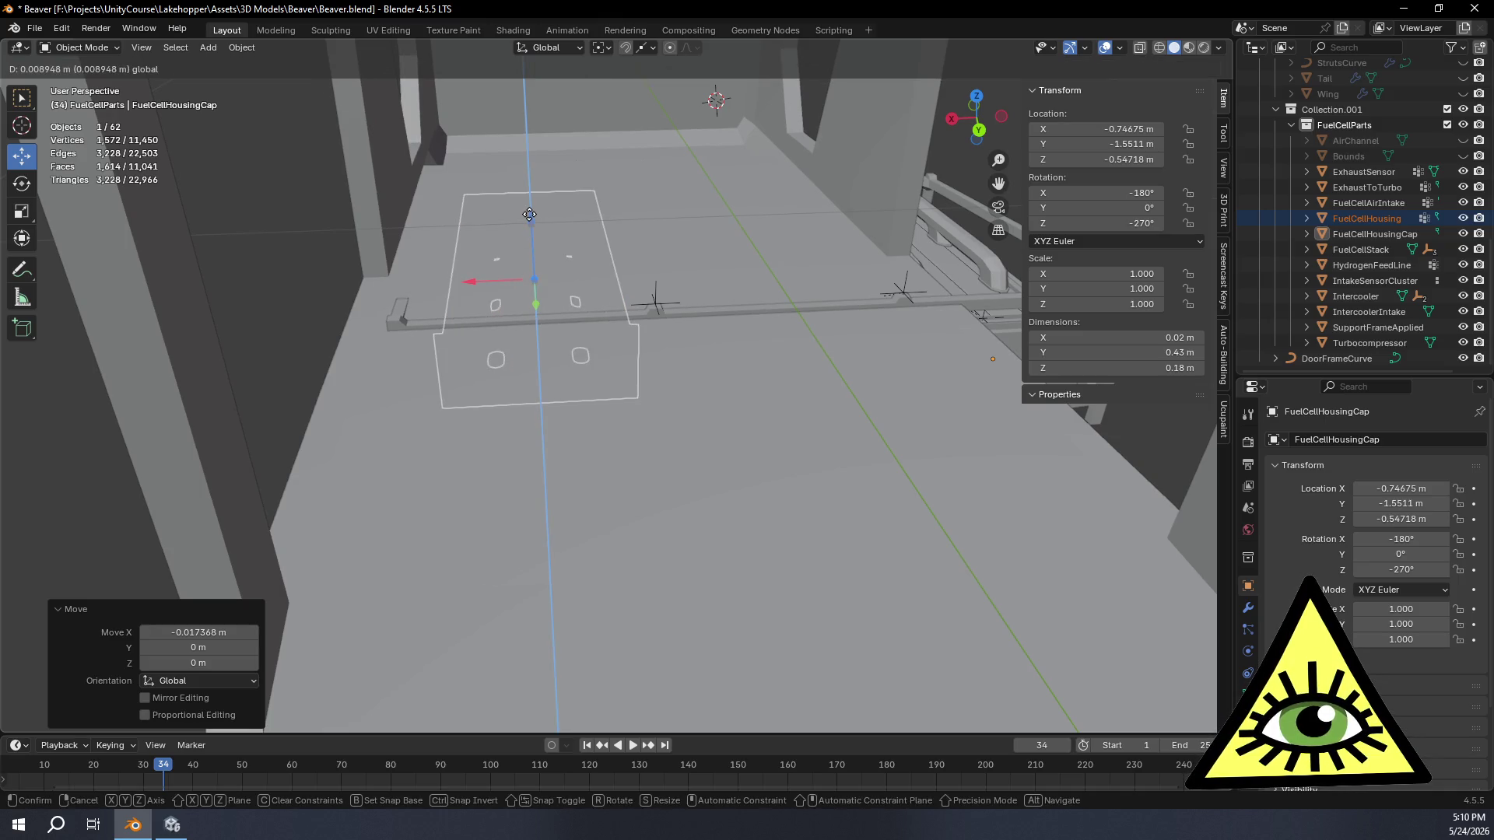
left_click(531, 215)
Step: Check the cap through X-ray shading from above and the side, then deselect everything
key("alt+z")
mouse_move(647, 292)
middle_mouse_down()
mouse_move(629, 345)
mouse_move(619, 313)
middle_mouse_up()
scroll(740, 320, "up", 3)
mouse_move(739, 321)
middle_mouse_down()
mouse_move(765, 489)
mouse_move(791, 420)
mouse_move(783, 489)
middle_mouse_up()
scroll(766, 481, "down", 3)
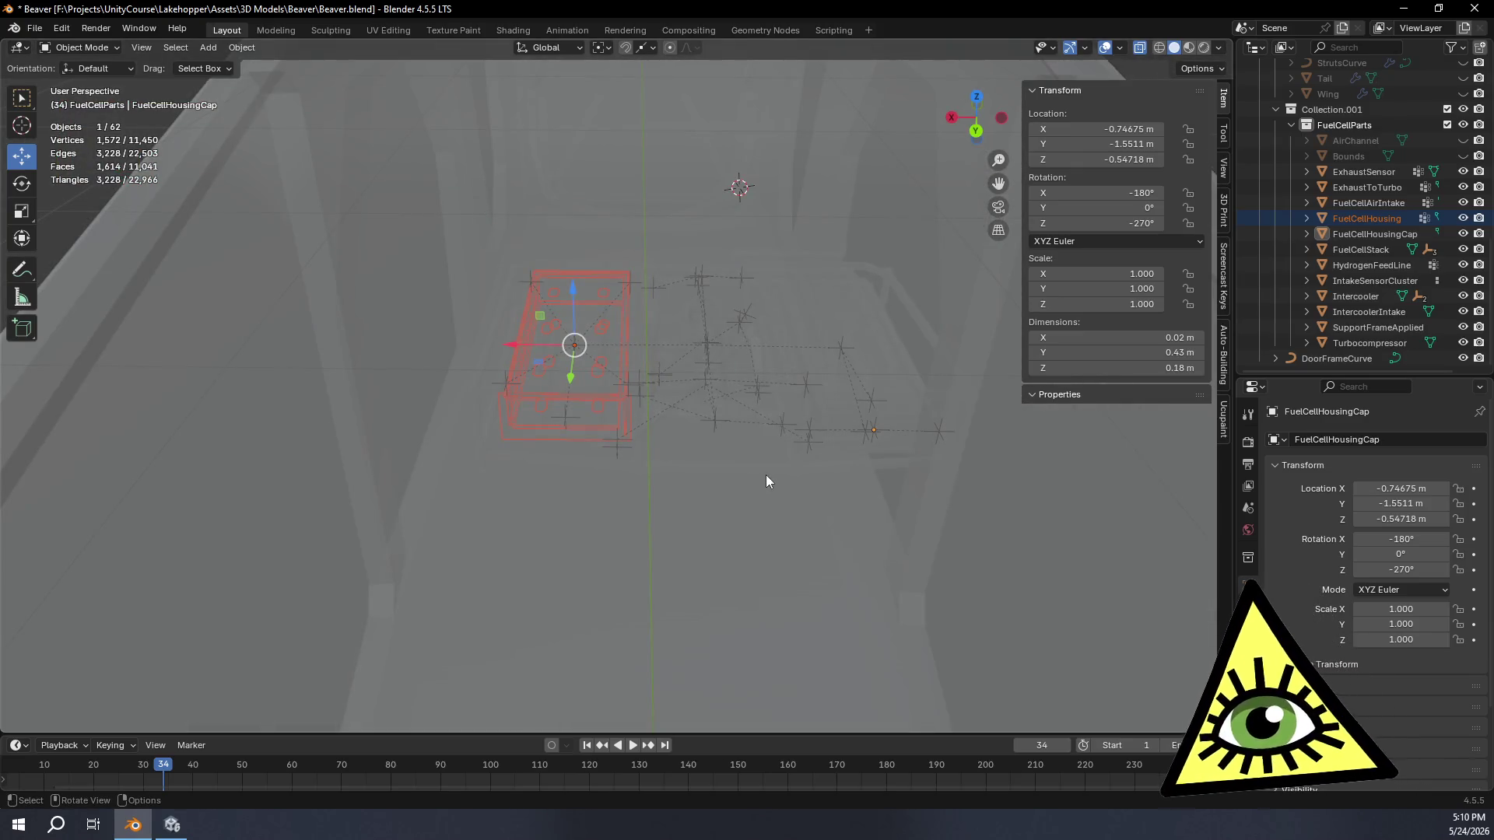
key("alt+z")
key("h")
key("alt+z")
scroll(539, 417, "up", 5)
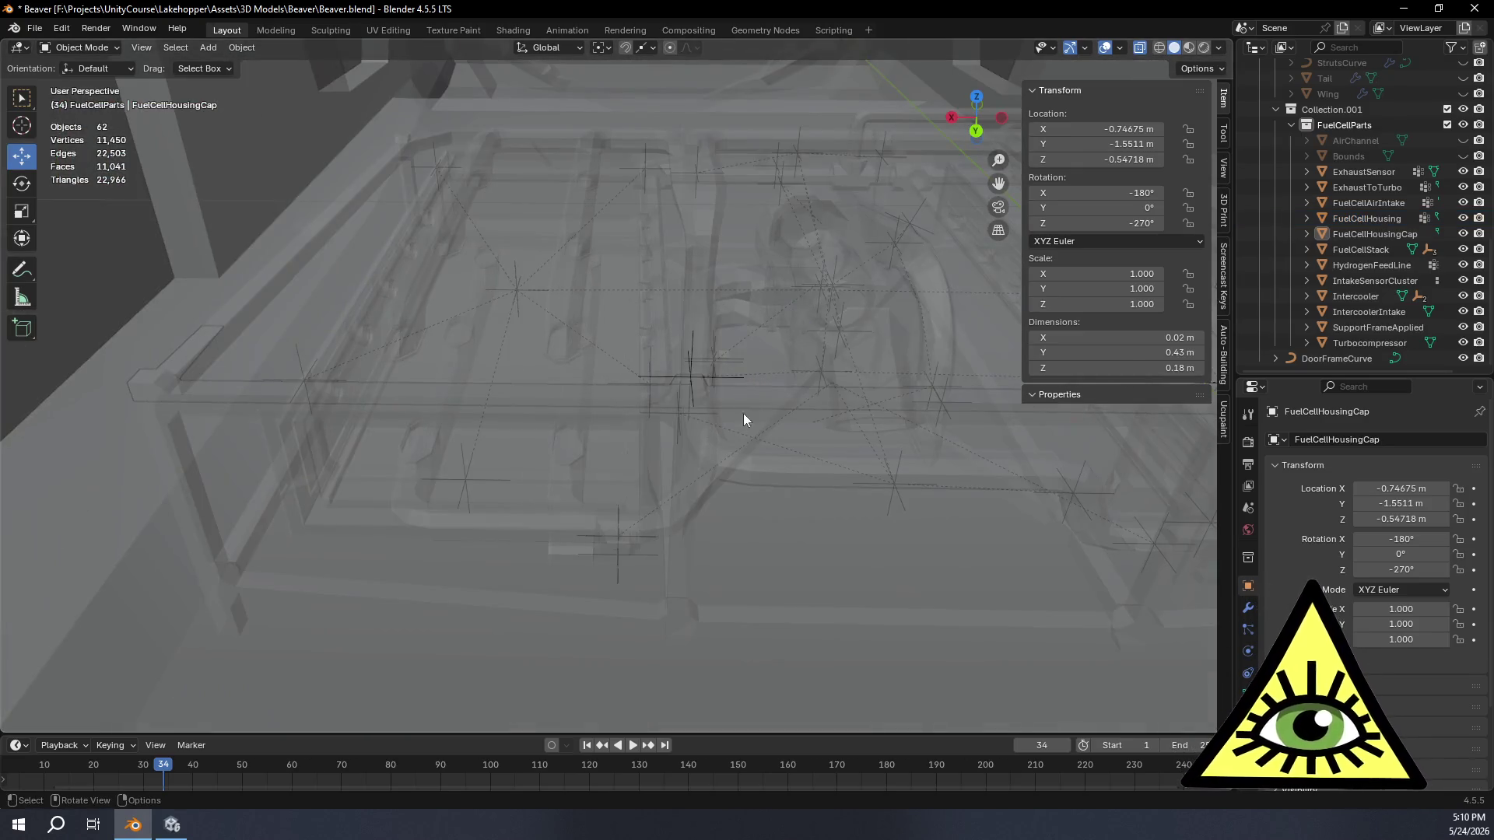
Step: Select the FuelCellStack and hide it and the FuelCellHousingCap in the Outliner
mouse_move(763, 431)
middle_mouse_down()
mouse_move(744, 448)
mouse_move(740, 427)
mouse_move(757, 447)
mouse_move(740, 482)
middle_mouse_up()
key("alt+z")
key("alt+z")
mouse_move(719, 554)
middle_mouse_down()
mouse_move(731, 487)
mouse_move(716, 491)
mouse_move(710, 592)
mouse_move(728, 510)
mouse_move(771, 547)
mouse_move(774, 456)
middle_mouse_up()
mouse_move(998, 496)
middle_mouse_down()
mouse_move(931, 501)
mouse_move(933, 517)
middle_mouse_up()
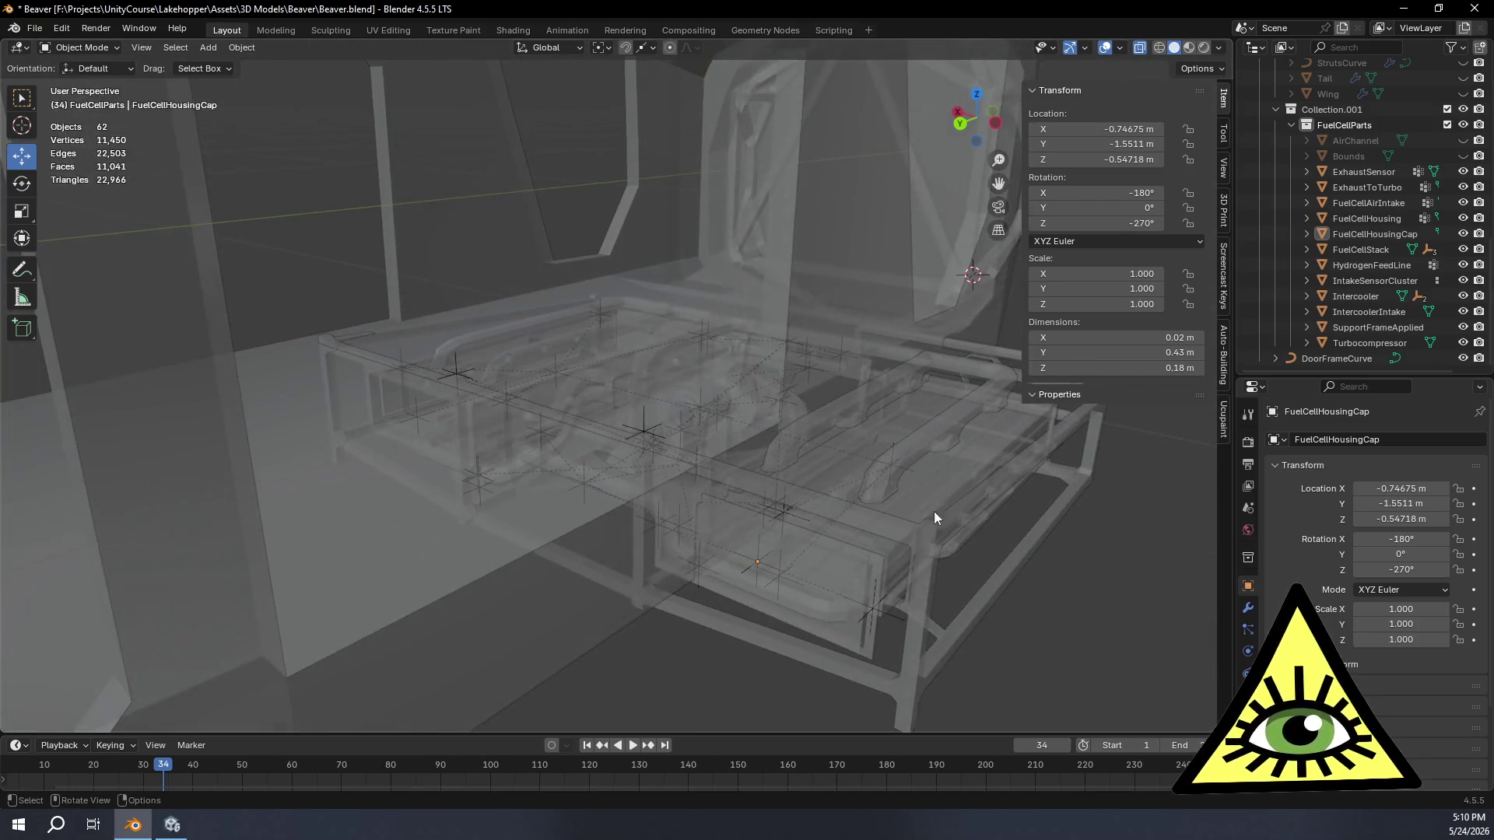
left_click(914, 522)
left_click(889, 552)
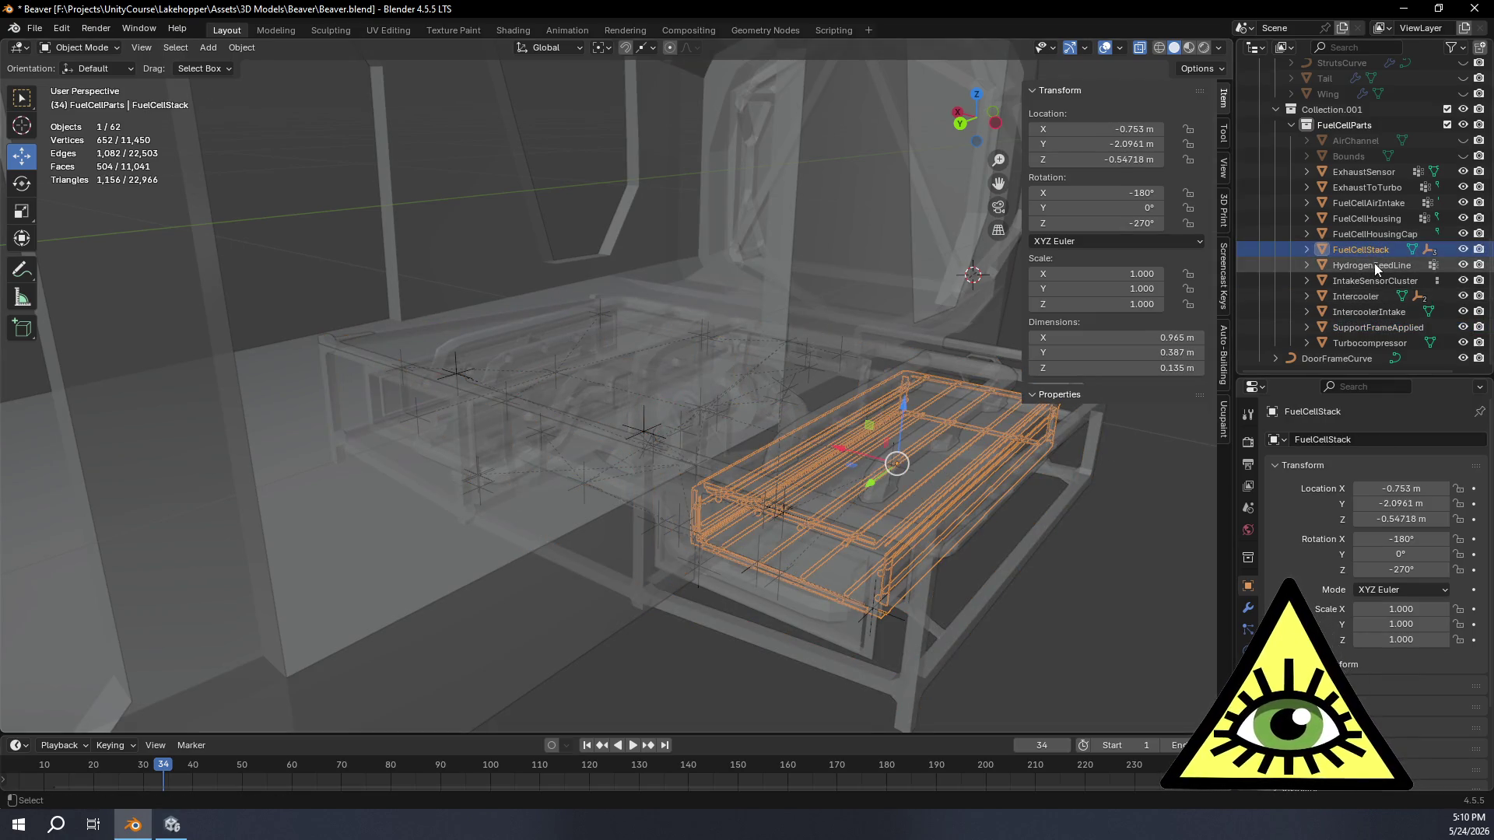
left_click(1462, 249)
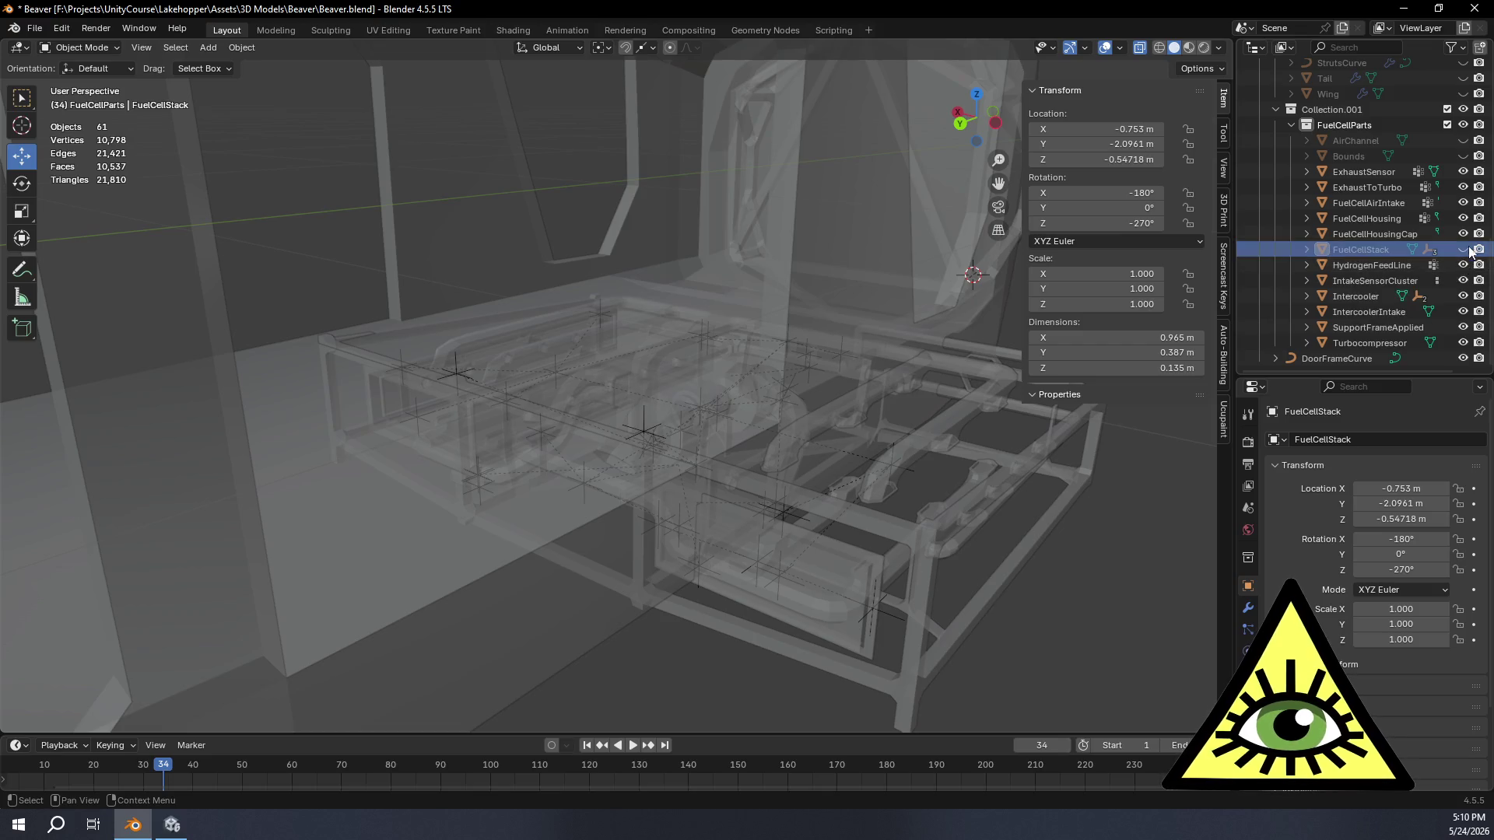
left_click(1463, 234)
Step: Select the FuelCellAirIntake and enter edit mode on its mesh
mouse_move(824, 470)
middle_mouse_down()
mouse_move(869, 458)
mouse_move(848, 461)
mouse_move(830, 522)
middle_mouse_up()
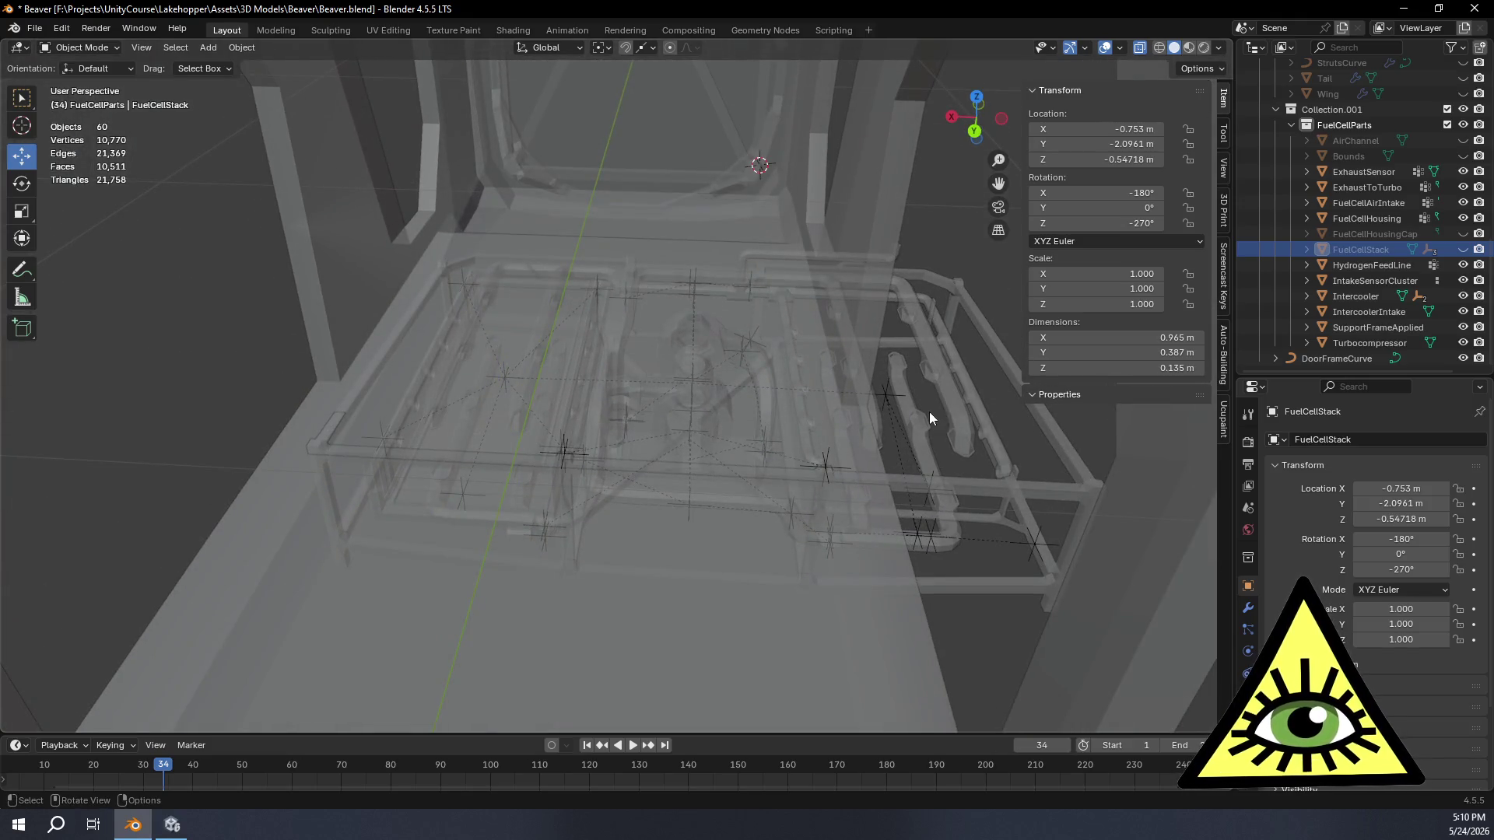
left_click(955, 398)
key("Tab")
scroll(678, 370, "up", 5)
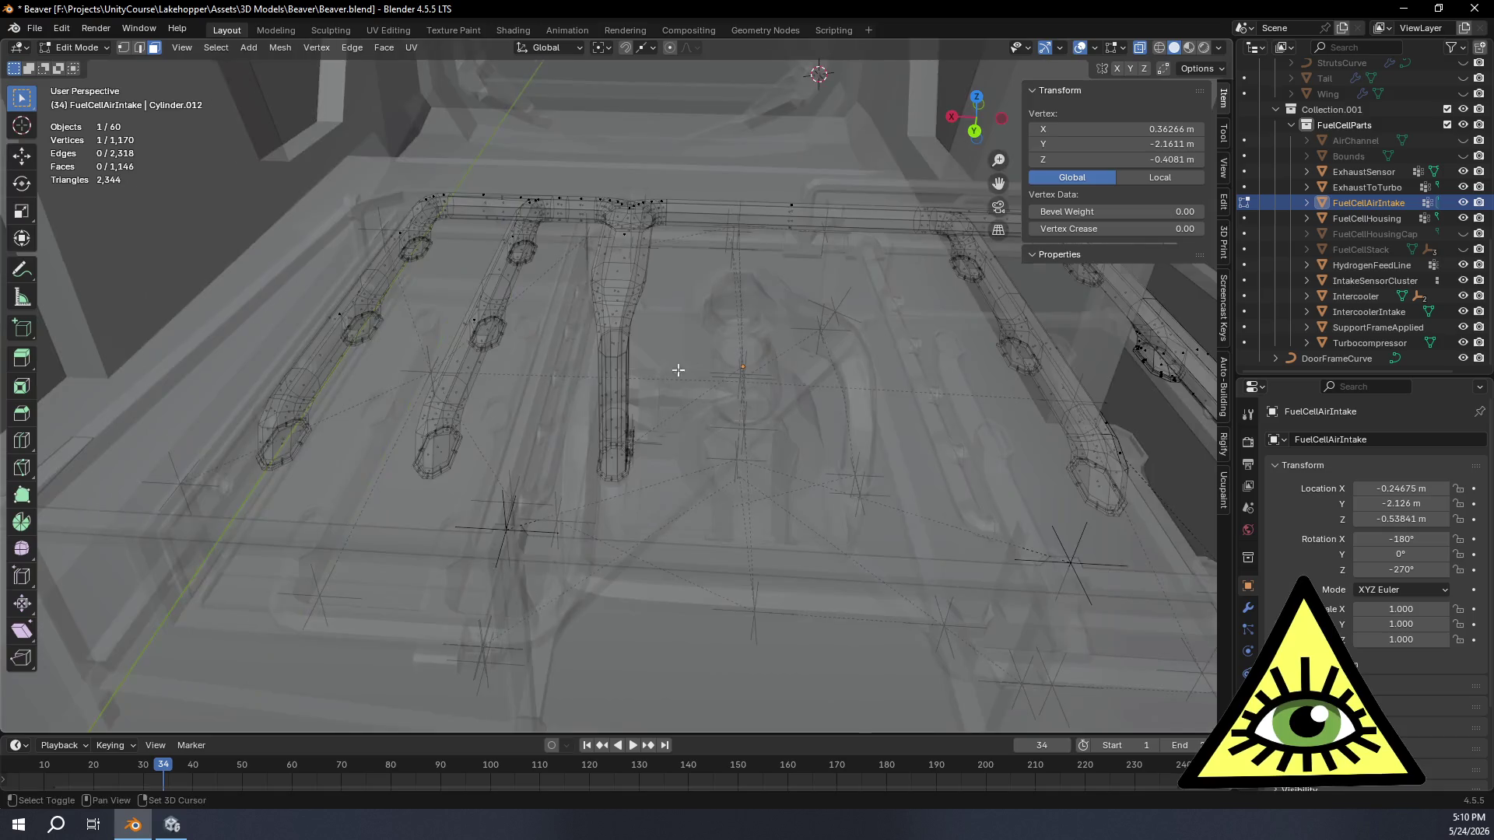
Step: From top view, box-select the left U-shaped pipe branch and delete its vertices
middle_click_drag(677, 370, 1030, 83)
left_click_drag(988, 114, 976, 97)
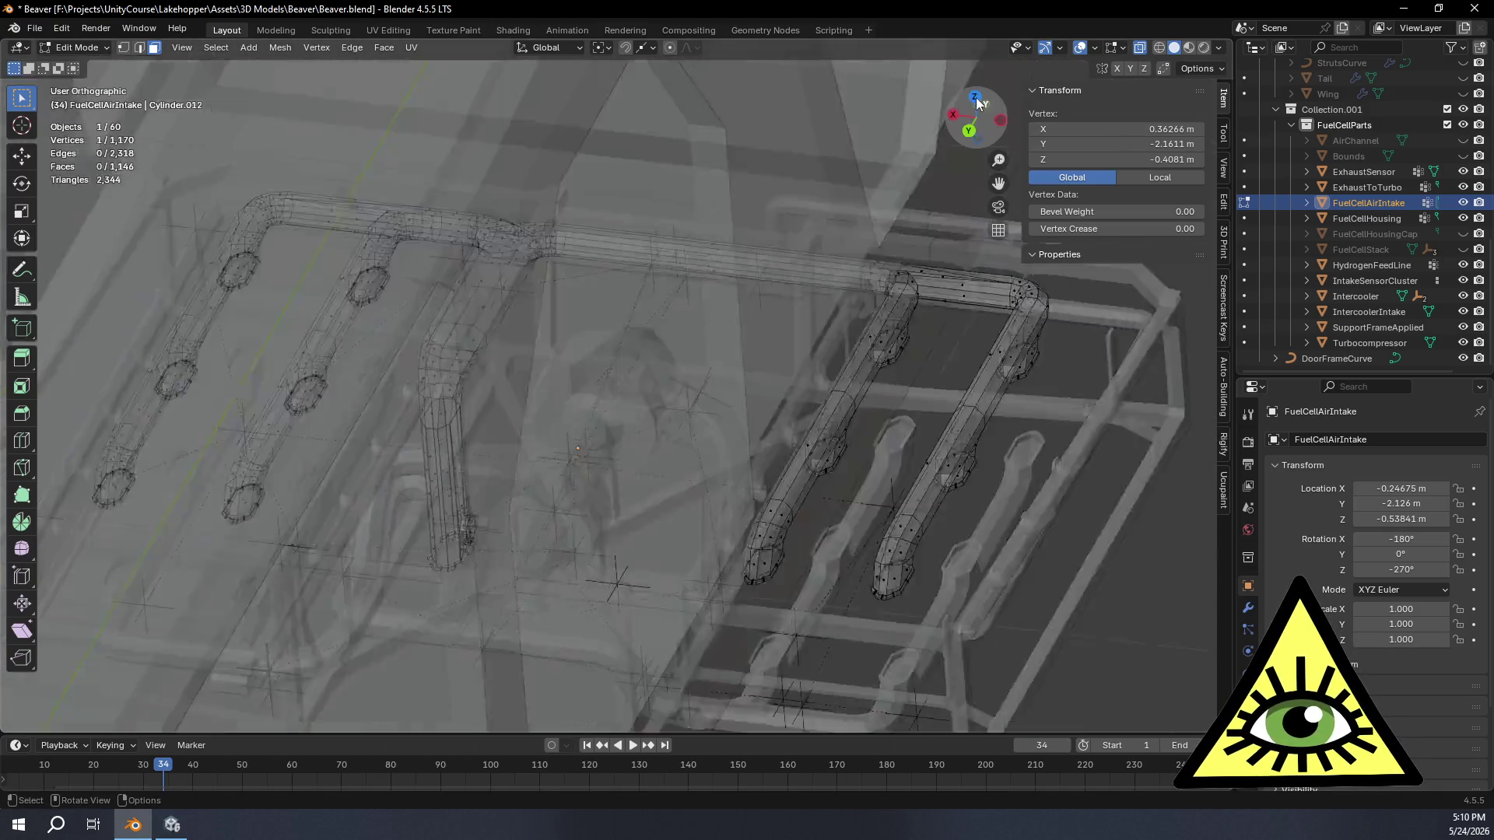
left_click(976, 96)
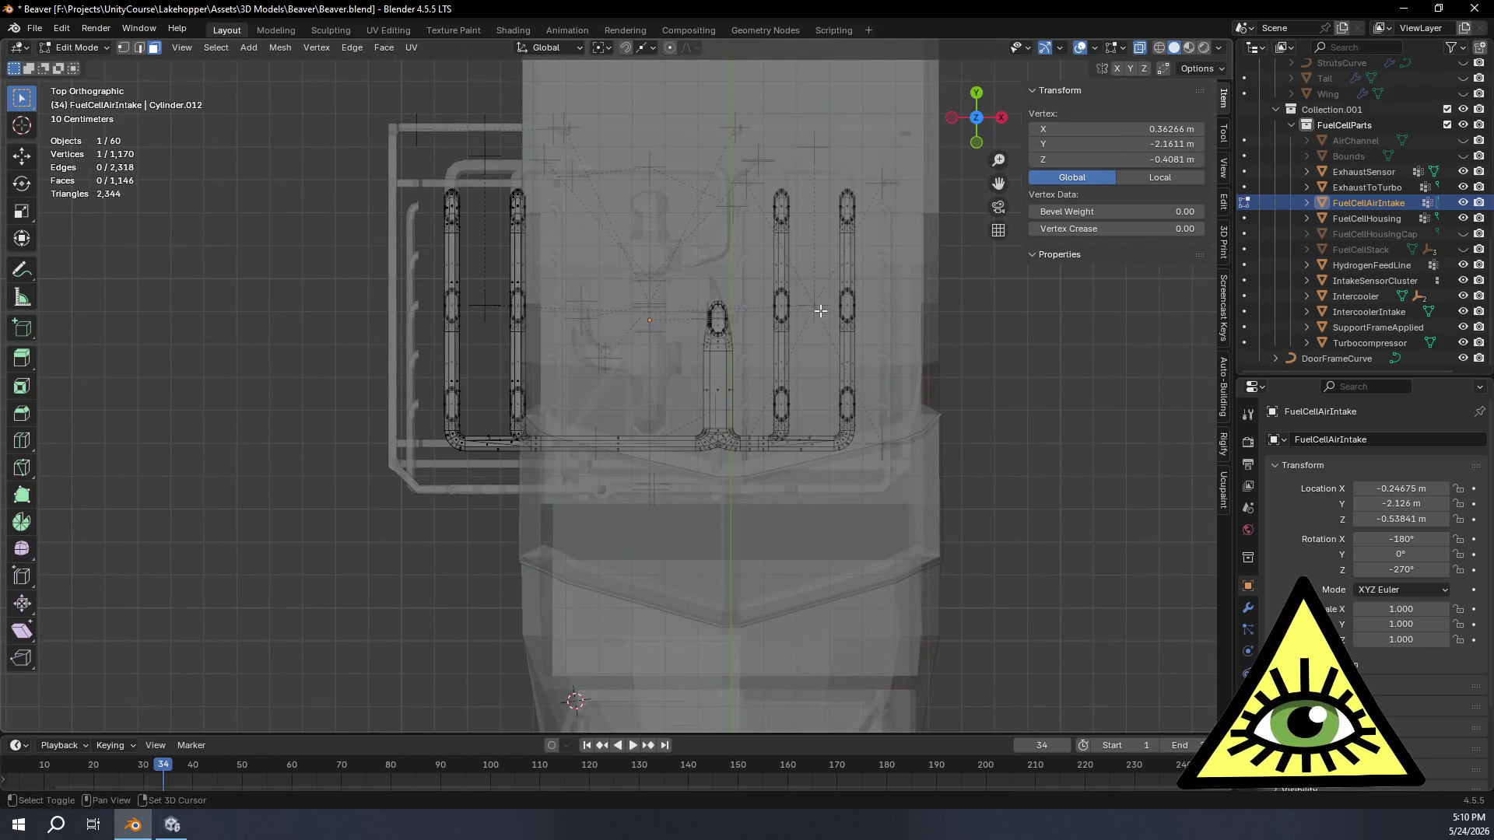
left_click_drag(390, 140, 662, 496)
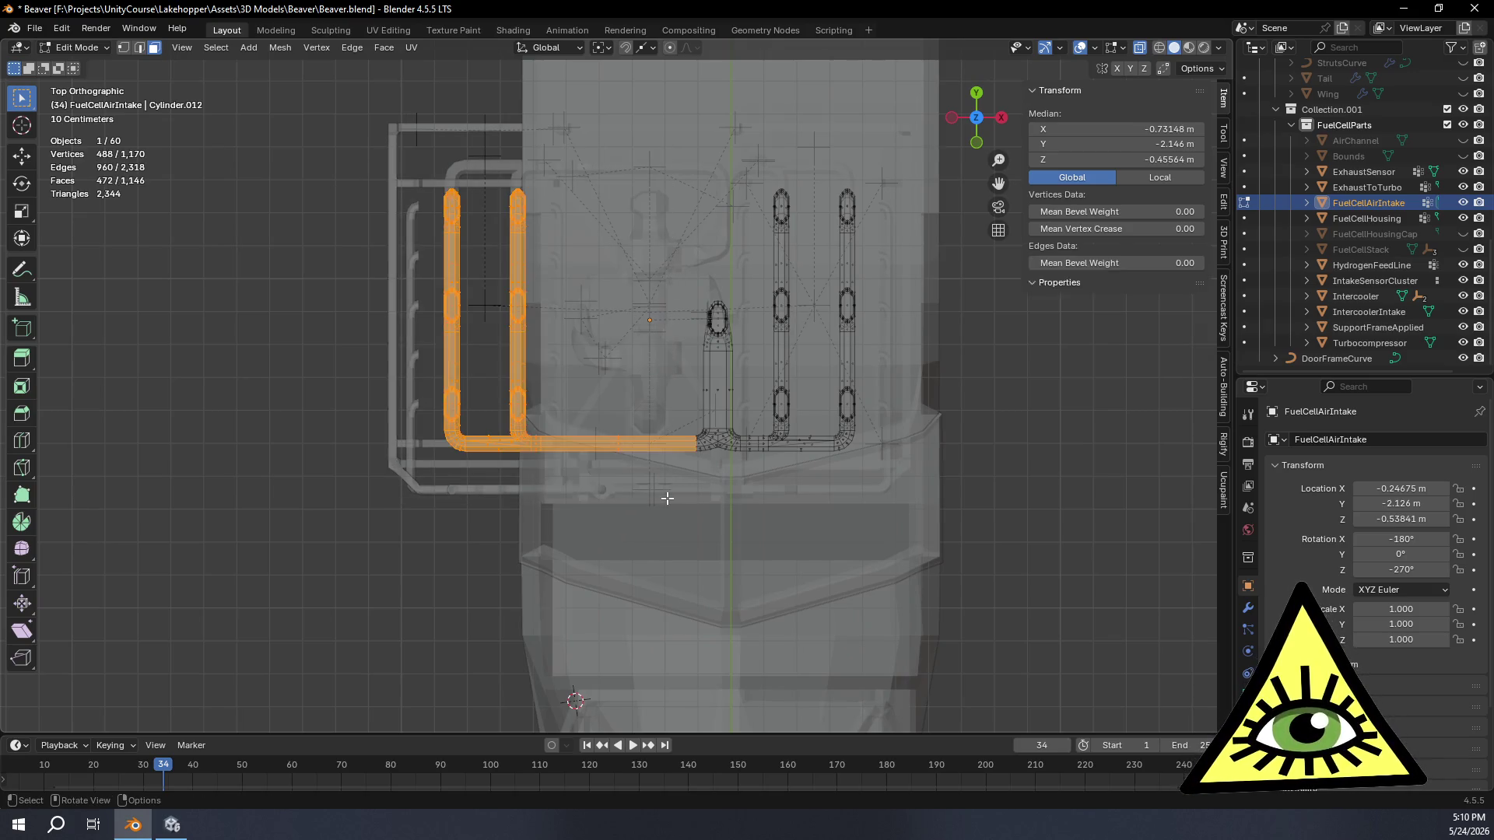
left_click(123, 47)
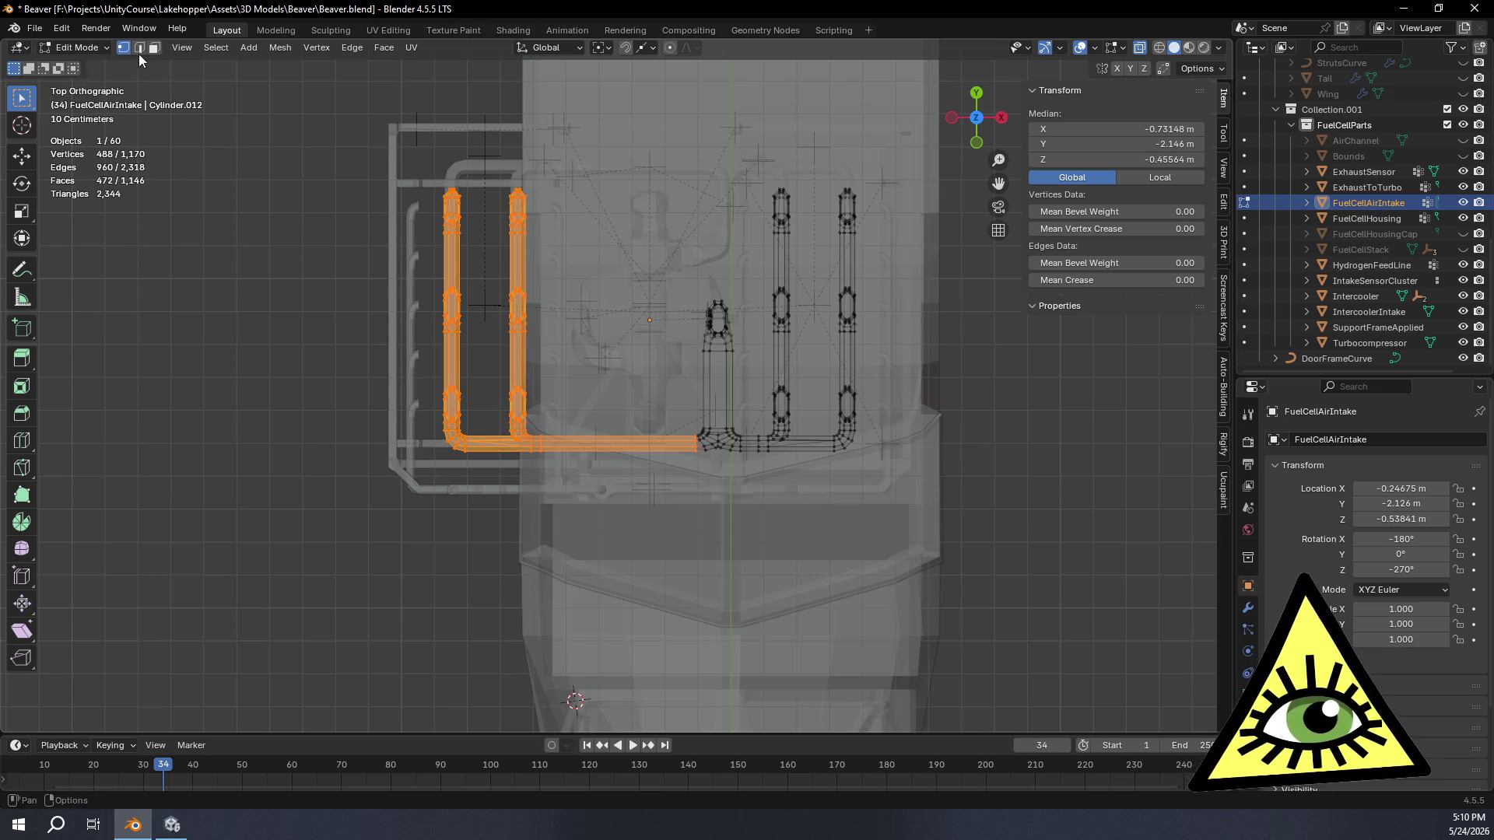
key("x")
left_click(706, 372)
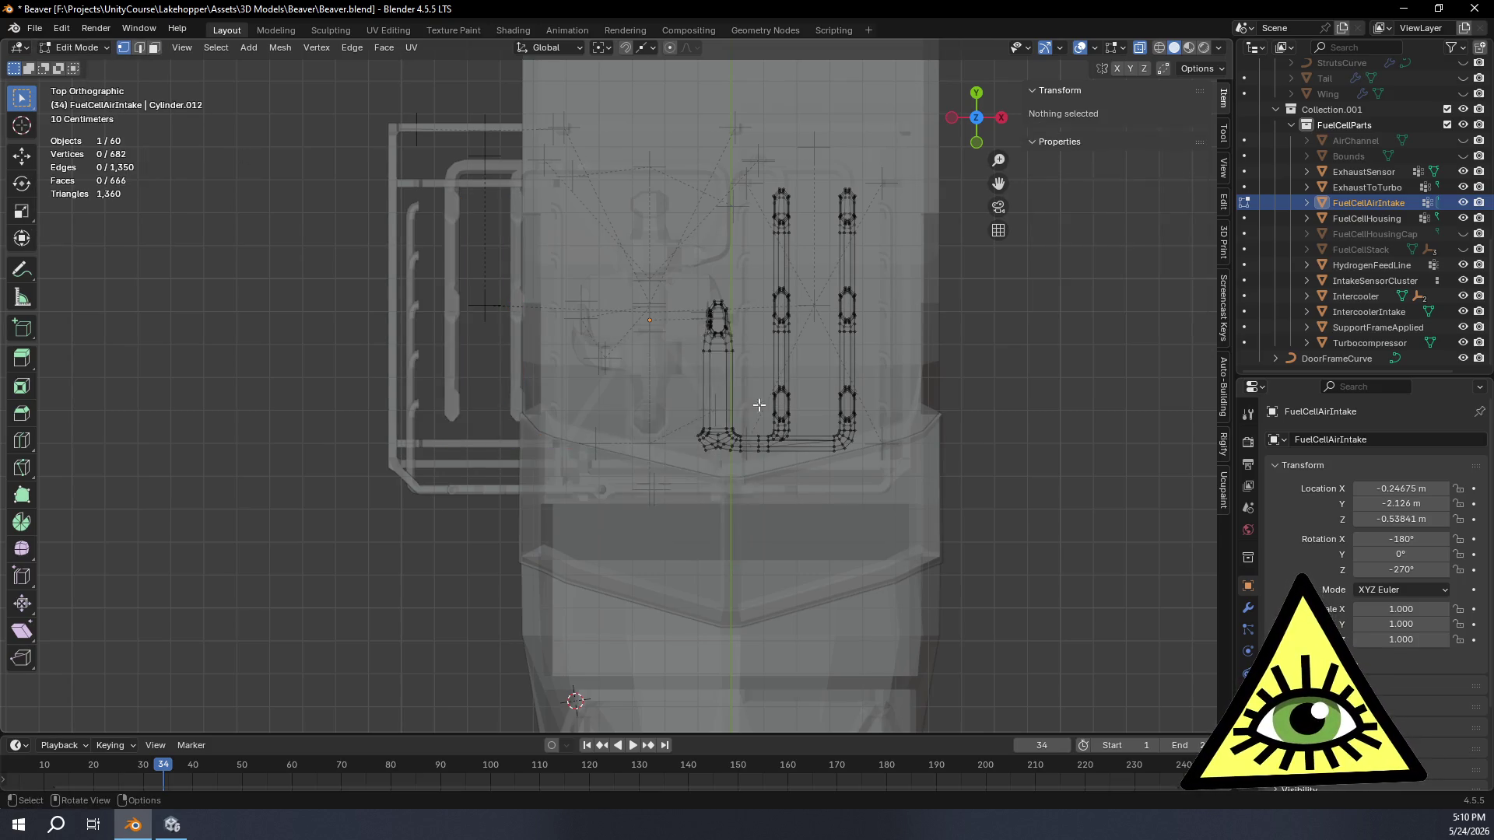
scroll(929, 466, "up", 5)
Step: Inspect the remaining mesh and box-select the lower bend of the pipe from above
mouse_move(930, 468)
middle_mouse_down()
mouse_move(778, 439)
mouse_move(784, 514)
middle_mouse_up()
scroll(792, 516, "up", 2)
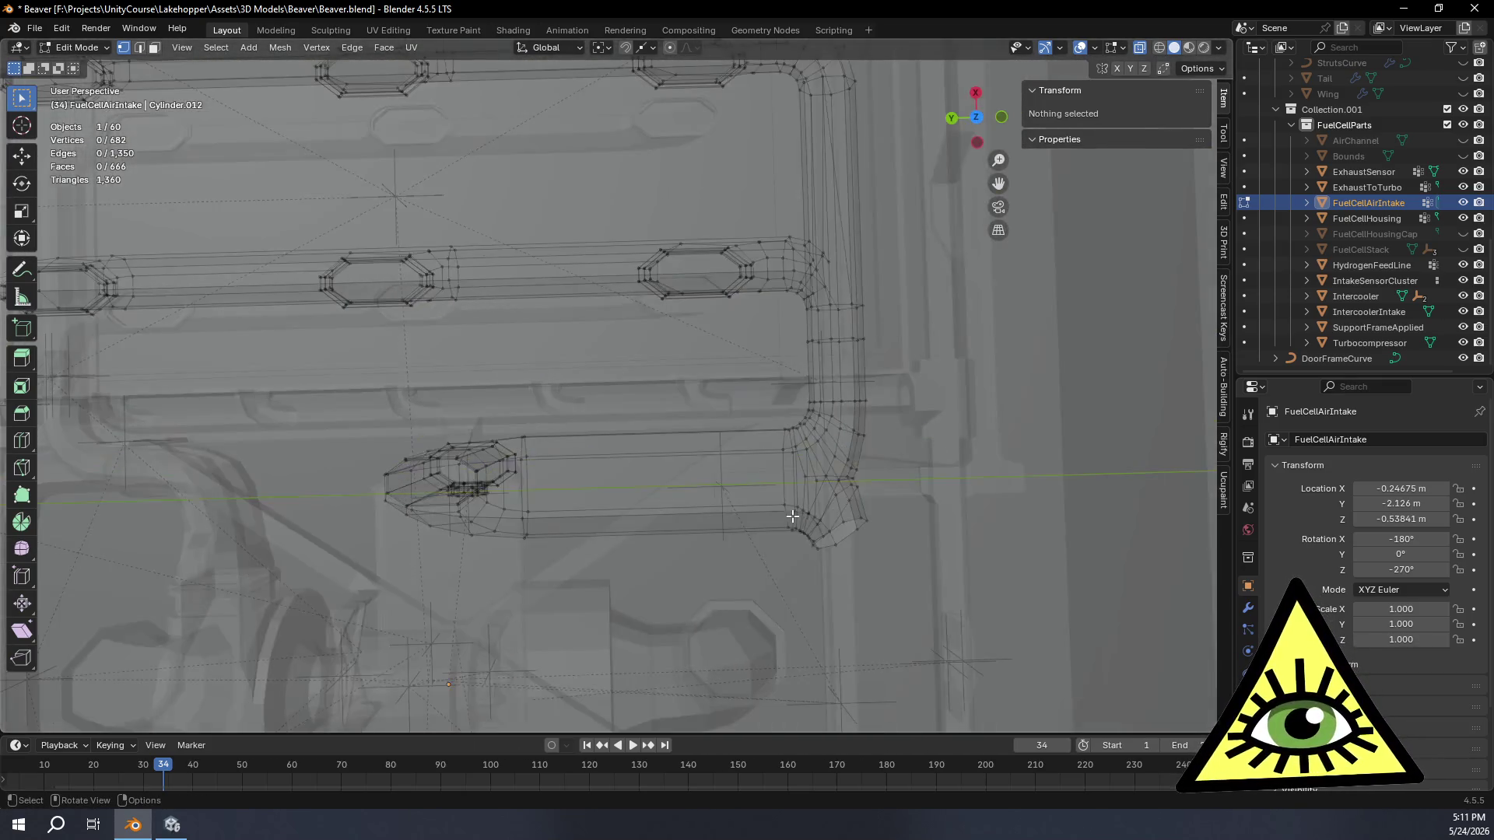
left_click(977, 119)
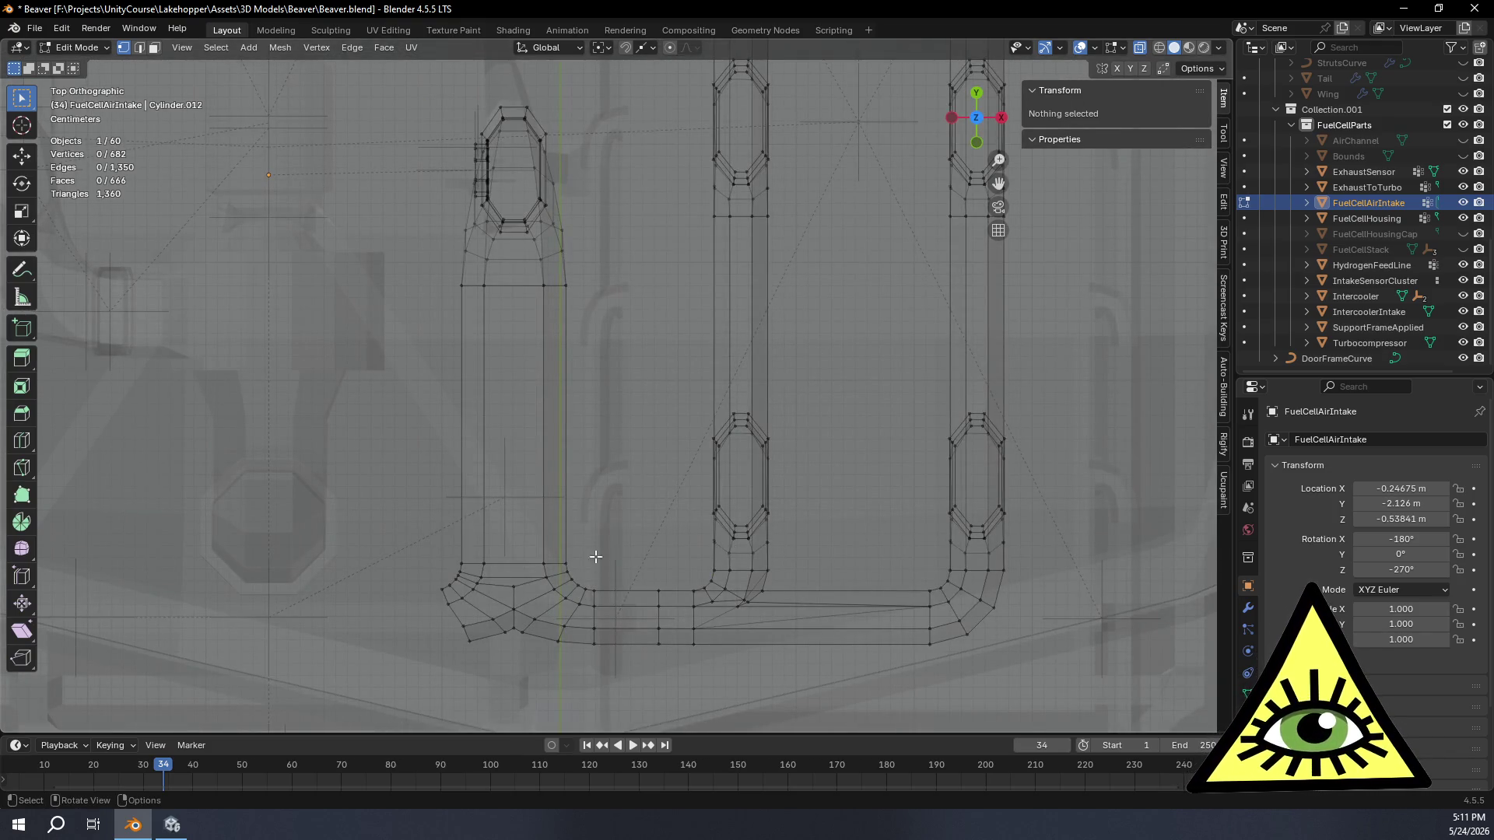
left_click_drag(589, 655, 445, 495)
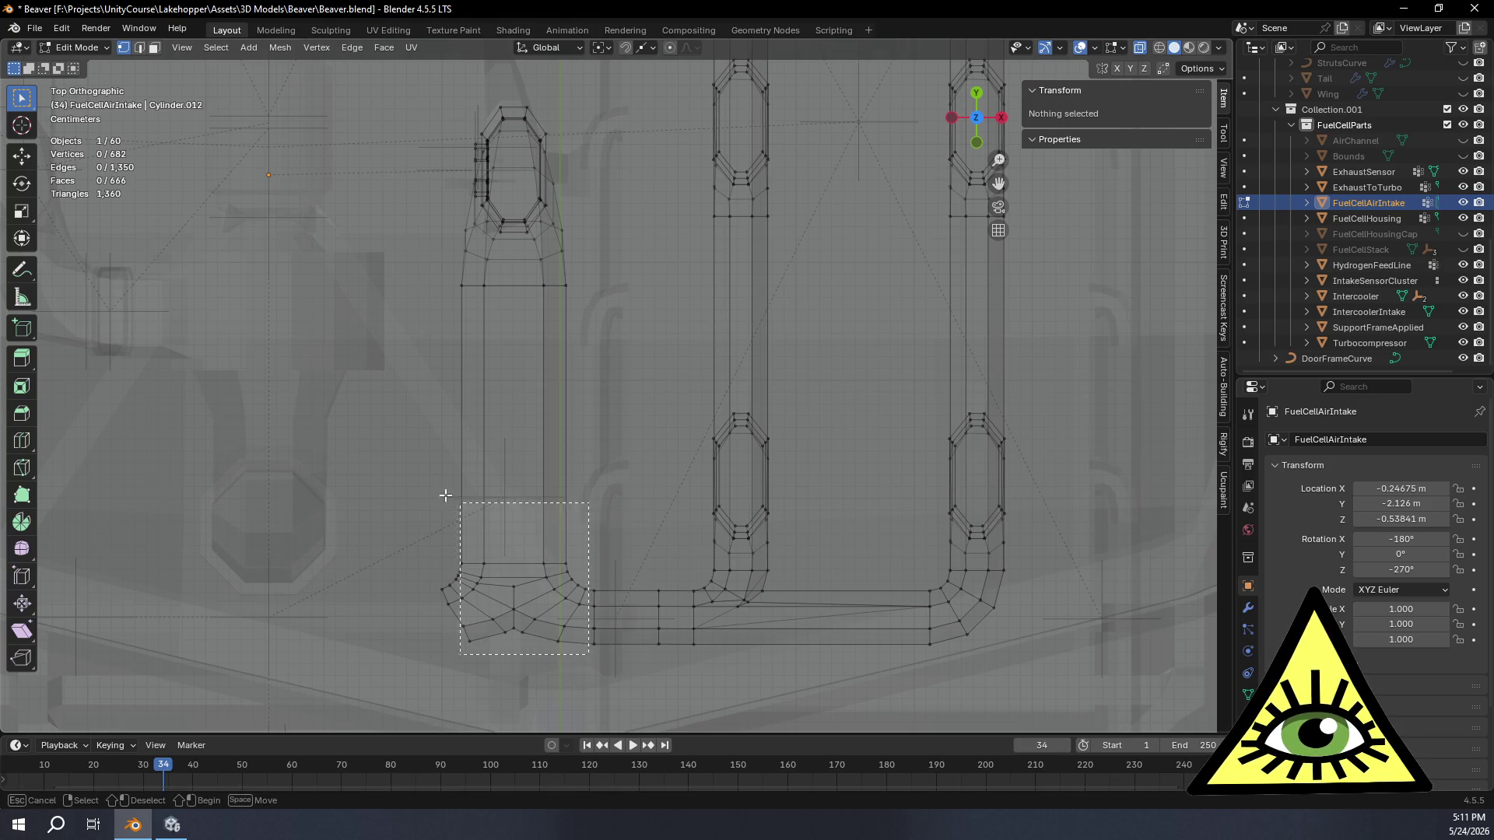
Step: Extend the selection up the vertical pipe section and delete those vertices
left_click_drag(405, 382, 389, 274)
key("x")
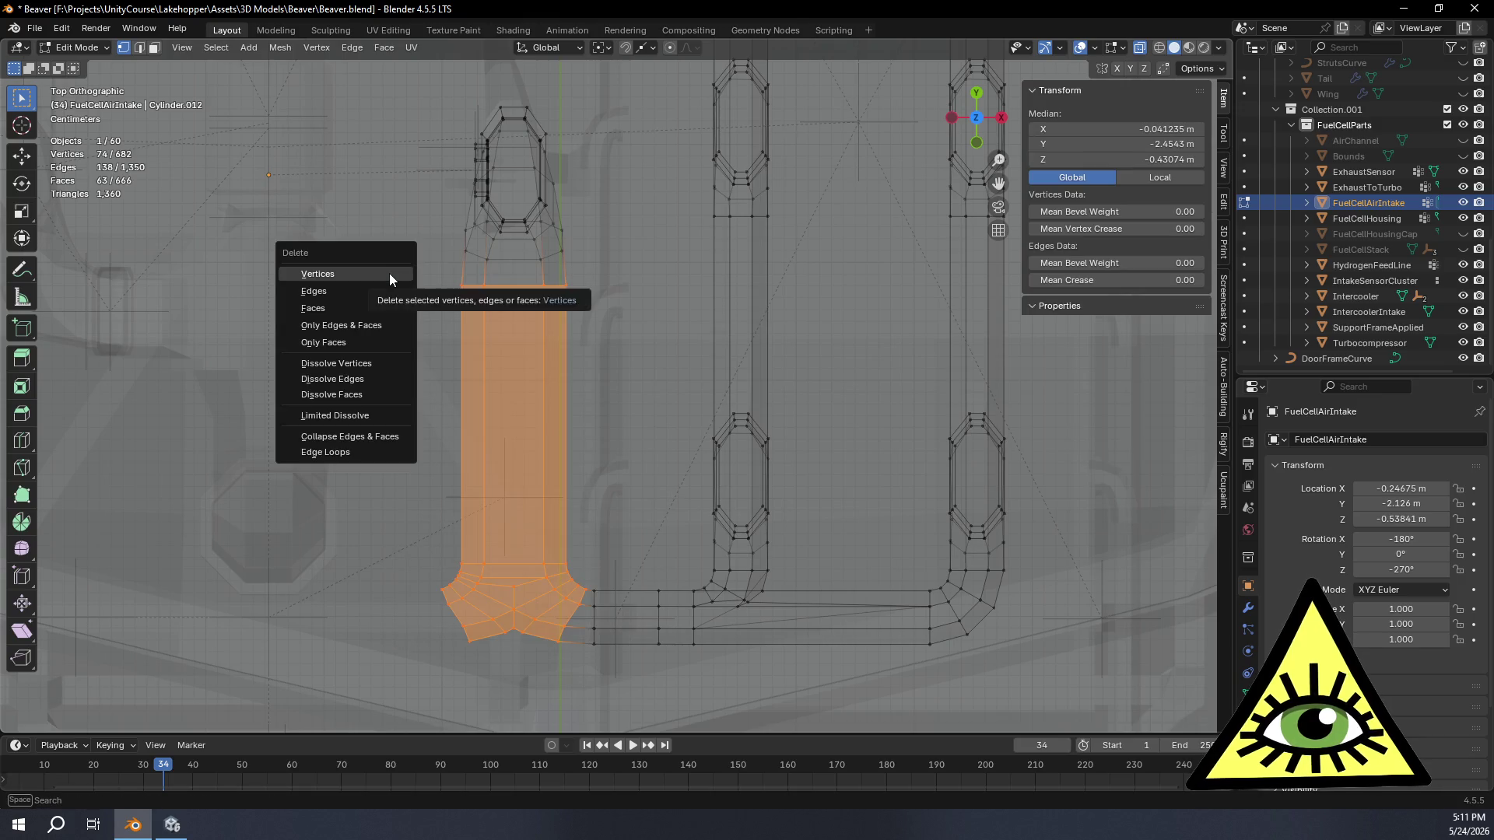
left_click(388, 274)
mouse_move(517, 444)
middle_mouse_down()
mouse_move(780, 277)
mouse_move(912, 247)
middle_mouse_up()
Step: From front view, box-select the hexagonal top cap and delete its vertices
key("KP_1")
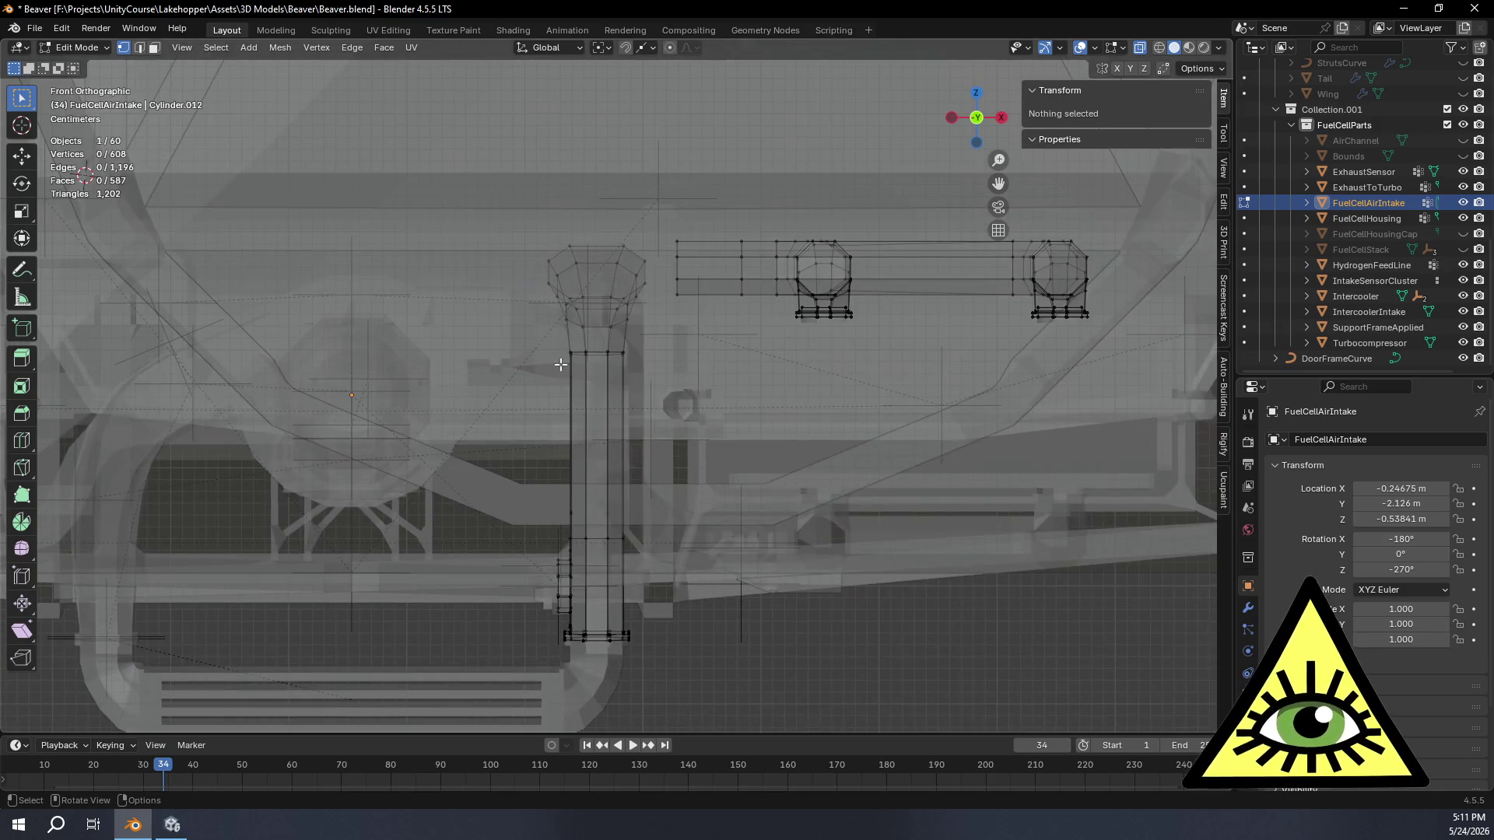
left_click_drag(504, 206, 655, 337)
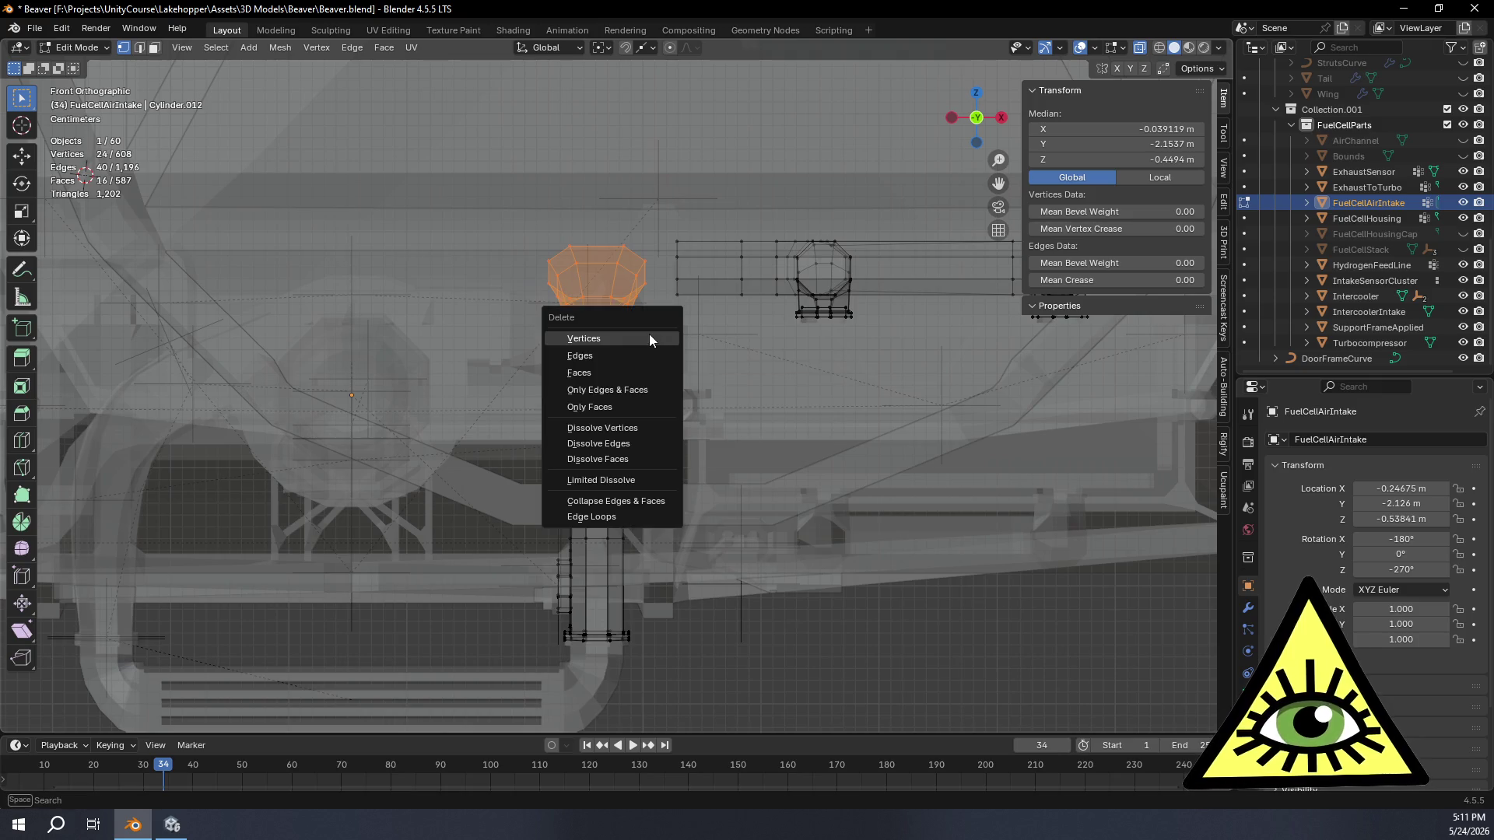
left_click(649, 334)
Step: Select the tall pipe's top ring and start moving it along Z
left_click_drag(549, 338, 655, 392)
key("g")
key("z")
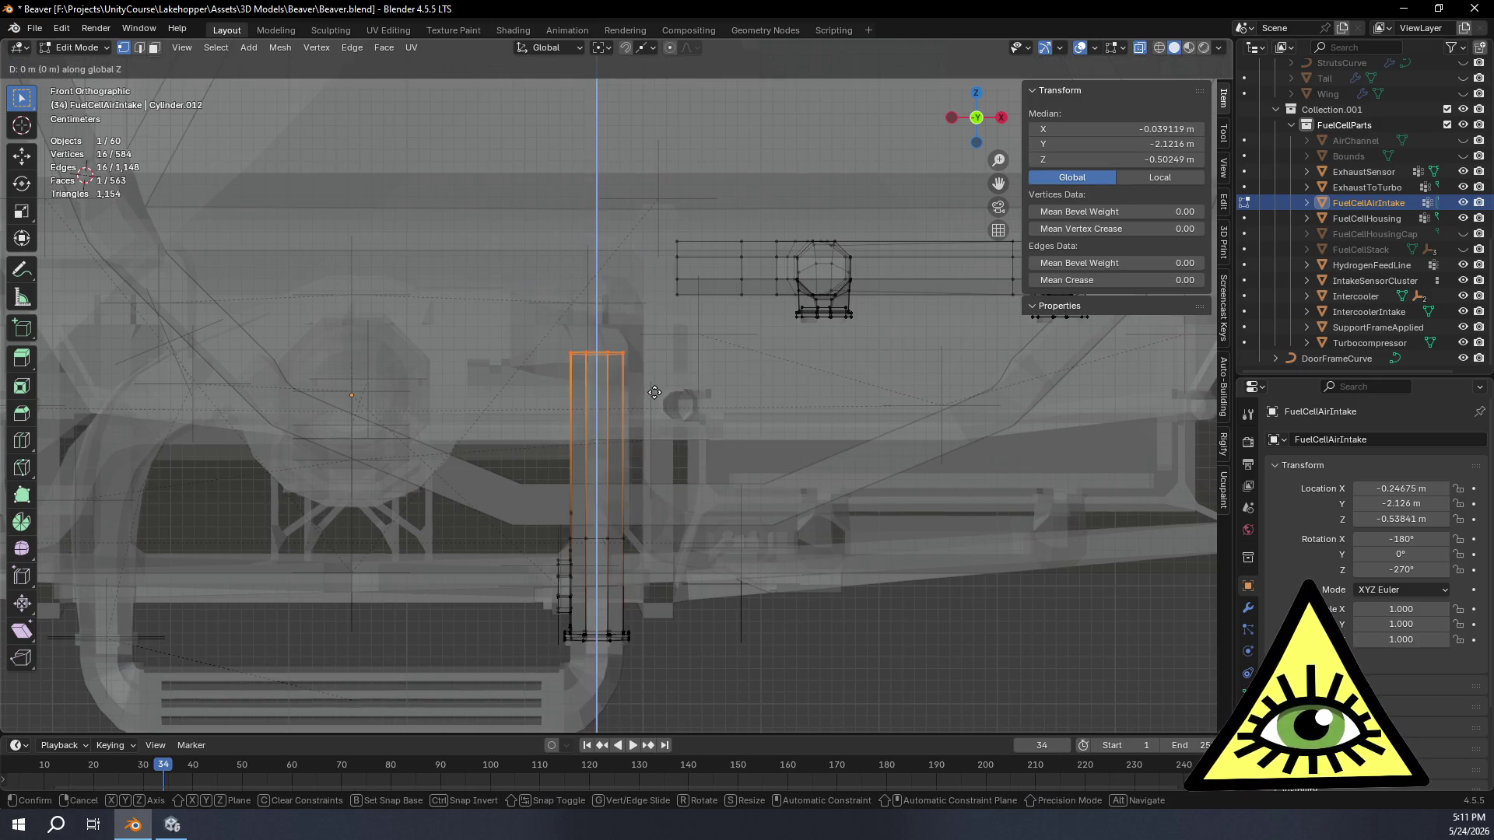
Step: Lower the top ring about 0.13 m and inspect the result from the left and above
left_click(665, 545)
mouse_move(666, 545)
middle_mouse_down()
mouse_move(752, 504)
mouse_move(747, 487)
middle_mouse_up()
scroll(769, 482, "up", 2)
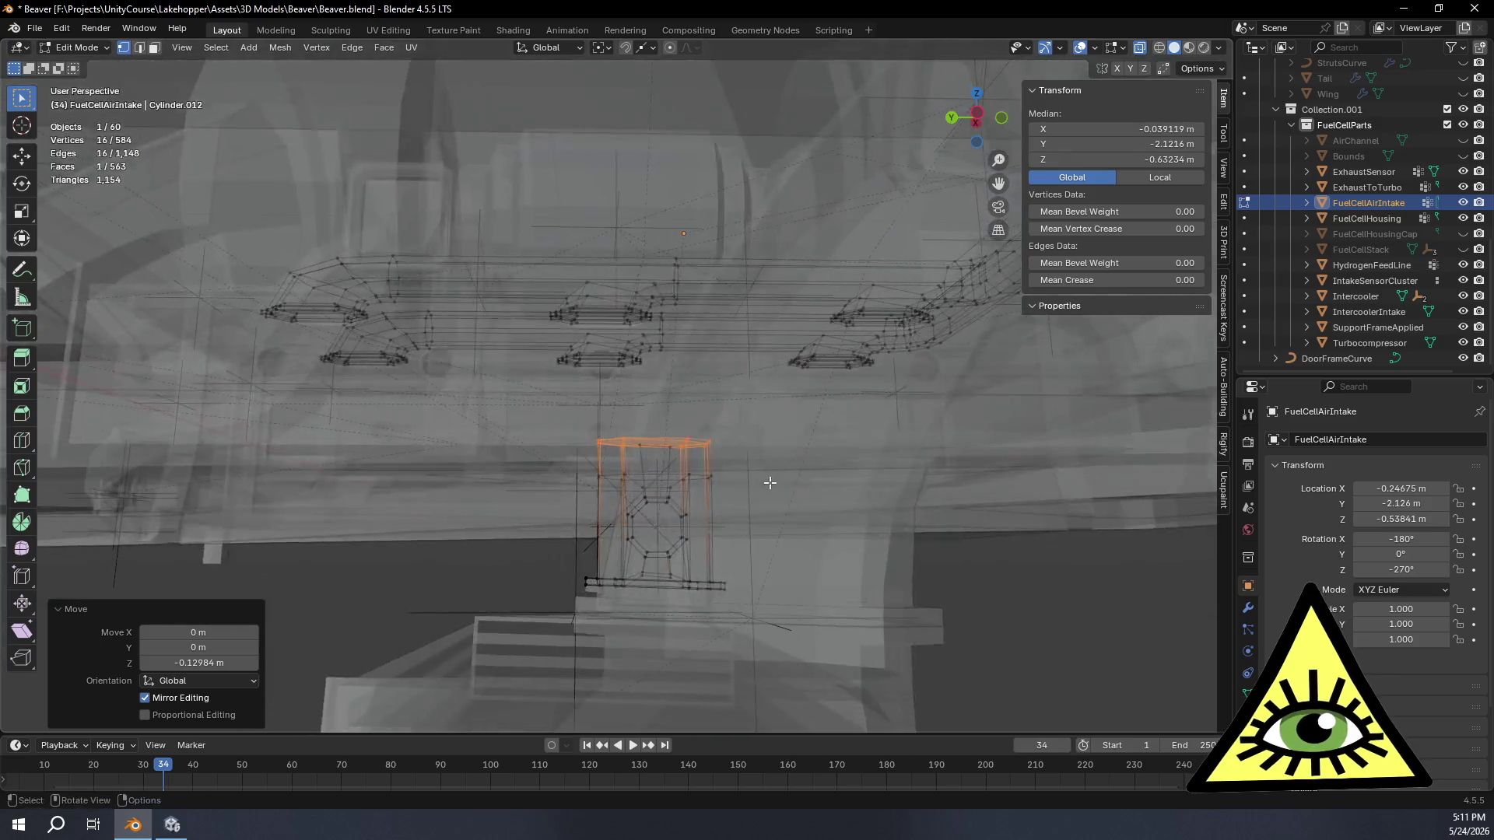
scroll(770, 482, "up", 4)
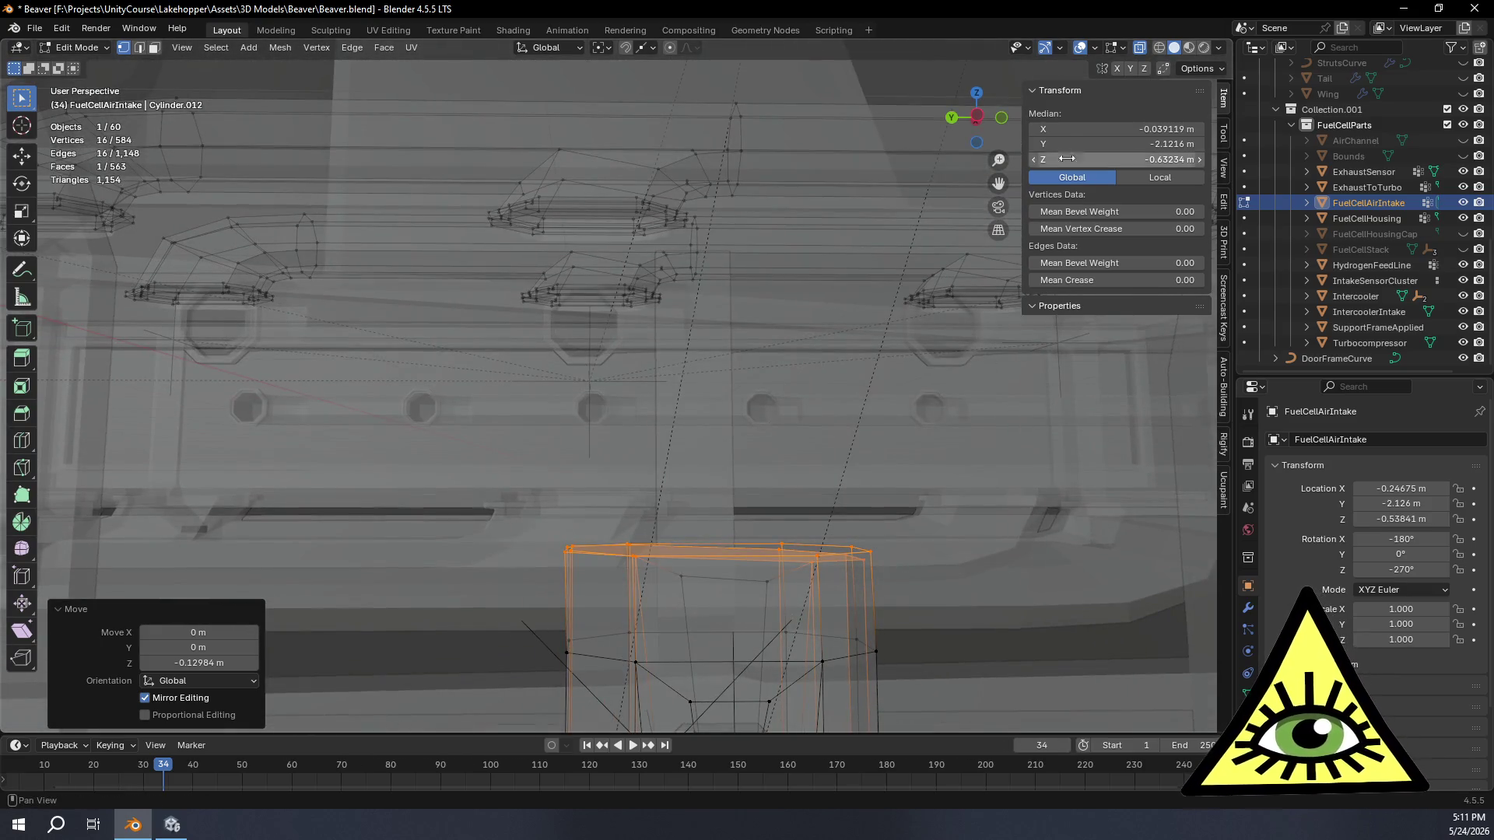
left_click(979, 117)
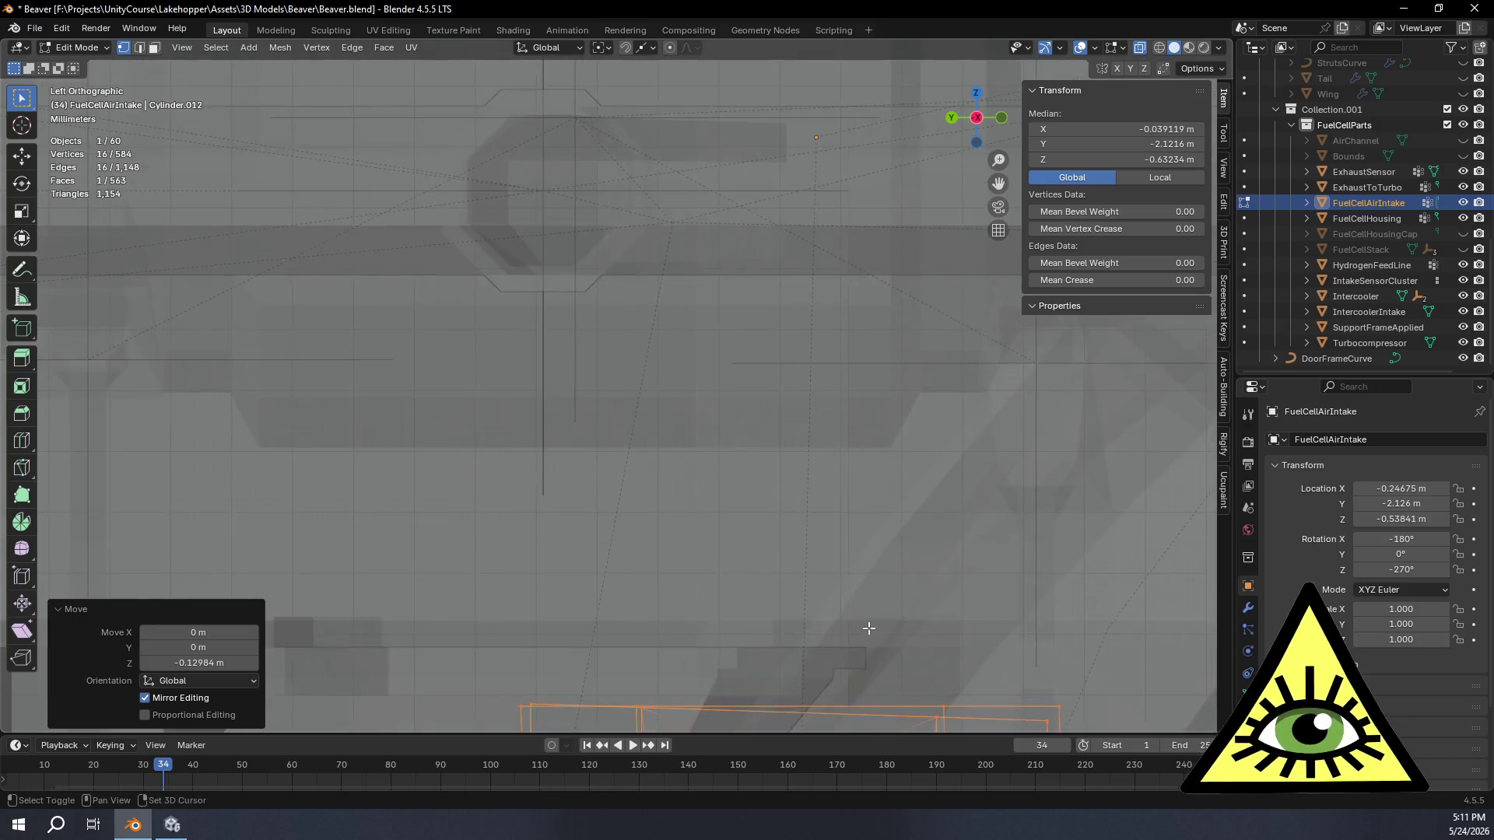
scroll(866, 627, "up", 3)
middle_click_drag(867, 627, 708, 178, "shift")
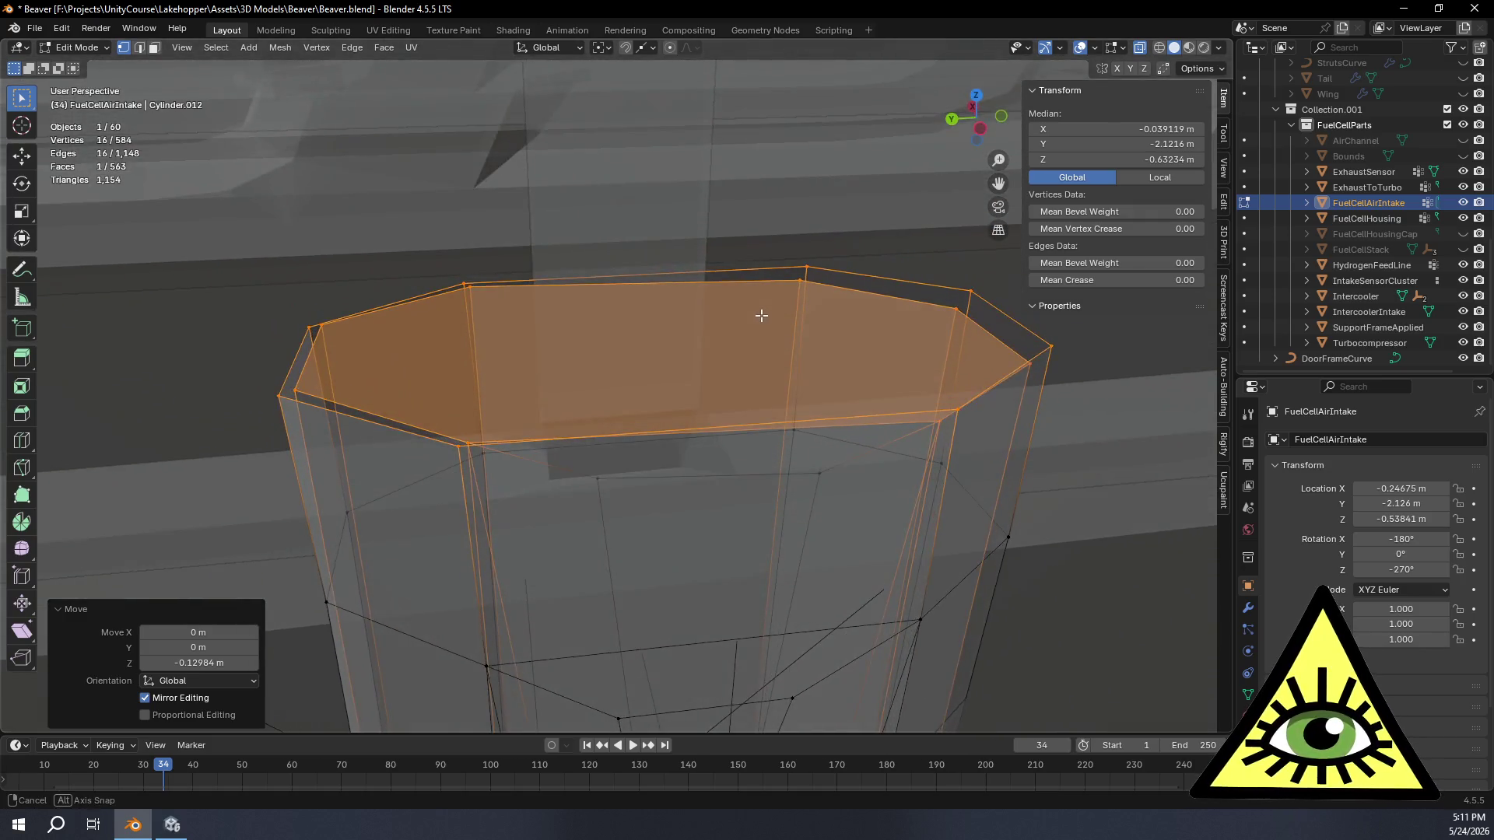
middle_click_drag(744, 265, 760, 311)
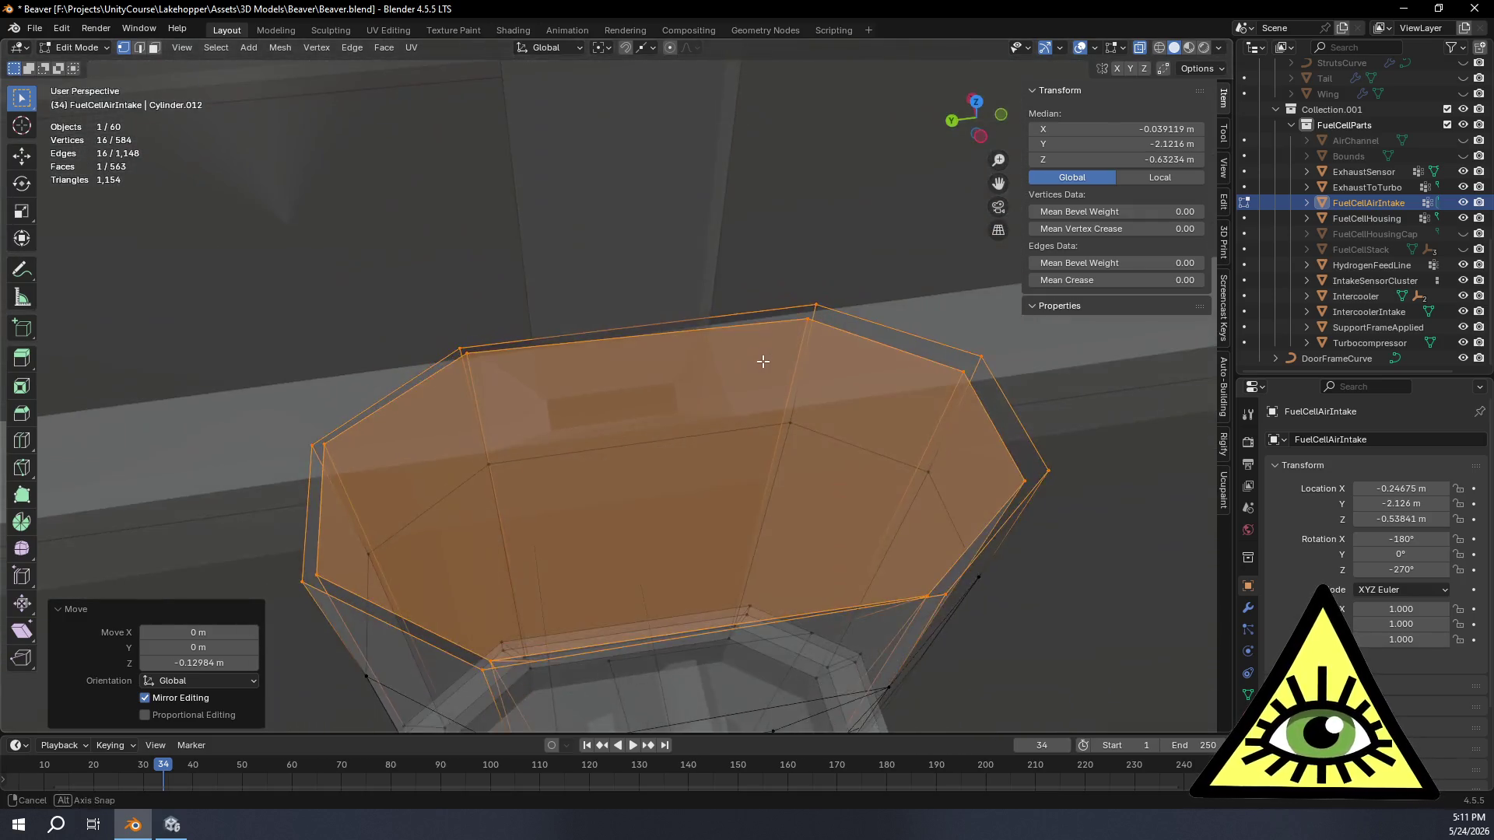
Step: Check the part from back and right views and select the top-right corner edge loop
left_click(979, 134)
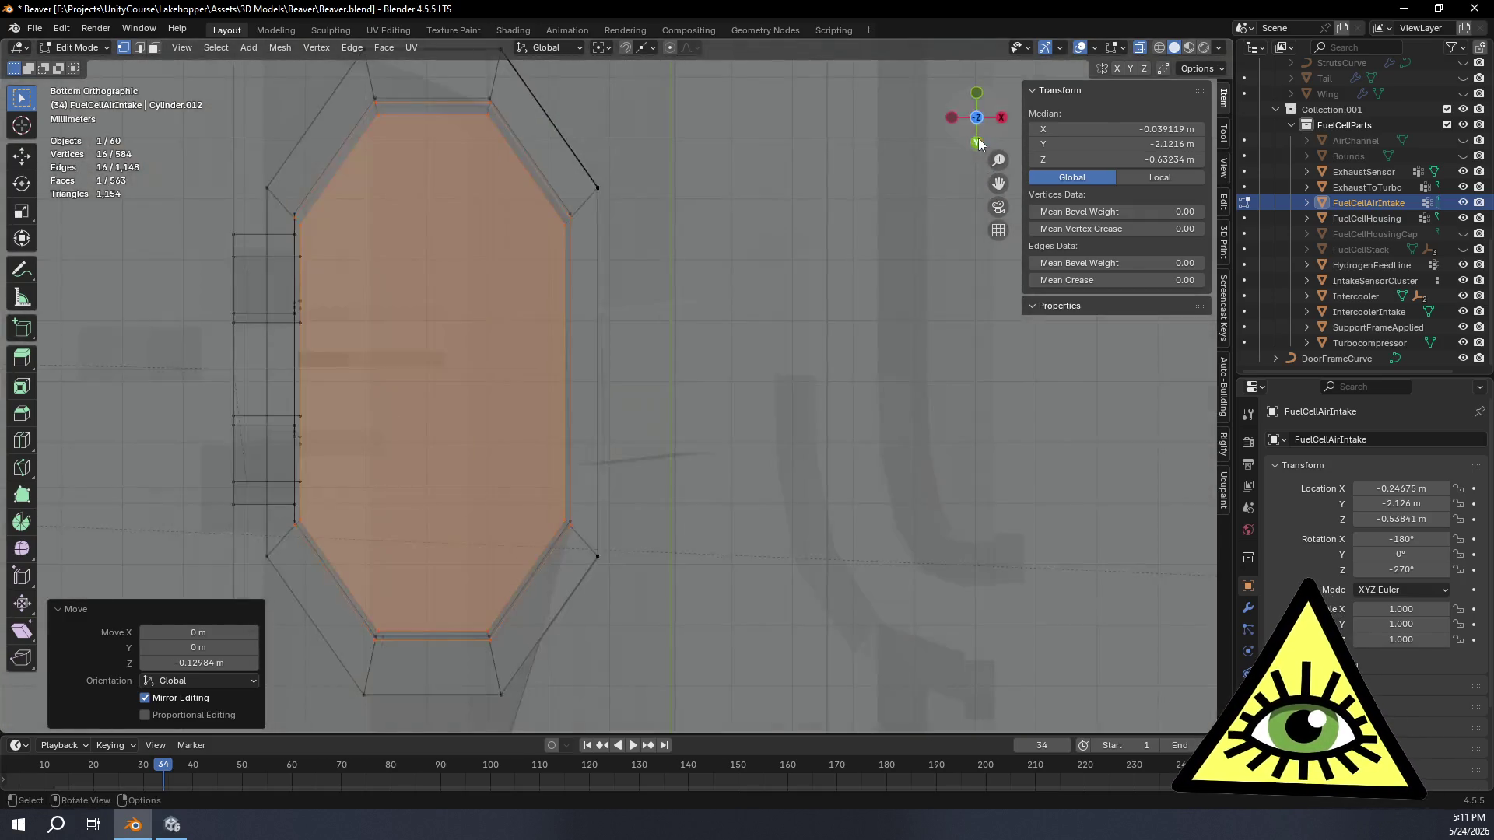
left_click_drag(978, 134, 981, 134)
left_click(981, 134)
middle_click_drag(968, 407, 883, 407, "shift")
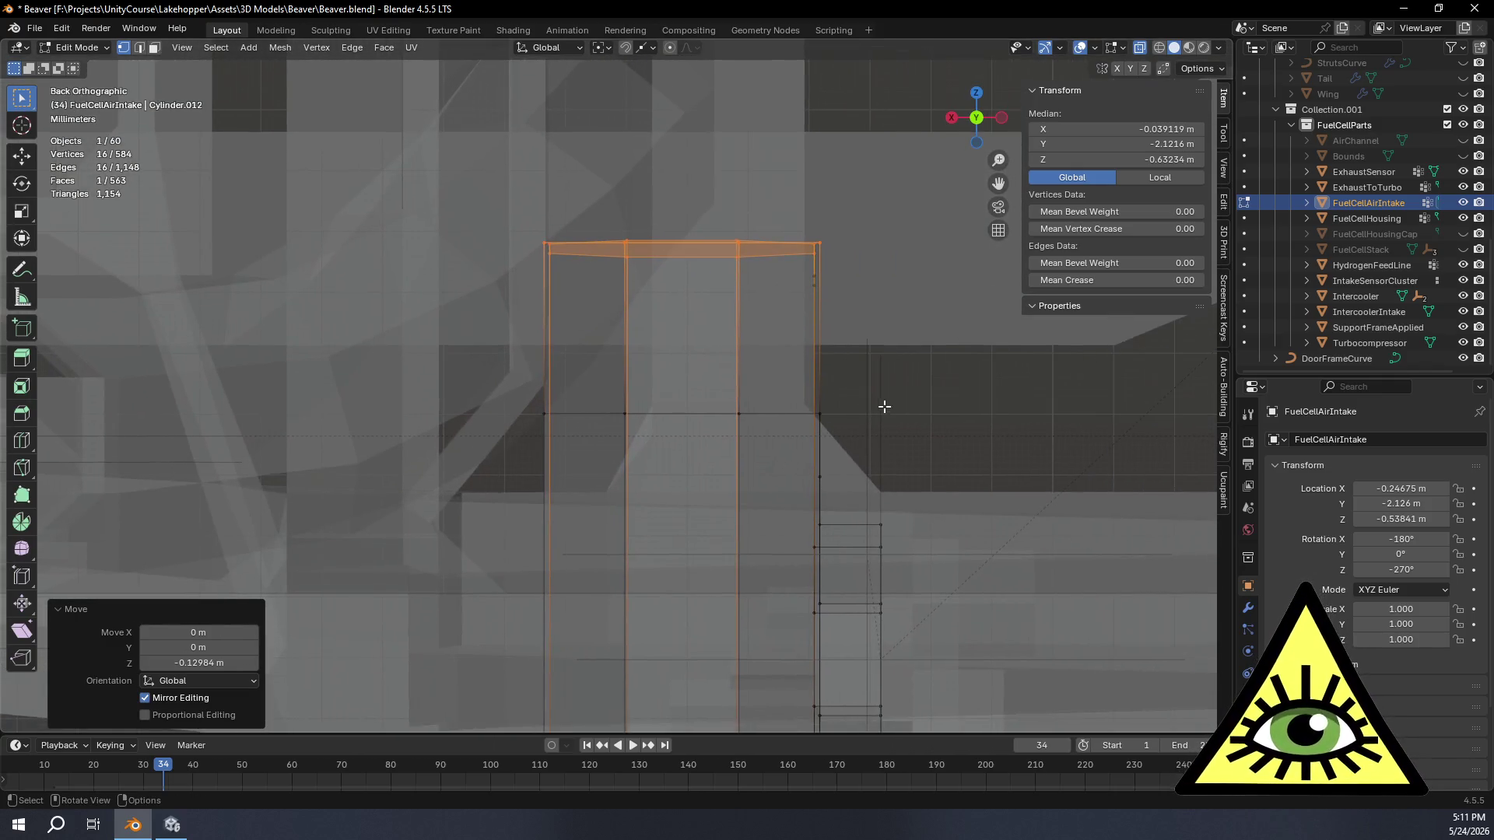
scroll(933, 404, "up", 3)
left_click(952, 119)
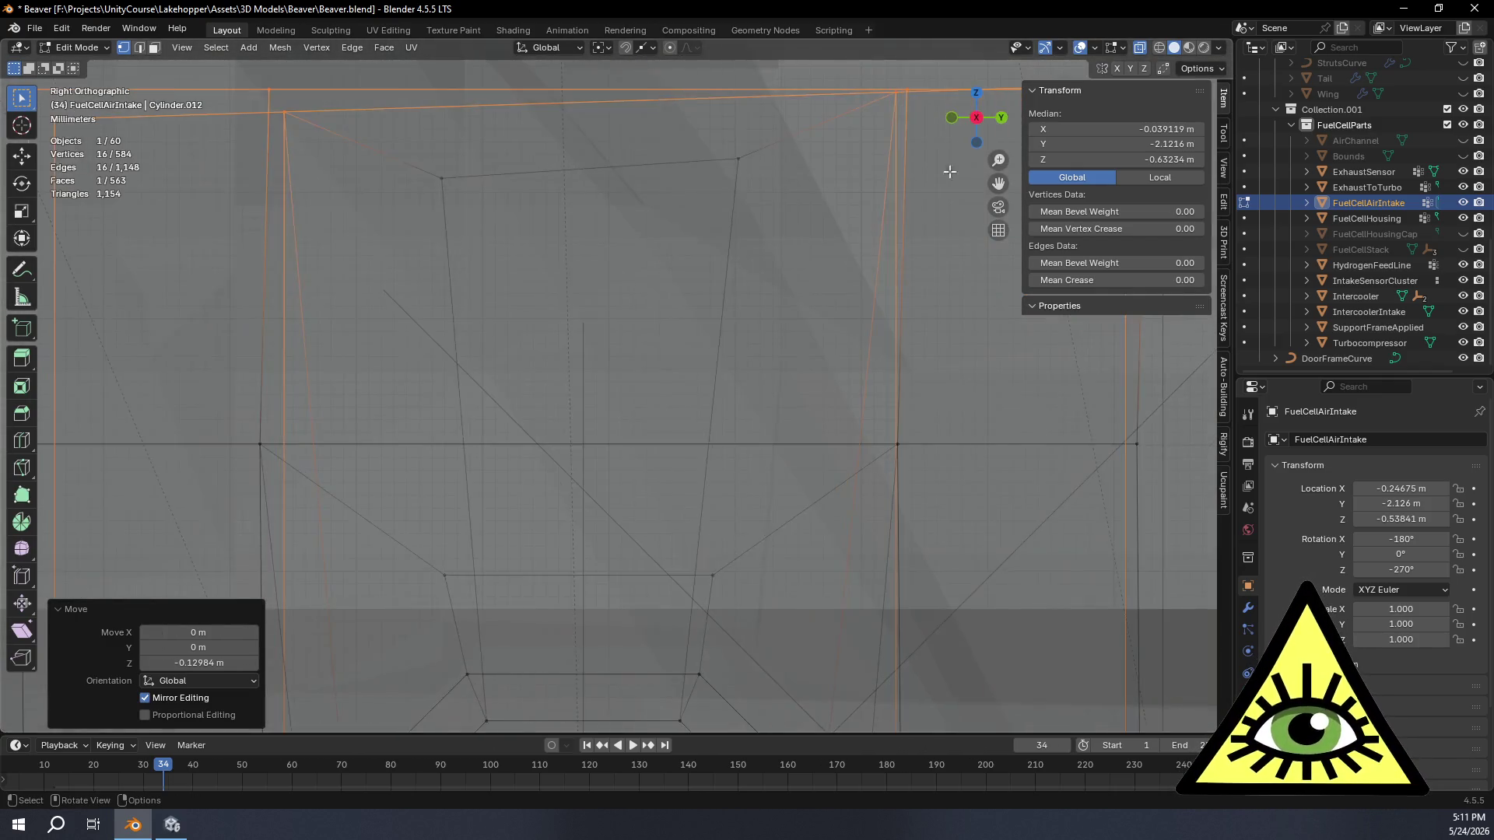
scroll(895, 344, "down", 3)
middle_click_drag(976, 350, 954, 359, "shift")
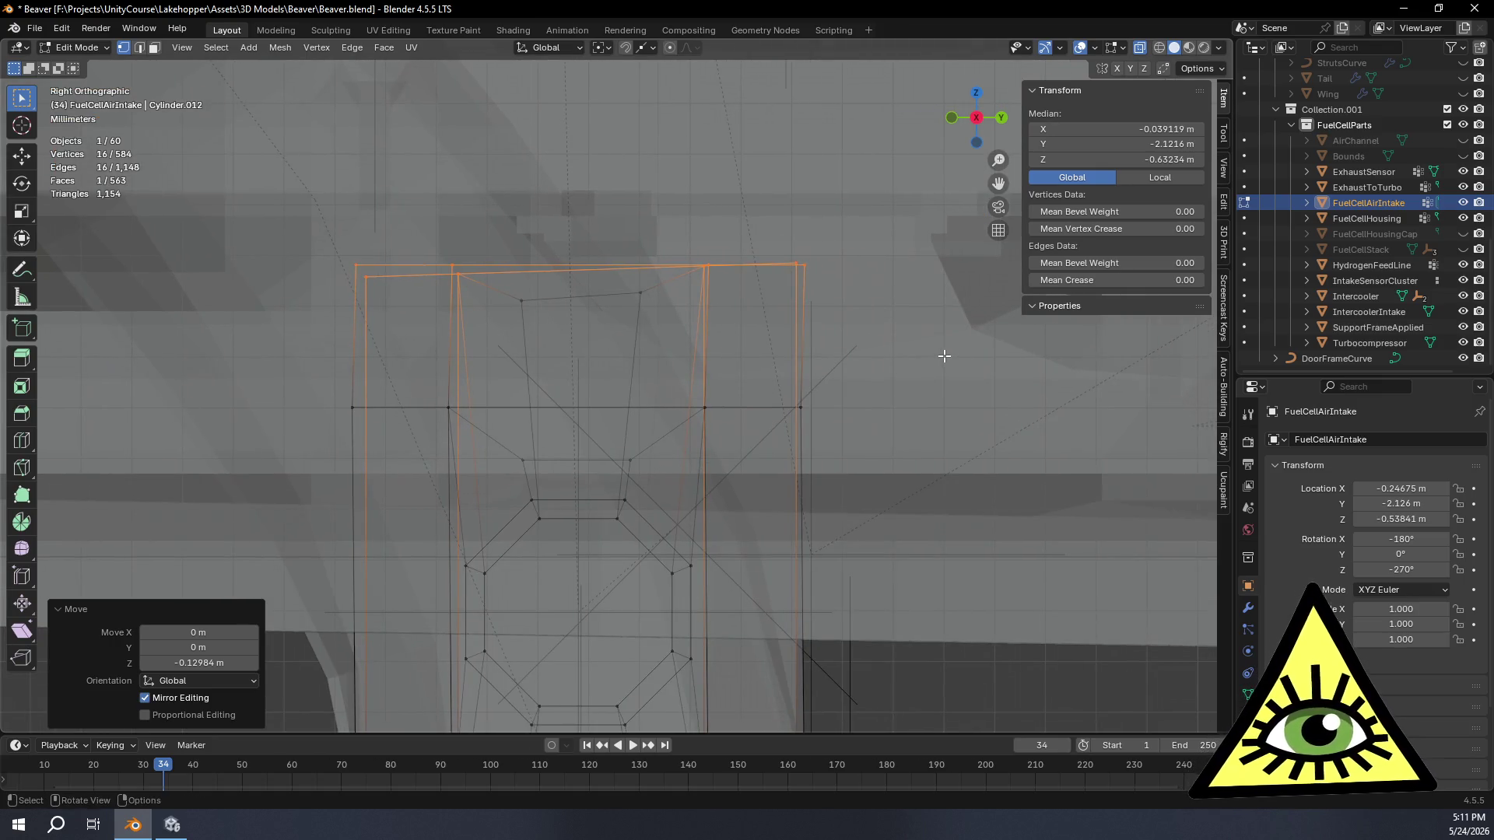
scroll(945, 357, "up", 3)
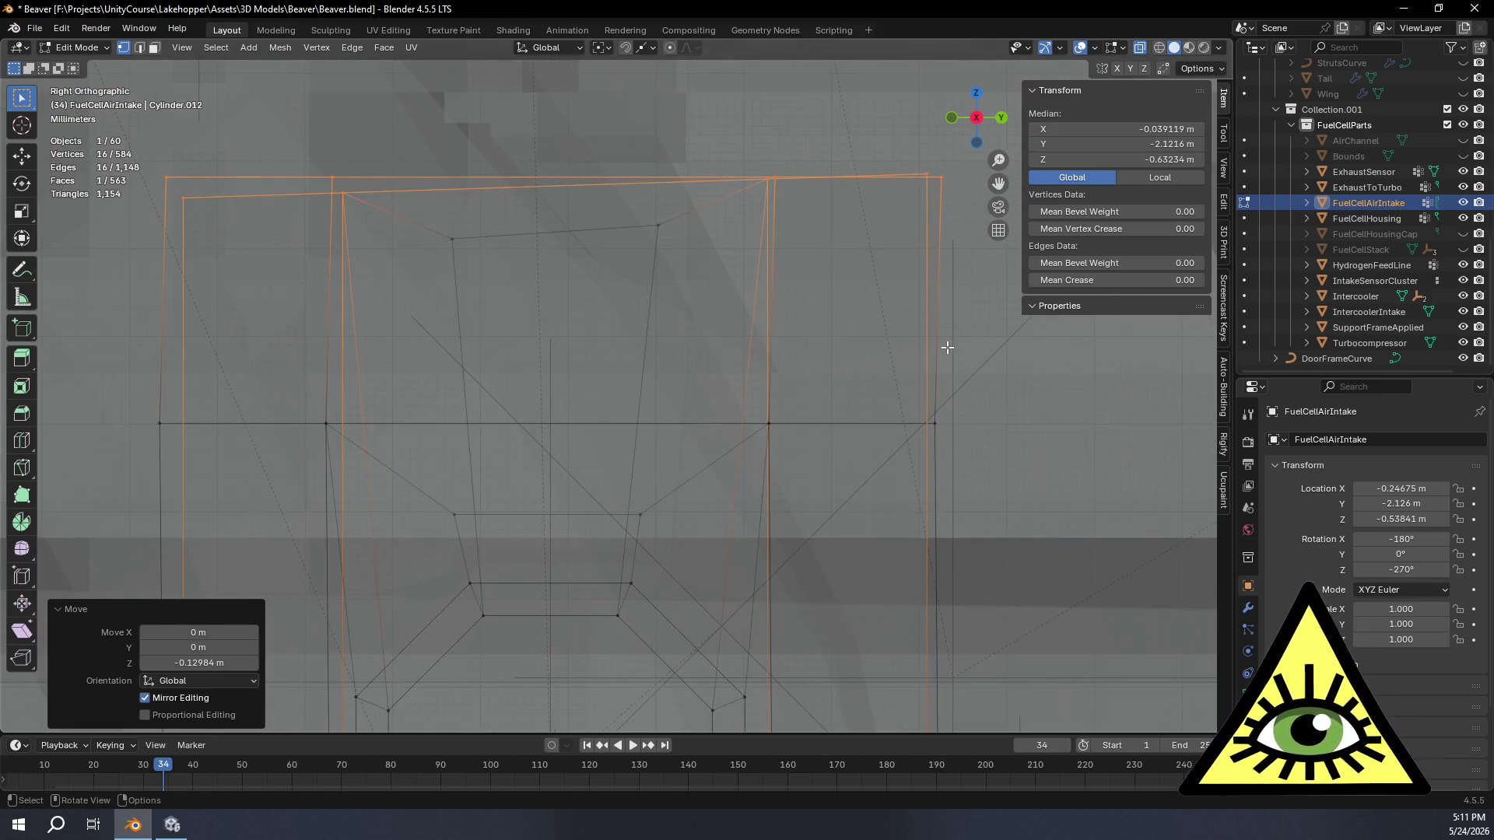
left_click(937, 176, "alt")
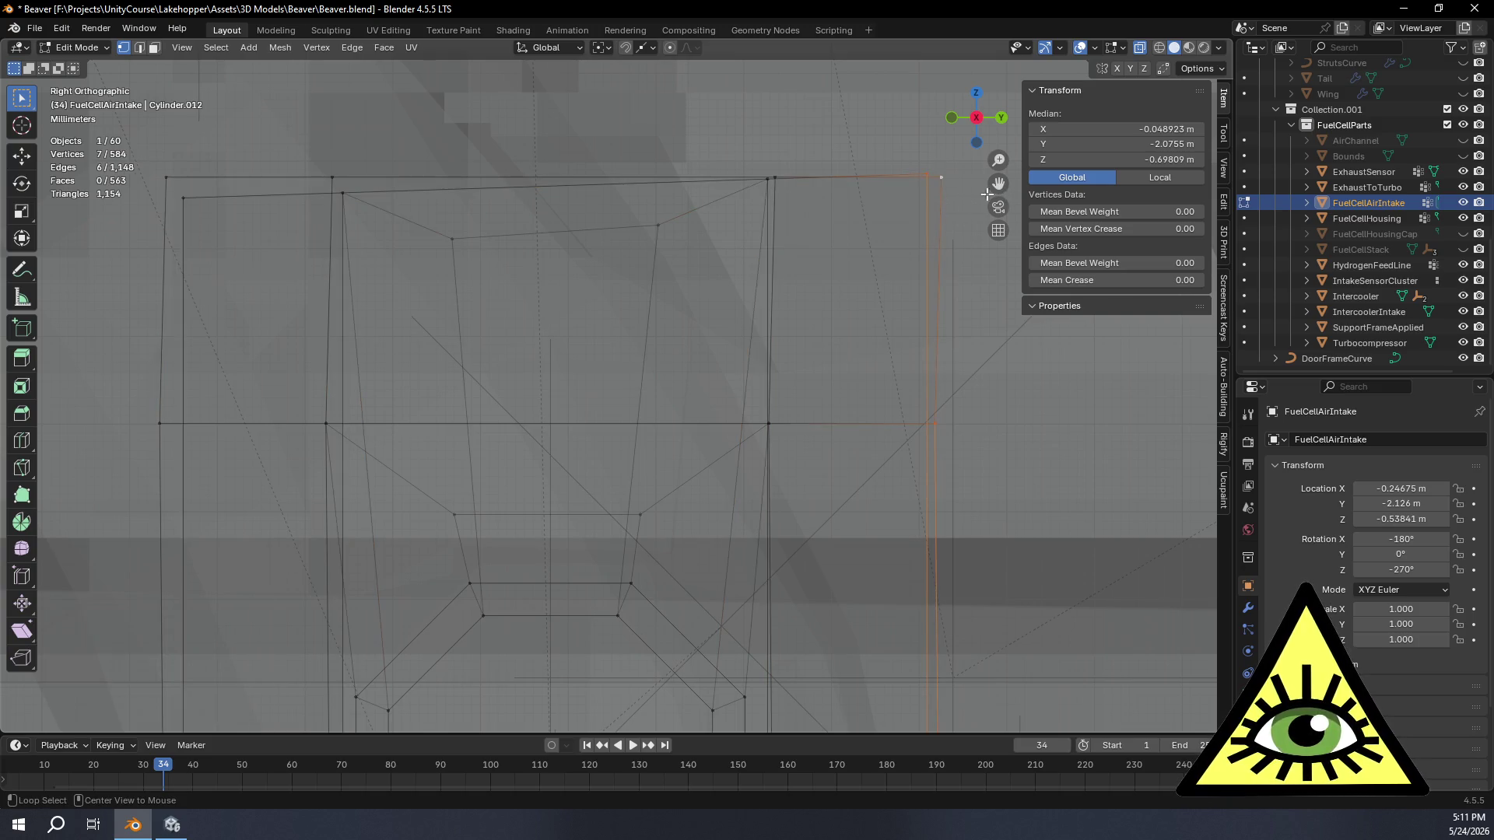
Step: Select the top edge loop and move it slightly along Y
left_click(939, 179, "alt")
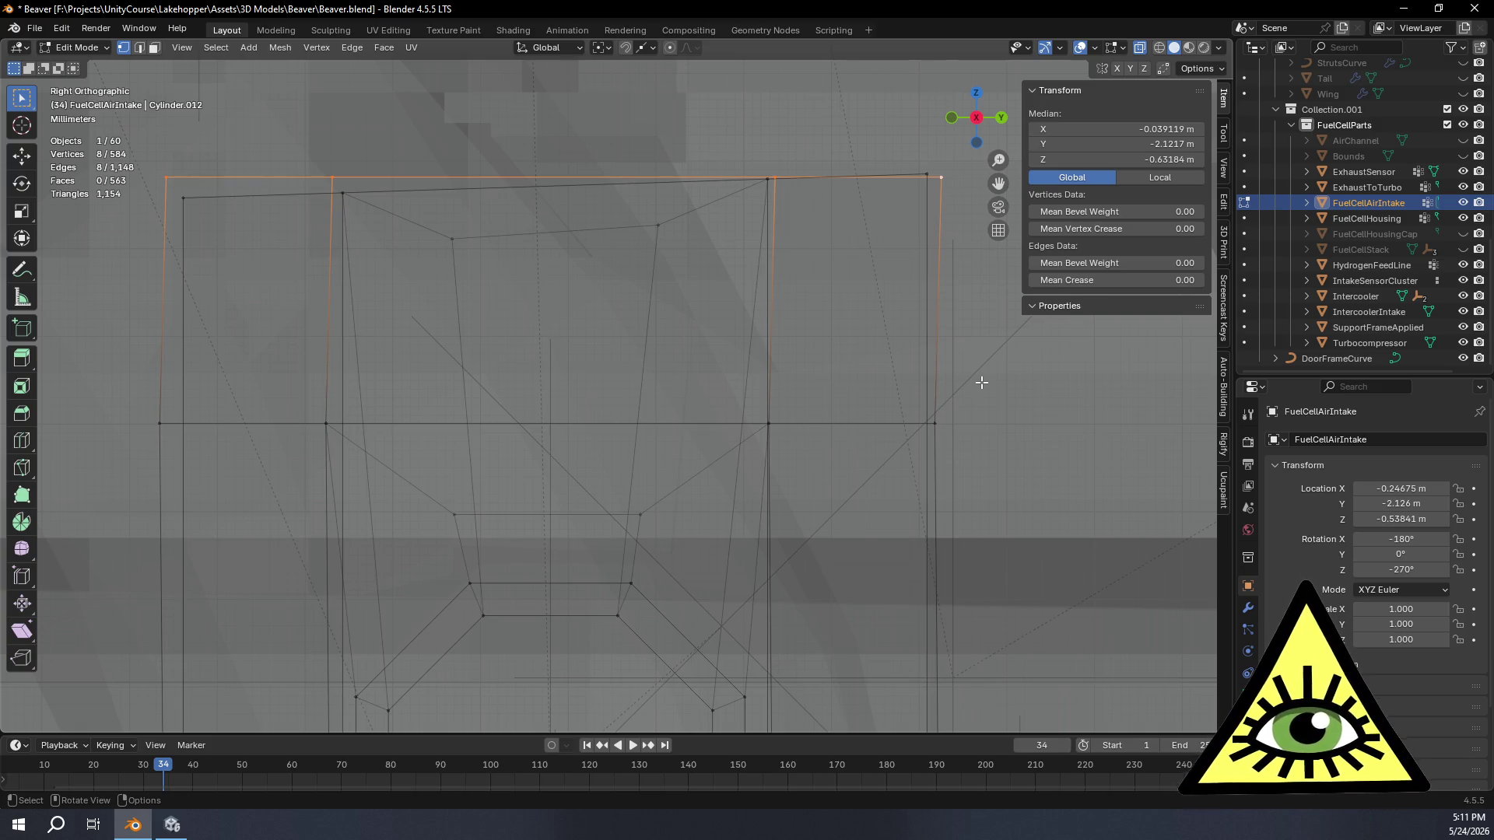
key("g")
key("y")
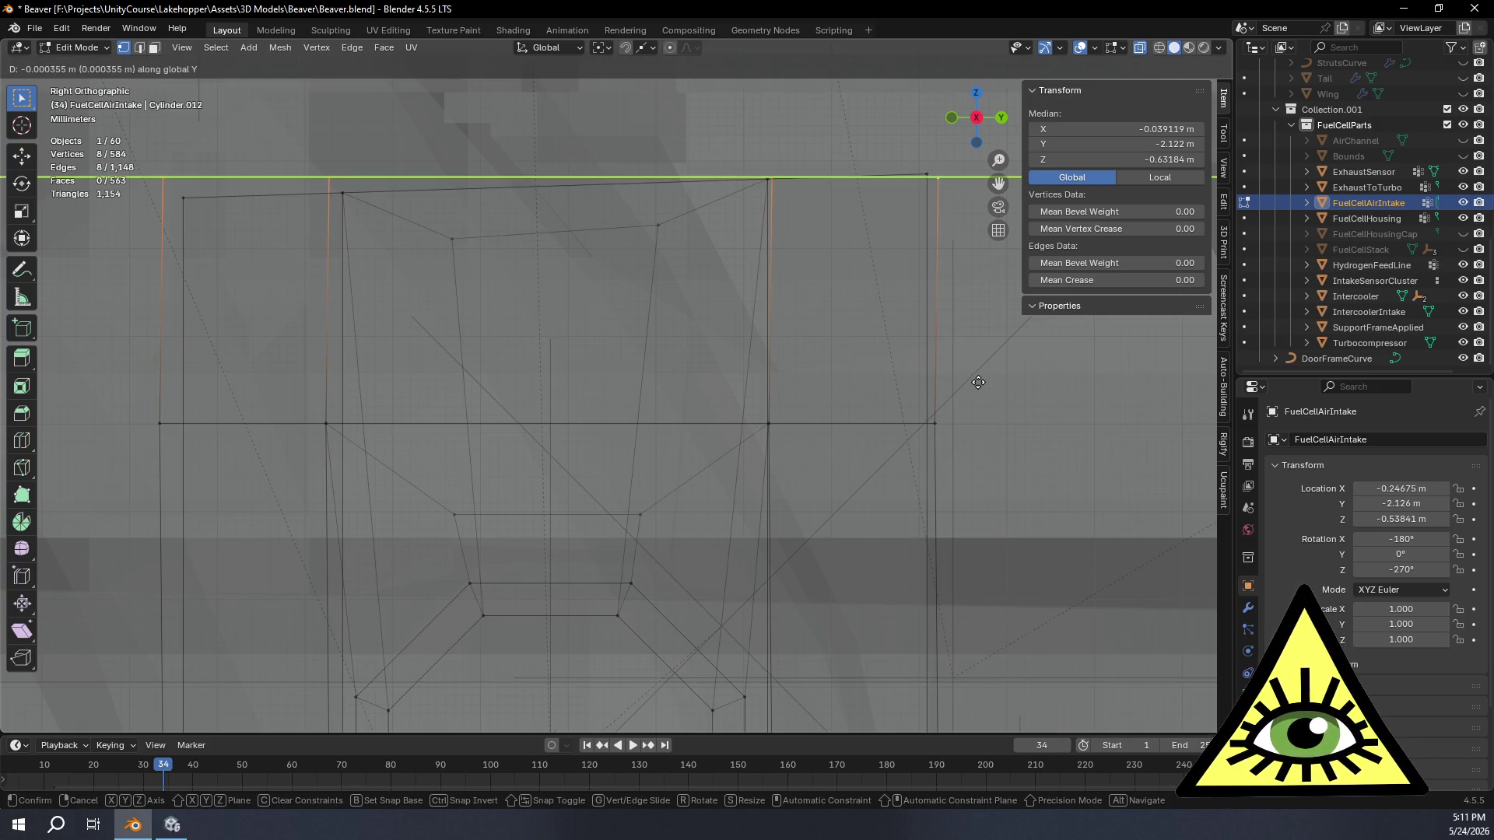
left_click(936, 421)
Step: Set Snap Target to Vertex and snap the top loop onto a vertex along Y
left_click(652, 48)
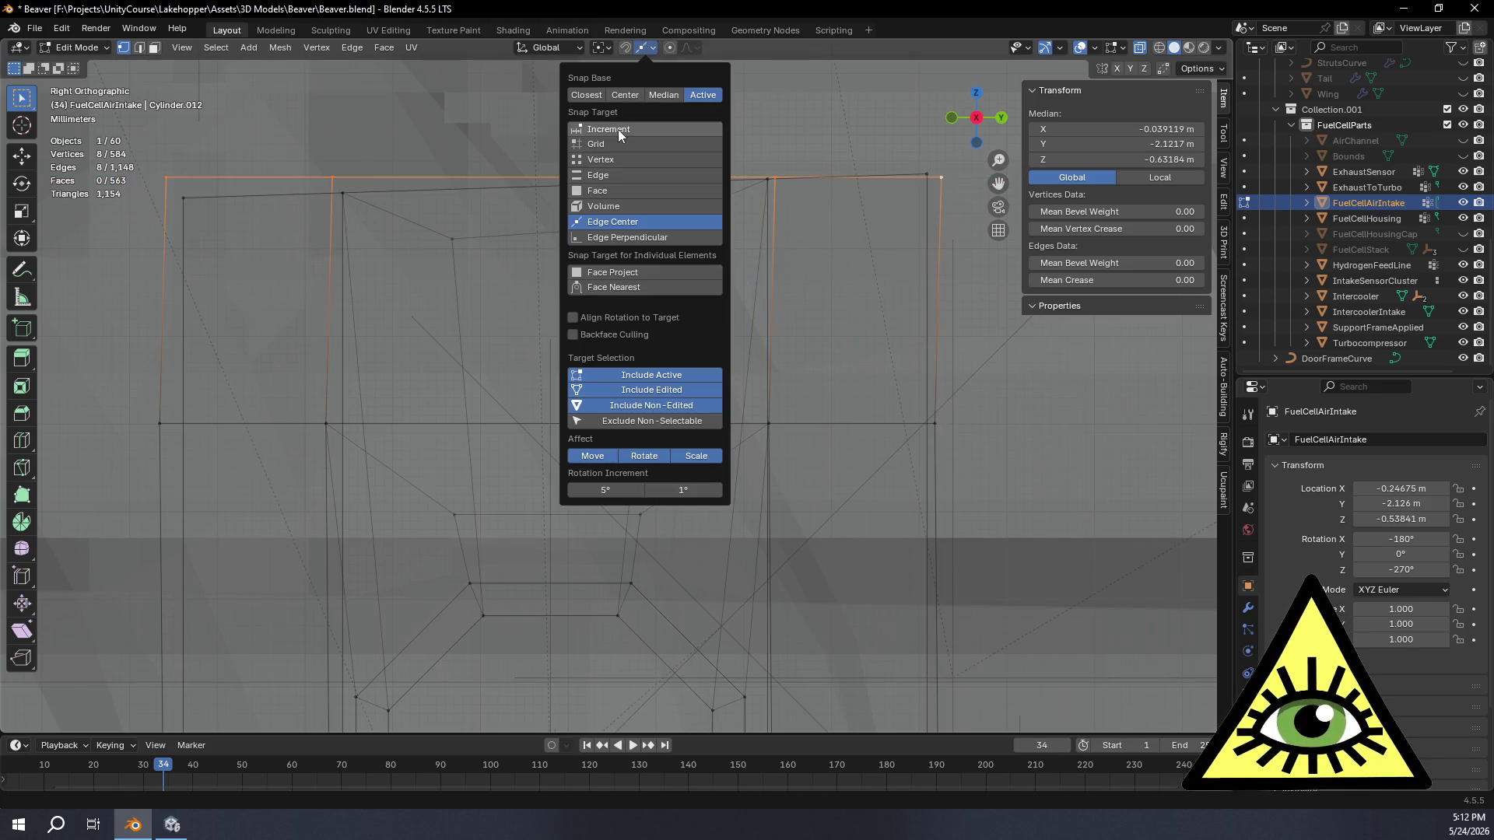
left_click(627, 160)
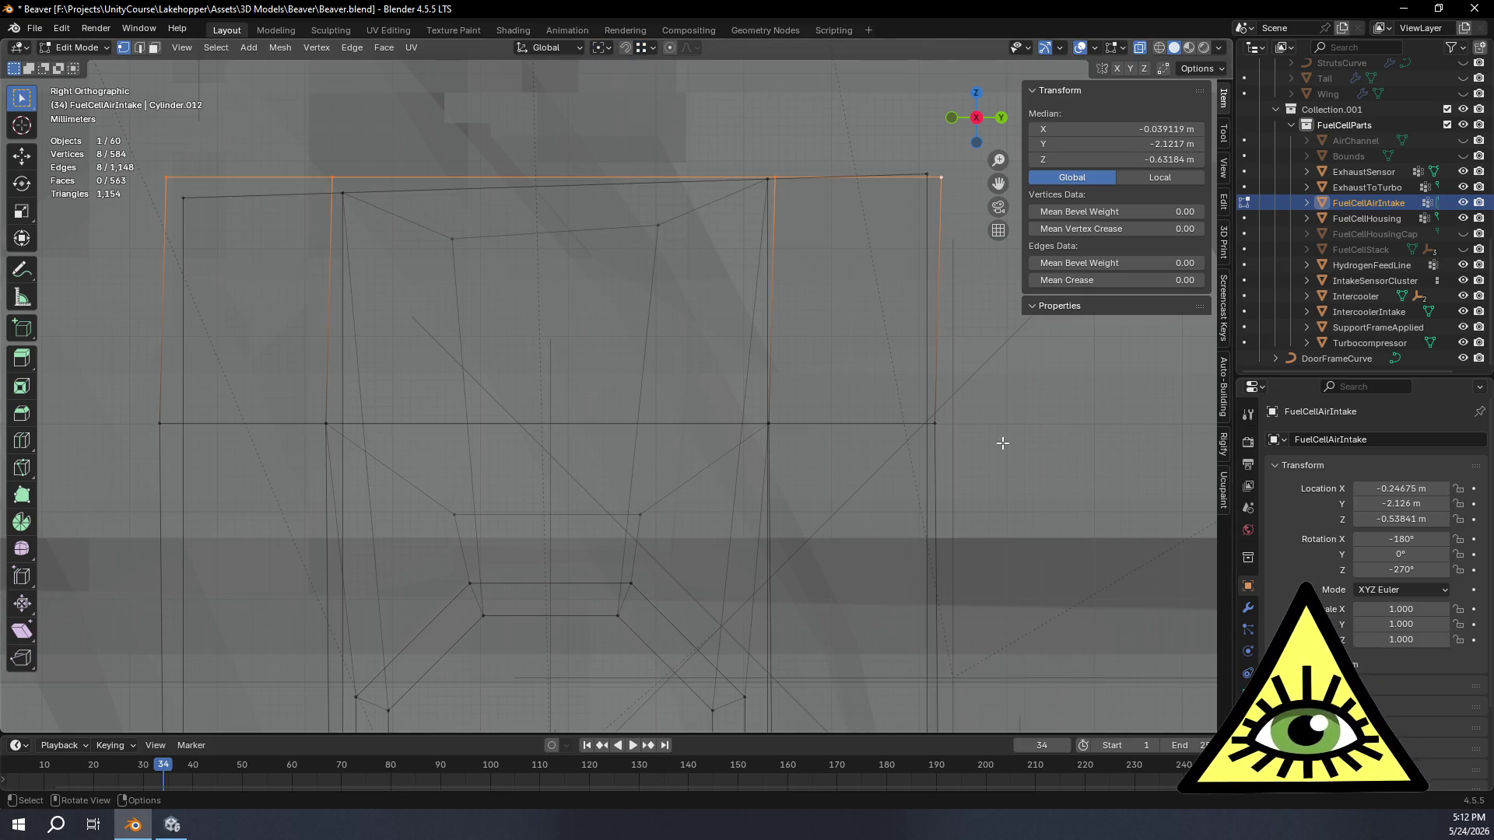
key("g")
key("y")
left_click(945, 424)
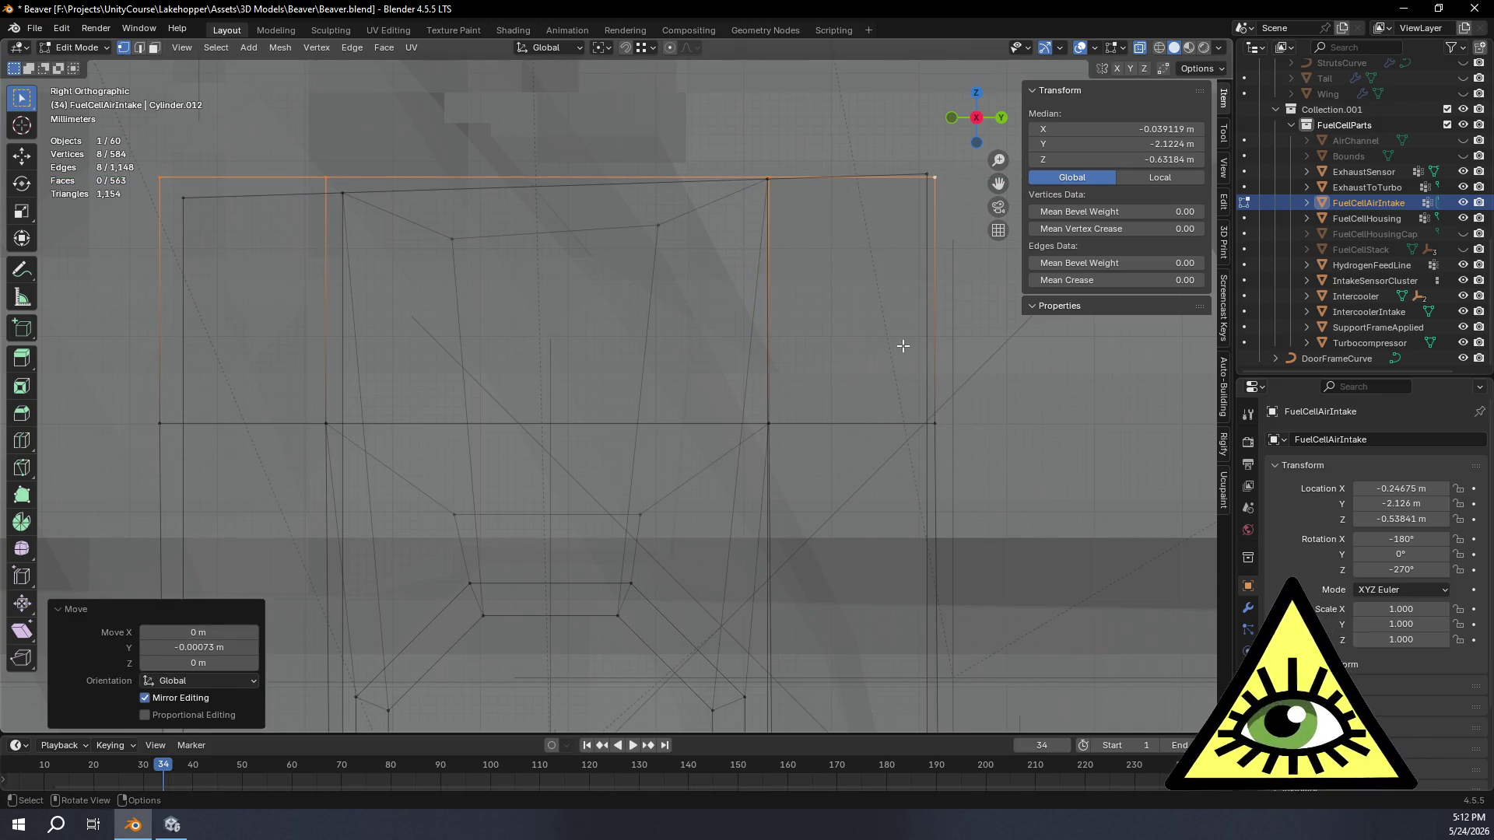
mouse_move(899, 351)
middle_mouse_down()
mouse_move(861, 311)
mouse_move(838, 459)
mouse_move(803, 514)
mouse_move(759, 527)
mouse_move(740, 567)
middle_mouse_up()
scroll(838, 459, "down", 5)
scroll(740, 568, "up", 5)
middle_click_drag(672, 191, 715, 466, "shift")
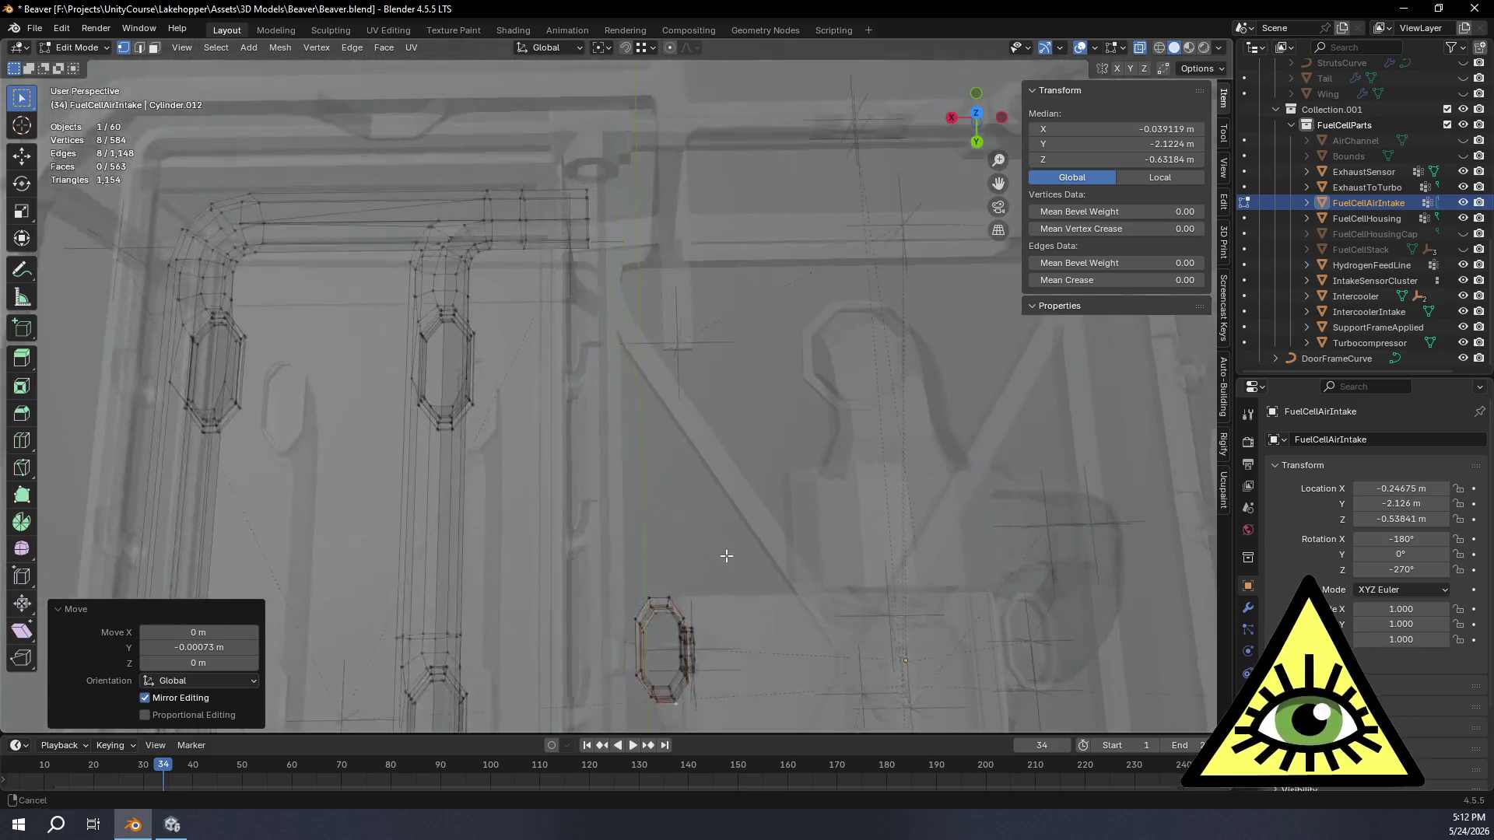
Step: Select the intake end edge loop, frame it from top view and change the snap target
left_click(593, 224, "alt")
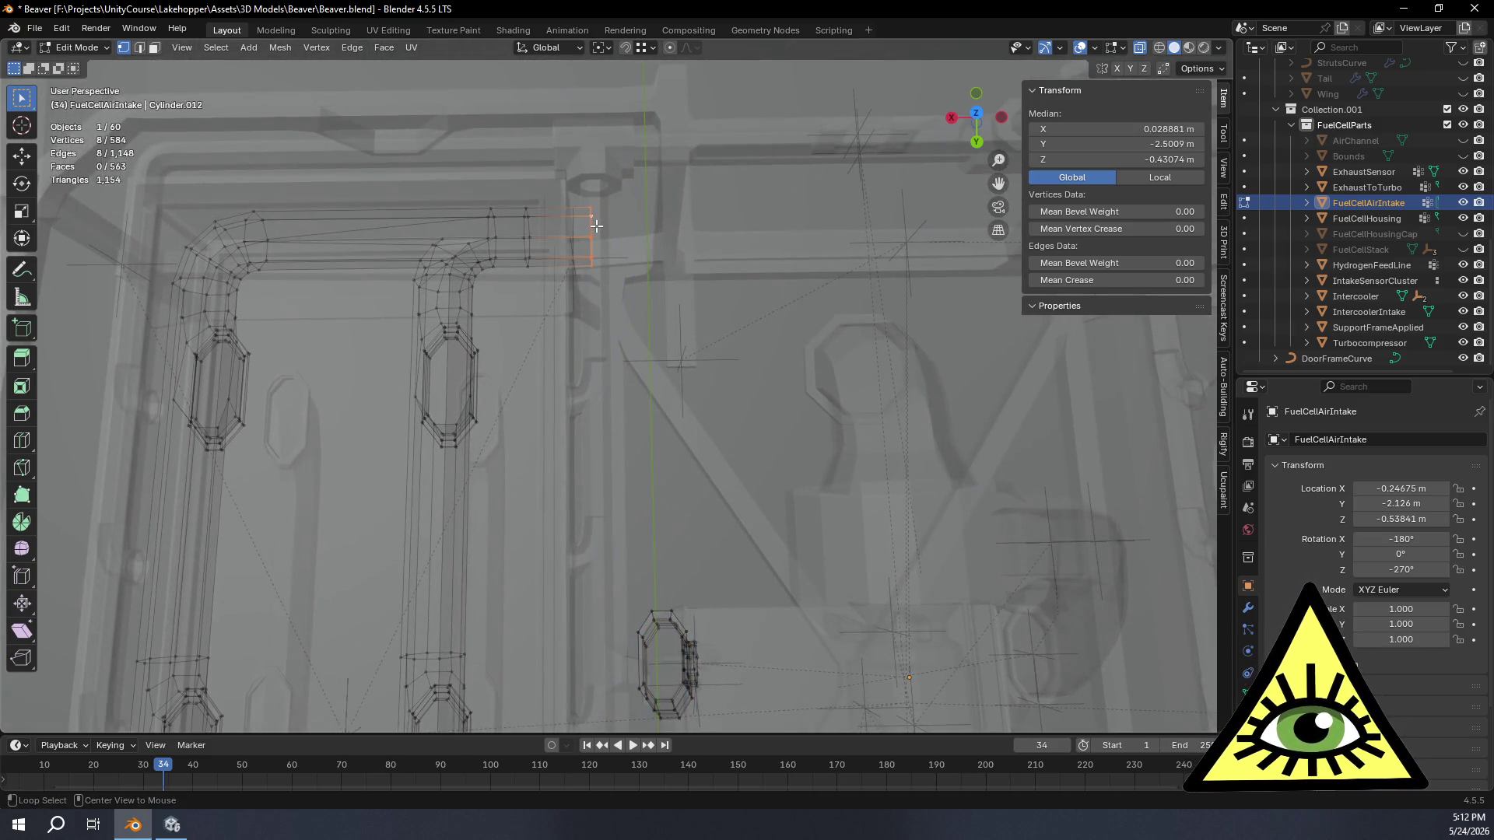
left_click(974, 113)
mouse_move(783, 409)
middle_mouse_down("shift")
mouse_move(750, 409)
mouse_move(822, 455)
mouse_move(873, 541)
mouse_move(884, 513)
middle_mouse_up("shift")
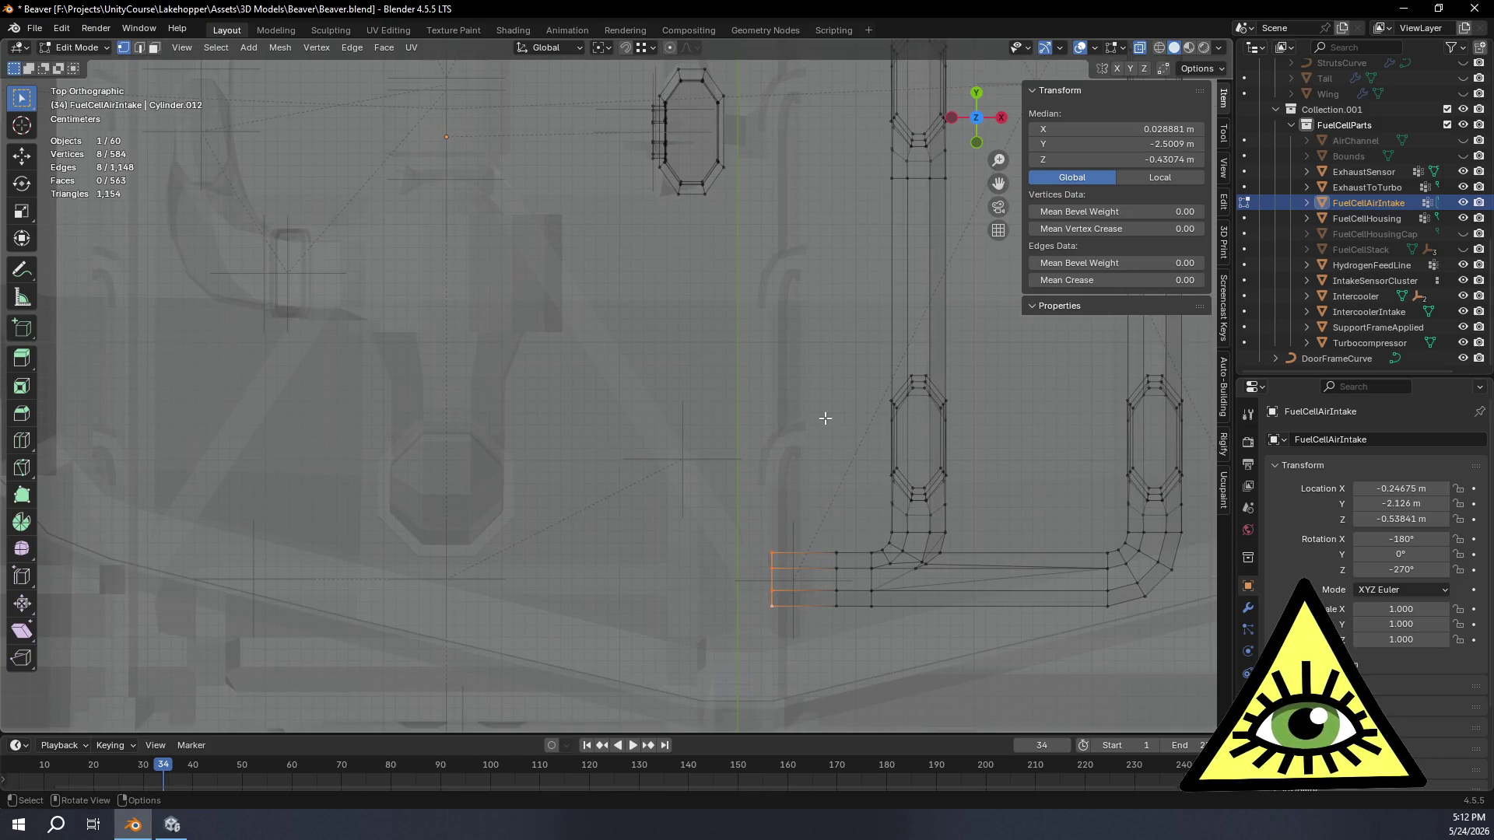
left_click(641, 47)
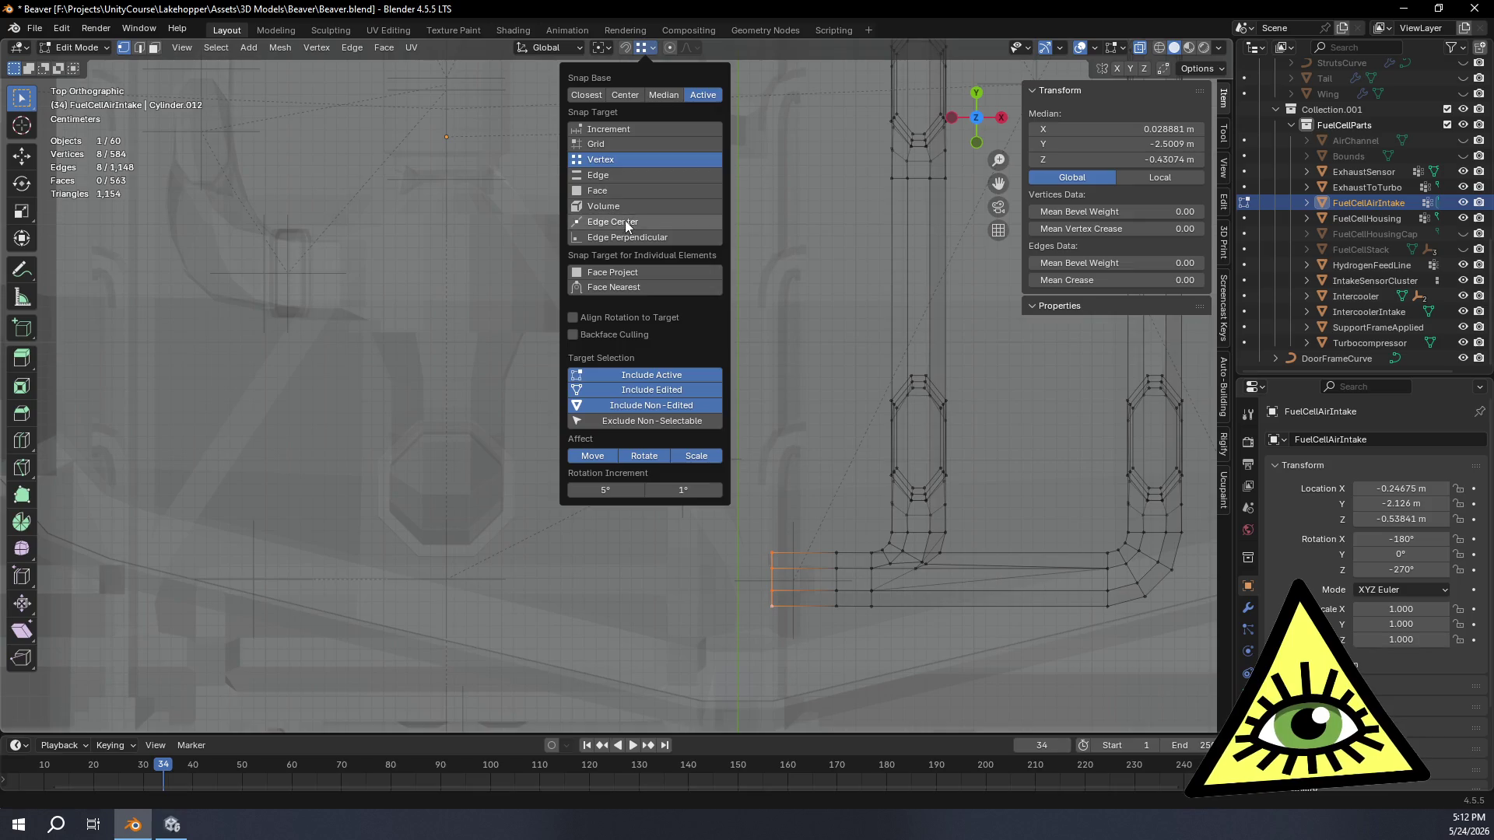
left_click(625, 221)
Step: Extrude the end loop along X with an exact -0.068 m offset
key("e")
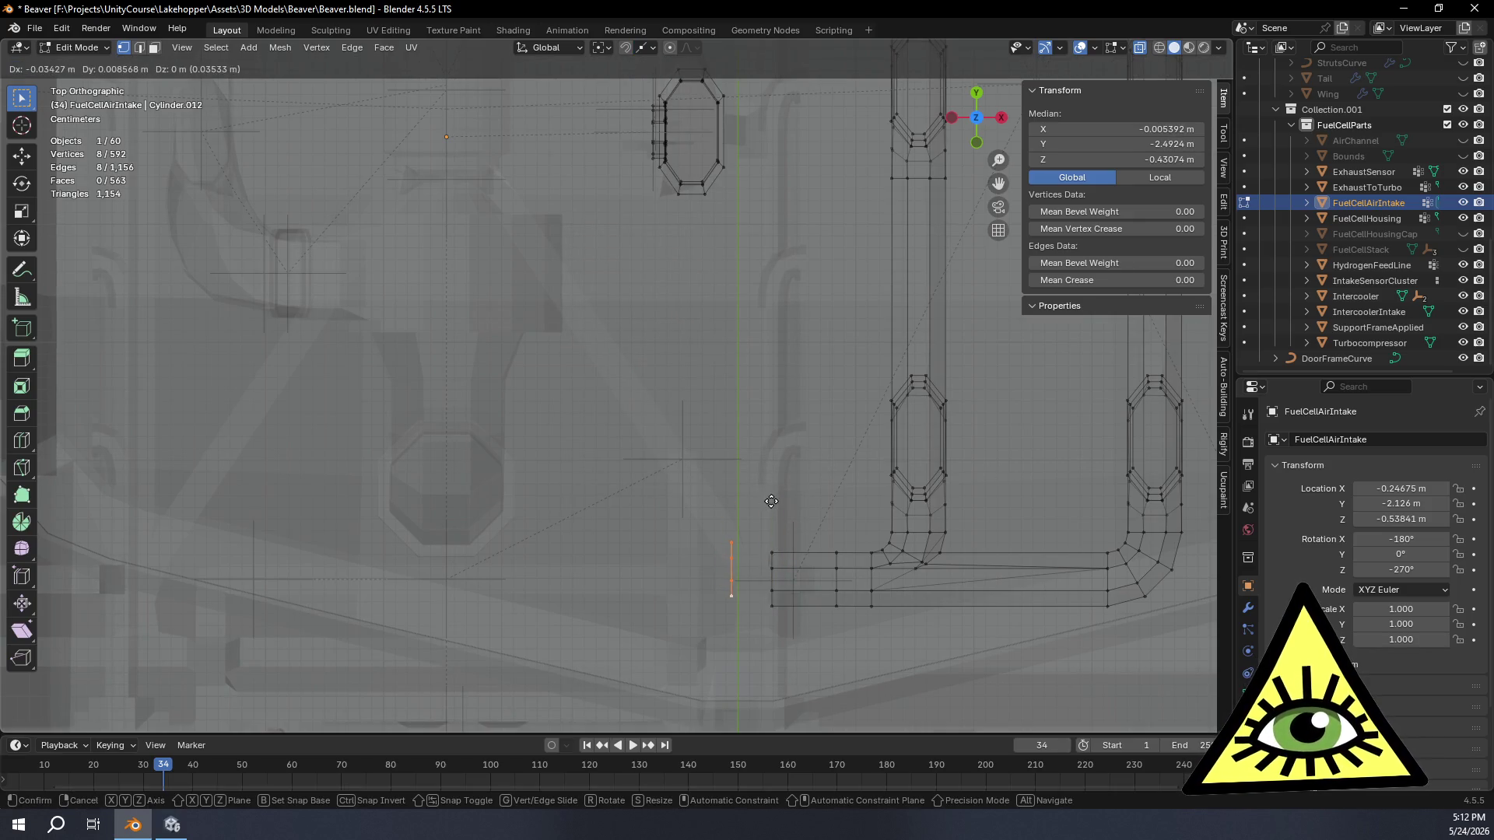
key("x")
key("ctrl")
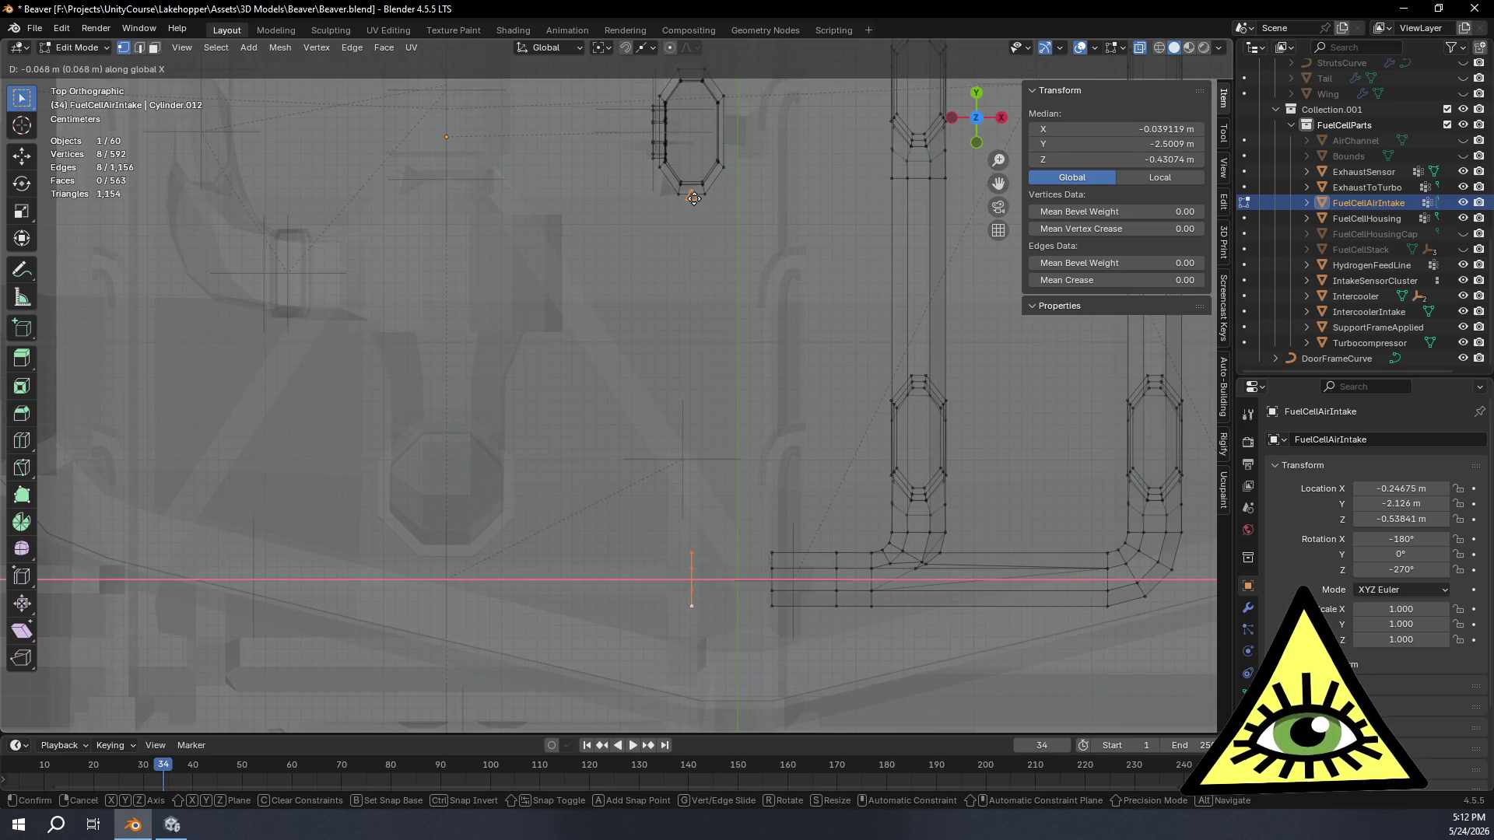
left_click(694, 199)
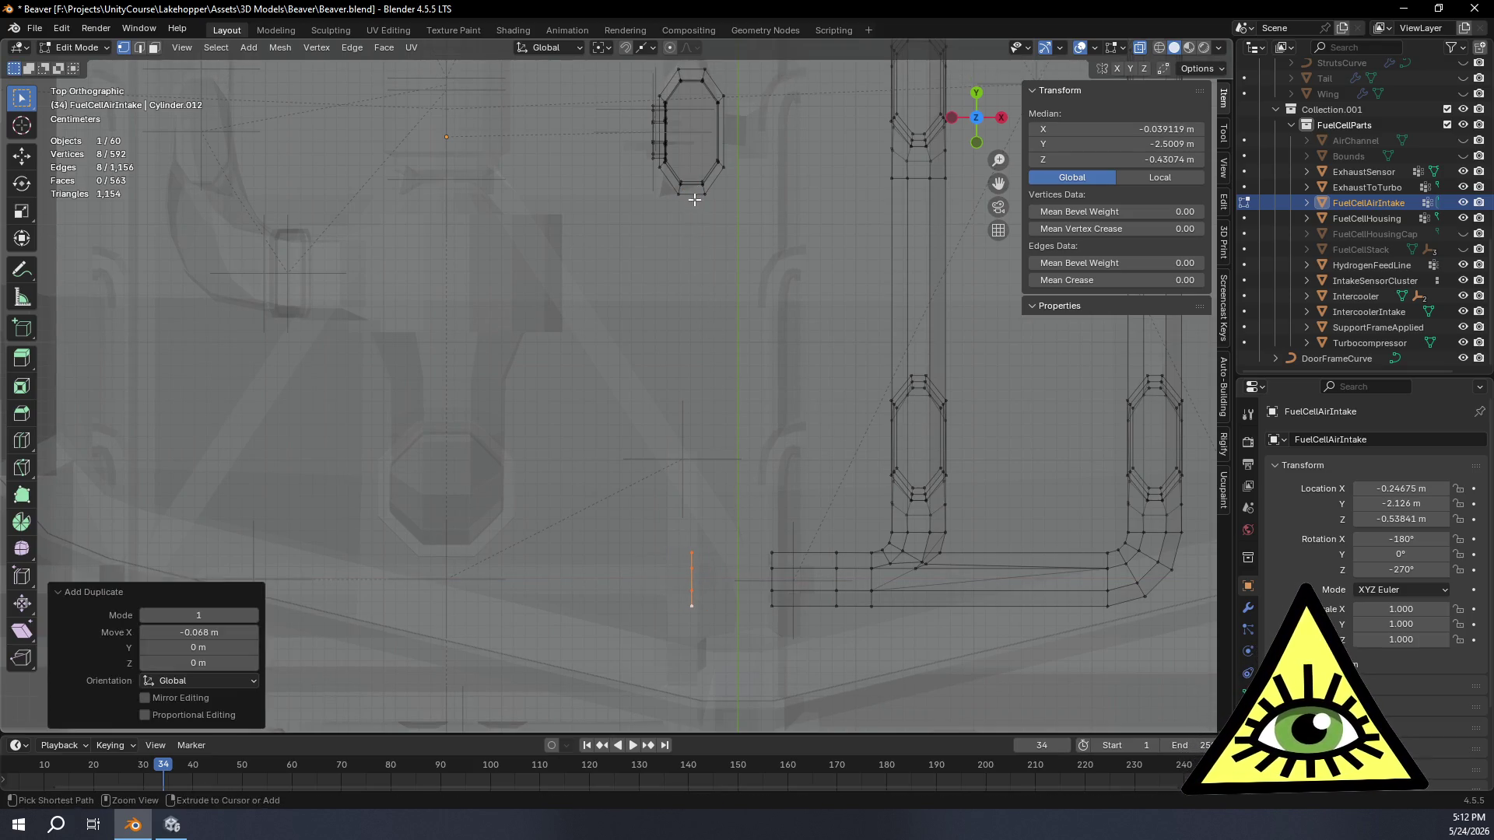
left_click(223, 633)
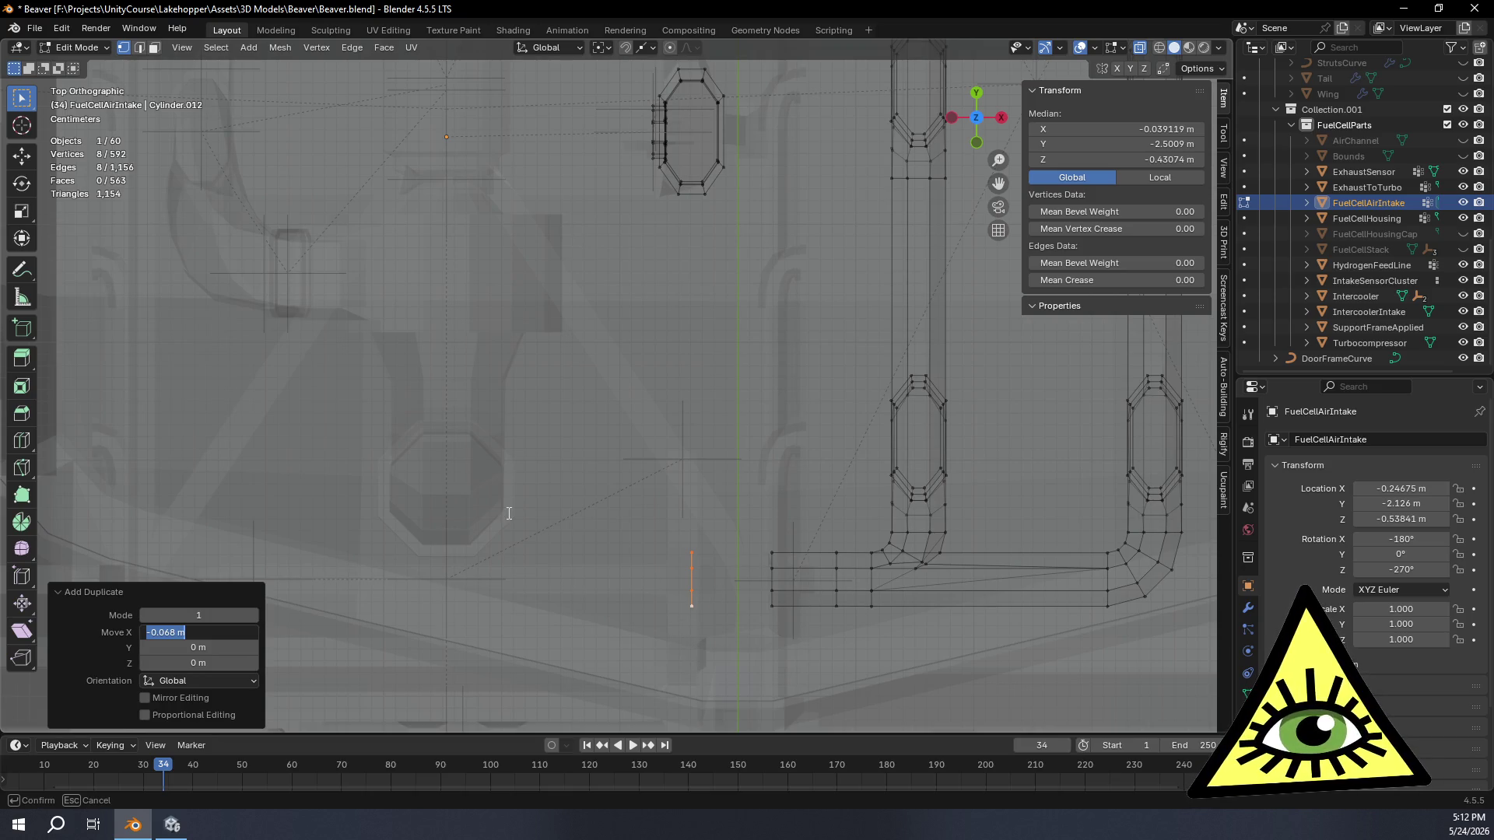
key("Return")
Step: Rotate the new loop exactly -90° about Z
key("r")
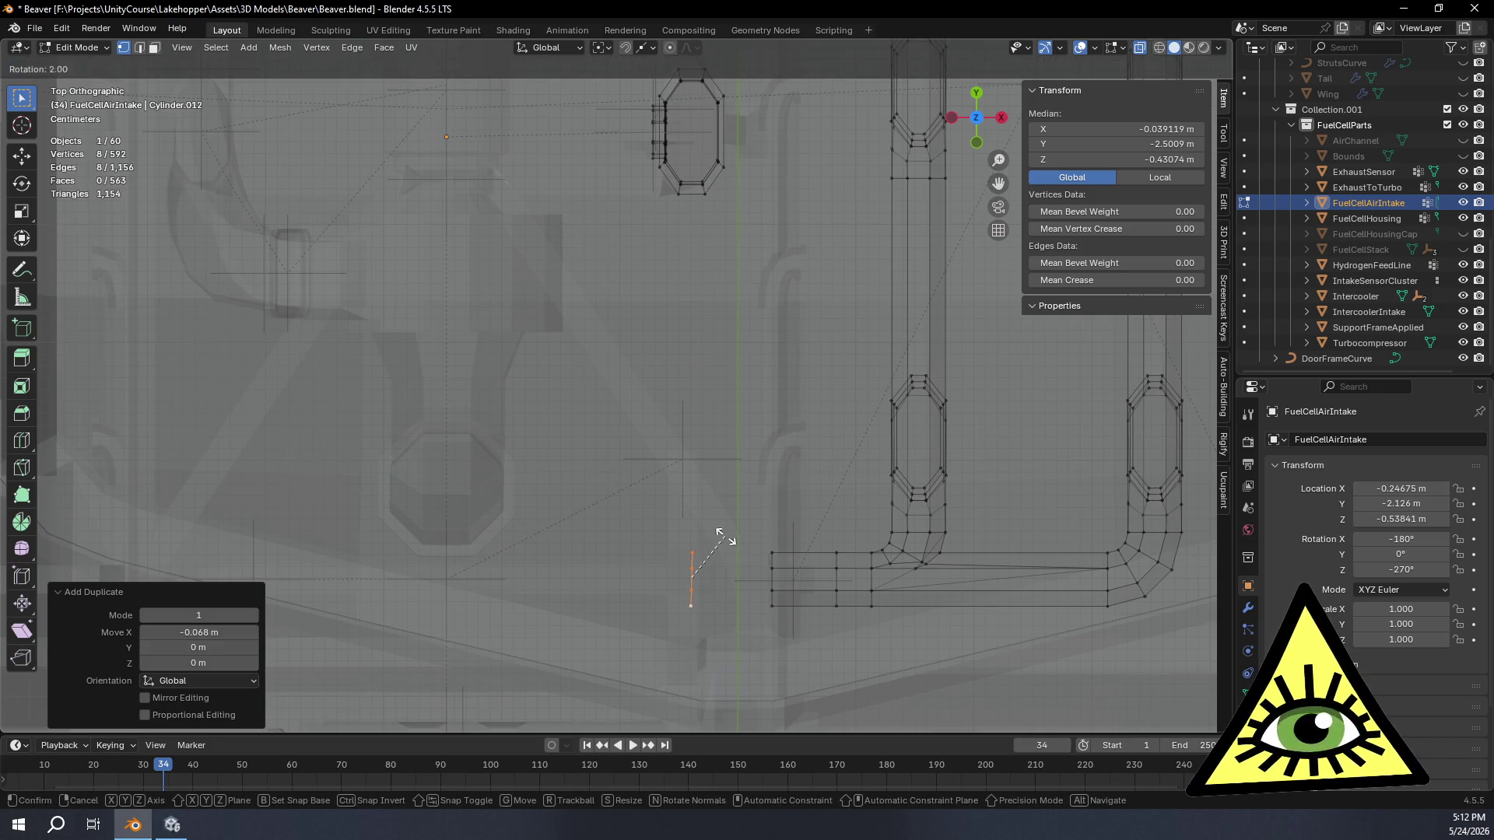
key("z")
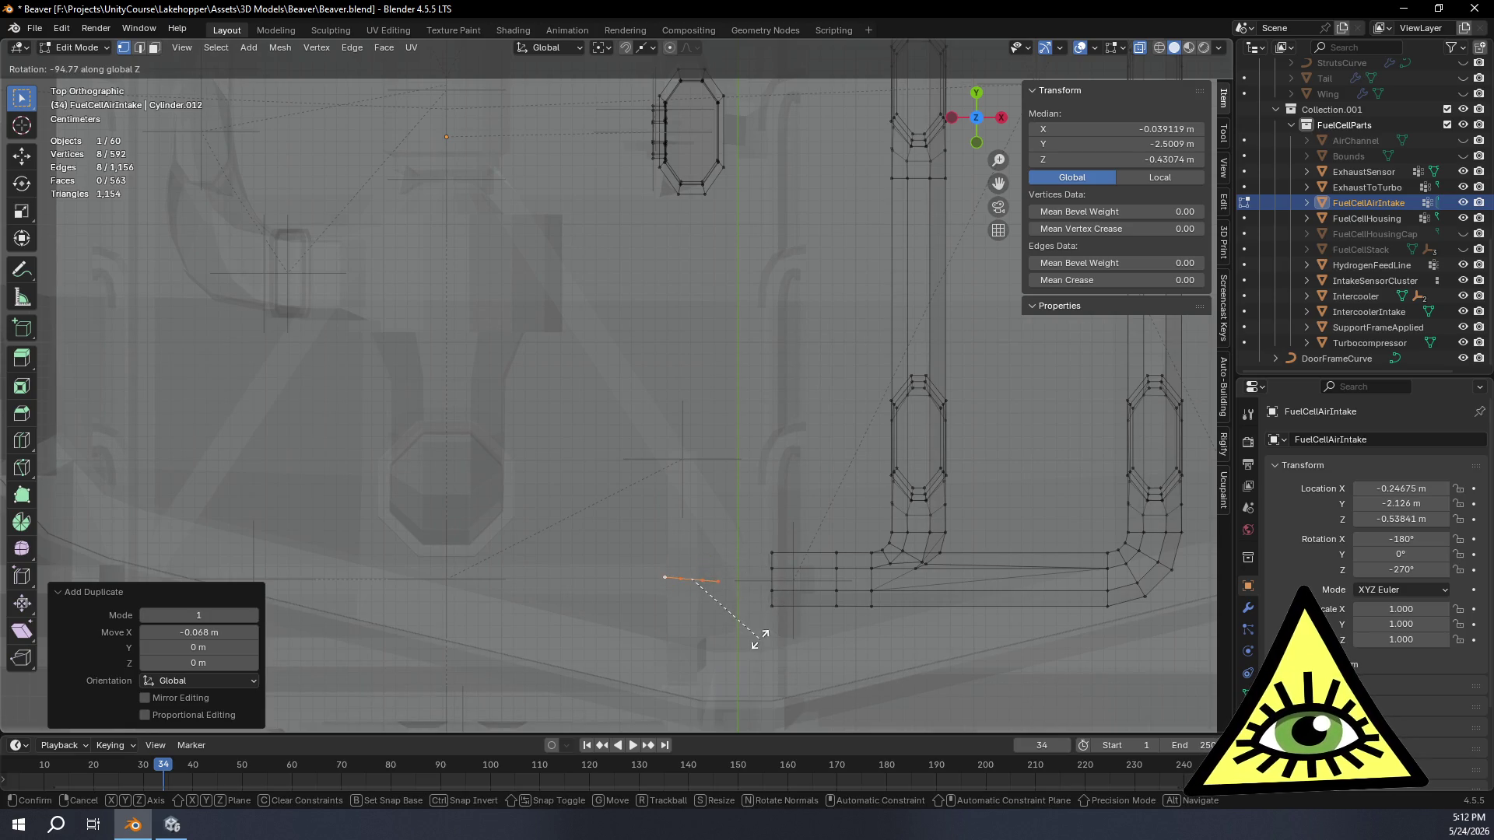
left_click(768, 630)
double_click(255, 646)
type("-90")
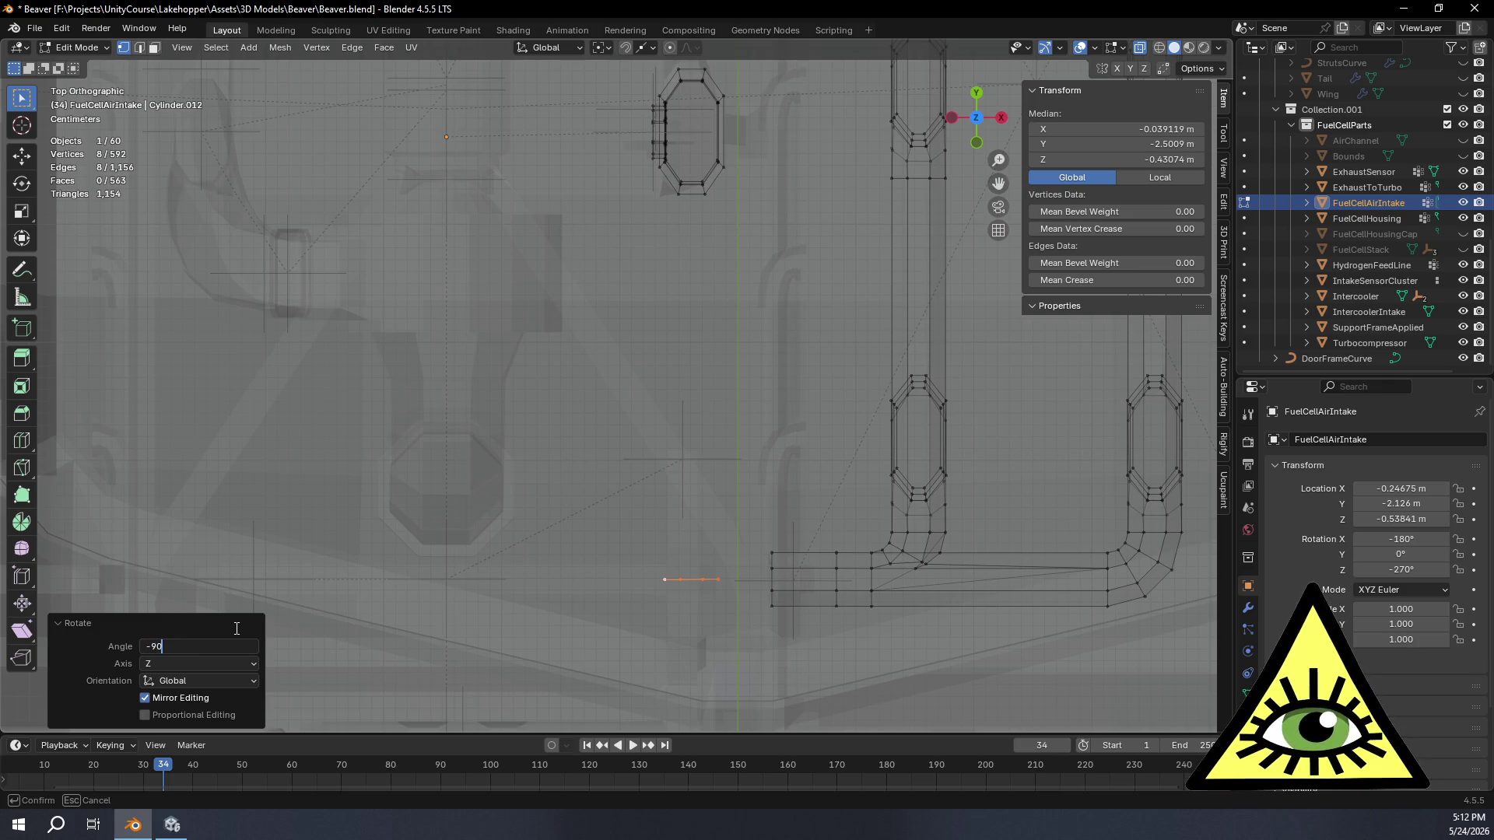
key("Return")
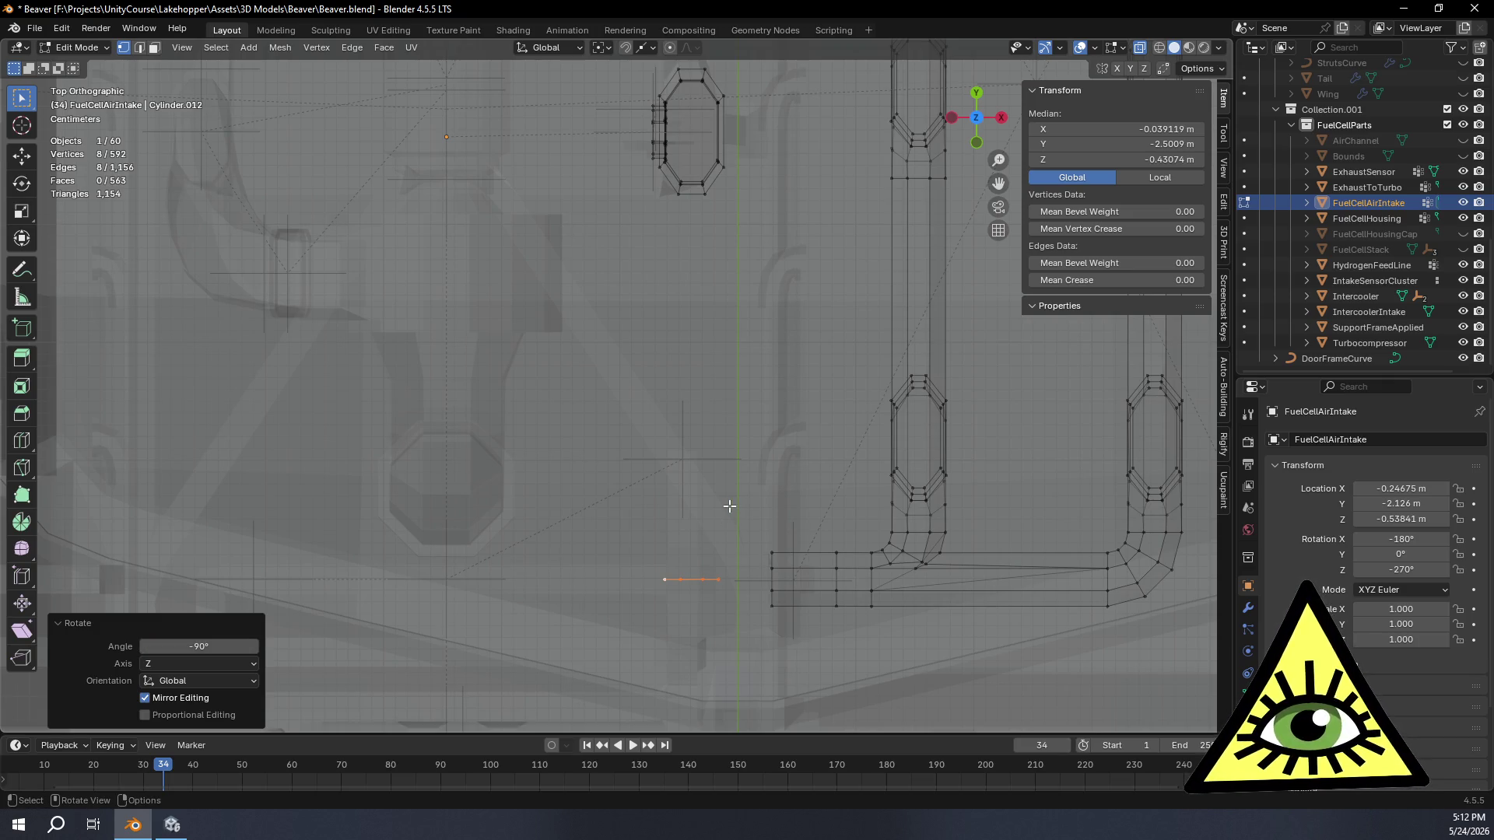
Step: Move the new loop 0.068 m along Y to face the pipe end
key("g")
key("y")
left_click(705, 421)
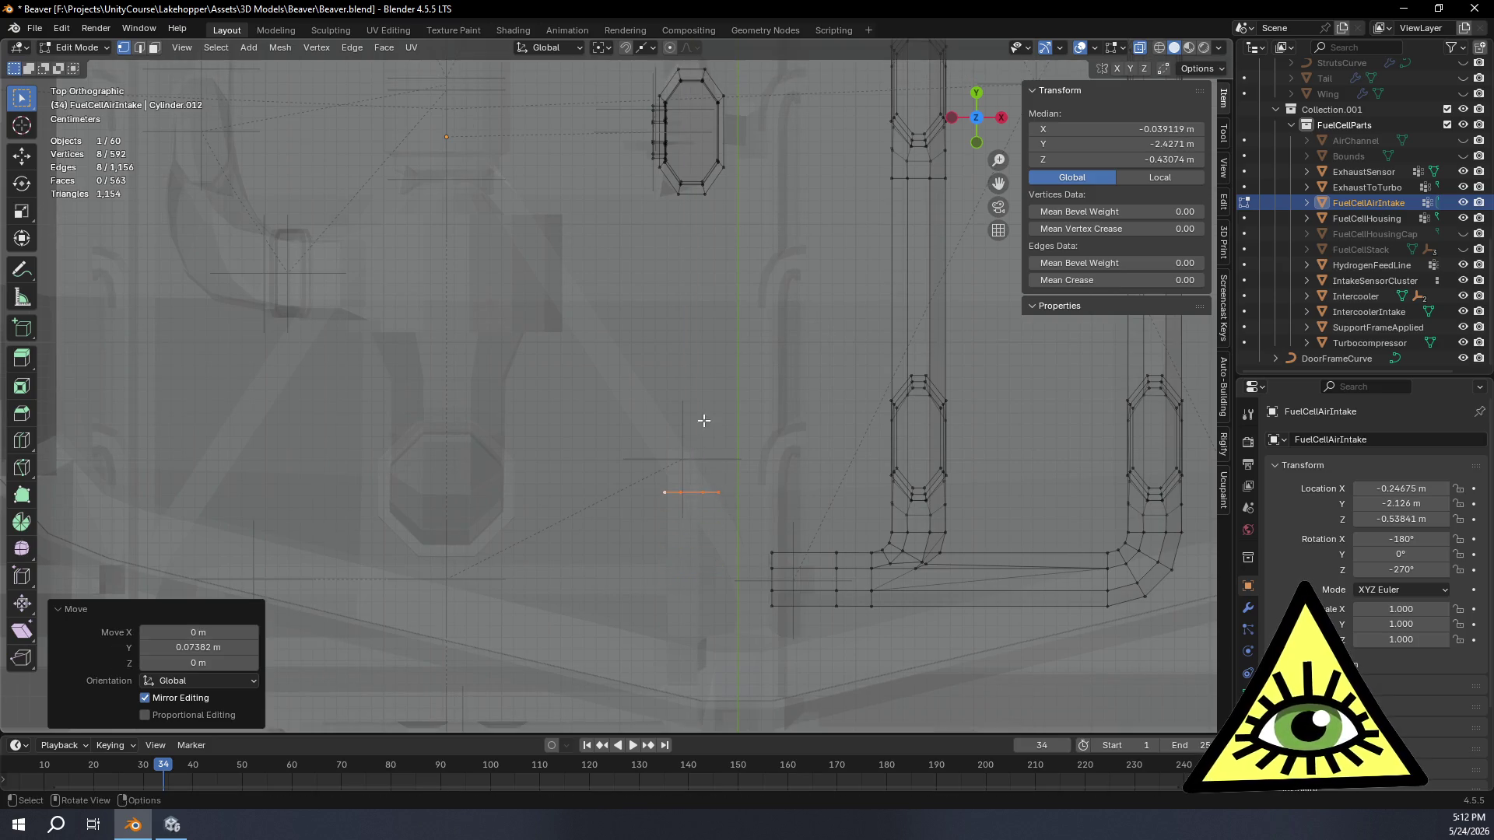
double_click(230, 646)
type("-0.068 m")
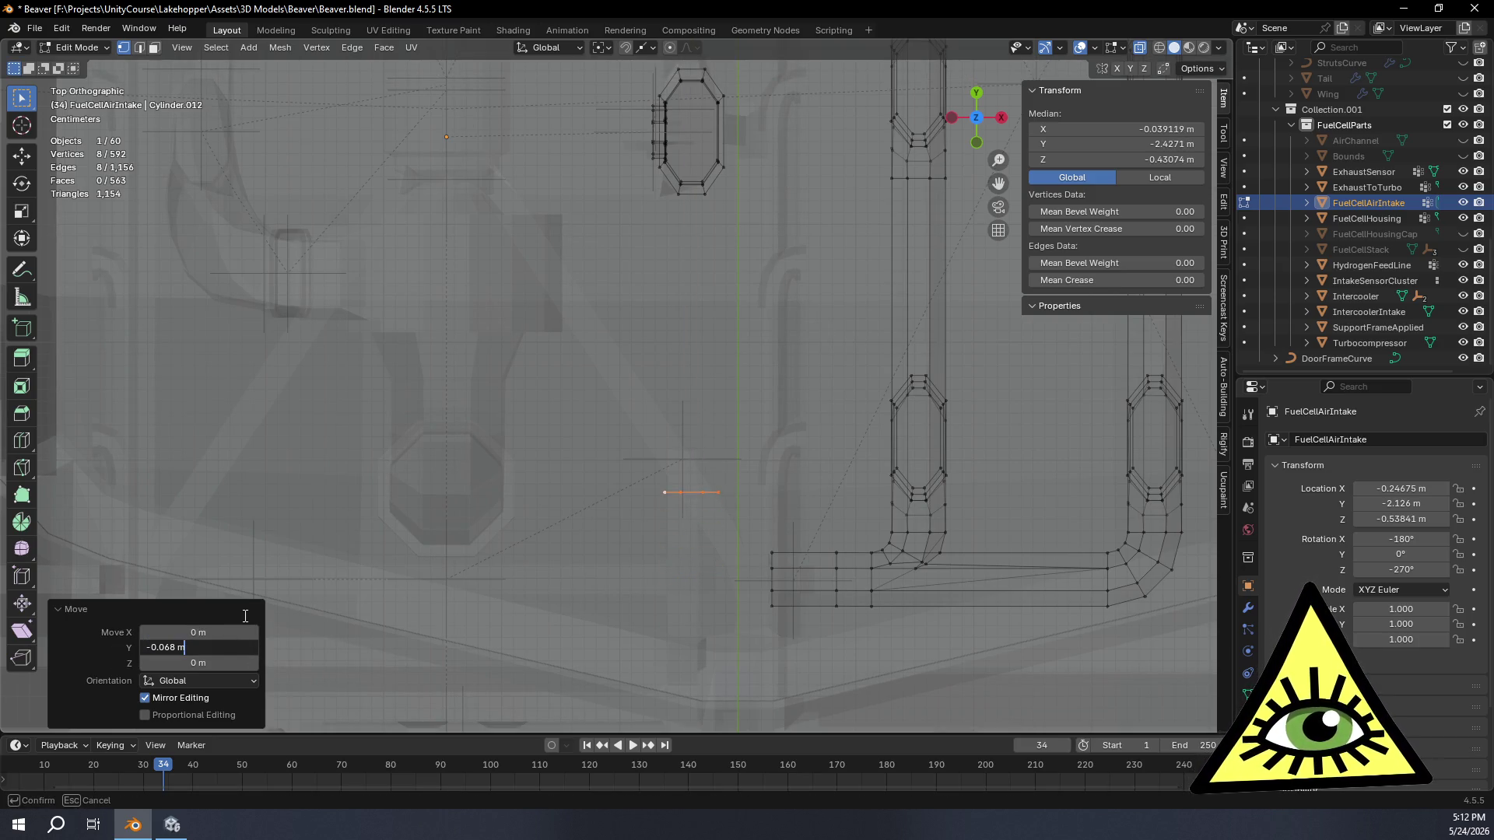
key("Return")
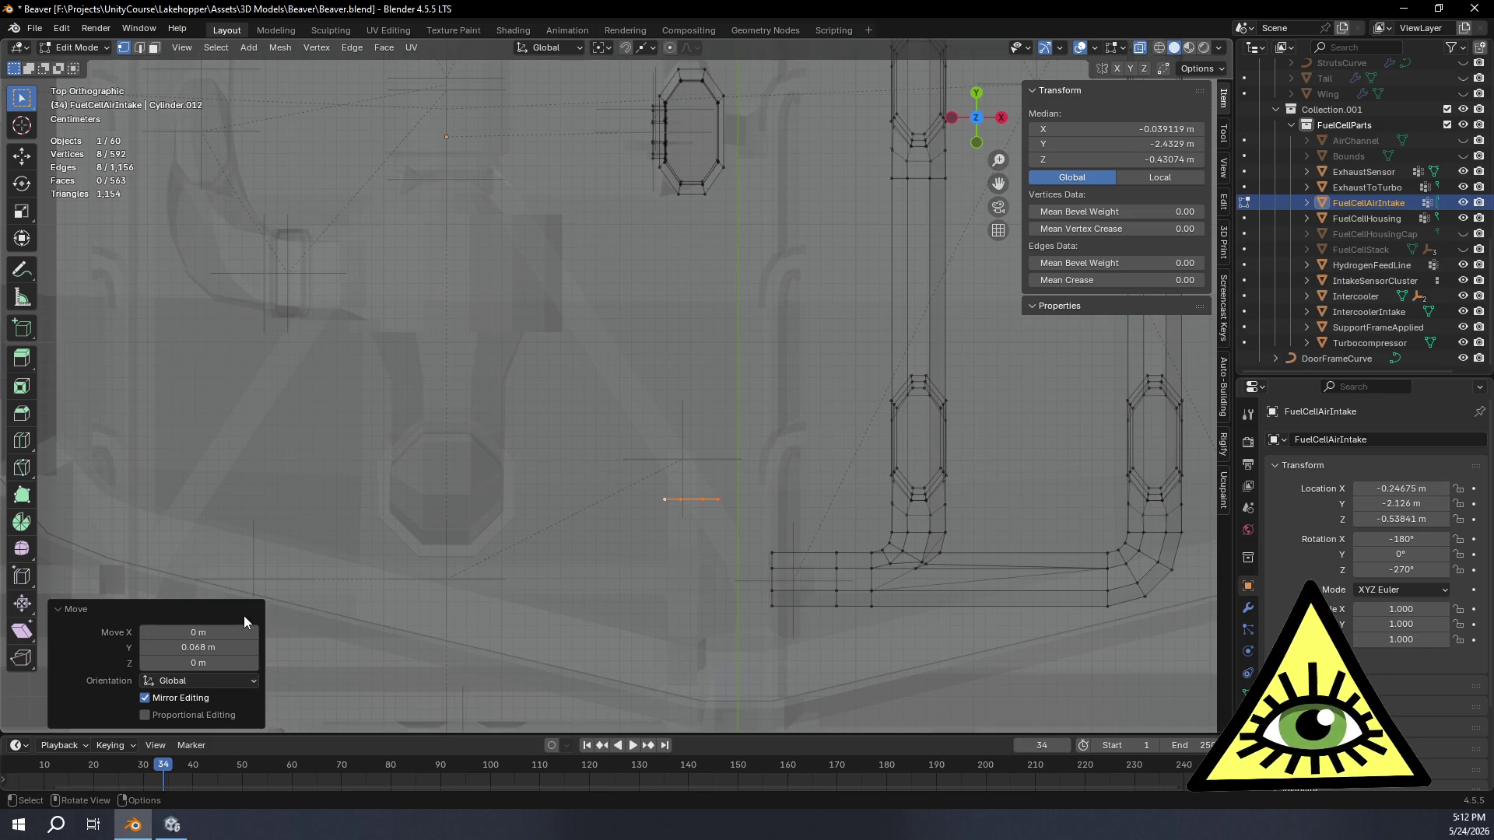
Step: Add the pipe end loop to the selection and bring up the Edge menu to bridge them
left_click(775, 575, "alt")
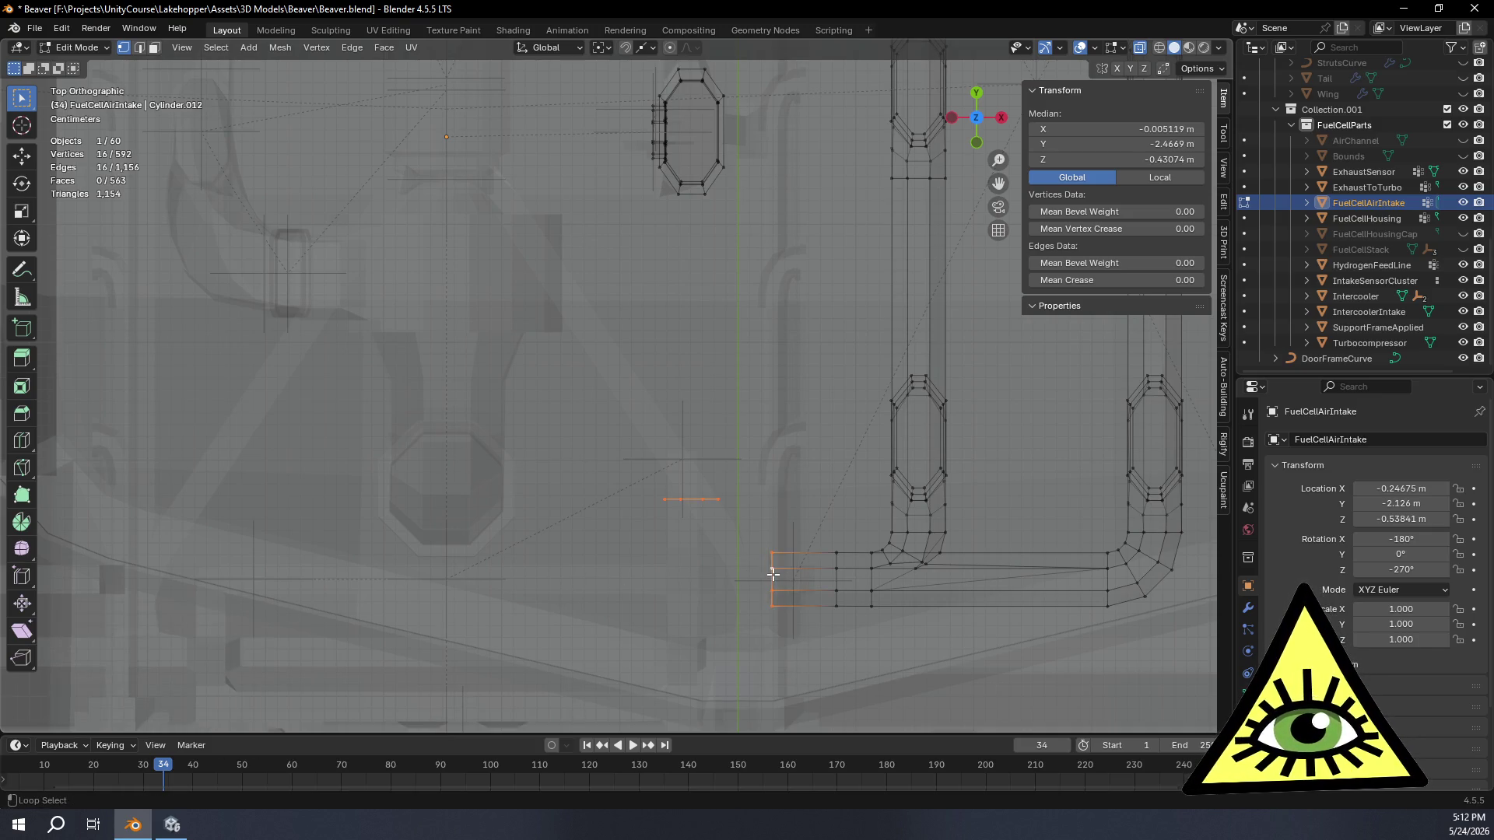
middle_click_drag(773, 574, 756, 501)
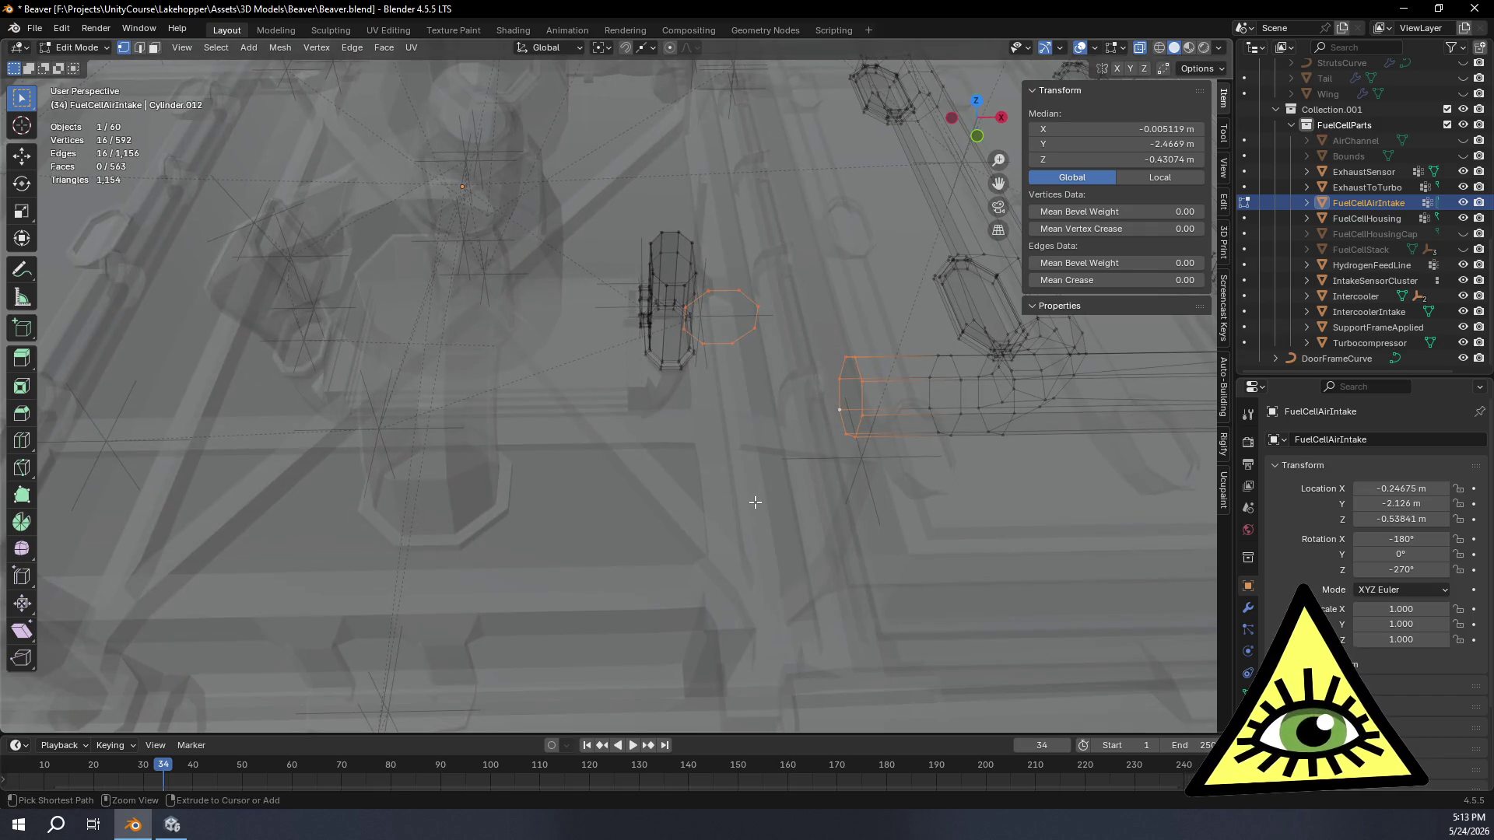
key("ctrl+r")
key("Escape")
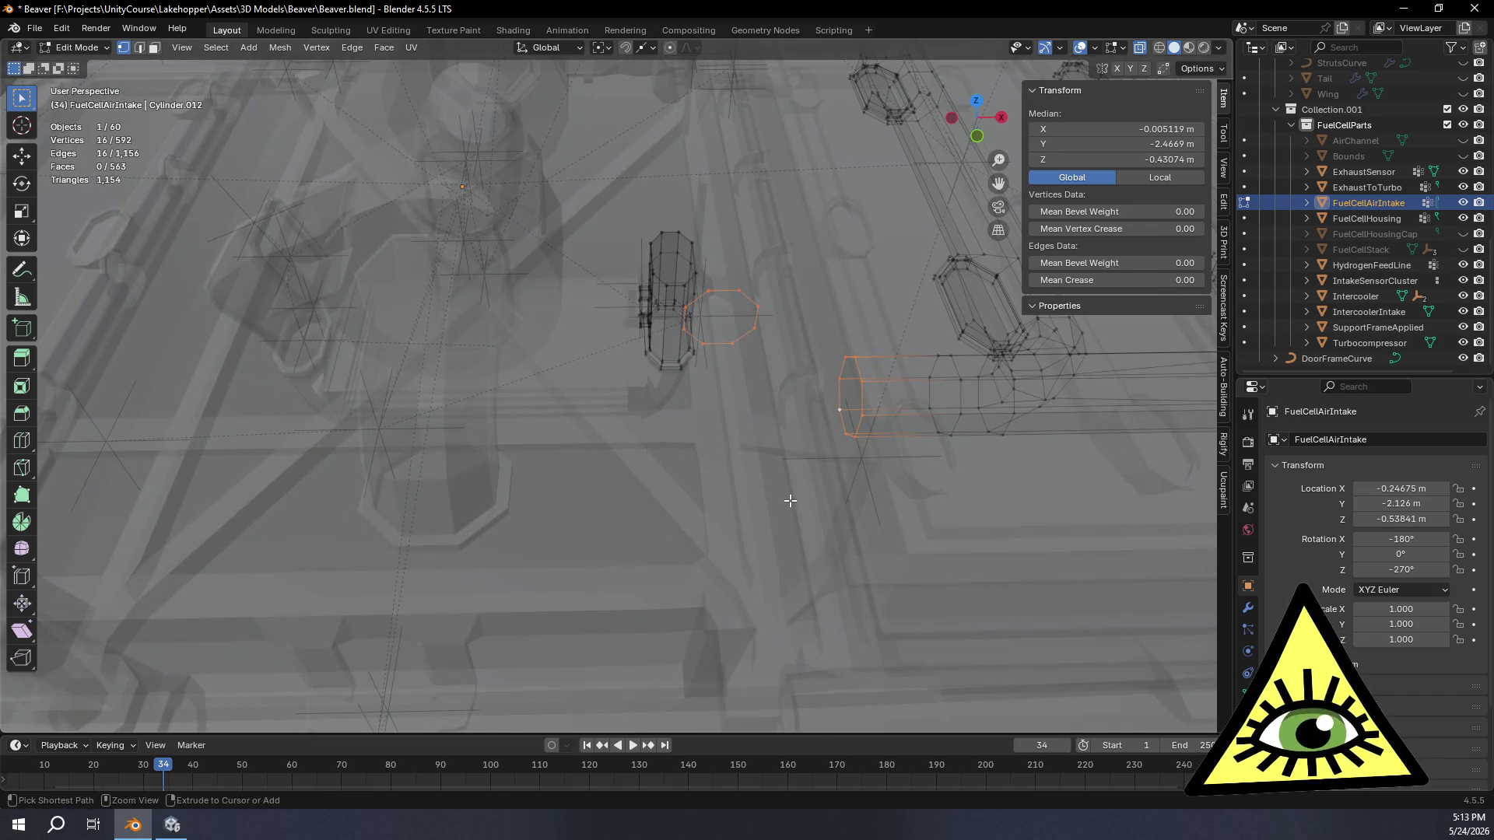
key("ctrl+e")
Step: Bridge the two loops and settle on two cuts after trying three
left_click(767, 429)
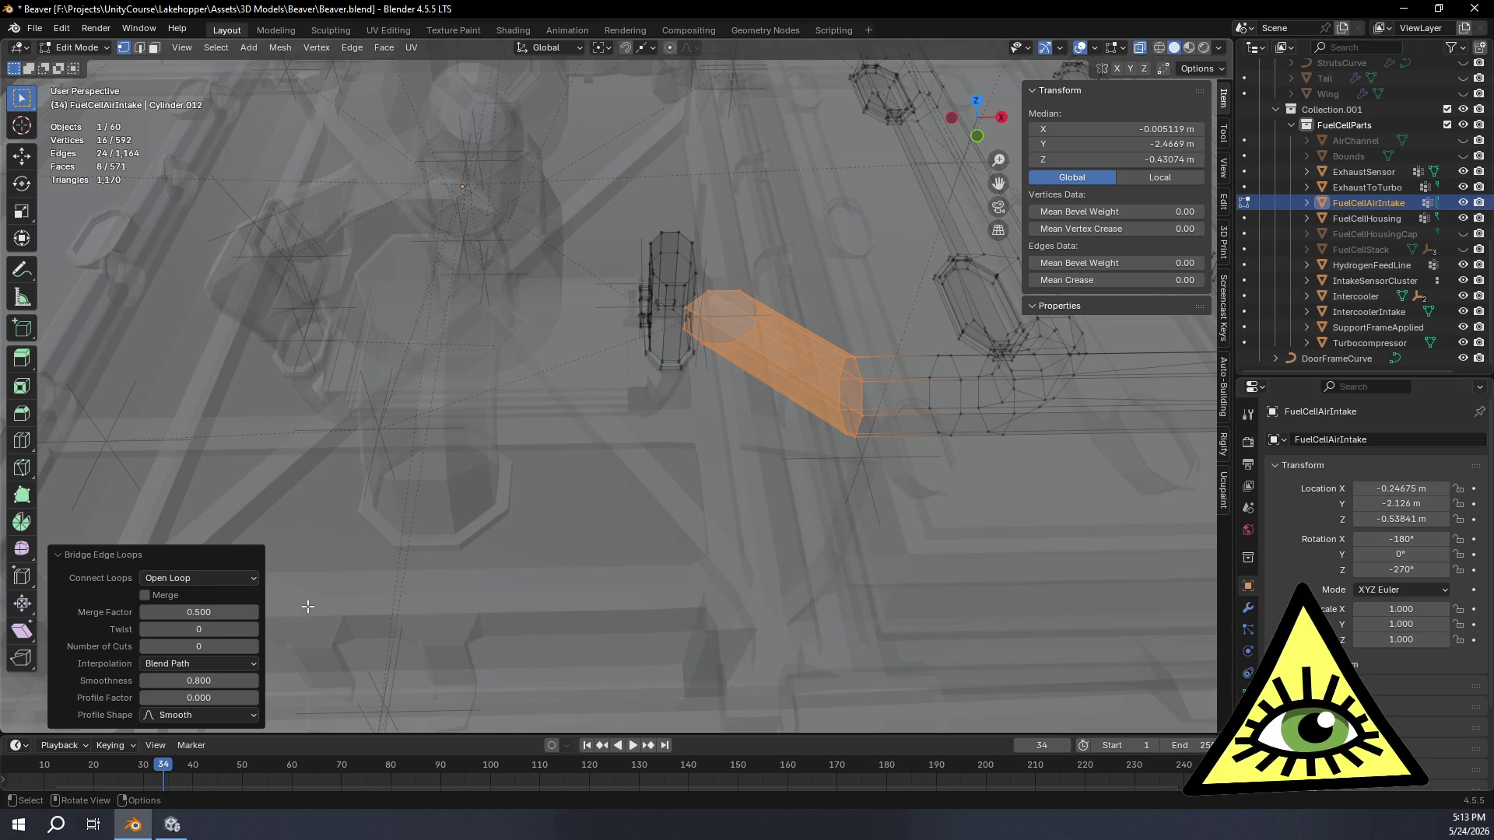
left_click(250, 649)
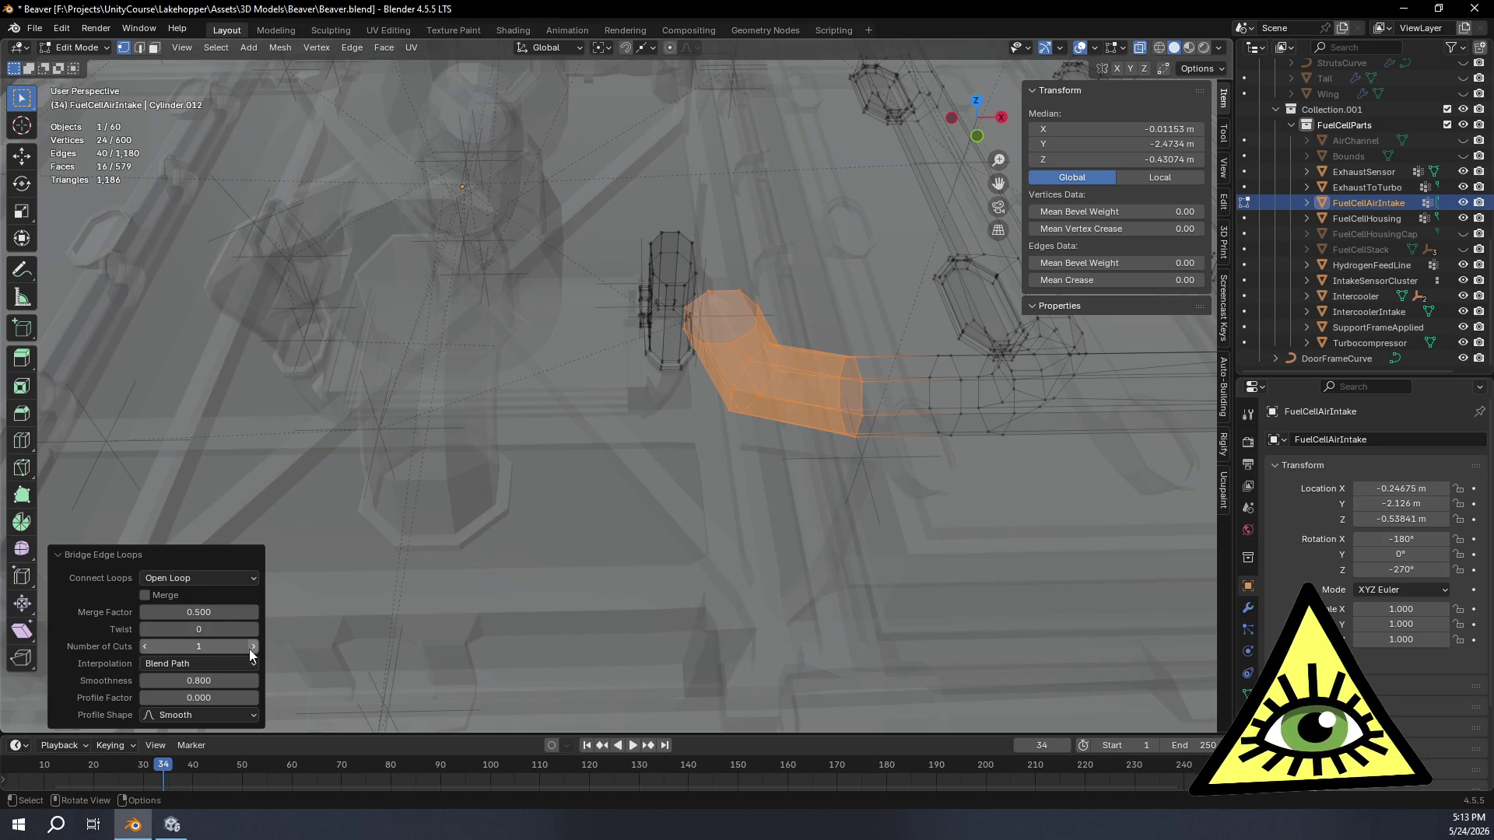
left_click(251, 647)
mouse_move(507, 557)
middle_mouse_down()
mouse_move(702, 495)
mouse_move(729, 502)
middle_mouse_up()
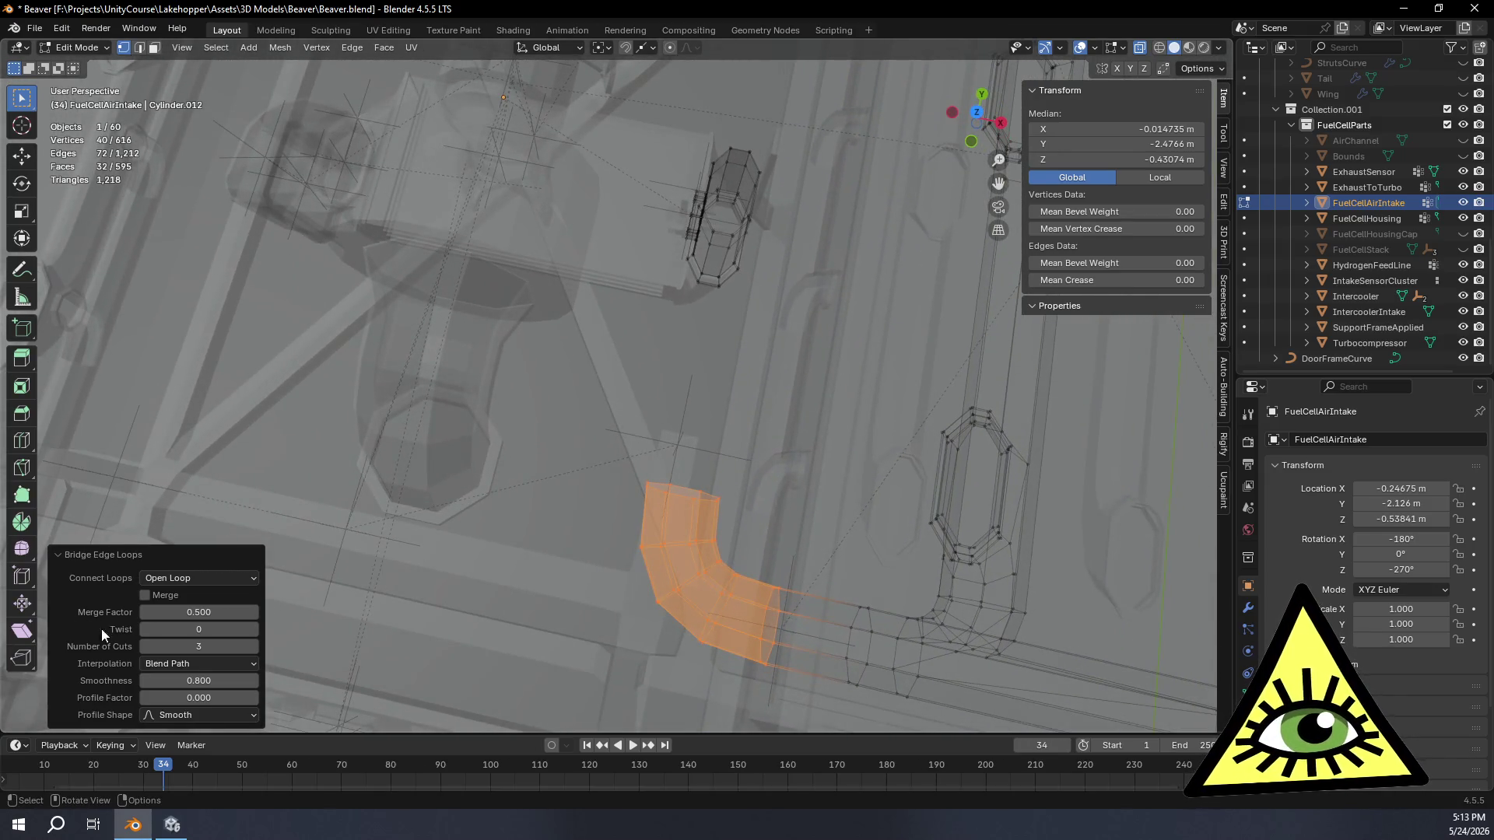
left_click(142, 646)
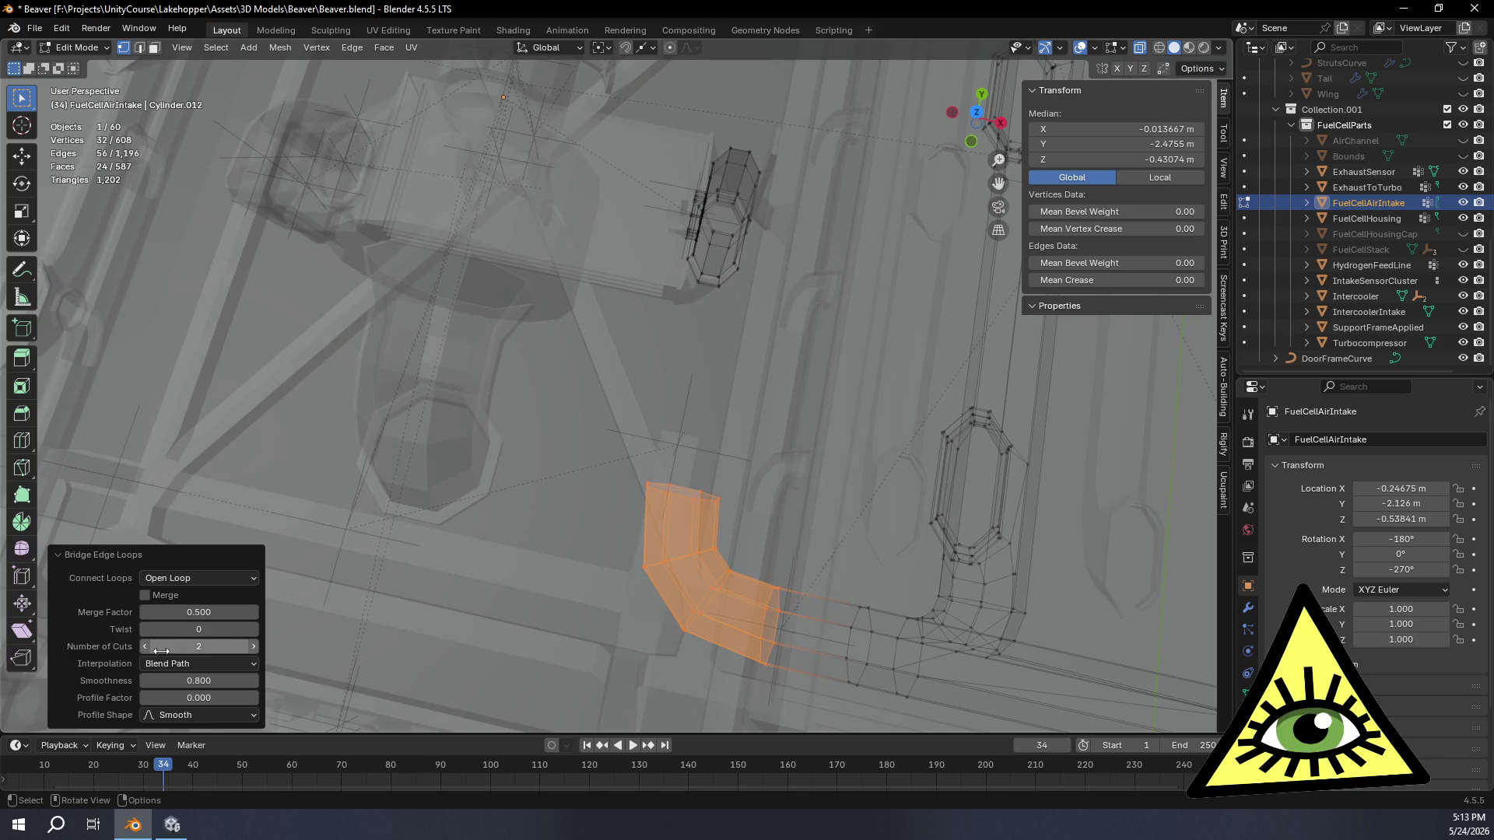
left_click(252, 647)
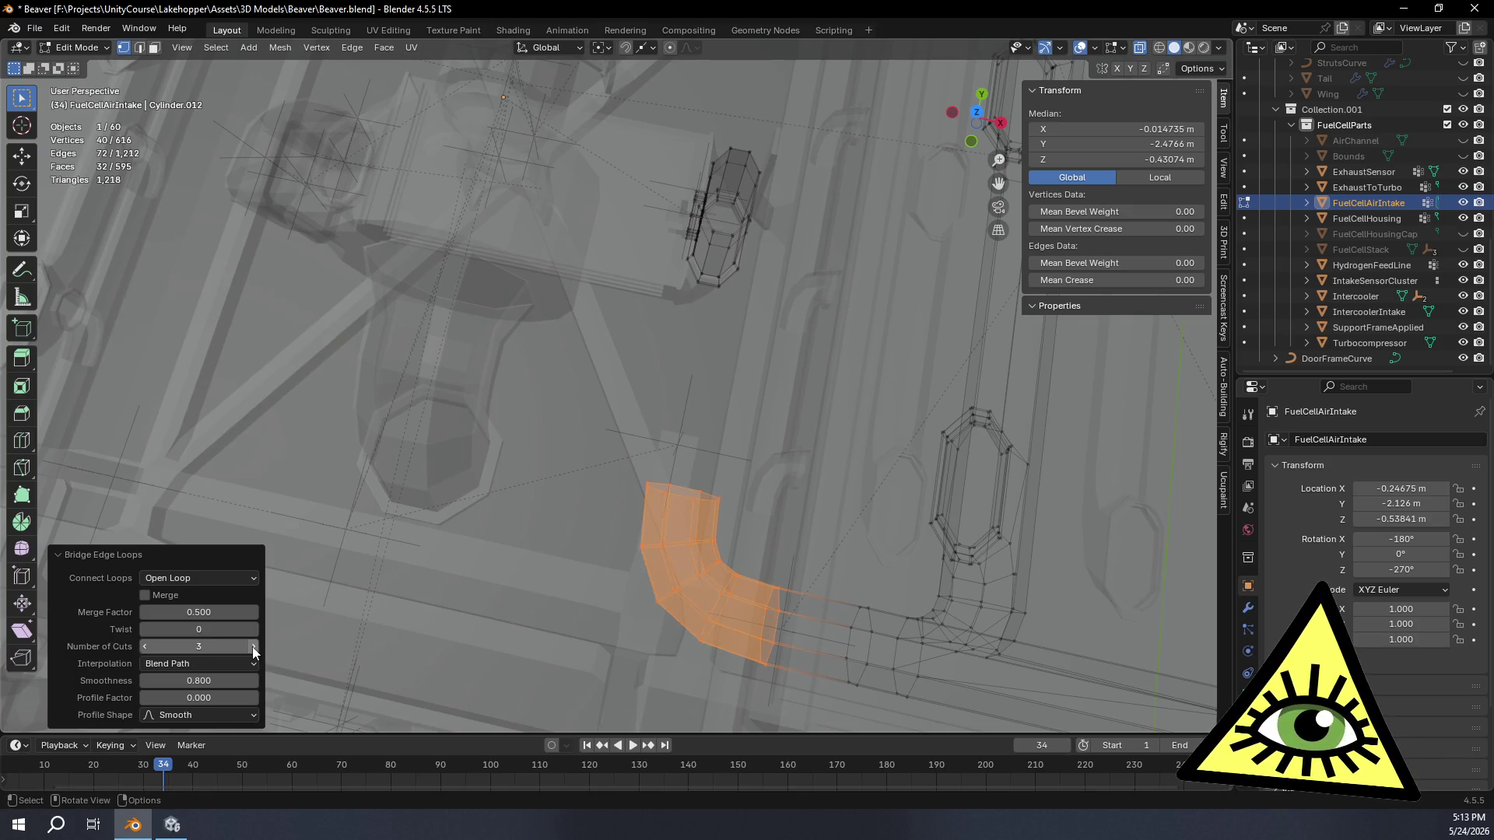
scroll(755, 532, "down", 3)
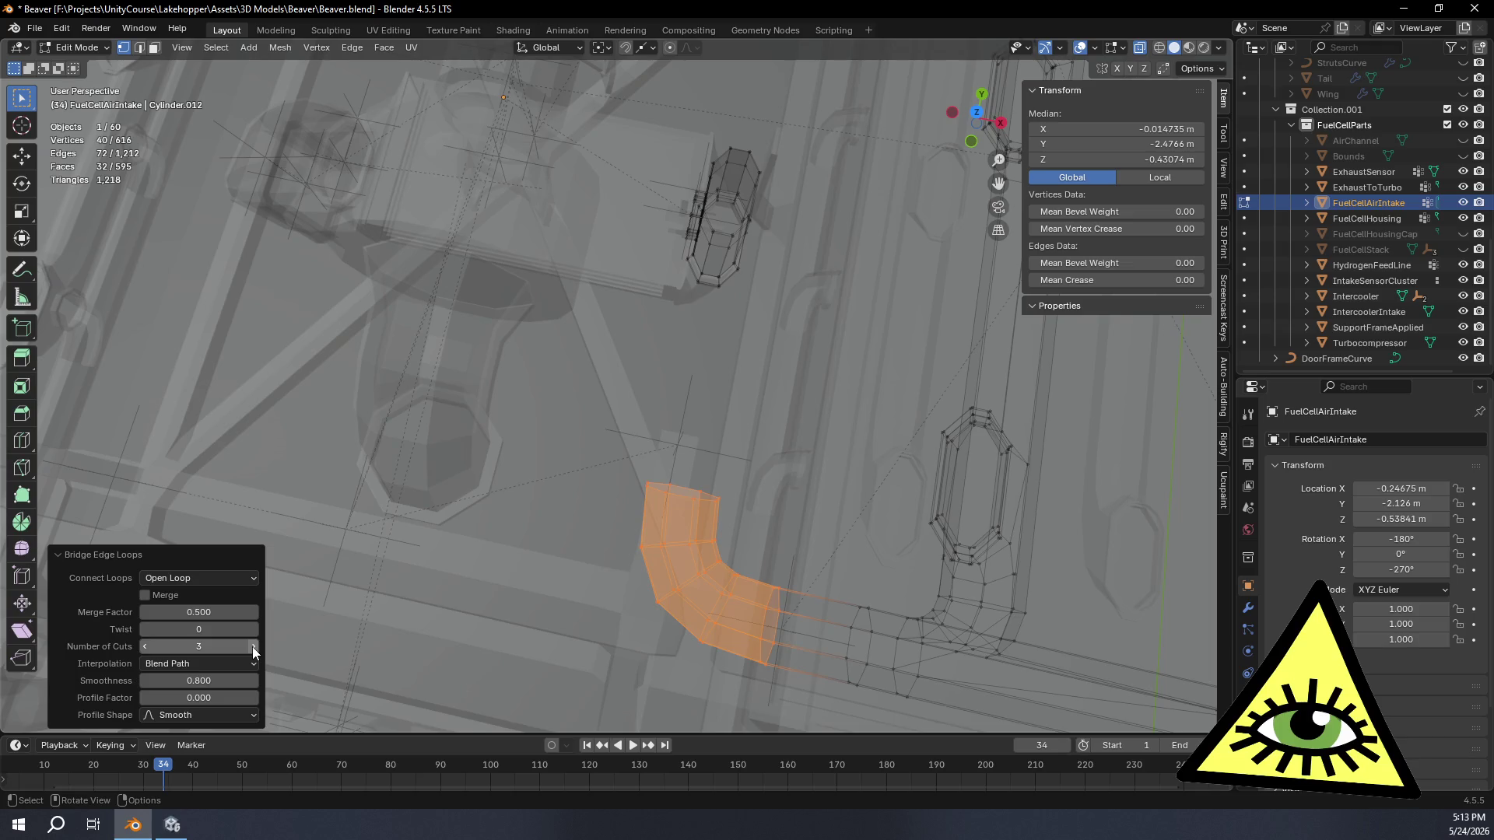
middle_click_drag(766, 528, 773, 513)
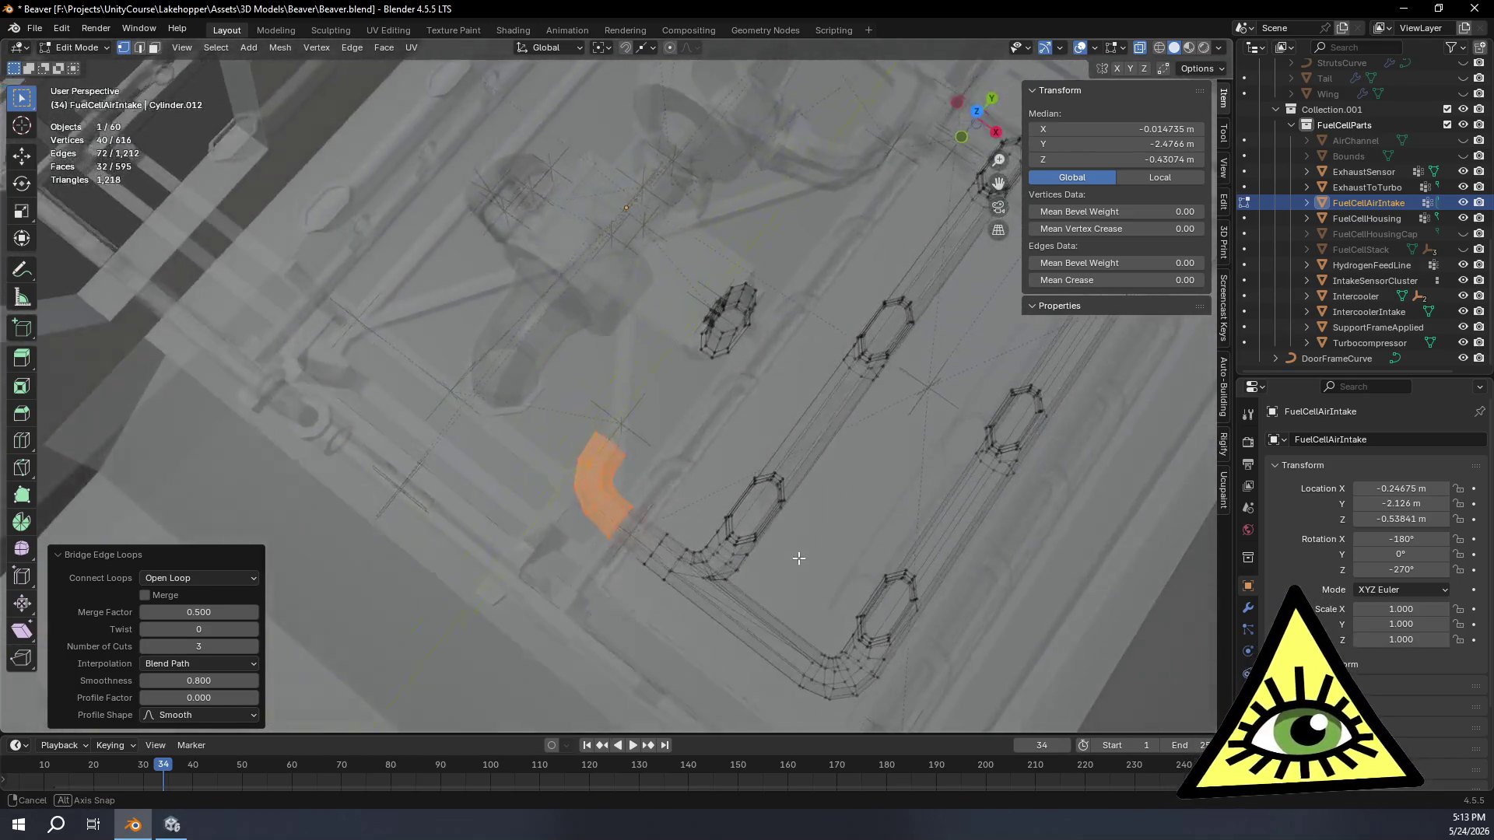
middle_click_drag(771, 512, 795, 560)
left_click(144, 645)
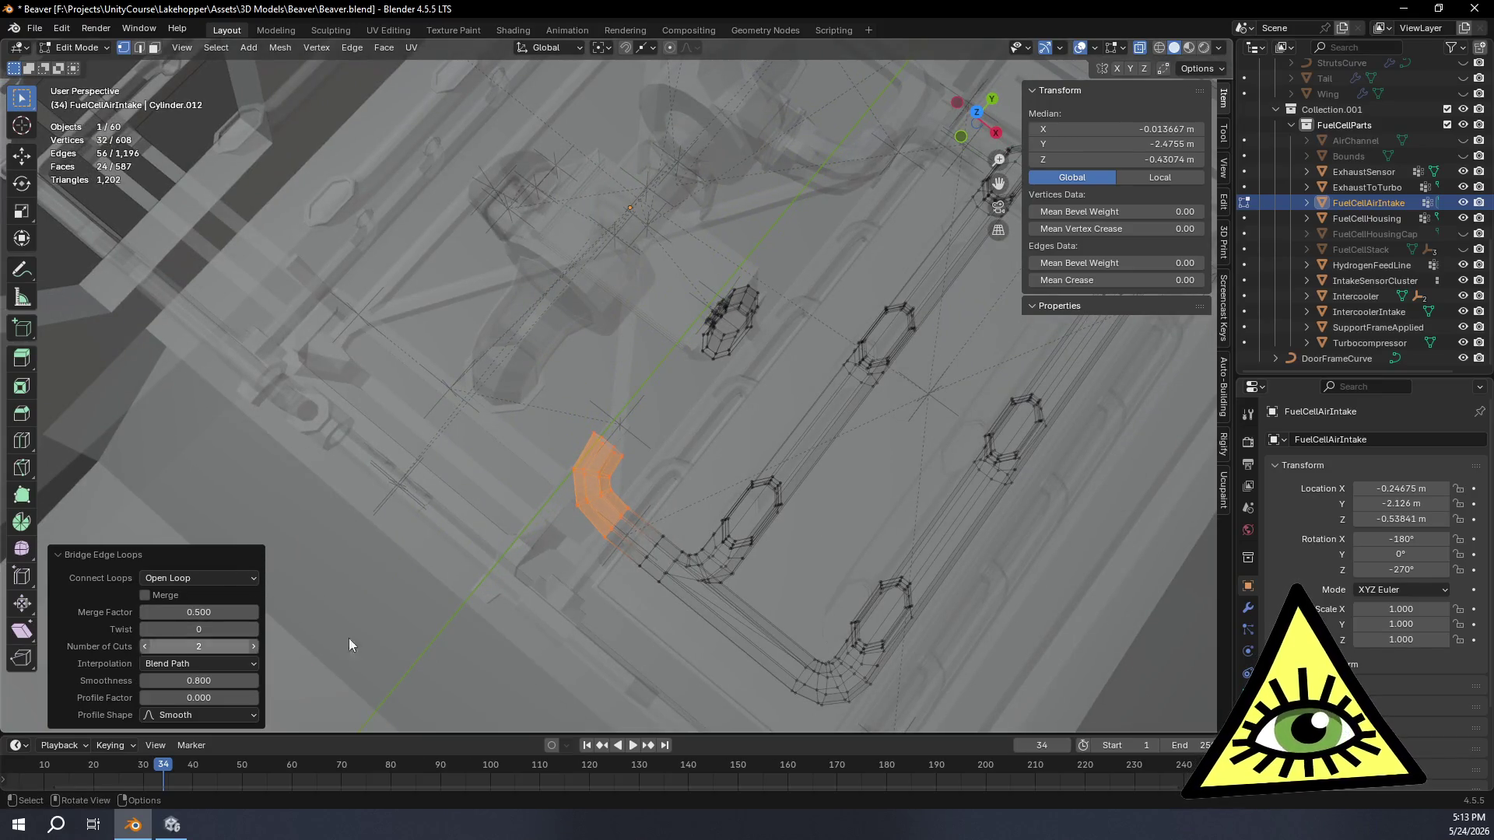
middle_click_drag(780, 679, 985, 534)
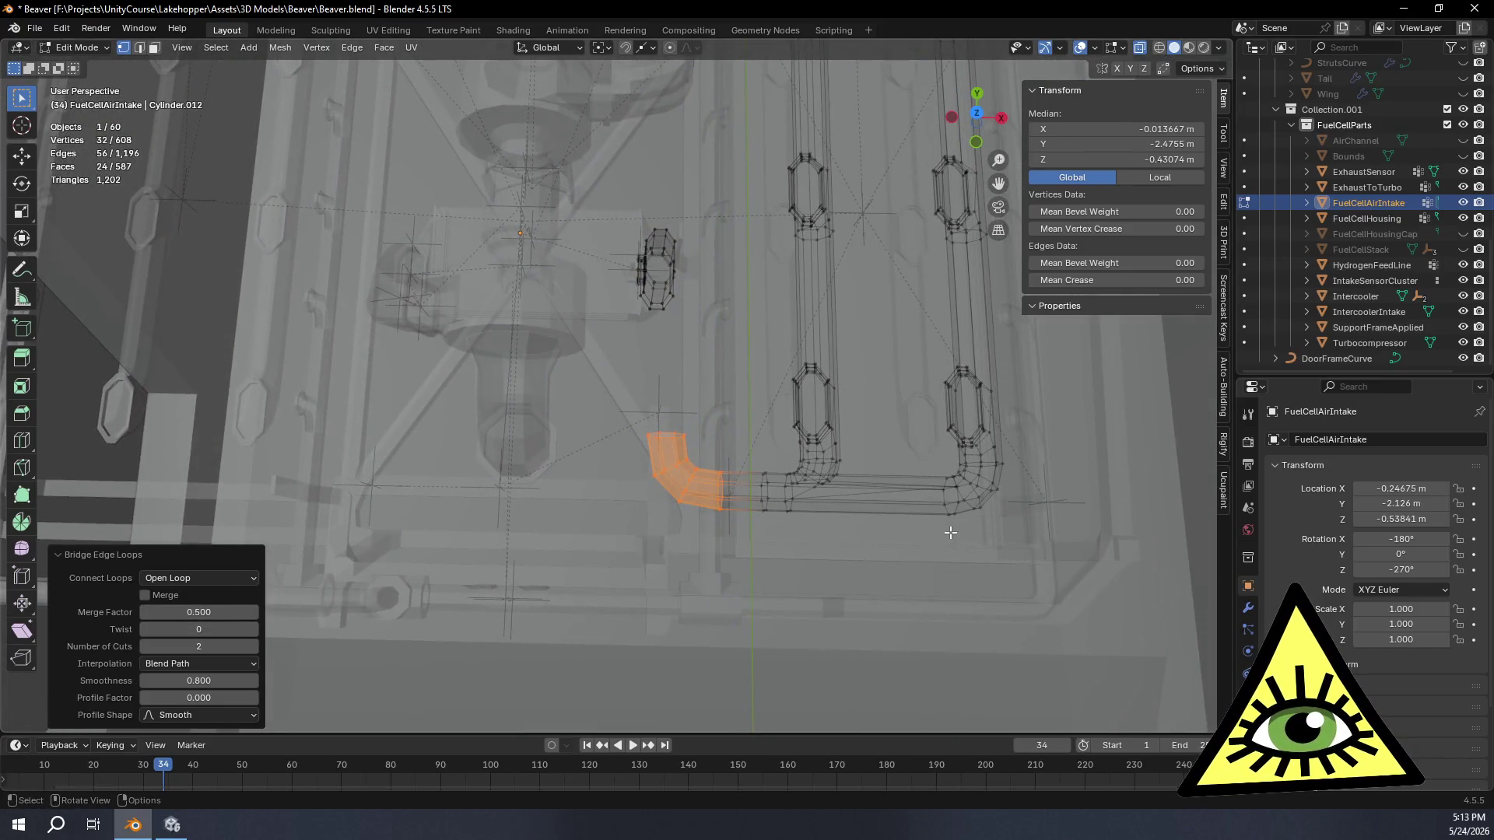
left_click(975, 114)
scroll(761, 452, "up", 2)
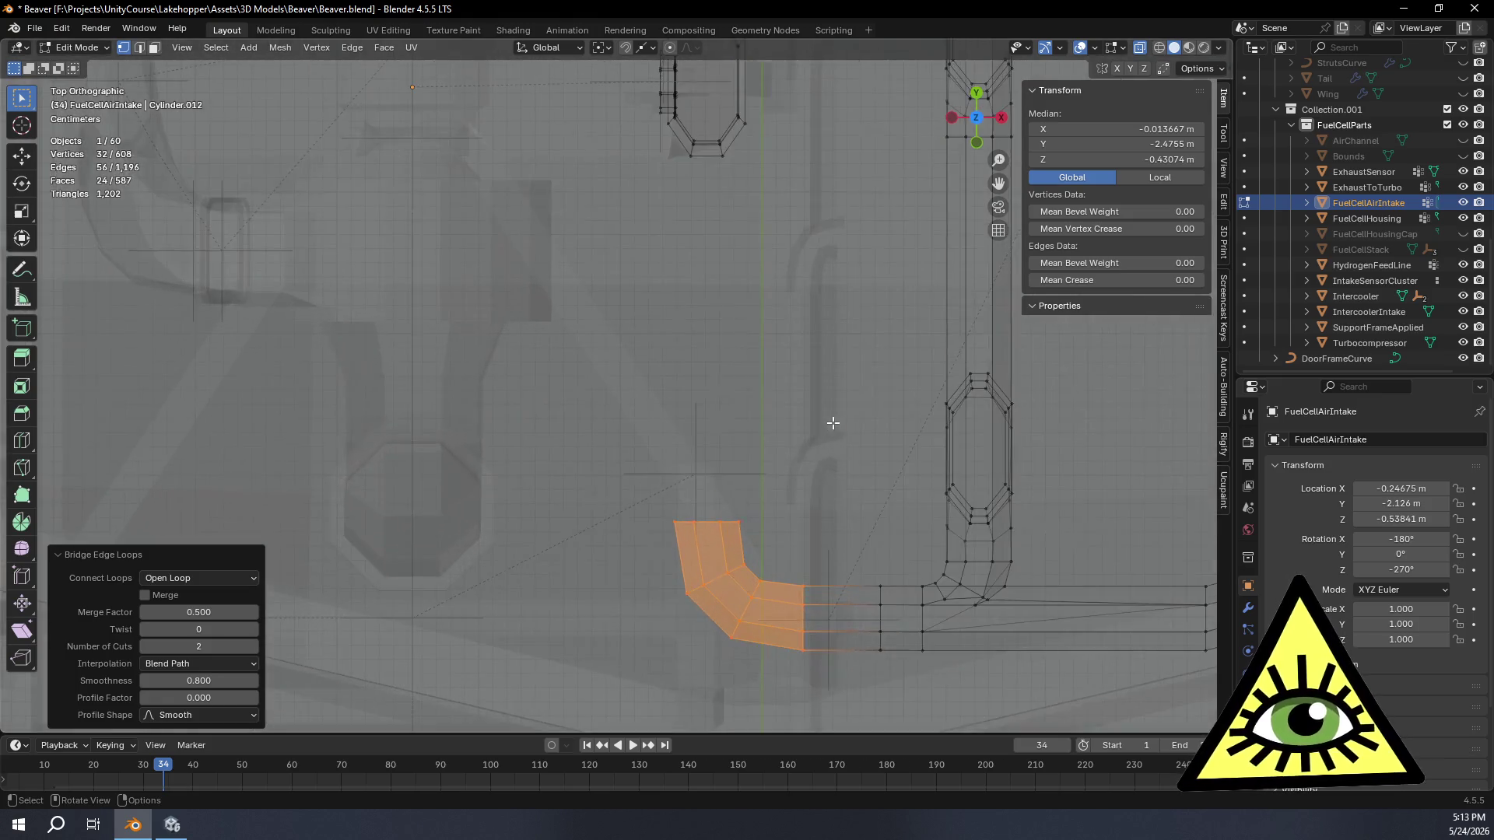
scroll(762, 451, "up", 2)
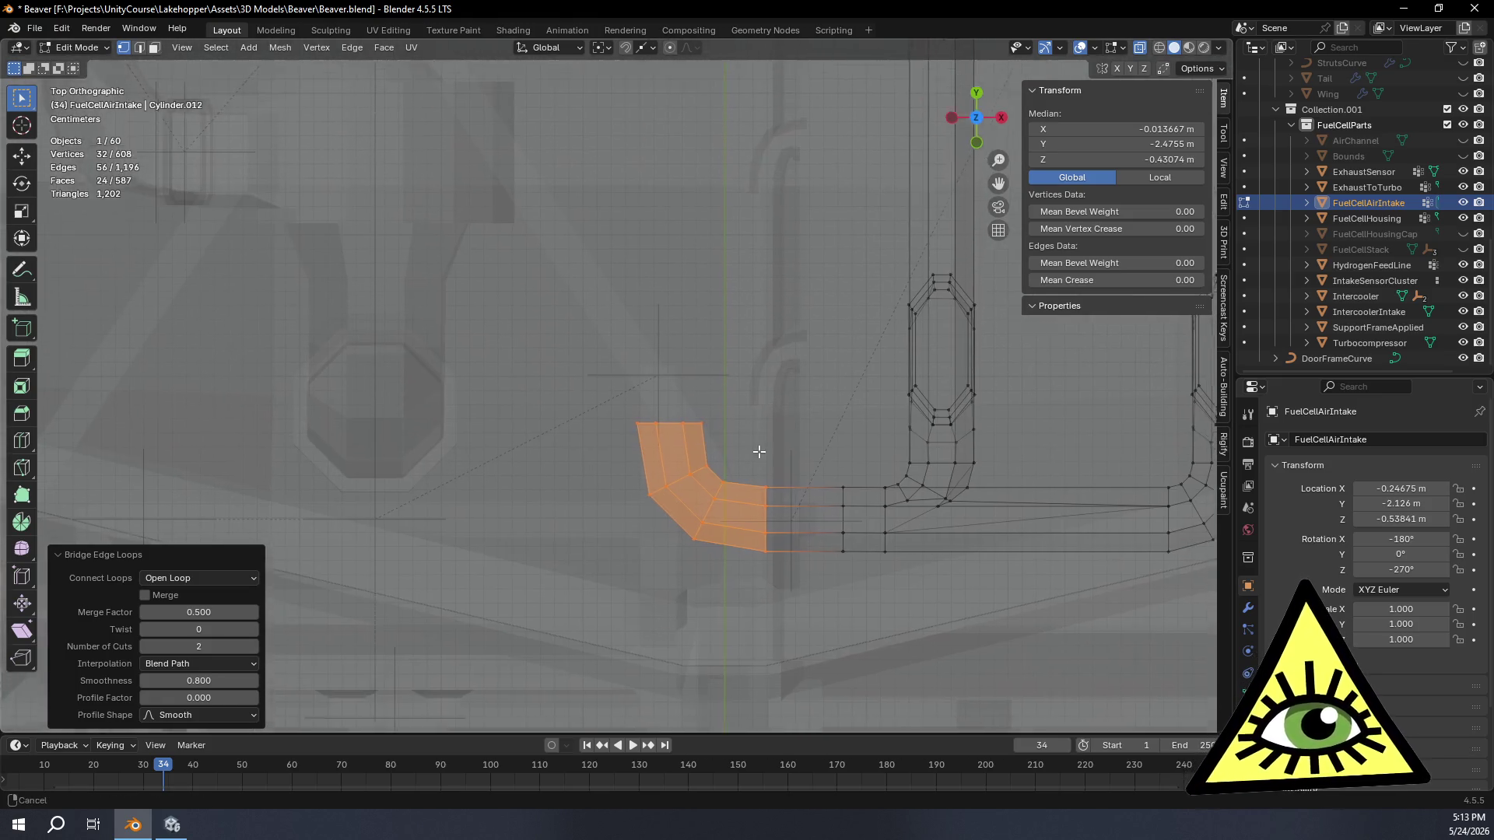
Step: Try Blend Surface interpolation, revert to Blend Path and leave edit mode
left_click(194, 664)
left_click(195, 716)
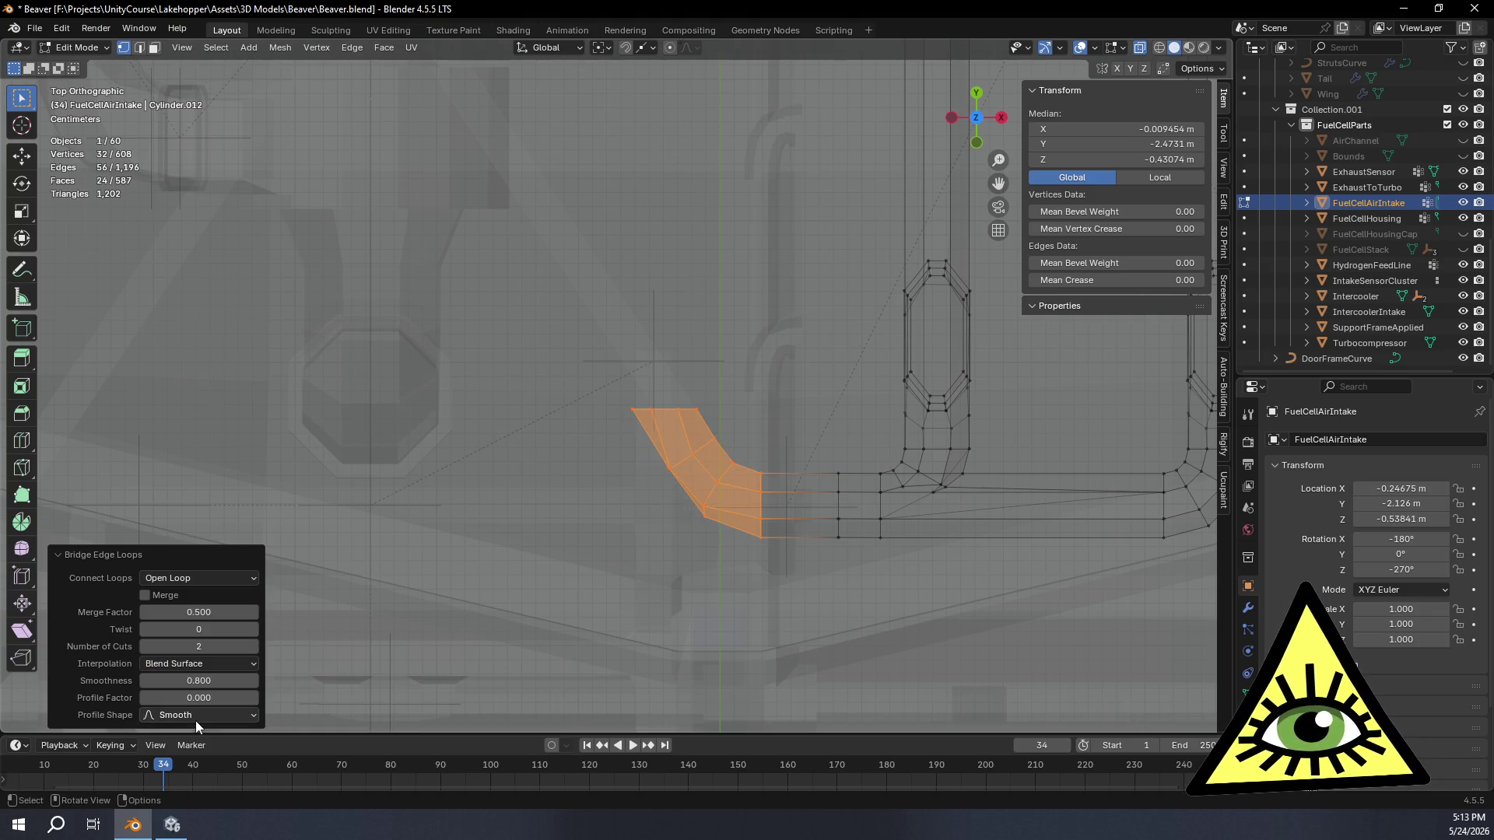
left_click(221, 663)
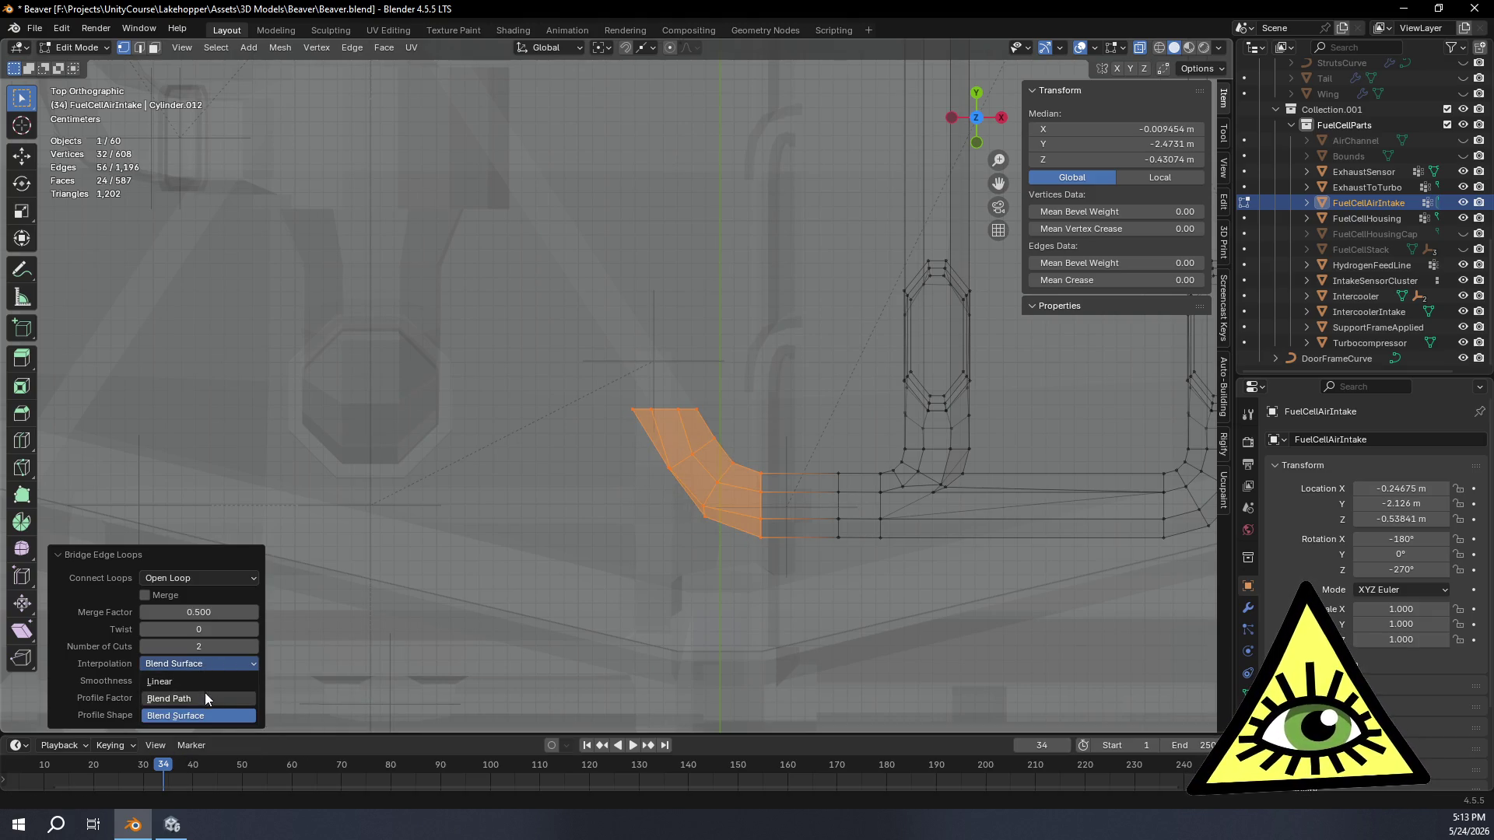
left_click(204, 697)
mouse_move(677, 587)
middle_mouse_down()
mouse_move(678, 509)
mouse_move(701, 473)
mouse_move(694, 517)
mouse_move(667, 410)
mouse_move(657, 99)
mouse_move(835, 257)
mouse_move(617, 410)
mouse_move(572, 357)
mouse_move(603, 334)
mouse_move(783, 393)
mouse_move(722, 459)
middle_mouse_up()
key("Tab")
key("Tab")
Step: Extrude a trial section from the pipe's open end along the Y axis
left_click(572, 356, "alt")
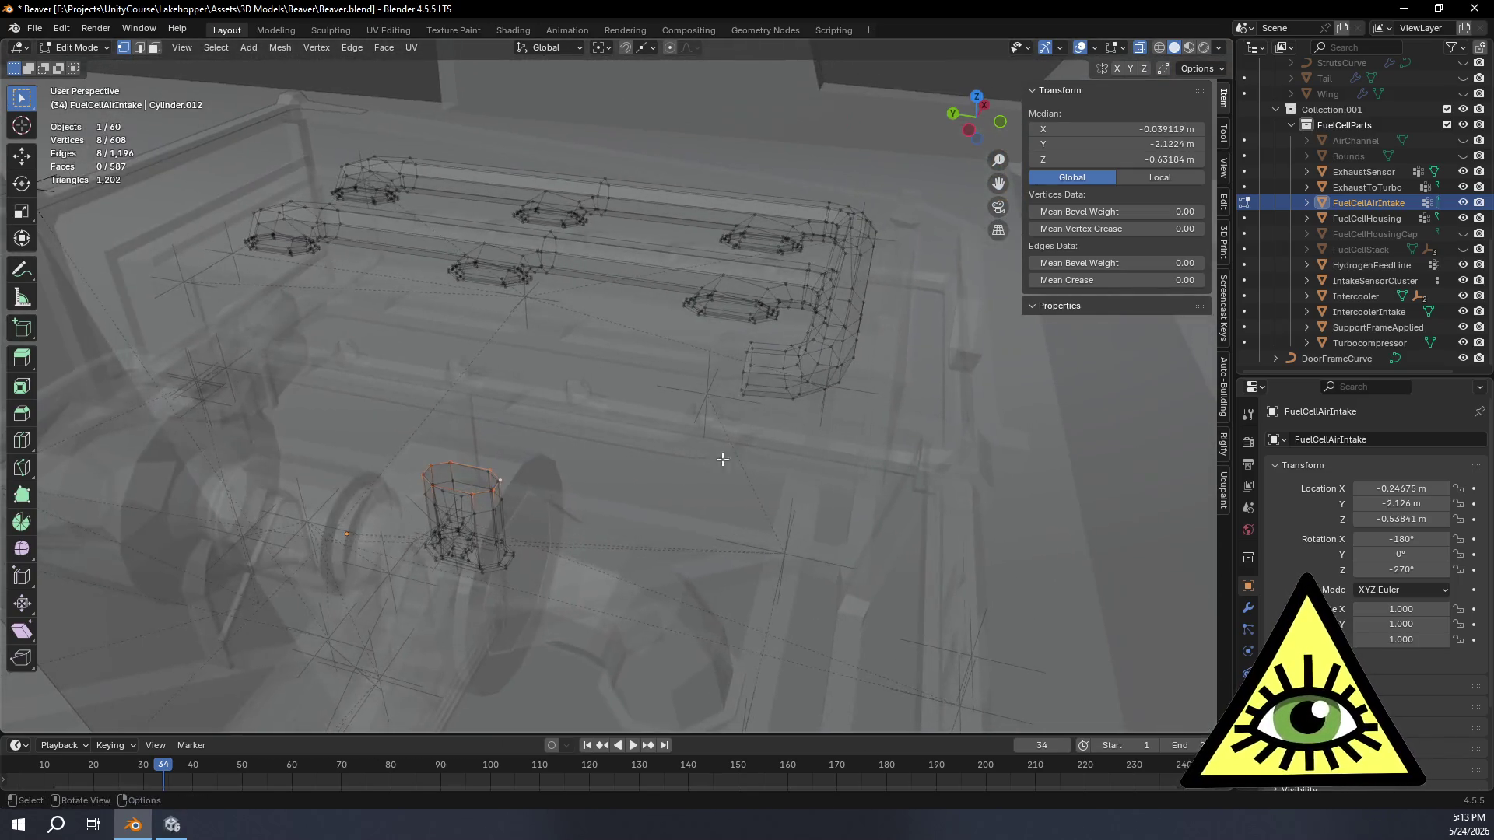
left_click(742, 379, "alt")
middle_click_drag(742, 380, 918, 288)
left_click(978, 115)
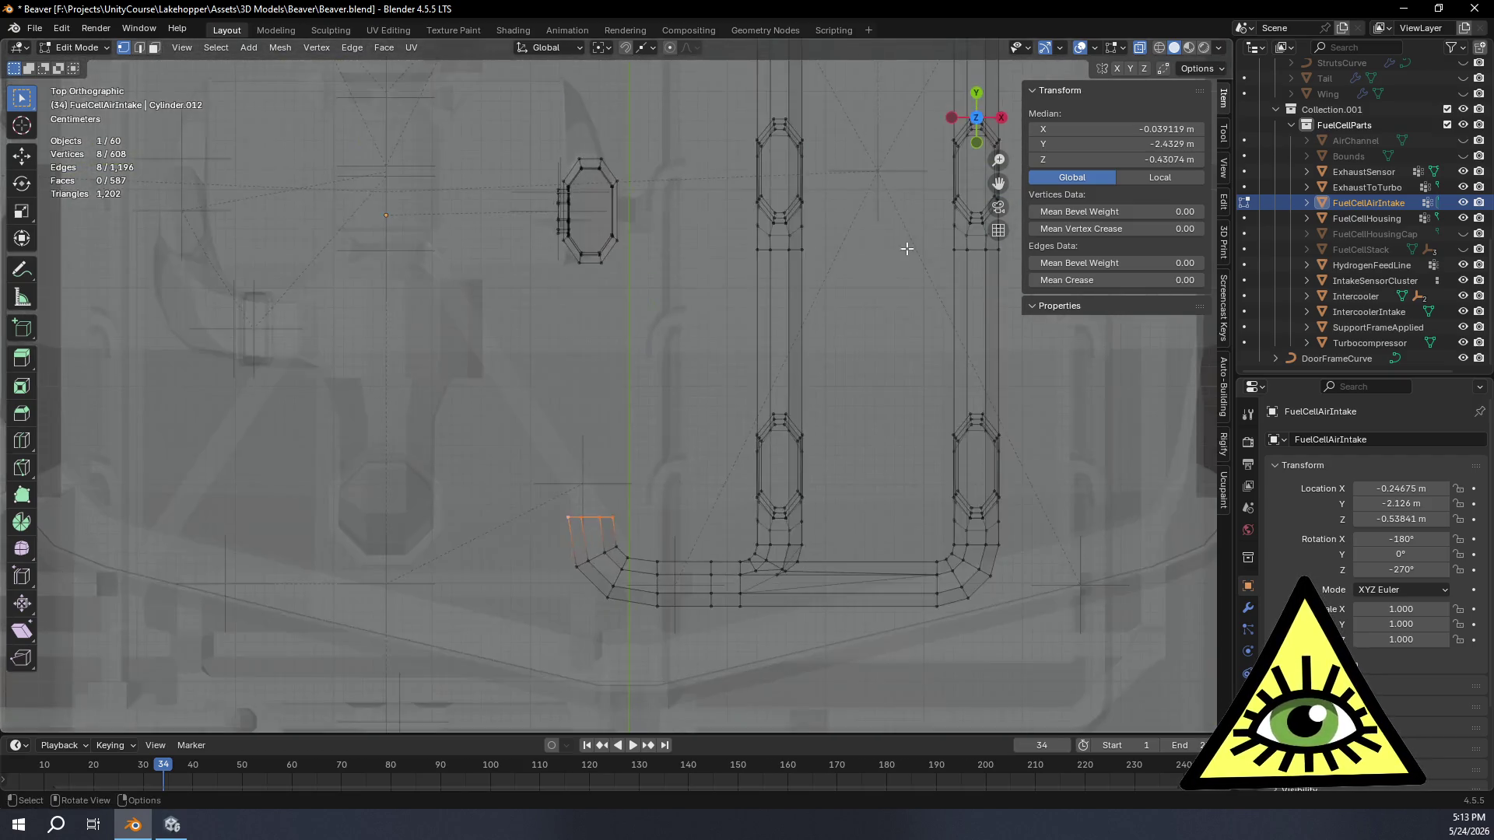
key("e")
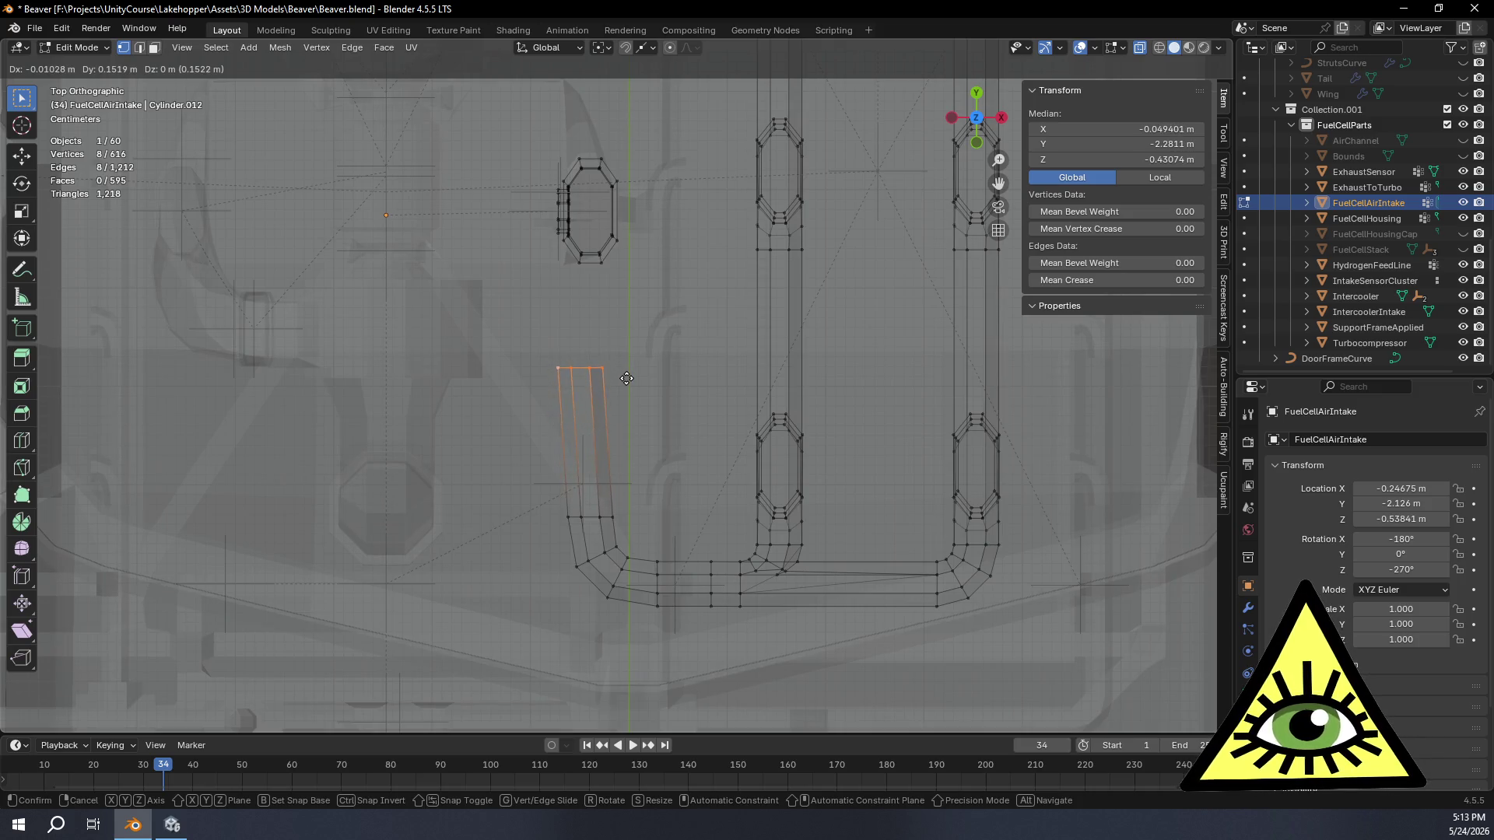
key("y")
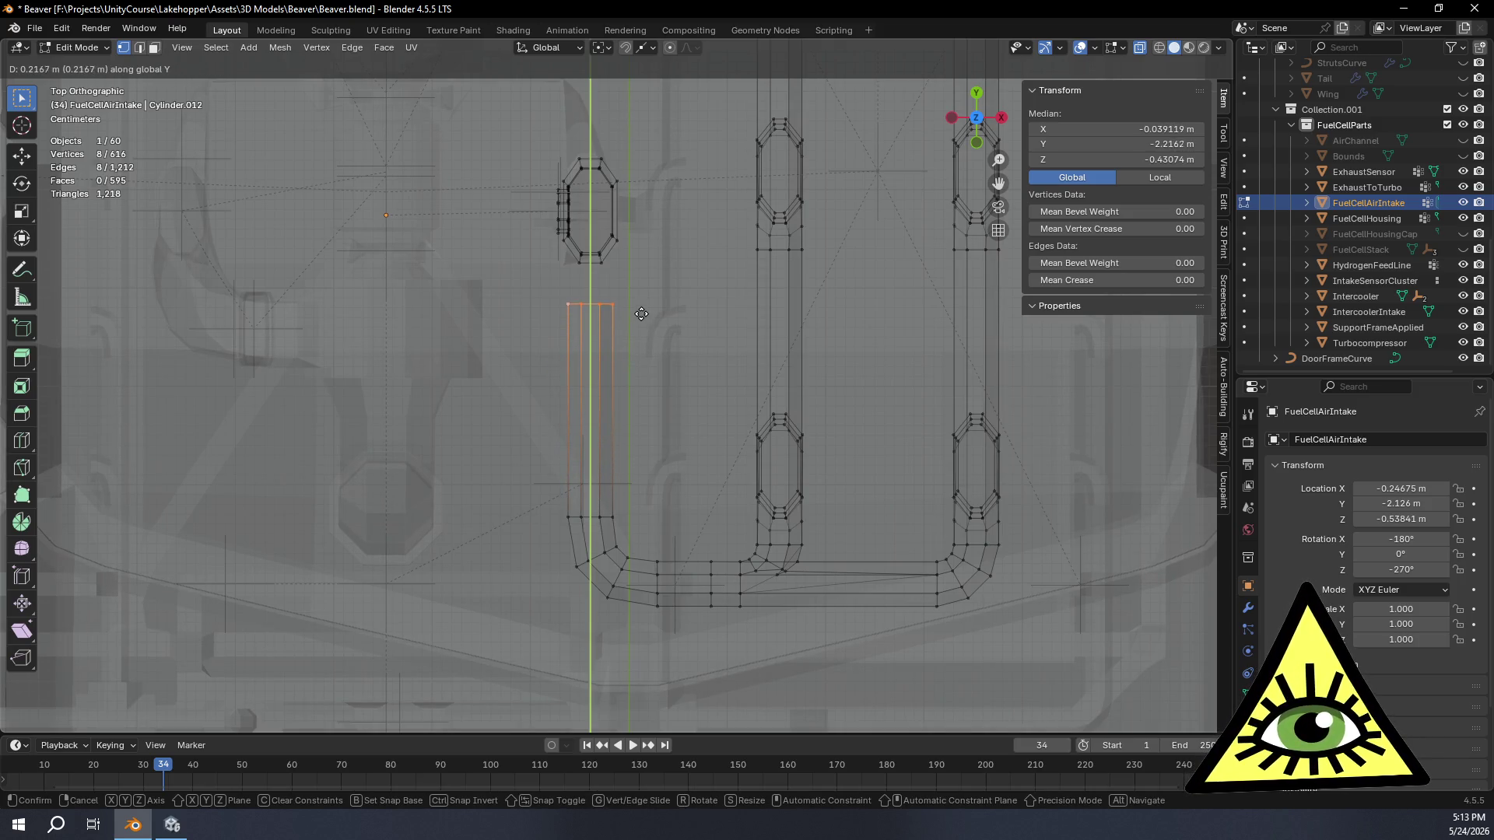
left_click(641, 333)
mouse_move(641, 331)
middle_mouse_down()
mouse_move(490, 433)
mouse_move(704, 324)
mouse_move(620, 483)
middle_mouse_up()
Step: Undo the extrusion and select the cylinder's top rim and pipe end loop for edge operations
key("alt")
left_click(598, 495, "alt+shift")
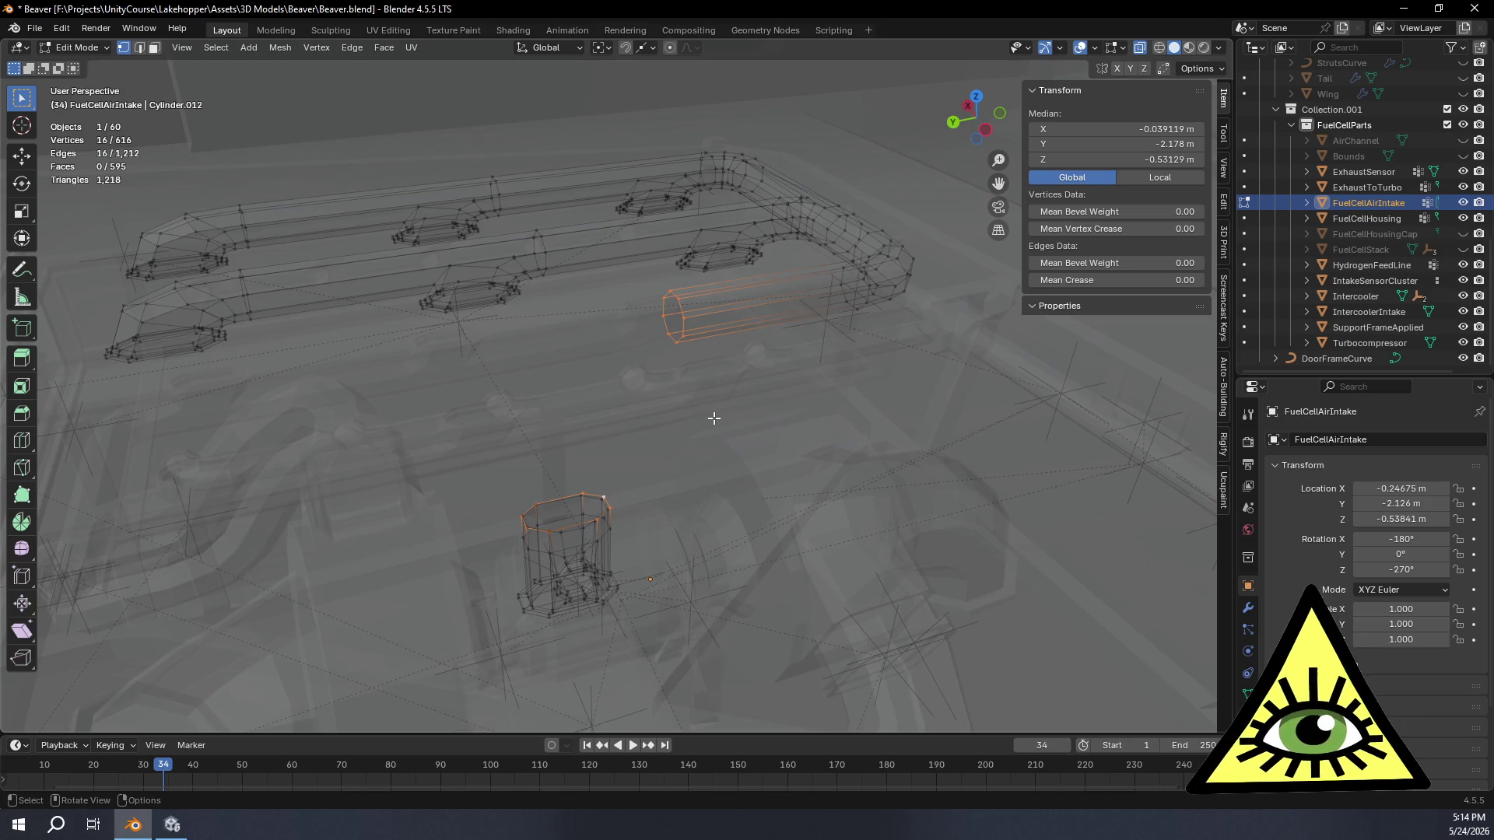
key("ctrl+z")
key("ctrl+z")
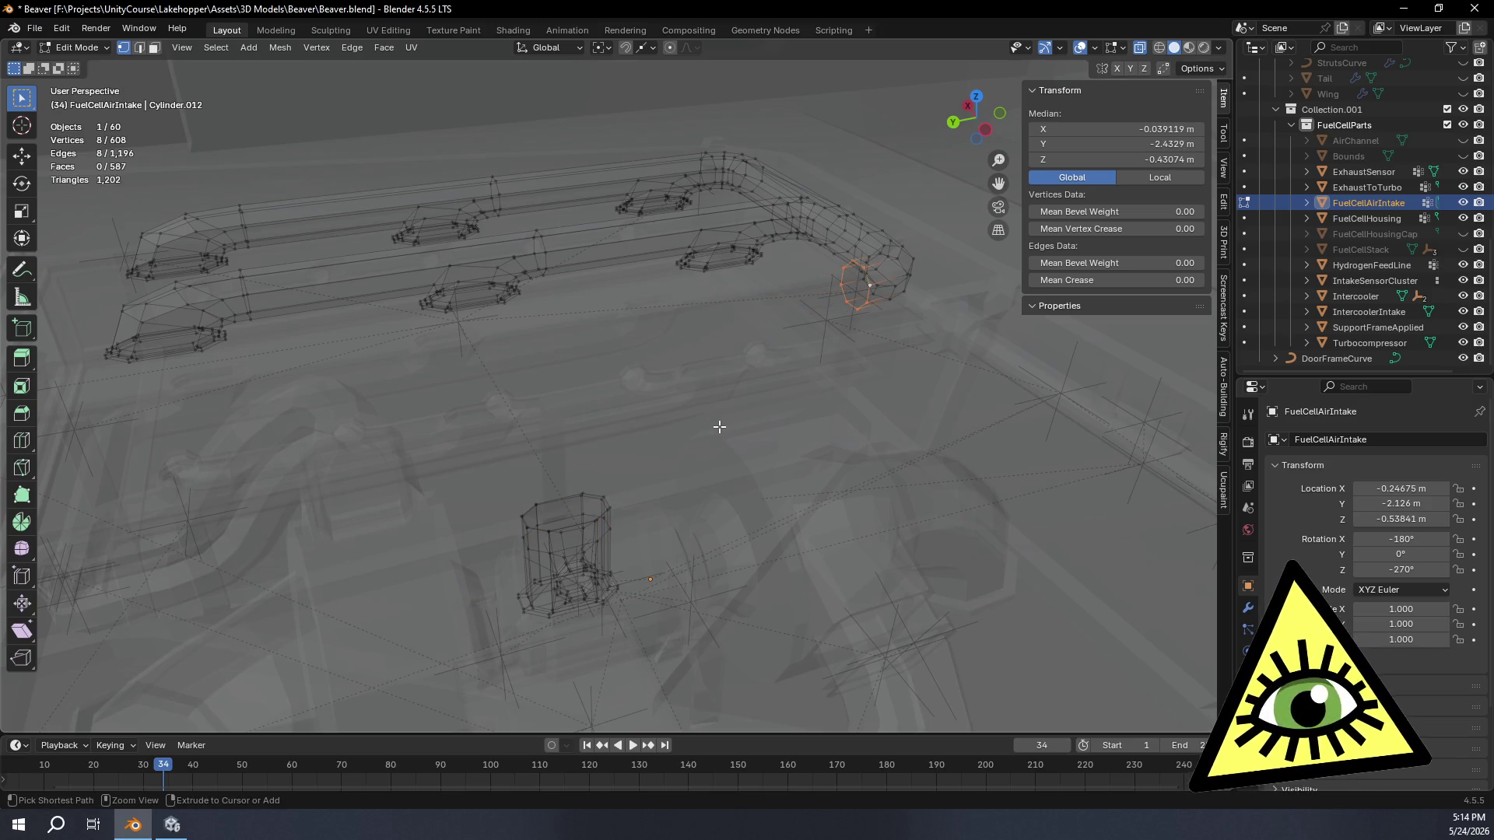
left_click(596, 494, "alt")
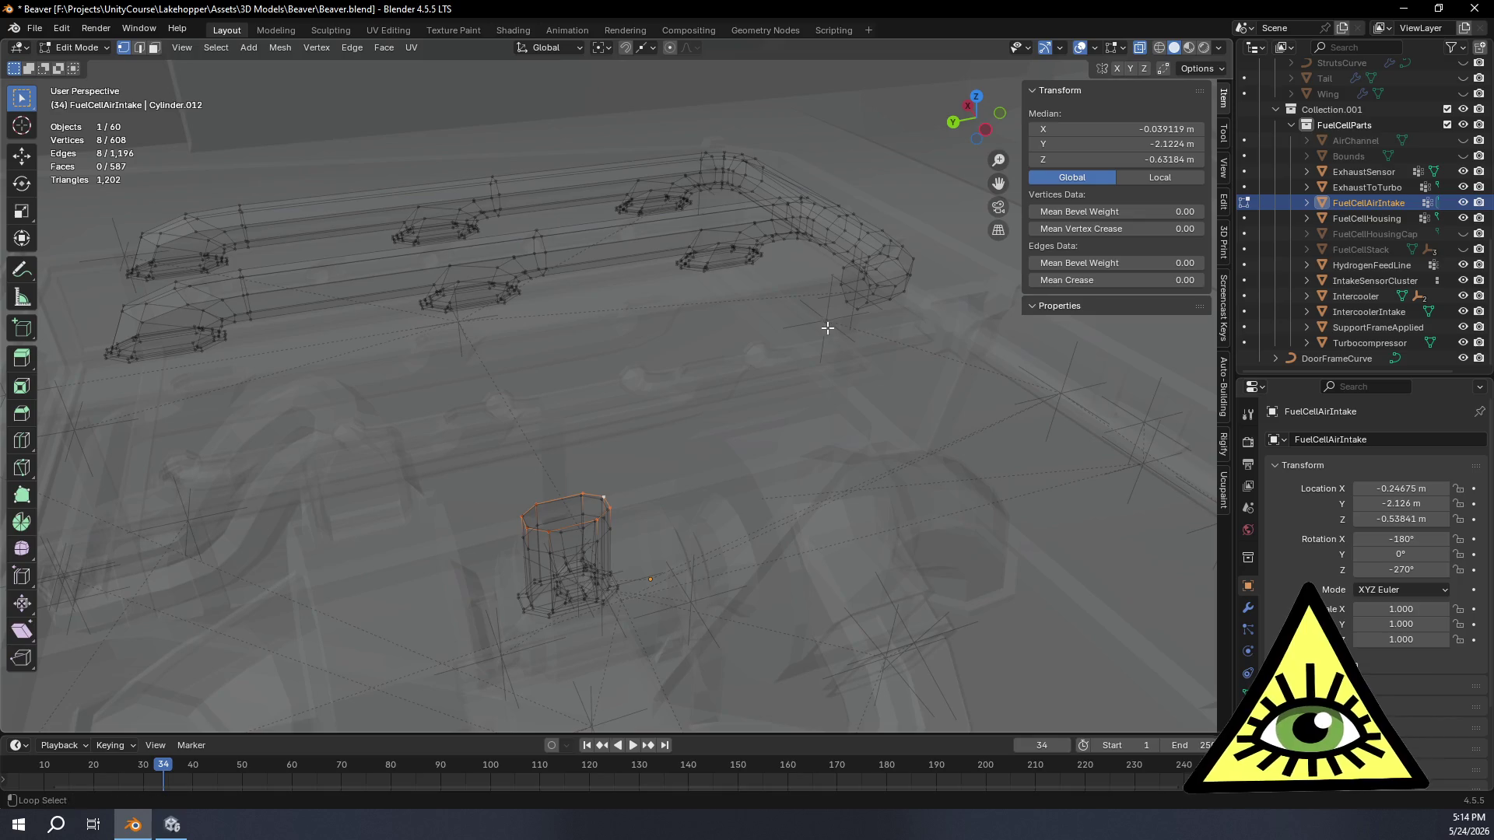
left_click(840, 299, "alt+shift")
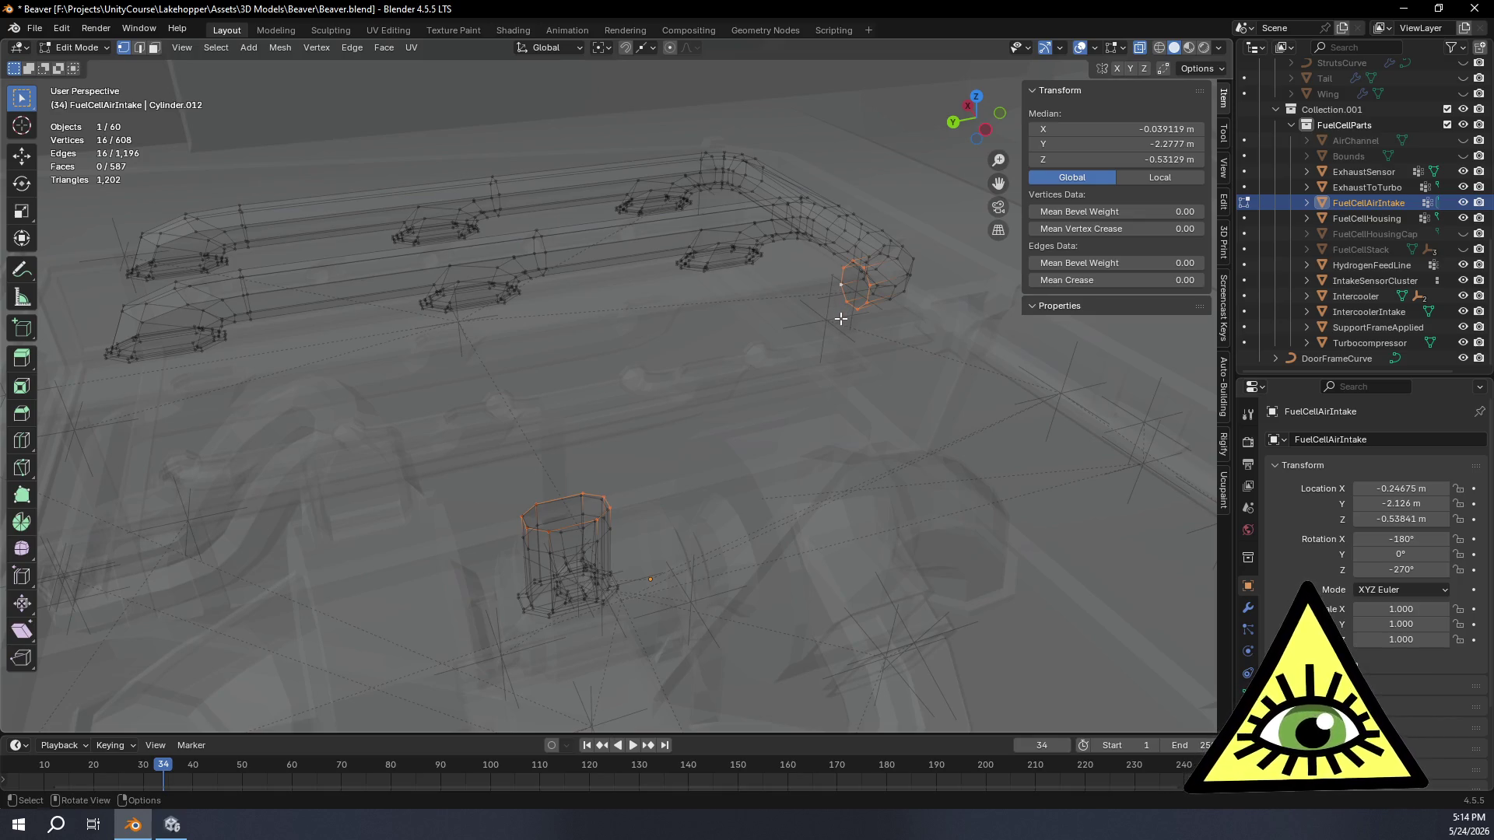
key("ctrl+e")
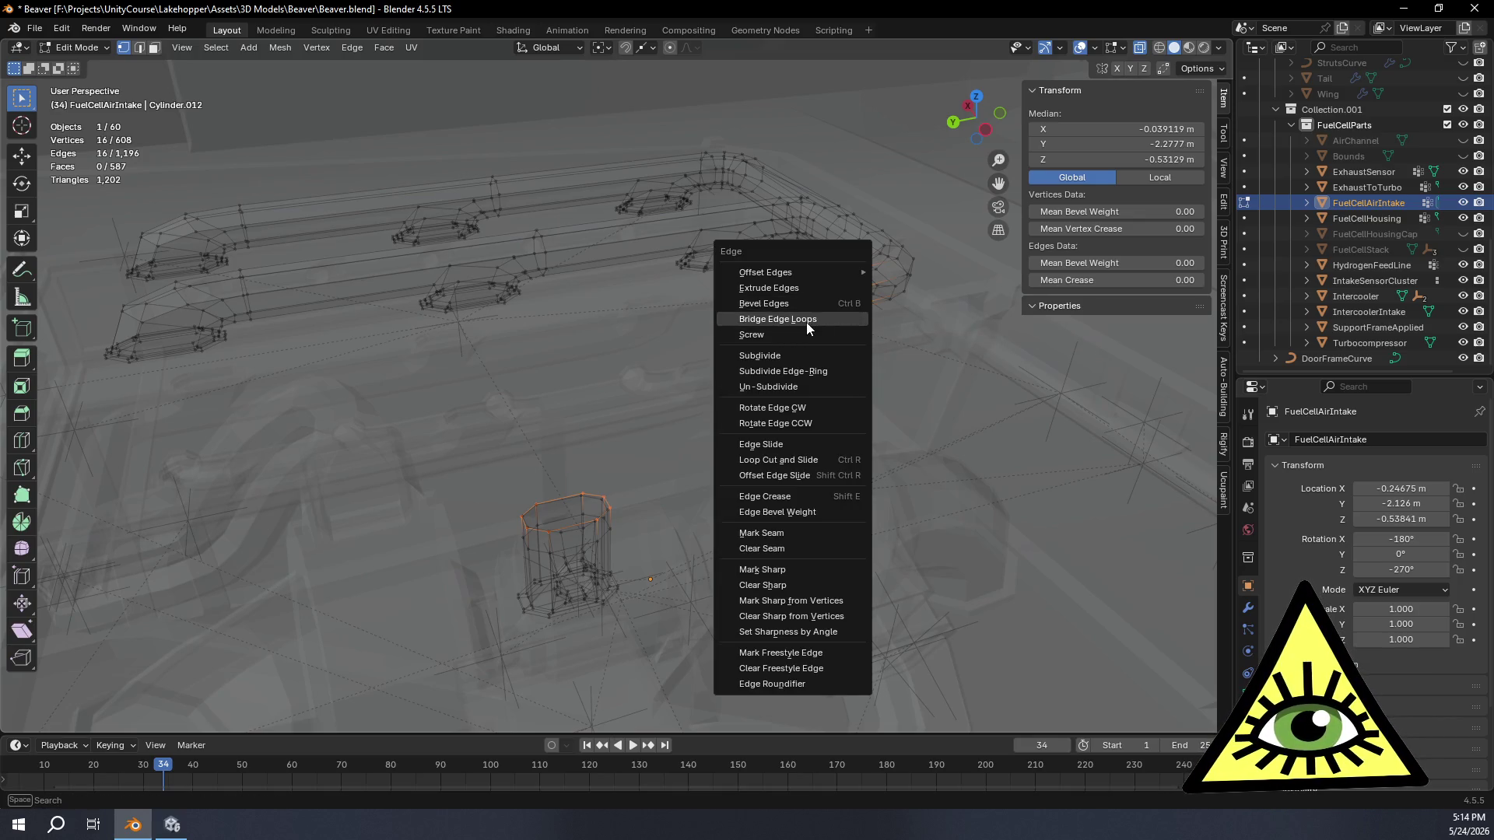
Step: Bridge the two loops into a curved tube with four cuts
left_click(806, 323)
left_click(254, 649)
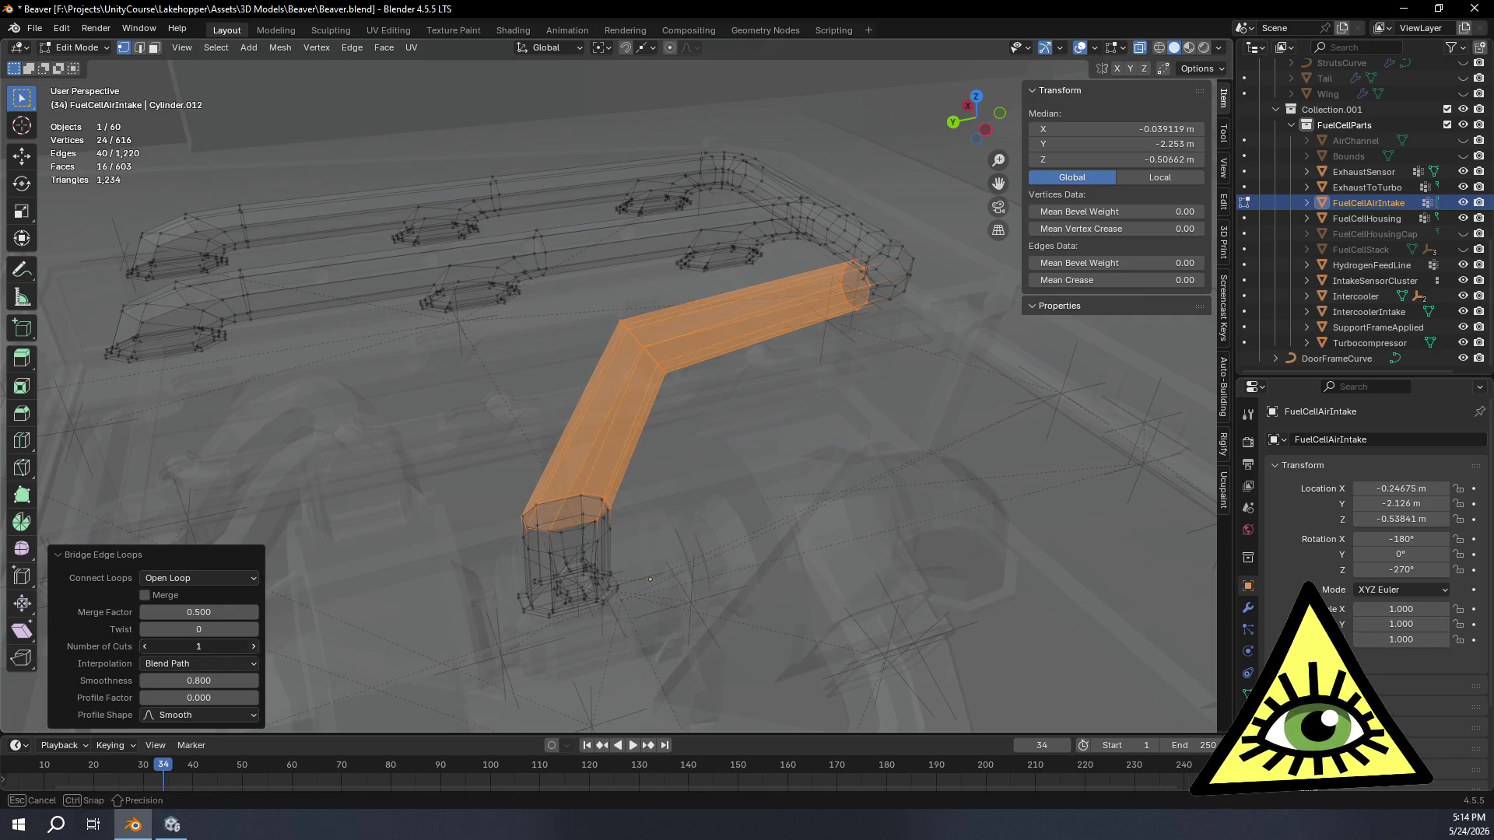
mouse_move(691, 424)
middle_mouse_down()
mouse_move(585, 498)
mouse_move(599, 537)
mouse_move(596, 464)
mouse_move(993, 108)
middle_mouse_up()
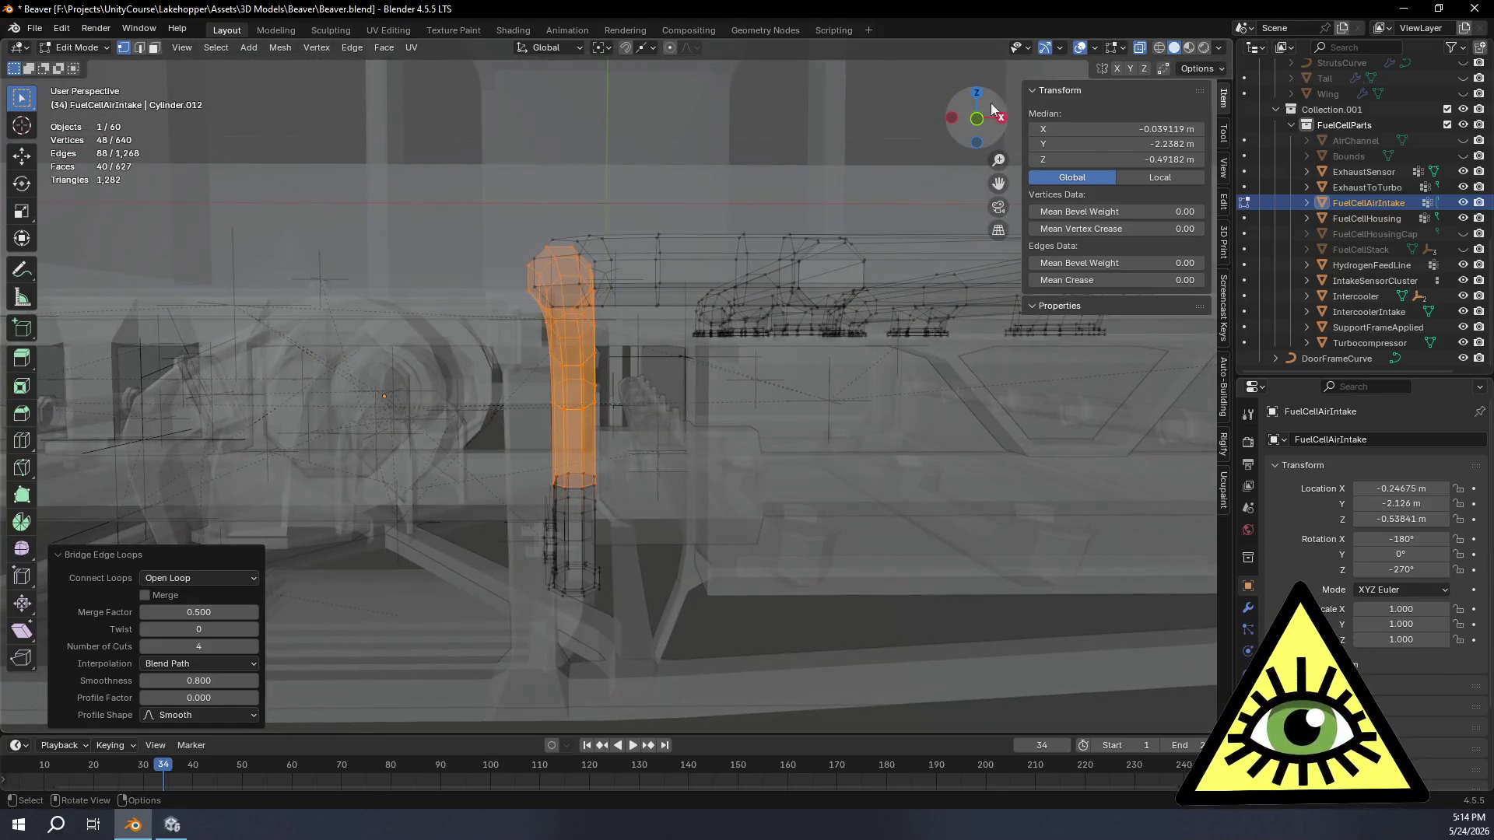
left_click(993, 108)
scroll(624, 276, "up", 4)
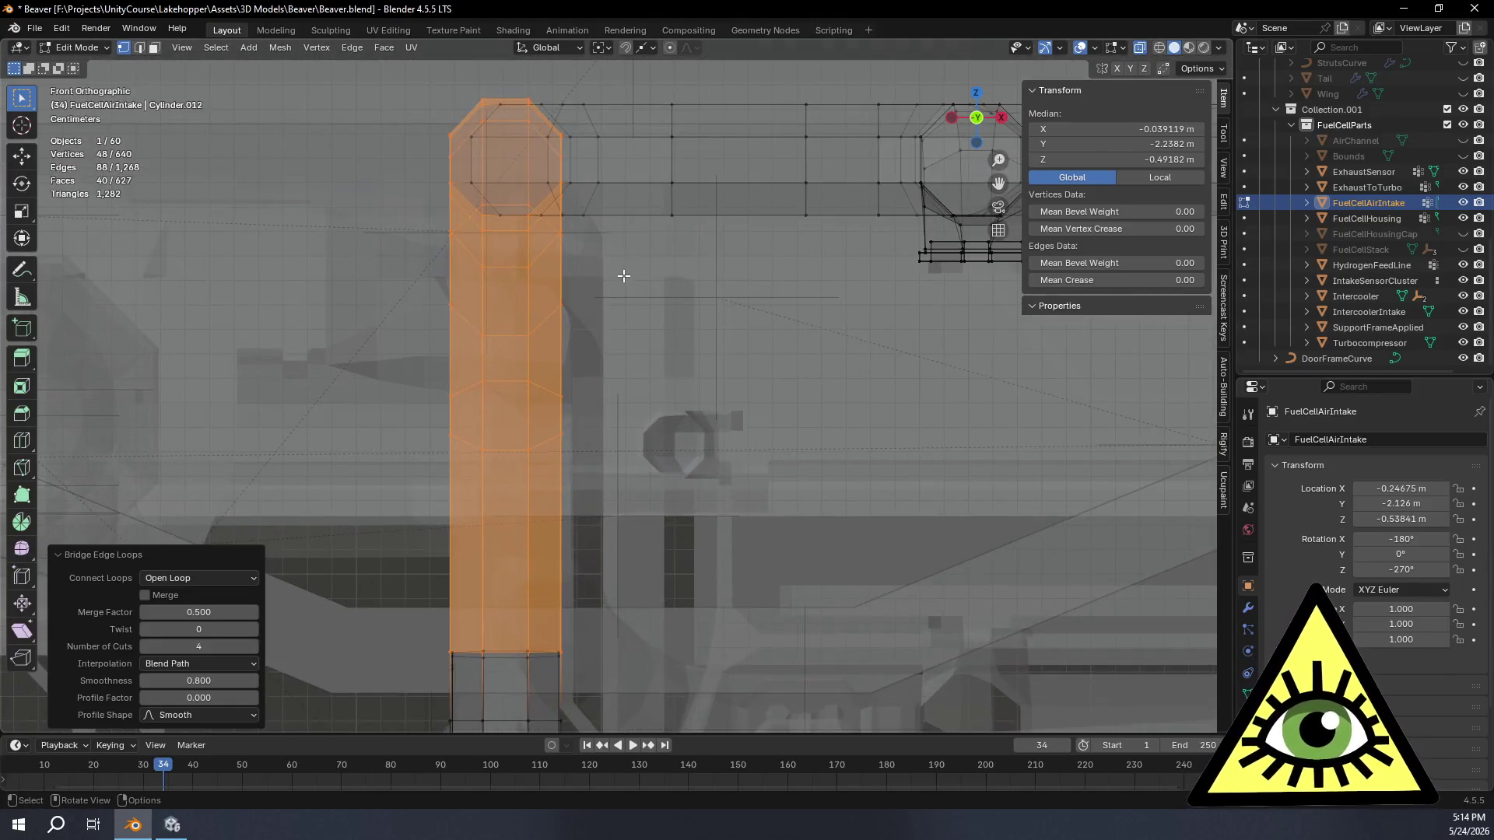
middle_click_drag(533, 188, 572, 242, "shift")
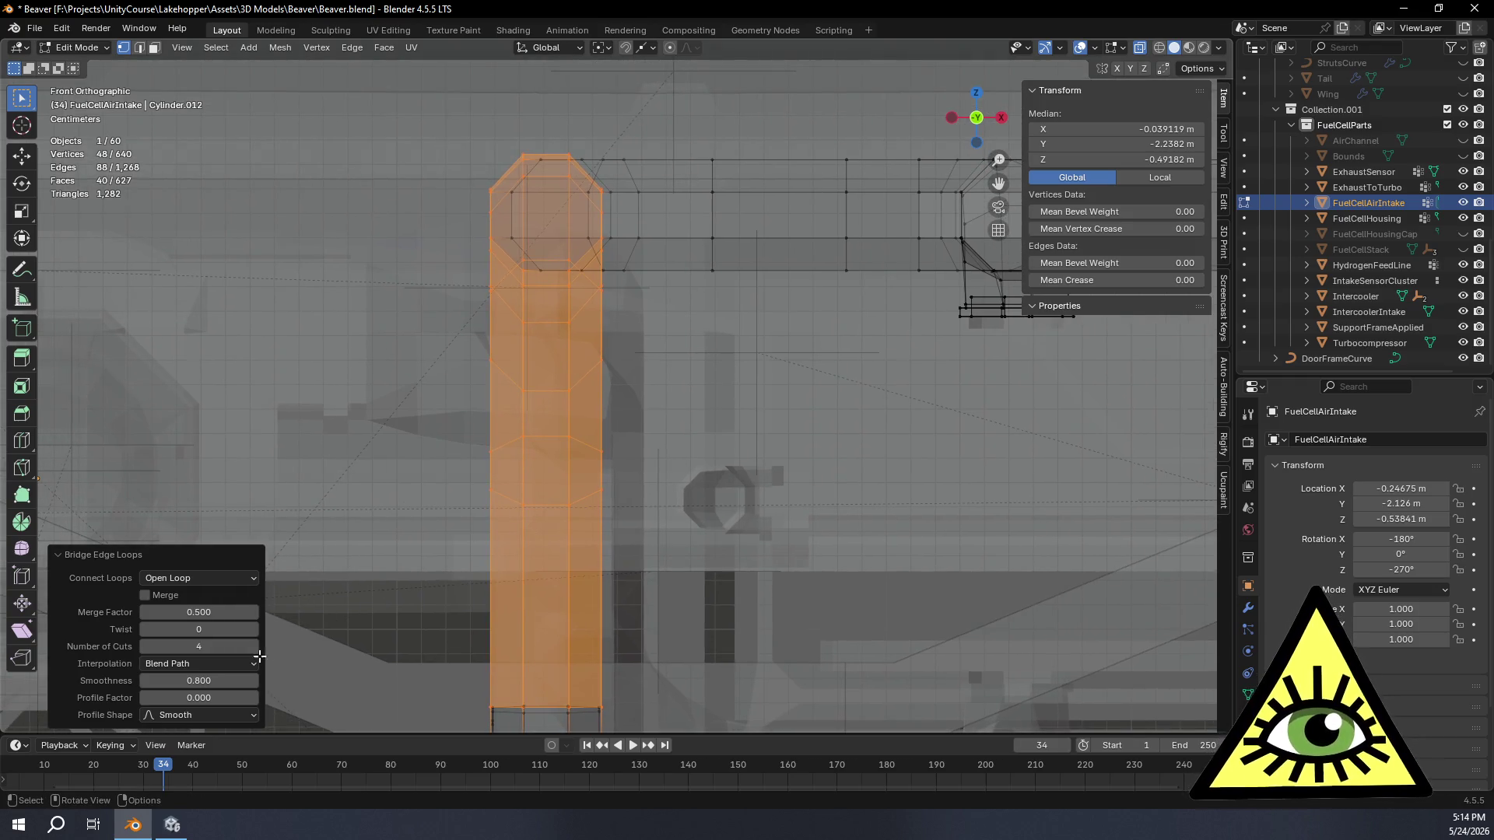
Step: Ease the bridge smoothness down to 0.630 and inspect the curve
left_click_drag(222, 681, 241, 682)
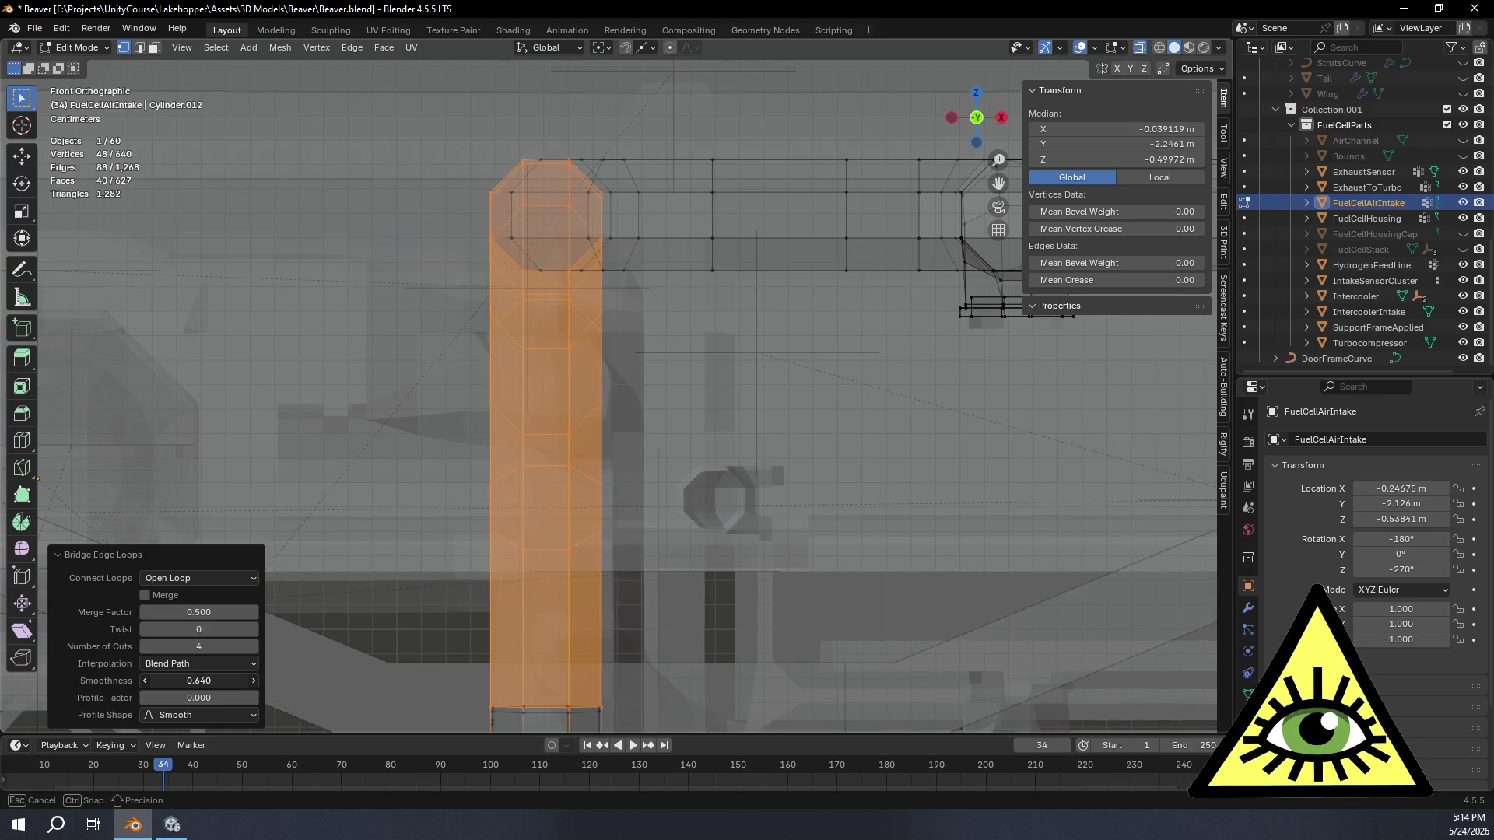
left_click_drag(198, 681, 187, 681)
middle_click_drag(401, 545, 590, 539)
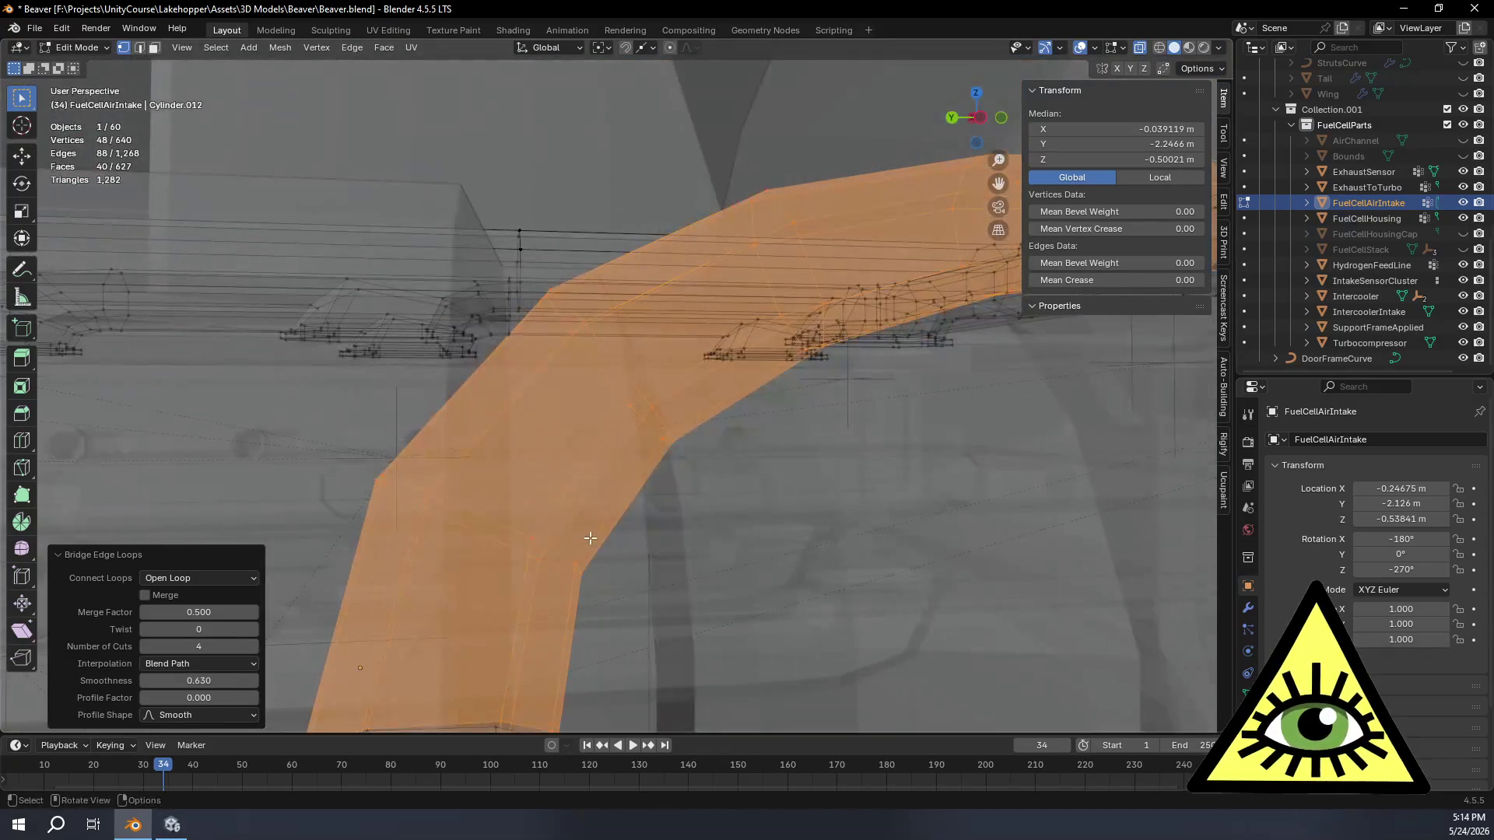
scroll(587, 492, "down", 3)
middle_click_drag(587, 493, 492, 502)
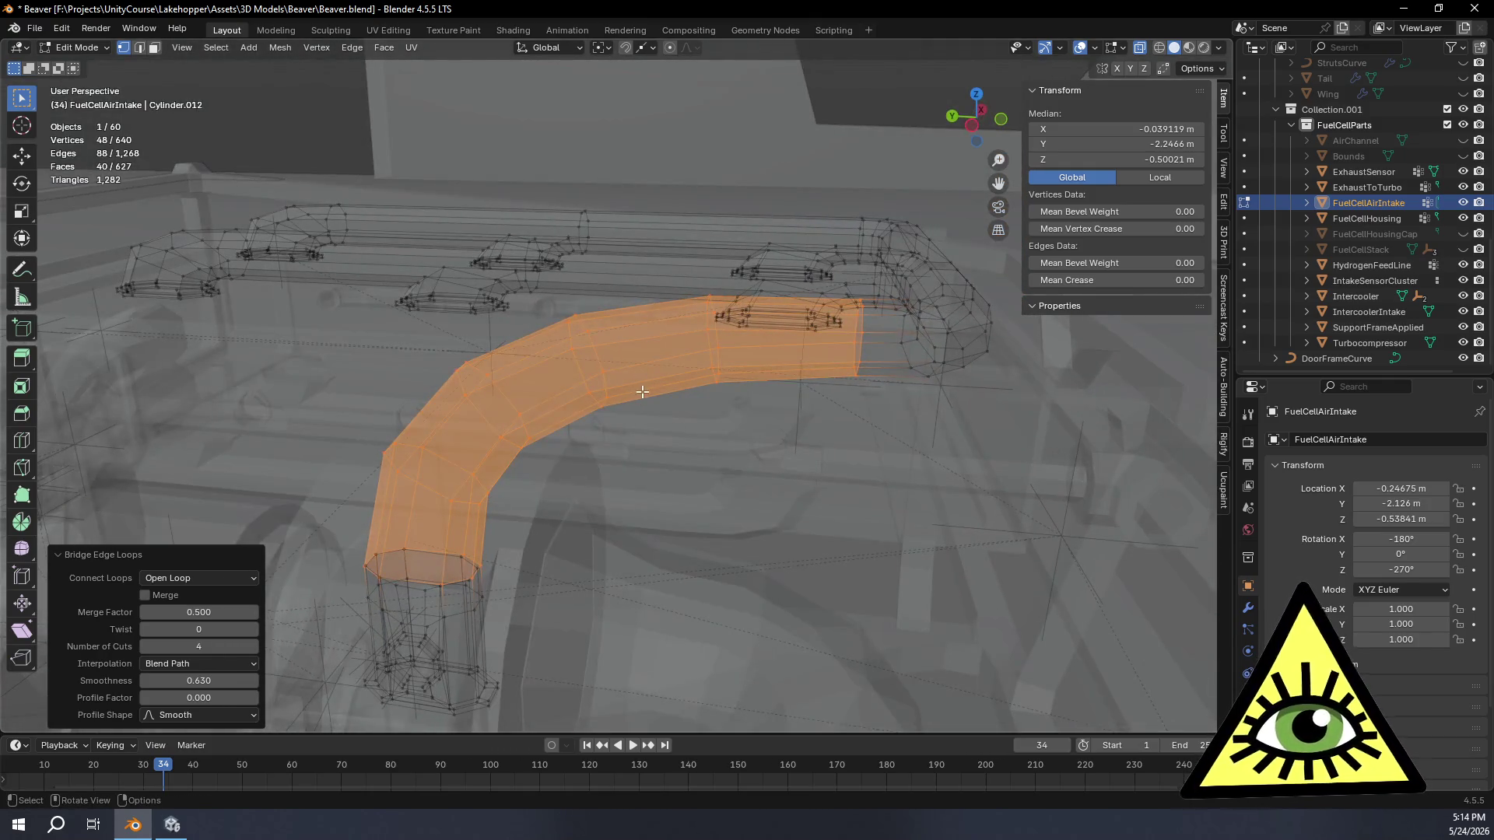
scroll(642, 390, "down", 2)
scroll(684, 226, "up", 5)
scroll(677, 264, "up", 3)
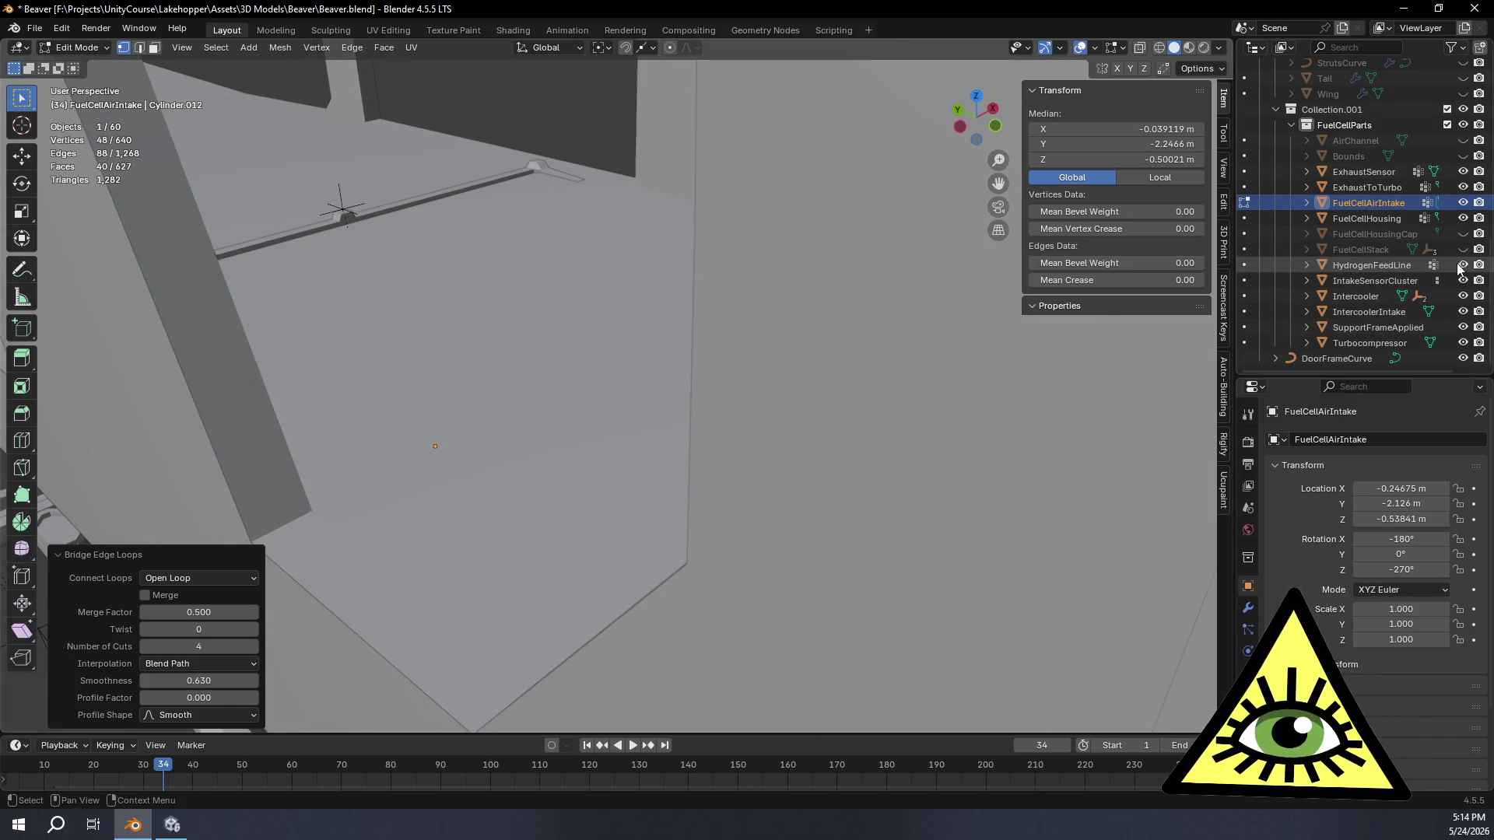
scroll(1466, 280, "up", 2)
scroll(1466, 275, "up", 5)
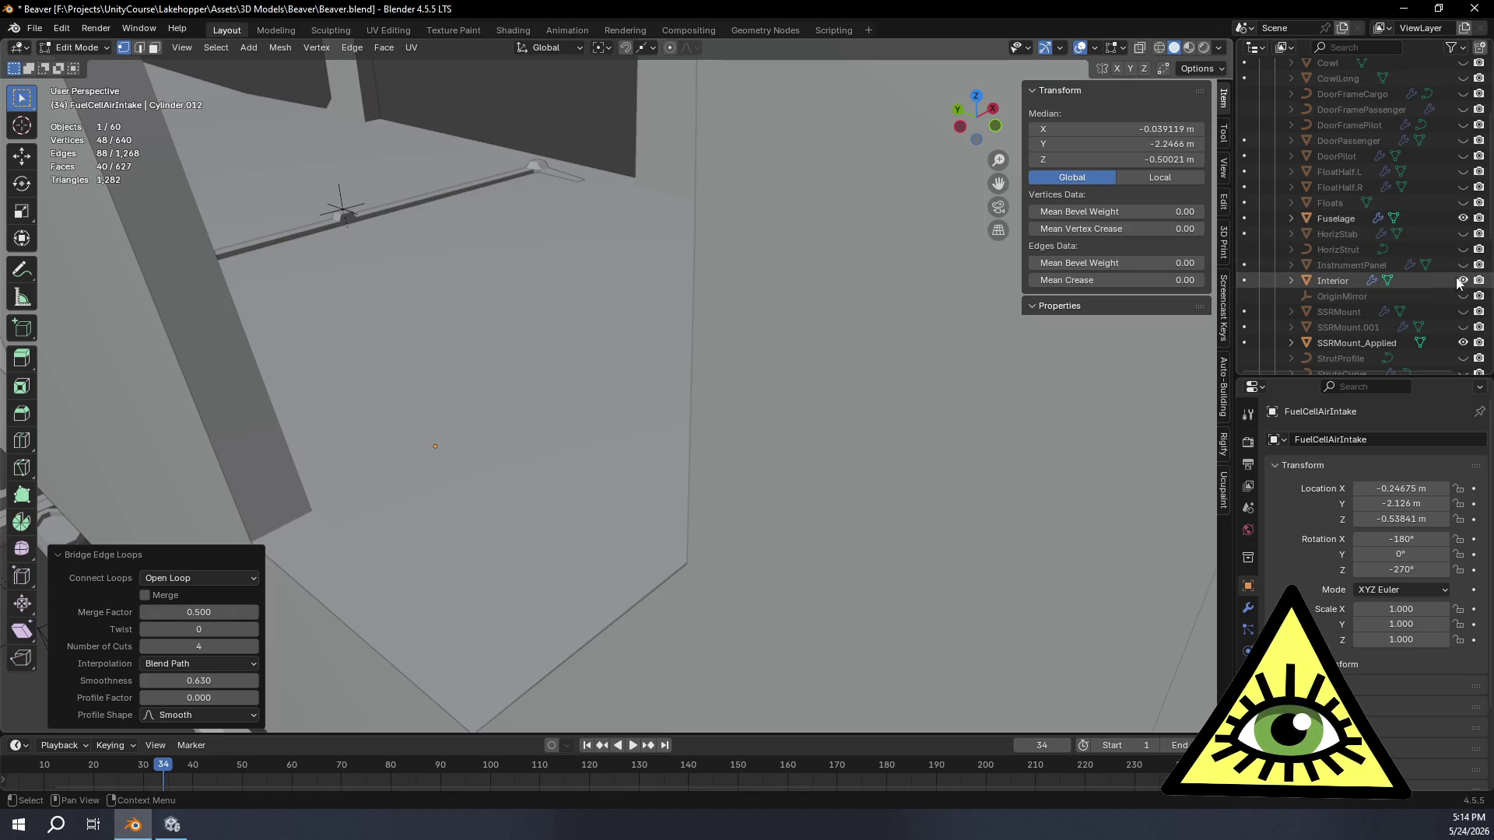
scroll(585, 386, "down", 5)
mouse_move(584, 386)
middle_mouse_down()
mouse_move(542, 377)
mouse_move(513, 344)
mouse_move(561, 414)
mouse_move(558, 379)
mouse_move(812, 362)
mouse_move(874, 371)
mouse_move(869, 419)
mouse_move(783, 444)
mouse_move(686, 371)
middle_mouse_up()
Step: Return to object mode to view the shaded intake pipe among the fuel cell parts
key("Tab")
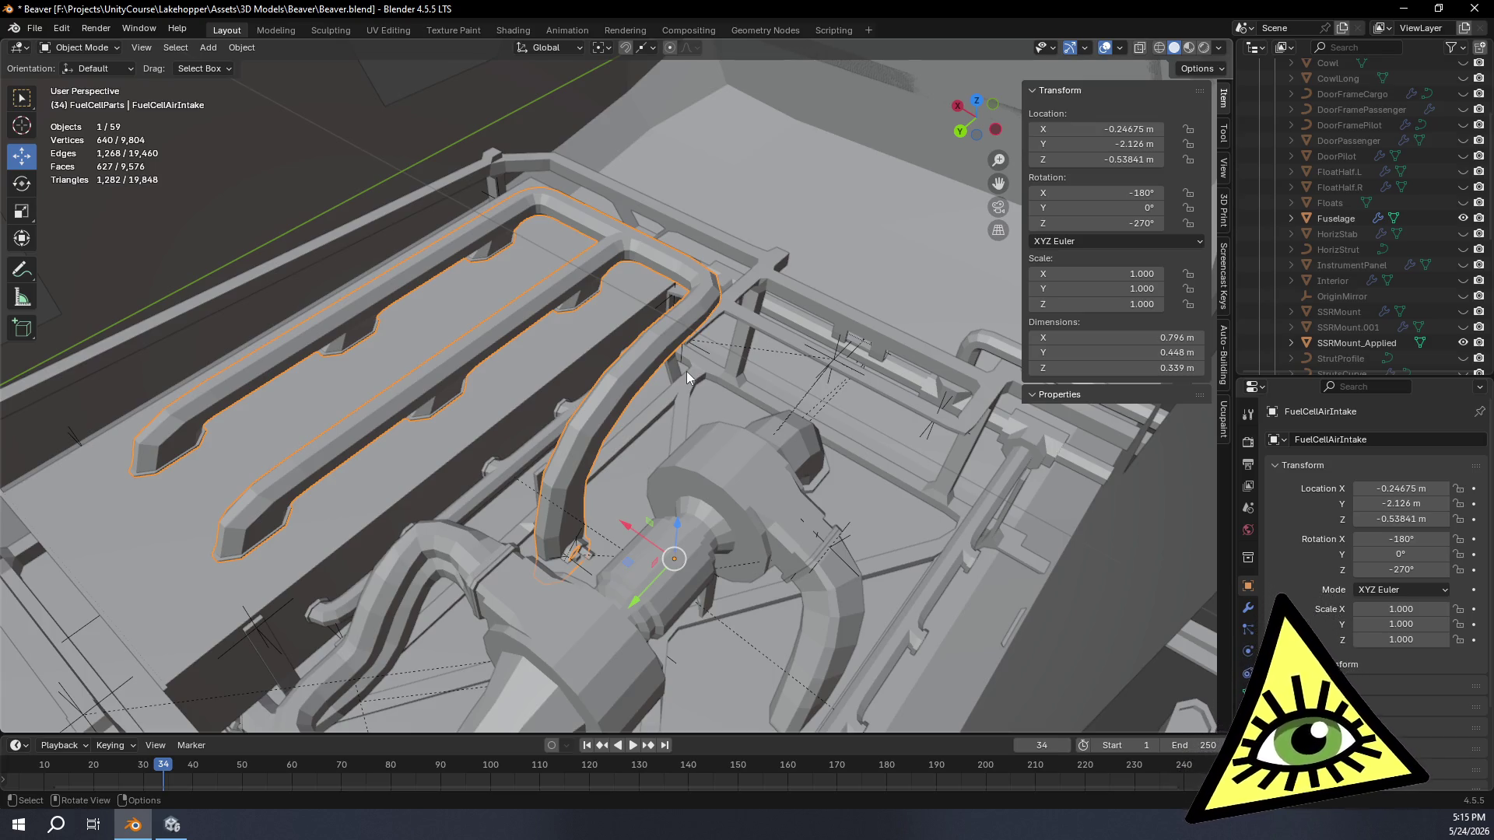
mouse_move(686, 371)
middle_mouse_down()
mouse_move(422, 341)
mouse_move(510, 328)
mouse_move(461, 342)
middle_mouse_up()
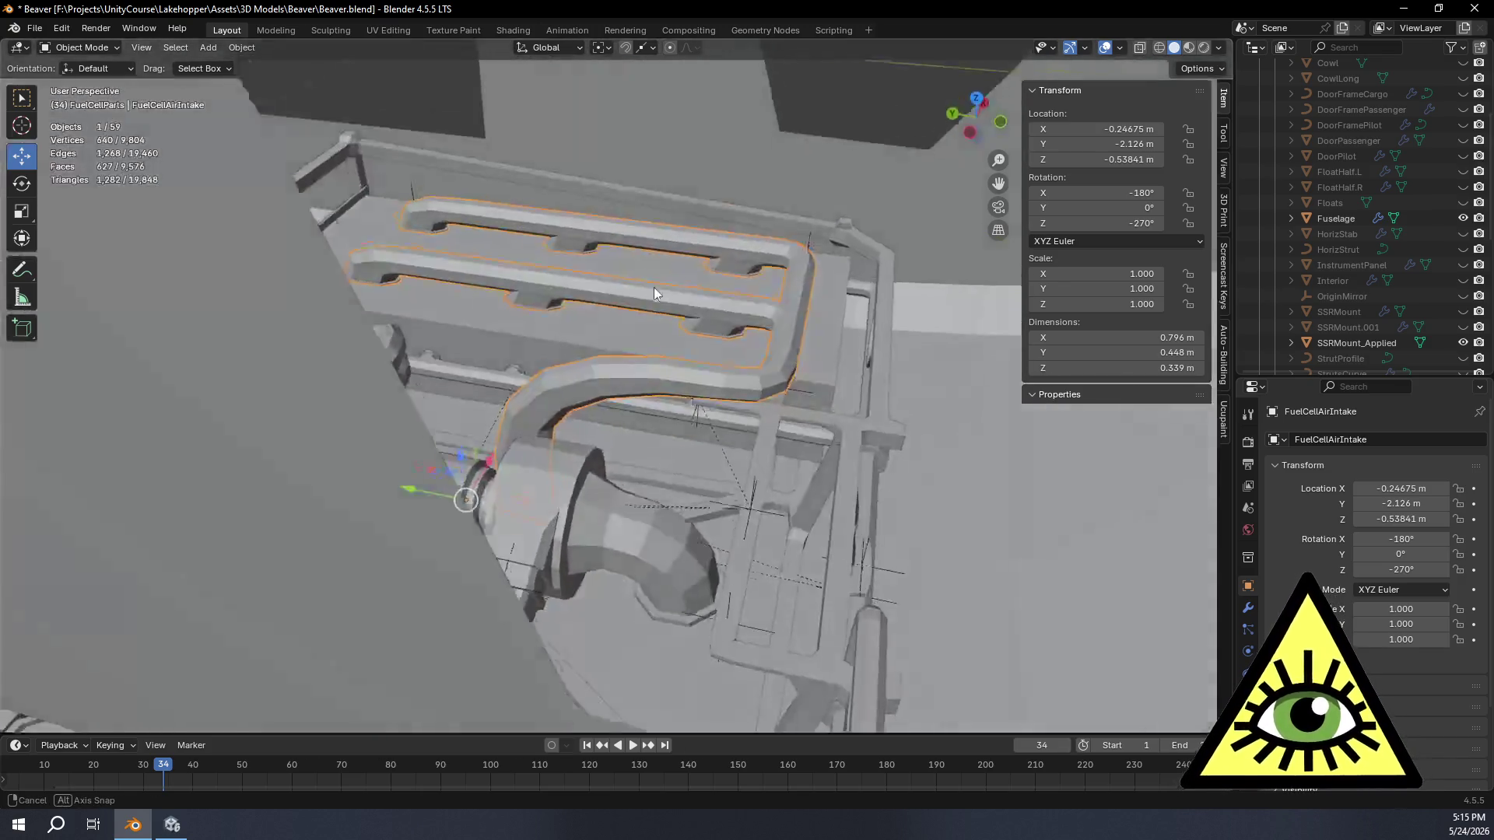
mouse_move(466, 306)
middle_mouse_down()
mouse_move(576, 344)
mouse_move(466, 276)
mouse_move(627, 315)
mouse_move(697, 391)
mouse_move(622, 272)
mouse_move(644, 250)
mouse_move(701, 291)
mouse_move(661, 283)
mouse_move(673, 284)
mouse_move(668, 328)
mouse_move(757, 279)
mouse_move(662, 313)
mouse_move(450, 325)
mouse_move(456, 308)
mouse_move(550, 282)
mouse_move(599, 281)
mouse_move(642, 299)
mouse_move(643, 318)
mouse_move(785, 293)
mouse_move(764, 317)
mouse_move(718, 278)
mouse_move(742, 358)
mouse_move(795, 429)
mouse_move(695, 427)
mouse_move(717, 486)
mouse_move(629, 442)
mouse_move(648, 421)
mouse_move(718, 431)
mouse_move(734, 464)
mouse_move(660, 445)
mouse_move(554, 463)
mouse_move(877, 386)
mouse_move(839, 409)
mouse_move(770, 390)
mouse_move(630, 411)
mouse_move(407, 366)
mouse_move(462, 355)
middle_mouse_up()
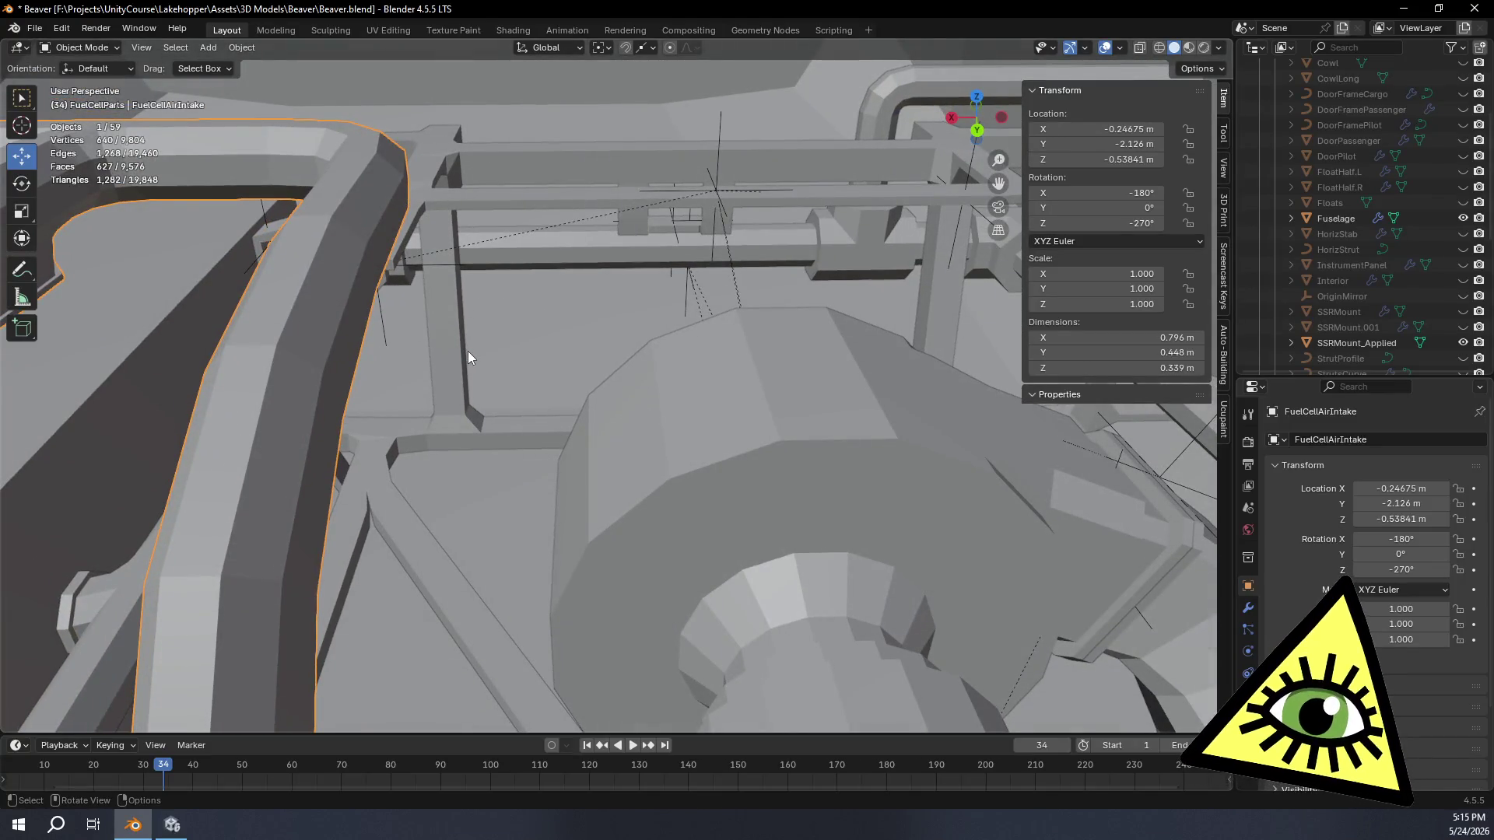
scroll(472, 347, "down", 3)
mouse_move(566, 346)
middle_mouse_down()
mouse_move(518, 350)
mouse_move(634, 324)
mouse_move(470, 308)
mouse_move(373, 319)
mouse_move(290, 300)
mouse_move(326, 302)
mouse_move(344, 320)
mouse_move(330, 340)
mouse_move(376, 271)
mouse_move(366, 205)
mouse_move(374, 230)
mouse_move(393, 189)
mouse_move(367, 234)
mouse_move(362, 217)
mouse_move(385, 205)
mouse_move(487, 207)
mouse_move(638, 344)
middle_mouse_up()
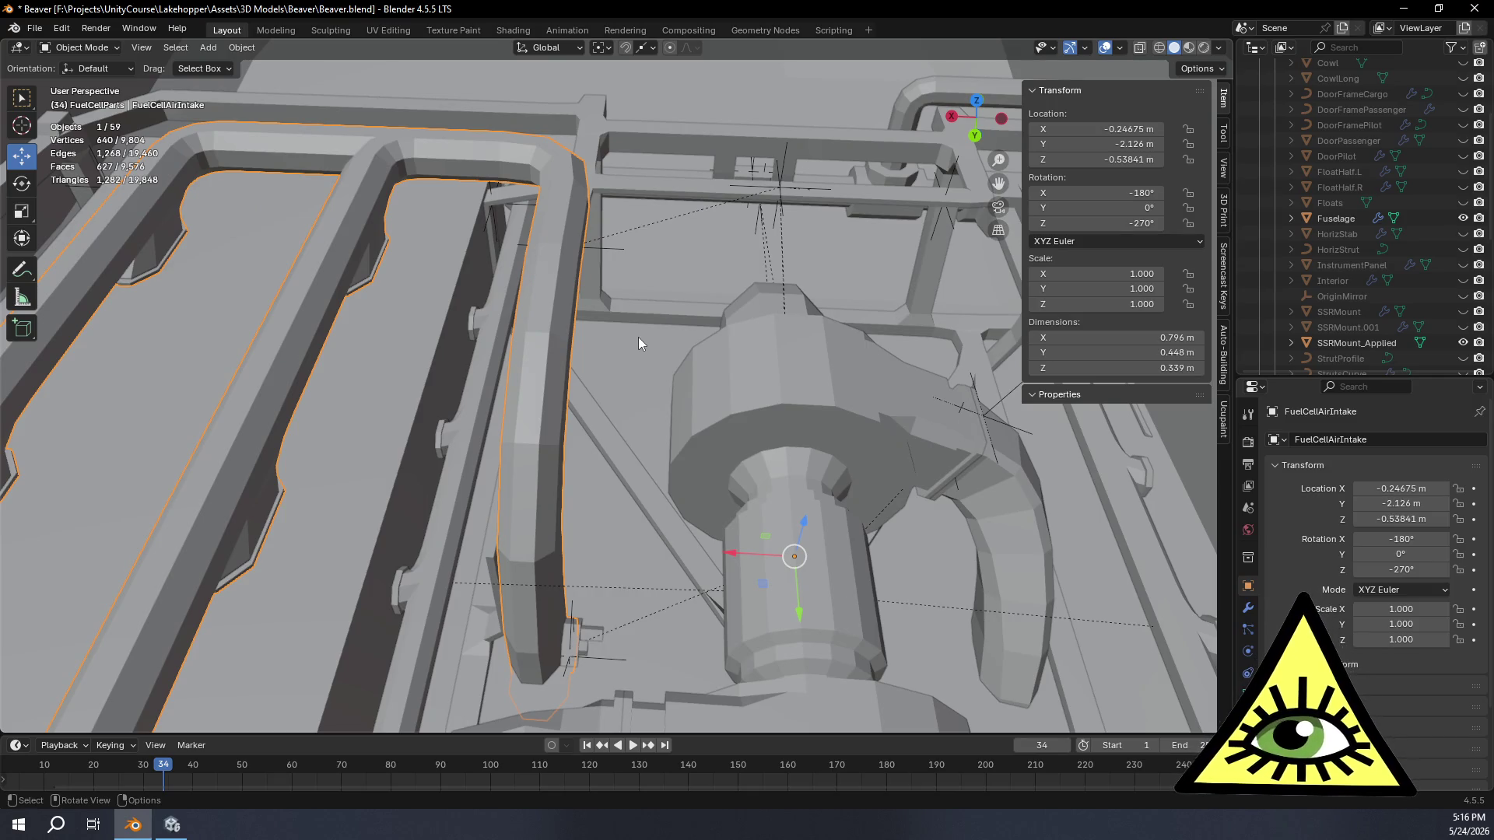